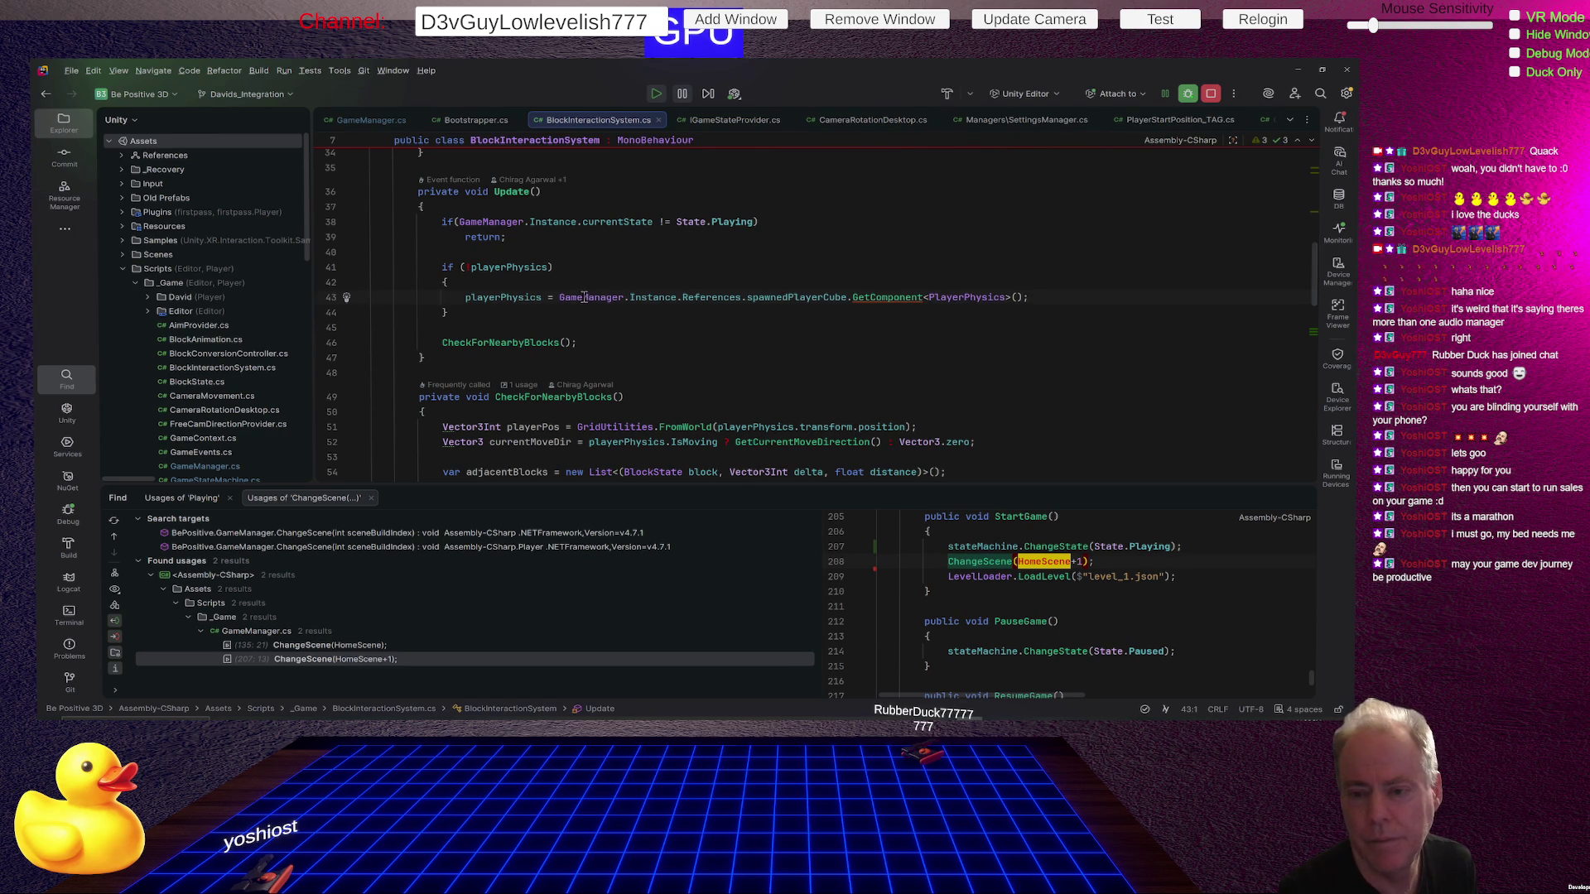
Jump from spawnedPlayerCube on BlockInteractionSystem.cs line 43 to its GameContext.cs declaration.
double_click(794, 298)
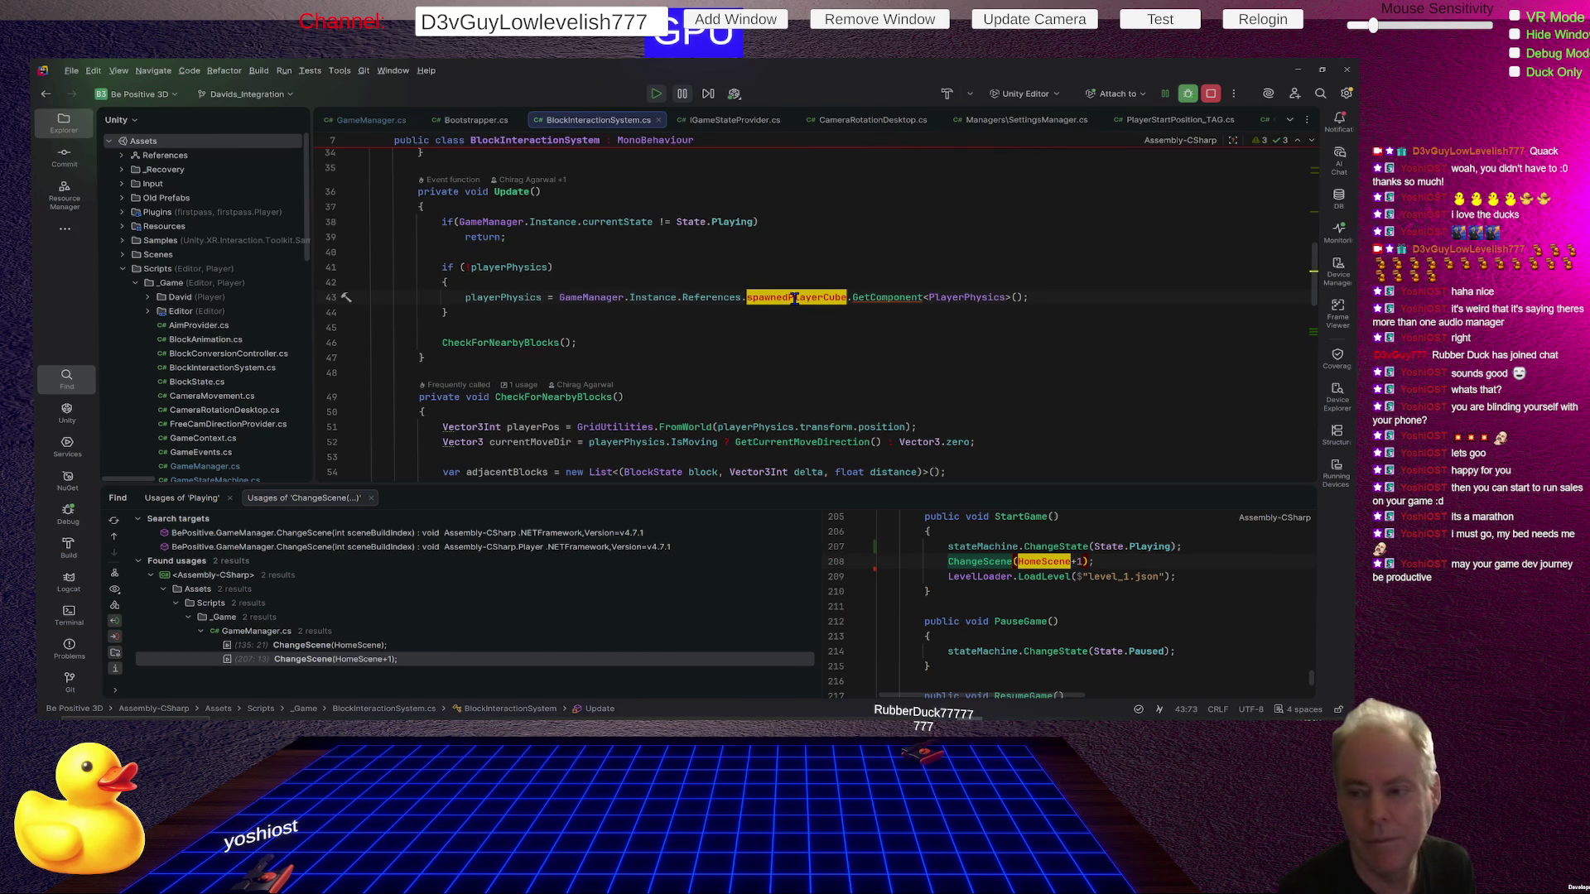
ctrl+click(794, 298)
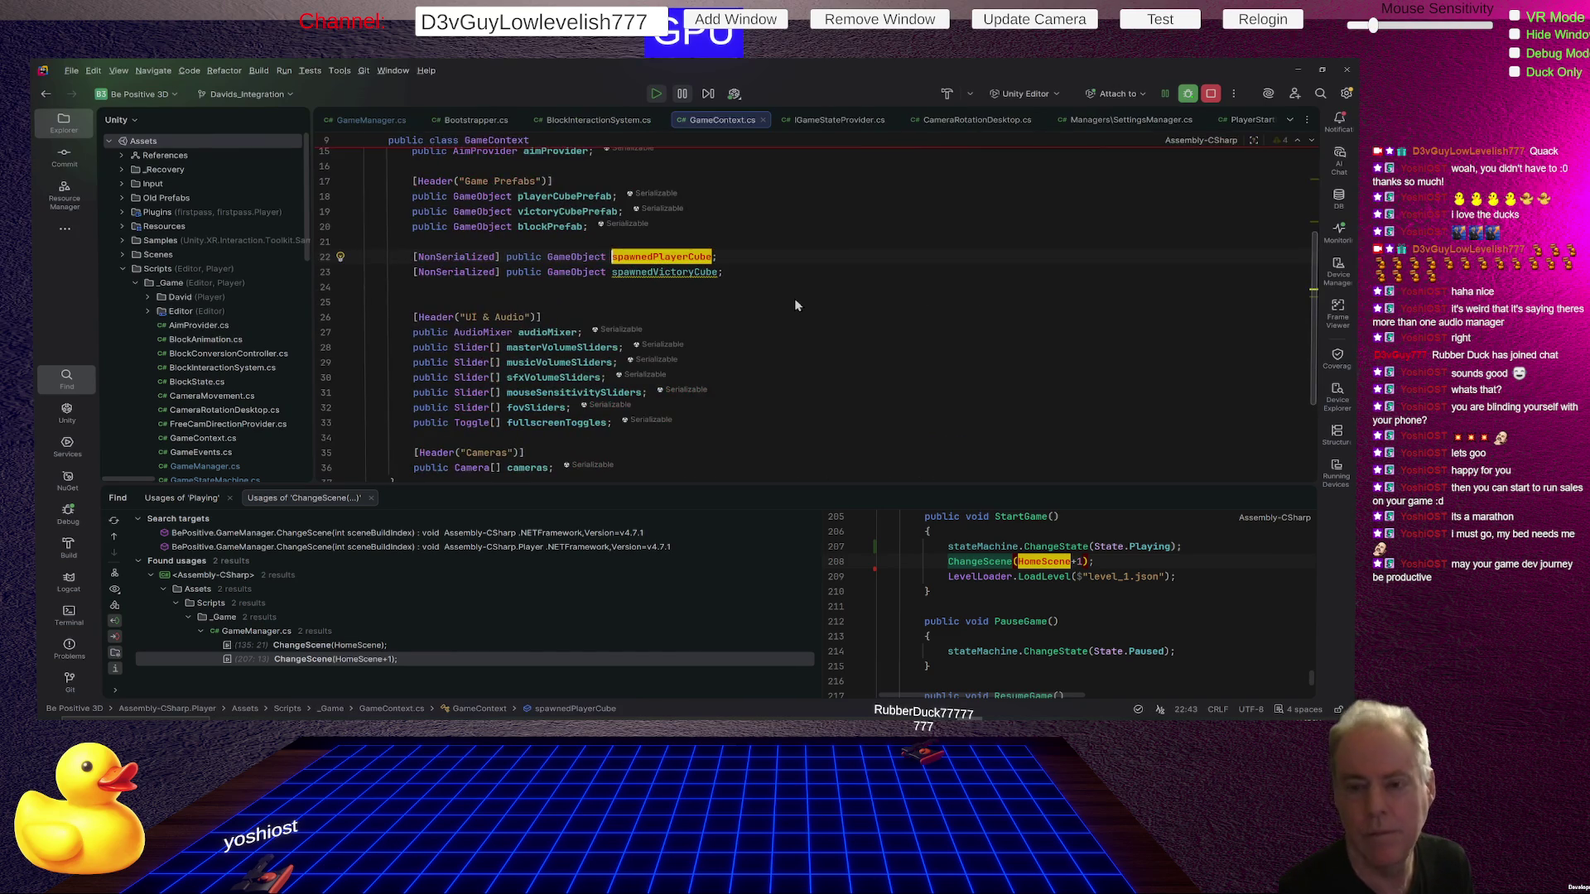
click(664, 258)
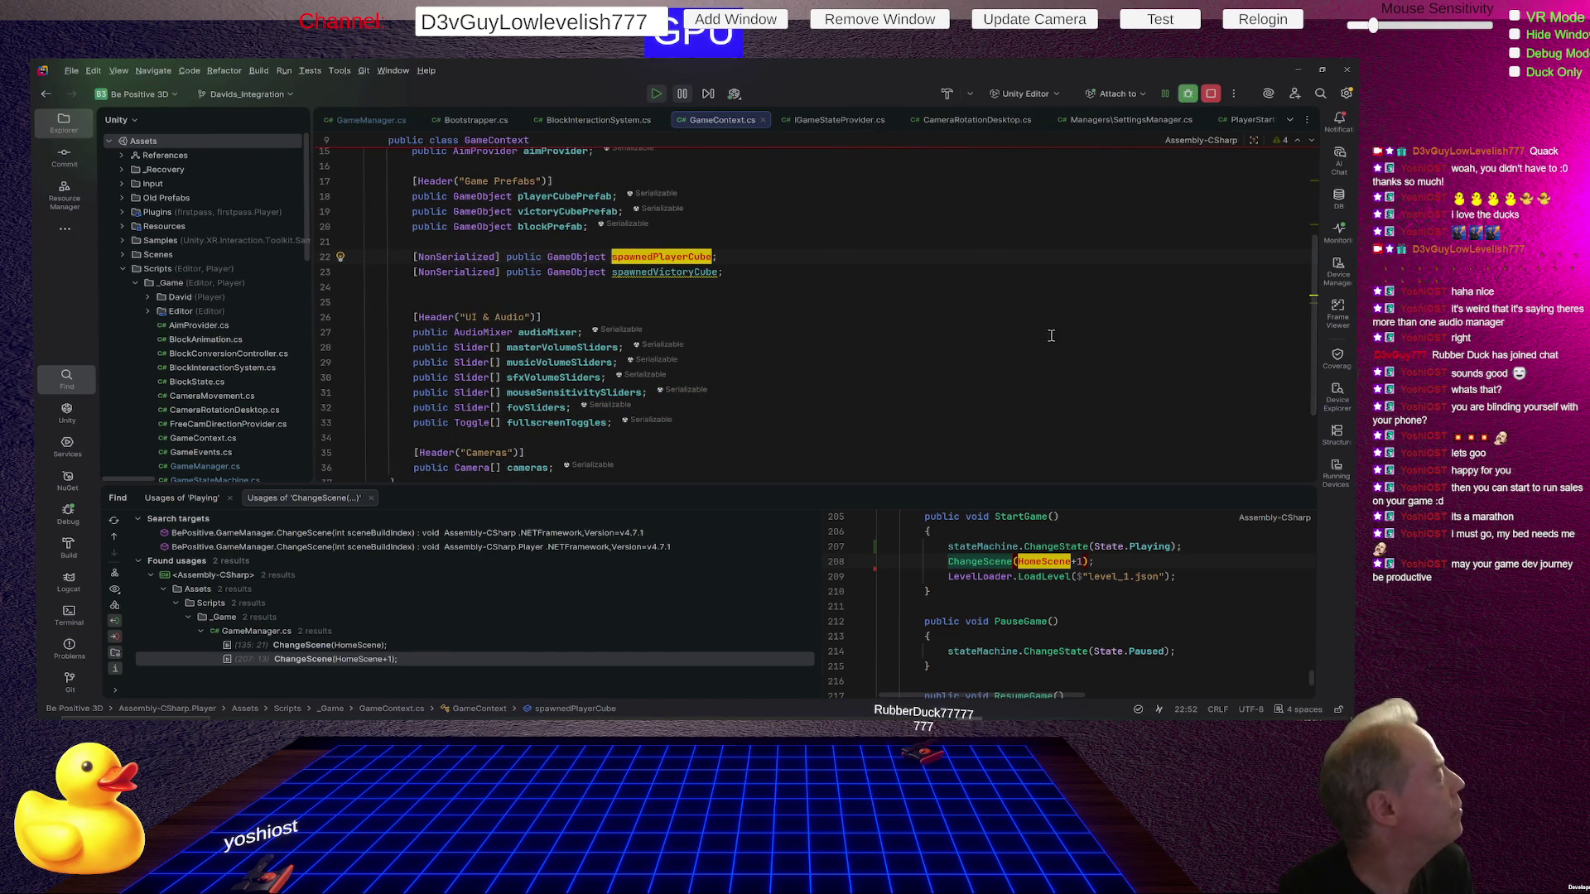
scroll(1030, 328, down, 3)
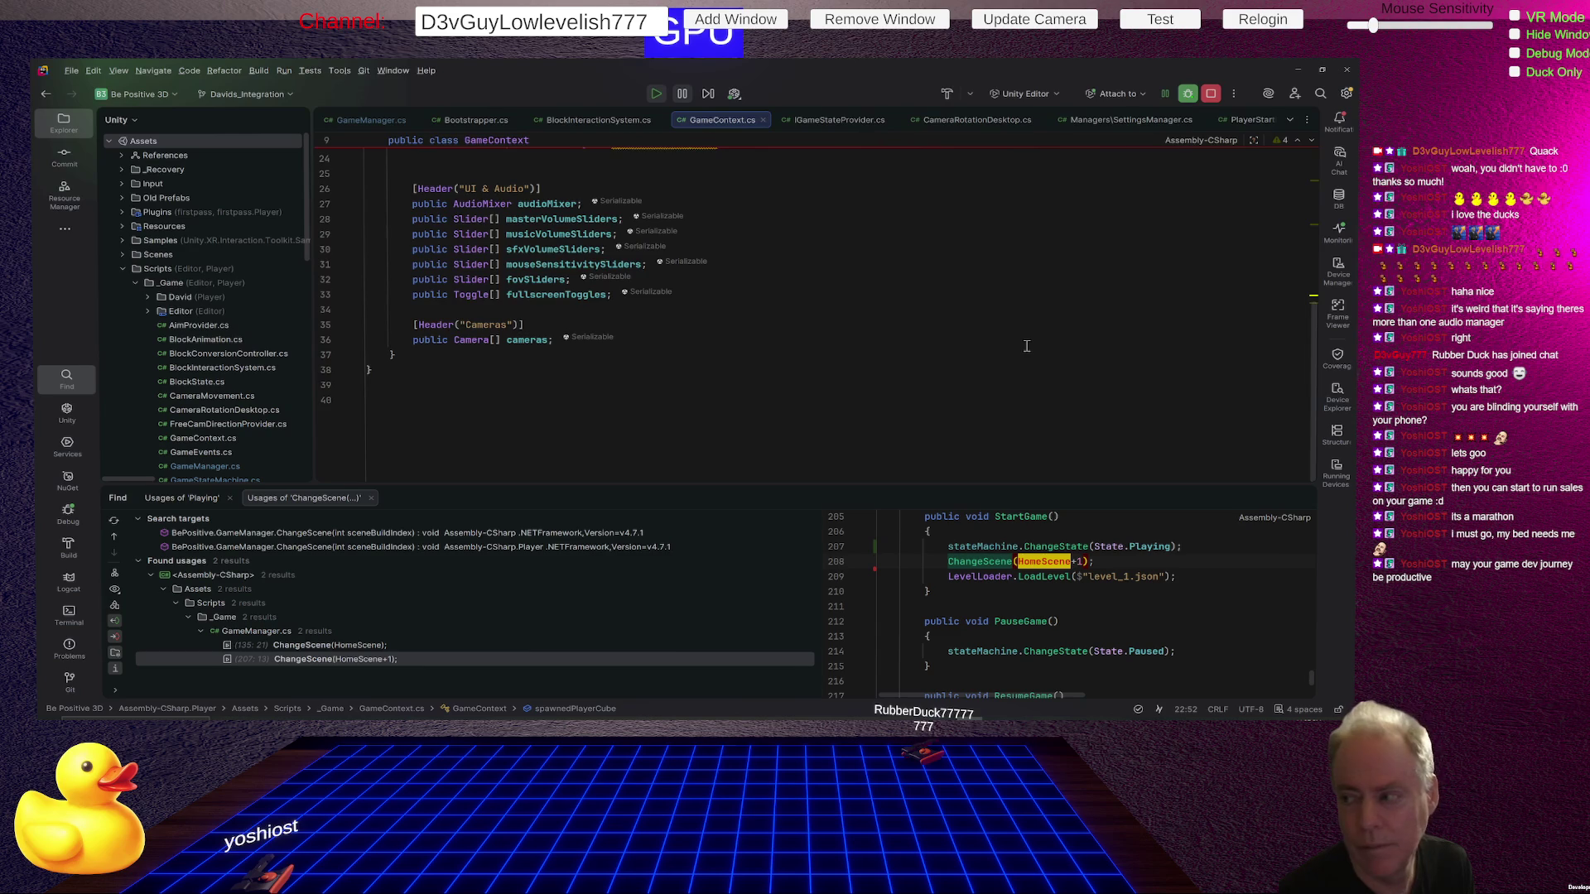
scroll(1026, 346, up, 4)
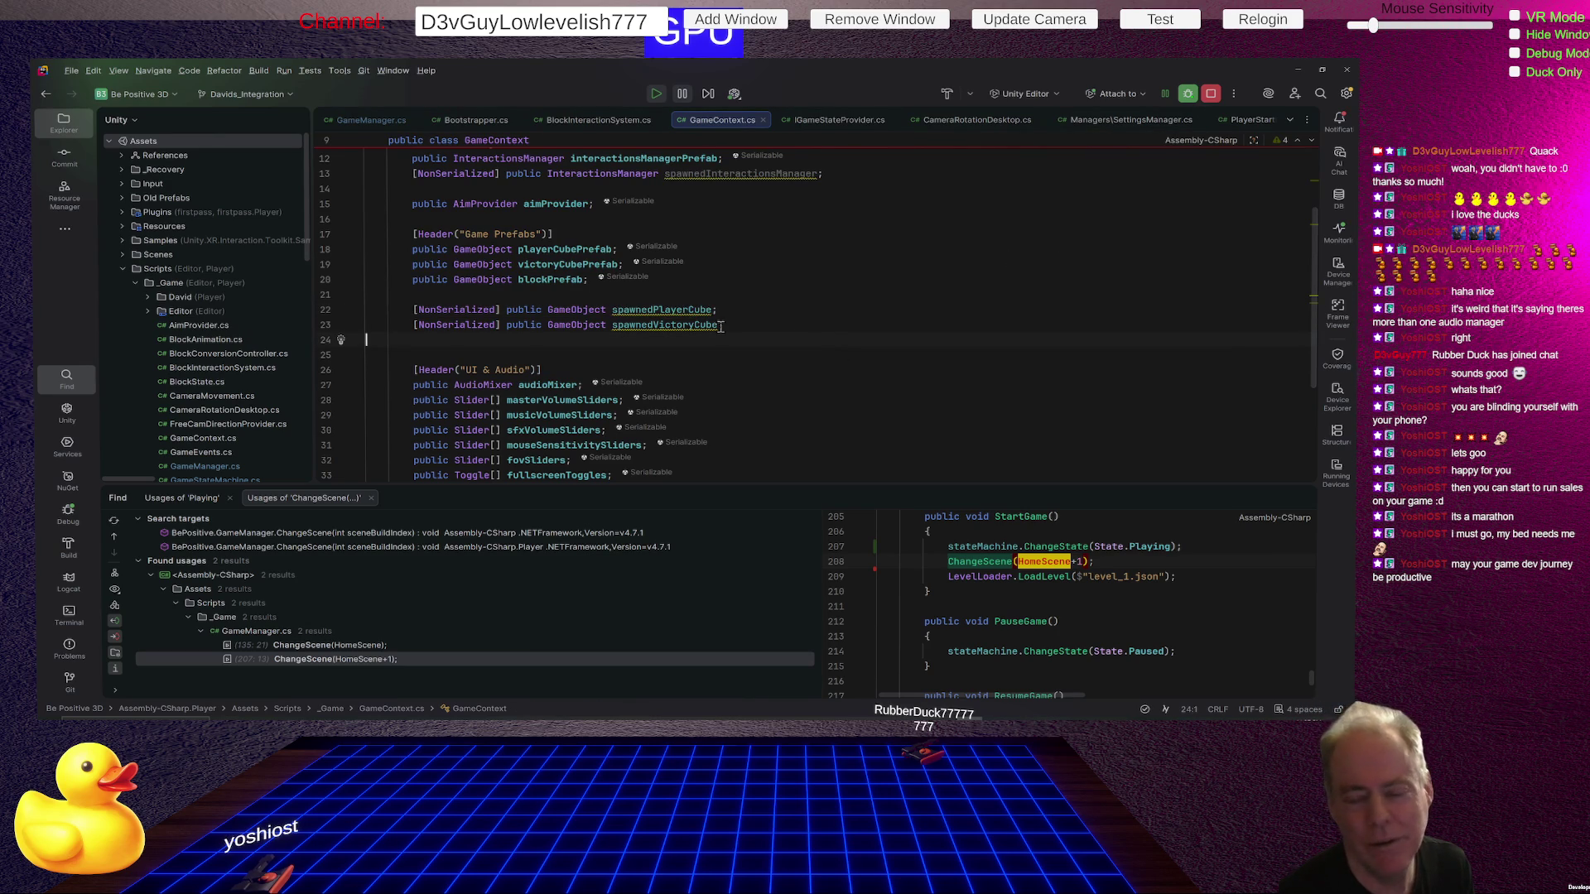
right_click(686, 313)
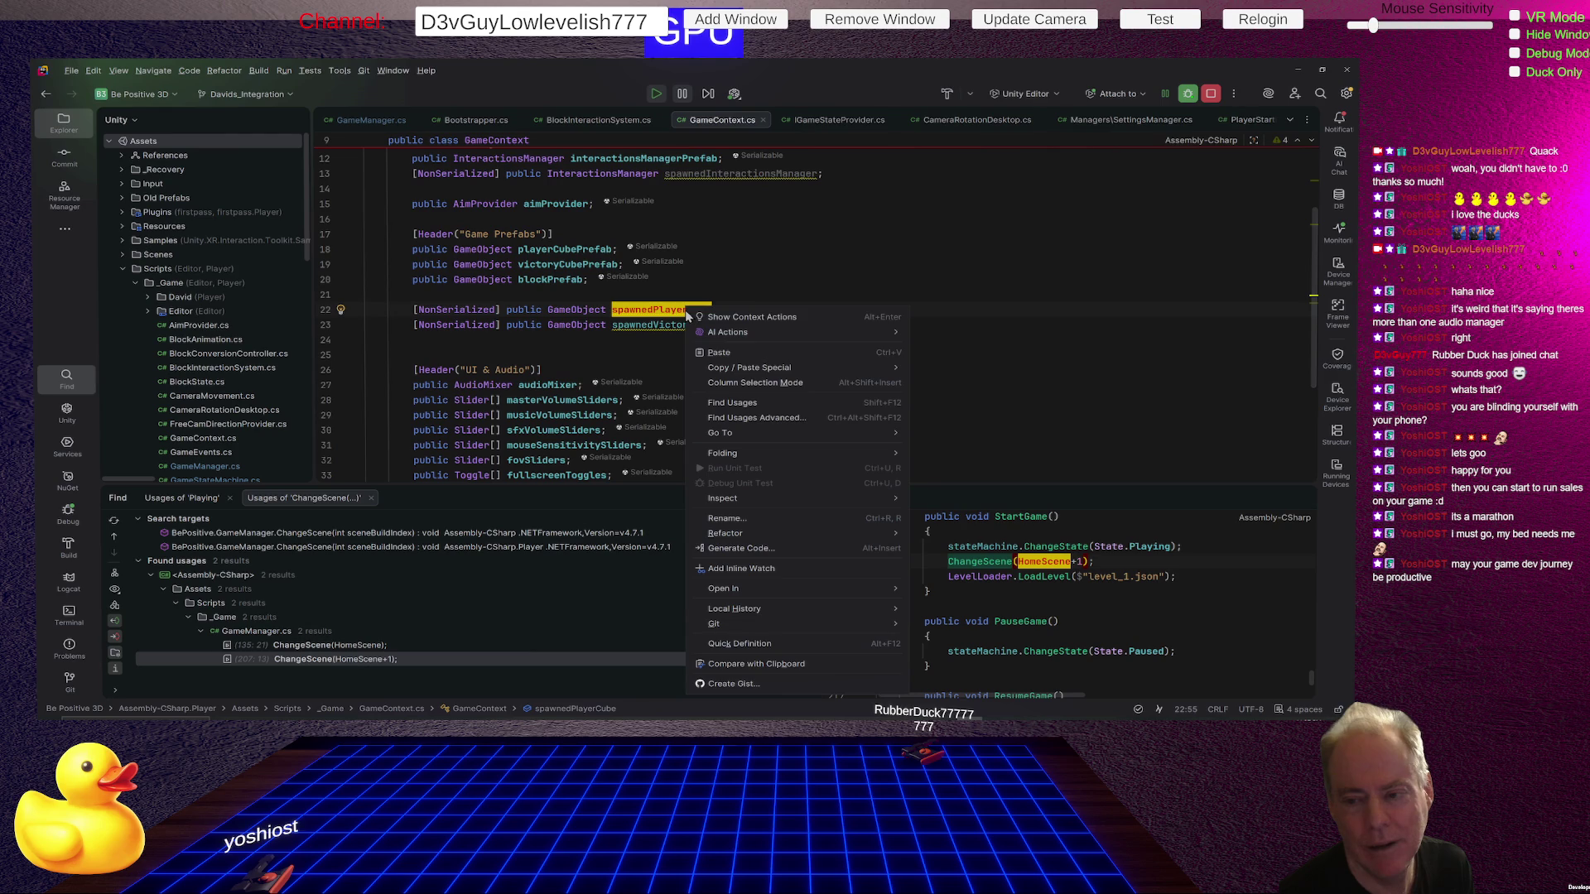
Find Usages of spawnedPlayerCube and preview its 5 results, including BlockInteractionSystem's.
click(778, 404)
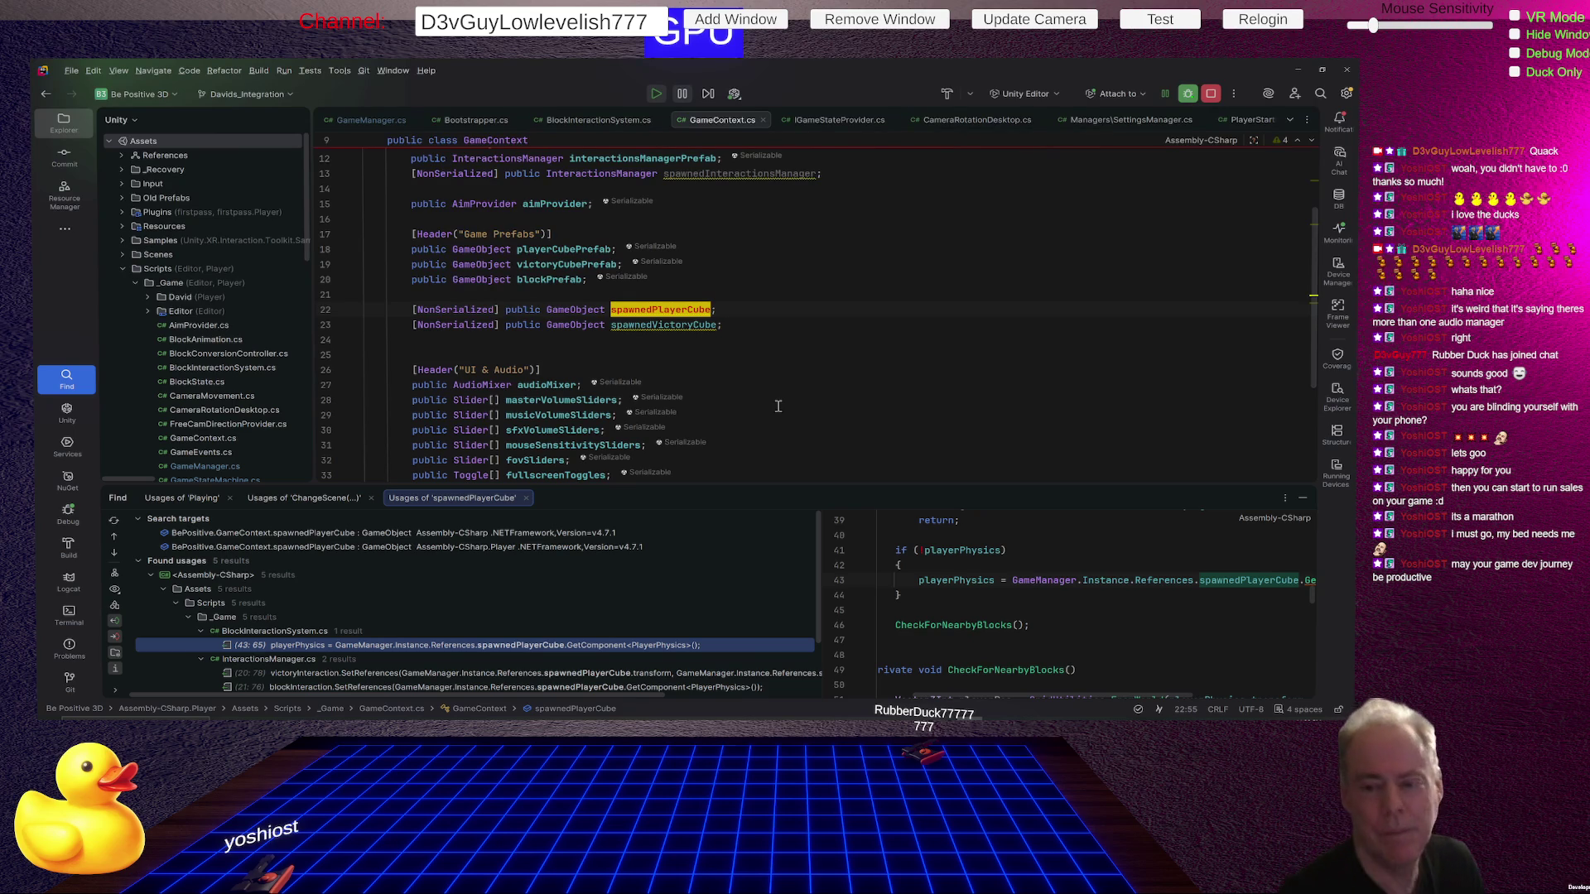
click(739, 571)
scroll(619, 559, down, 3)
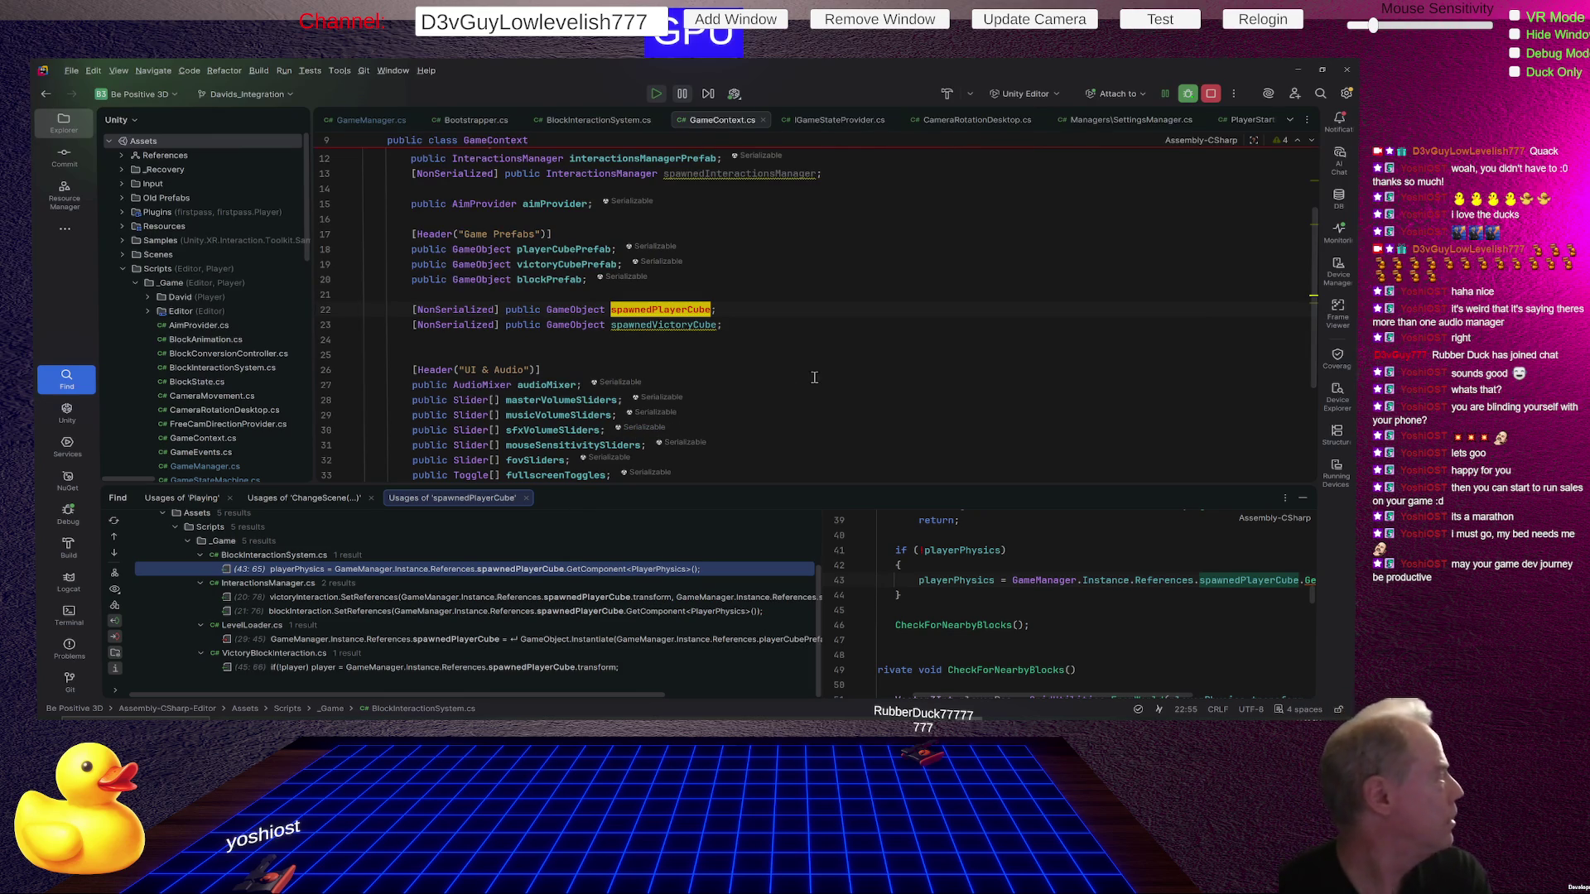
click(742, 384)
Return to the Unity Editor console showing MissingReferenceExceptions from BlockInteractionSystem.cs:43.
scroll(762, 372, down, 2)
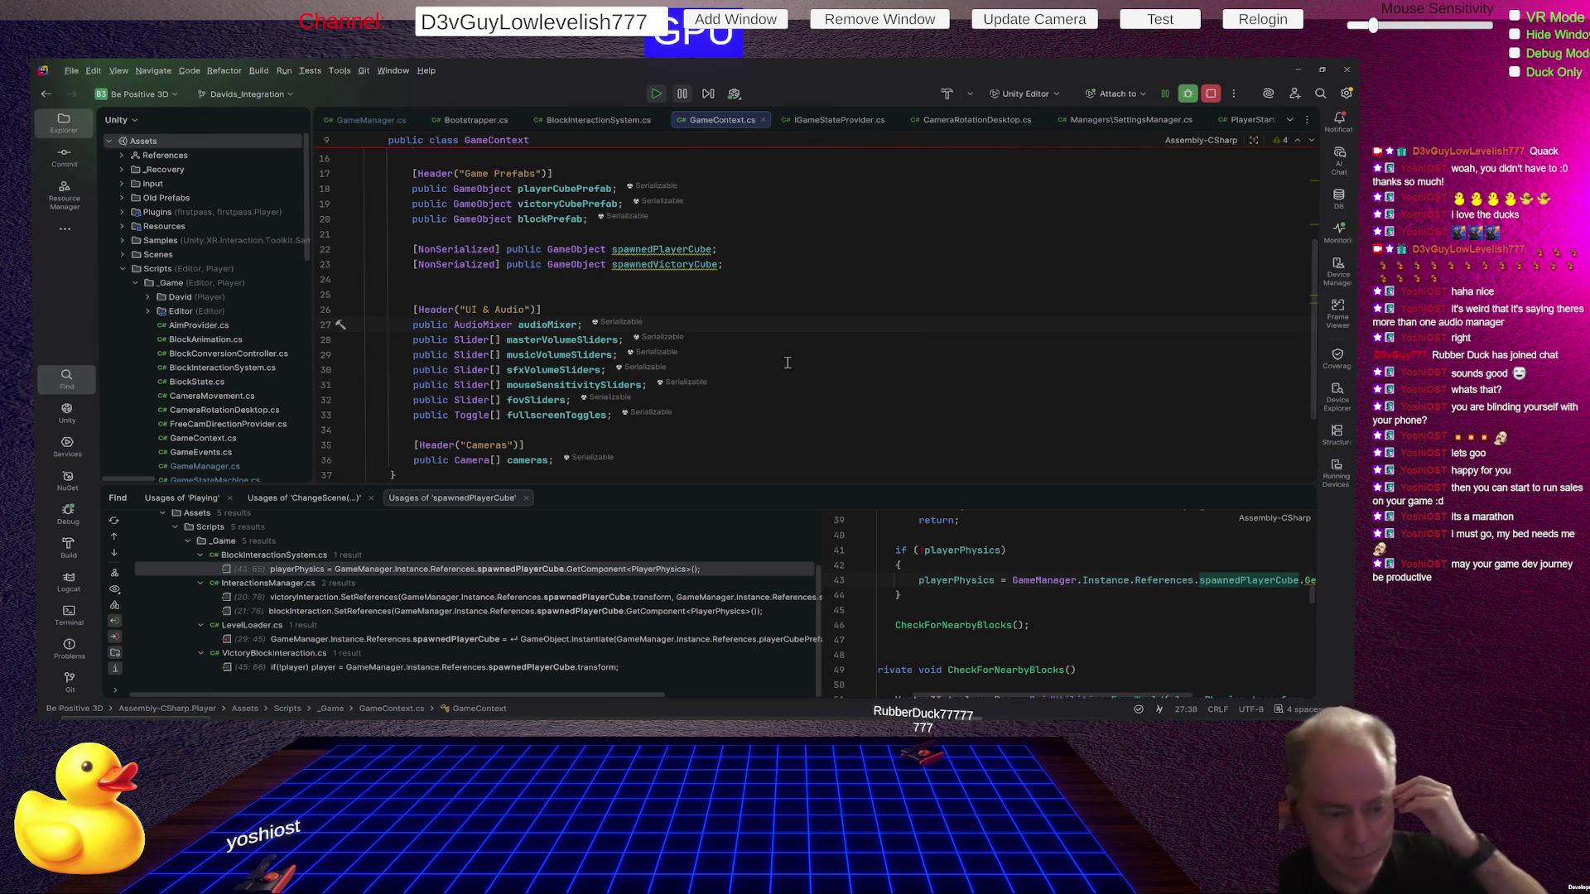
key(XF86AudioRaiseVolume)
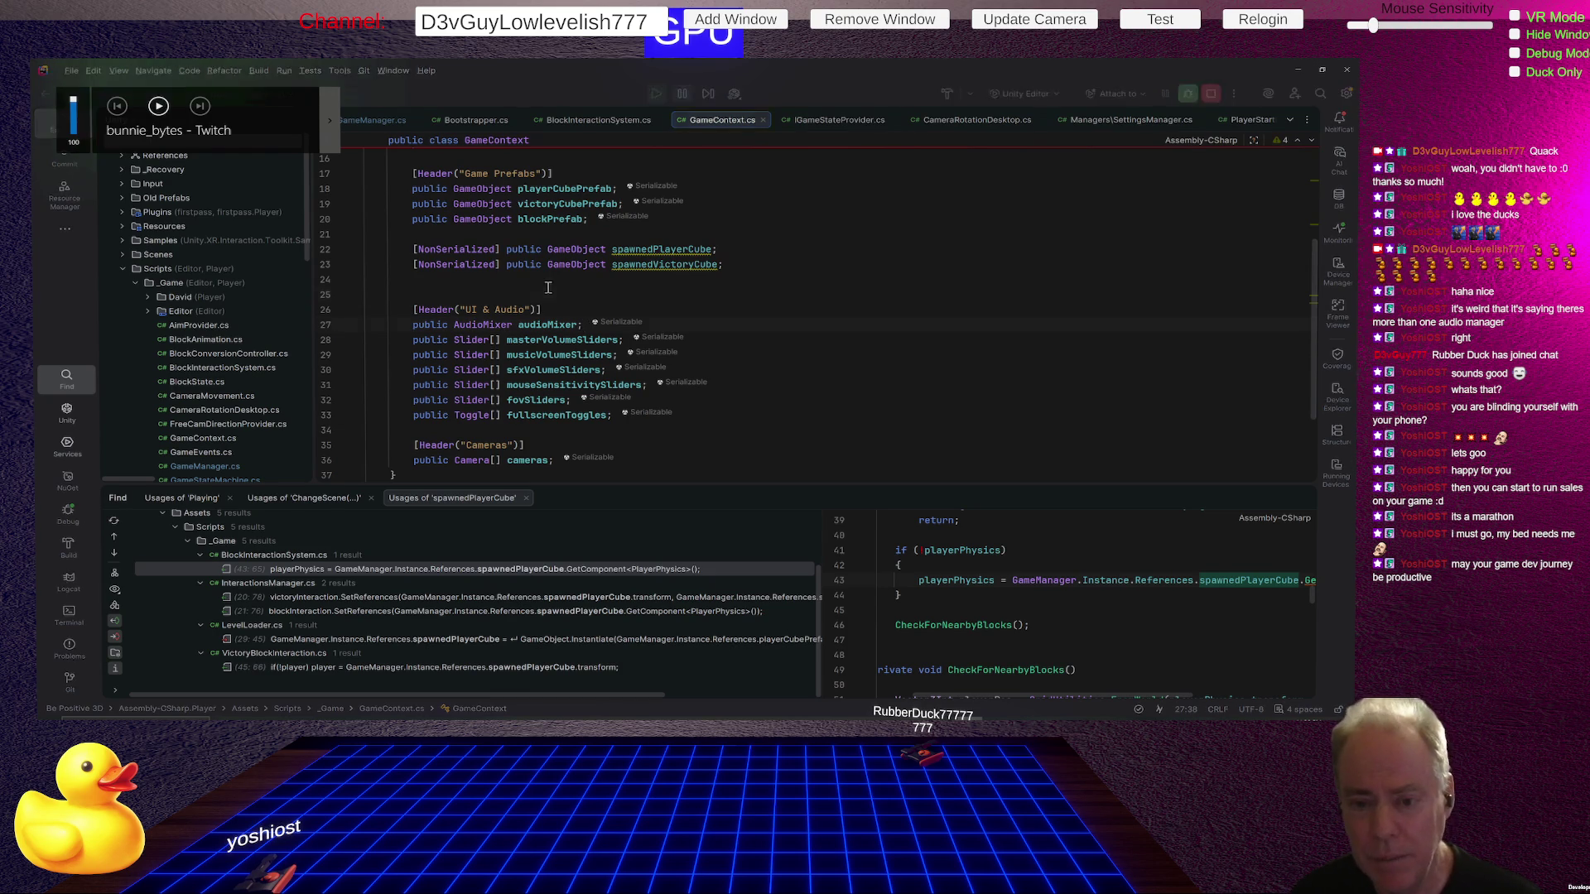
click(715, 292)
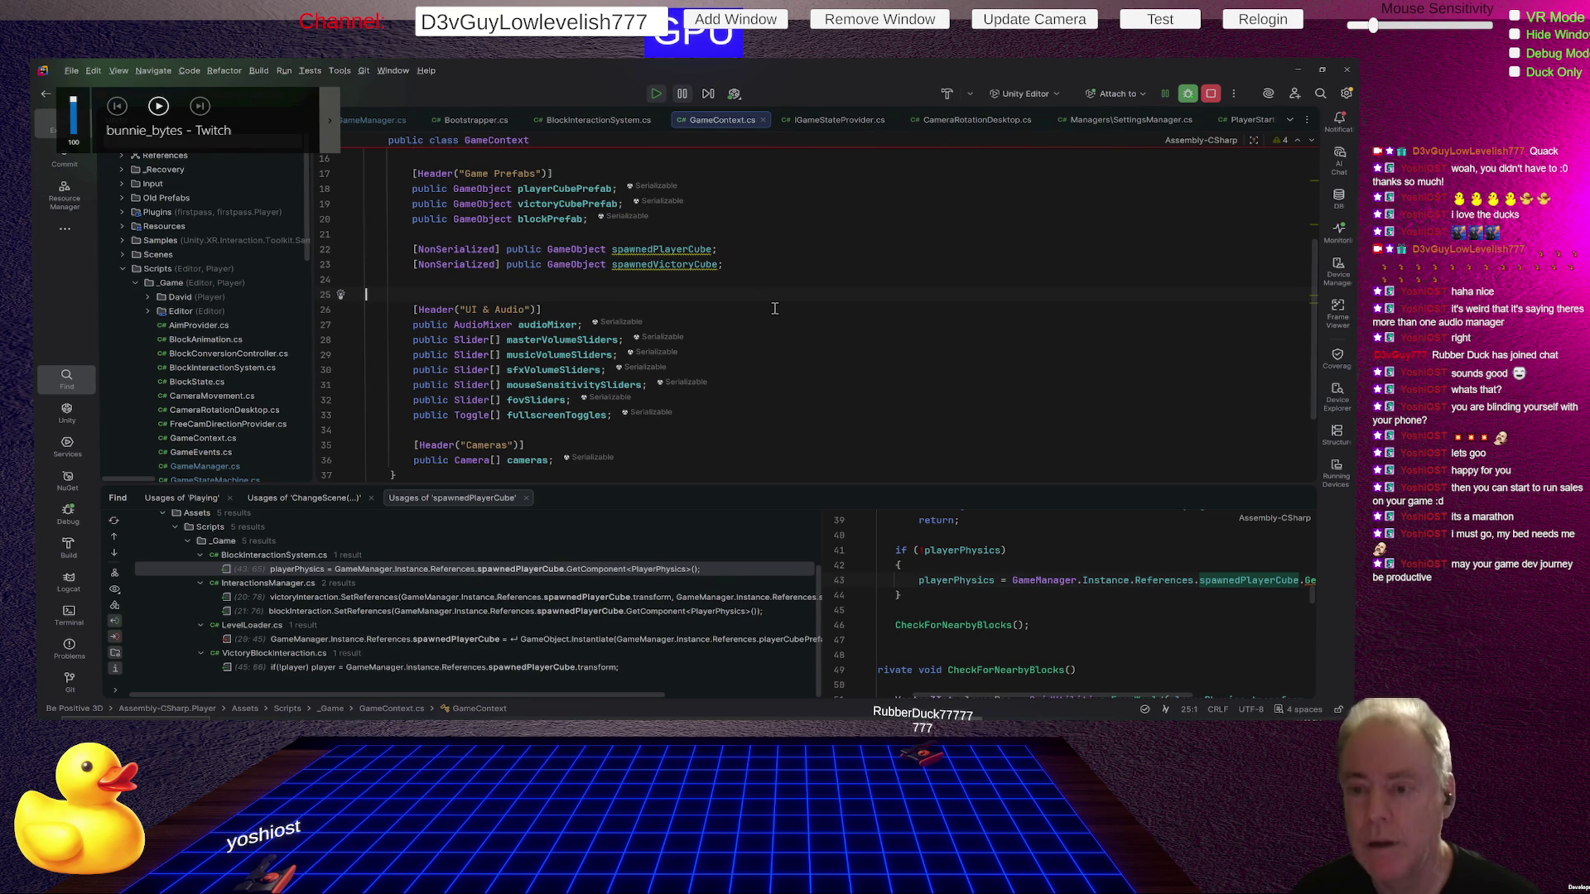
key(alt+Tab)
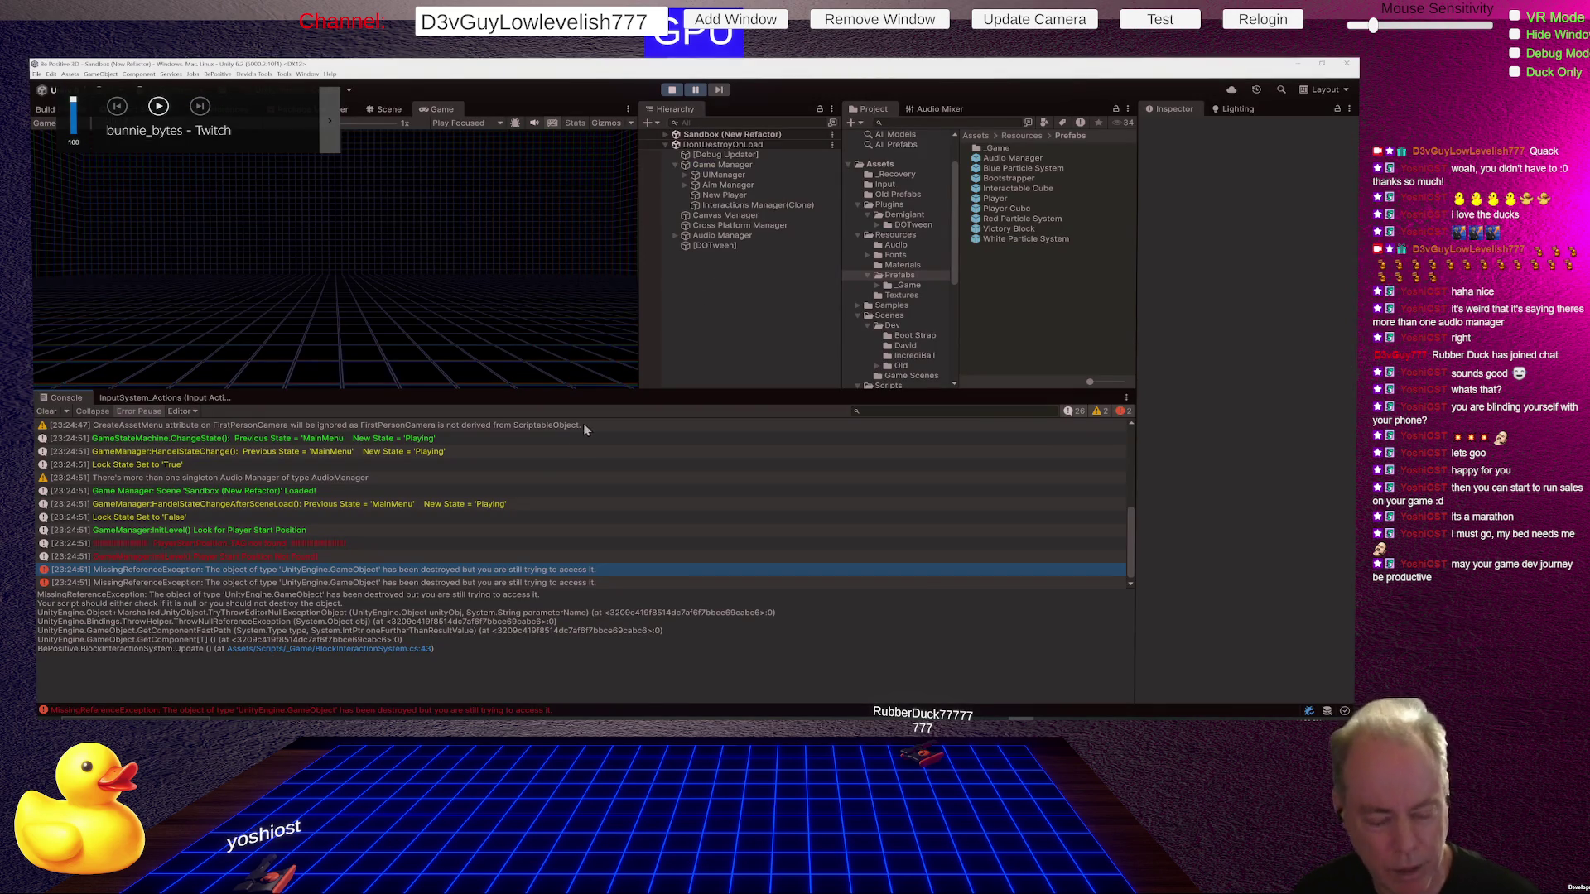
Open the first MissingReferenceException's source, spawnedPlayerCube on BlockInteractionSystem.cs line 43, then return.
click(481, 571)
double_click(481, 572)
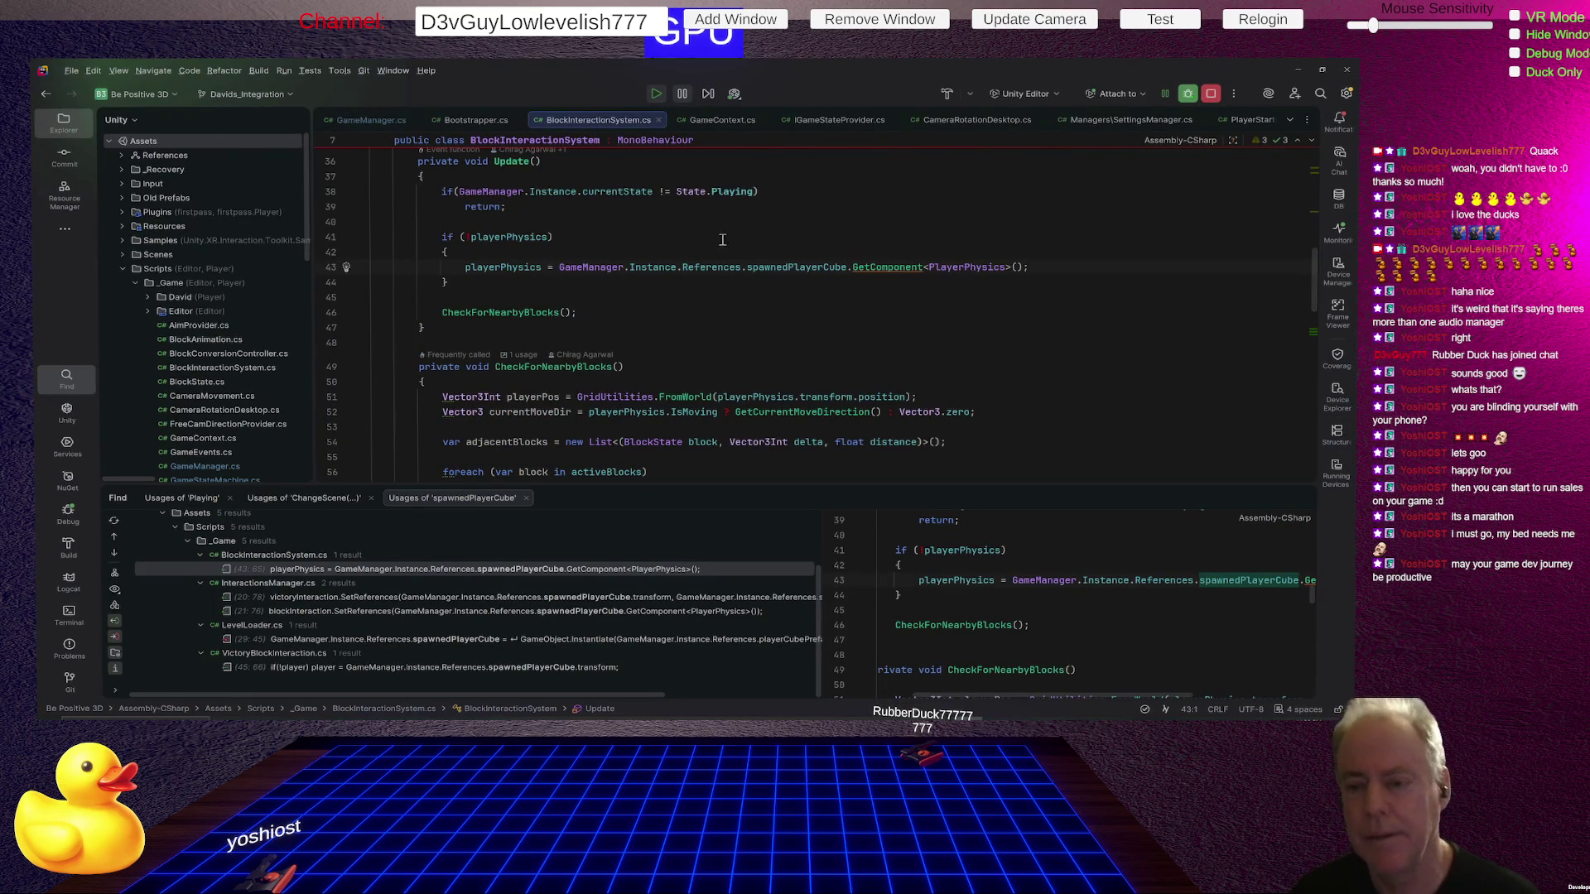
double_click(770, 267)
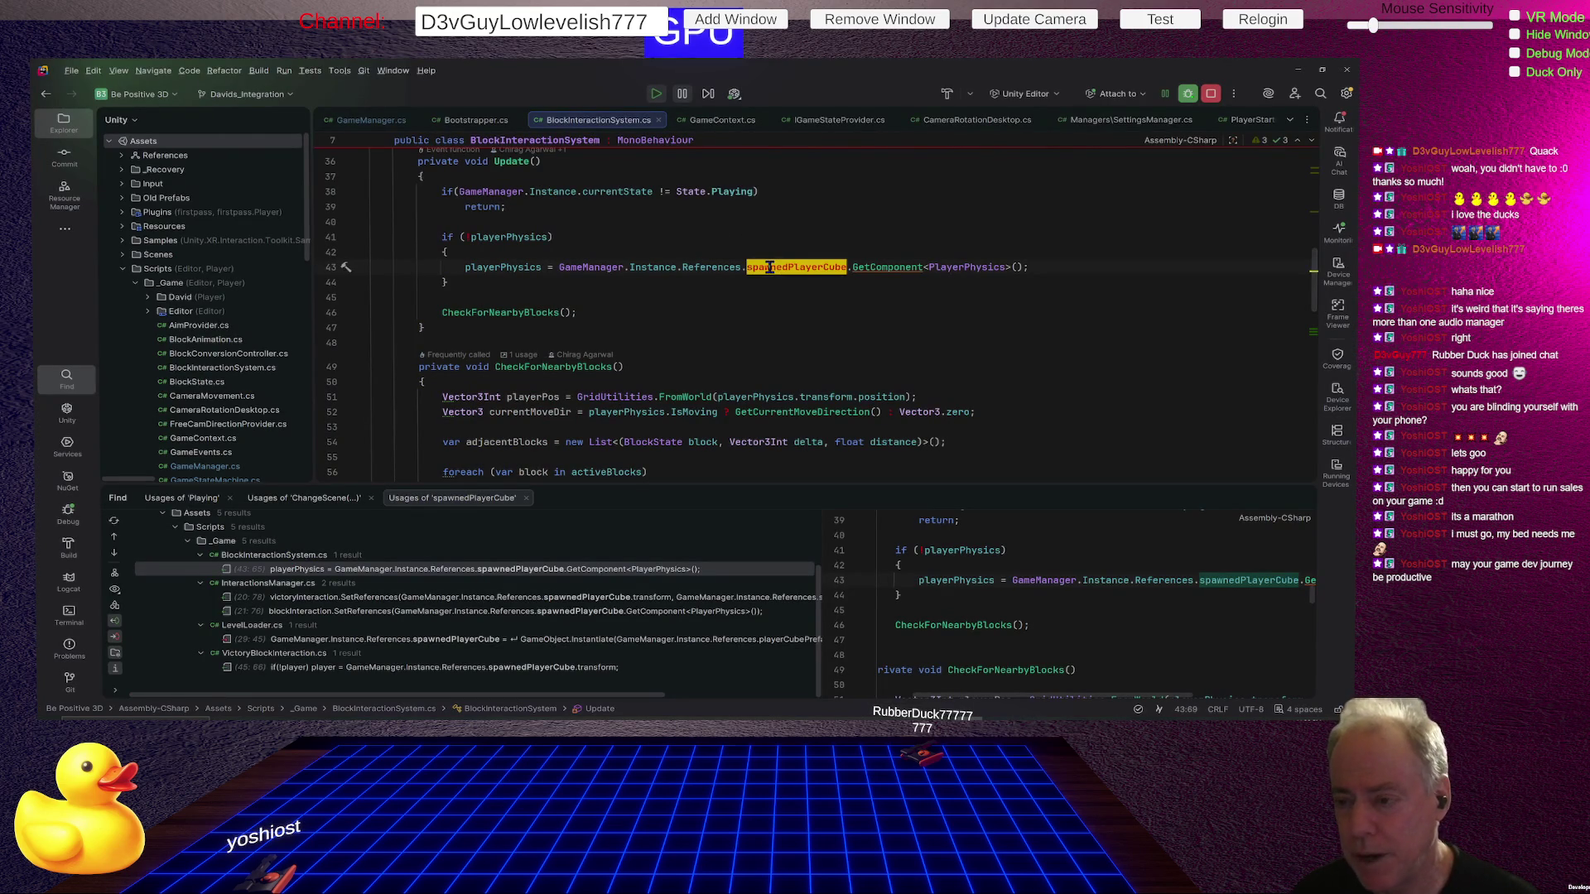
key(alt+Tab)
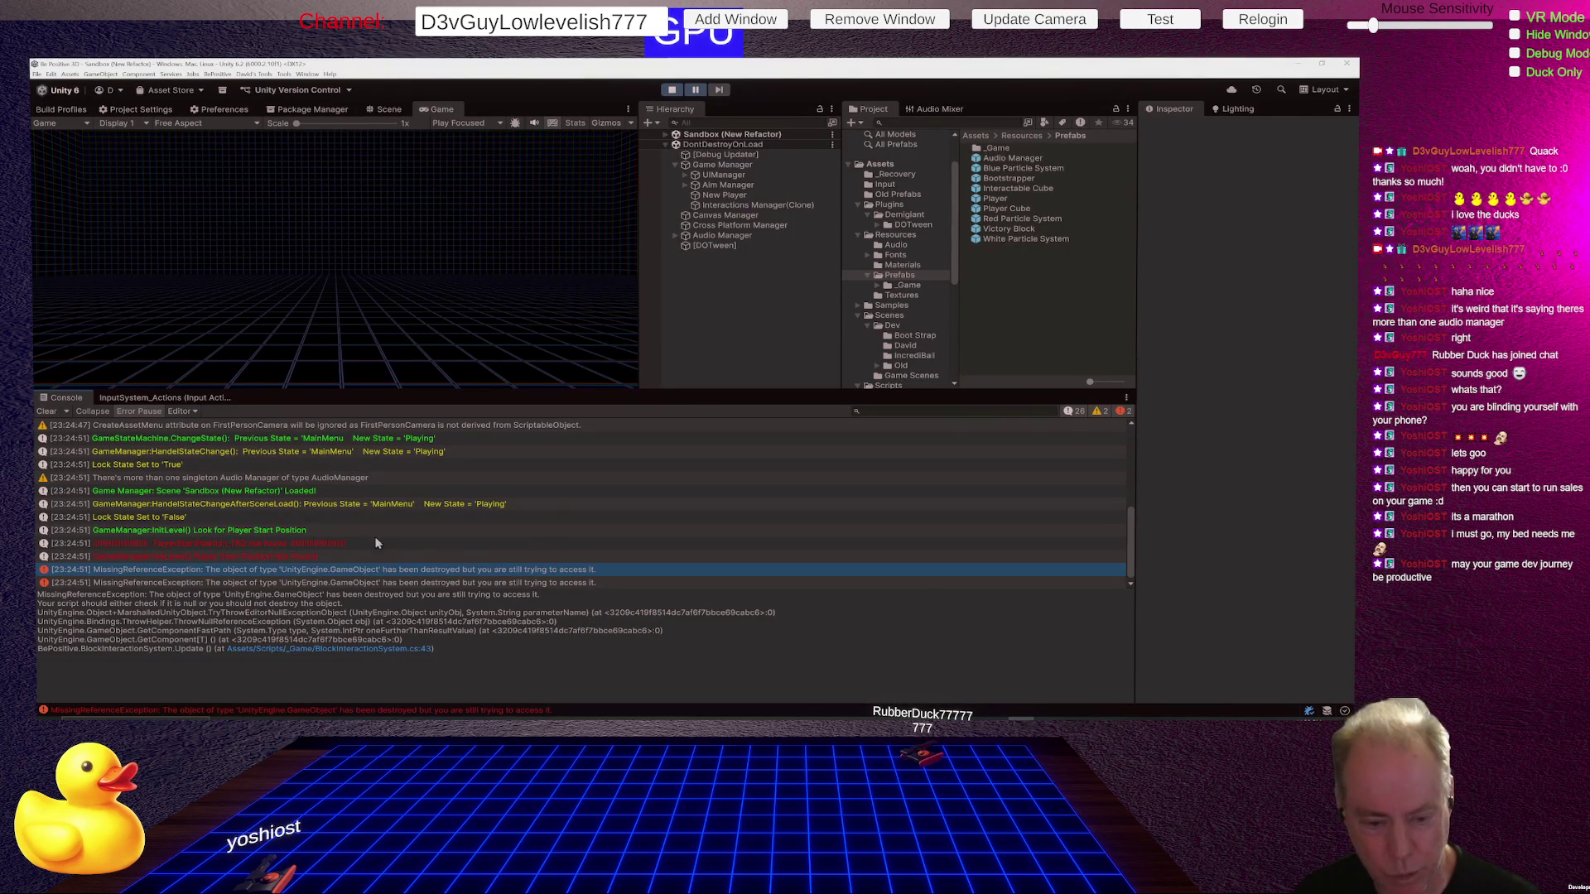
Open the second exception's source at VictoryBlockInteraction.cs line 45.
click(455, 581)
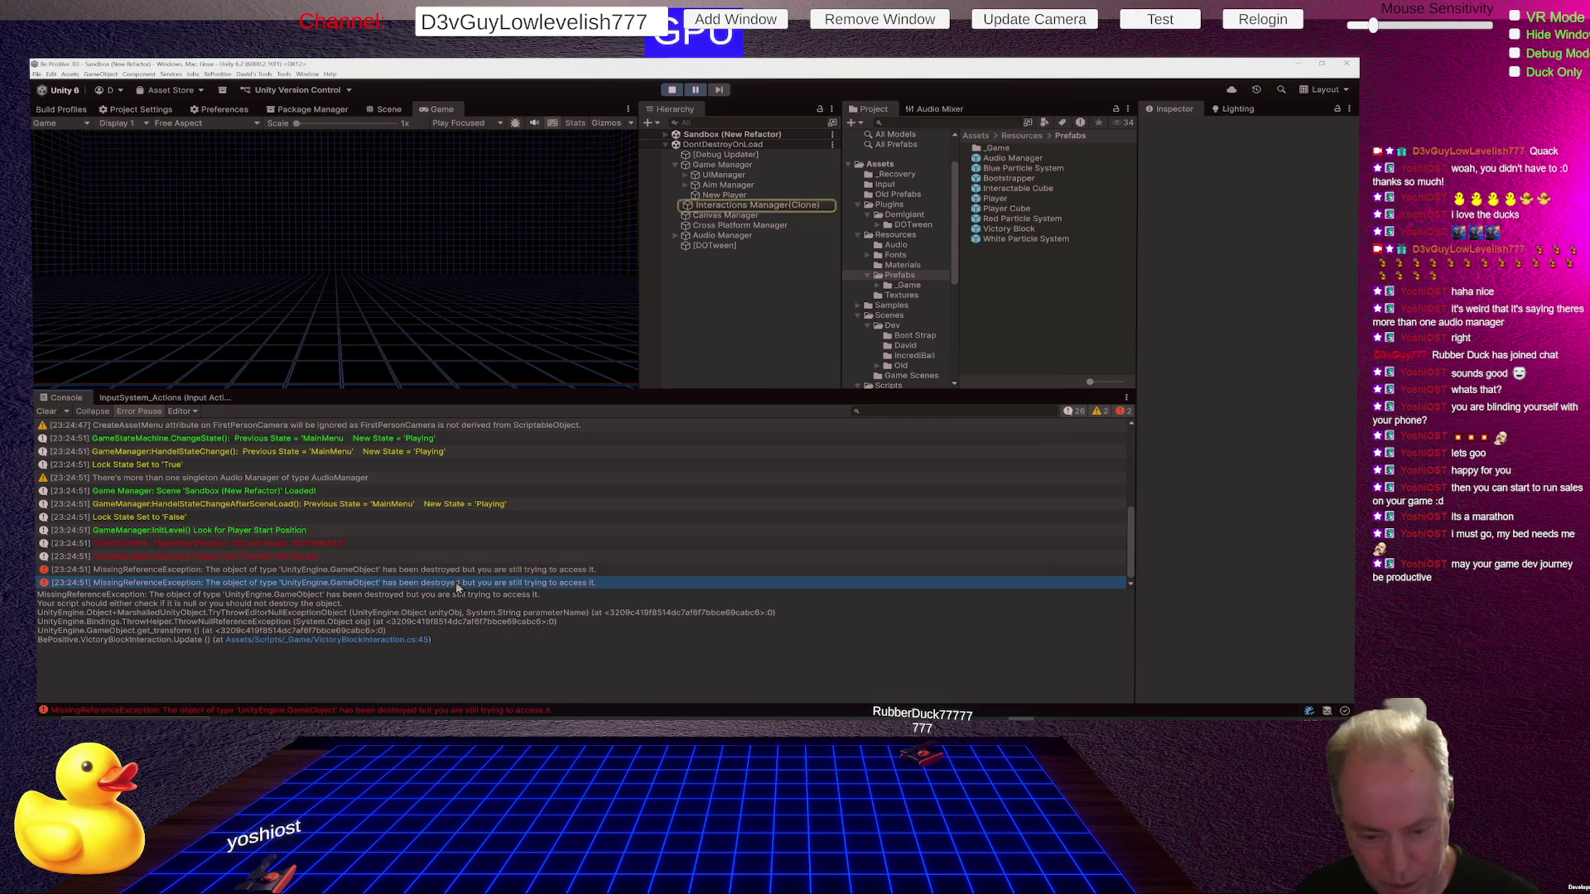
click(453, 572)
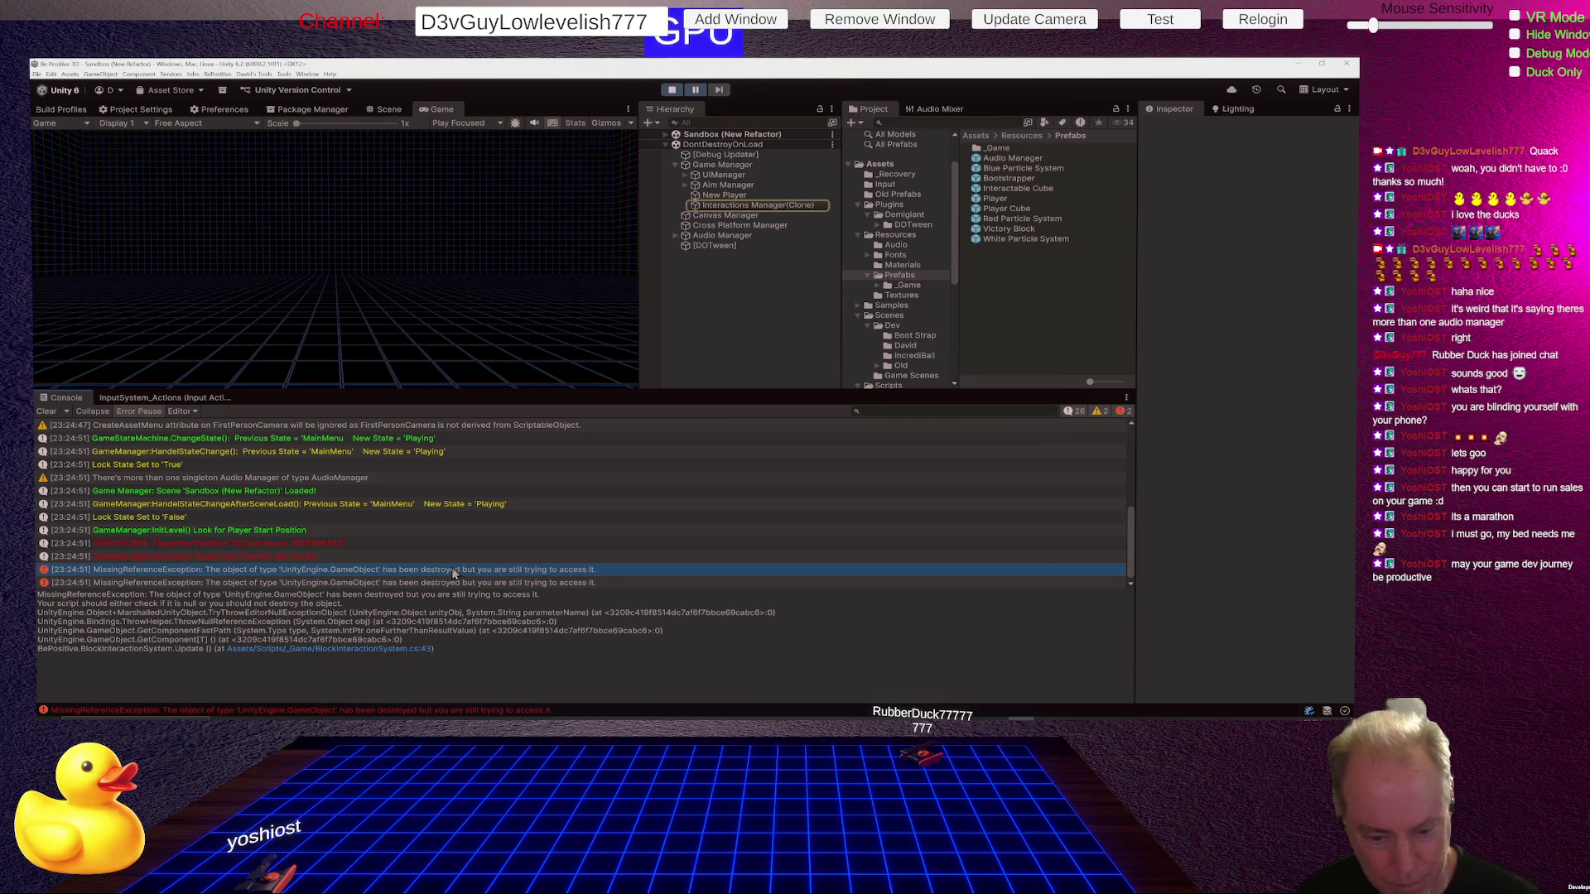
click(460, 584)
double_click(459, 584)
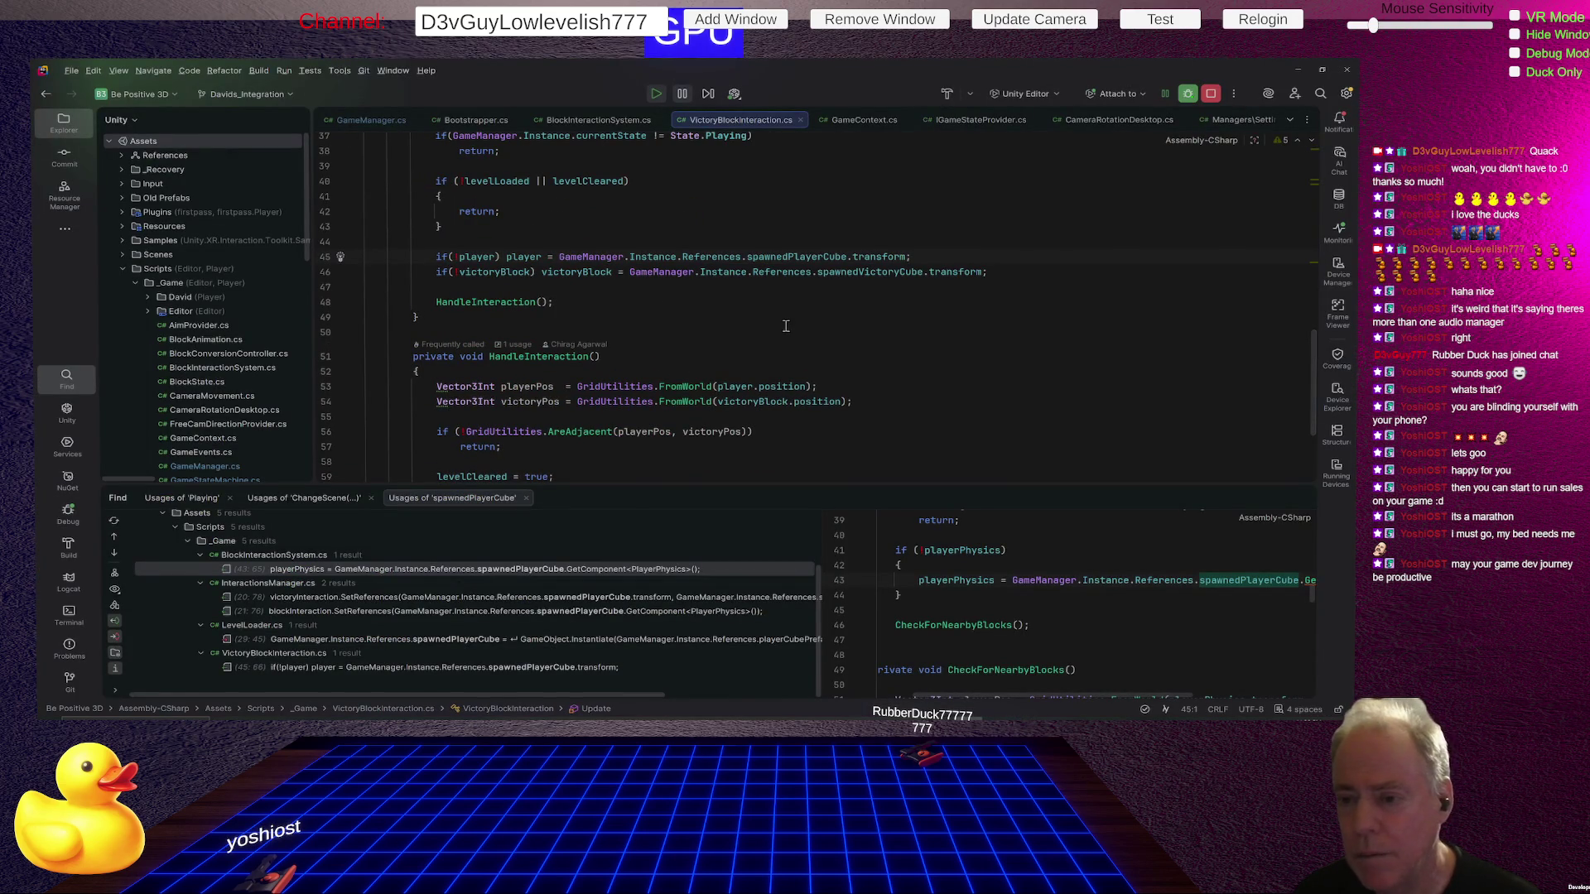
click(775, 257)
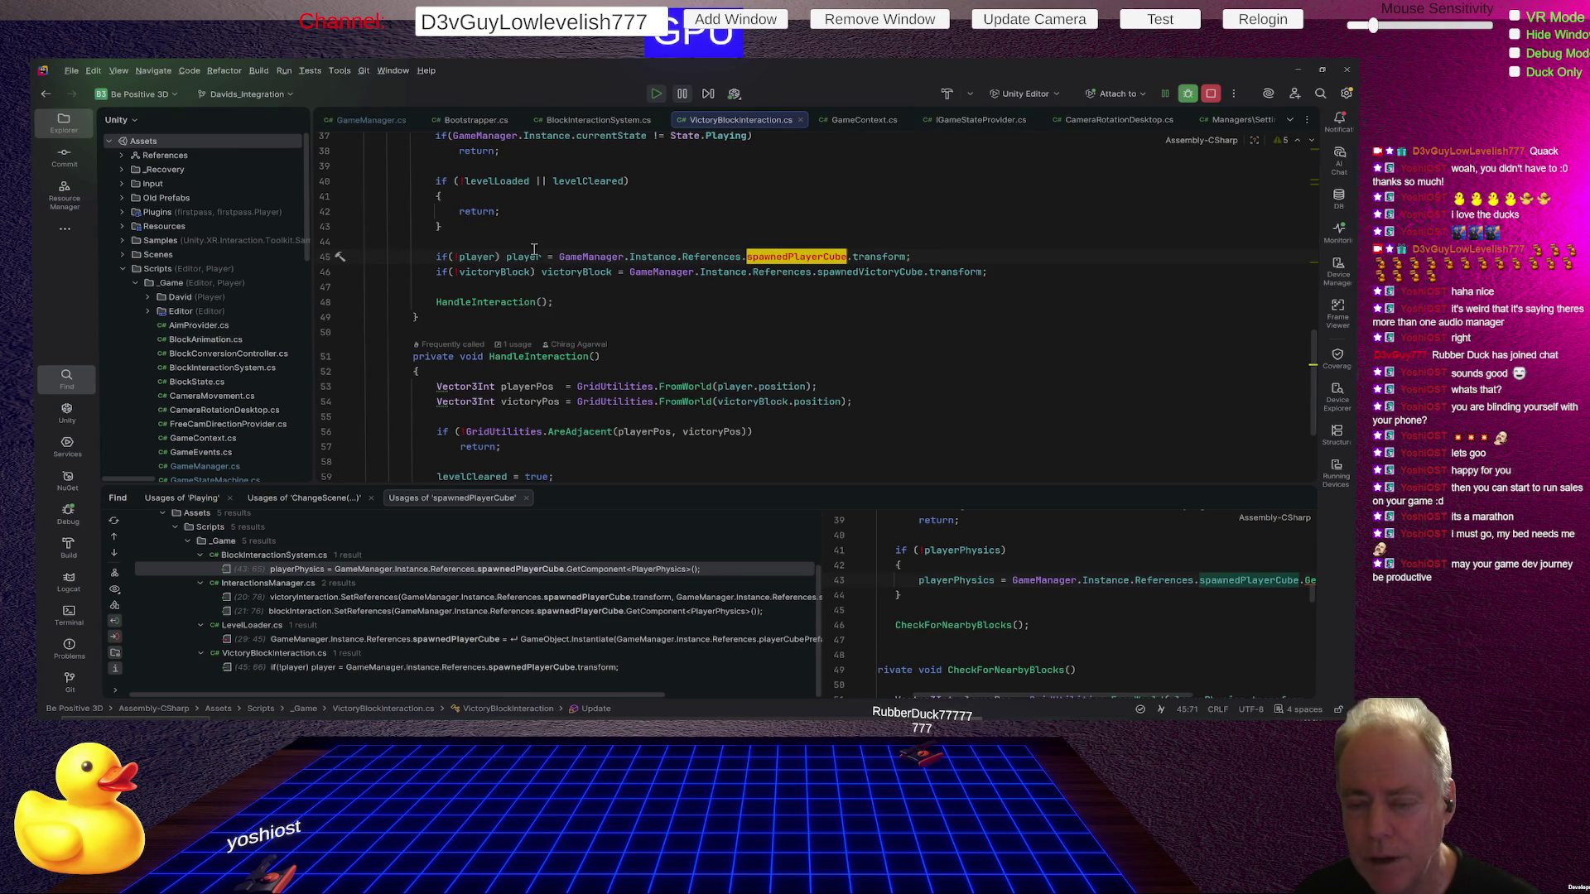
mouse_move(534, 248)
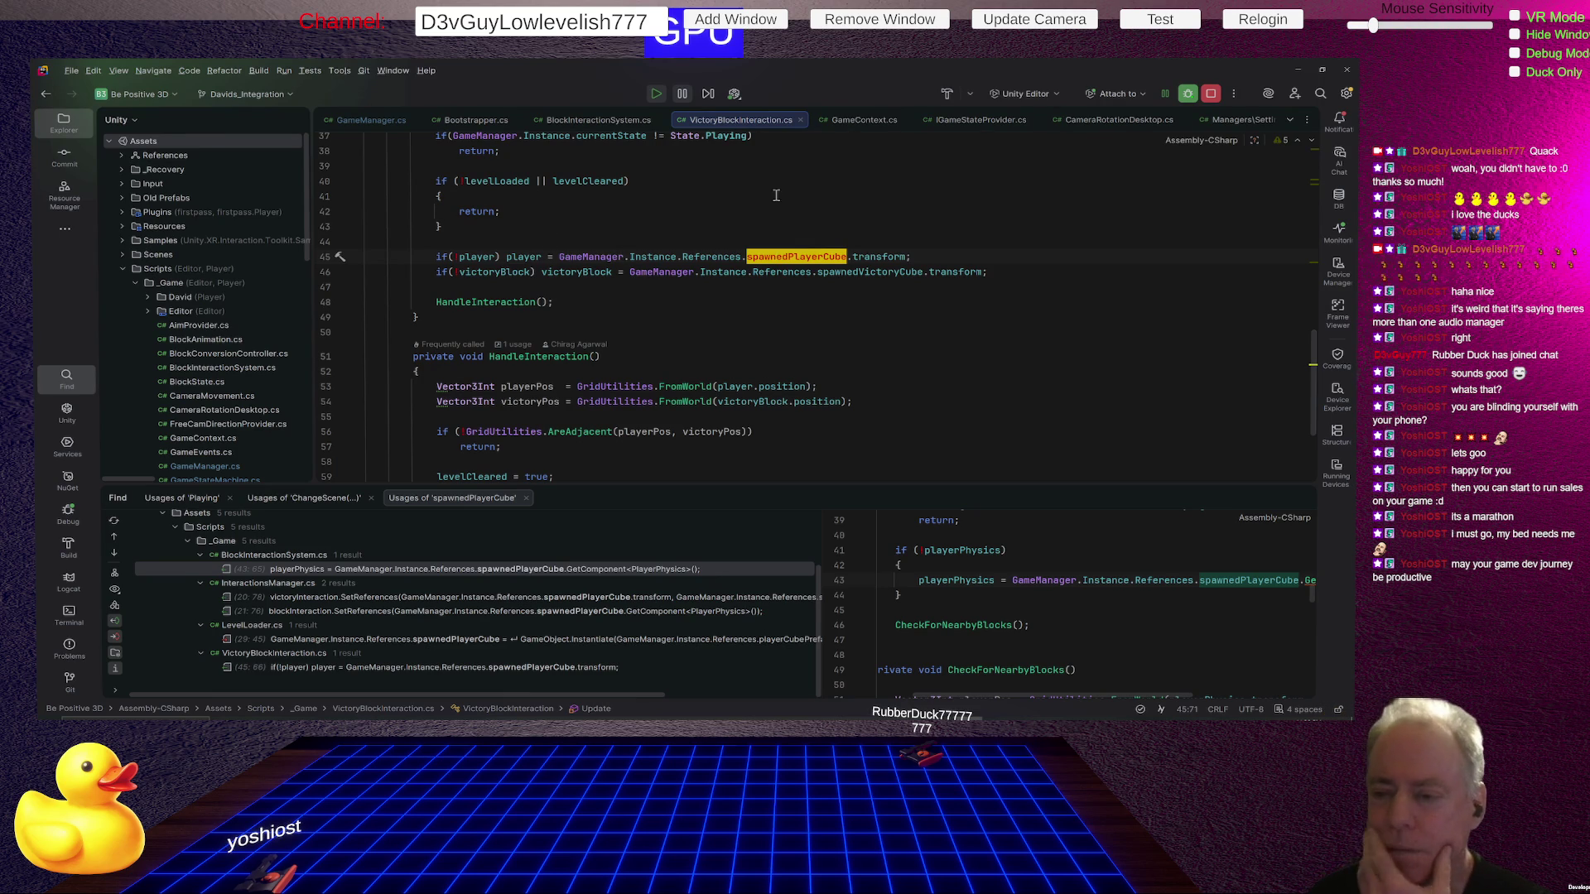
scroll(1072, 259, up, 2)
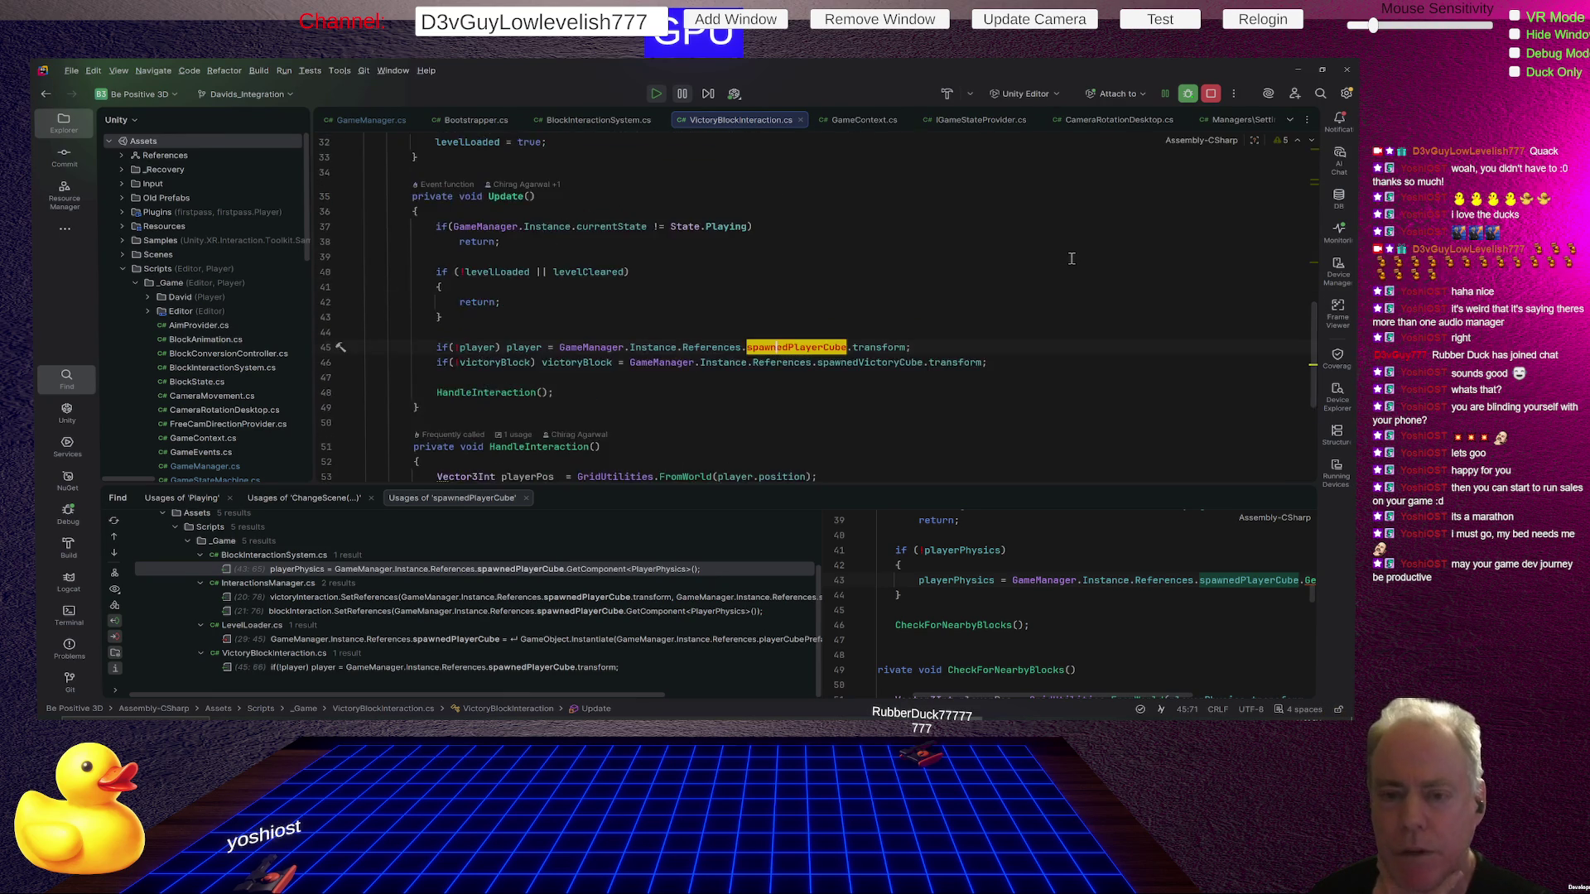
scroll(1072, 259, down, 1)
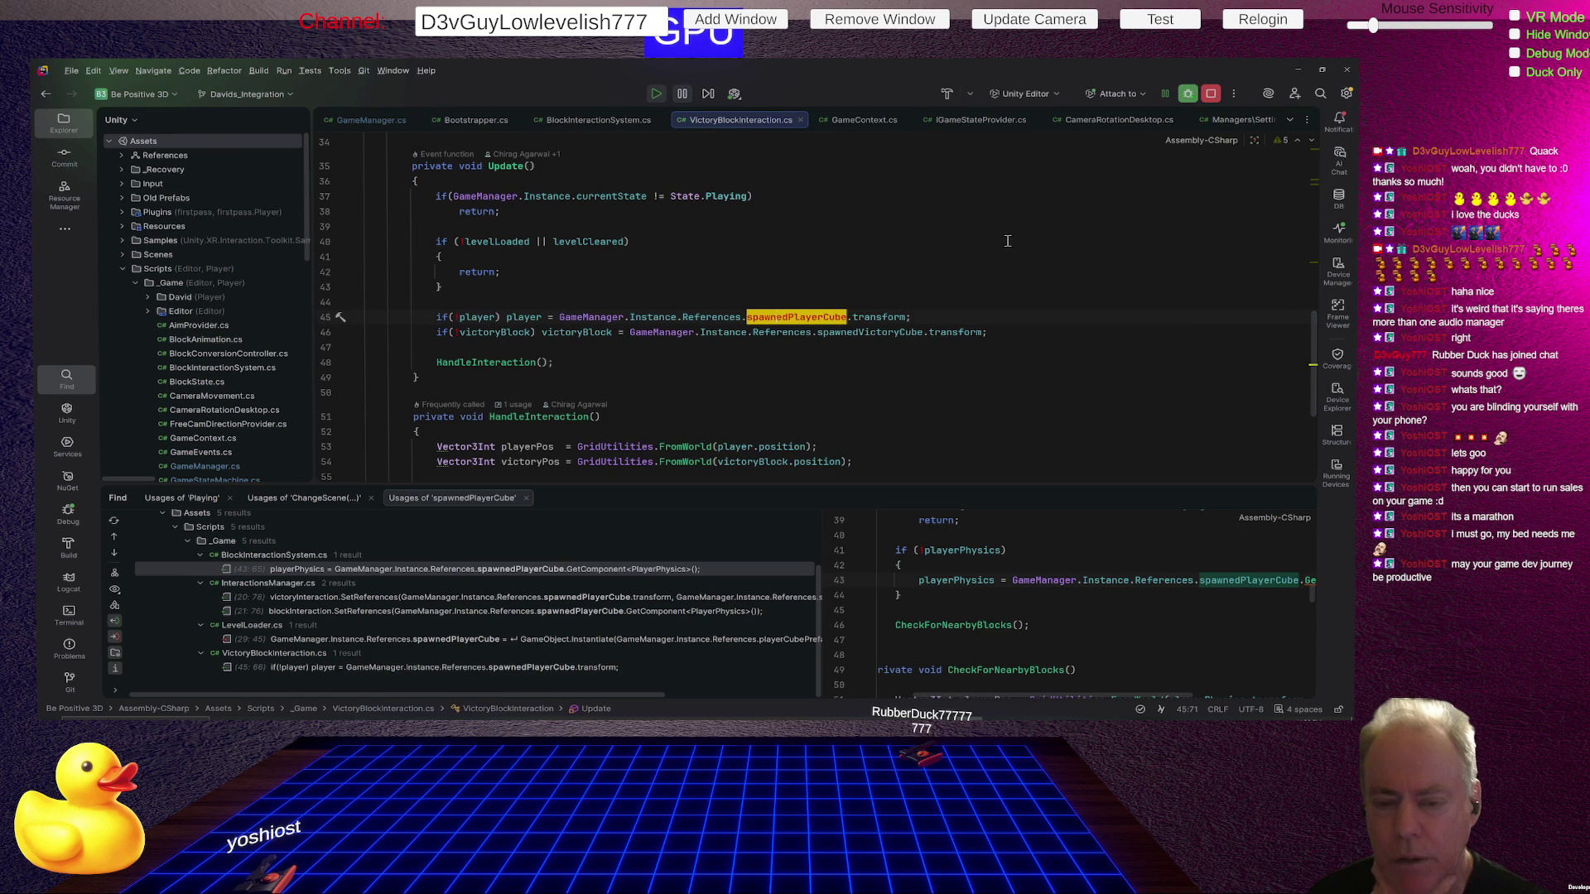
mouse_move(477, 316)
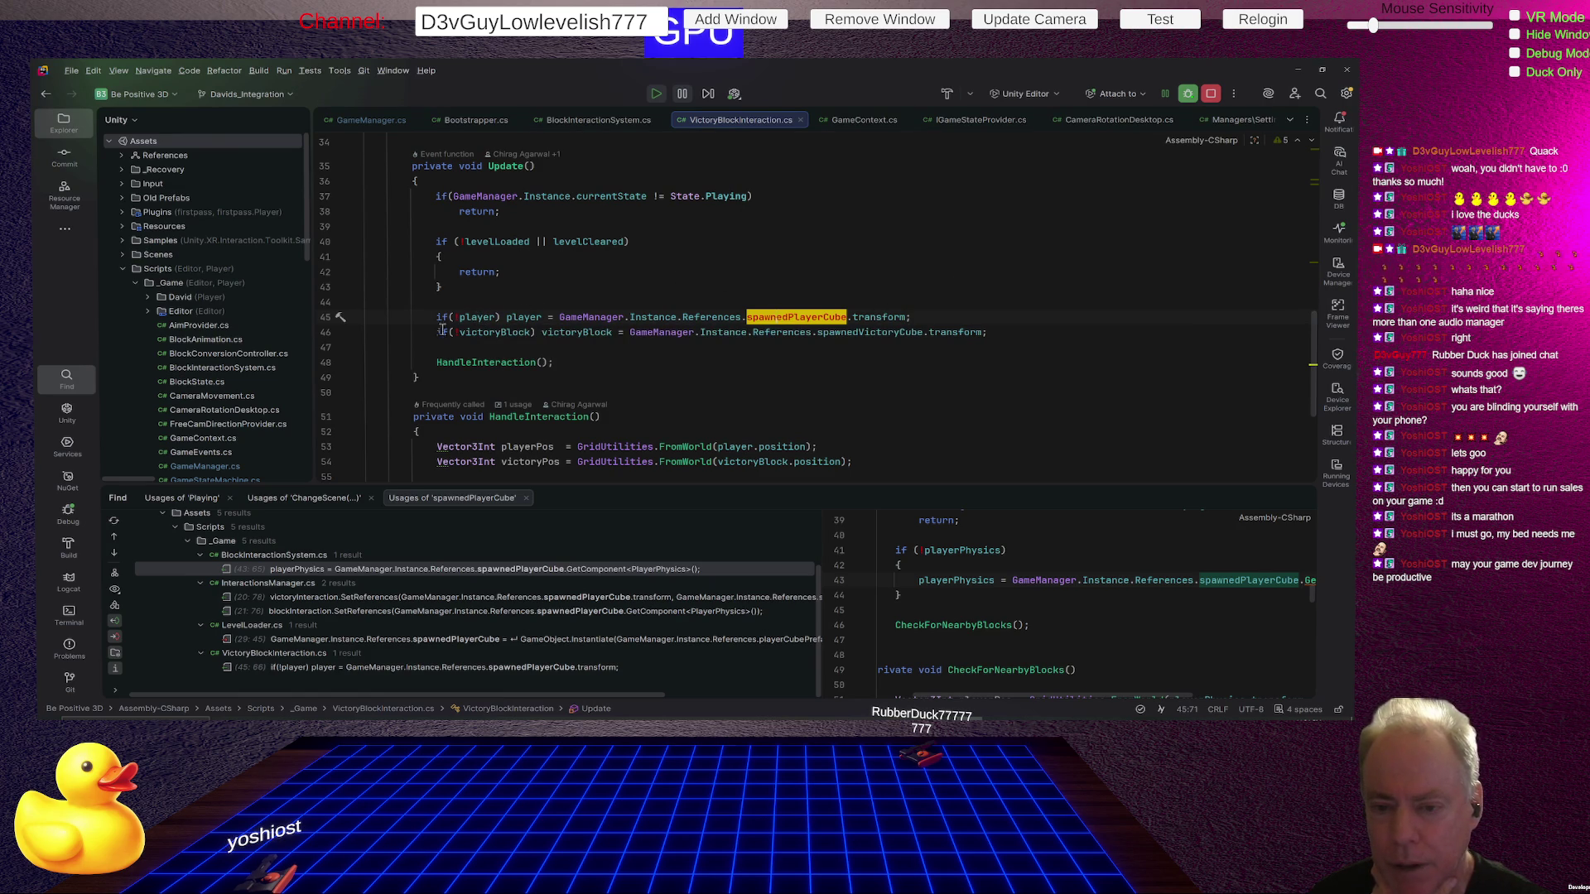
click(477, 316)
scroll(683, 240, up, 5)
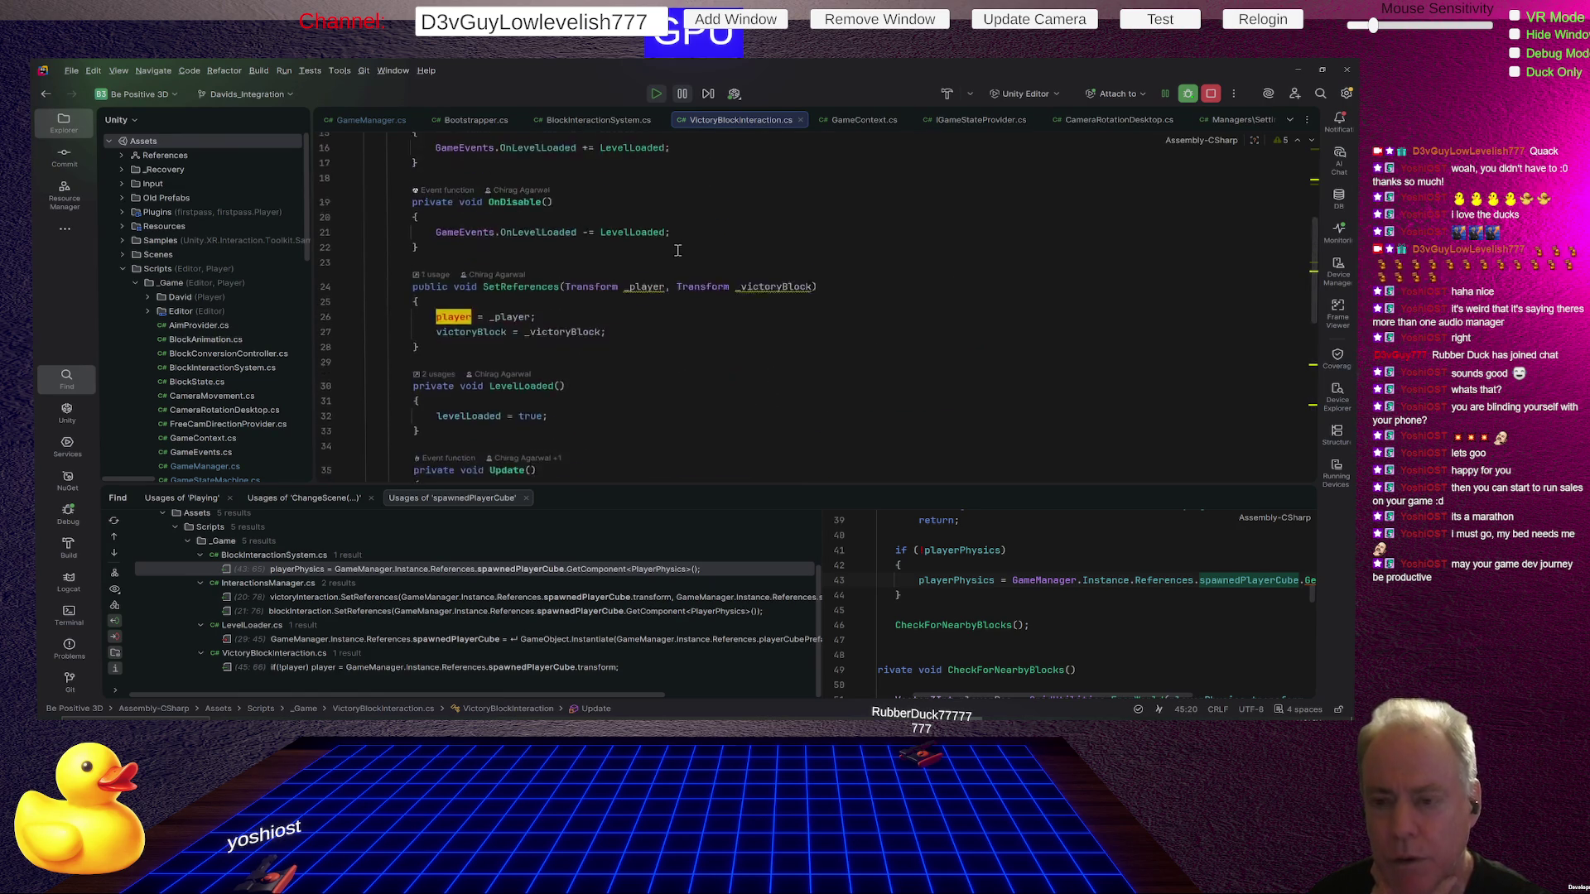
scroll(676, 250, up, 3)
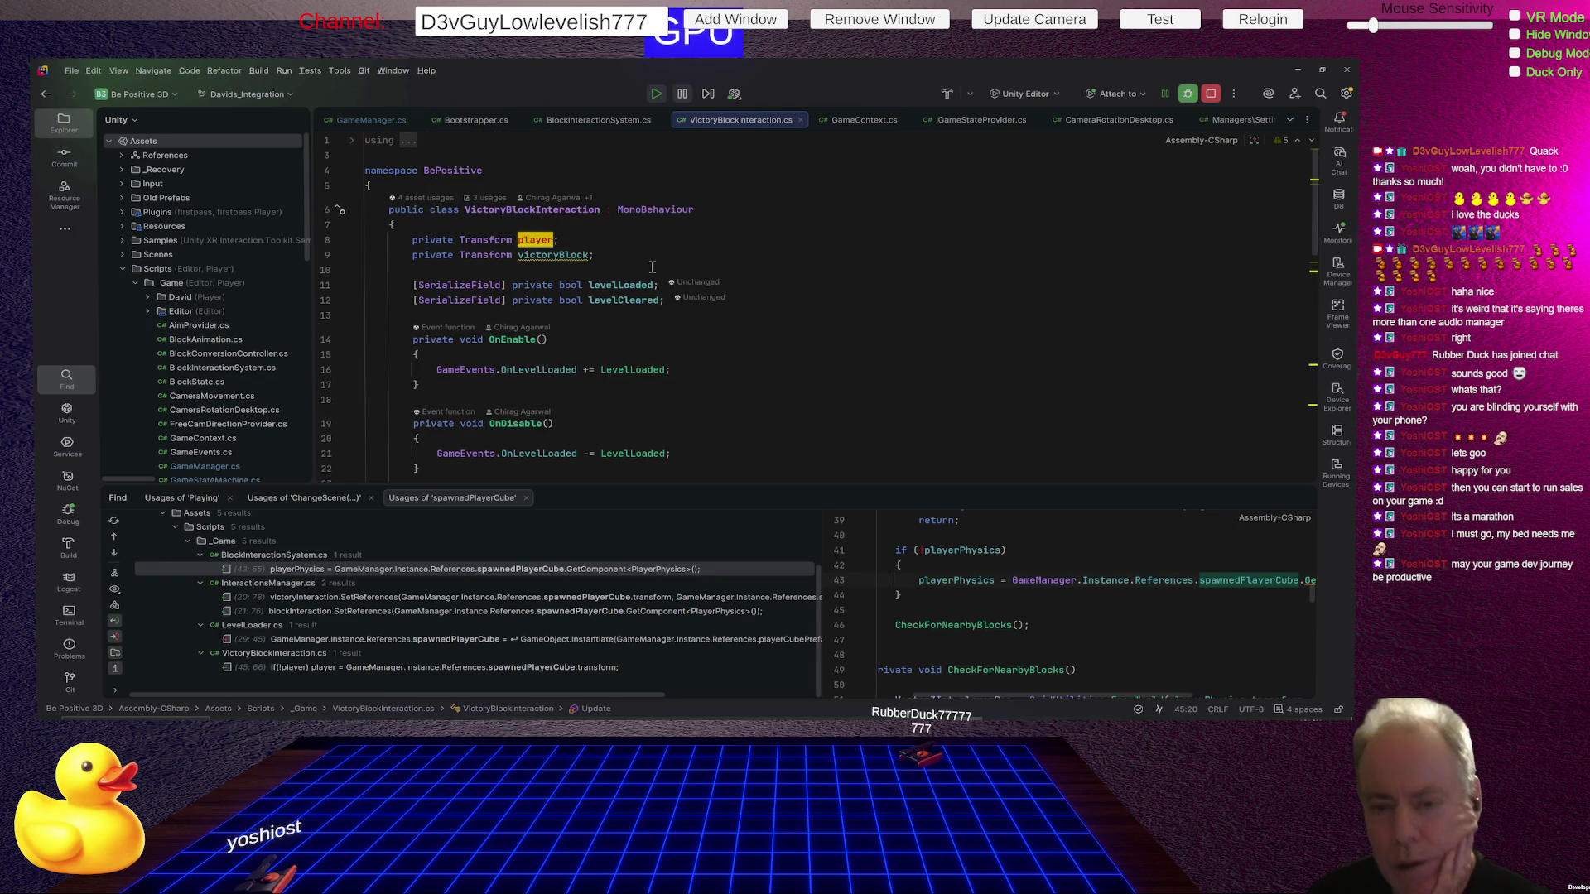
scroll(650, 261, down, 6)
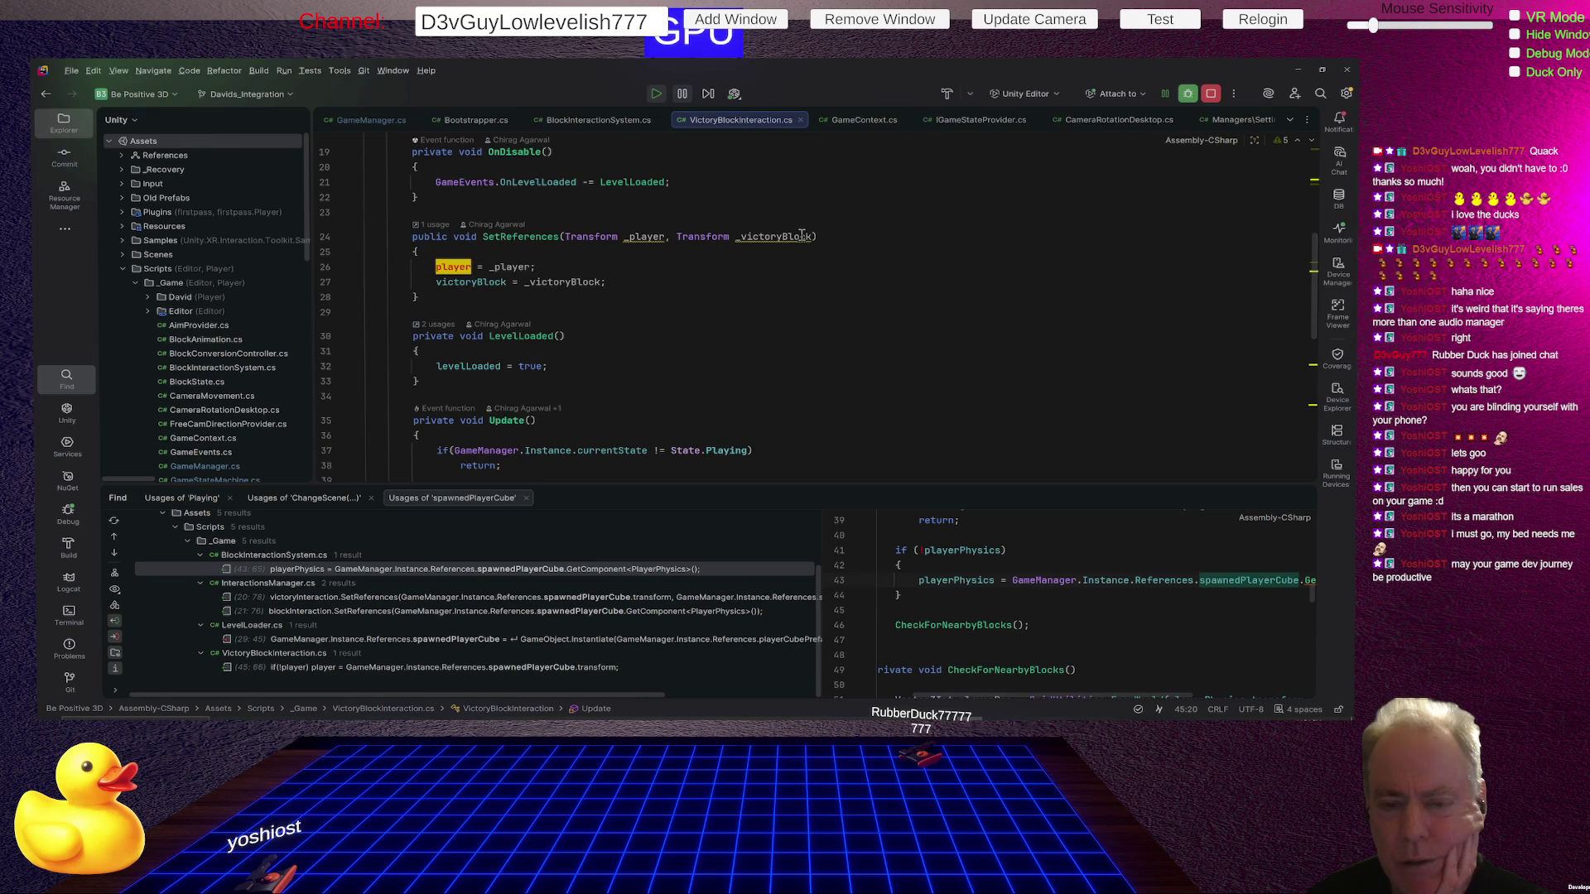
click(530, 236)
scroll(818, 254, down, 5)
scroll(820, 254, up, 8)
scroll(825, 255, down, 1)
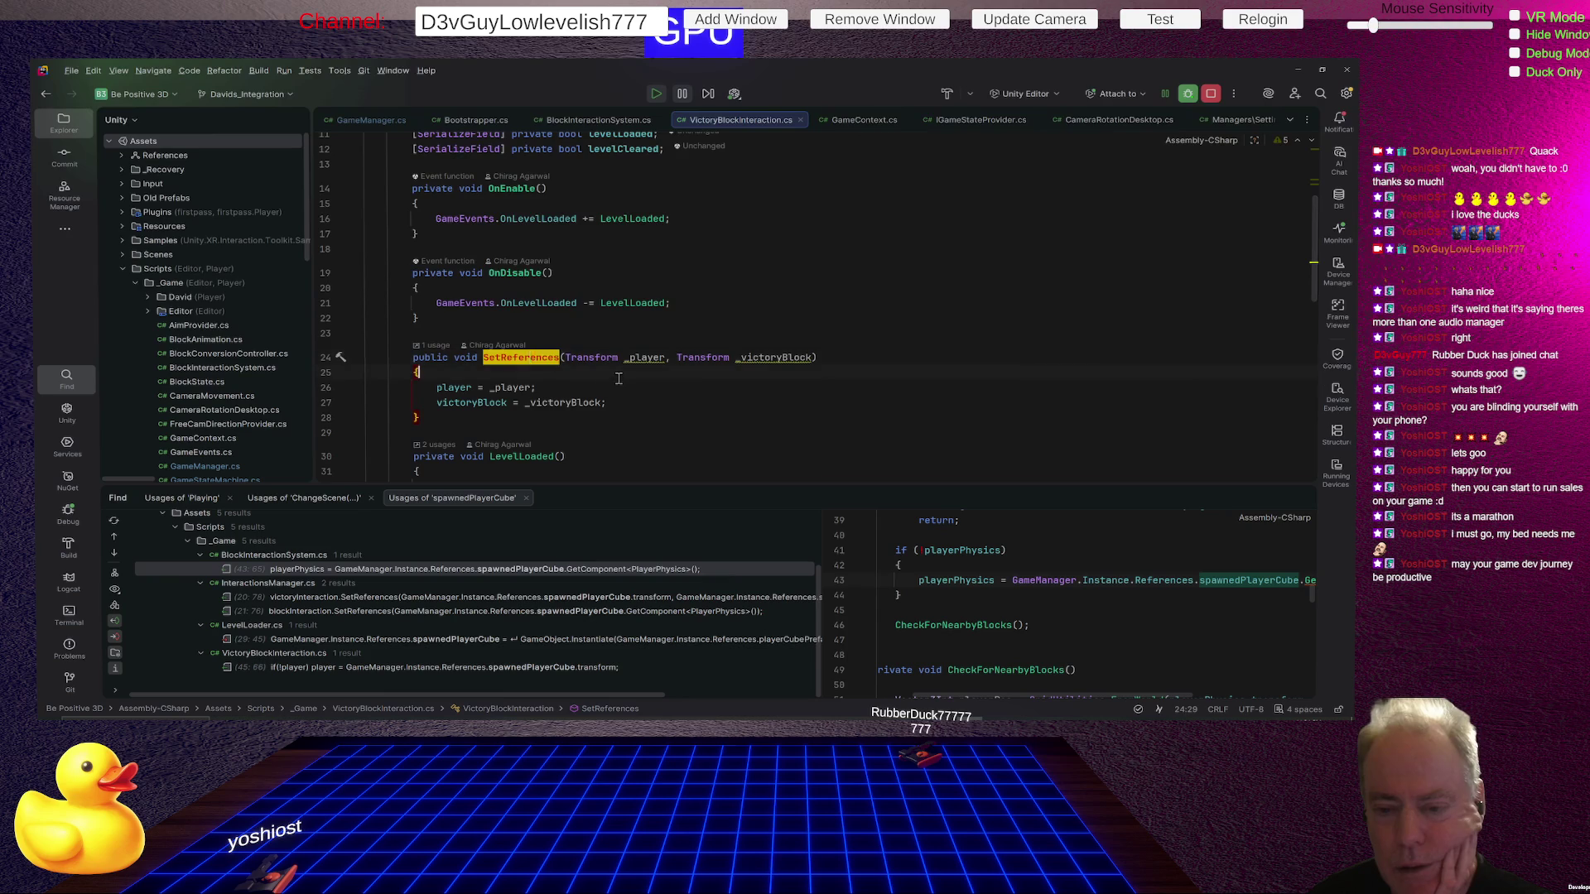
right_click(512, 357)
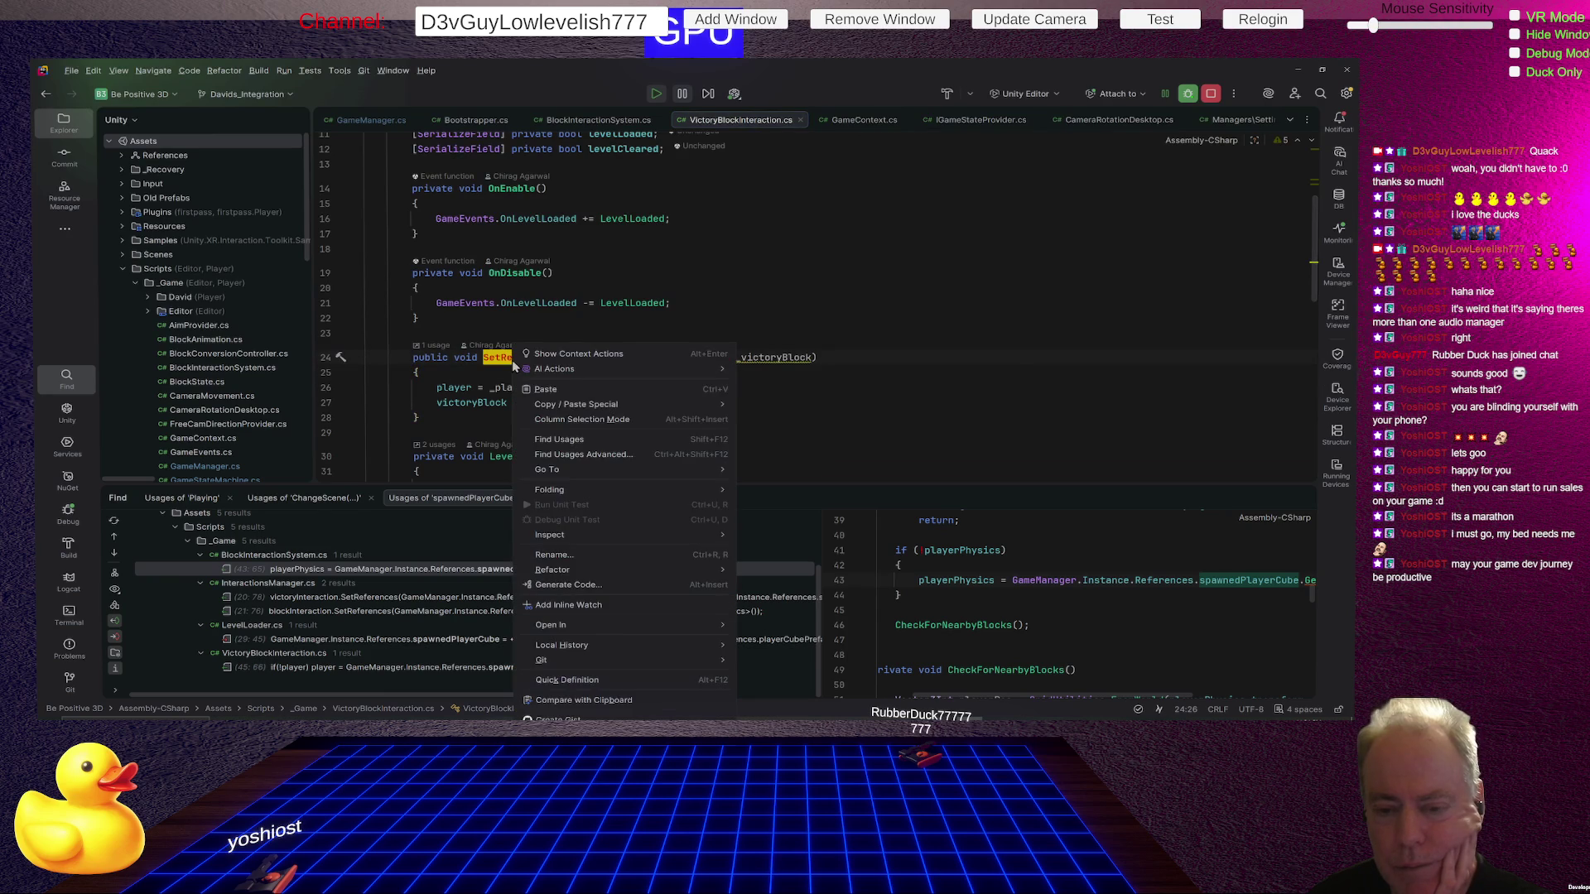
Jump to the SetReferences caller and rearrange the InteractionsManager.cs and BlockInteractionSystem.cs tabs.
click(585, 442)
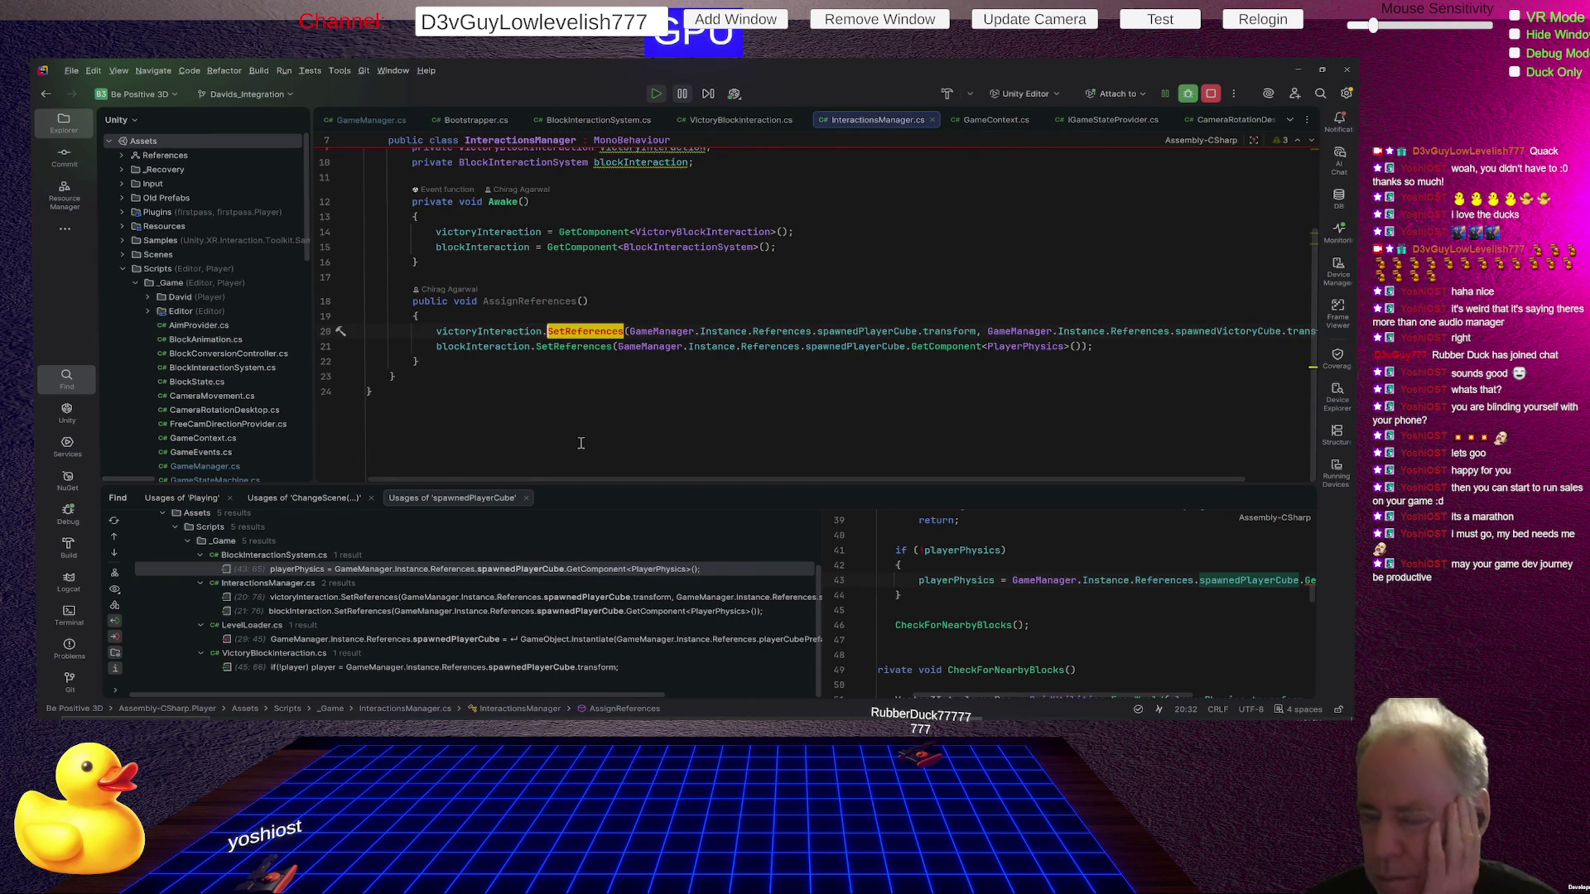
drag(878, 122, 621, 122)
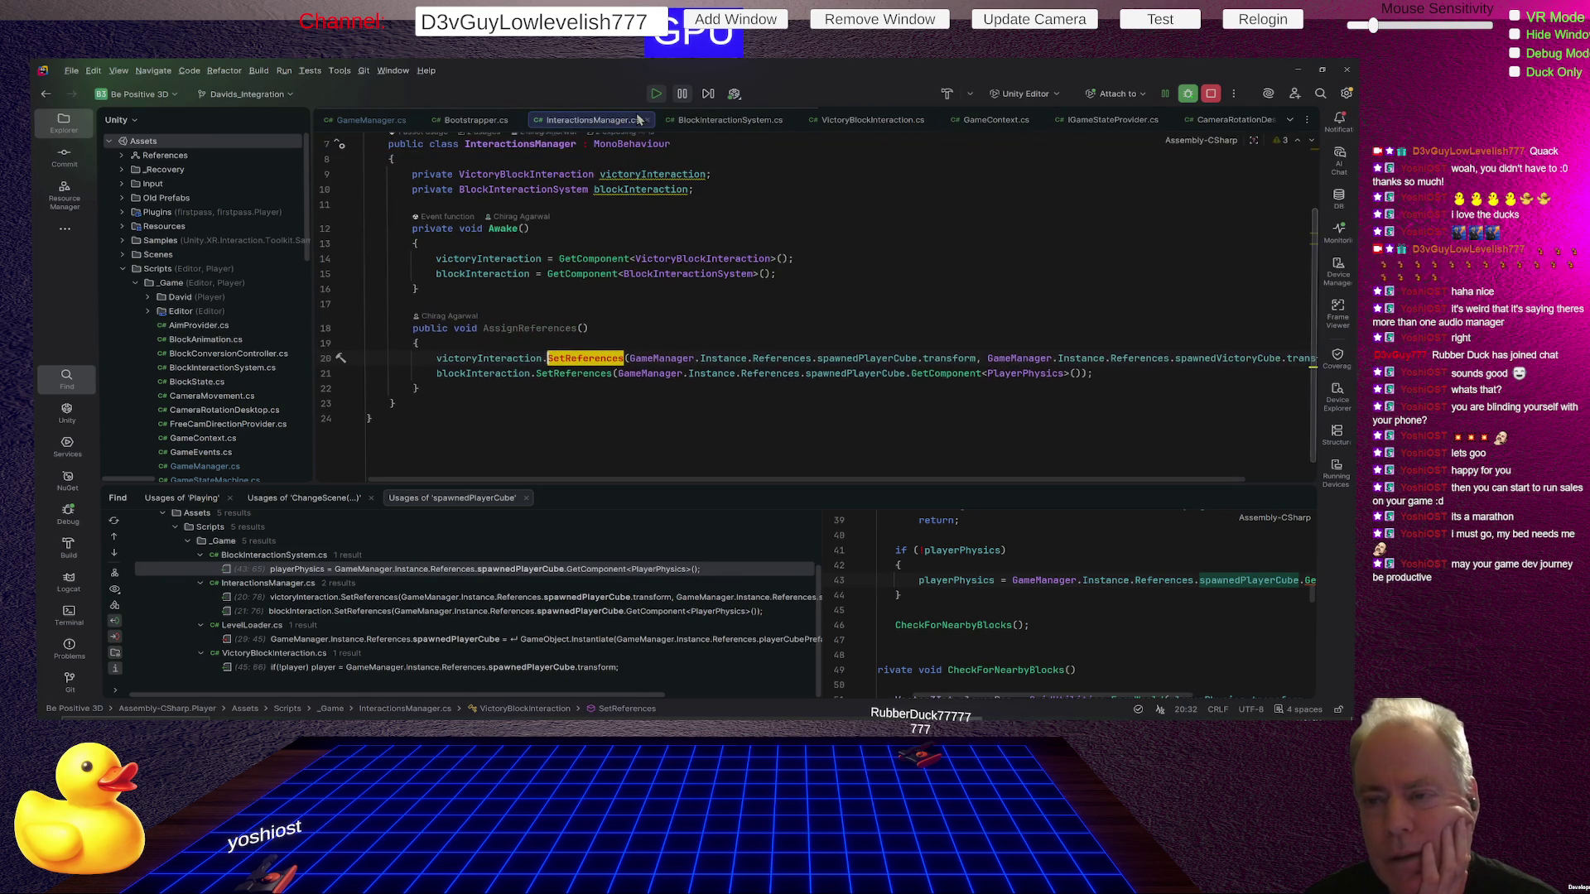
click(712, 122)
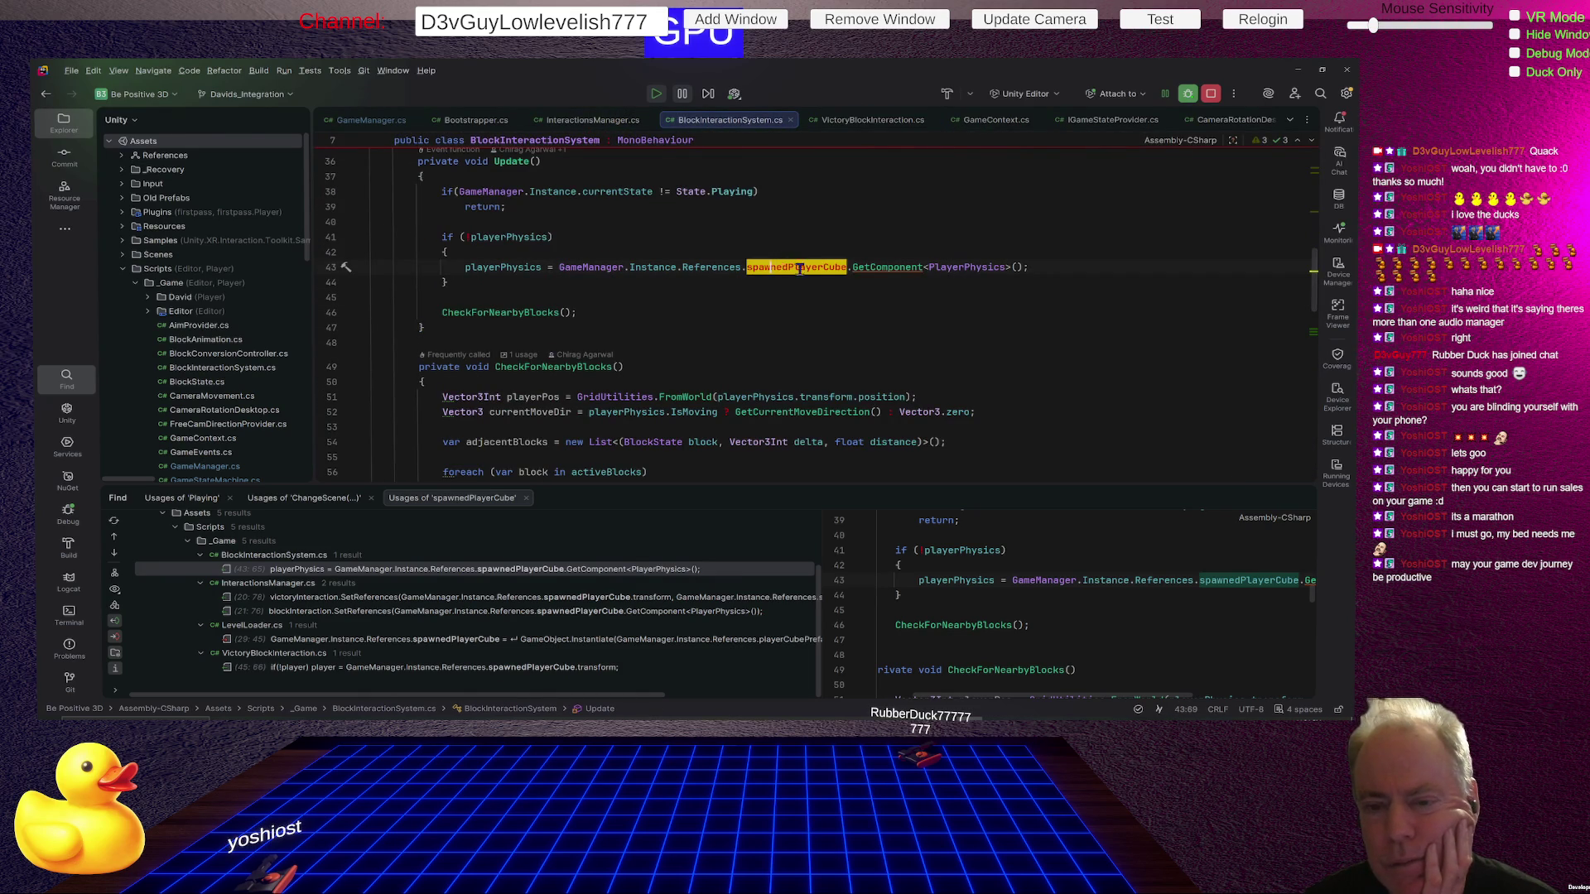
click(591, 122)
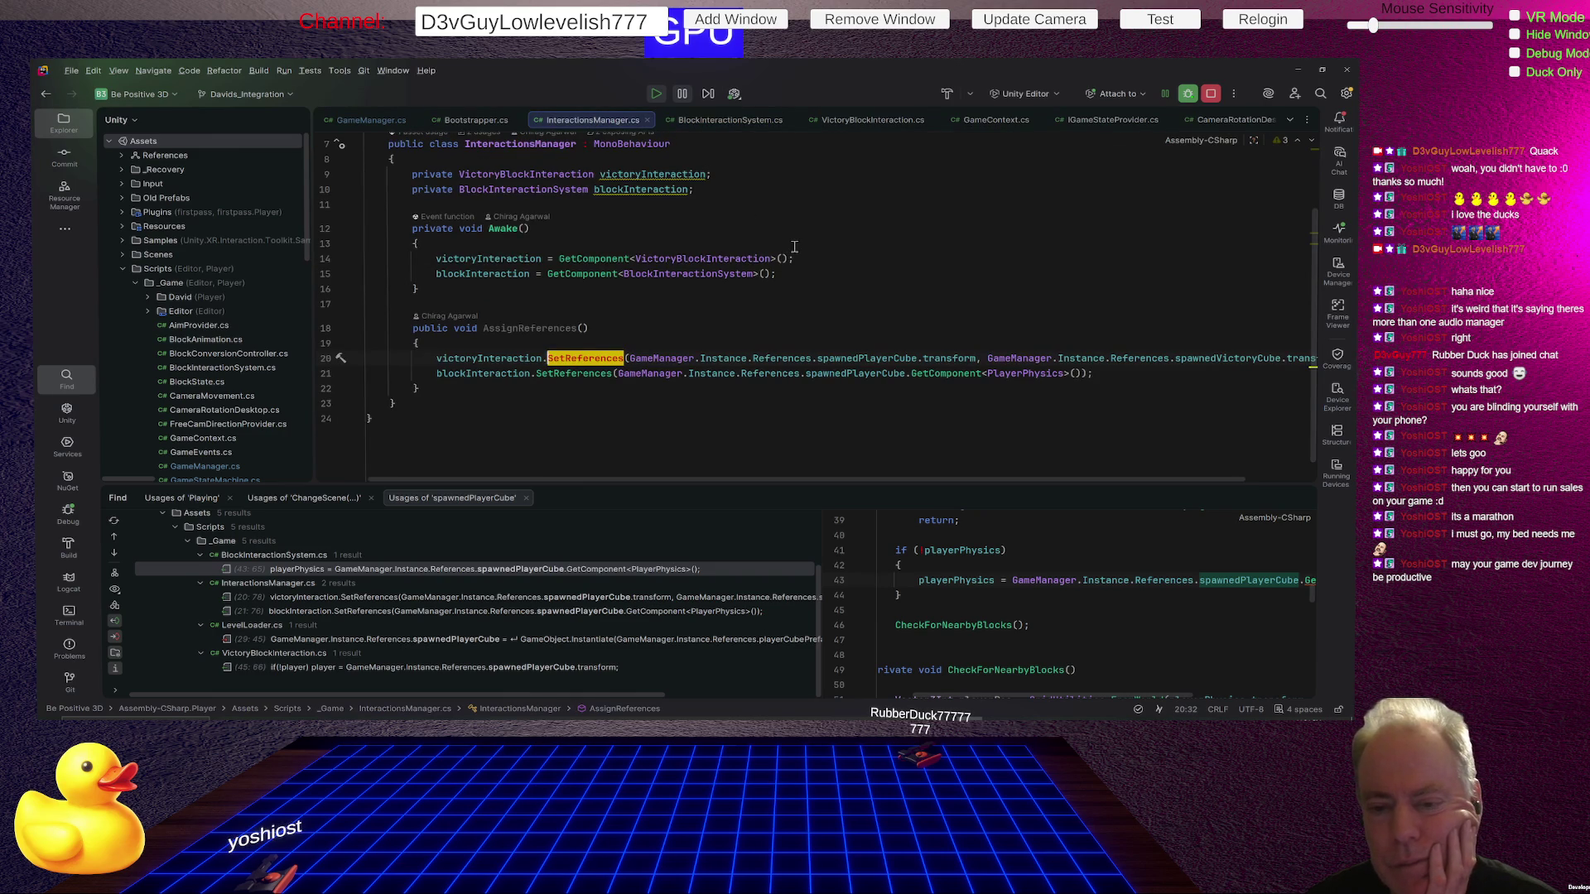
Find Usages of AssignReferences (none found), then return to BlockInteractionSystem.cs.
click(516, 328)
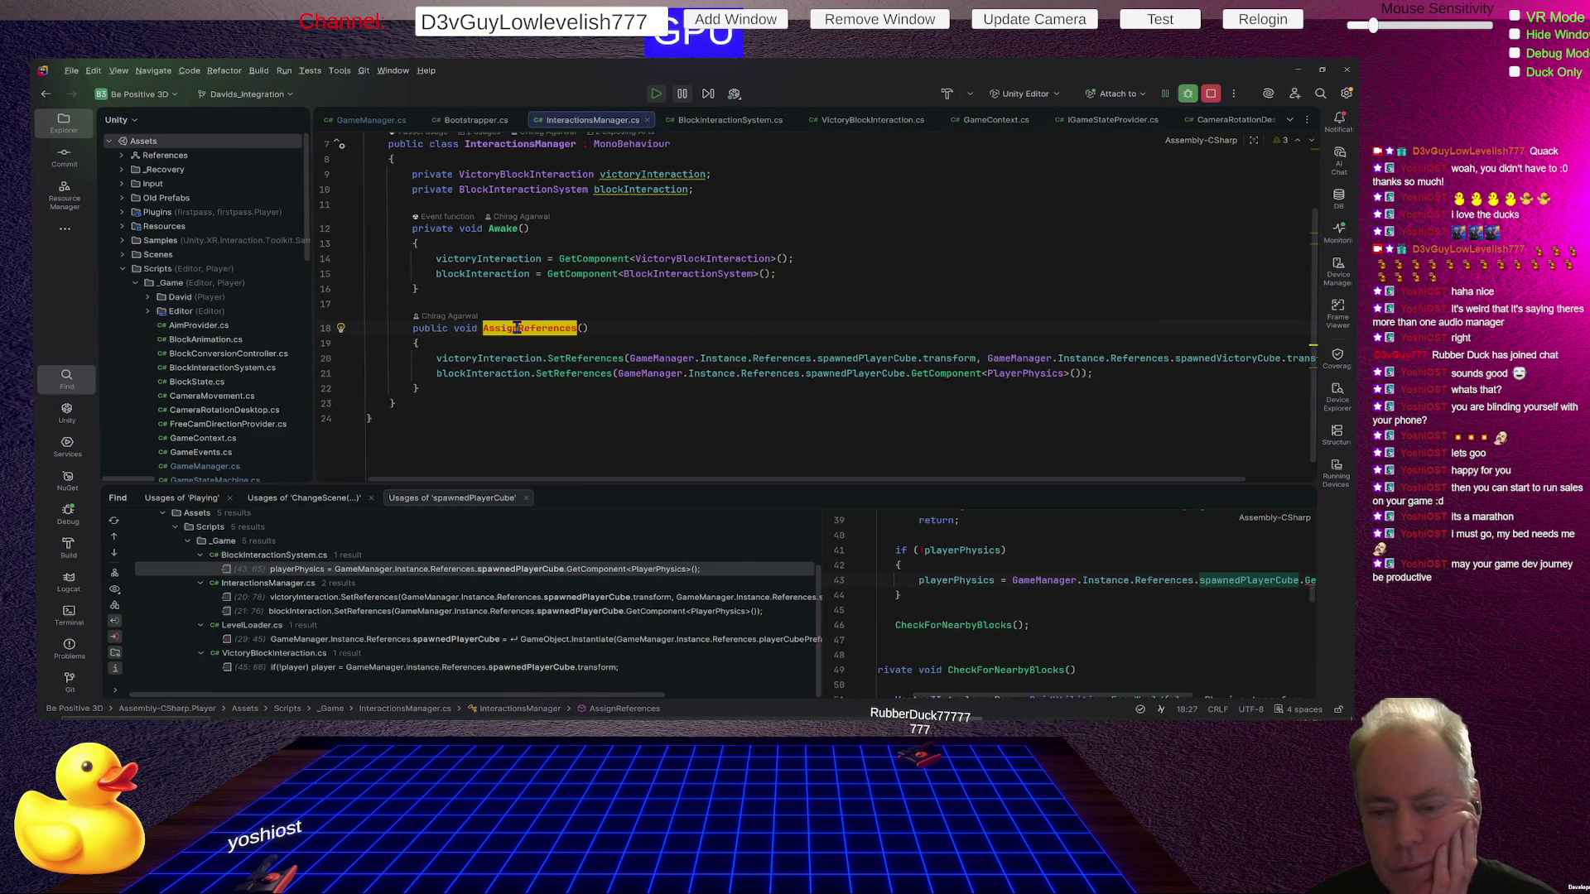
right_click(517, 328)
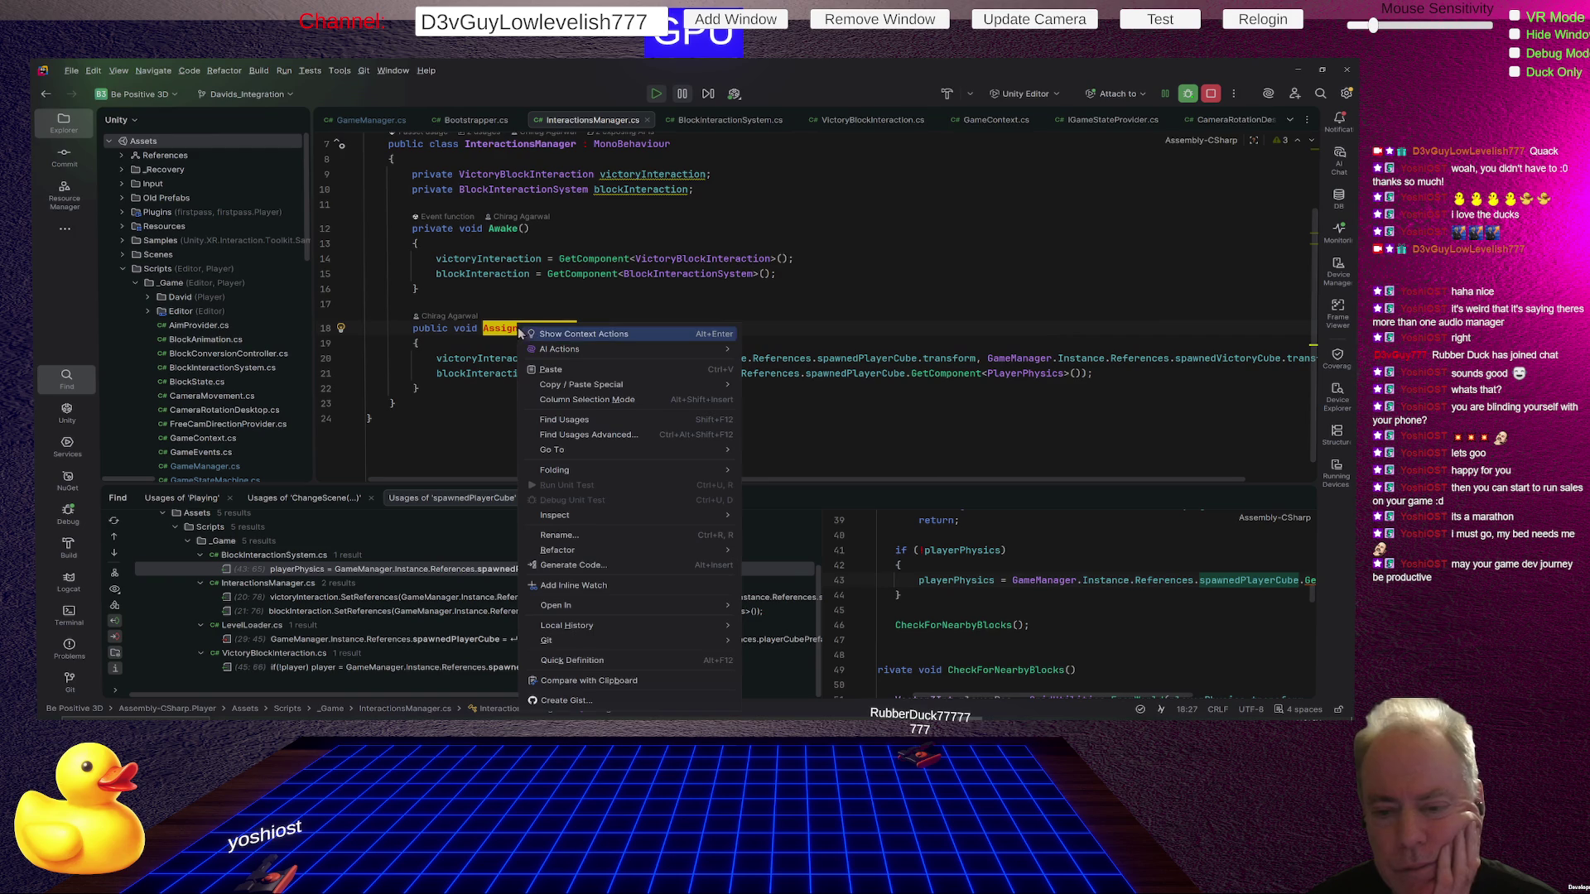
click(573, 419)
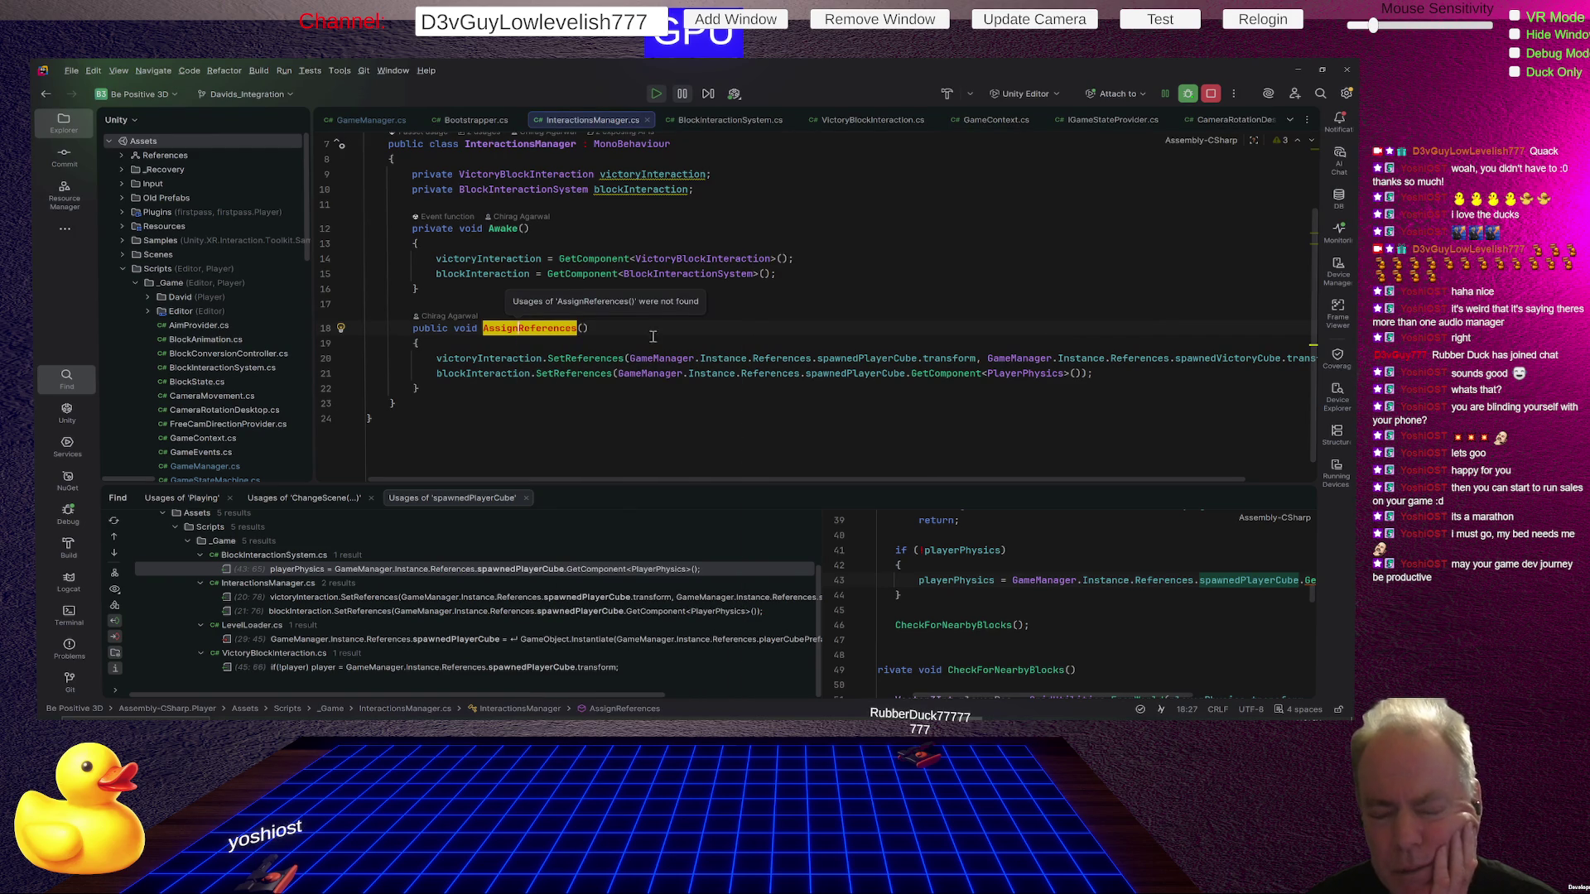
click(750, 326)
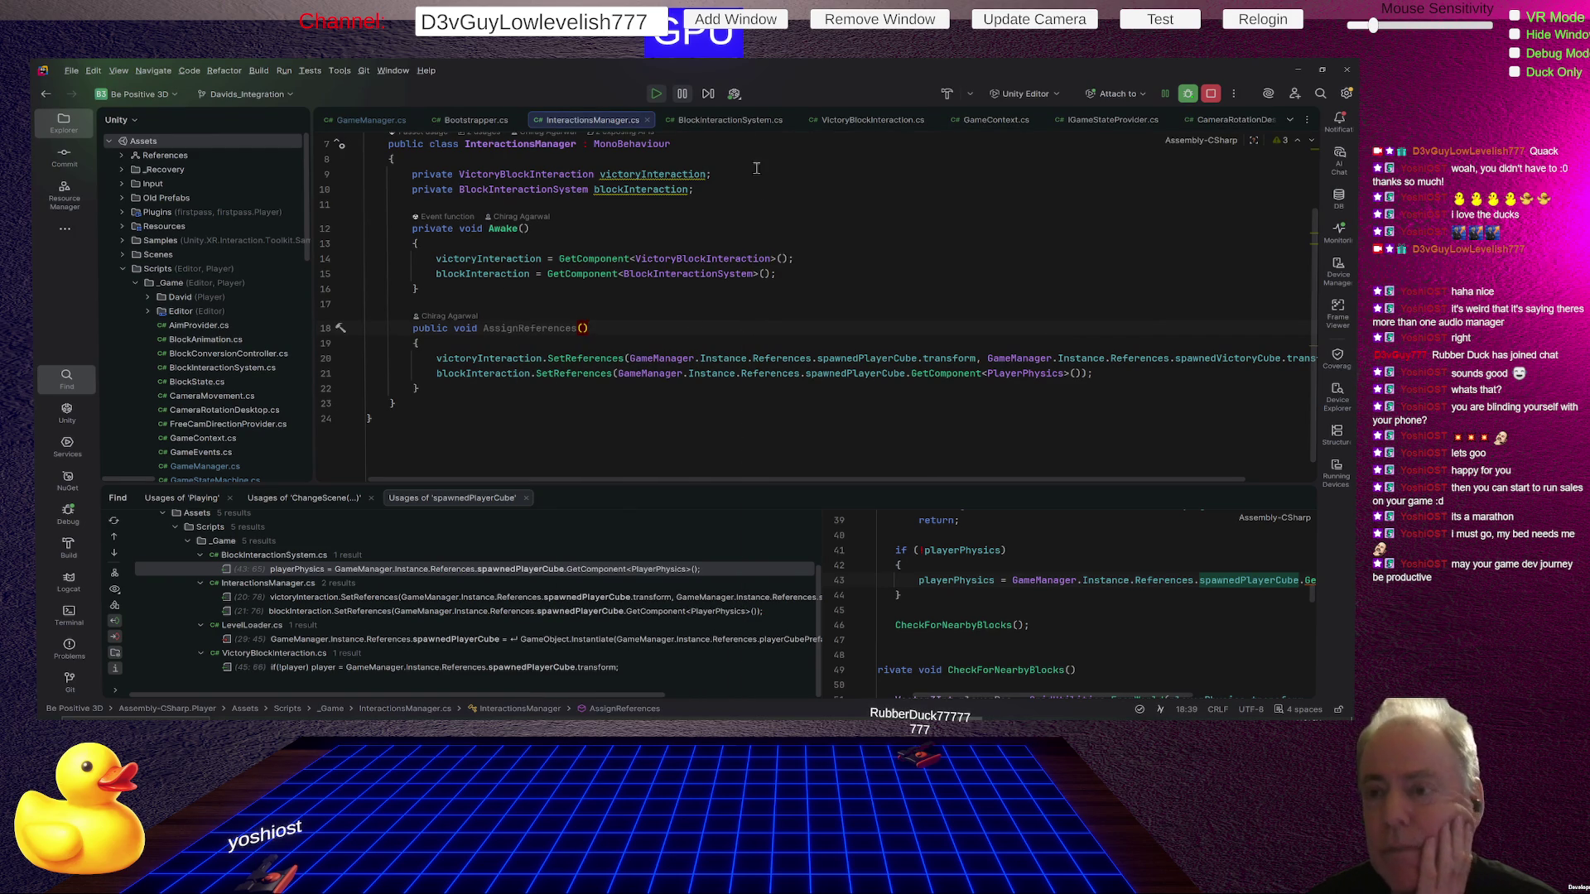
click(737, 117)
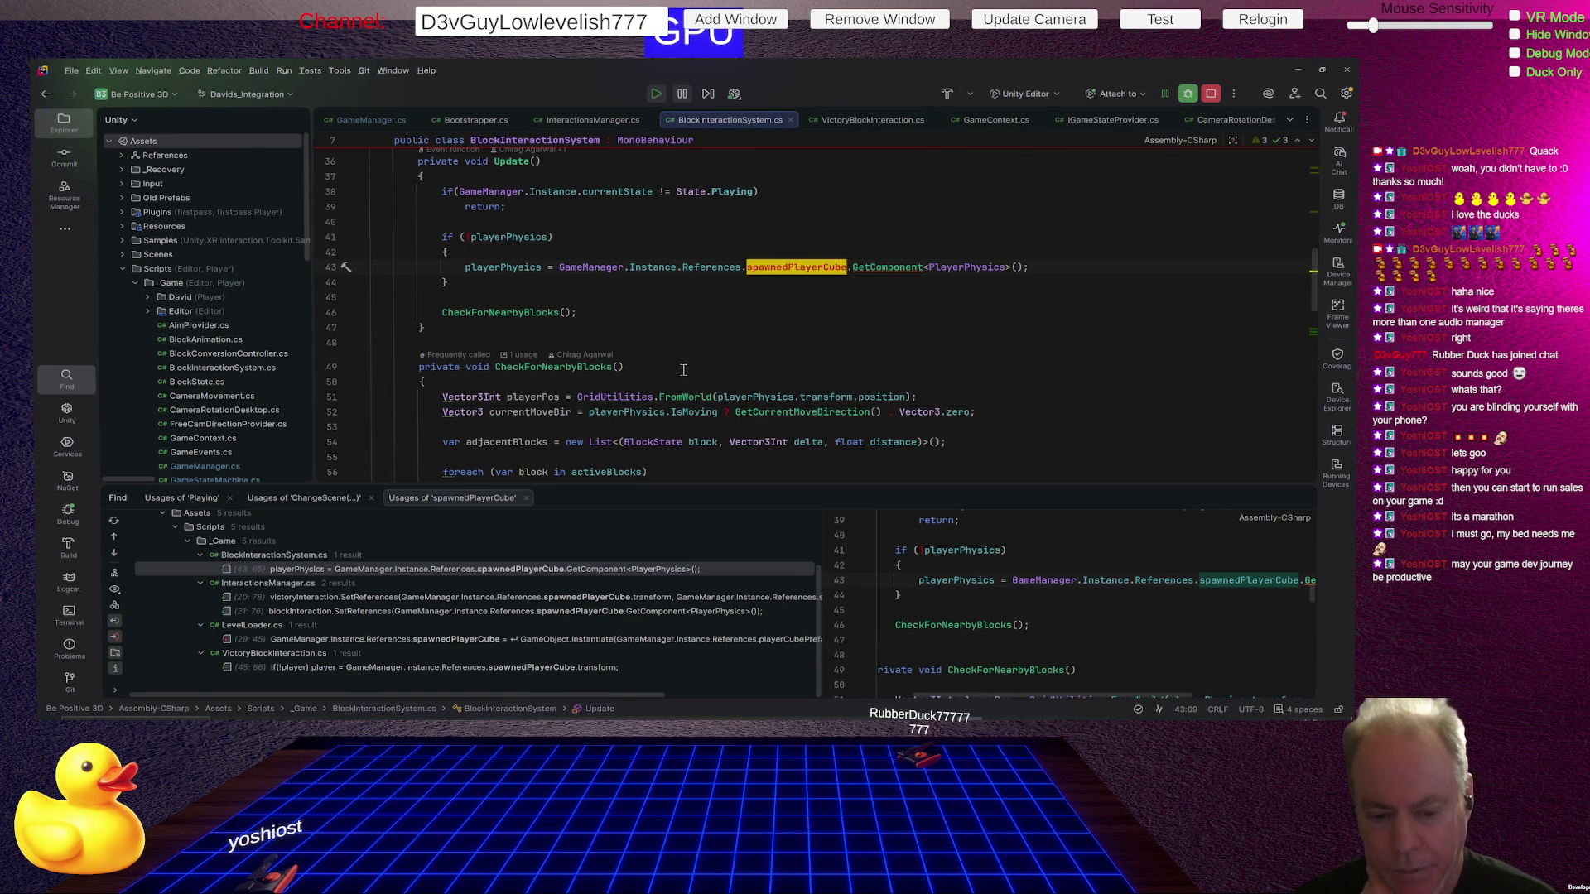
Review the Unity log inside Rider, clear it, and switch back to Unity.
click(68, 412)
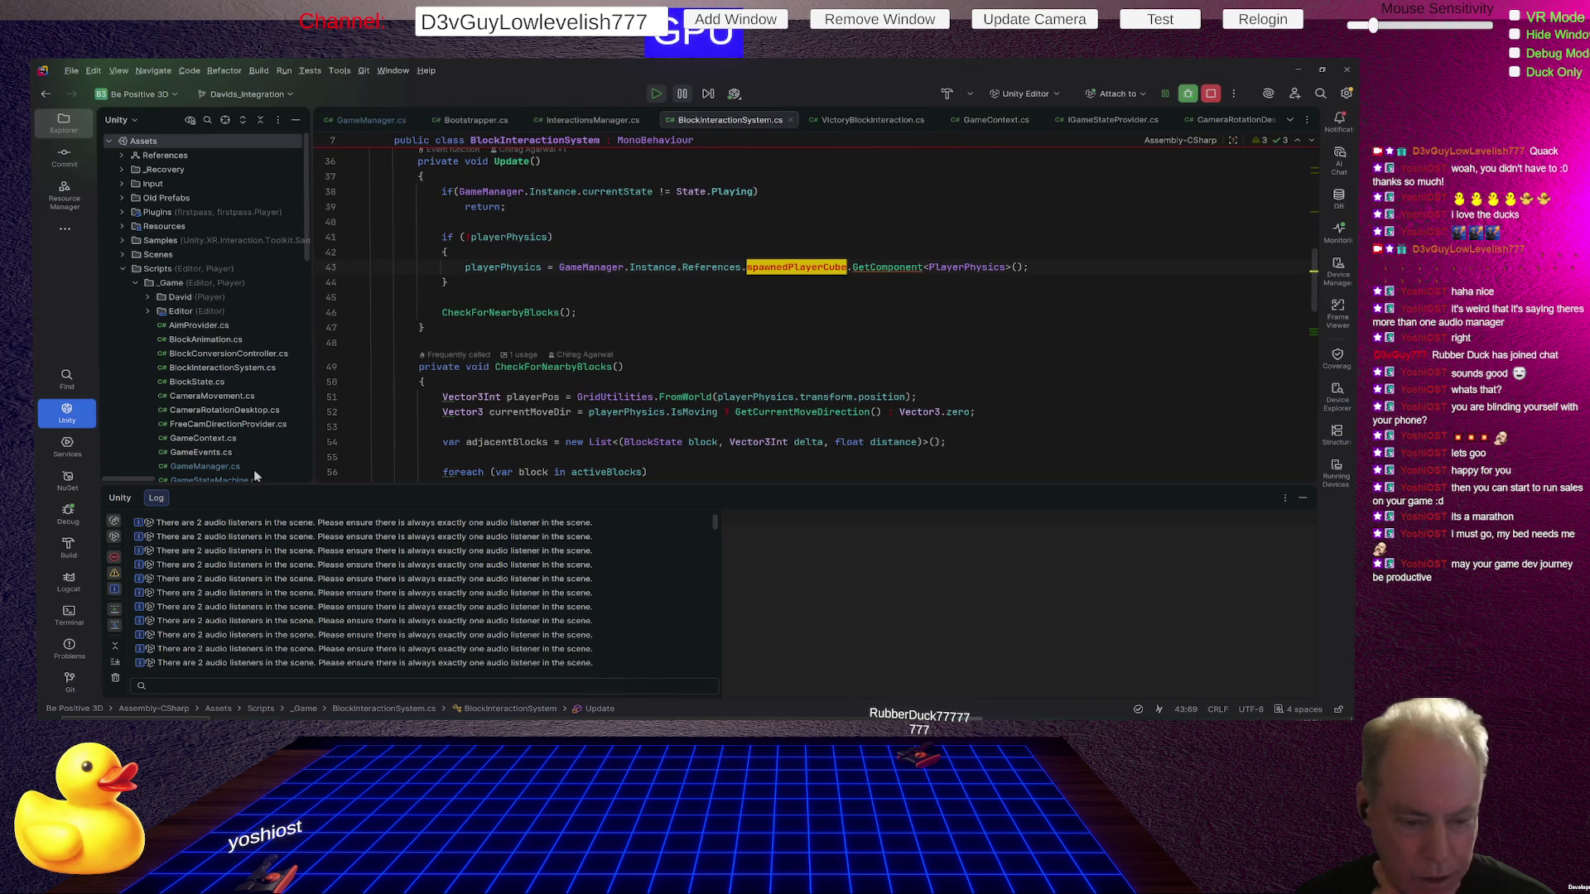
scroll(456, 596, up, 1)
scroll(666, 549, up, 1)
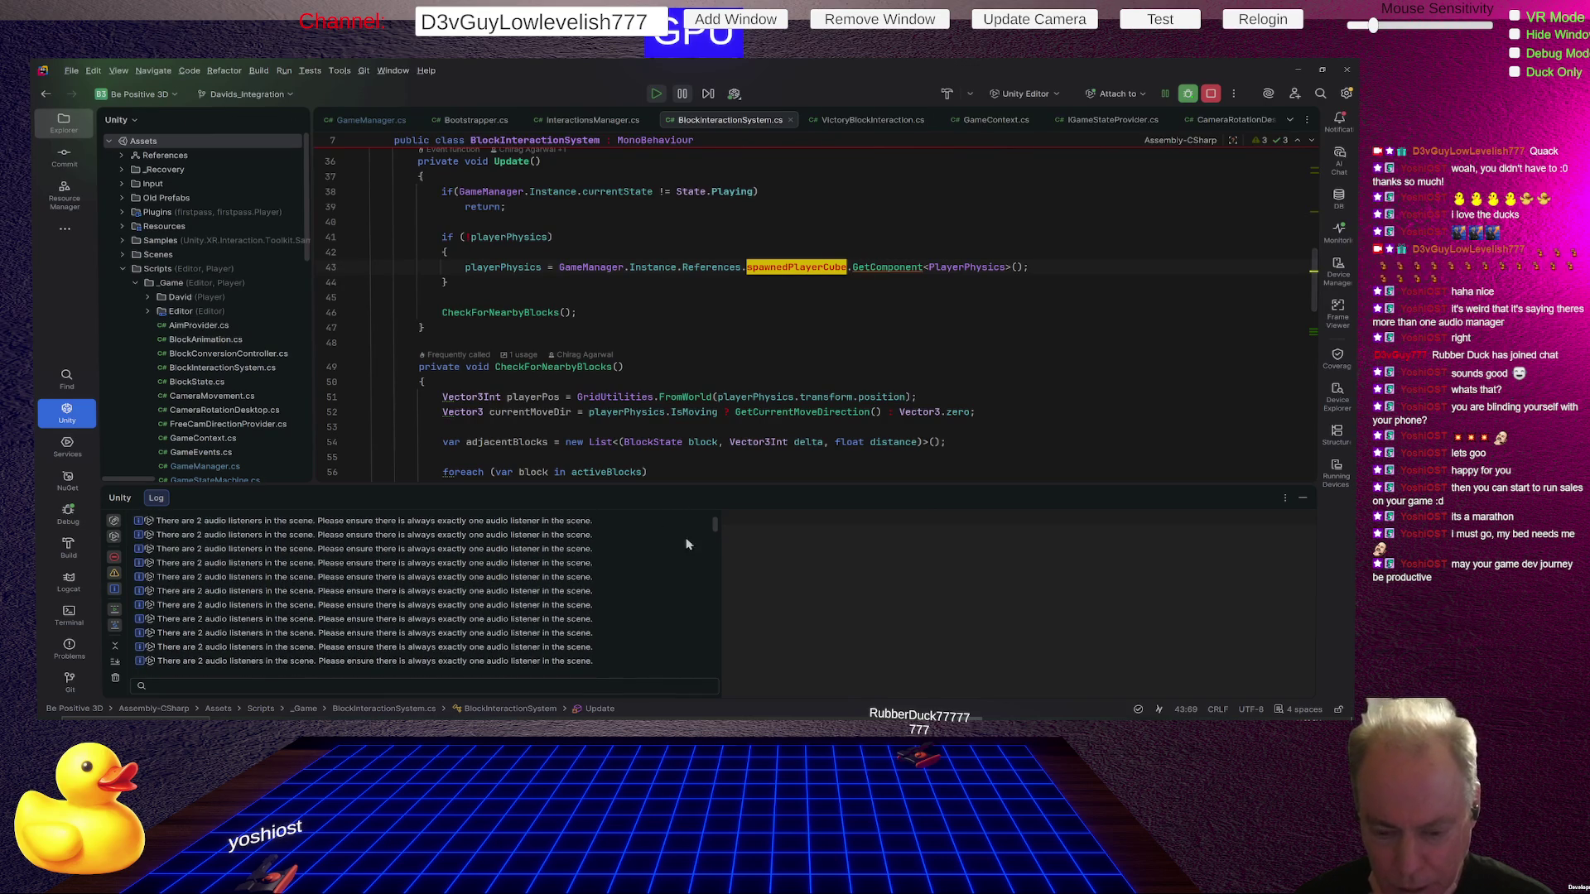
drag(716, 536, 717, 677)
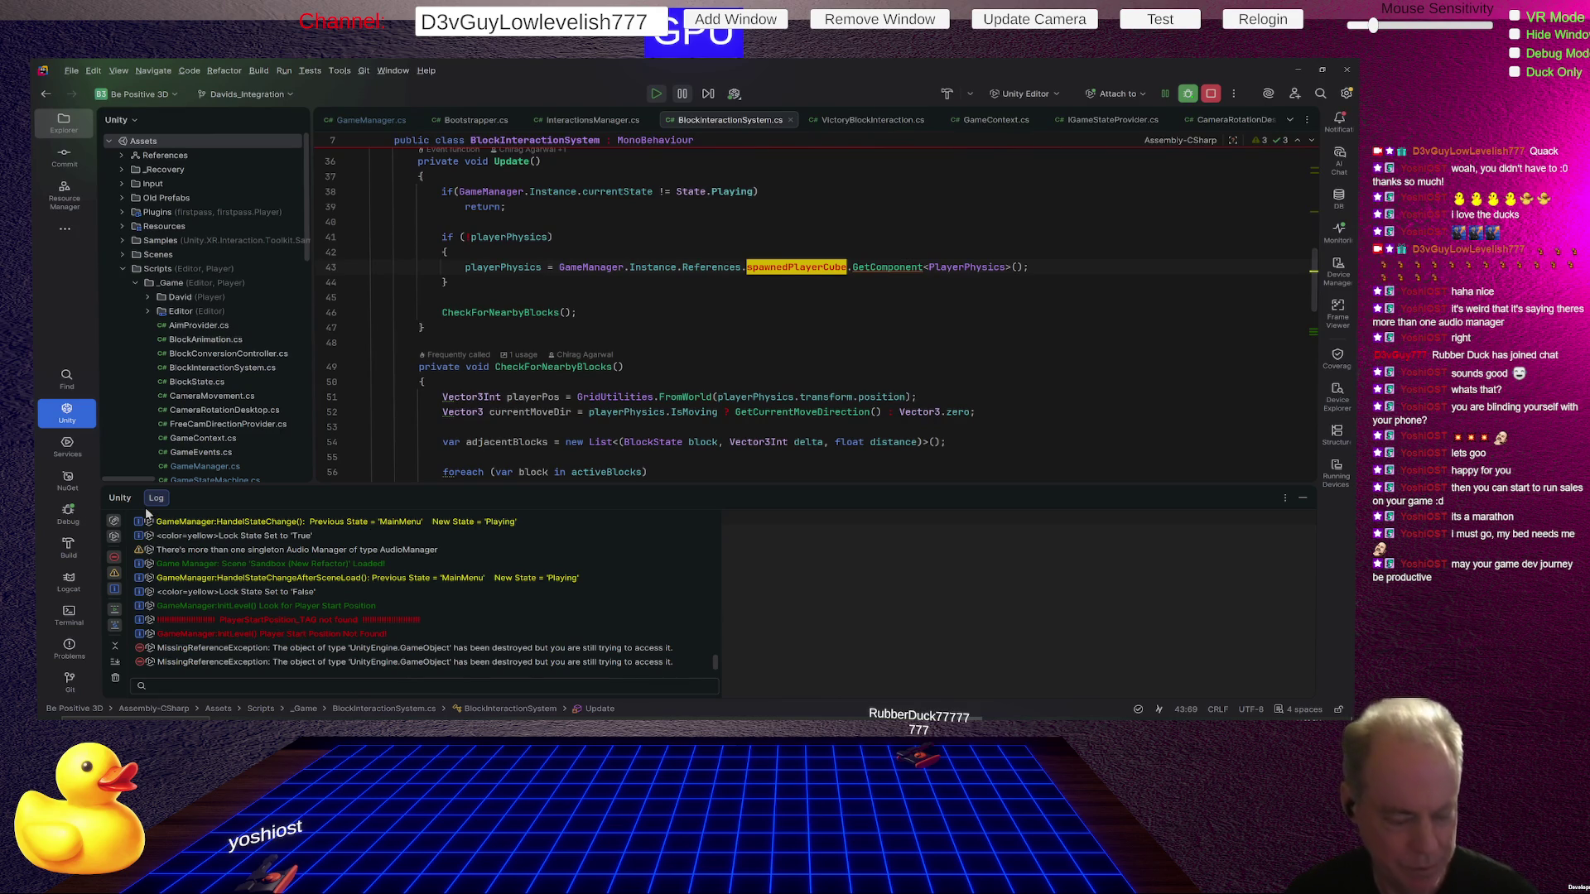
click(115, 679)
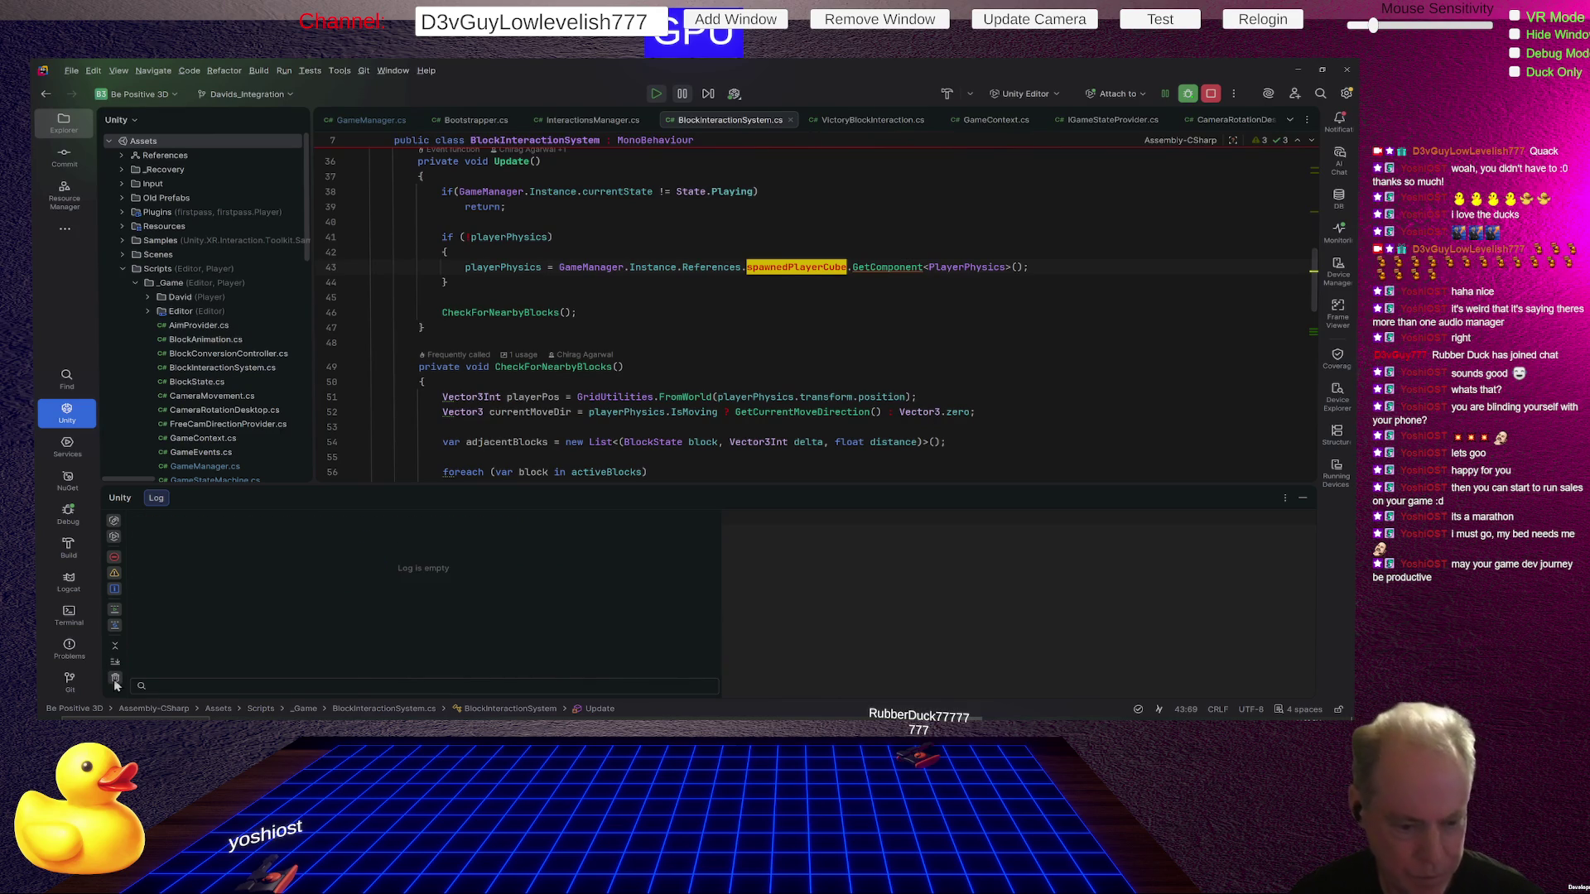
key(alt+Tab)
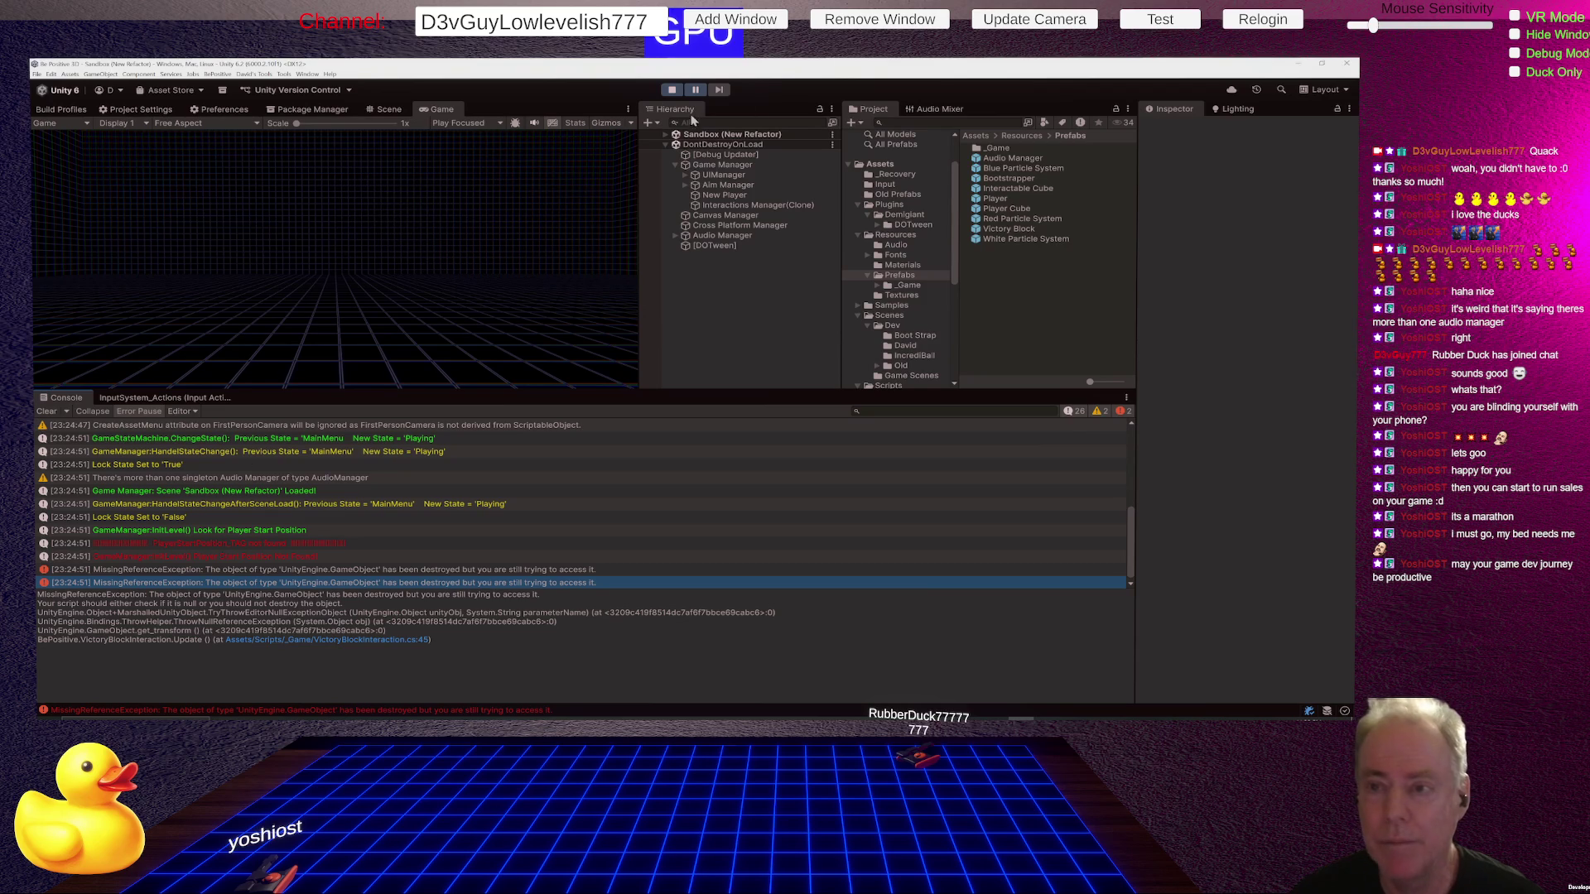
Stop play mode, clear the Console, replay, and choose PLAY on the main menu.
click(673, 91)
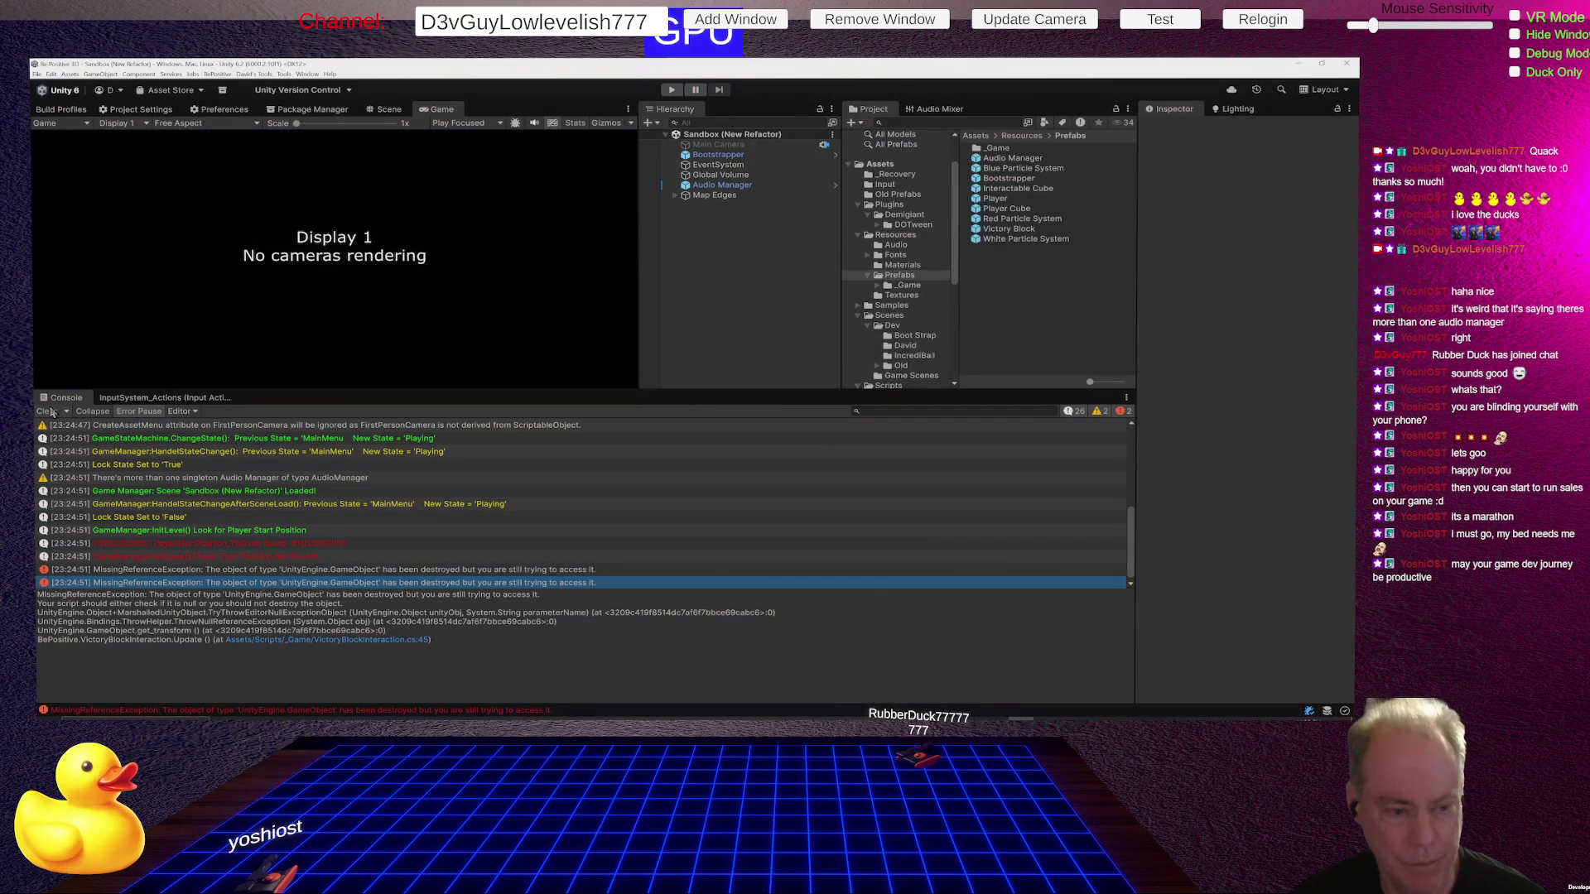
click(45, 412)
click(671, 90)
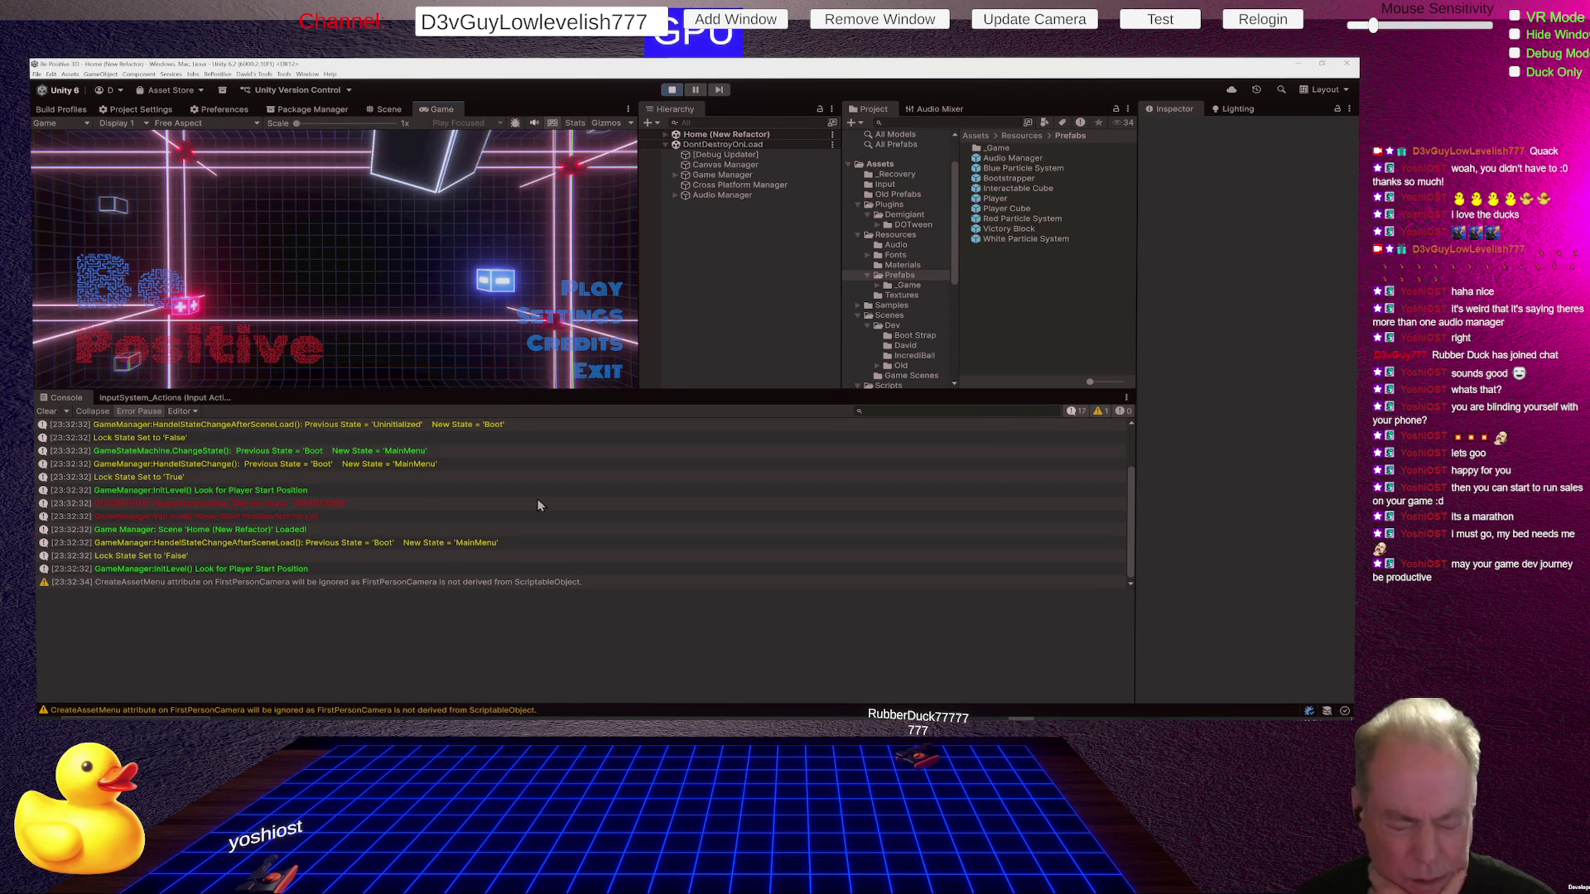
click(613, 284)
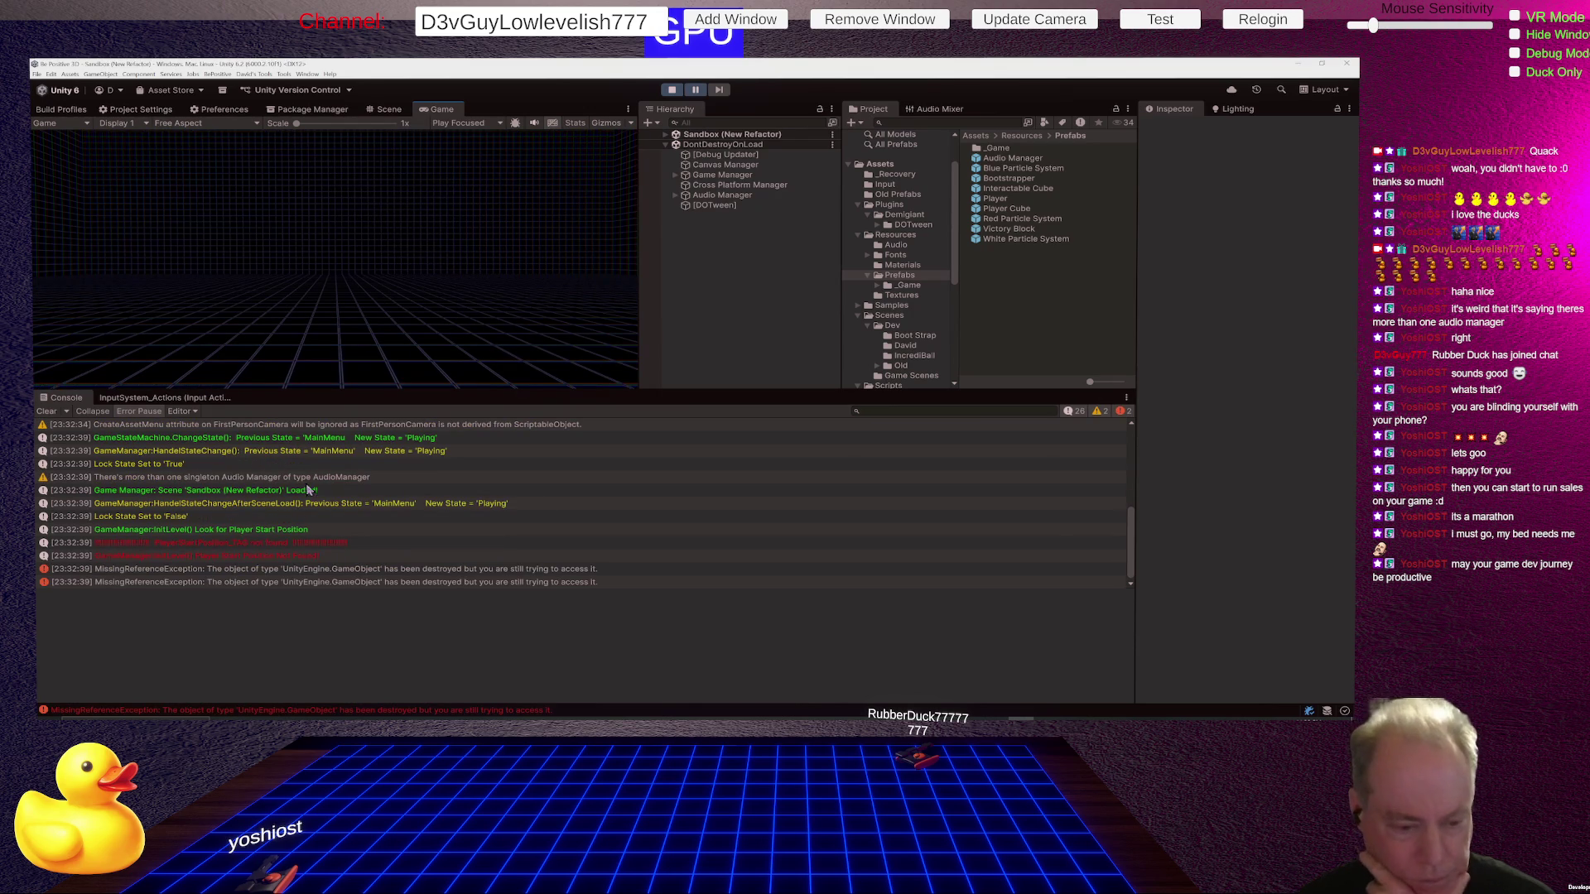
Open the error in Rider and select the first MissingReferenceException's stack trace.
double_click(300, 571)
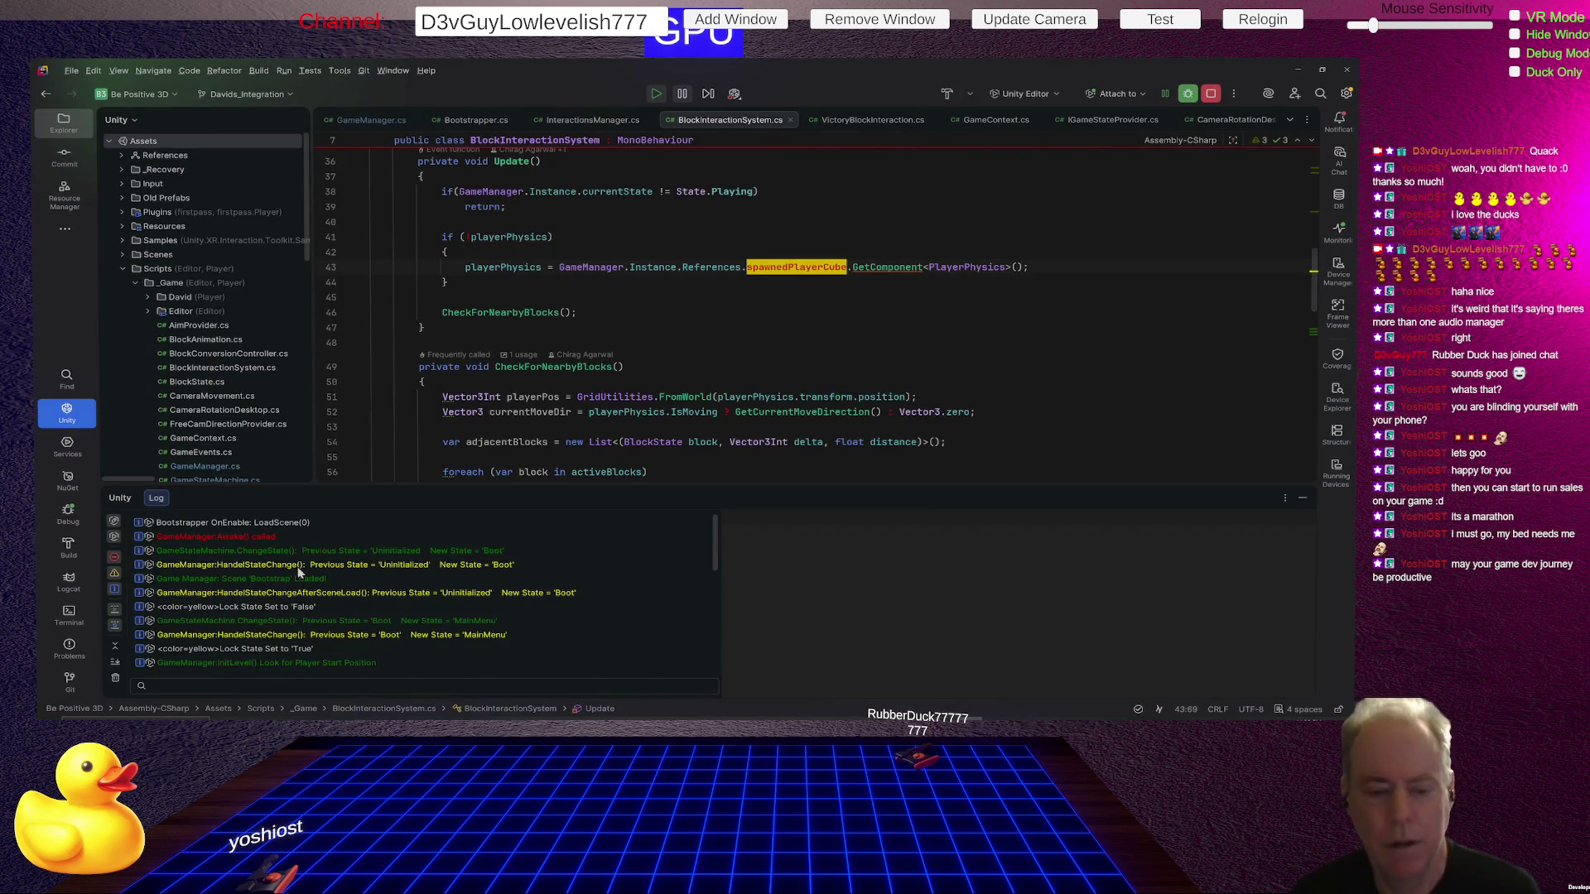
scroll(634, 554, down, 5)
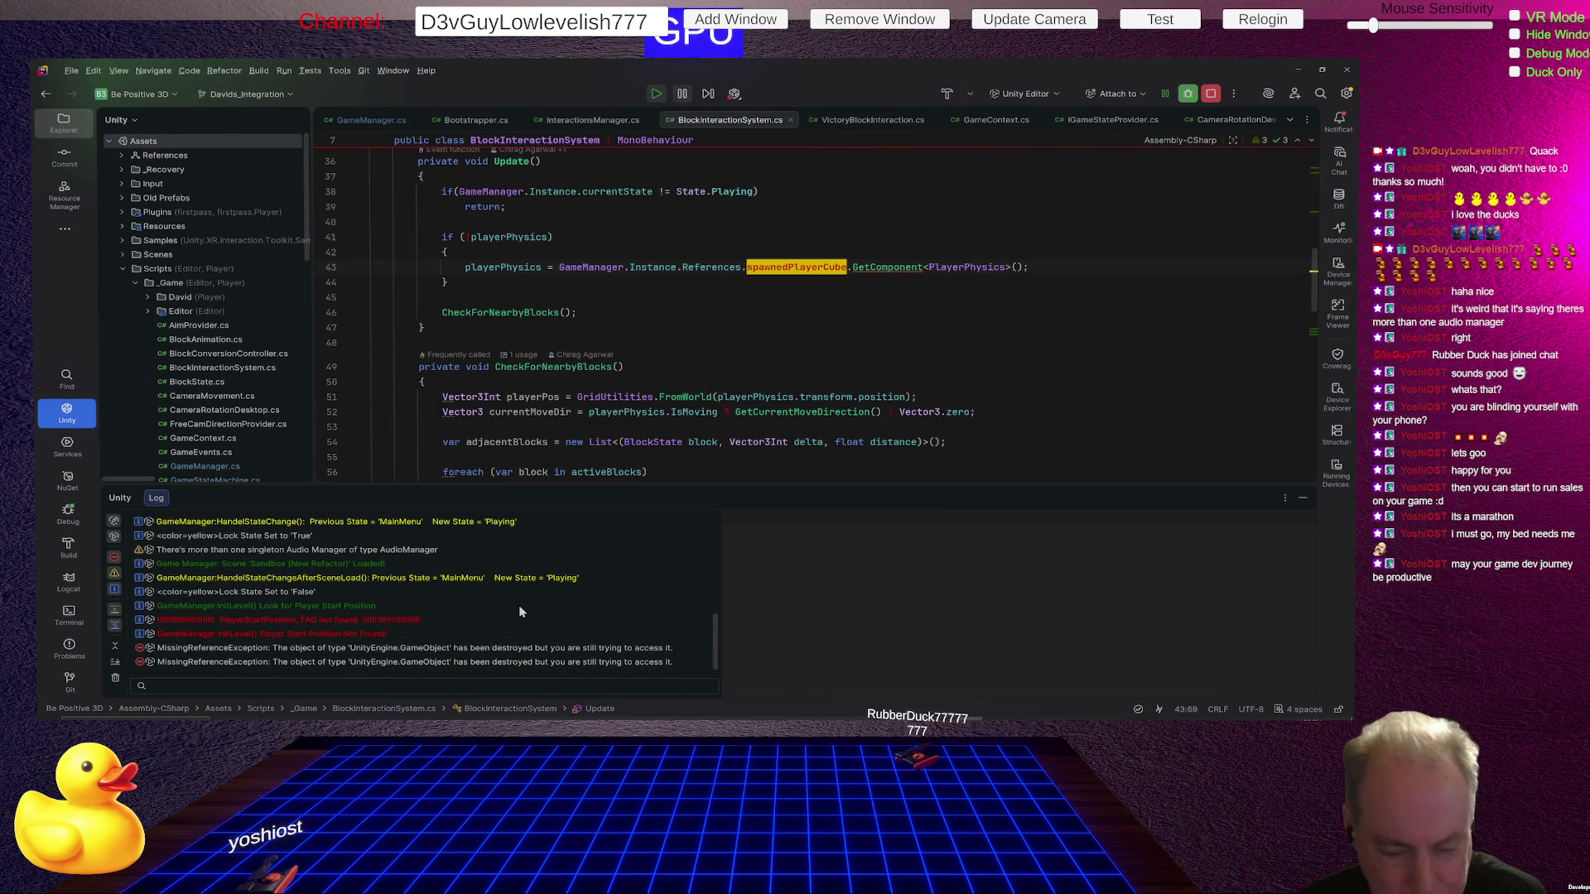
click(411, 651)
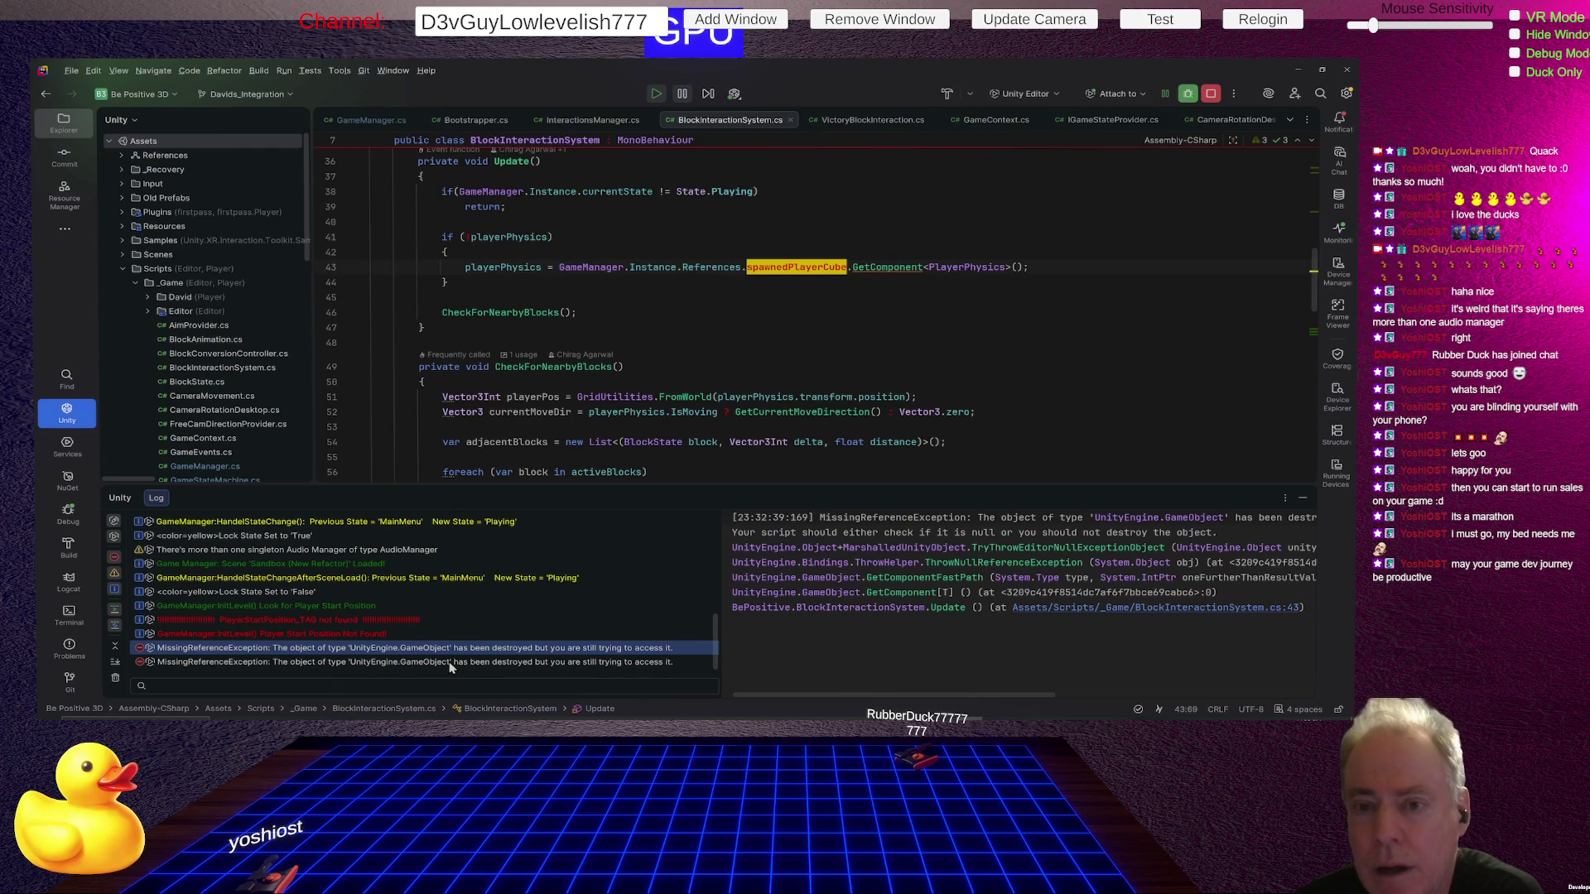
Open the GameManager and Utils code logging the Player Start Position Not Found errors.
click(452, 663)
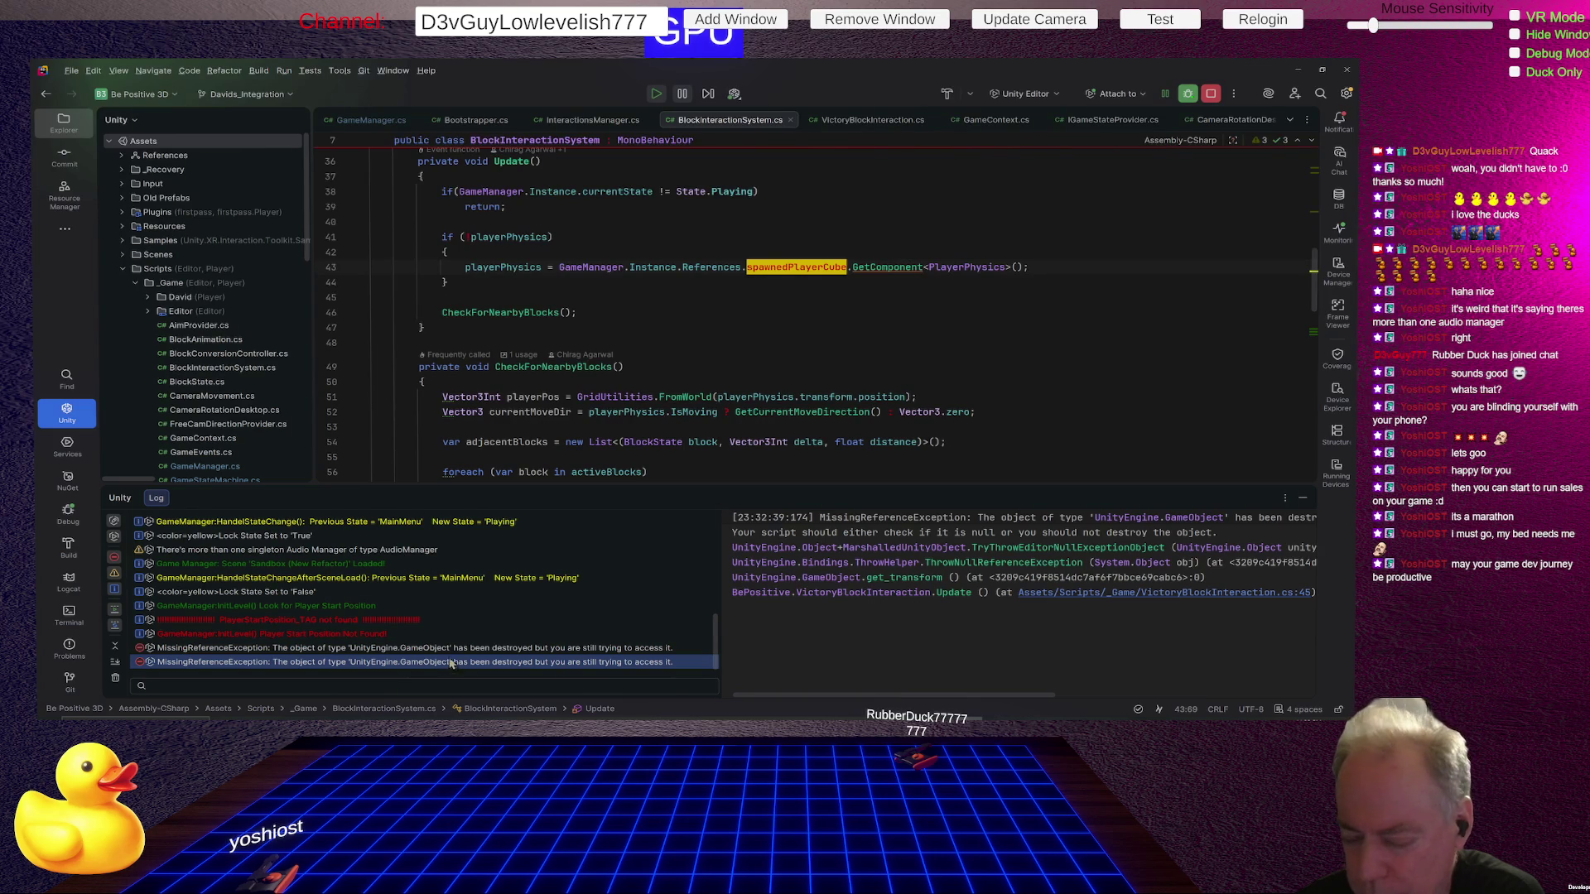
click(449, 649)
double_click(403, 635)
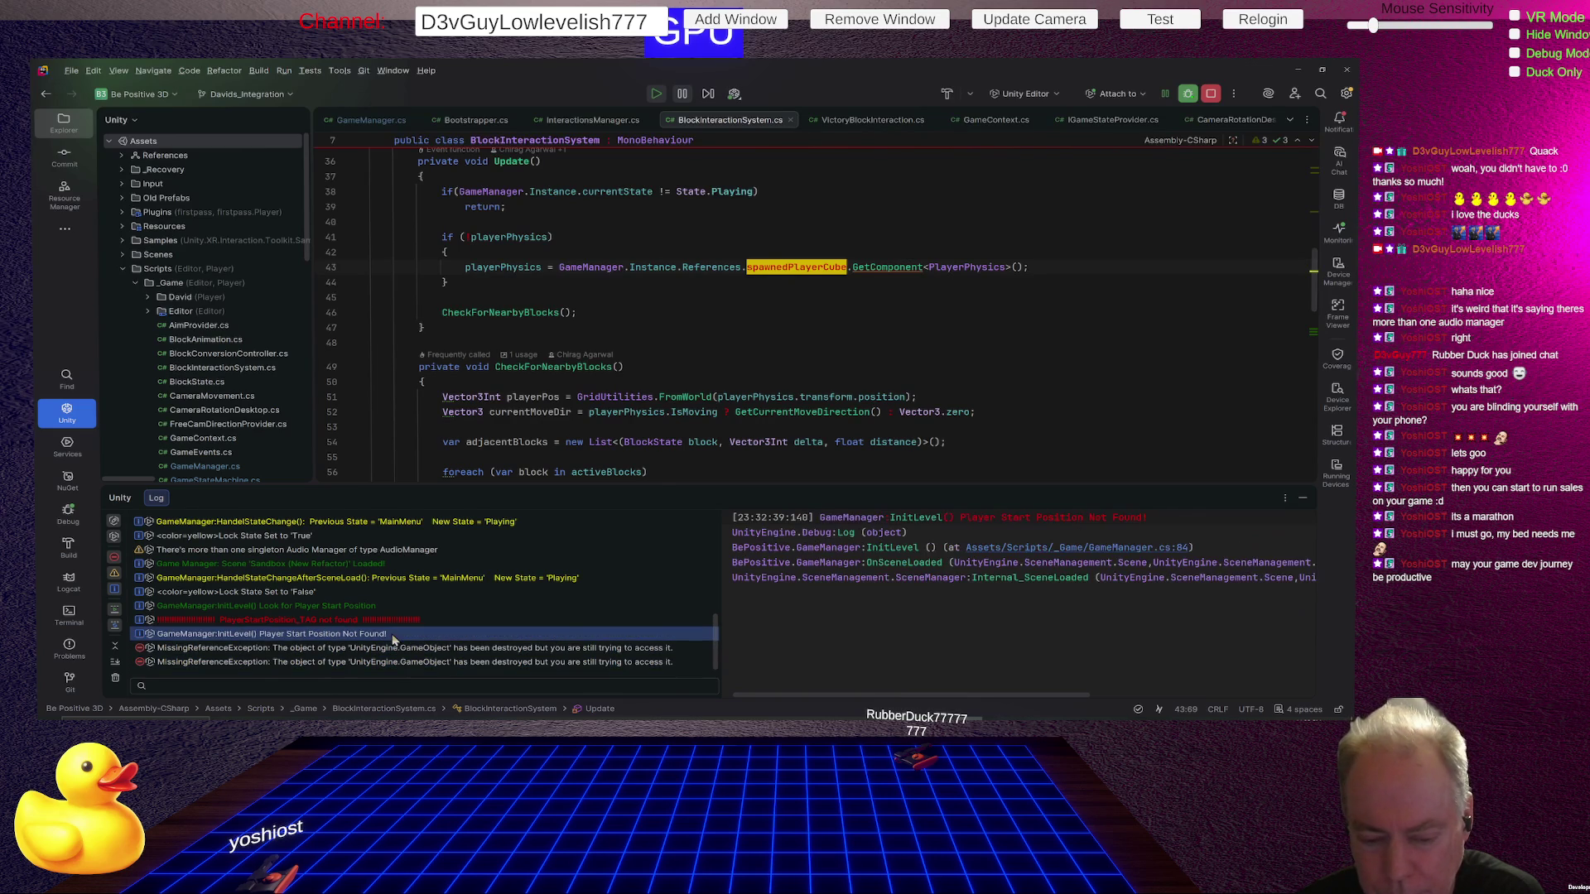
click(455, 649)
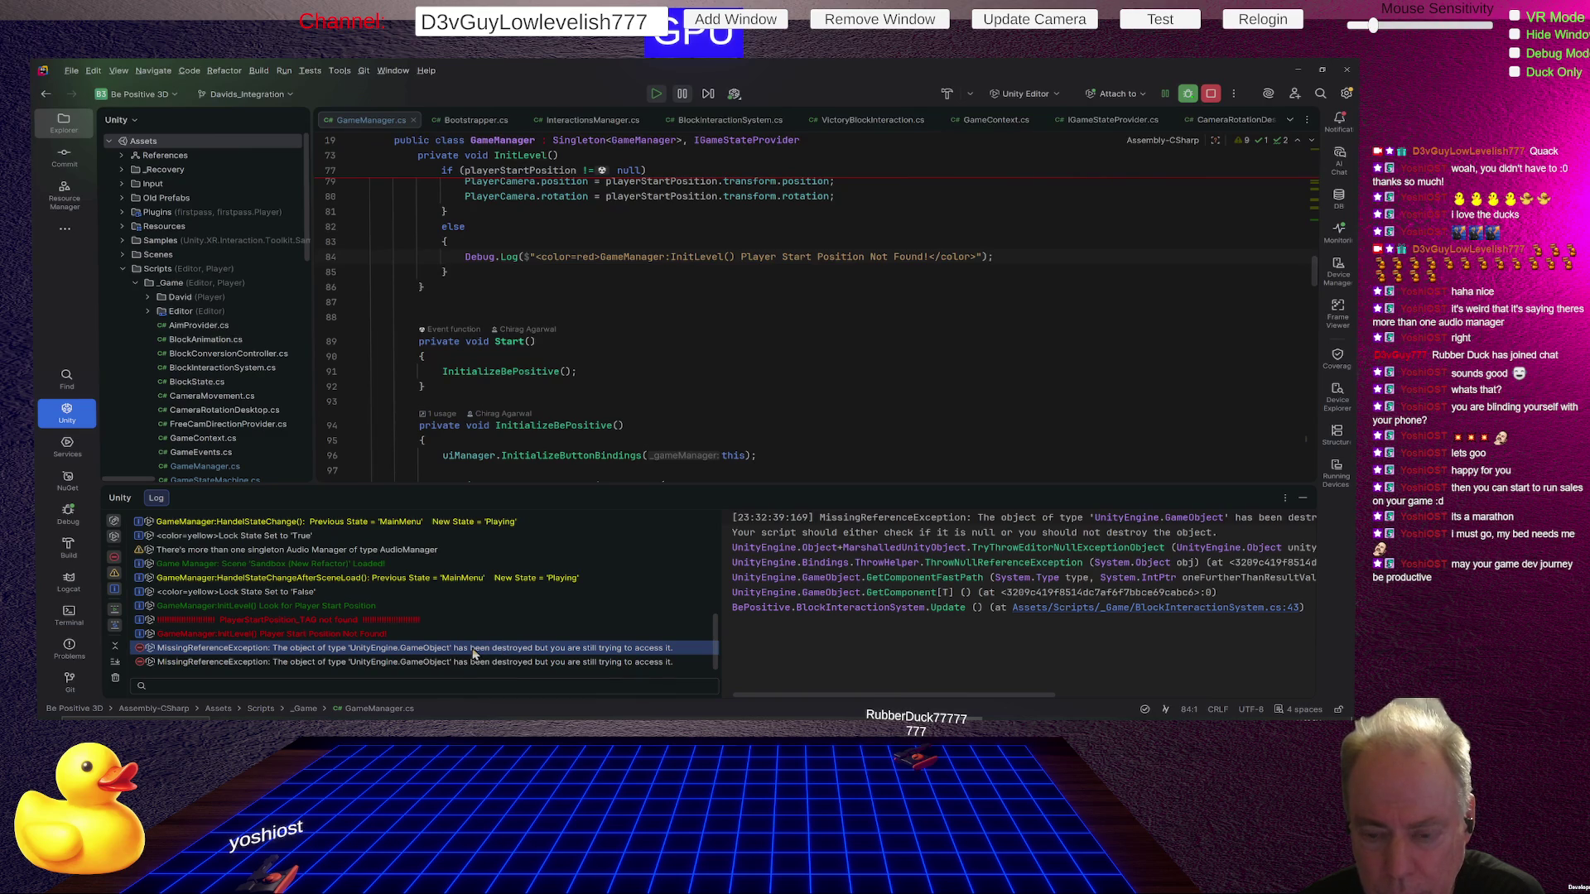
double_click(399, 634)
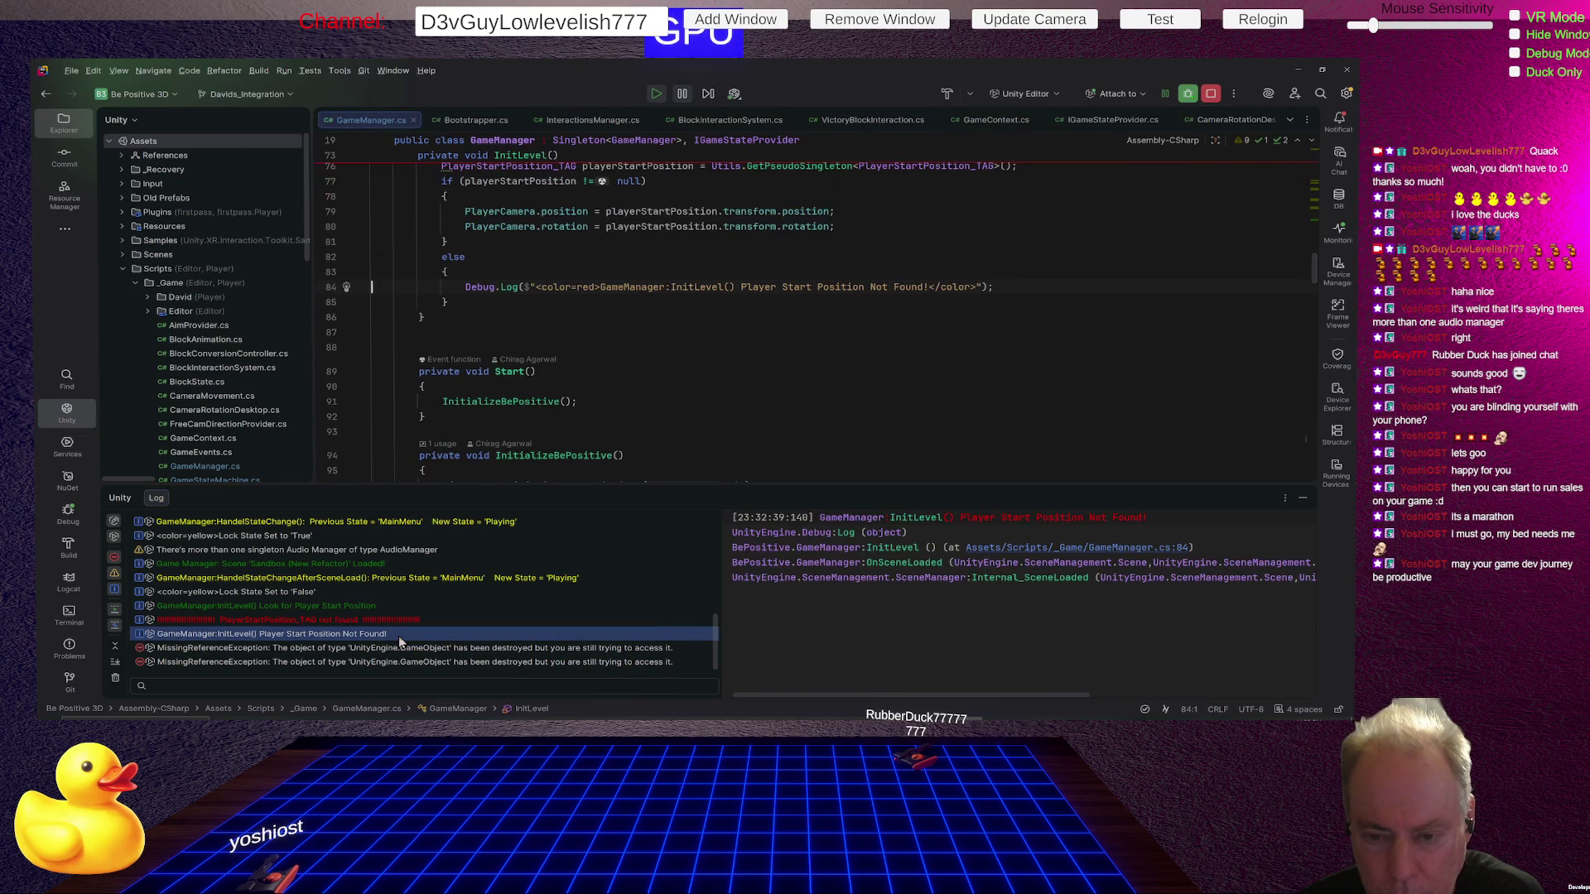
double_click(406, 621)
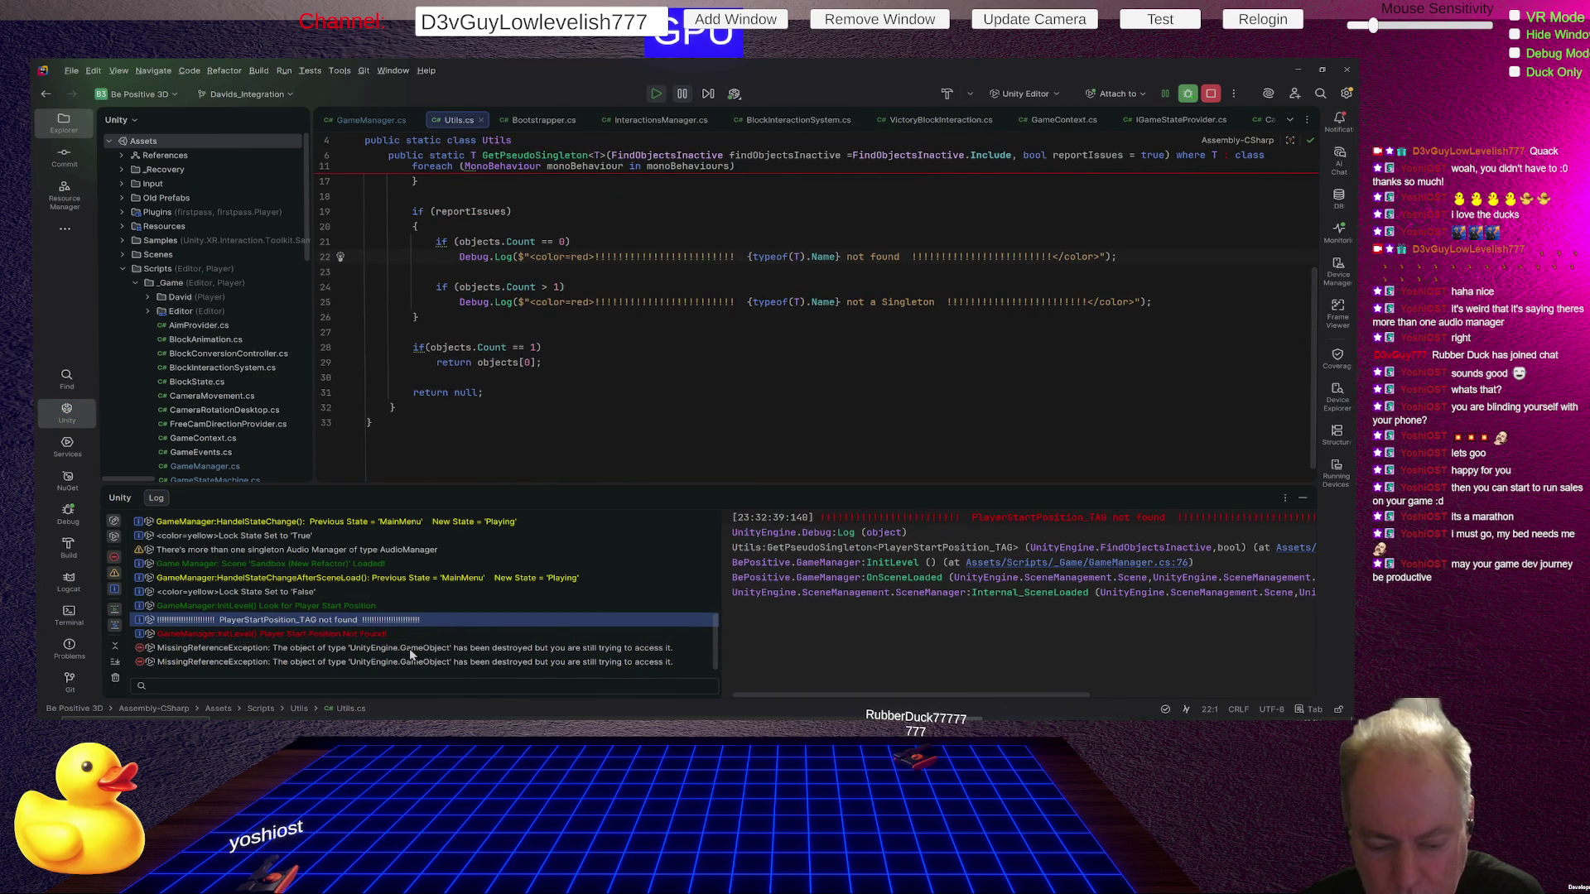
Reselect the BlockInteractionSystem exception and open its BlockInteractionSystem.cs:43 link.
click(411, 655)
click(383, 662)
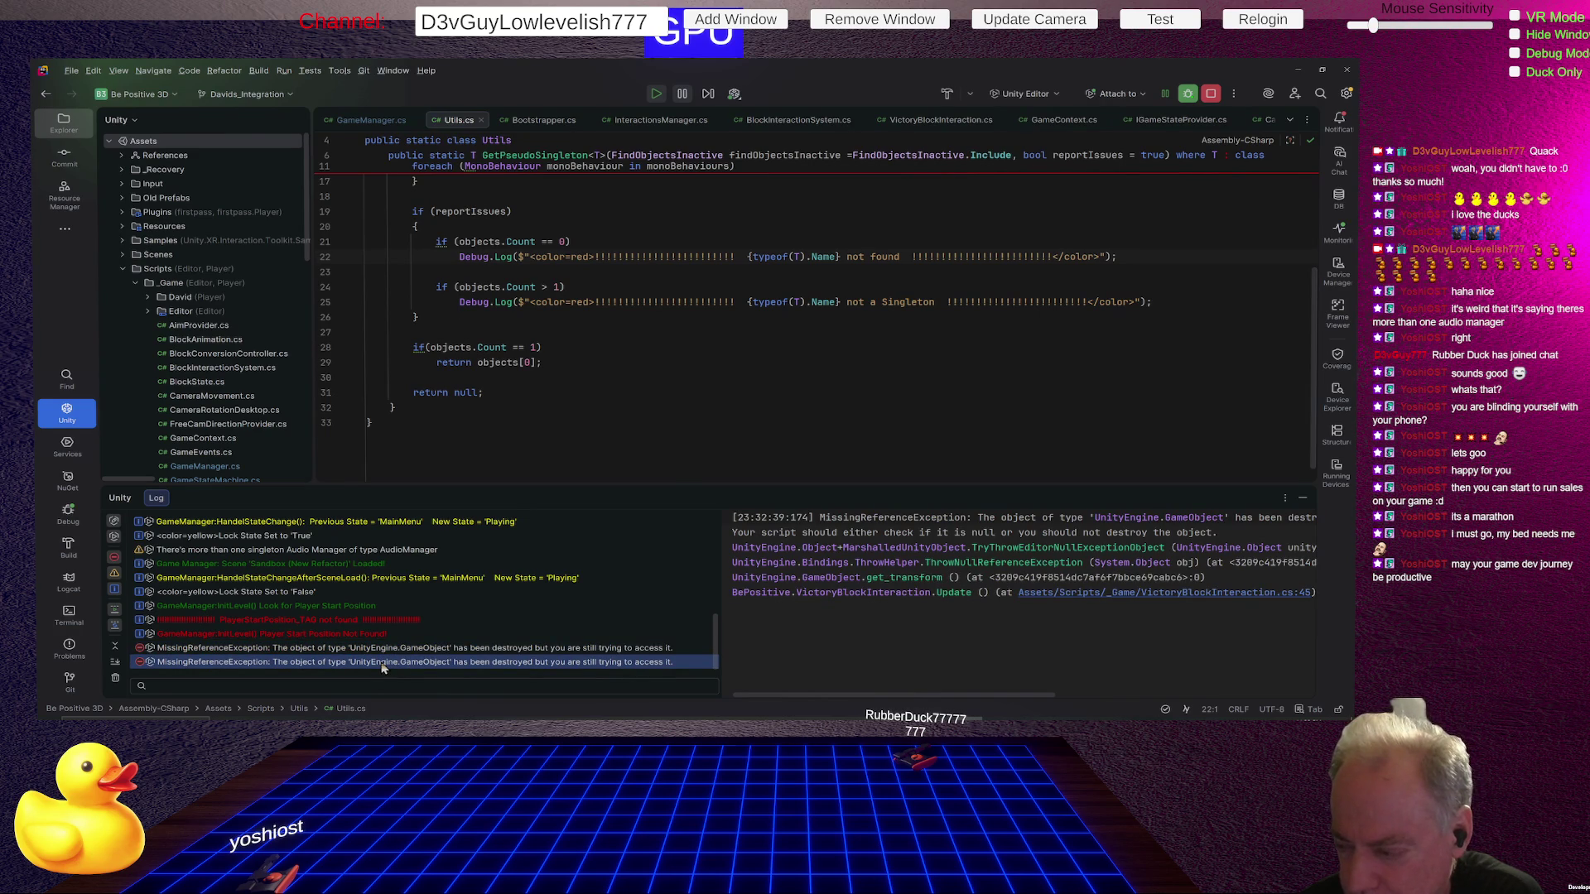
click(380, 655)
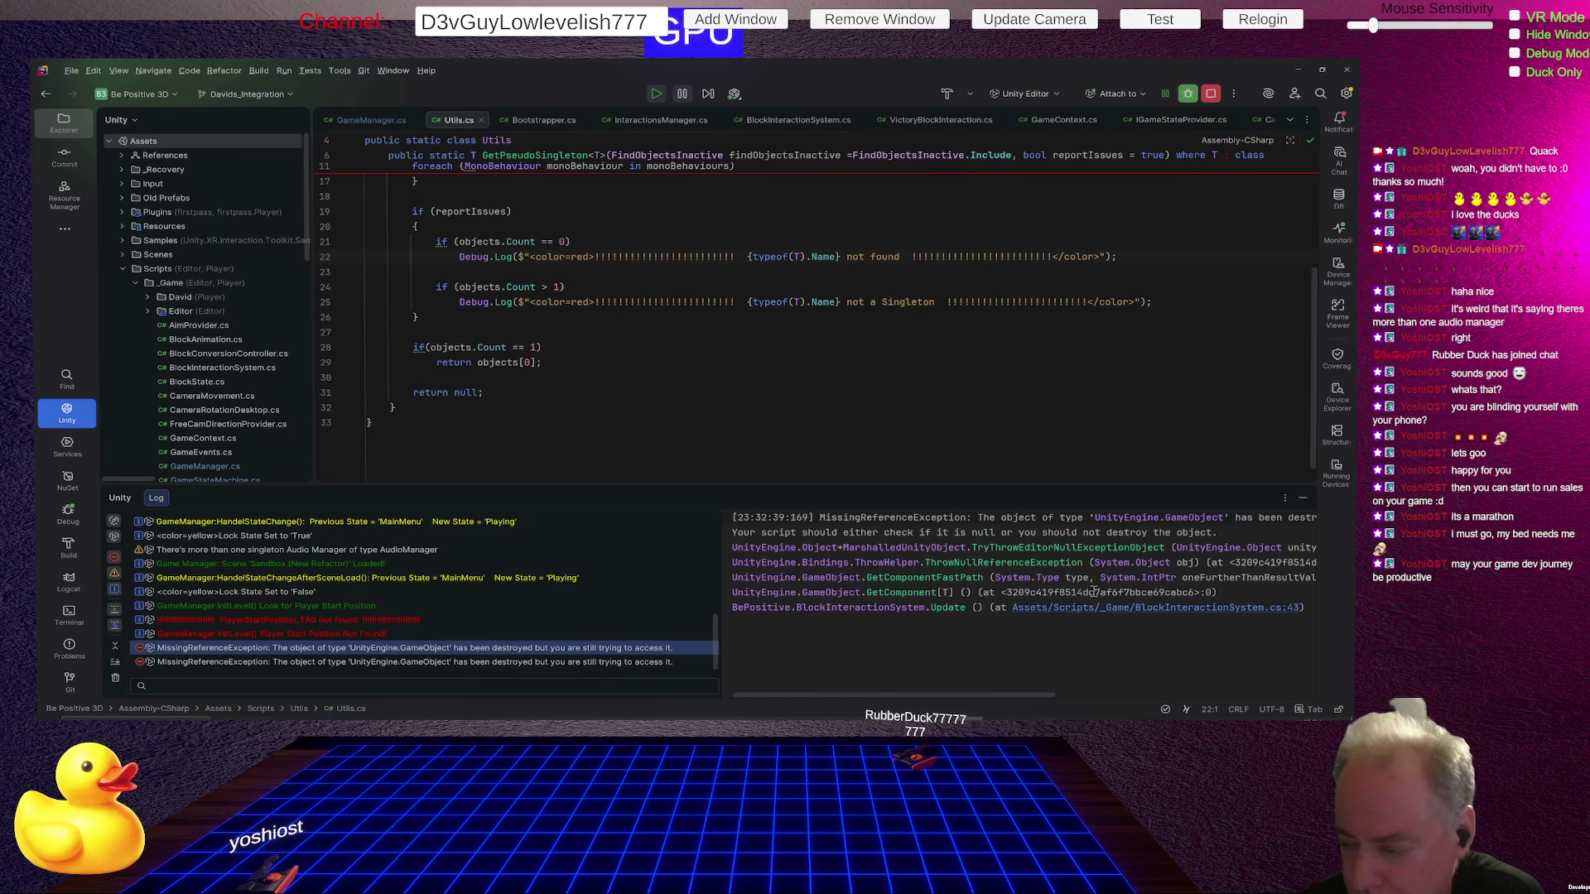
click(1141, 614)
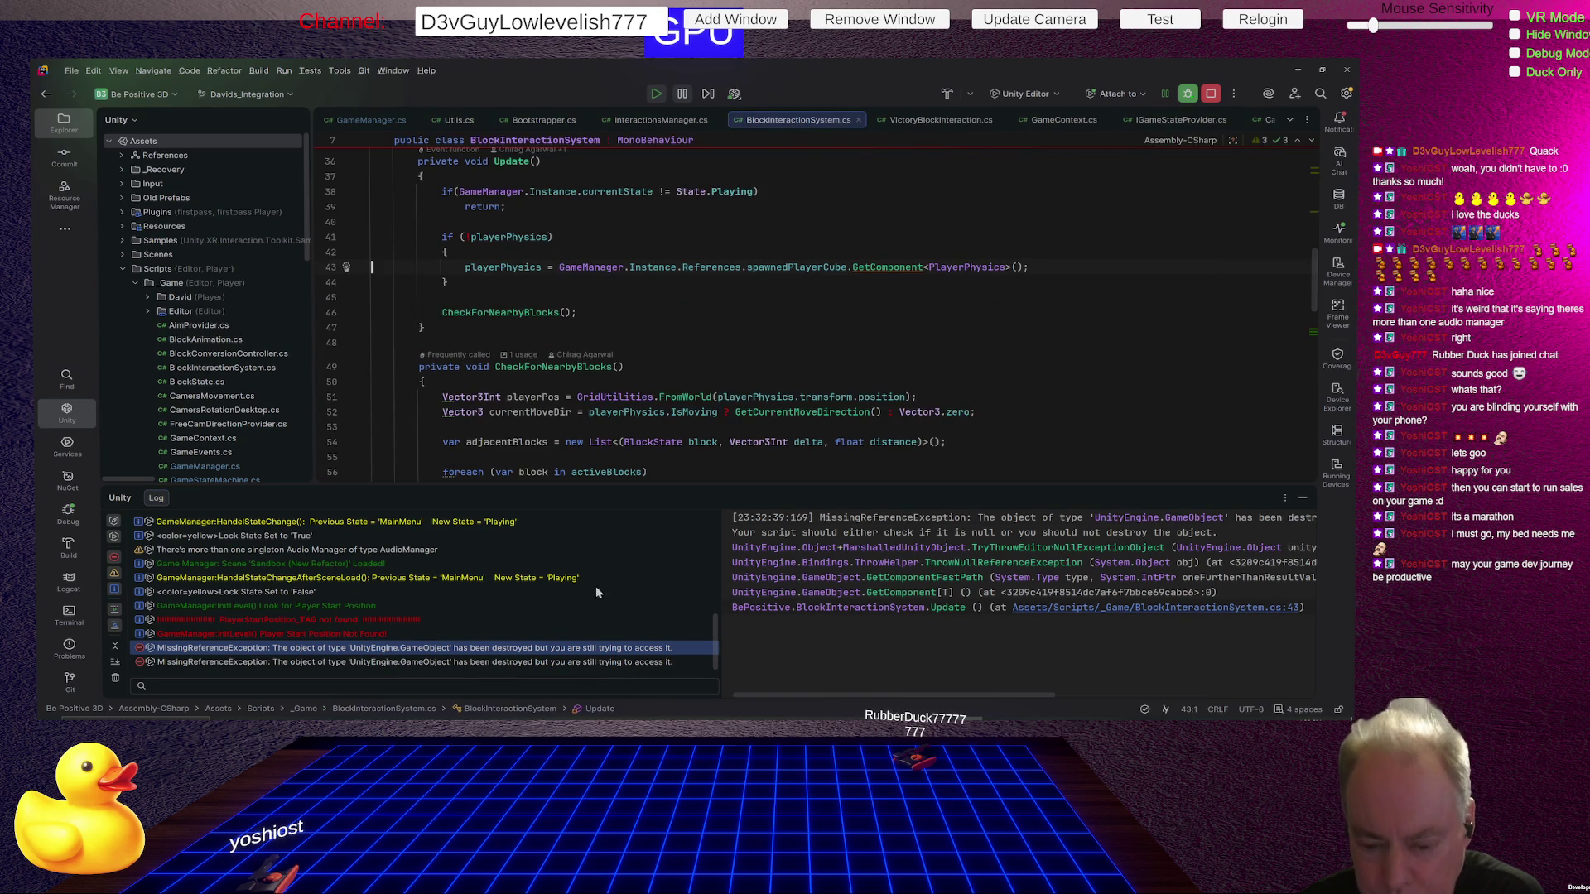
Compare the VictoryBlockInteraction.cs:45 and BlockInteractionSystem.cs:43 traces, ending on line 43.
click(551, 663)
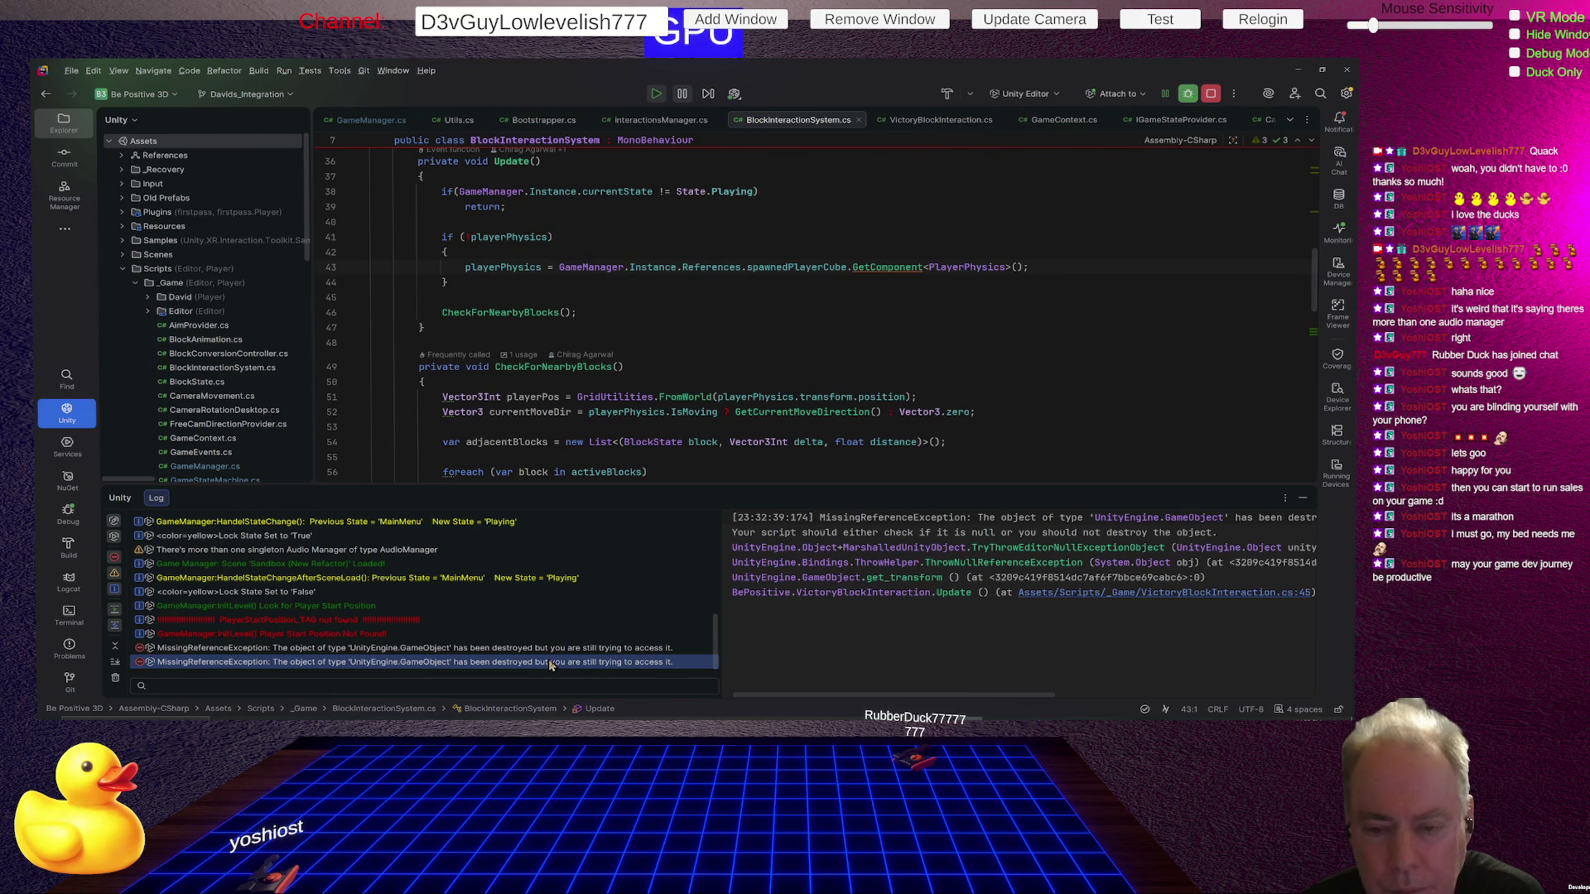
click(1140, 593)
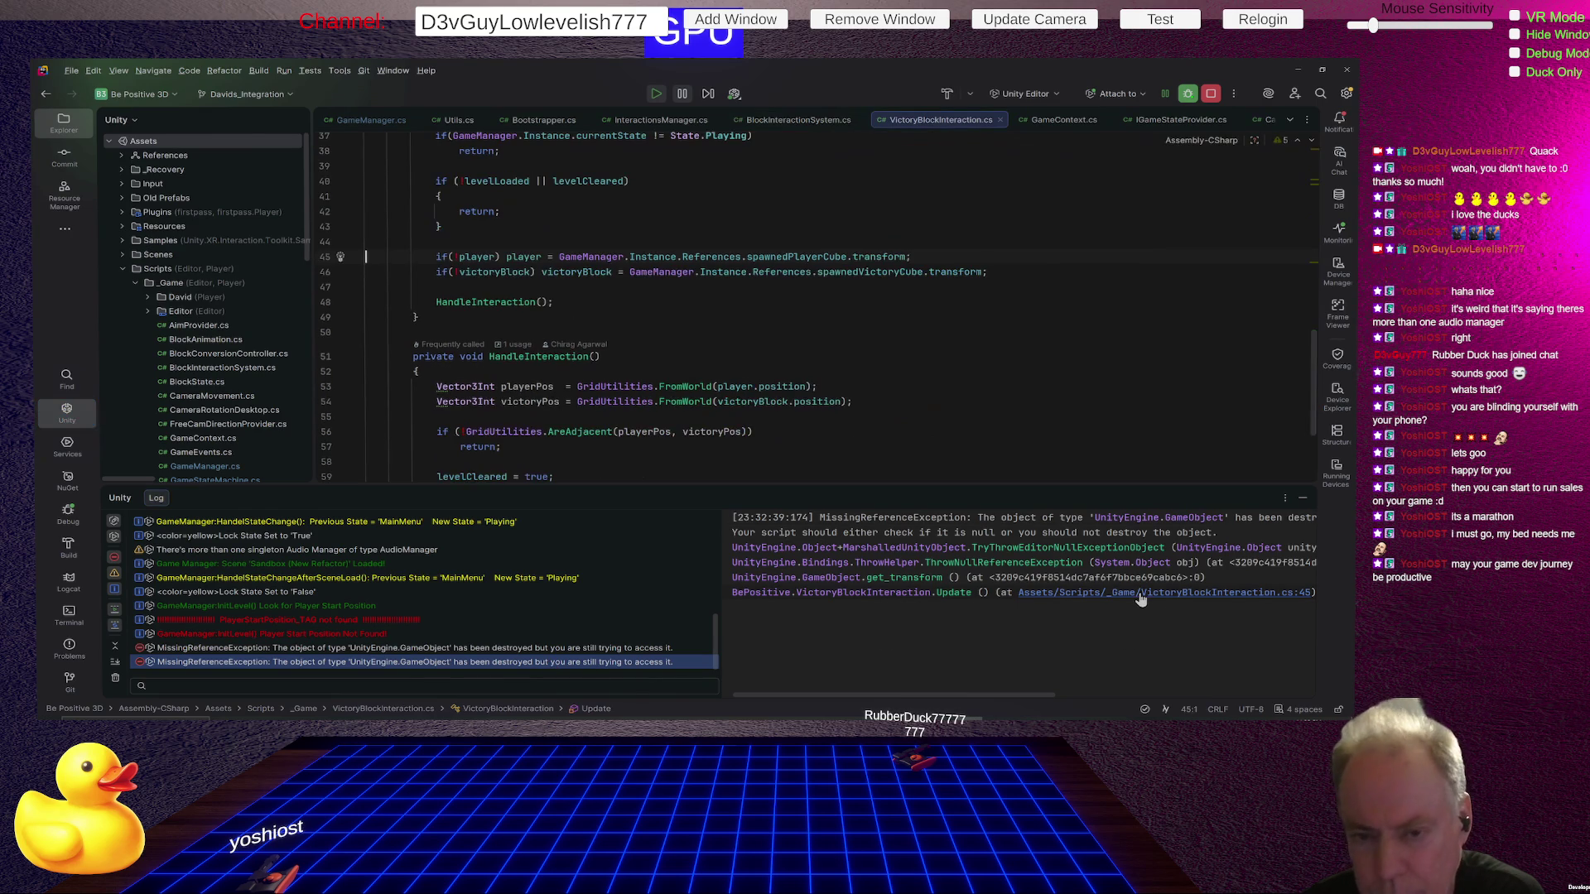
click(637, 651)
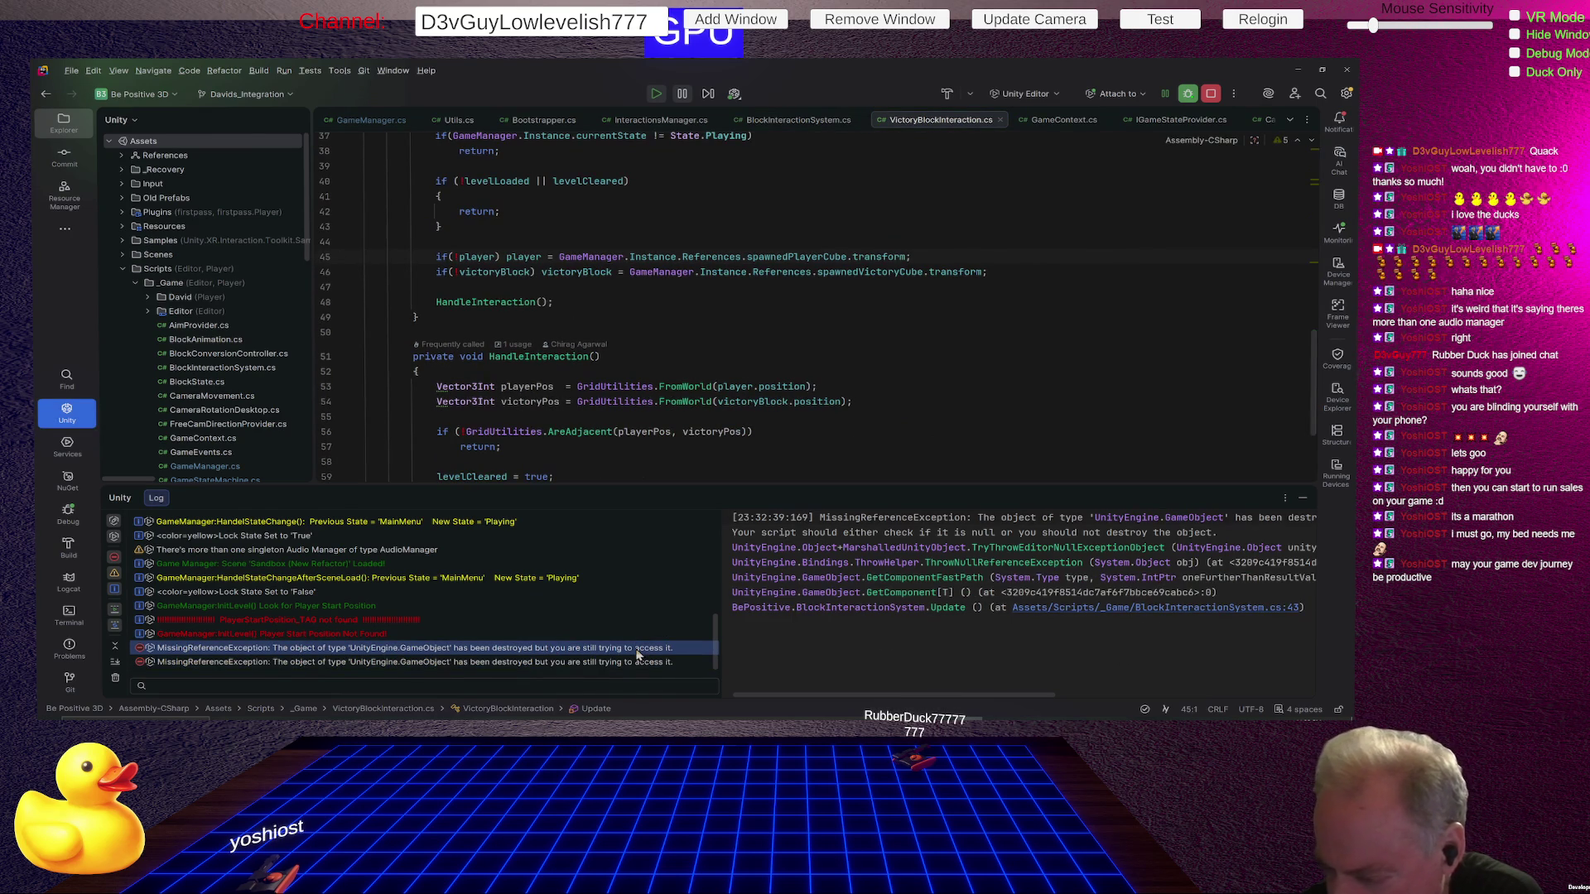
click(631, 662)
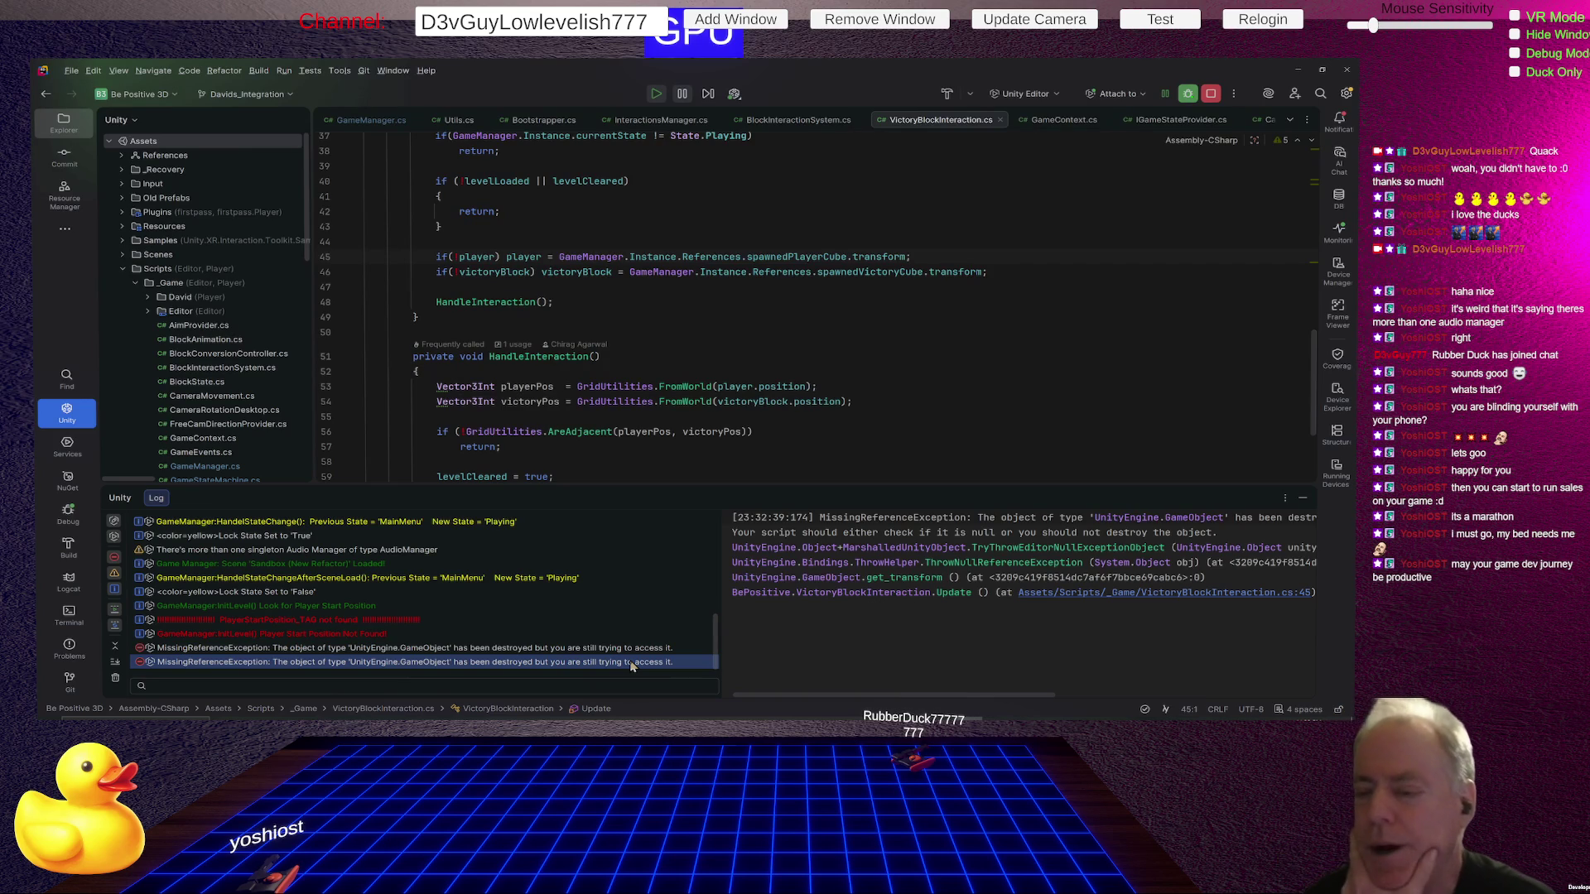
click(884, 271)
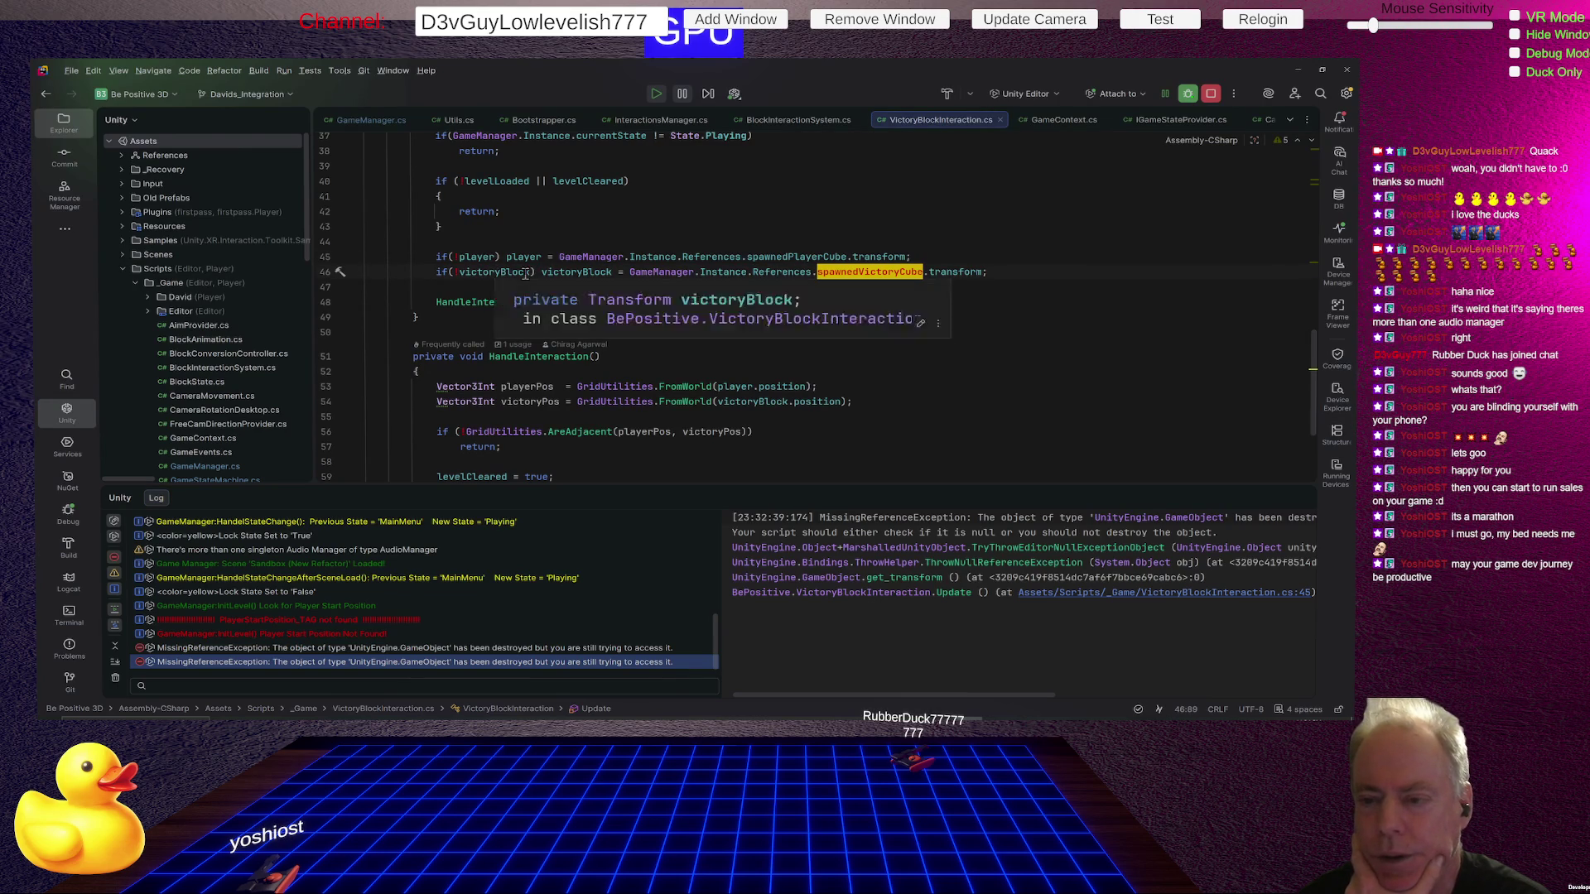
click(578, 647)
click(1043, 609)
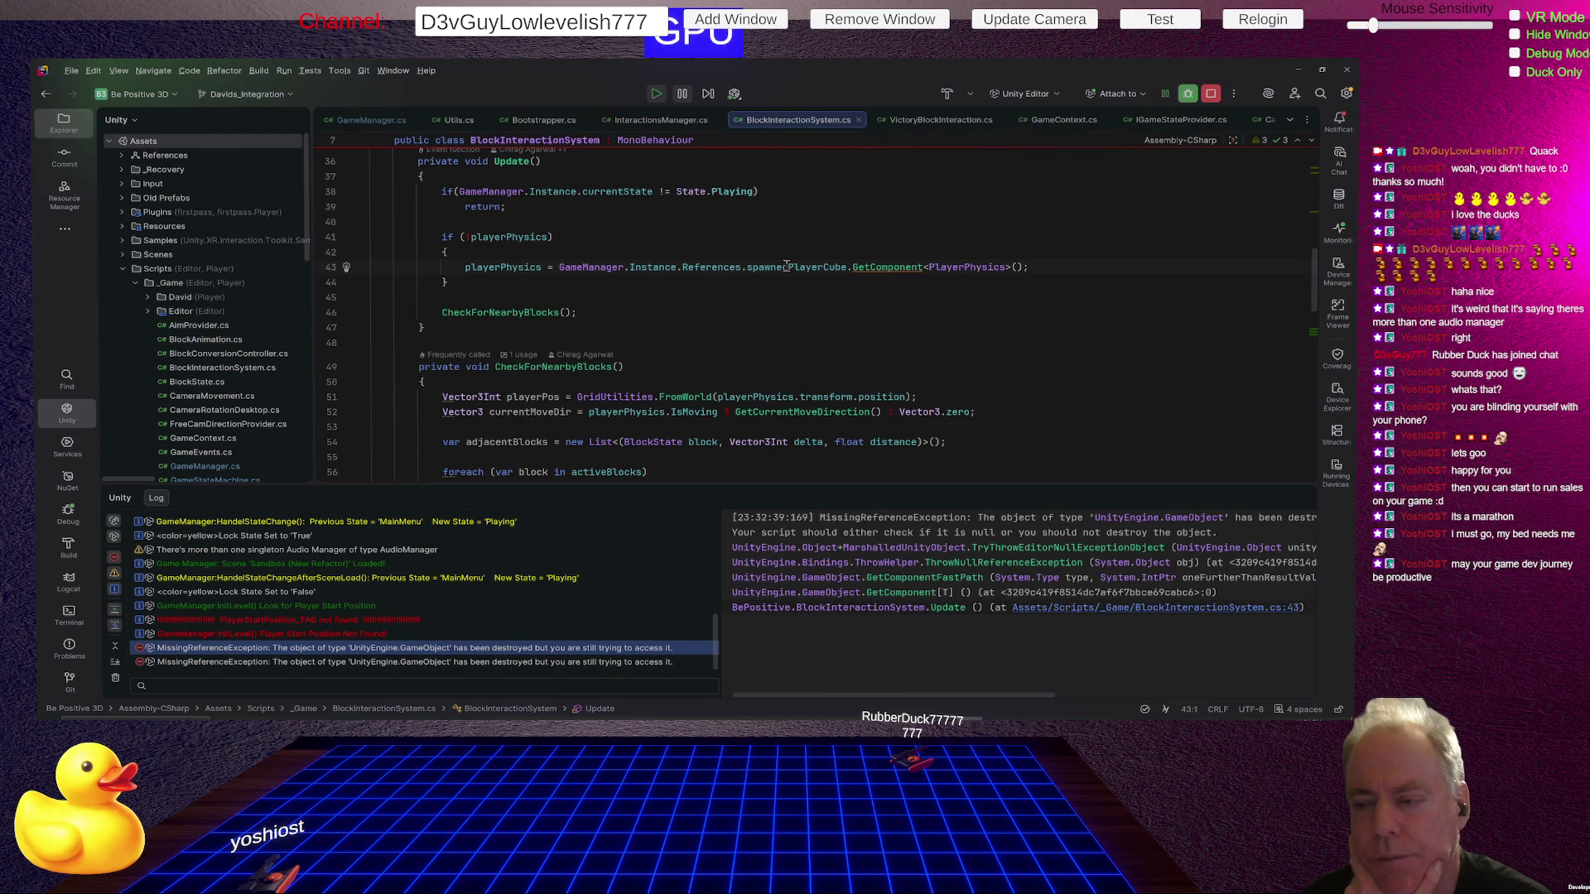
Trace line 43's References.spawnedPlayerCube lookup to its declaration at GameContext.cs line 22.
mouse_move(812, 265)
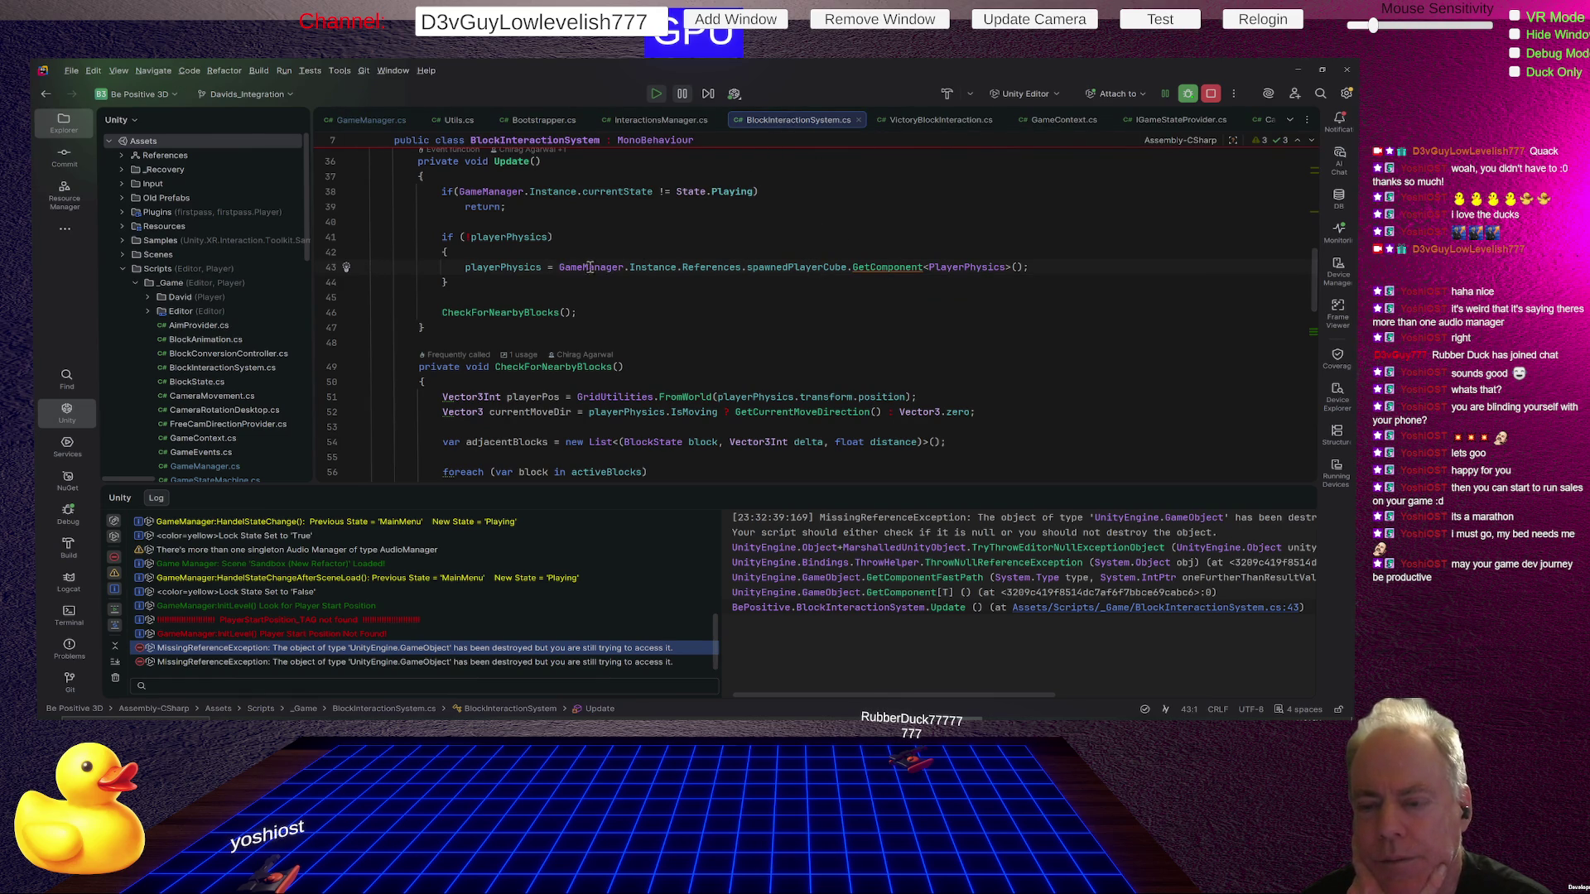
click(725, 267)
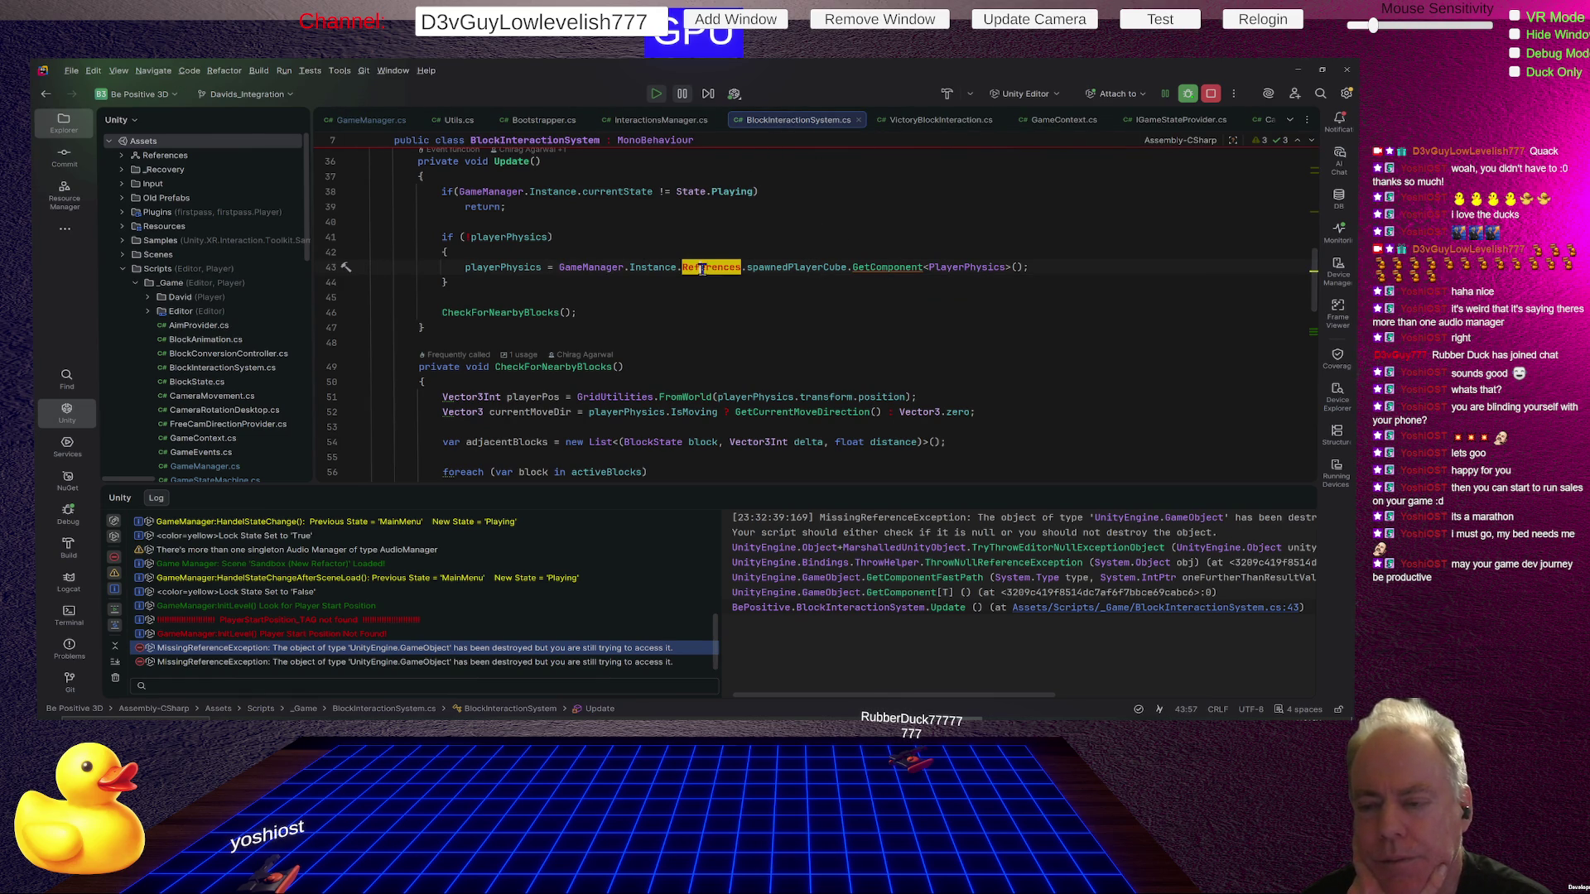
click(793, 266)
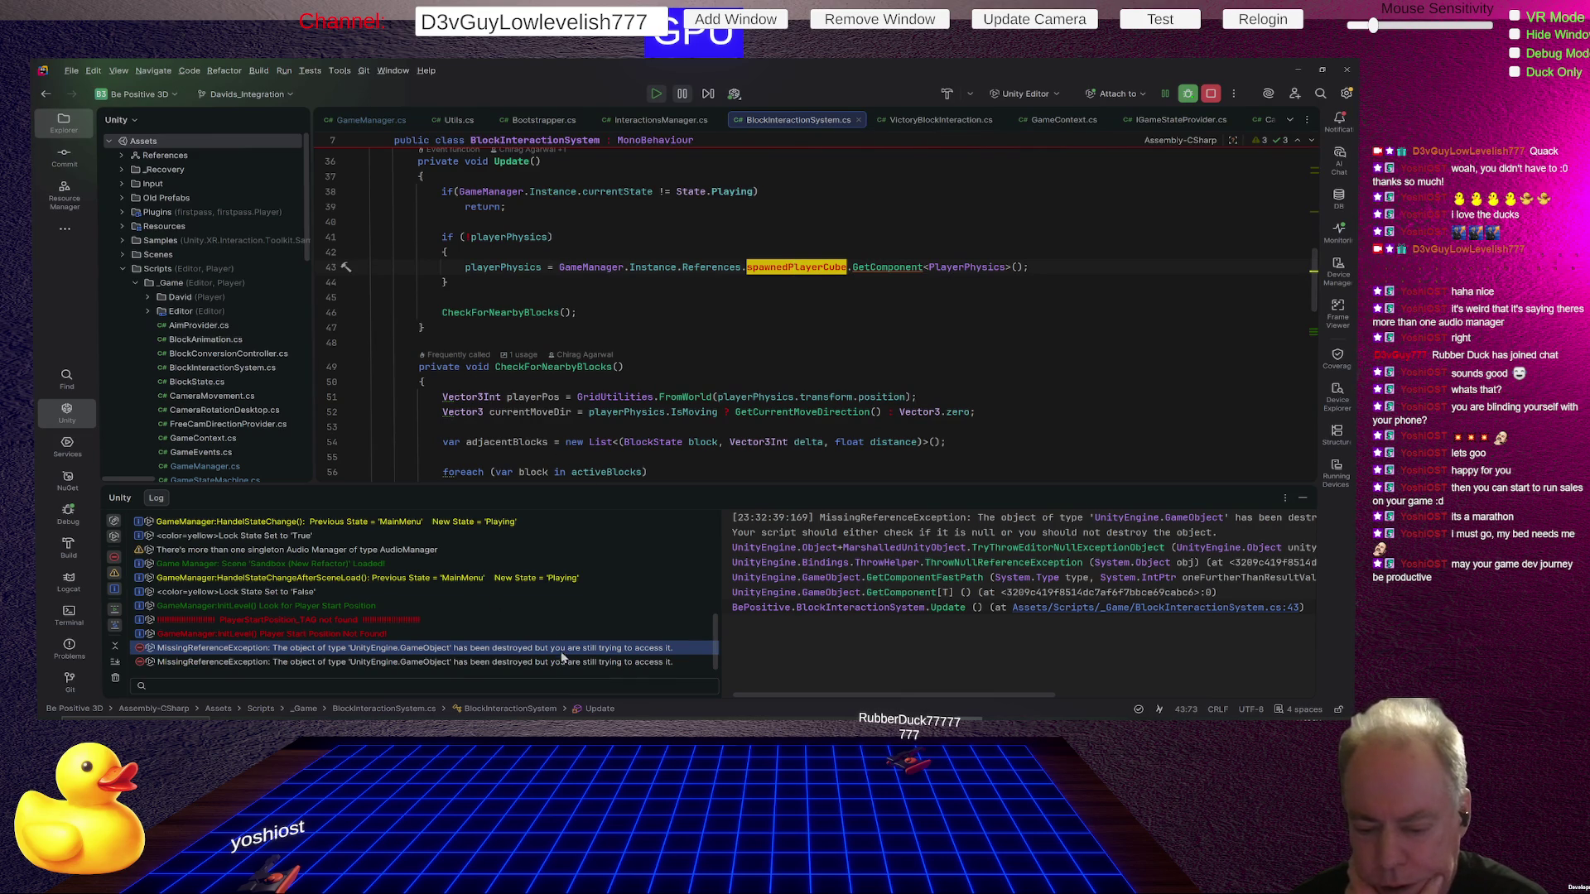
click(725, 636)
click(1073, 611)
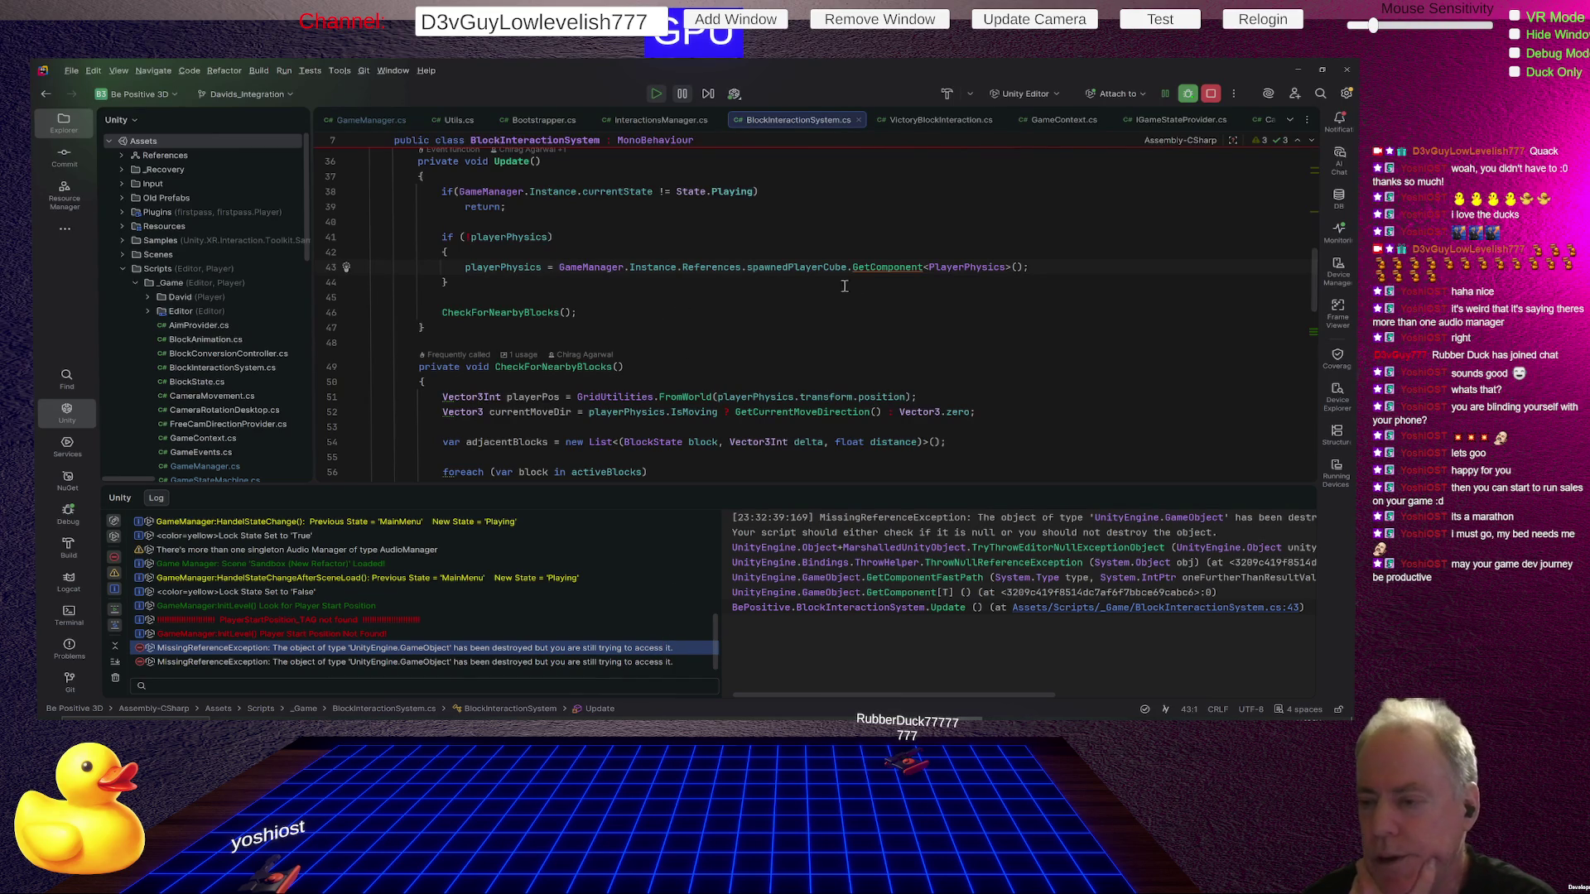
double_click(795, 268)
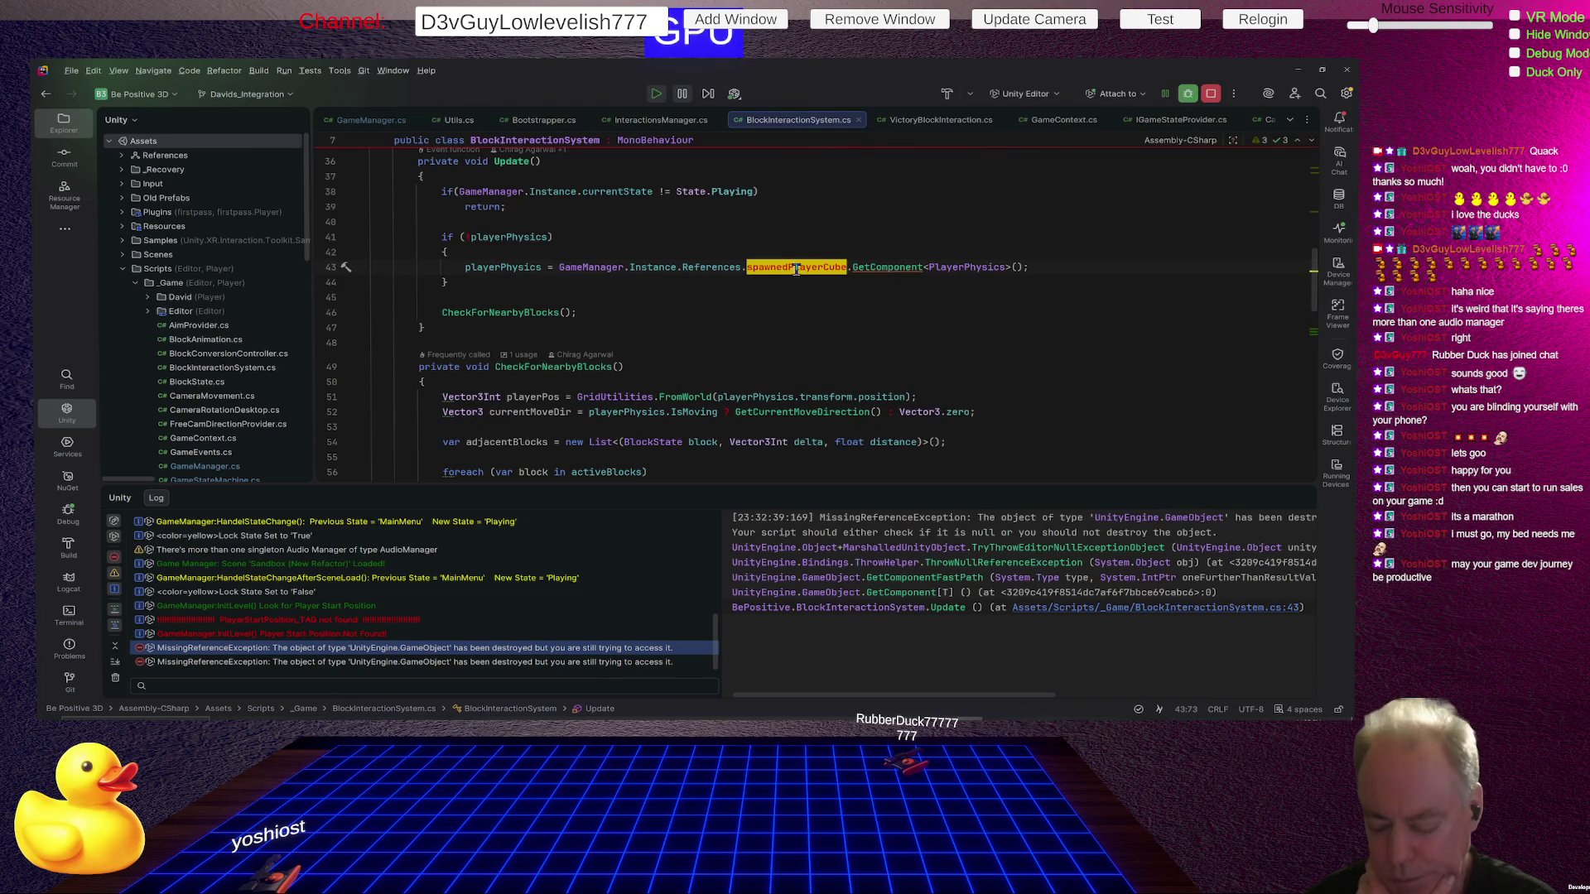
ctrl+click(796, 268)
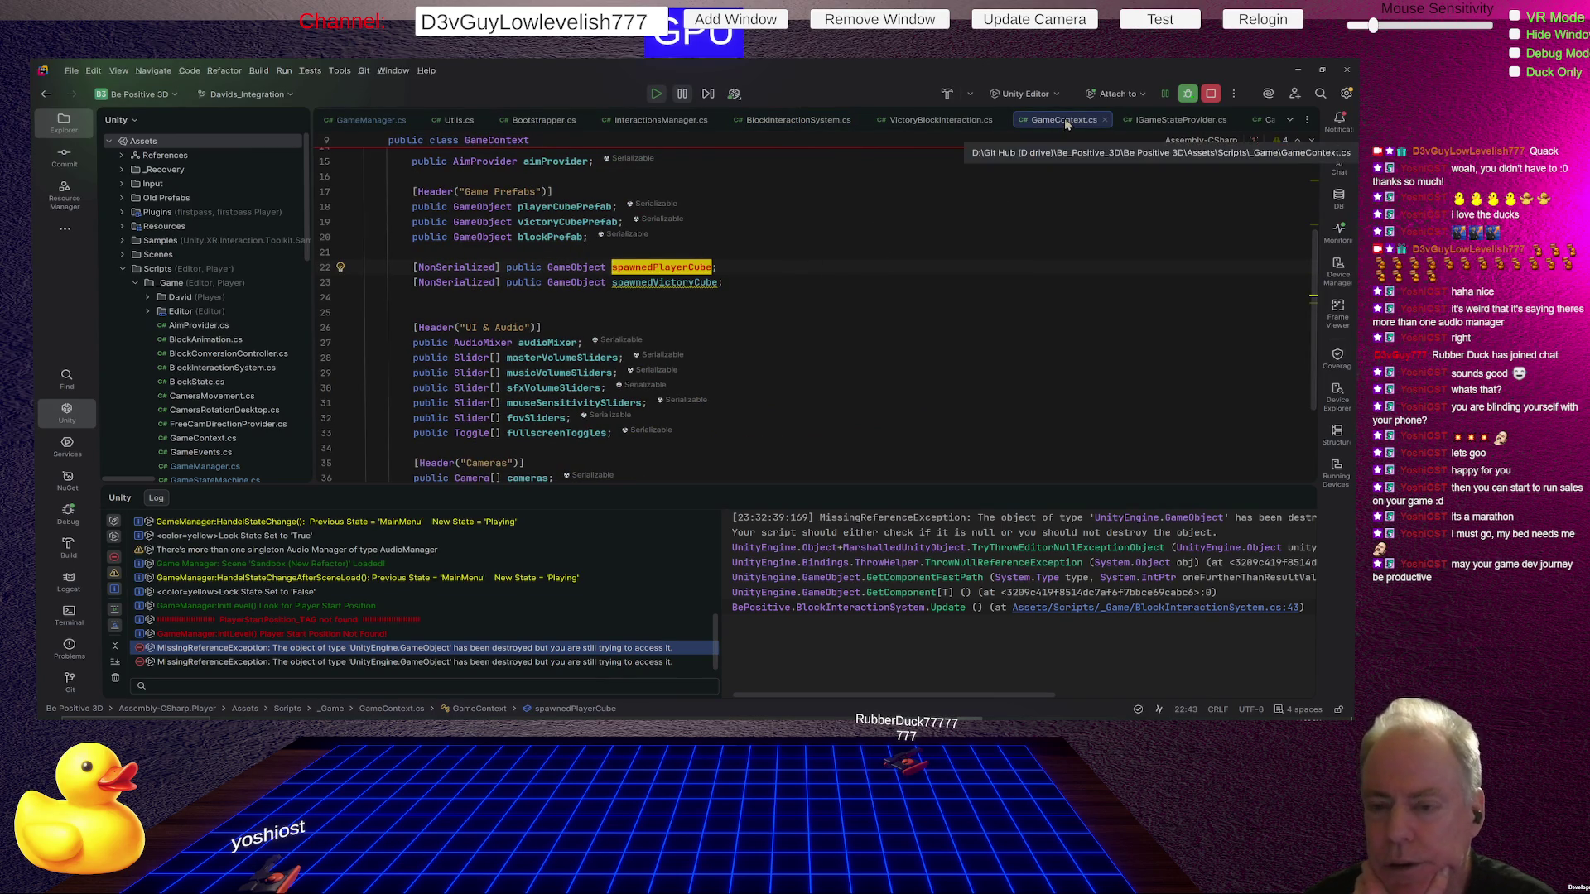
Skim GameContext.cs, then reopen BlockInteractionSystem.cs line 43 from the Unity Log stack trace link.
scroll(977, 260, up, 2)
scroll(978, 265, up, 3)
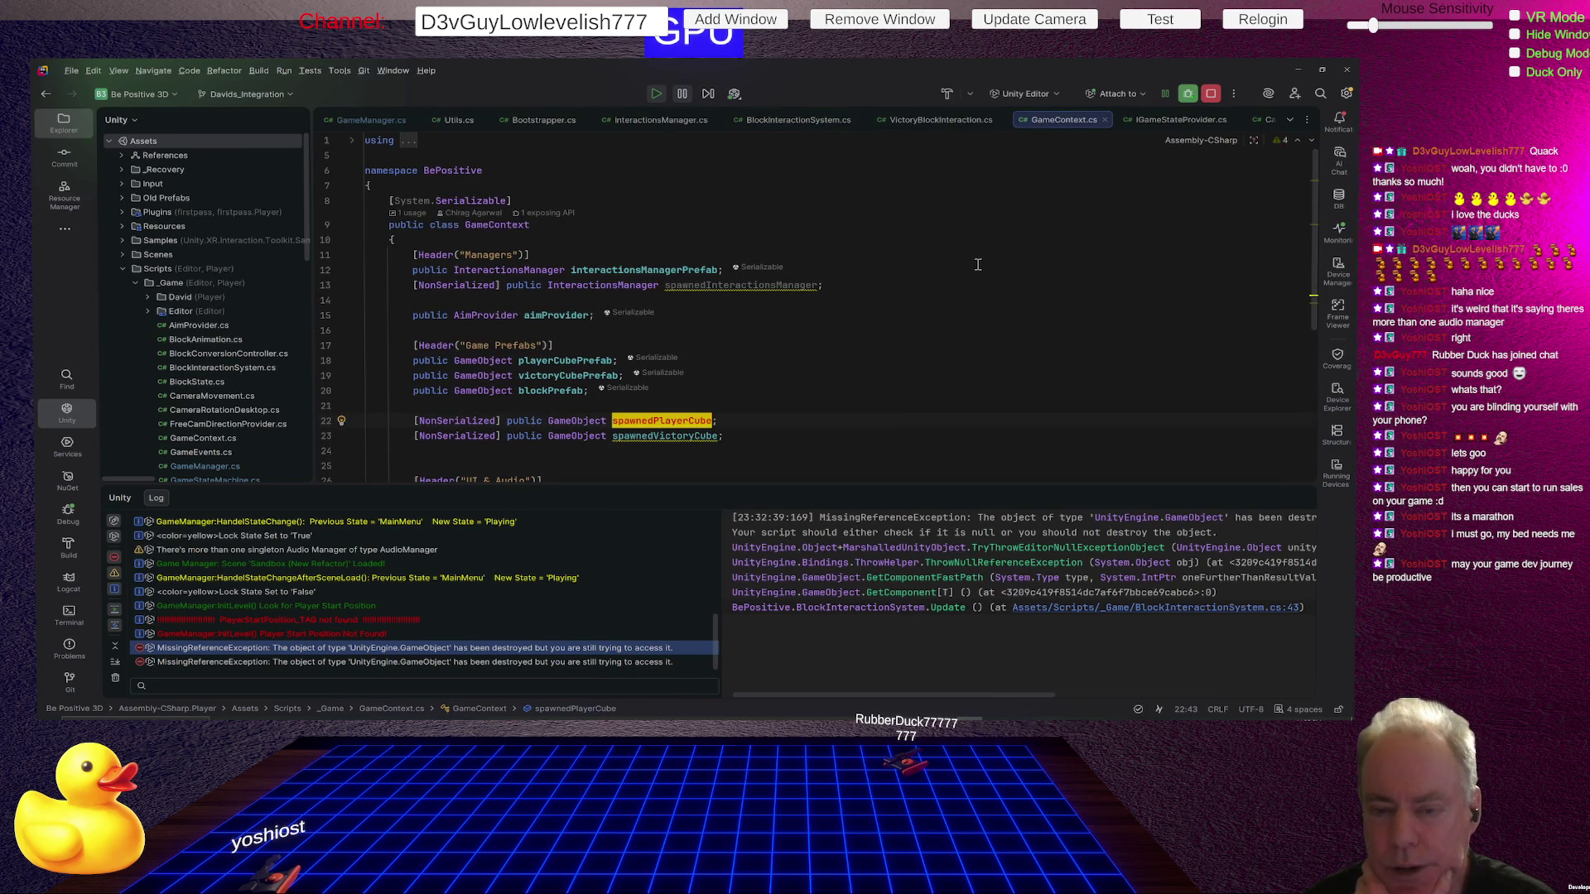
scroll(978, 264, down, 3)
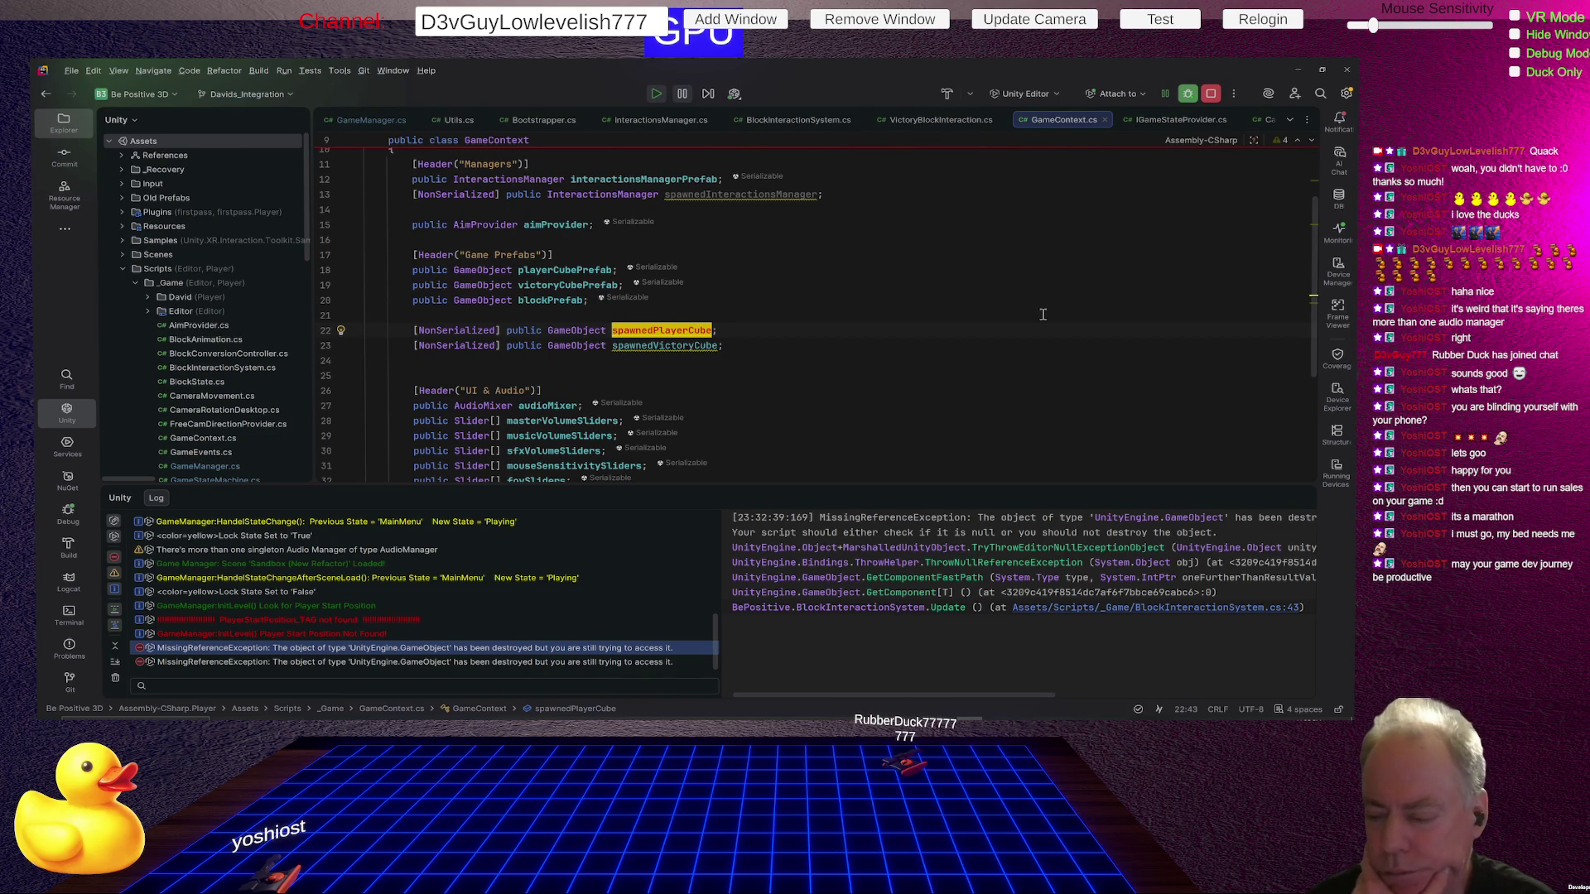
click(1146, 614)
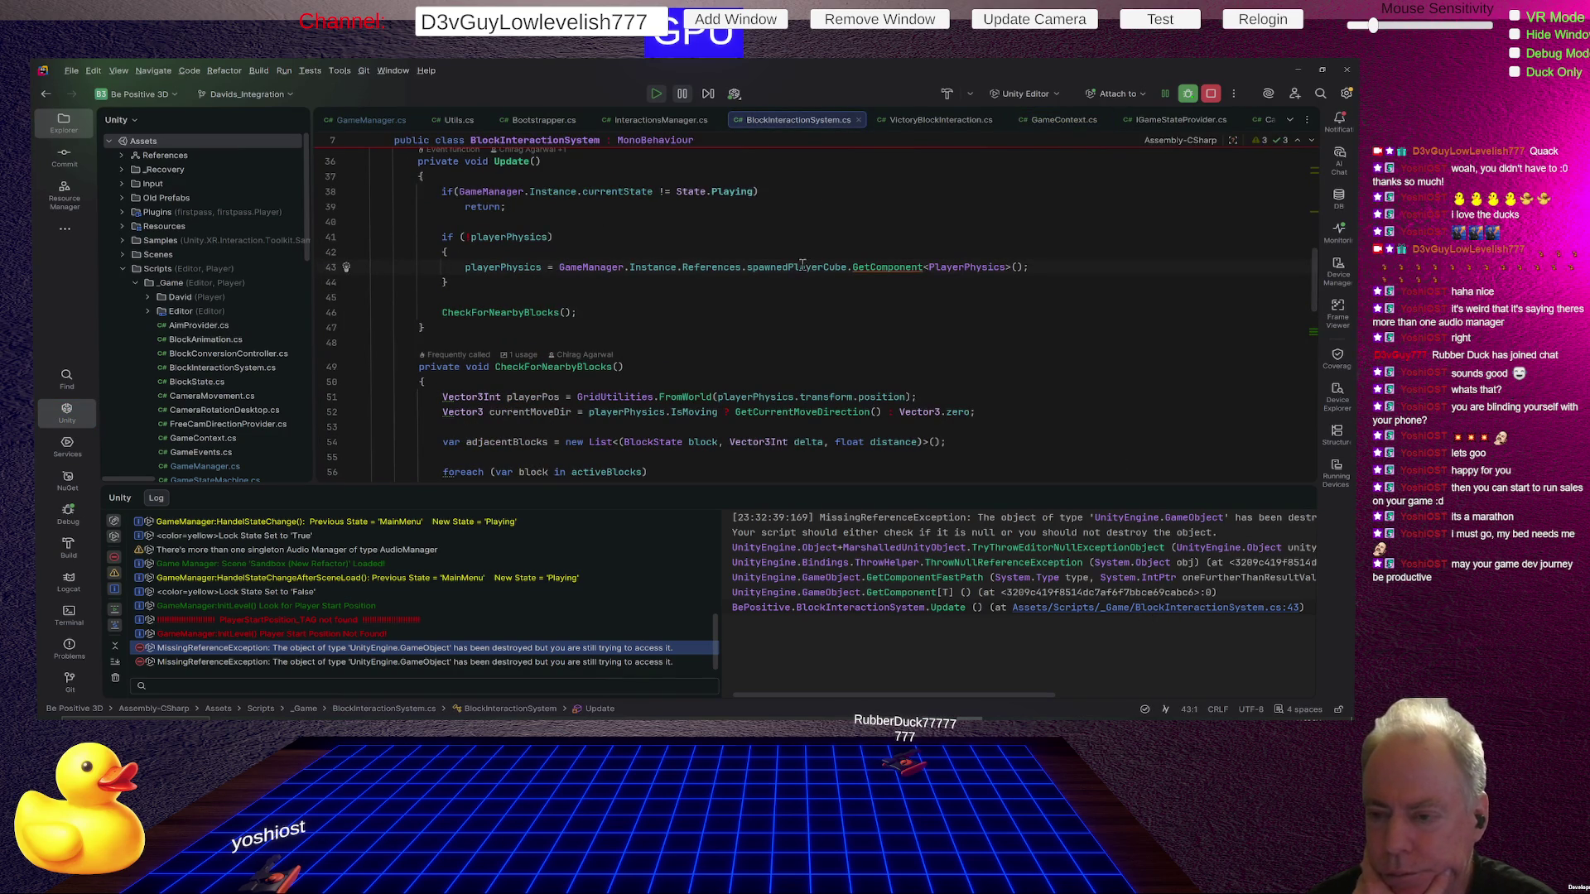
Follow the References field into GameManager.cs, then its GameContext type to the class definition.
mouse_move(800, 267)
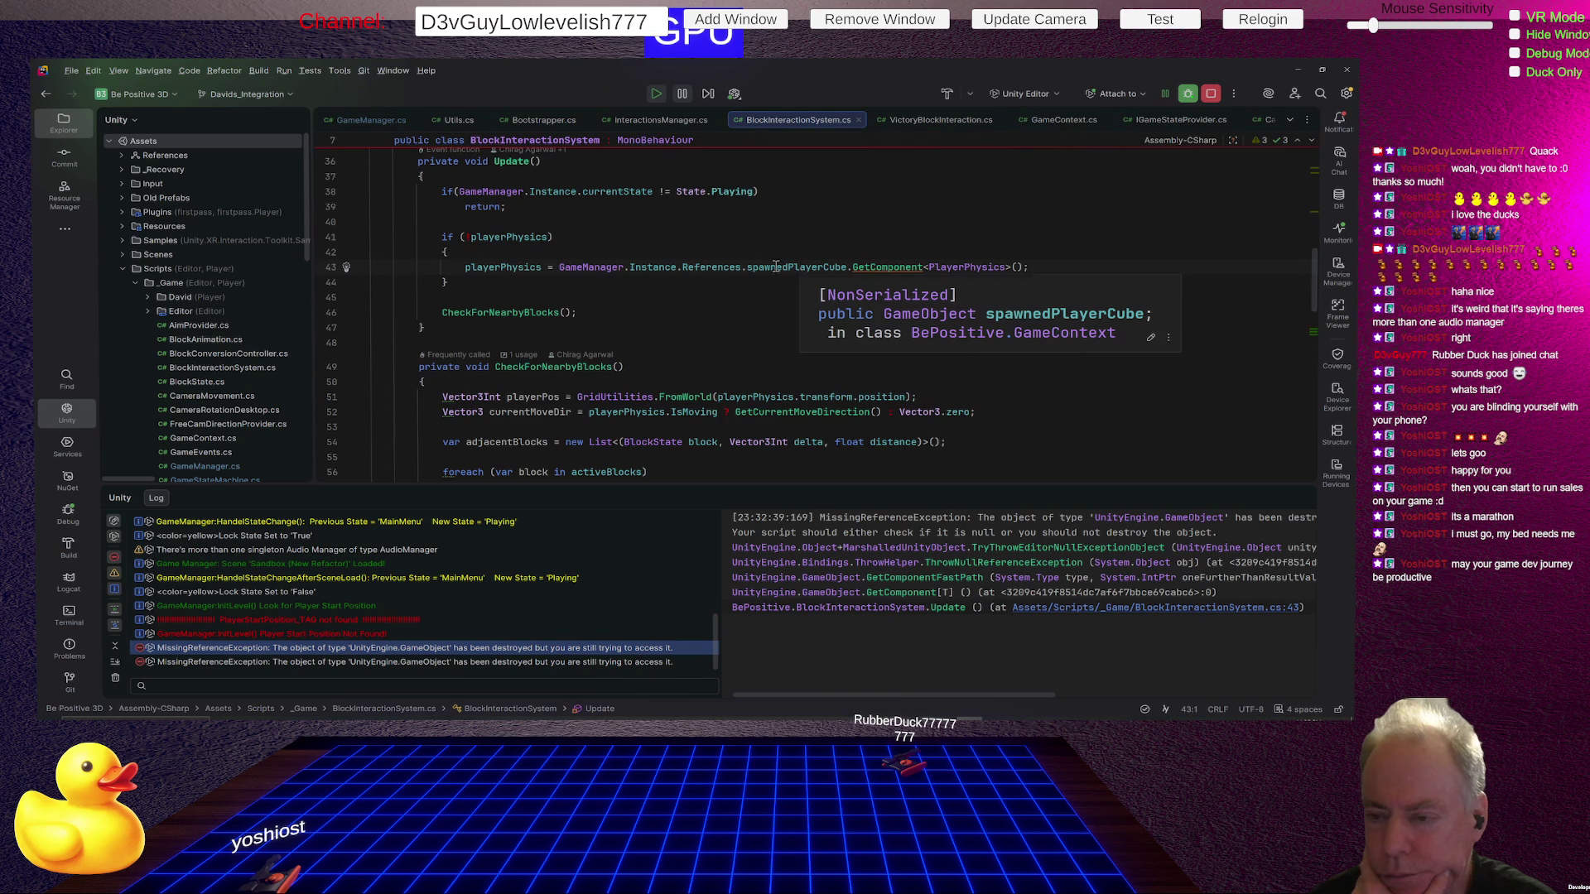
click(743, 267)
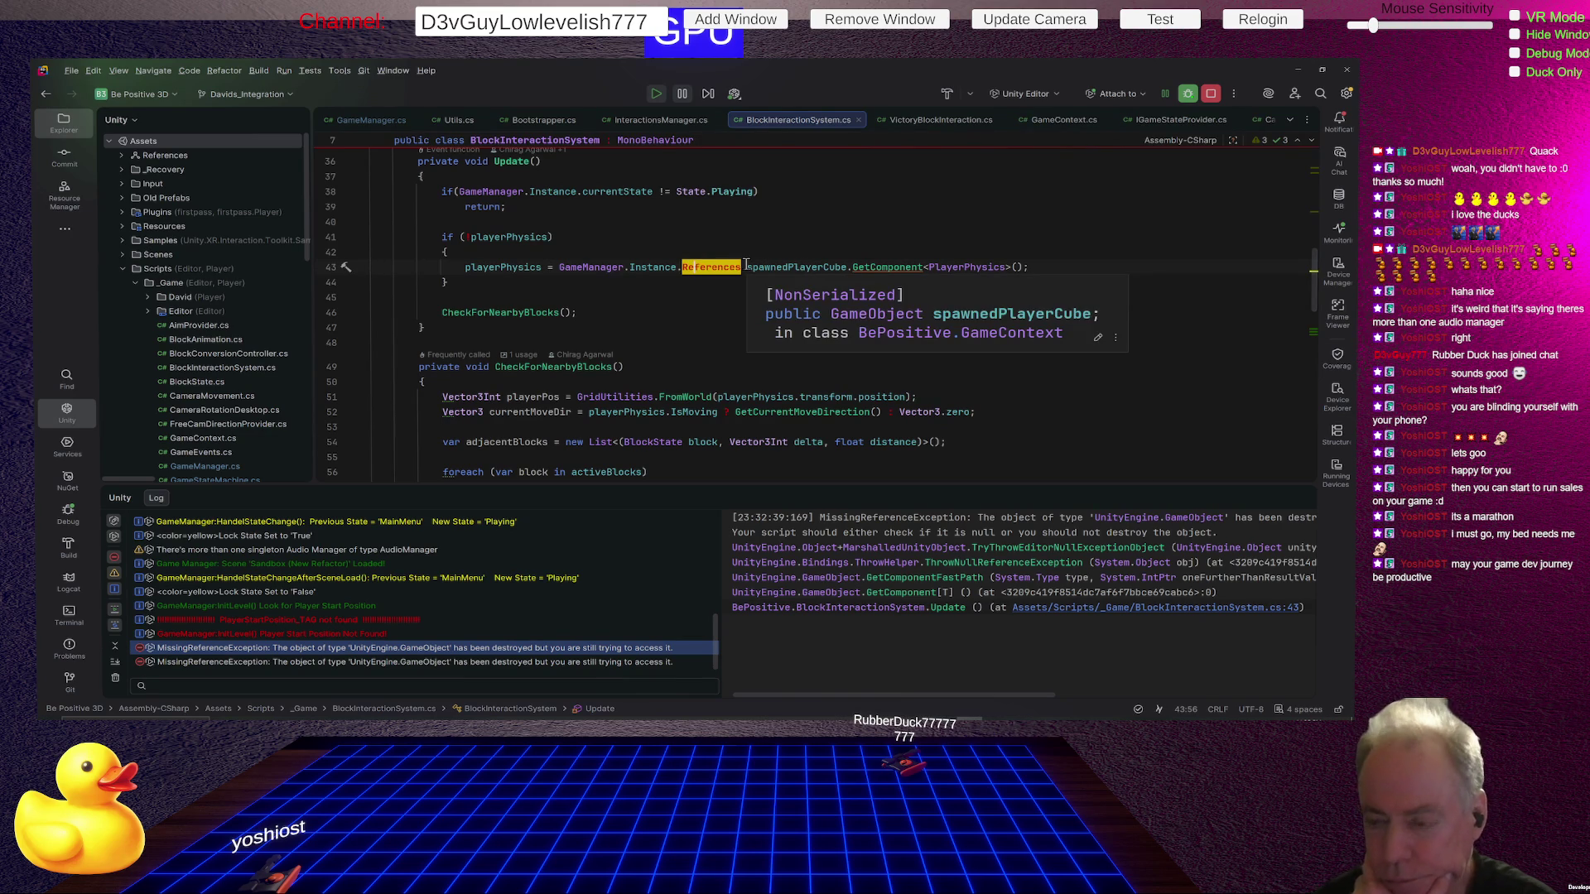
key(F12)
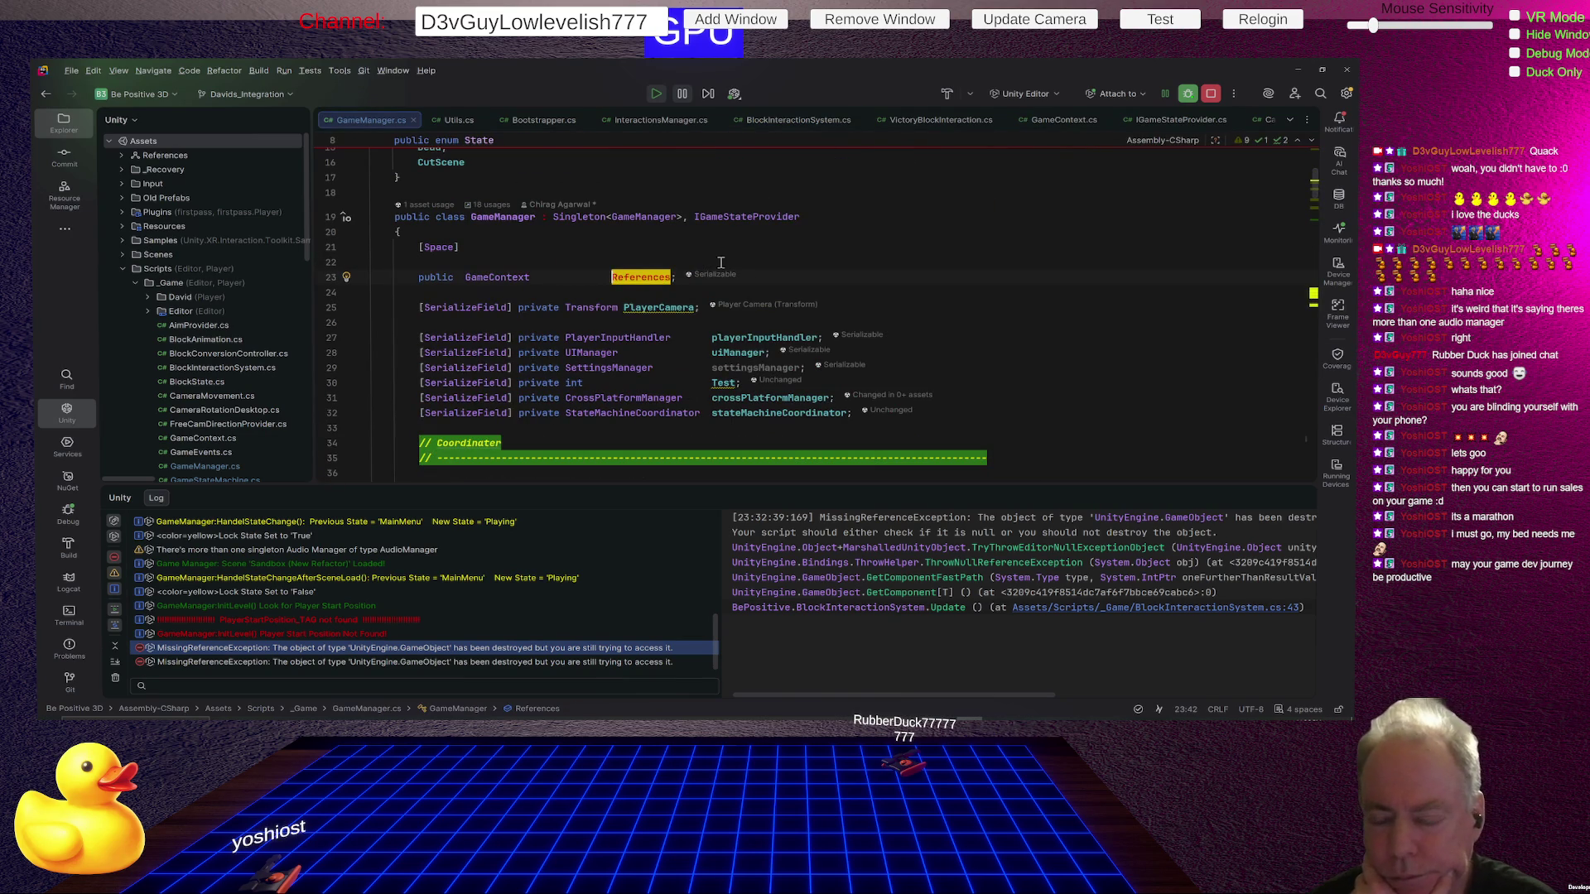
click(504, 278)
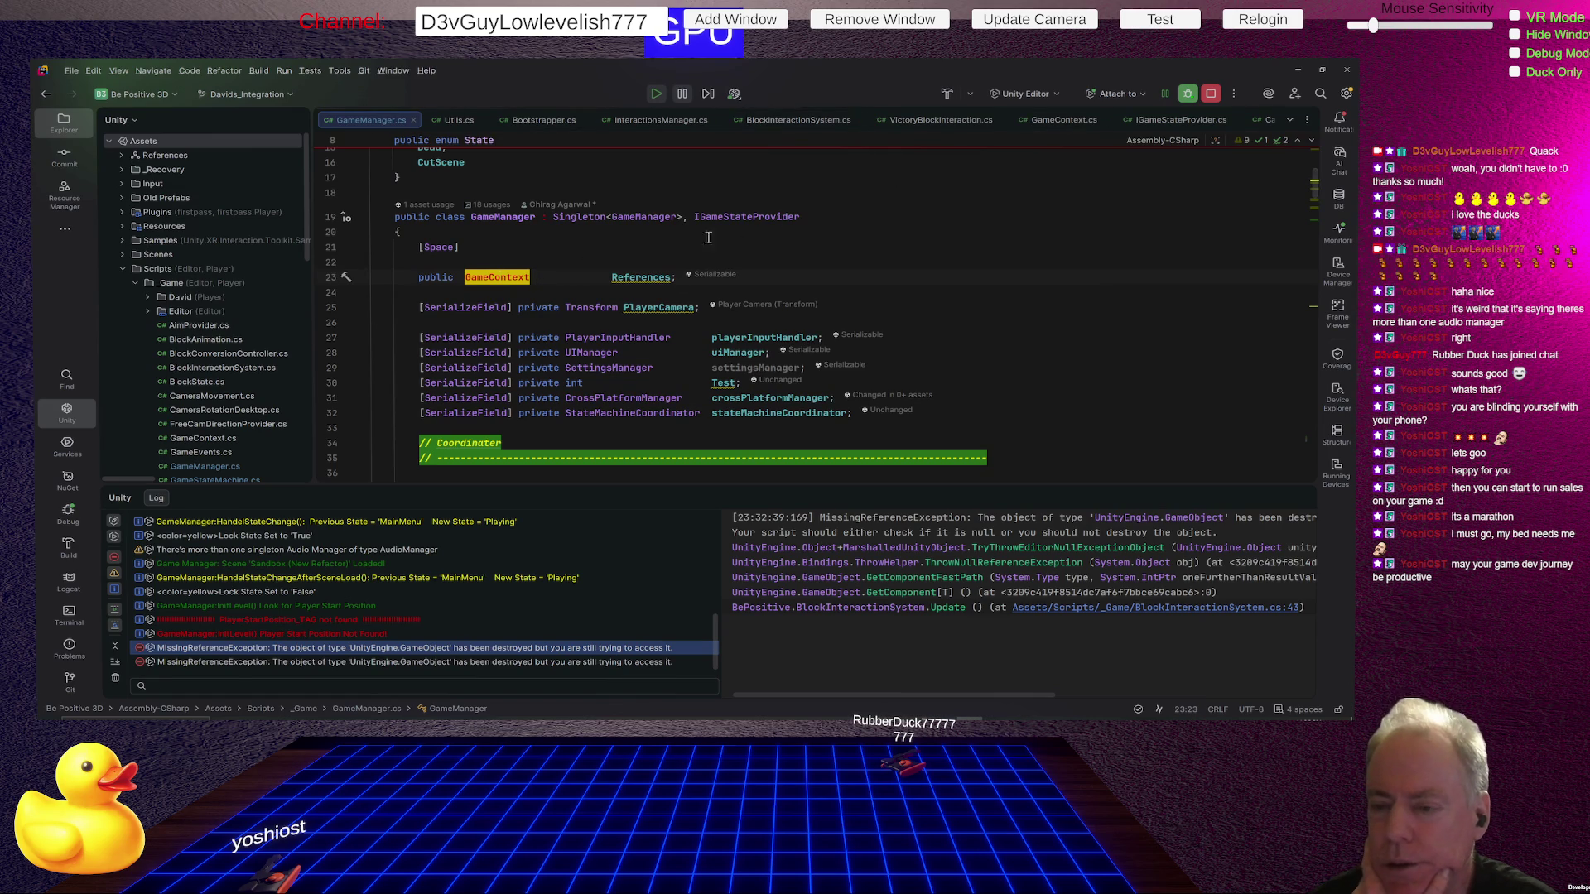
mouse_move(627, 279)
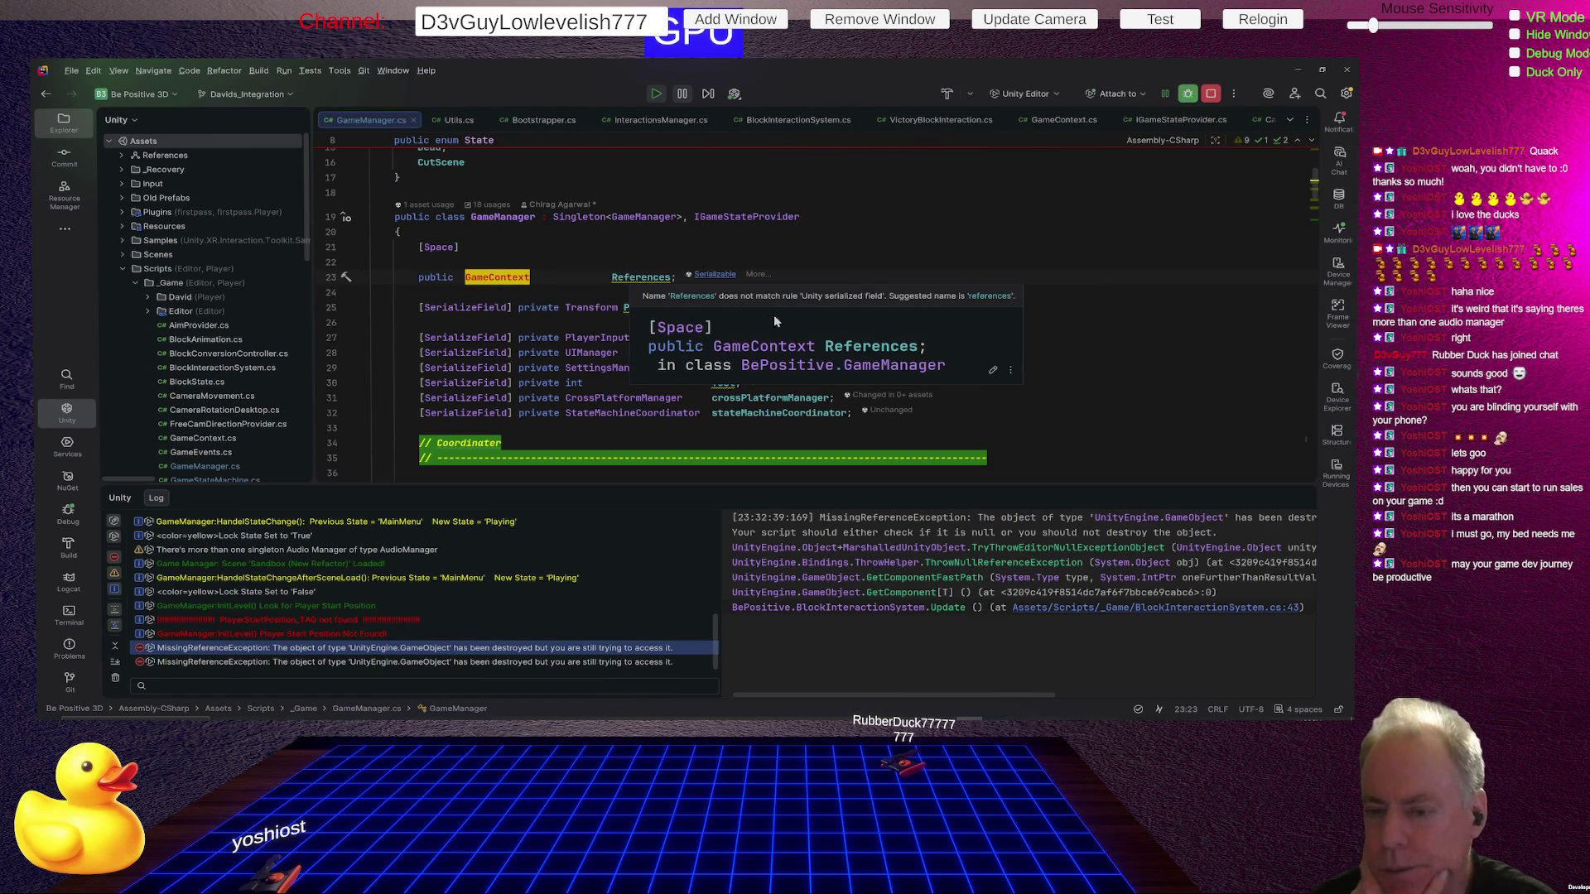
key(F12)
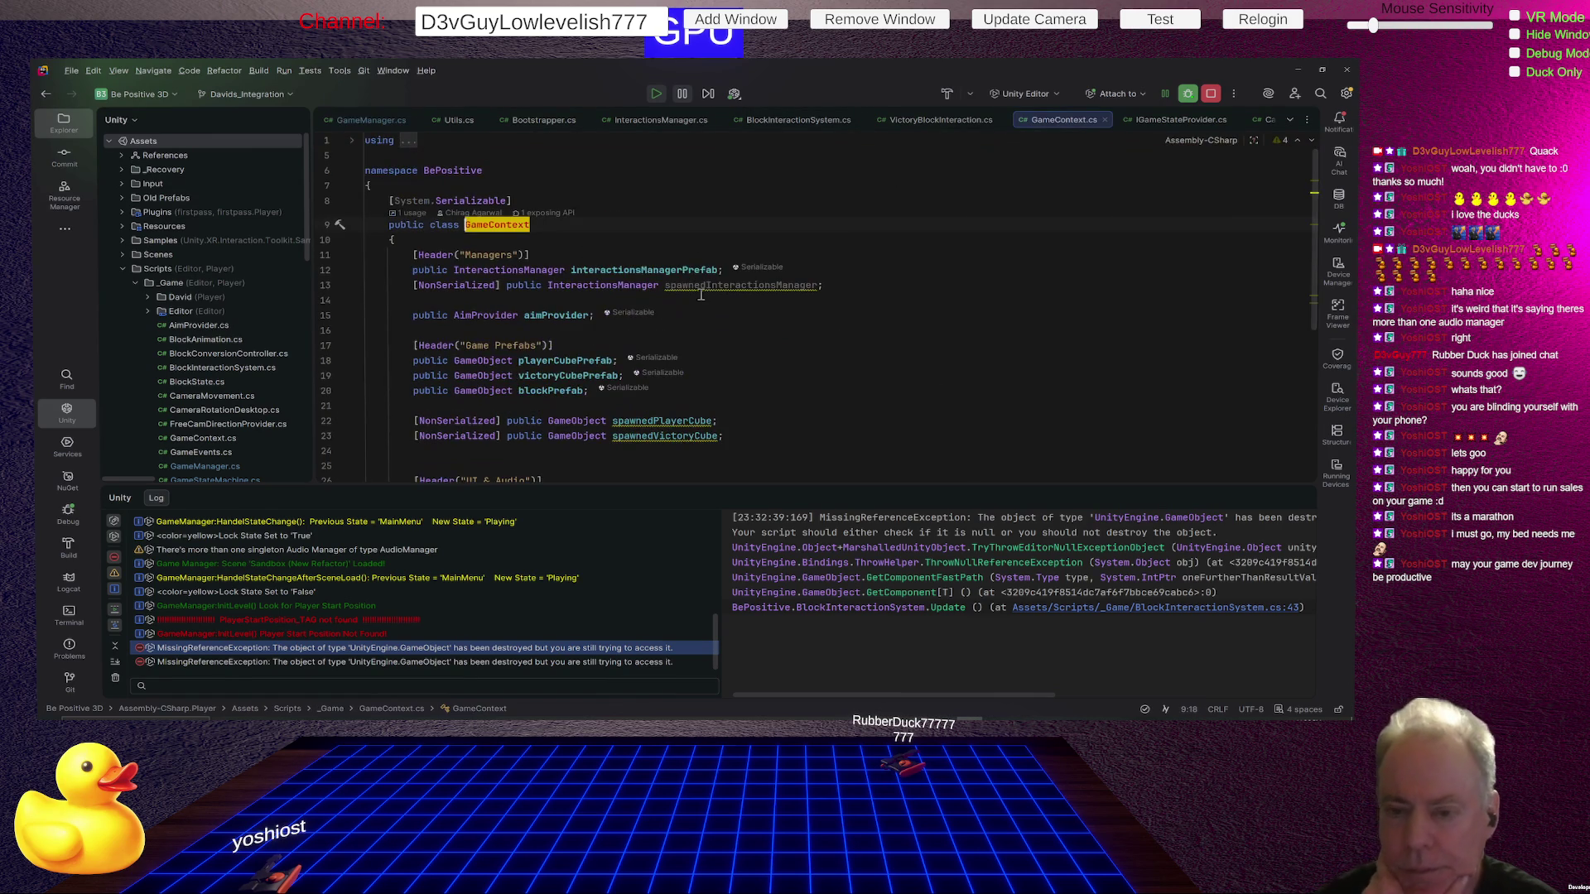
Review victoryCubePrefab, spawnedPlayerCube and spawnedVictoryCube fields, then show VictoryBlockInteraction.cs at line 46.
scroll(793, 375, down, 2)
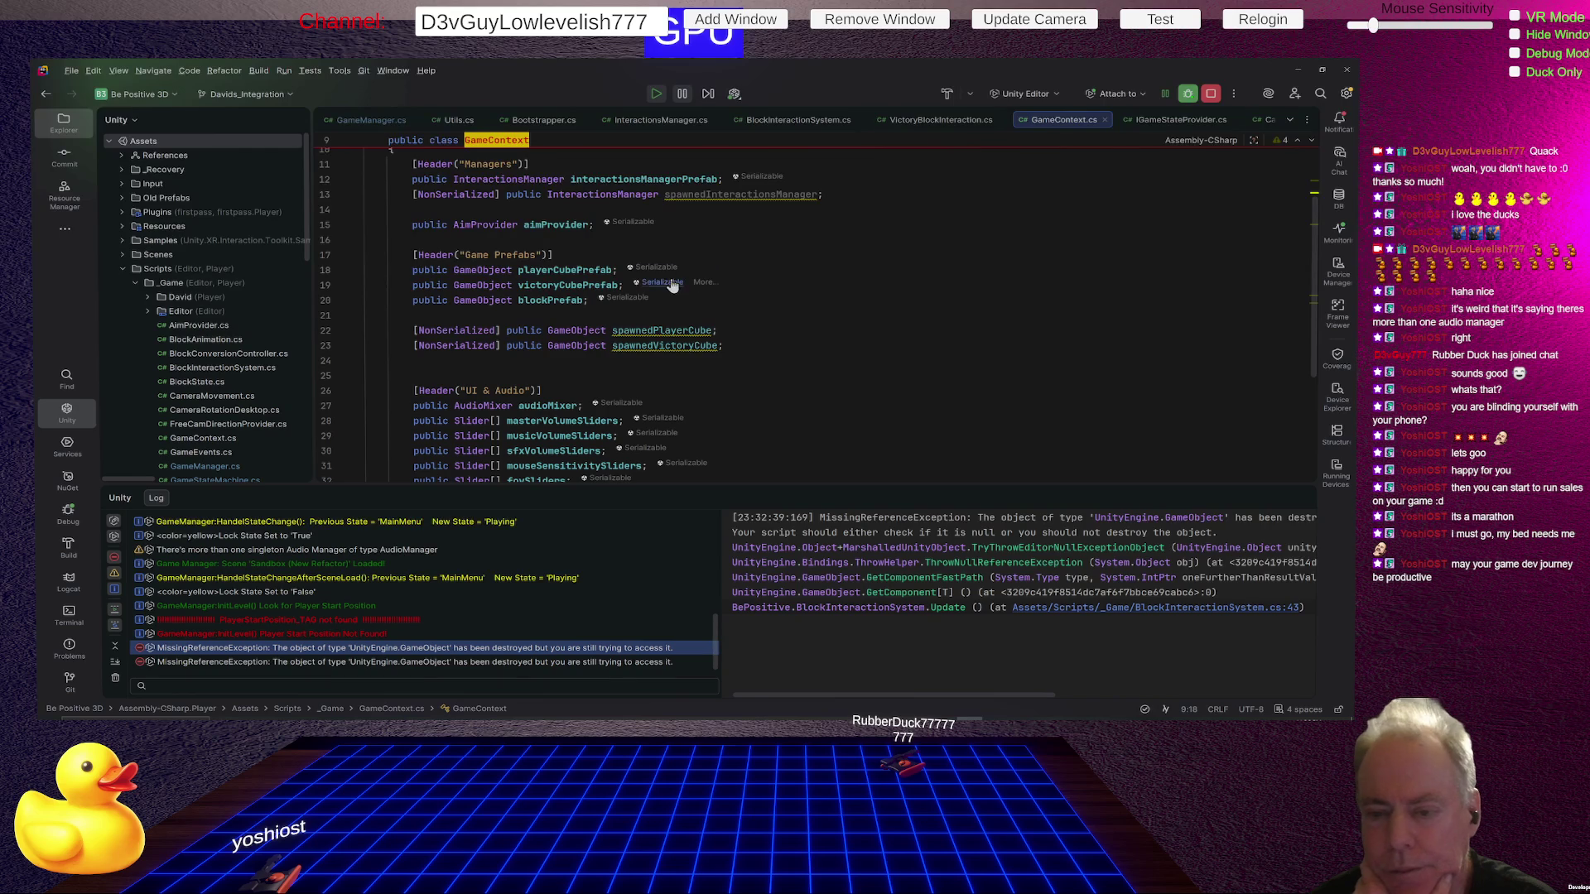
scroll(749, 323, down, 4)
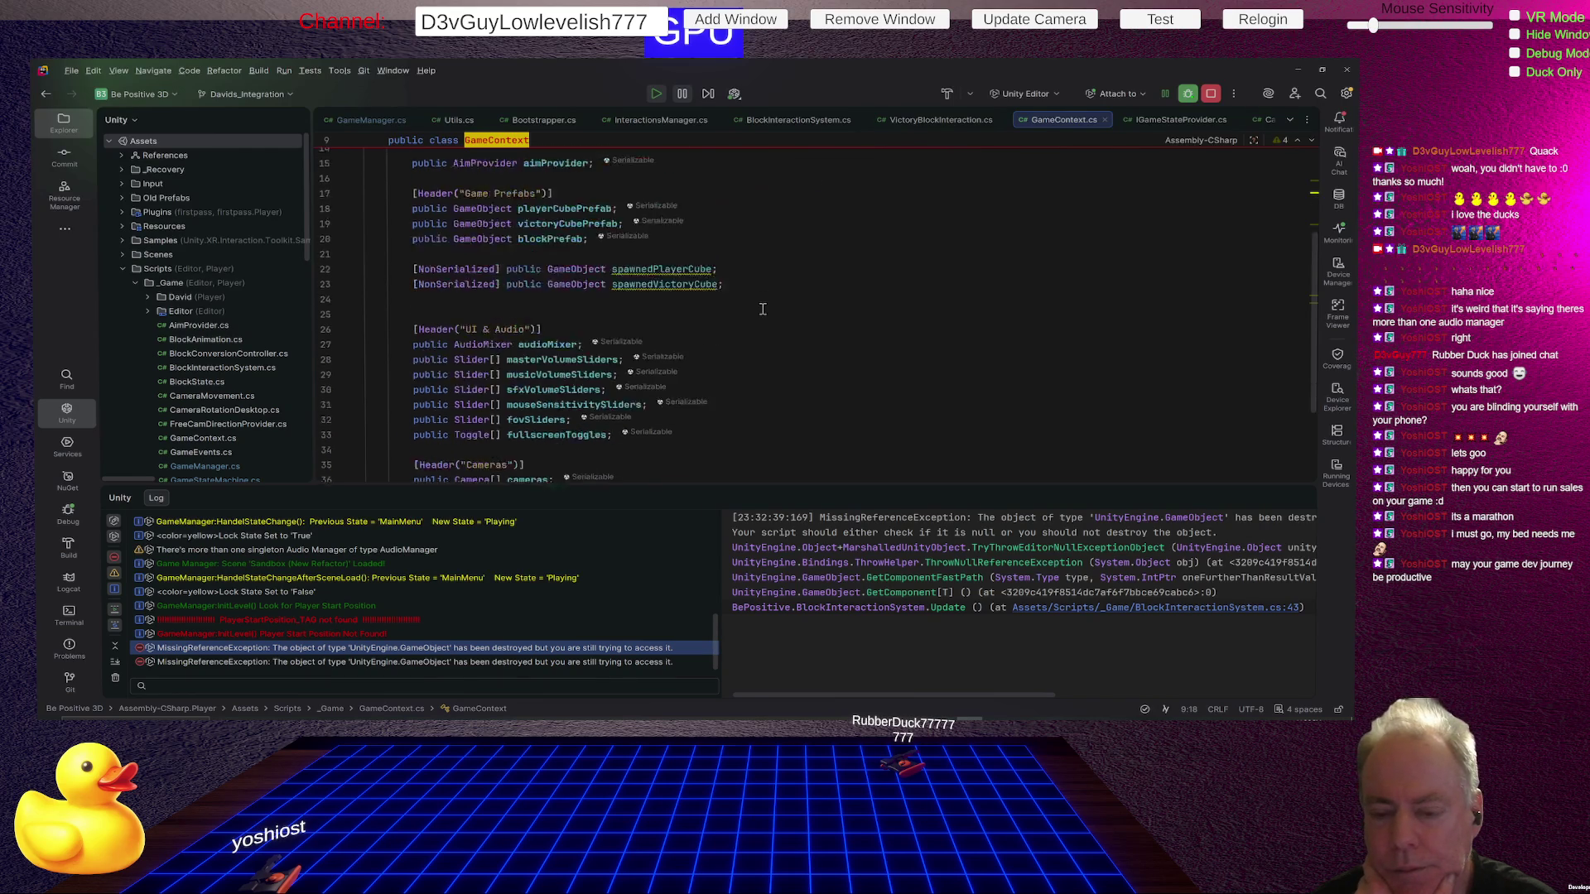
scroll(747, 337, up, 5)
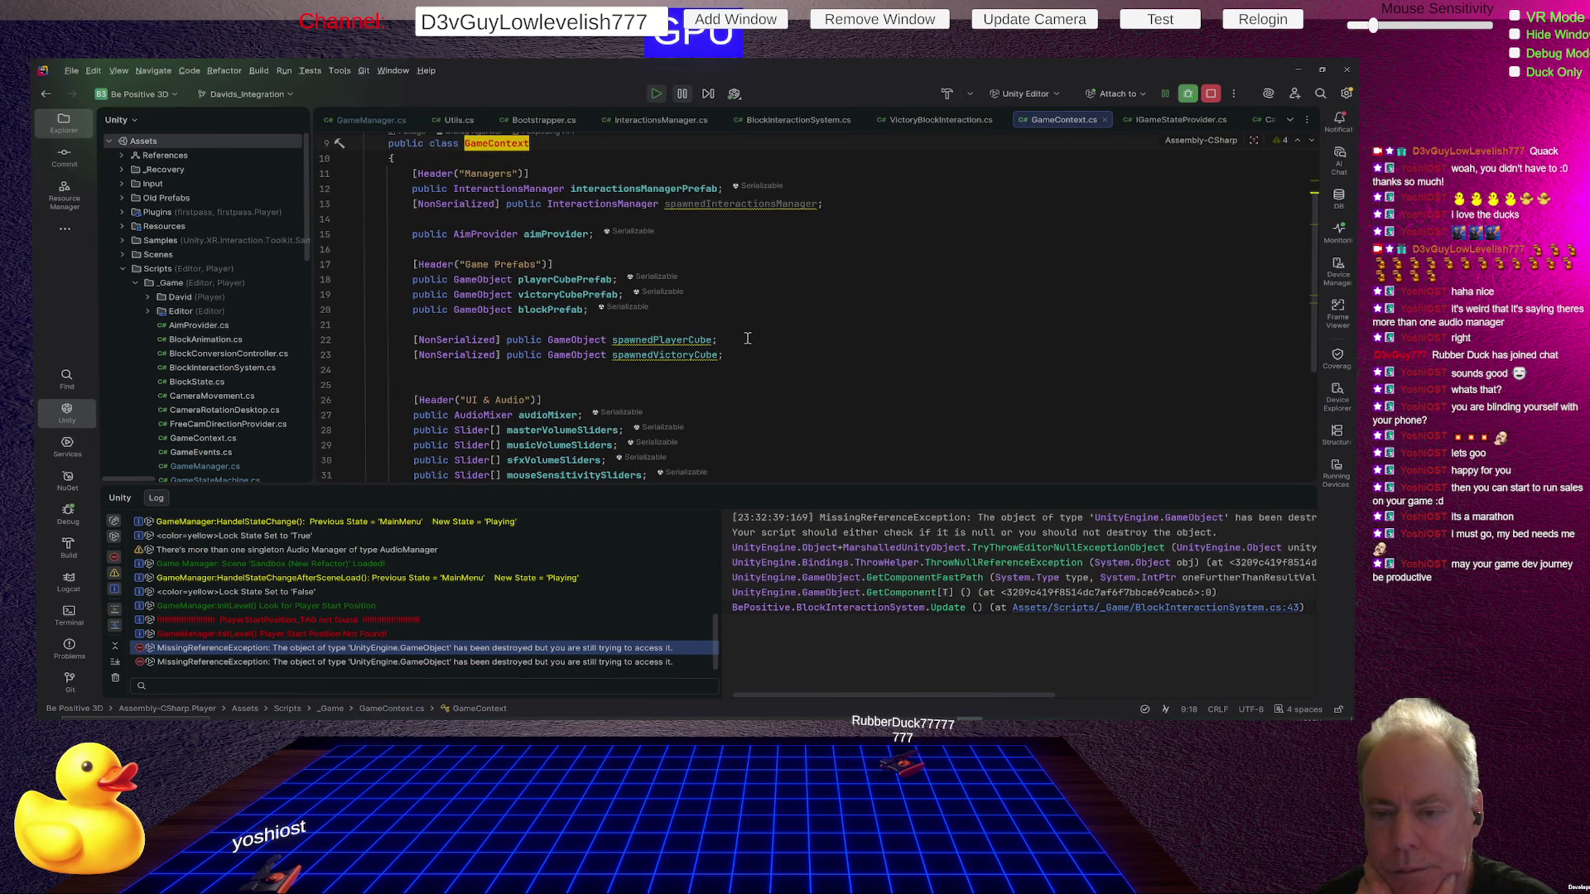
click(586, 294)
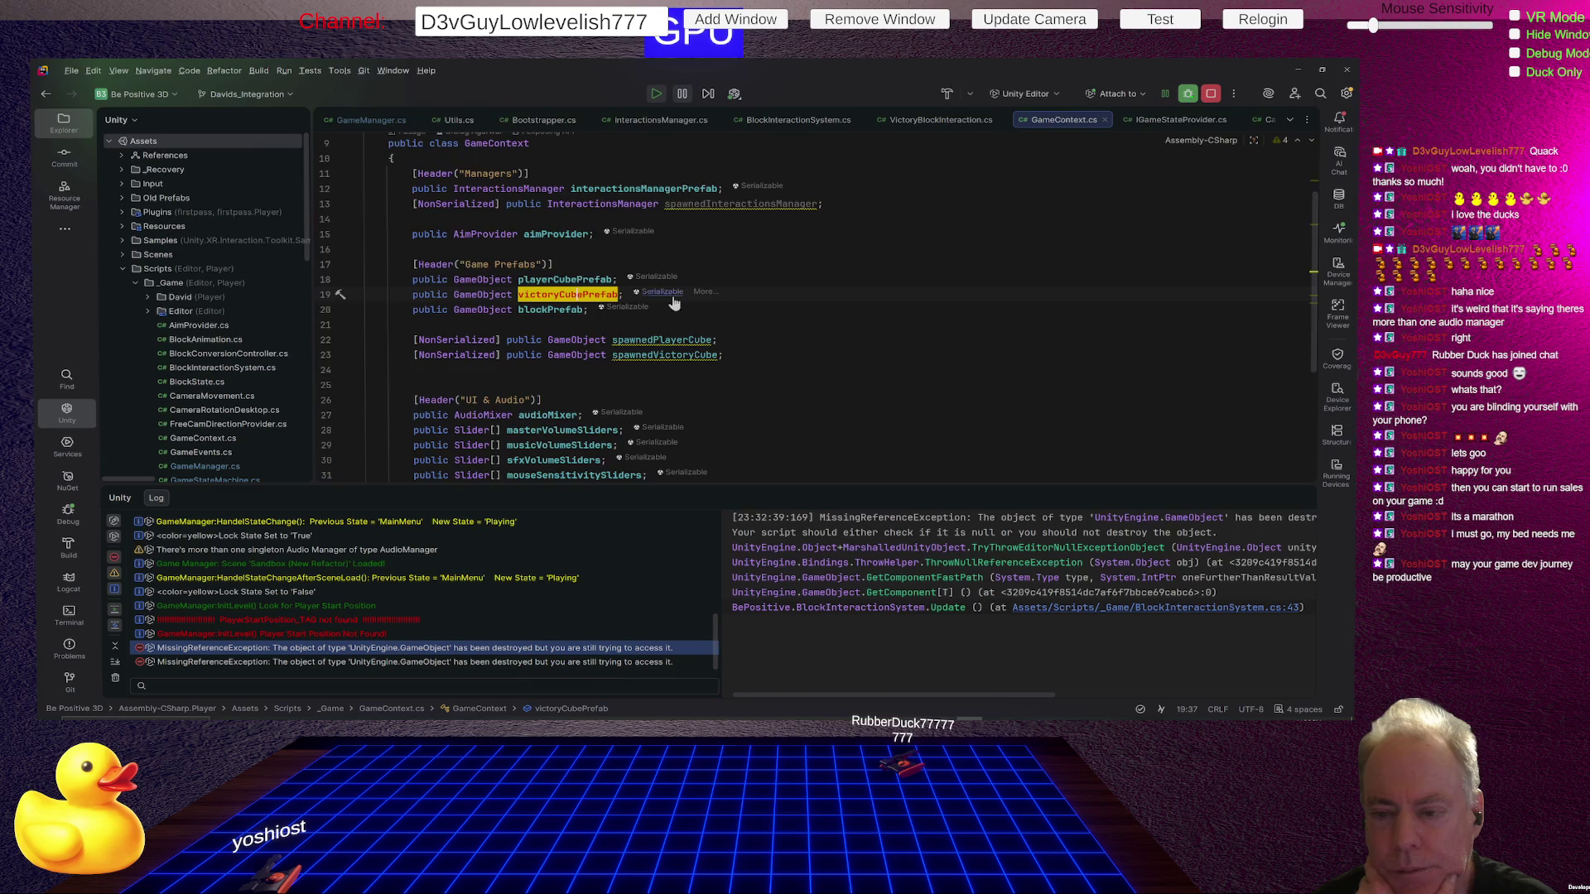
scroll(906, 275, down, 3)
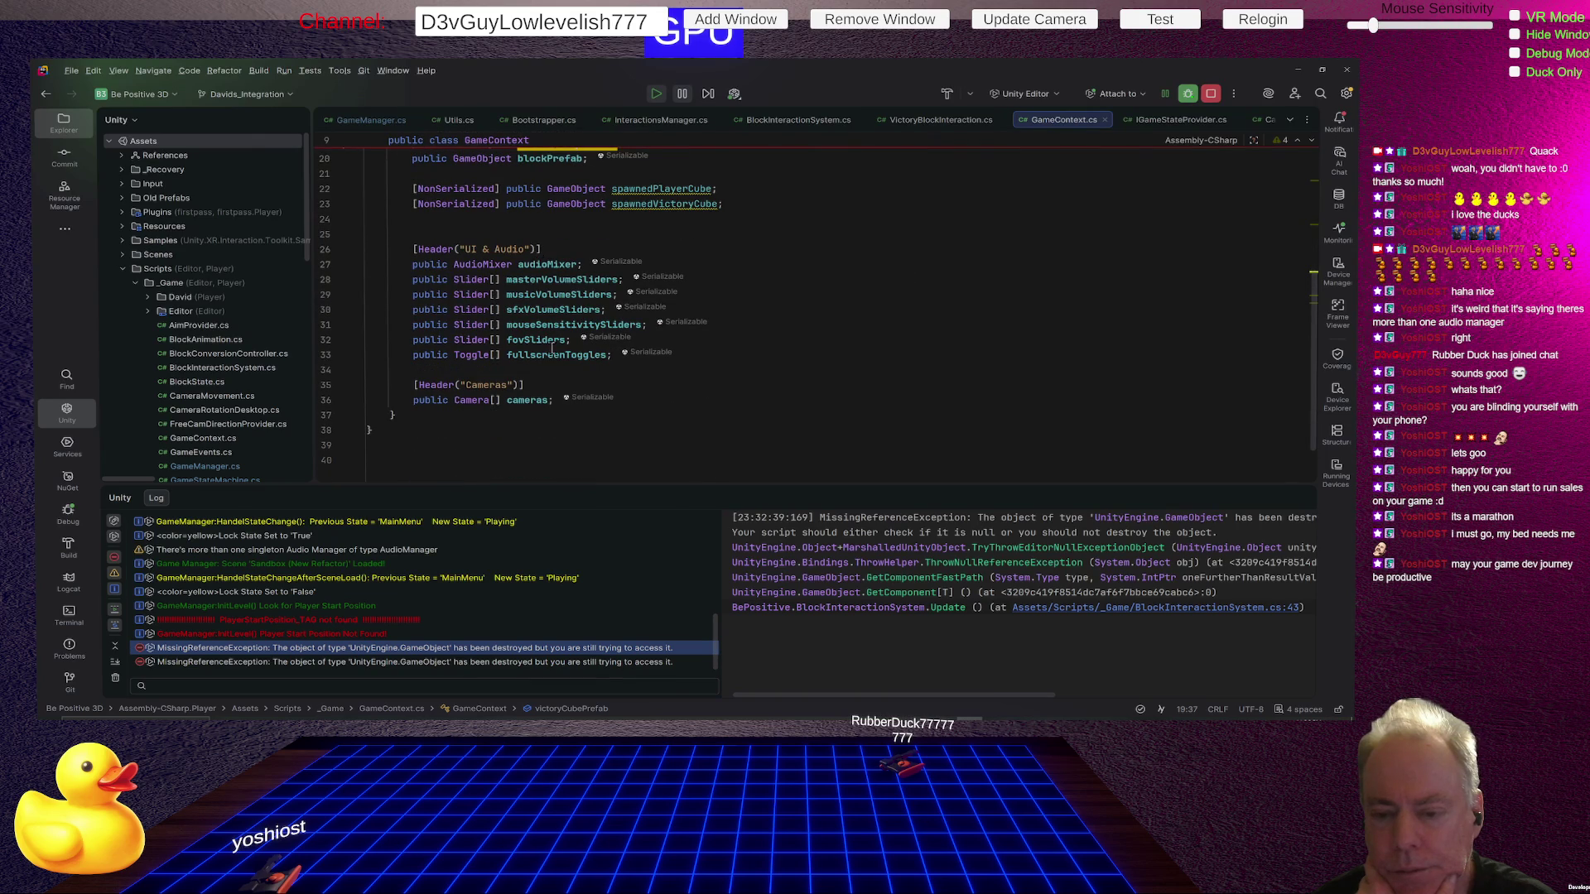
scroll(521, 368, up, 3)
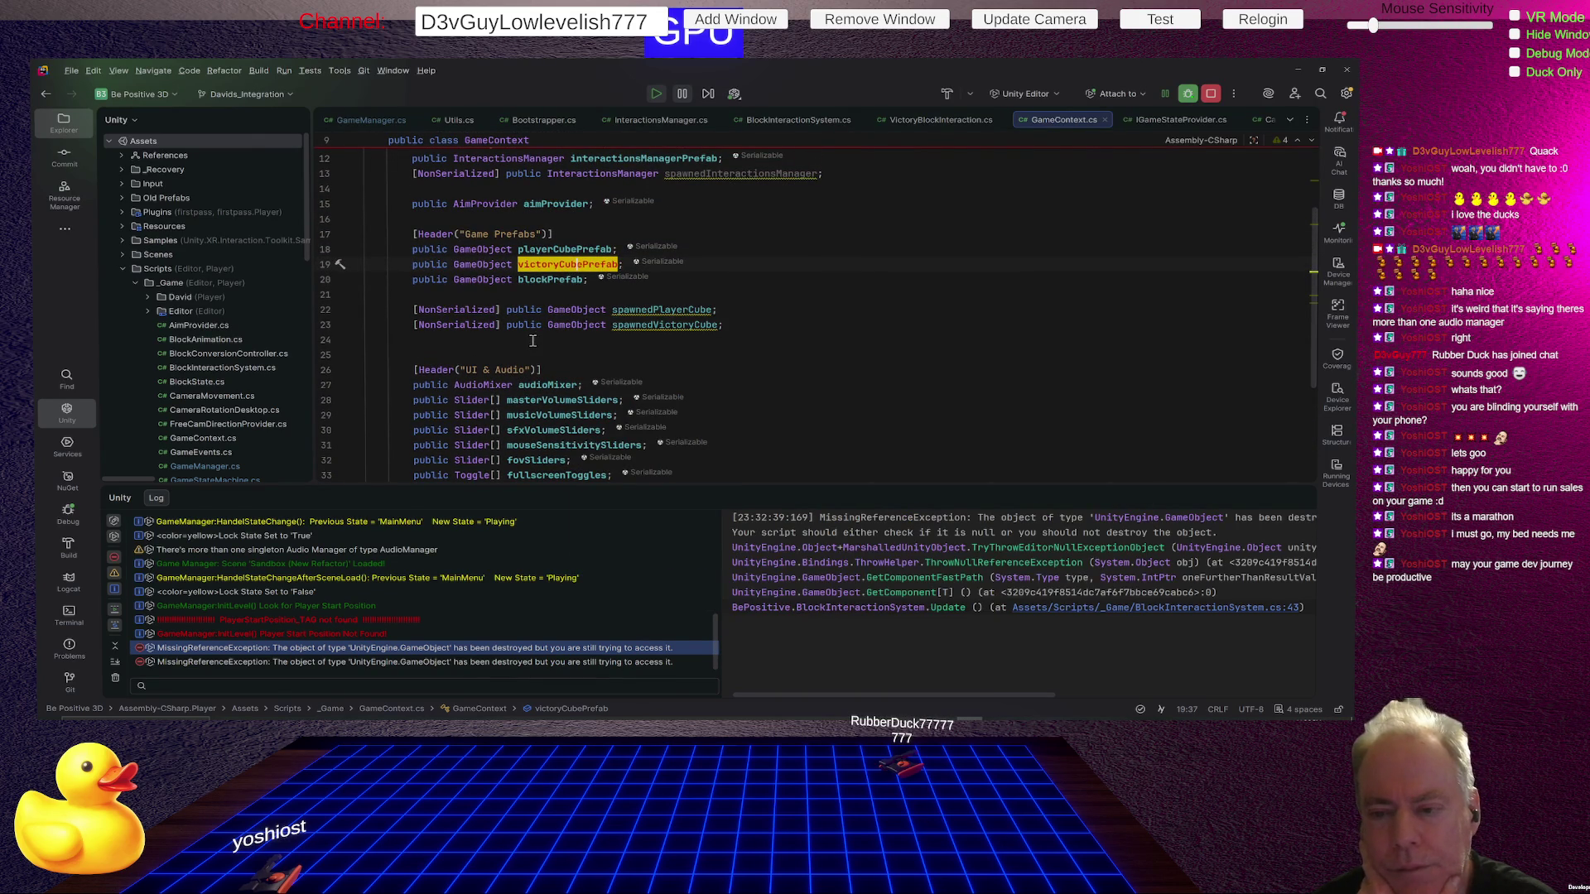
click(675, 311)
click(673, 324)
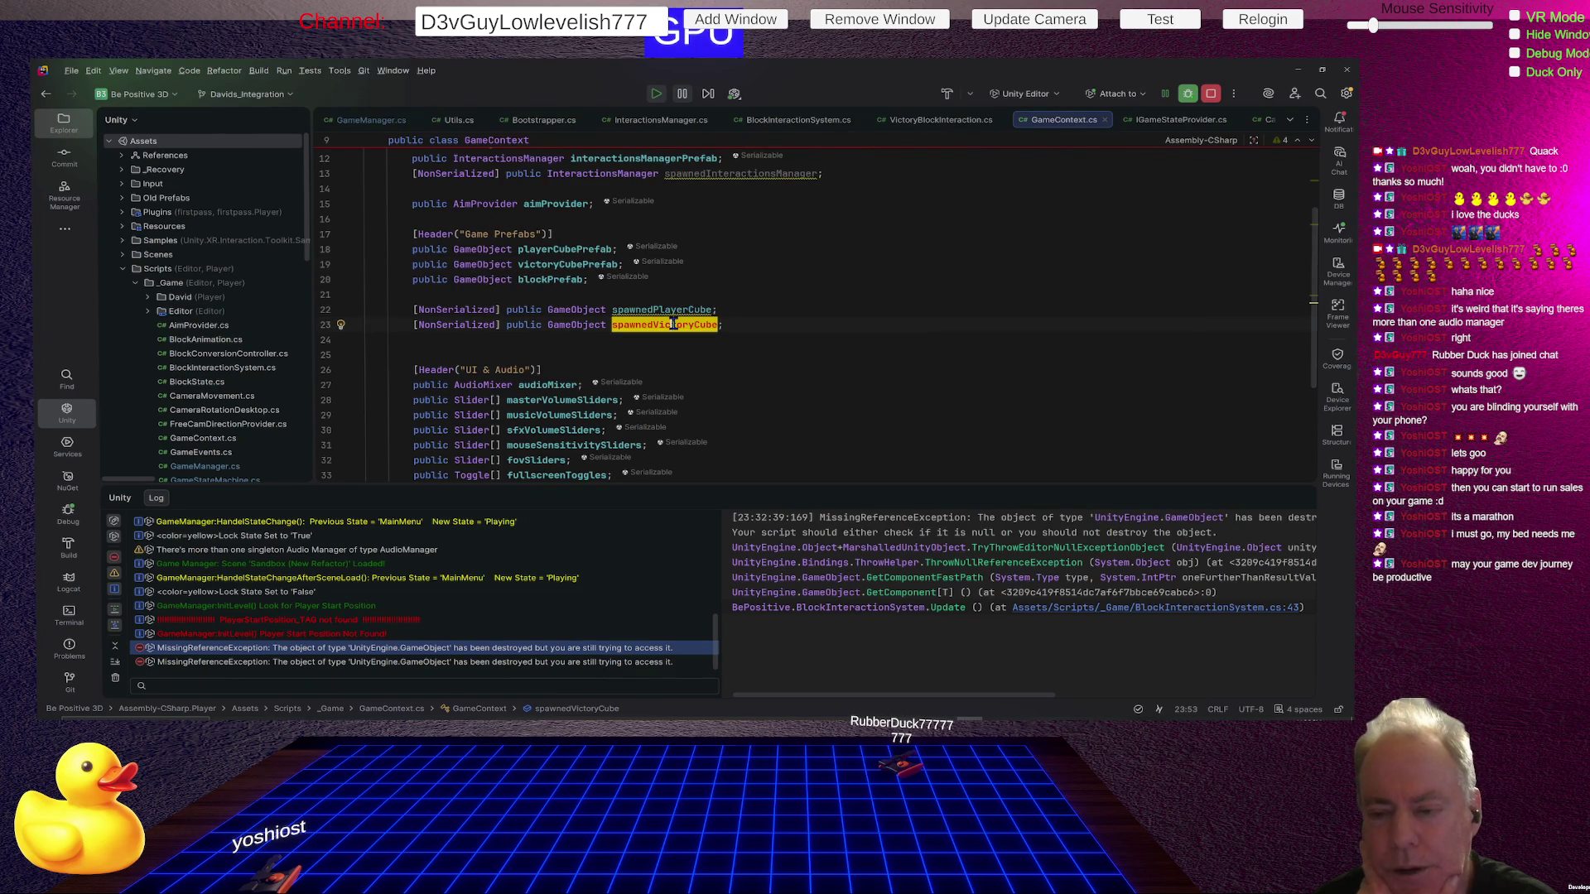
click(911, 119)
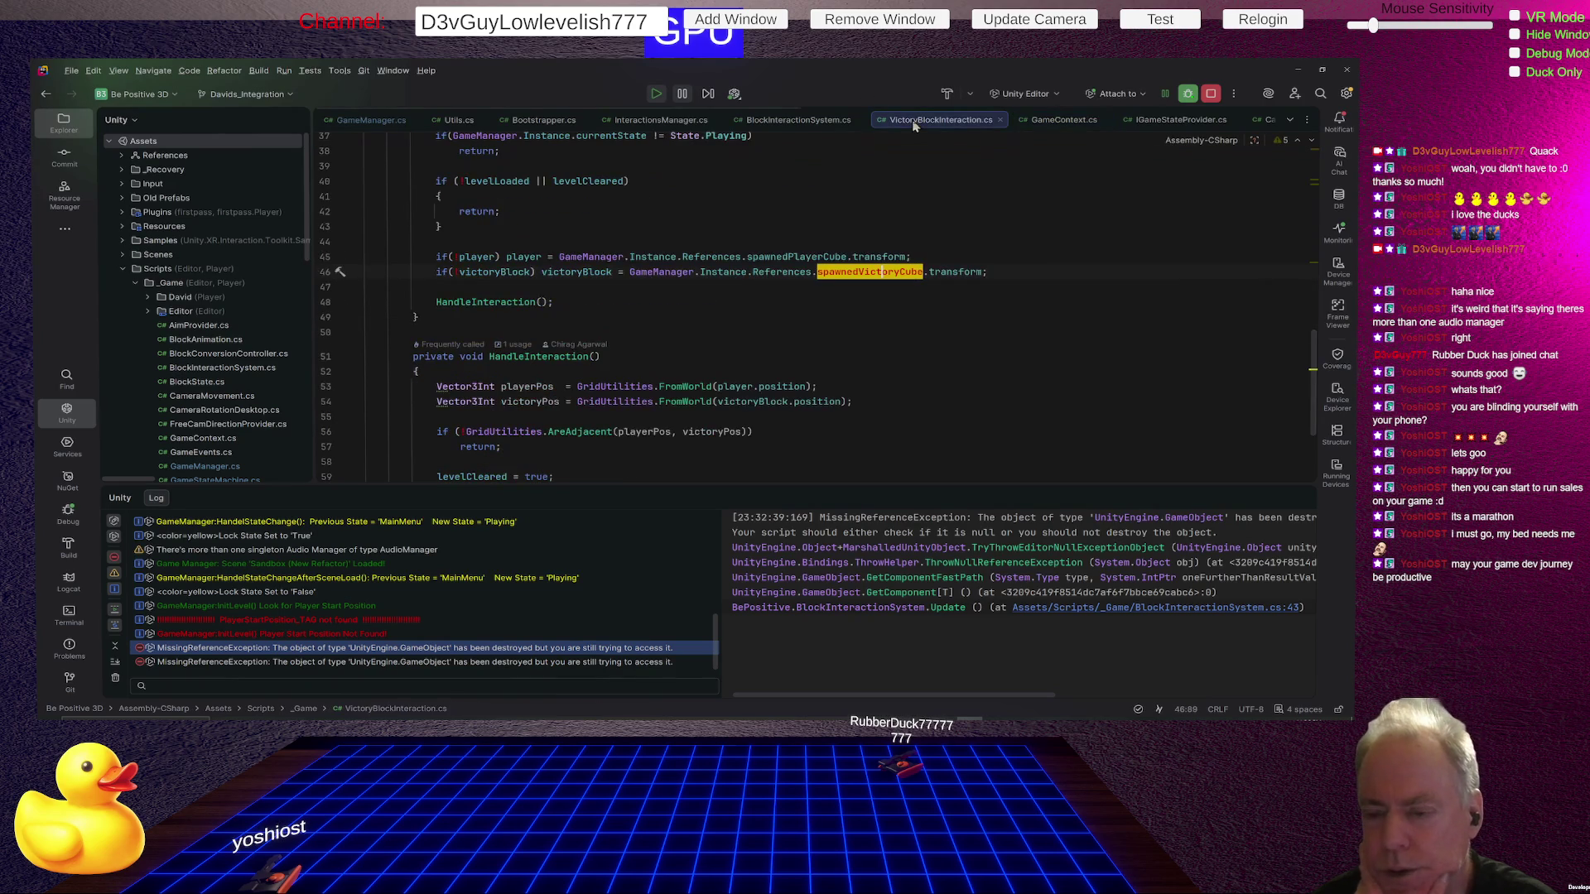
Jump from the second exception's stack trace to VictoryBlockInteraction.cs line 45, then to spawnedPlayerCube's declaration.
mouse_move(897, 272)
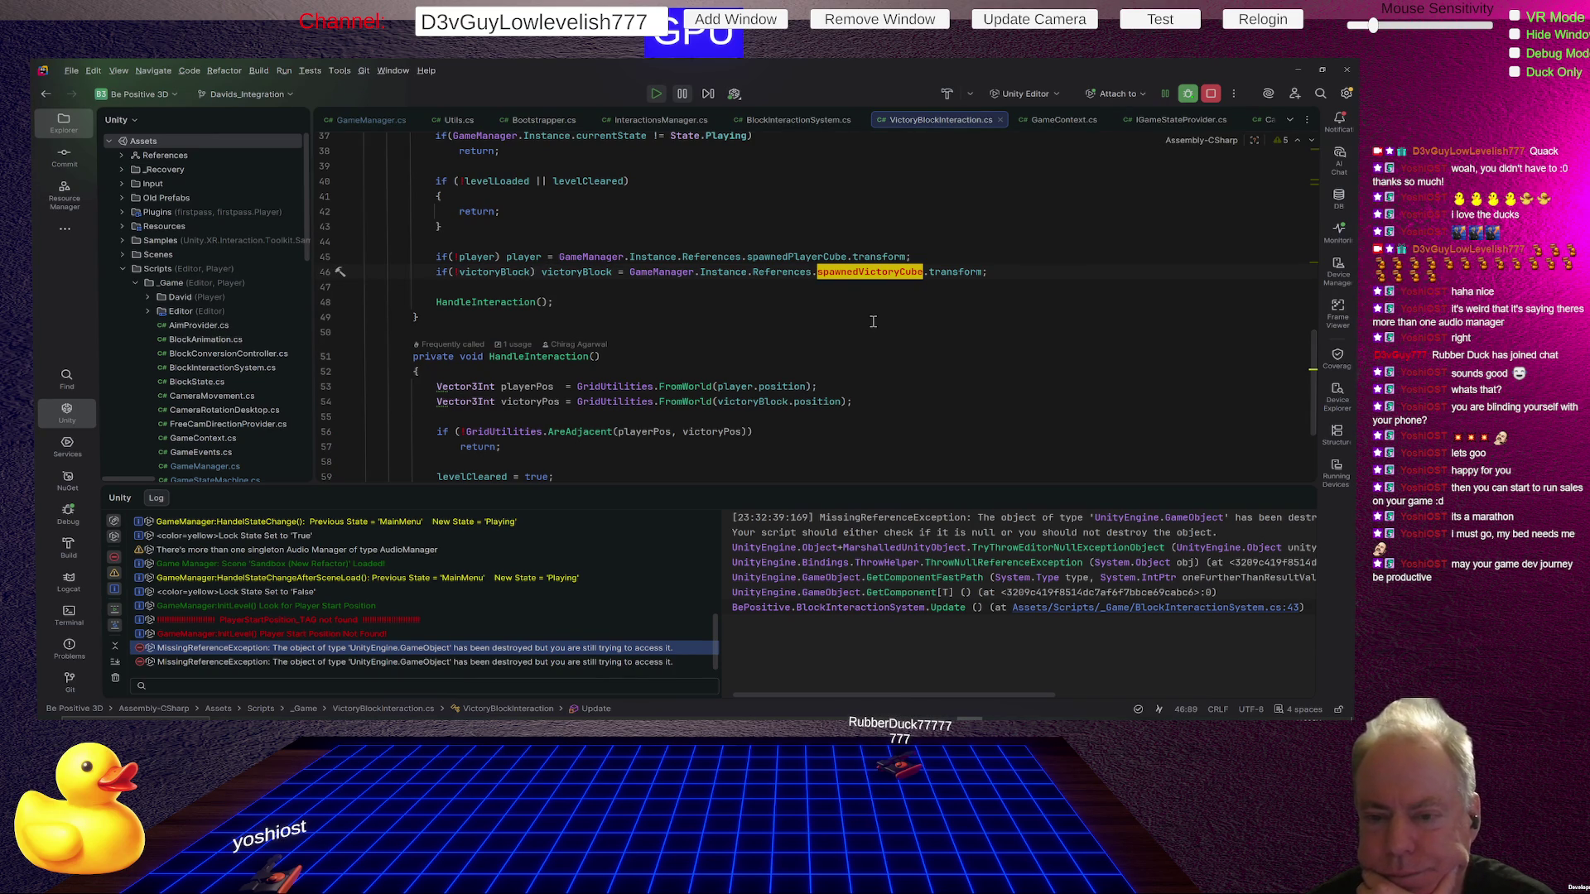
right_click(863, 271)
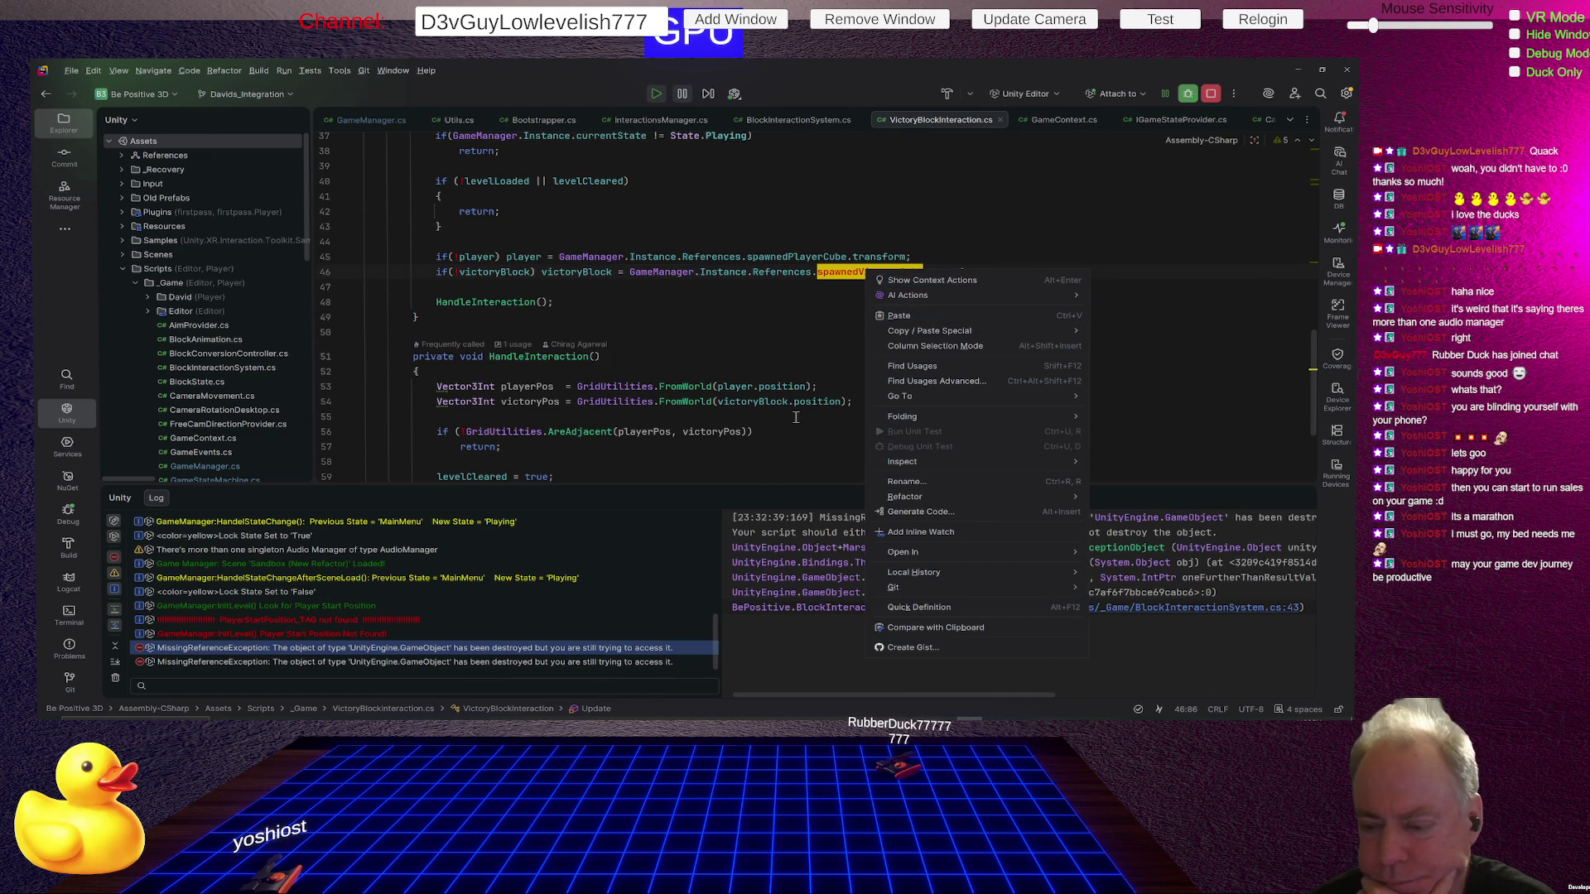
click(463, 665)
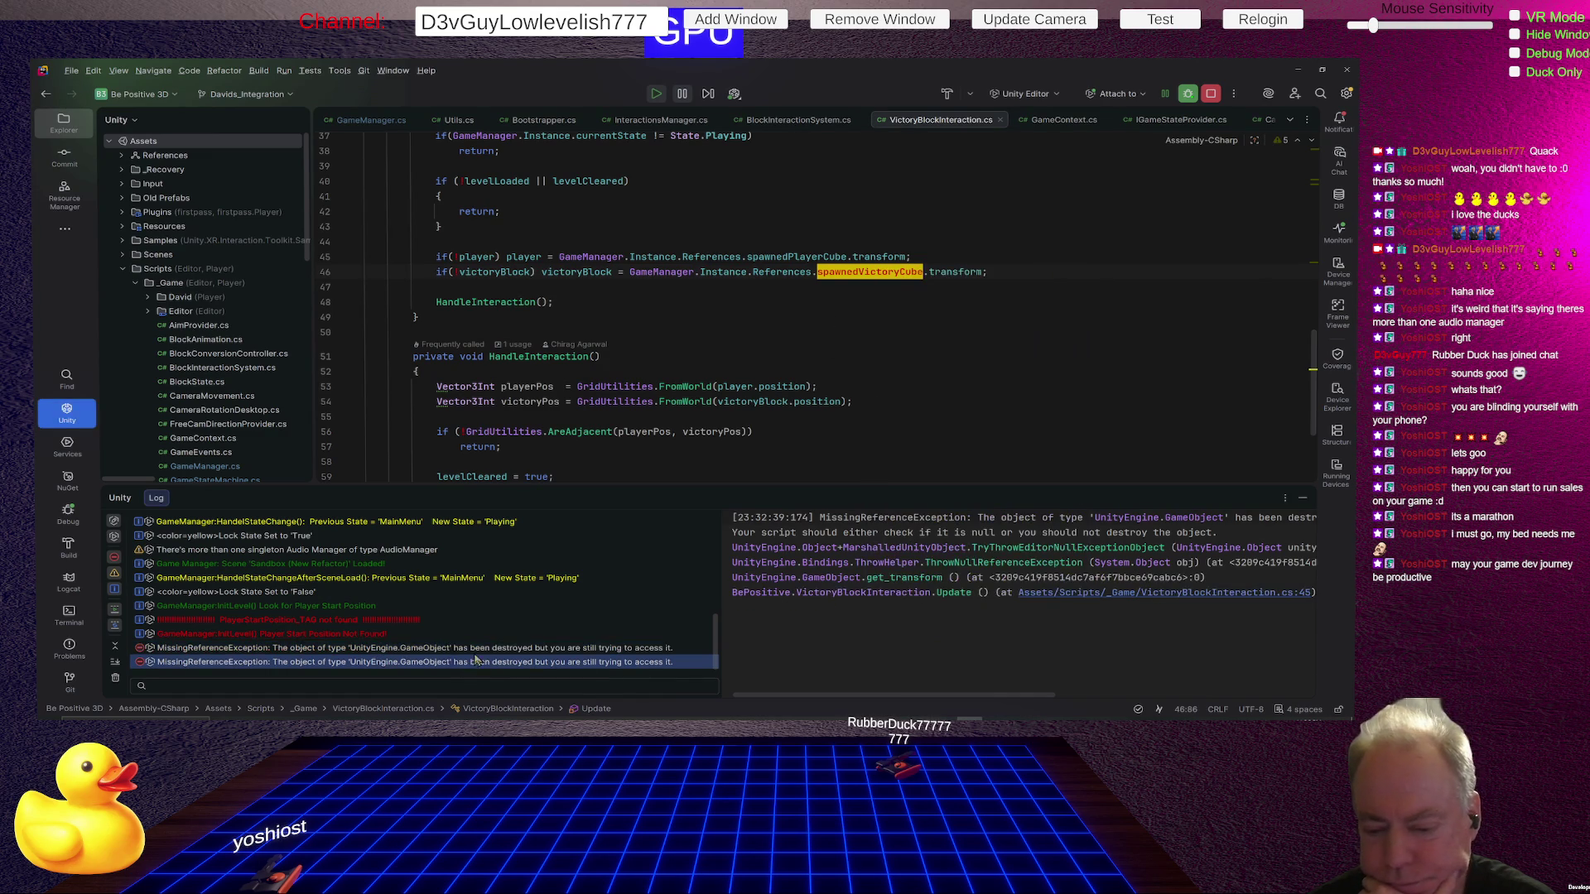
click(1081, 594)
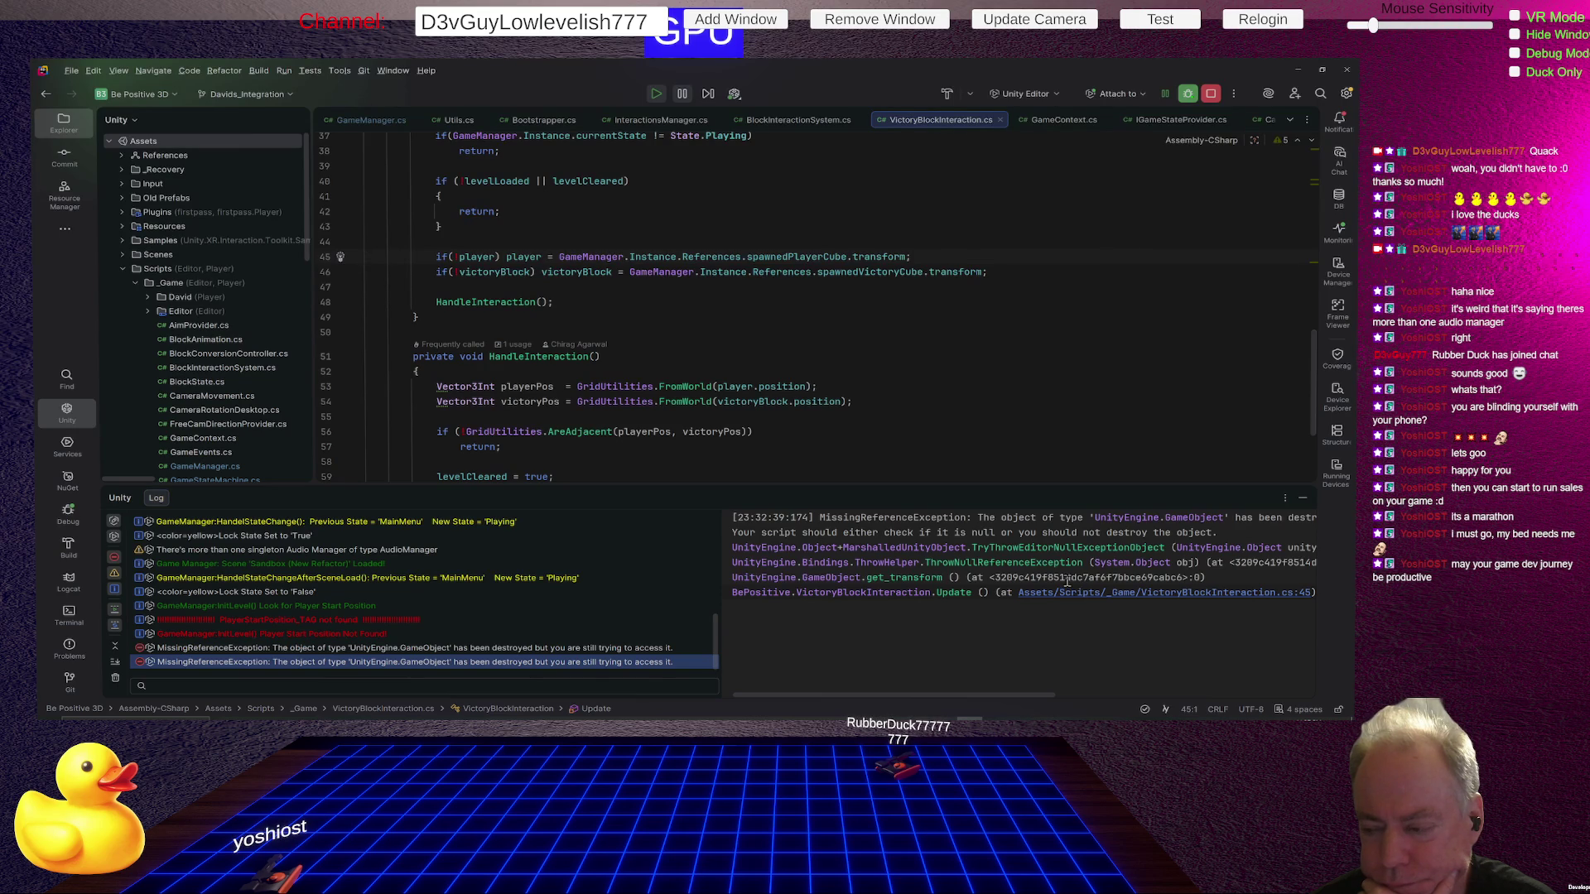
click(778, 259)
ctrl+click(779, 259)
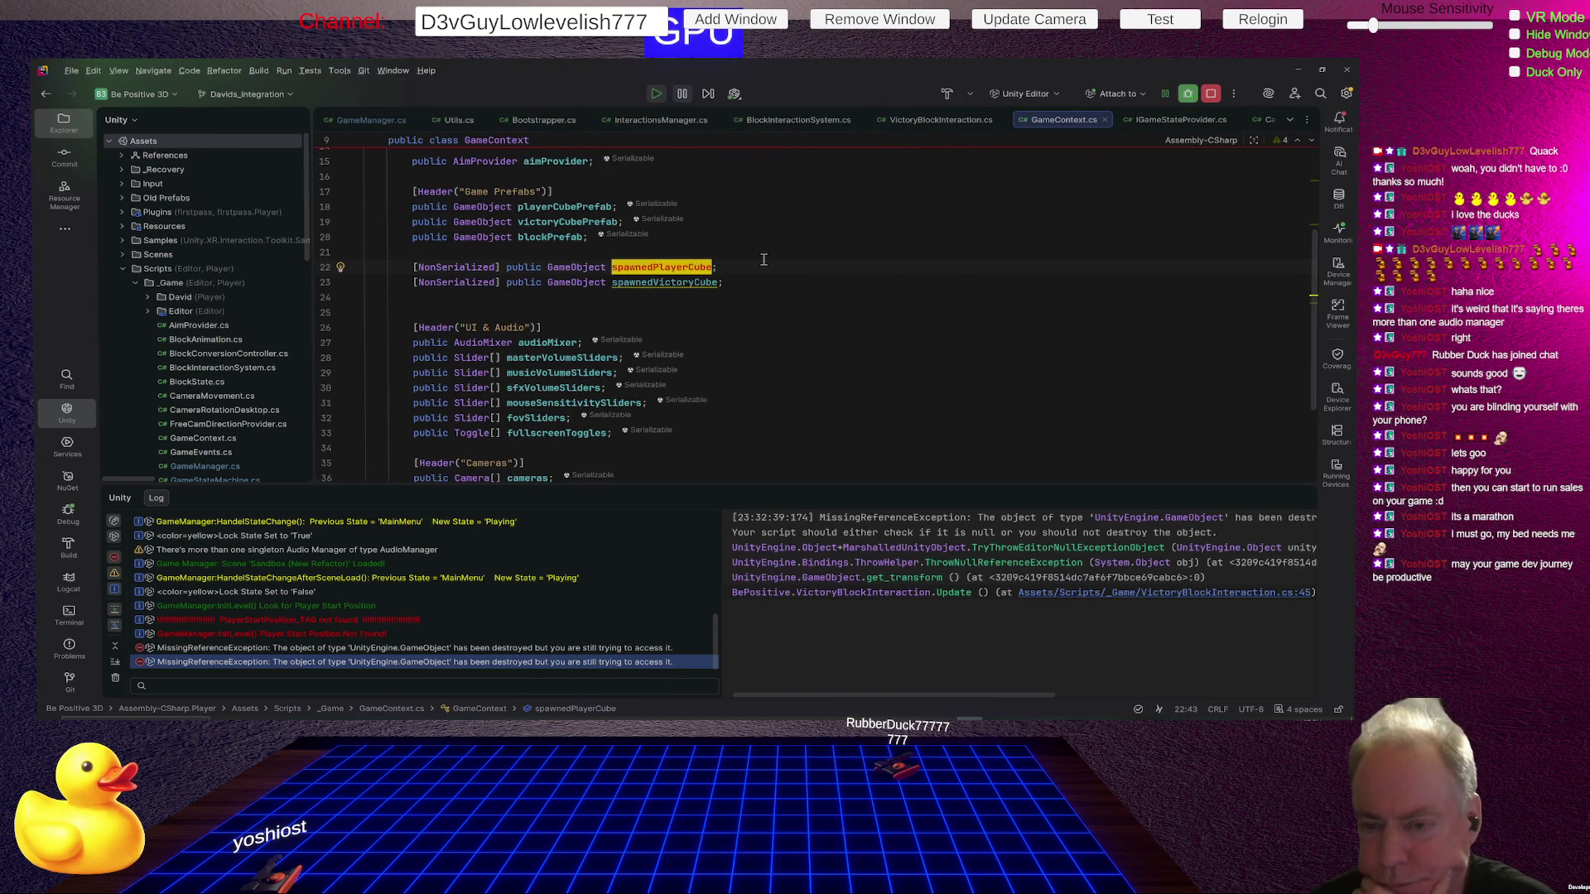
Find usages of spawnedPlayerCube, open the LevelLoader result, then reach GameManager's LevelLoader.LoadLevel call.
right_click(684, 265)
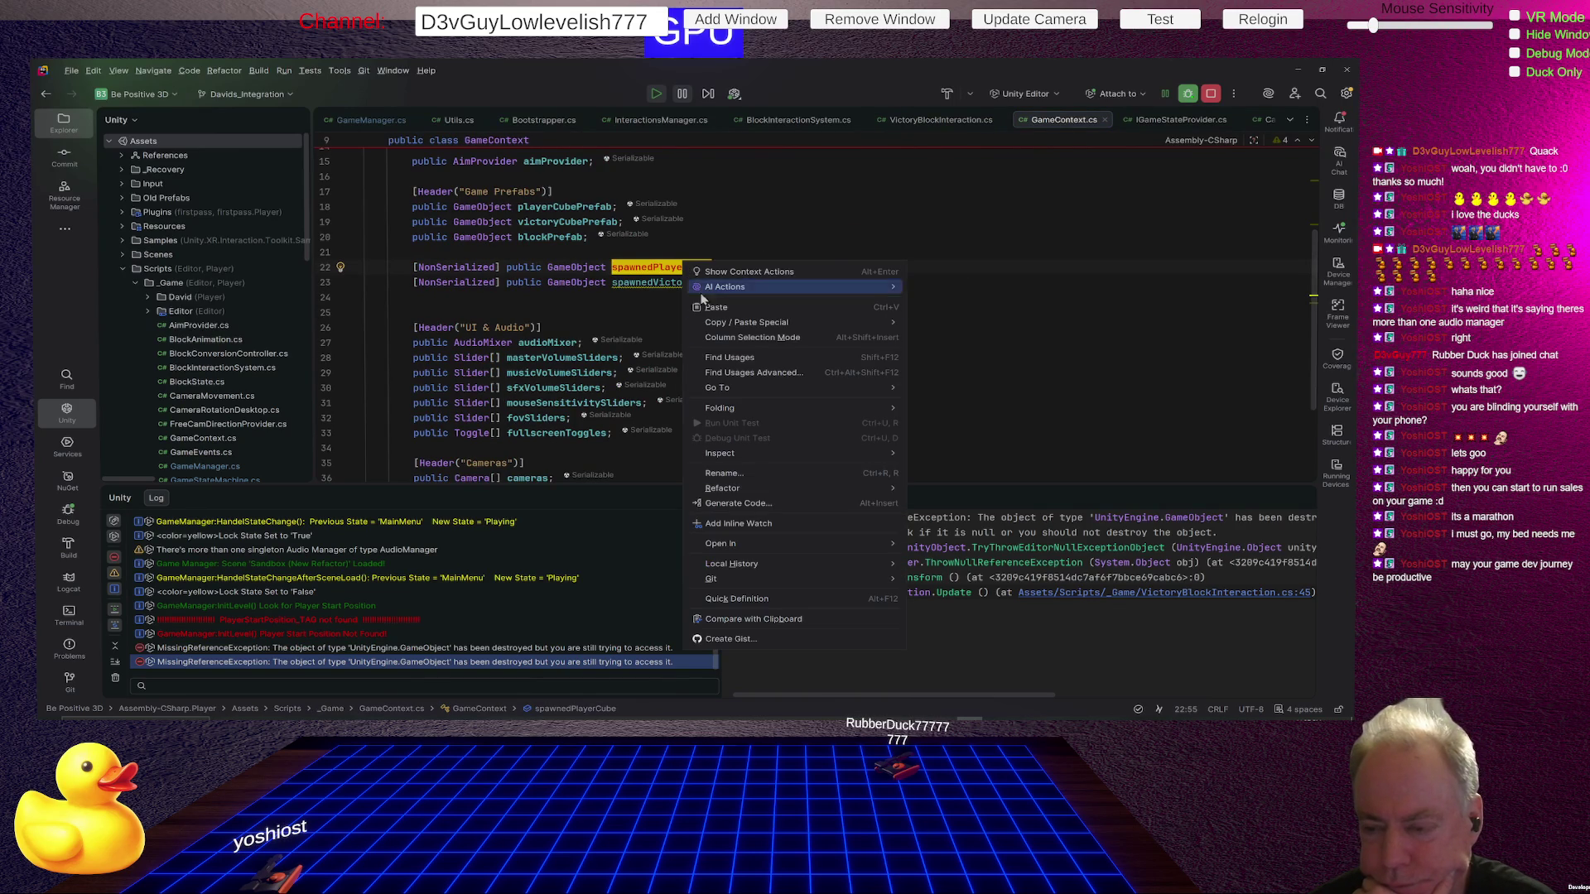
click(730, 357)
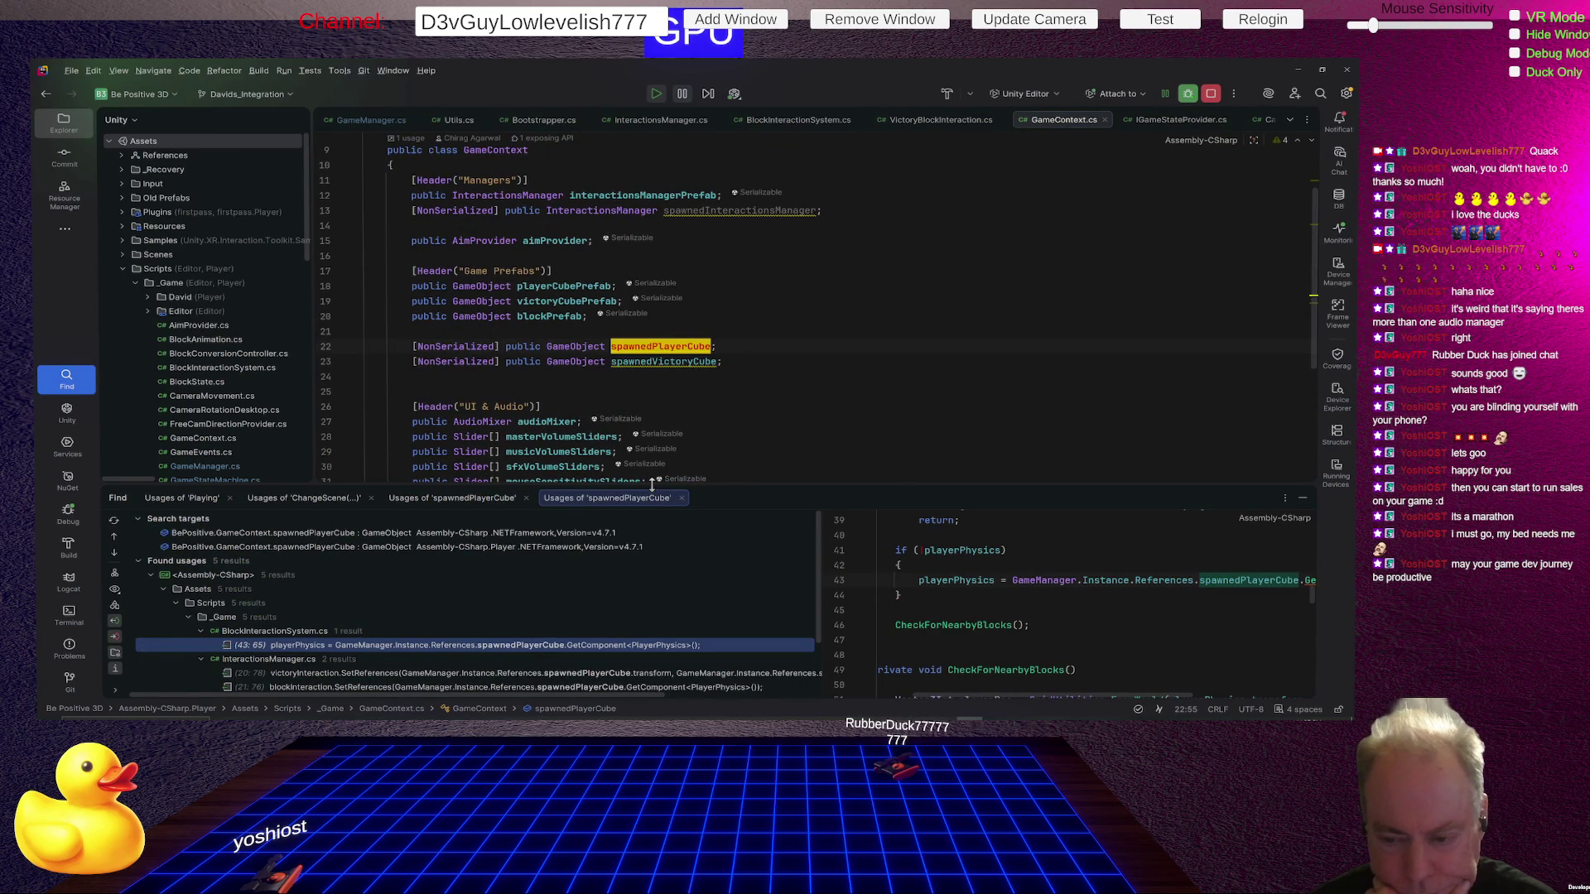
drag(652, 486, 694, 392)
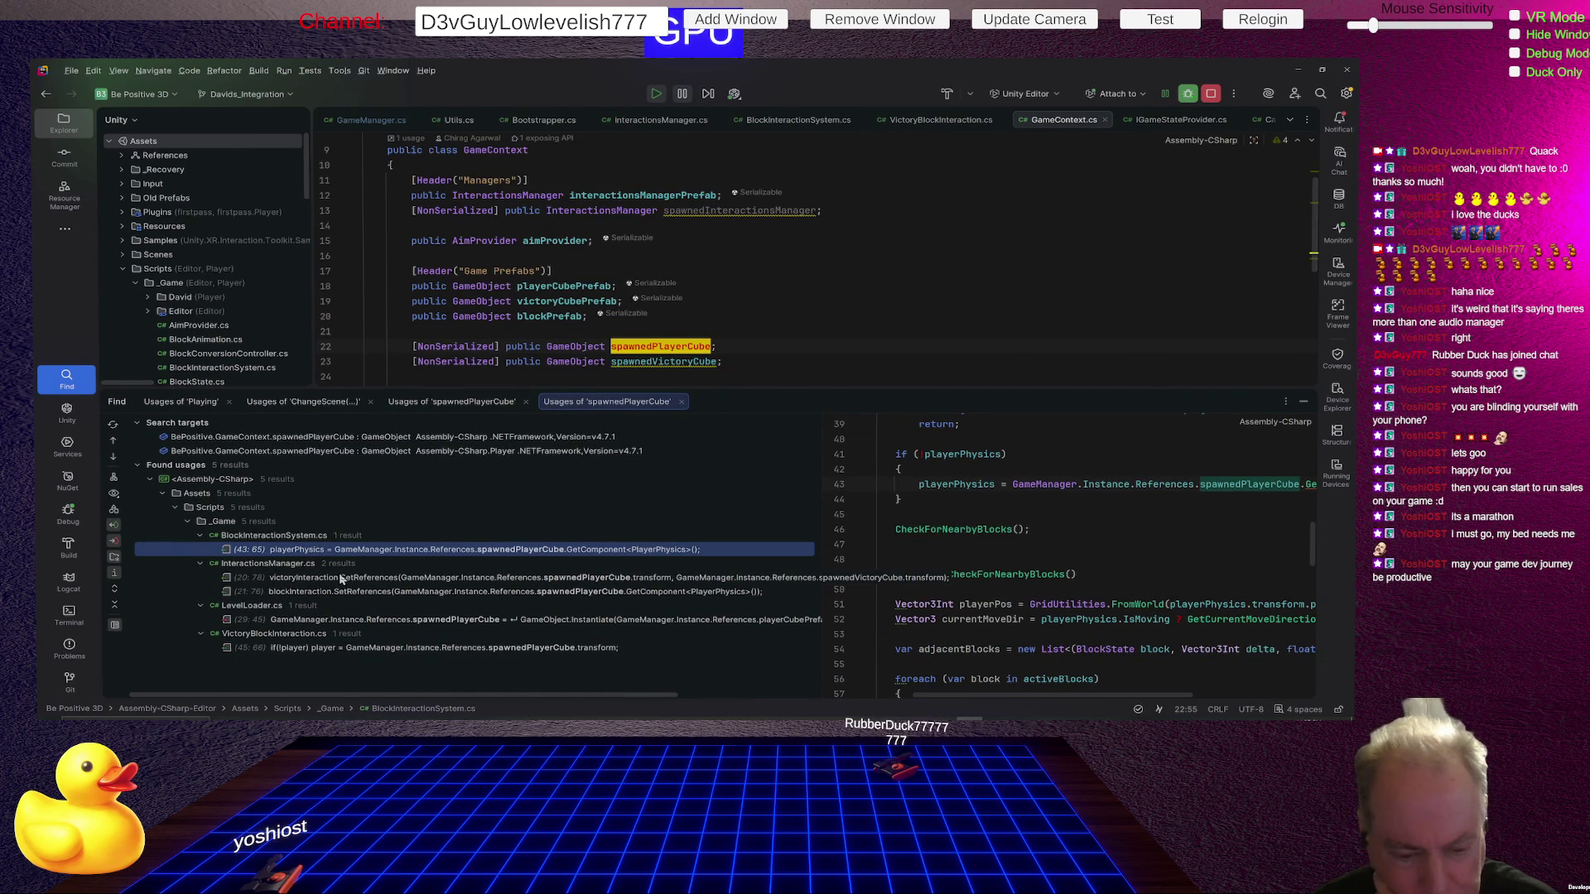
double_click(331, 622)
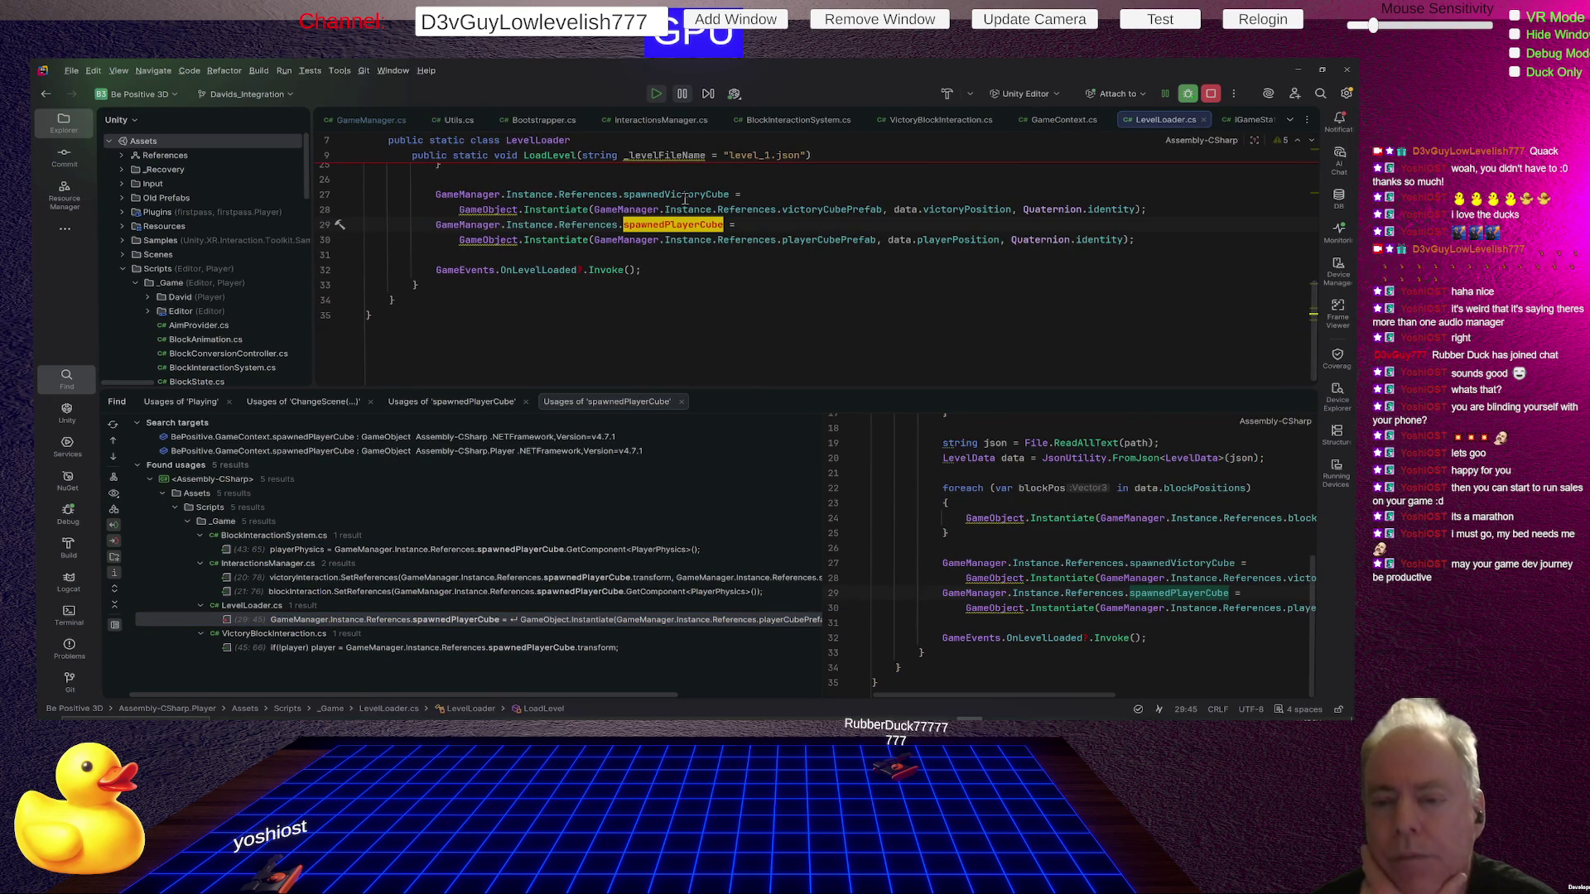
scroll(832, 259, up, 6)
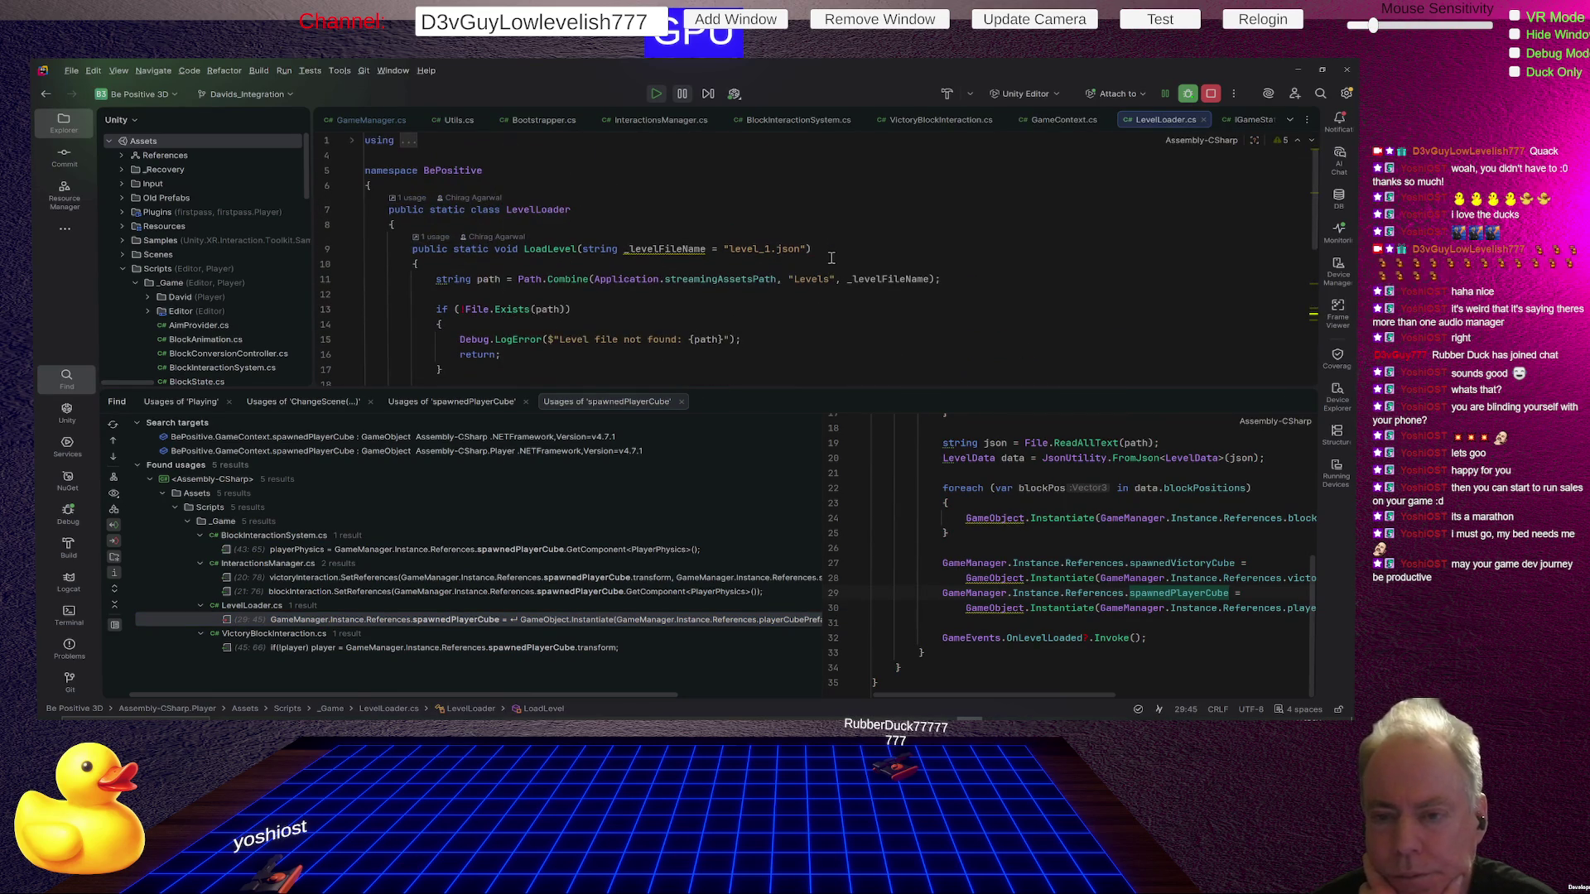
click(553, 210)
ctrl+click(553, 210)
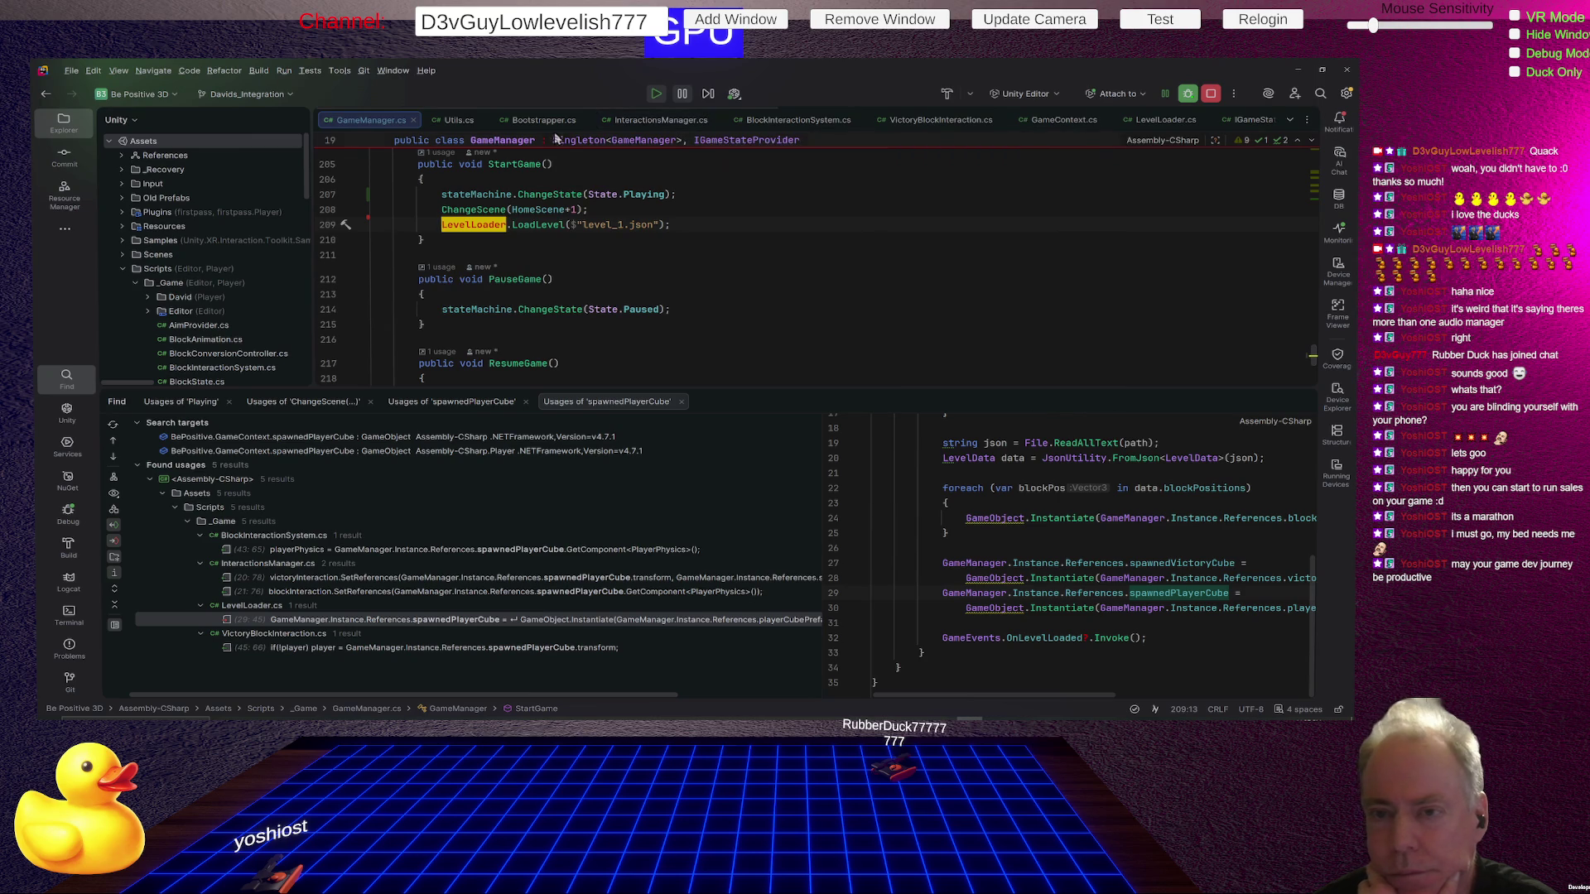
Close Bootstrapper, Utils, AudioManager, UIManager and the other unneeded script tabs, leaving LevelLoader.cs showing.
click(582, 119)
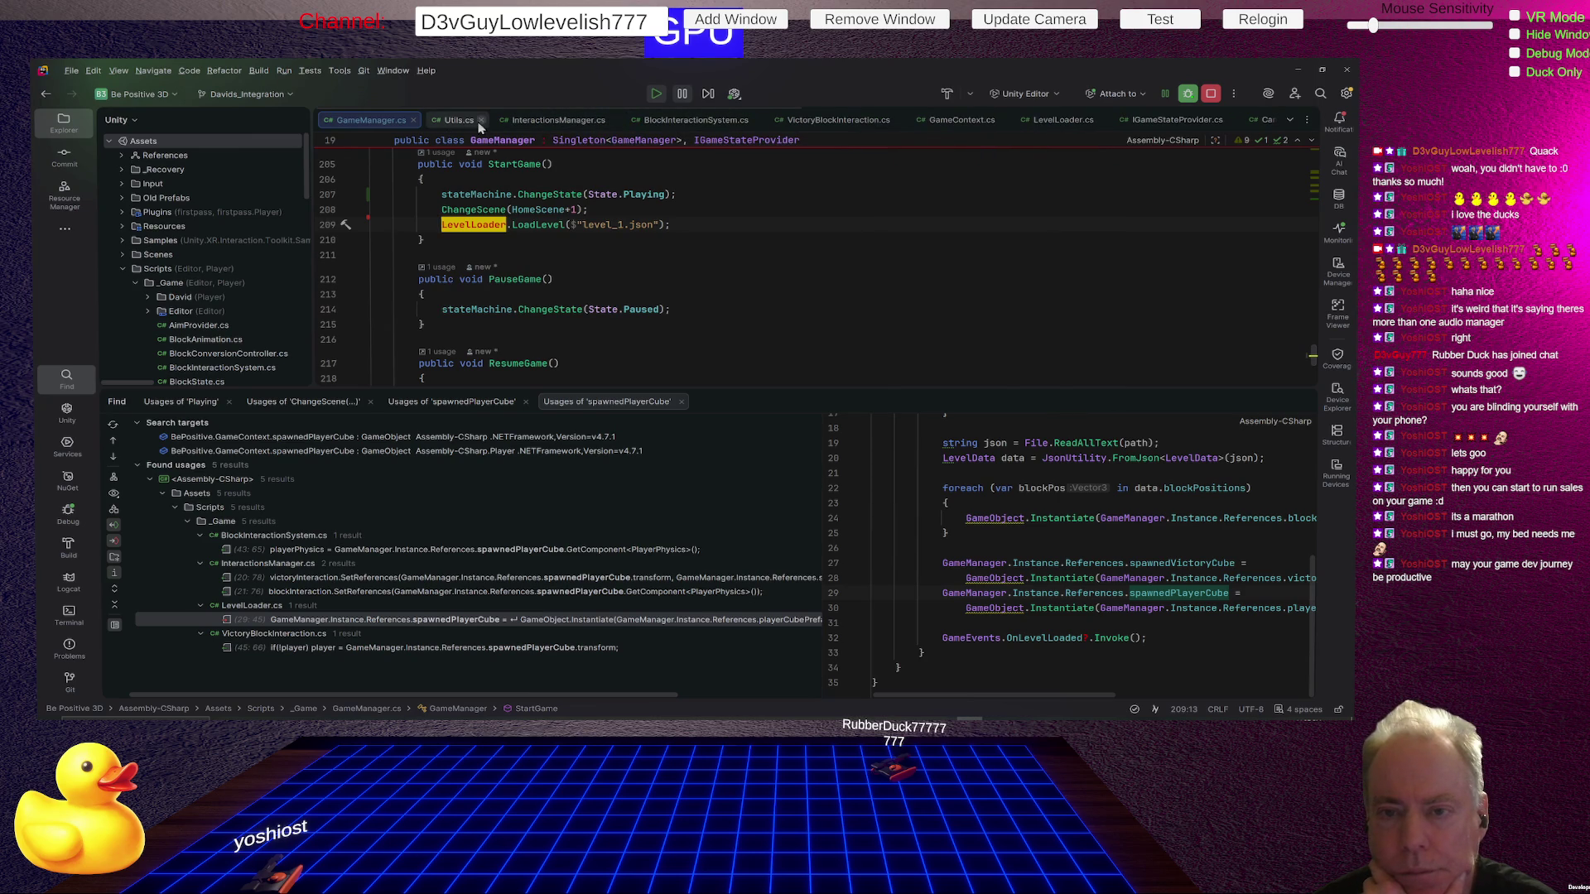
click(480, 120)
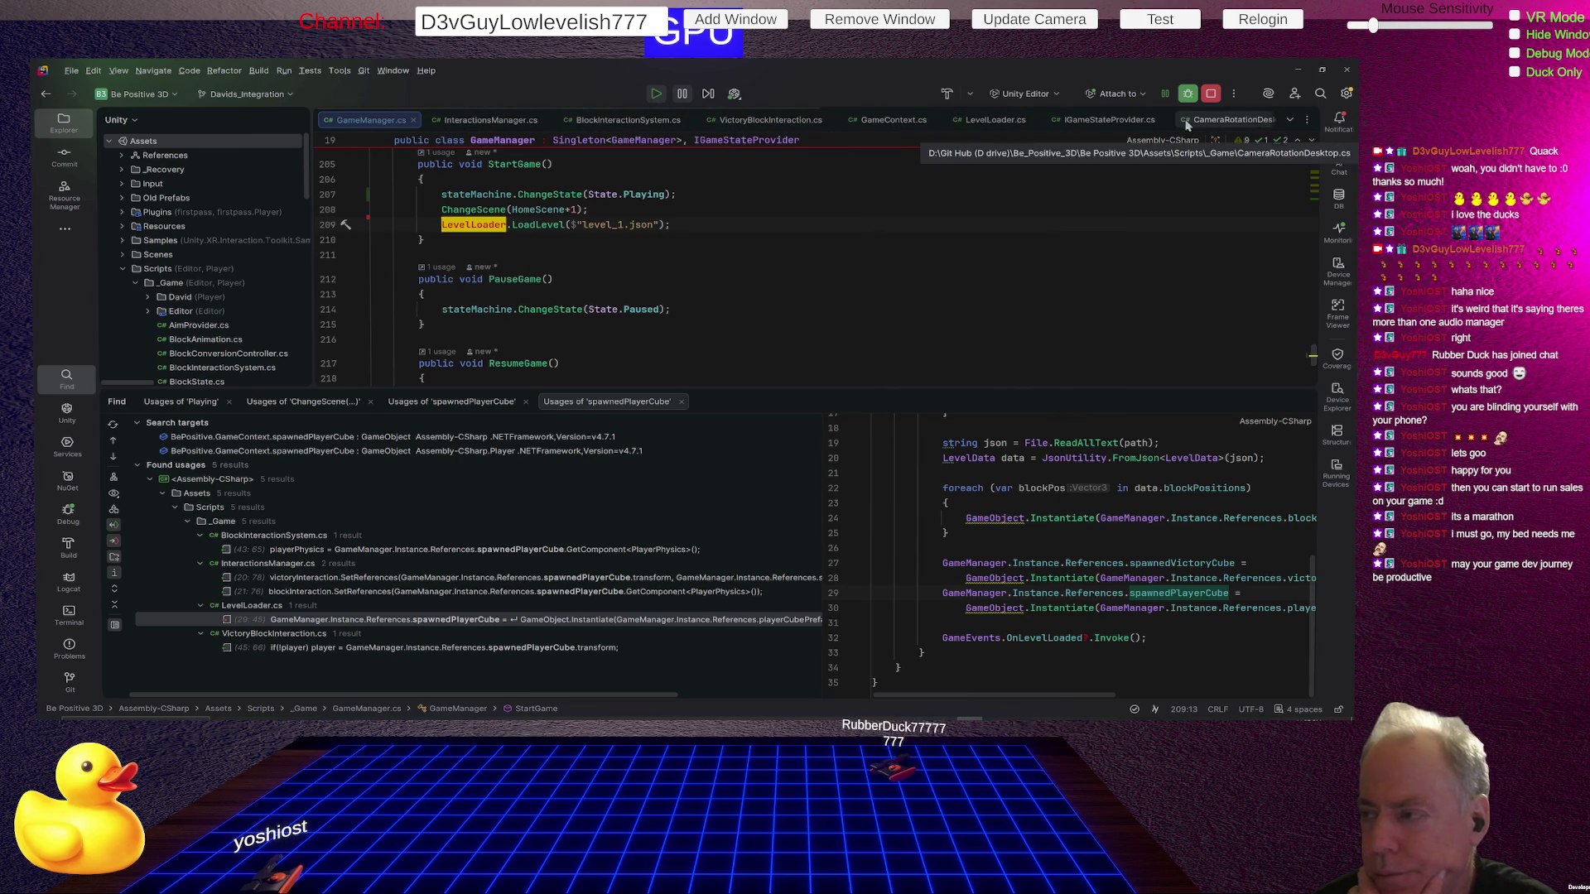
click(1163, 121)
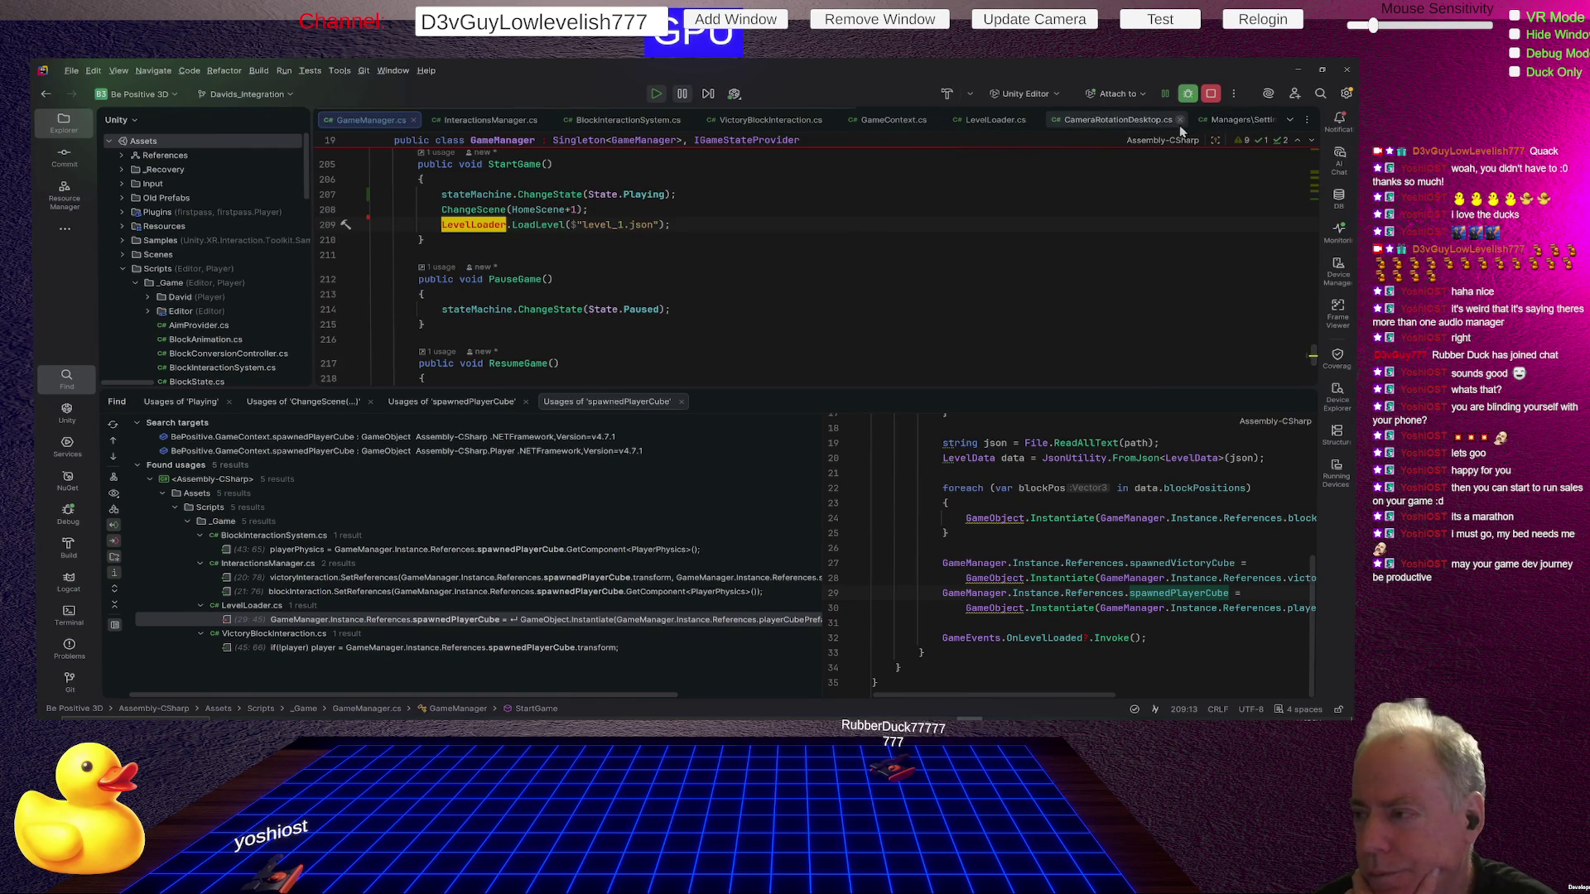
click(1179, 119)
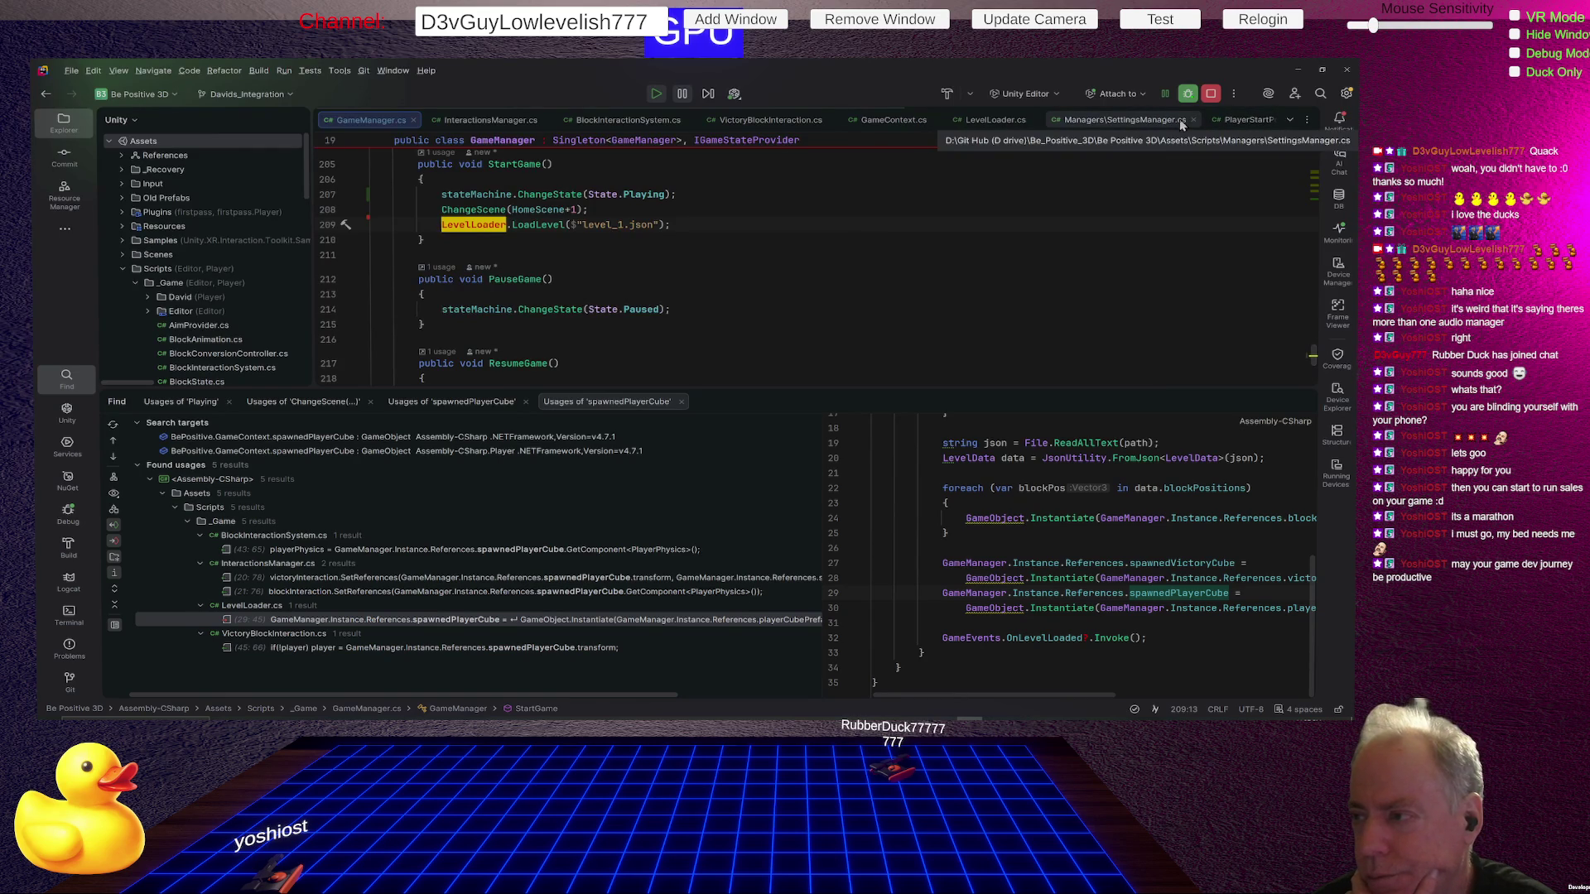
click(1193, 118)
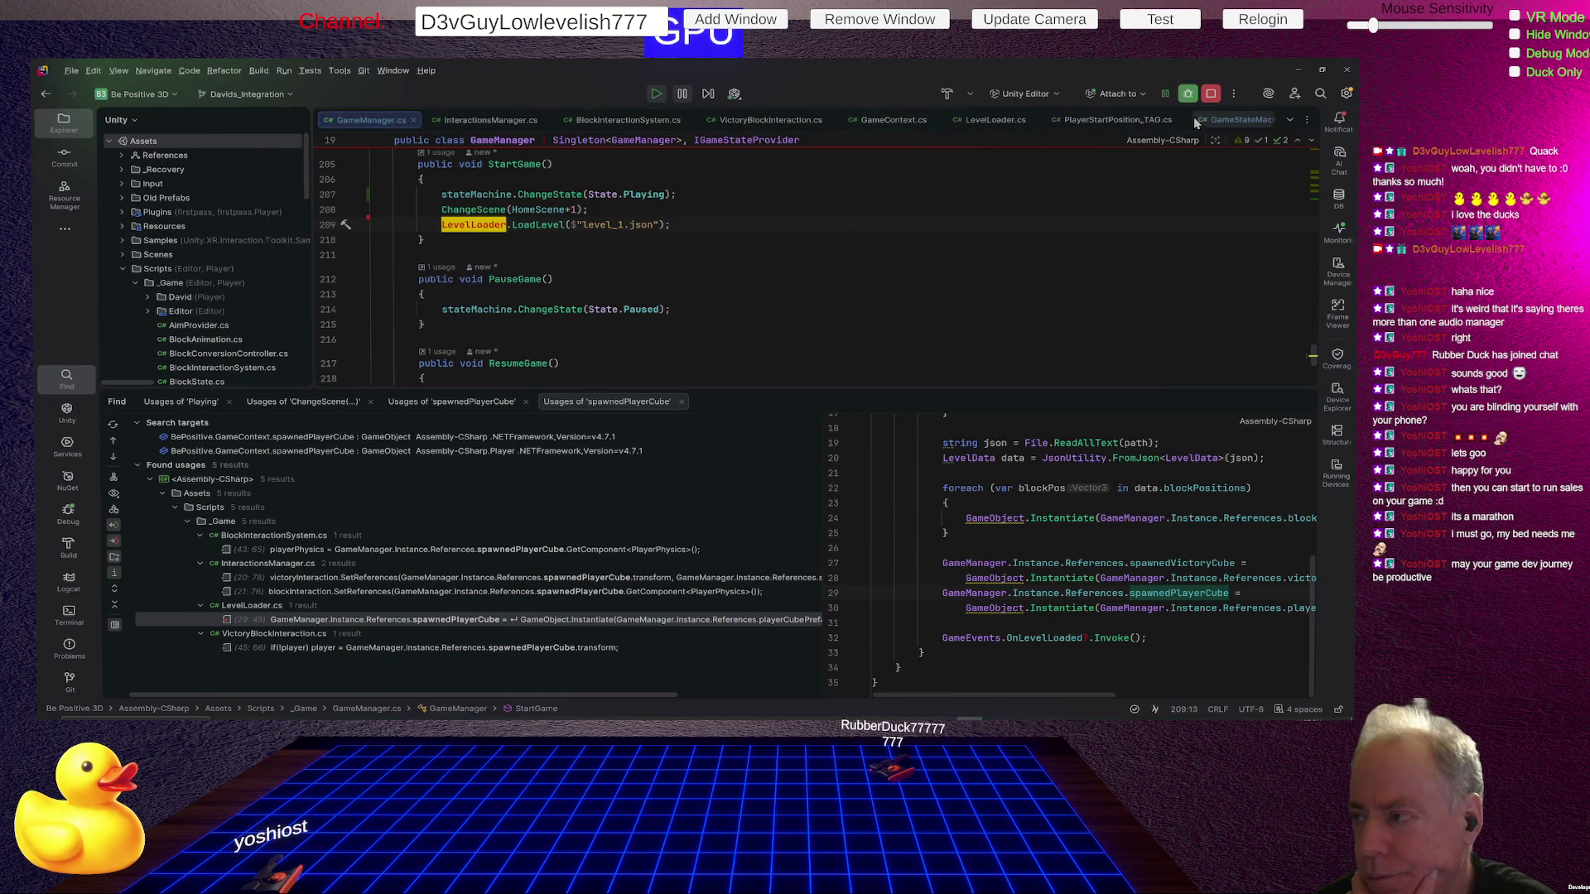
click(1176, 119)
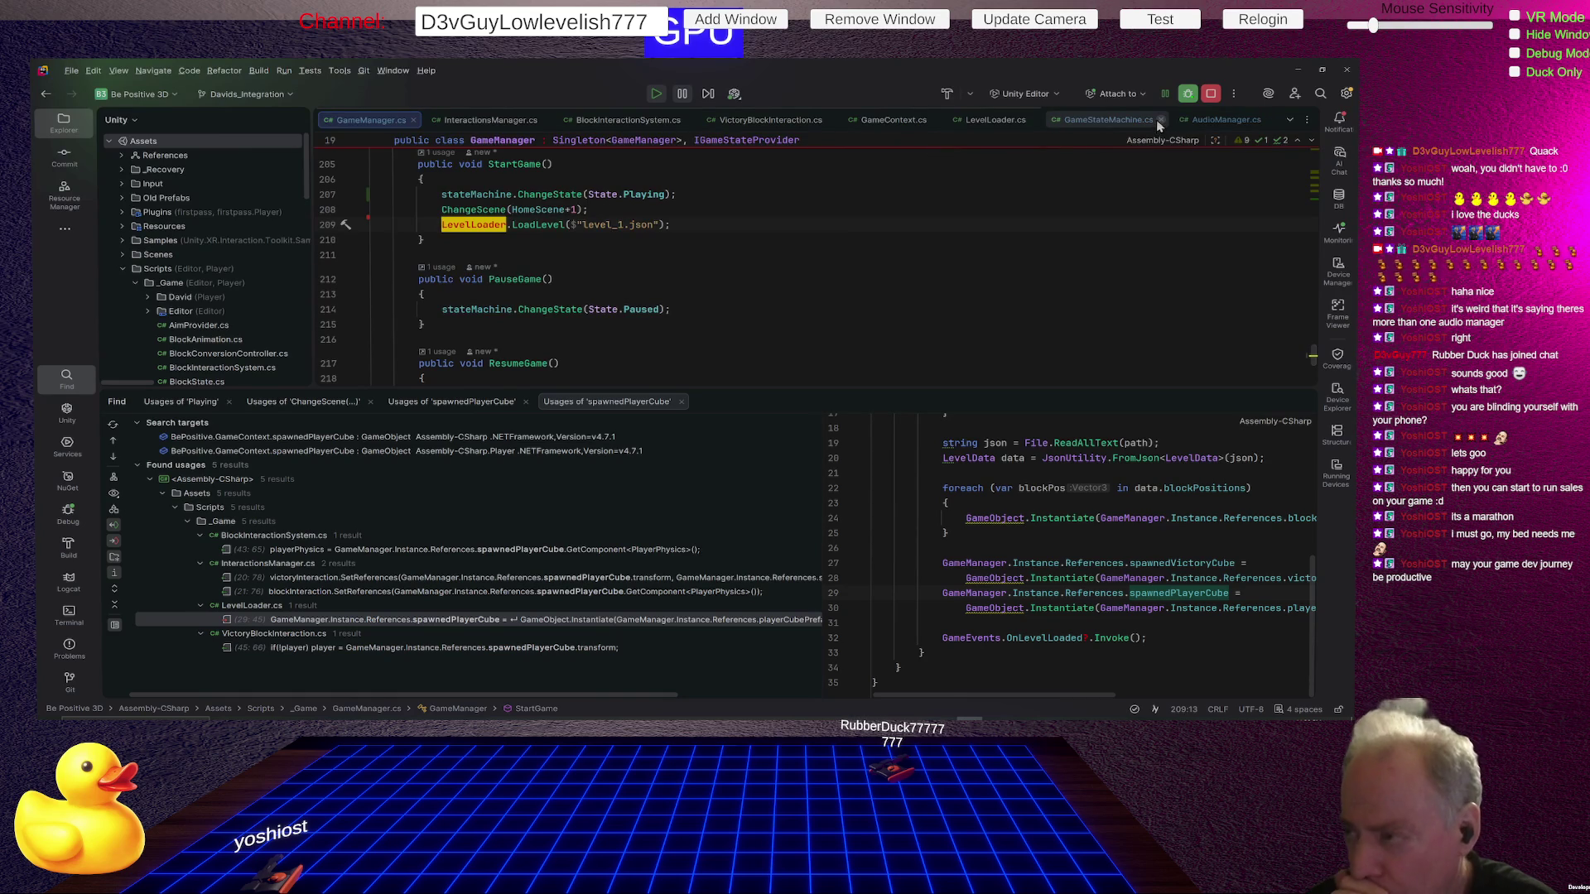
click(1159, 117)
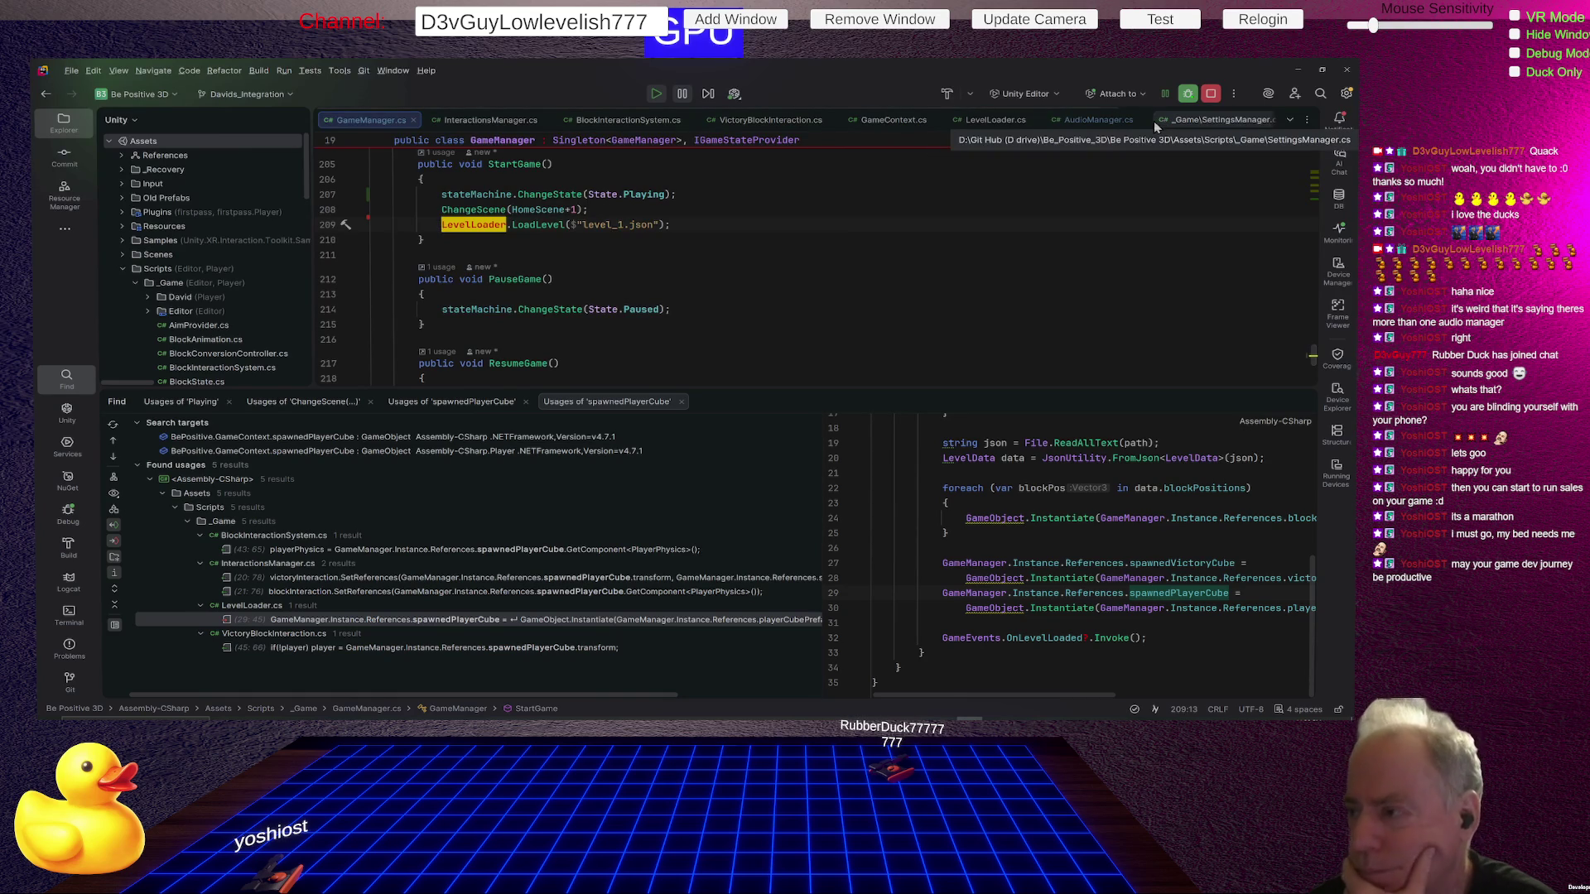
click(1140, 119)
click(1180, 119)
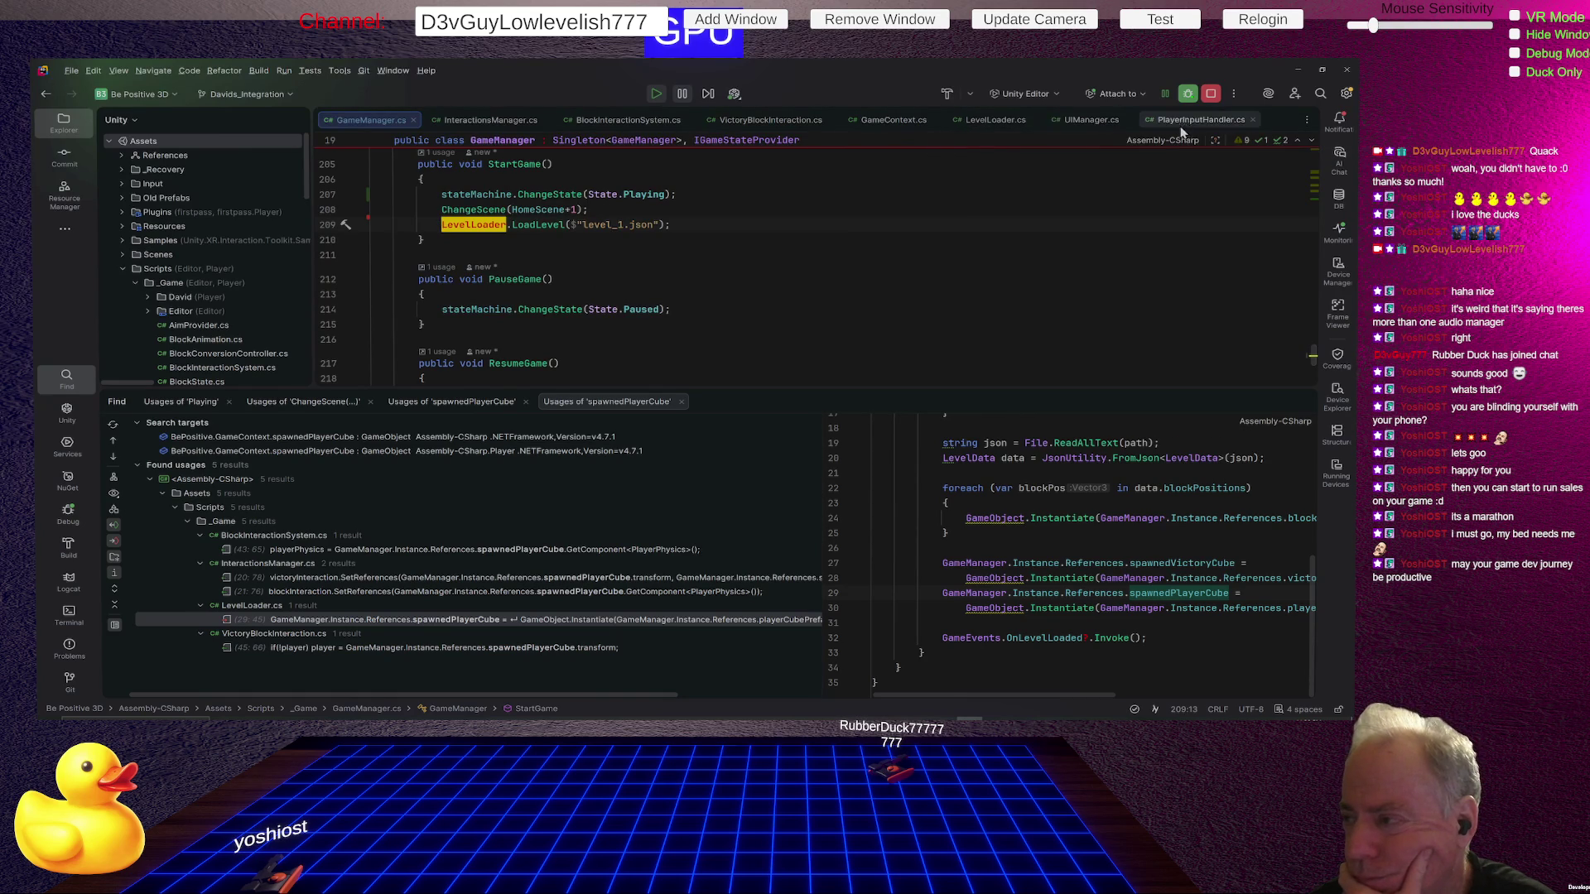
click(1251, 120)
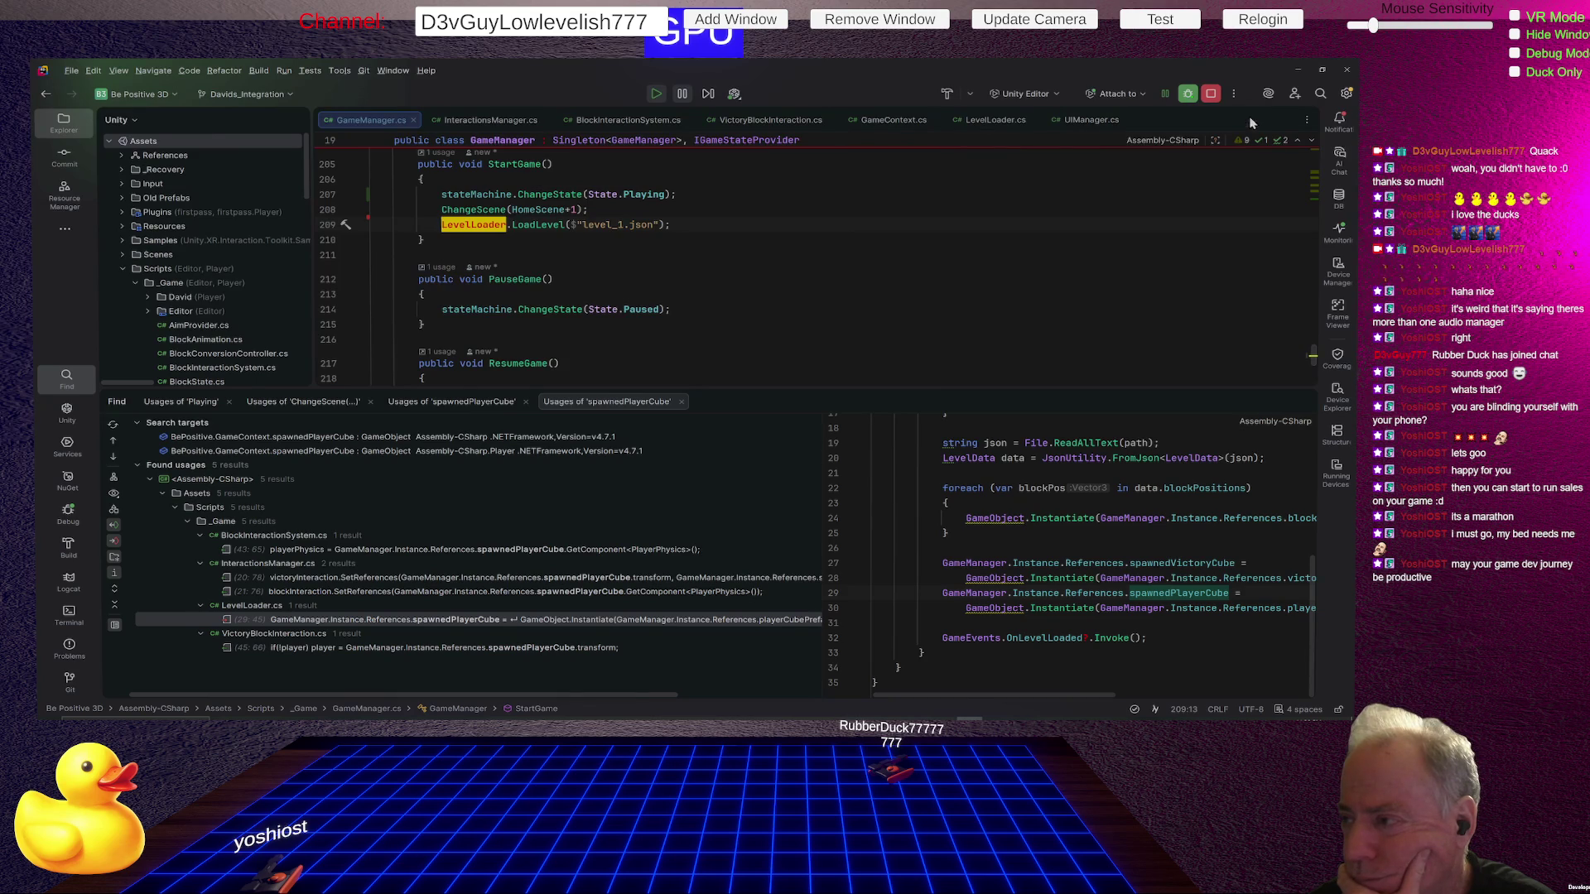
click(1128, 119)
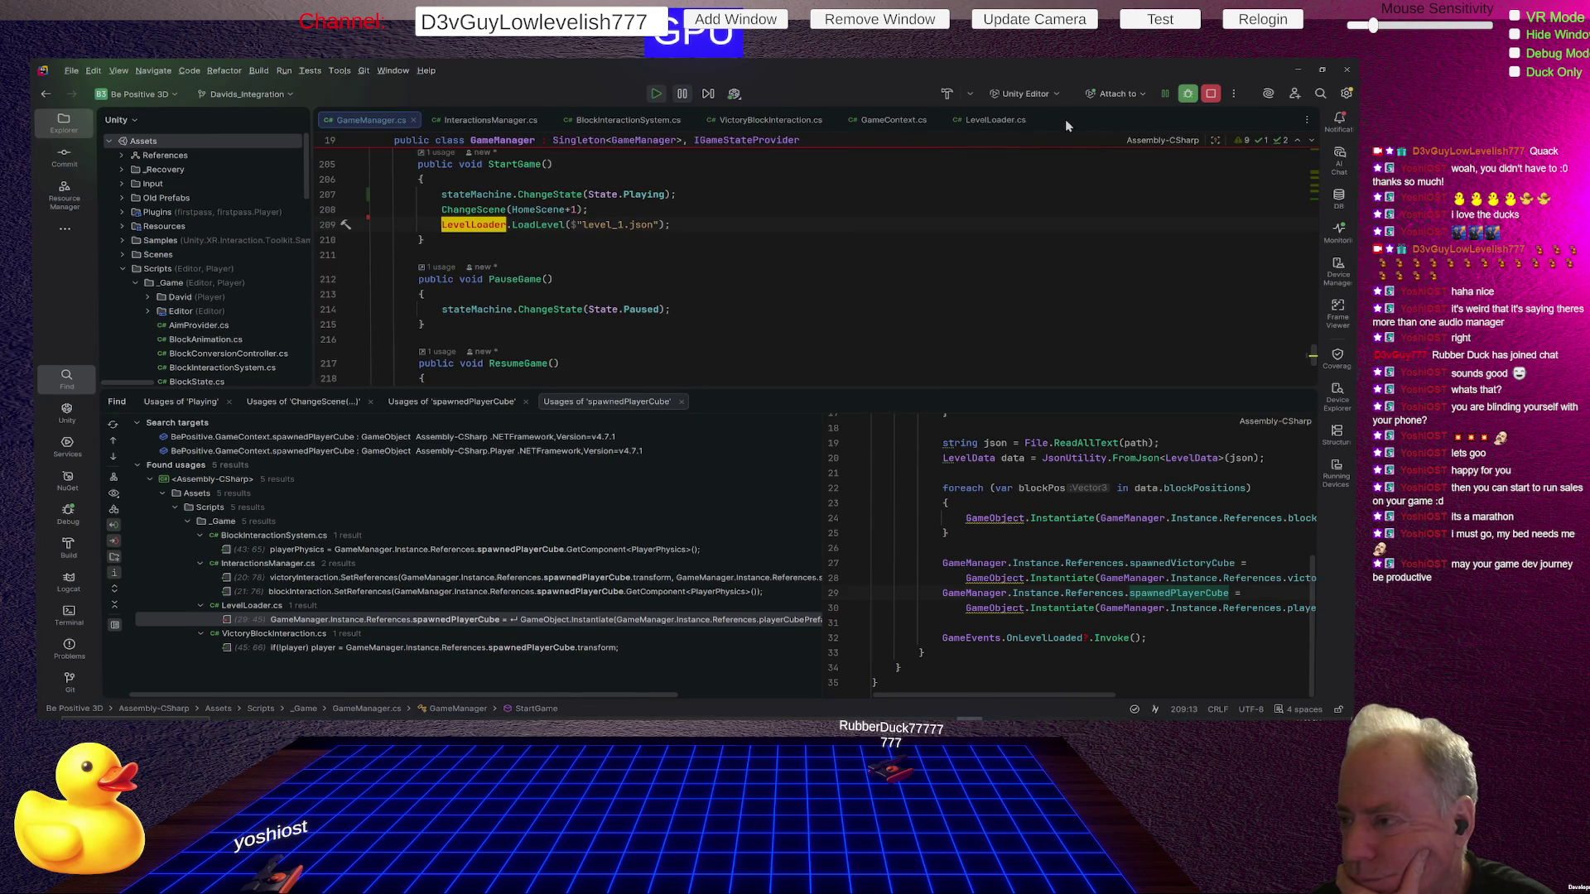
click(990, 117)
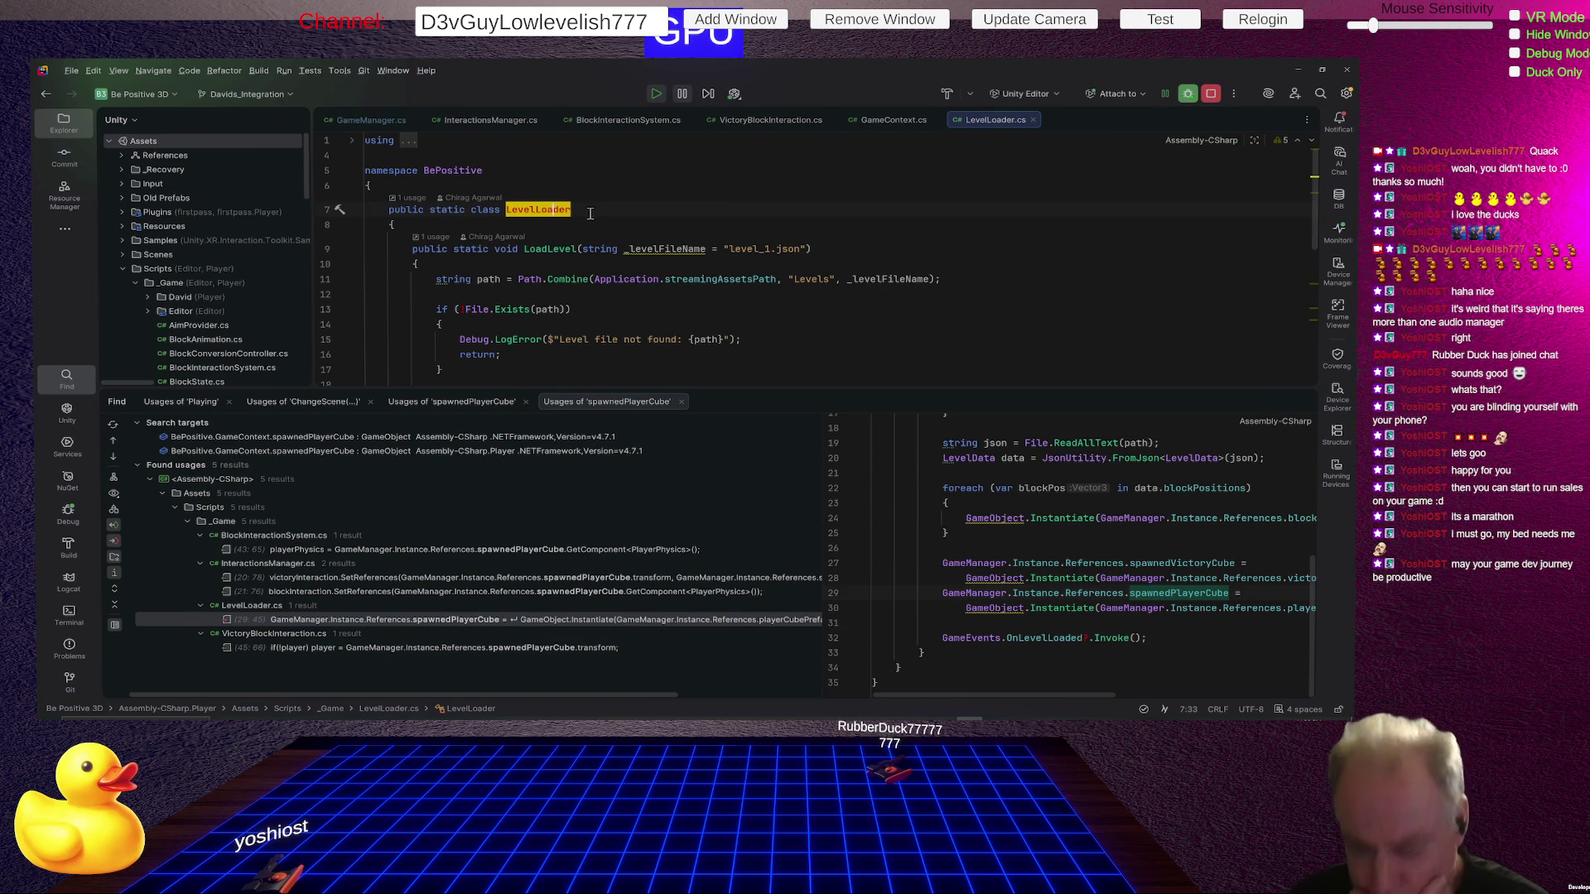
Return from LevelLoader to its usage in GameManager's StartGame at line 209.
right_click(534, 210)
click(577, 306)
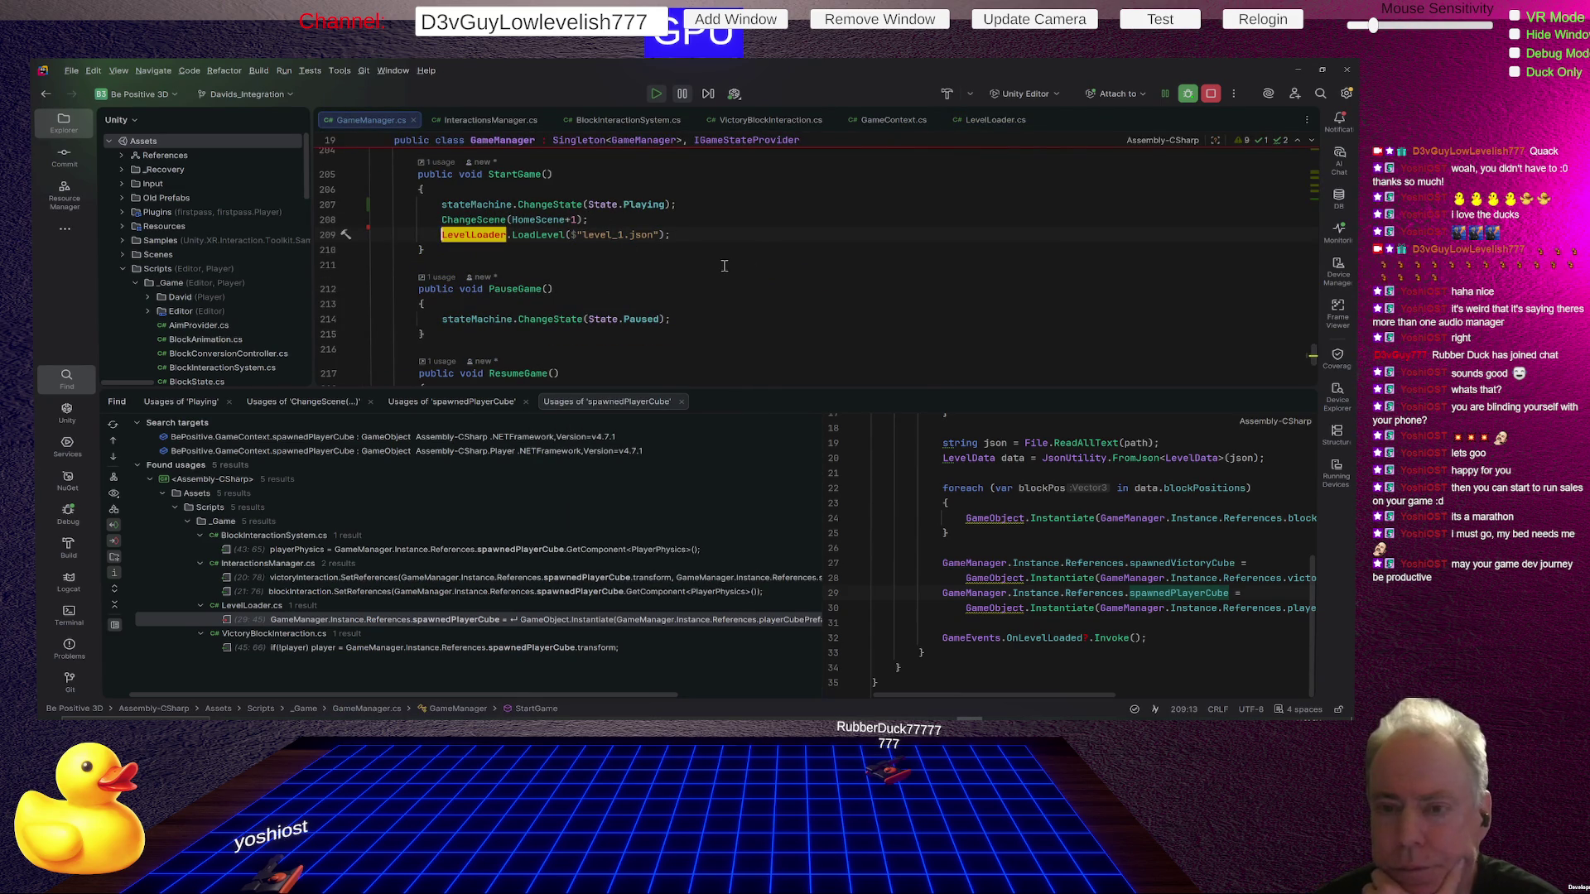
scroll(667, 272, up, 2)
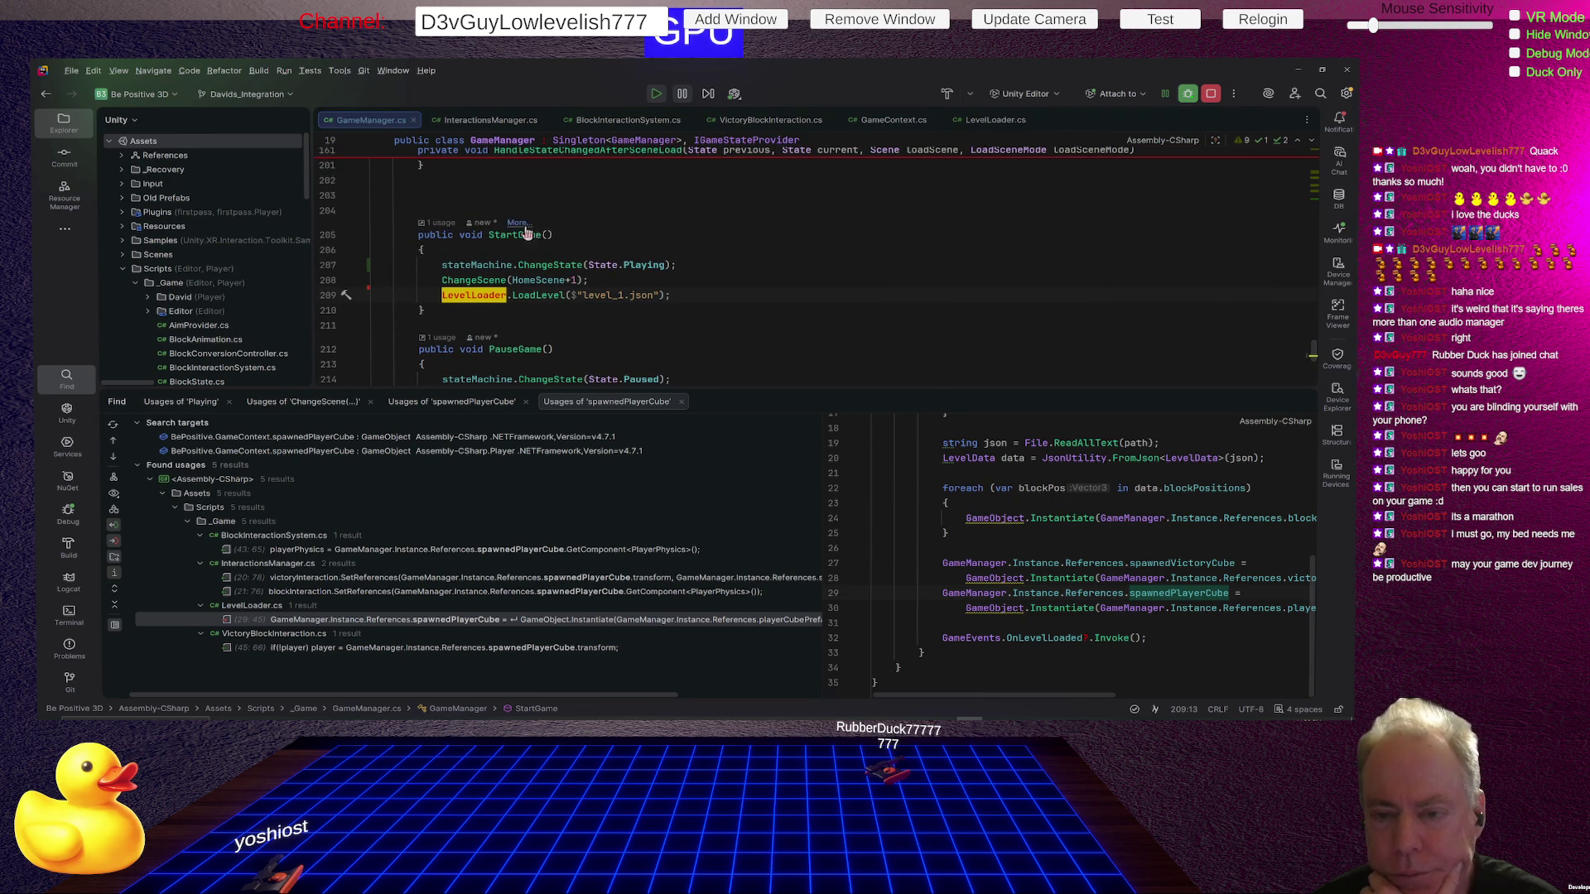
click(522, 234)
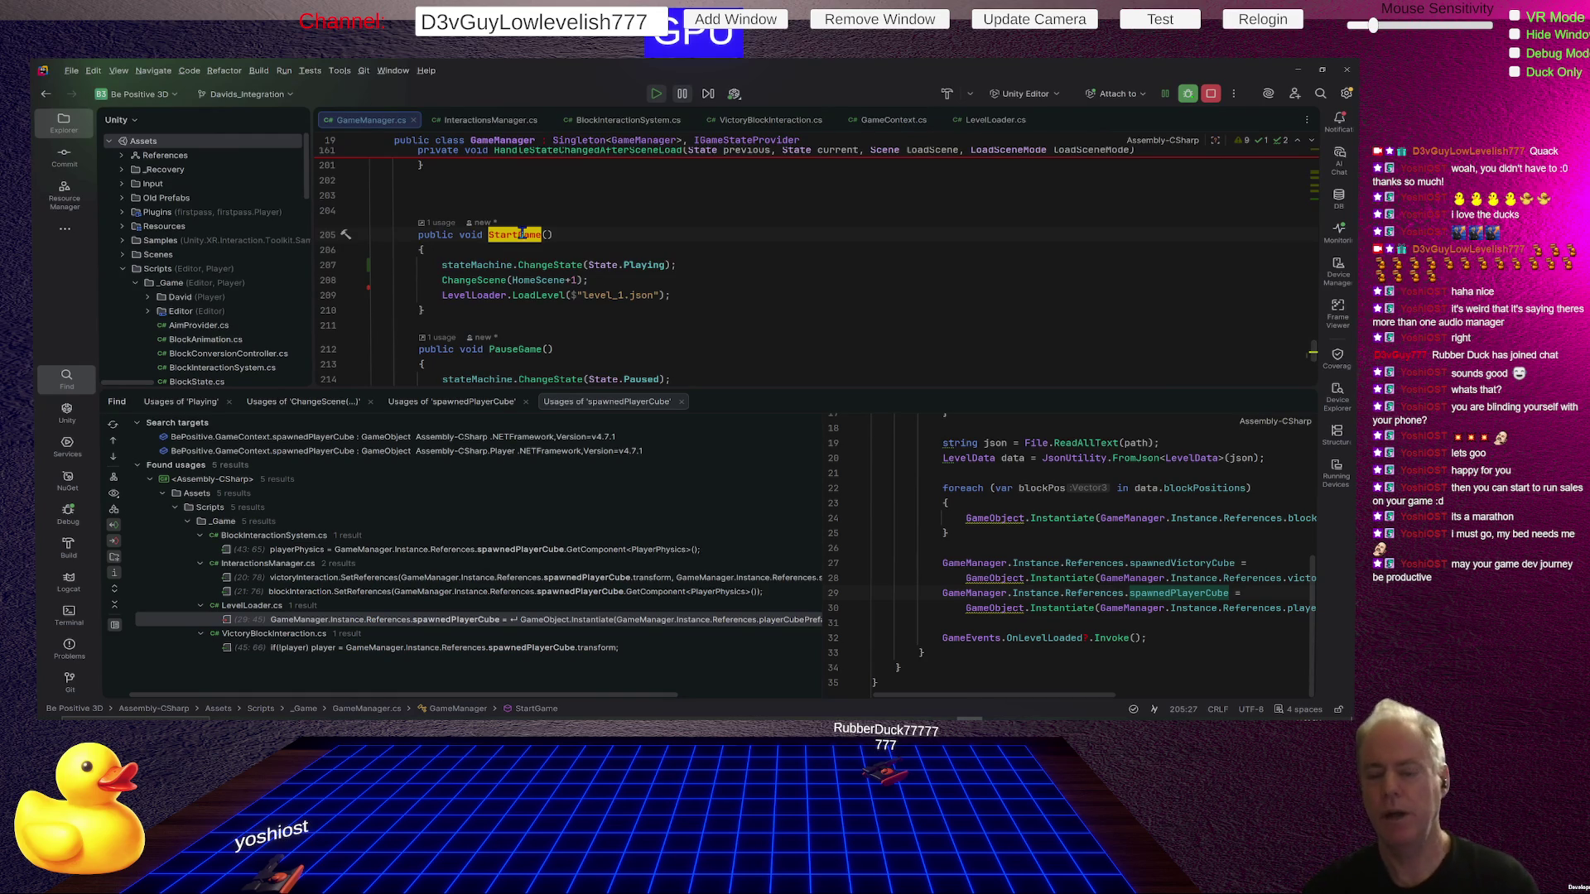
click(505, 295)
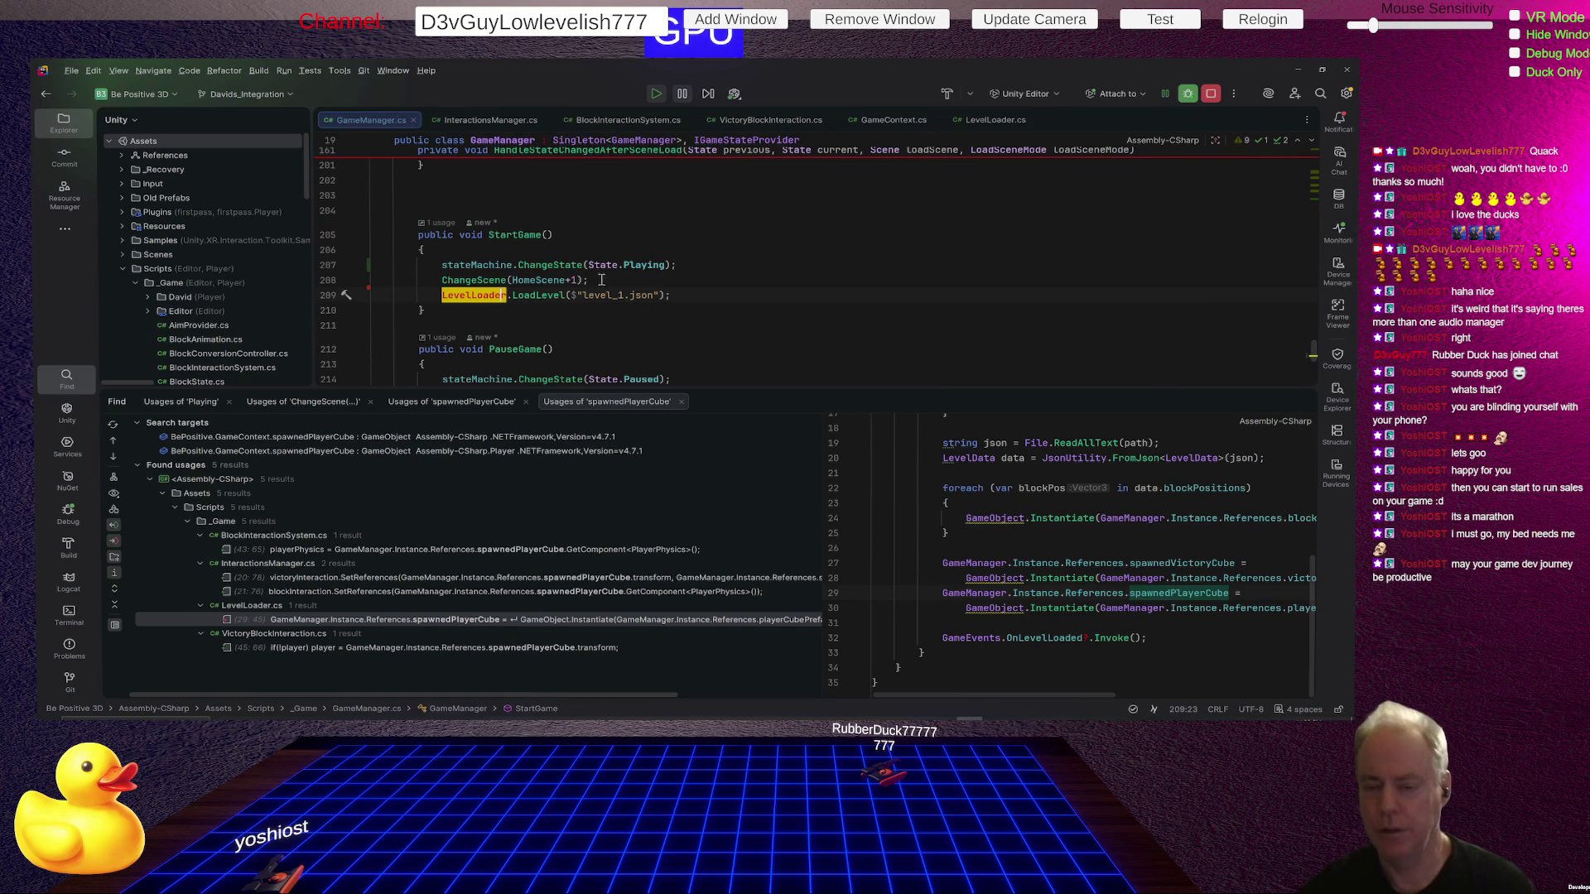
Go from State.Playing to the State enum declaration in GameManager.cs.
mouse_move(570, 269)
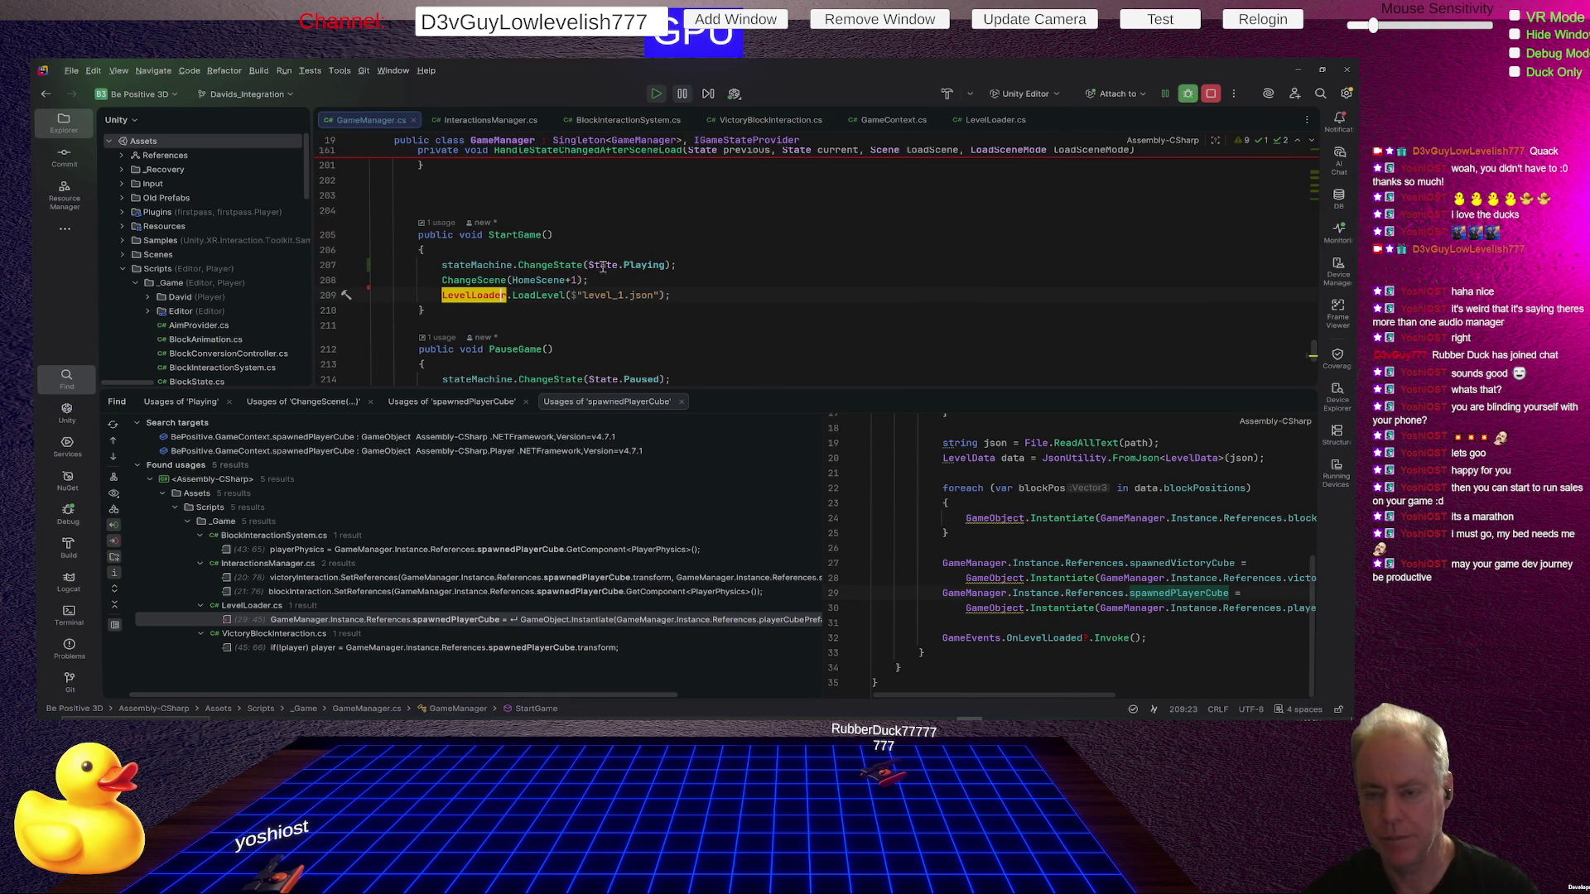
click(603, 265)
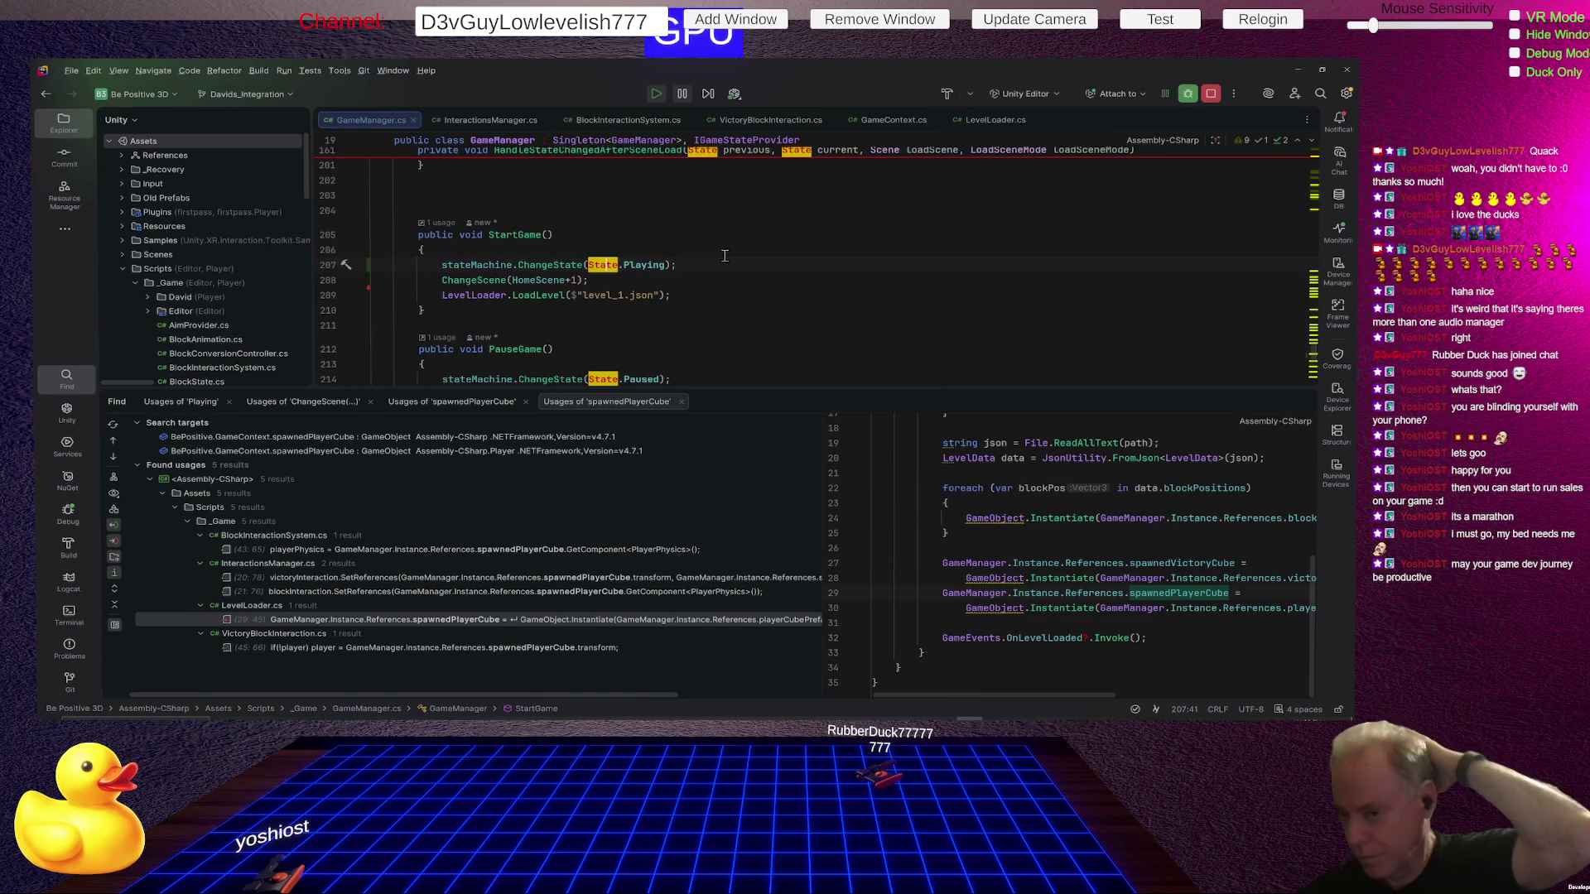
key(F12)
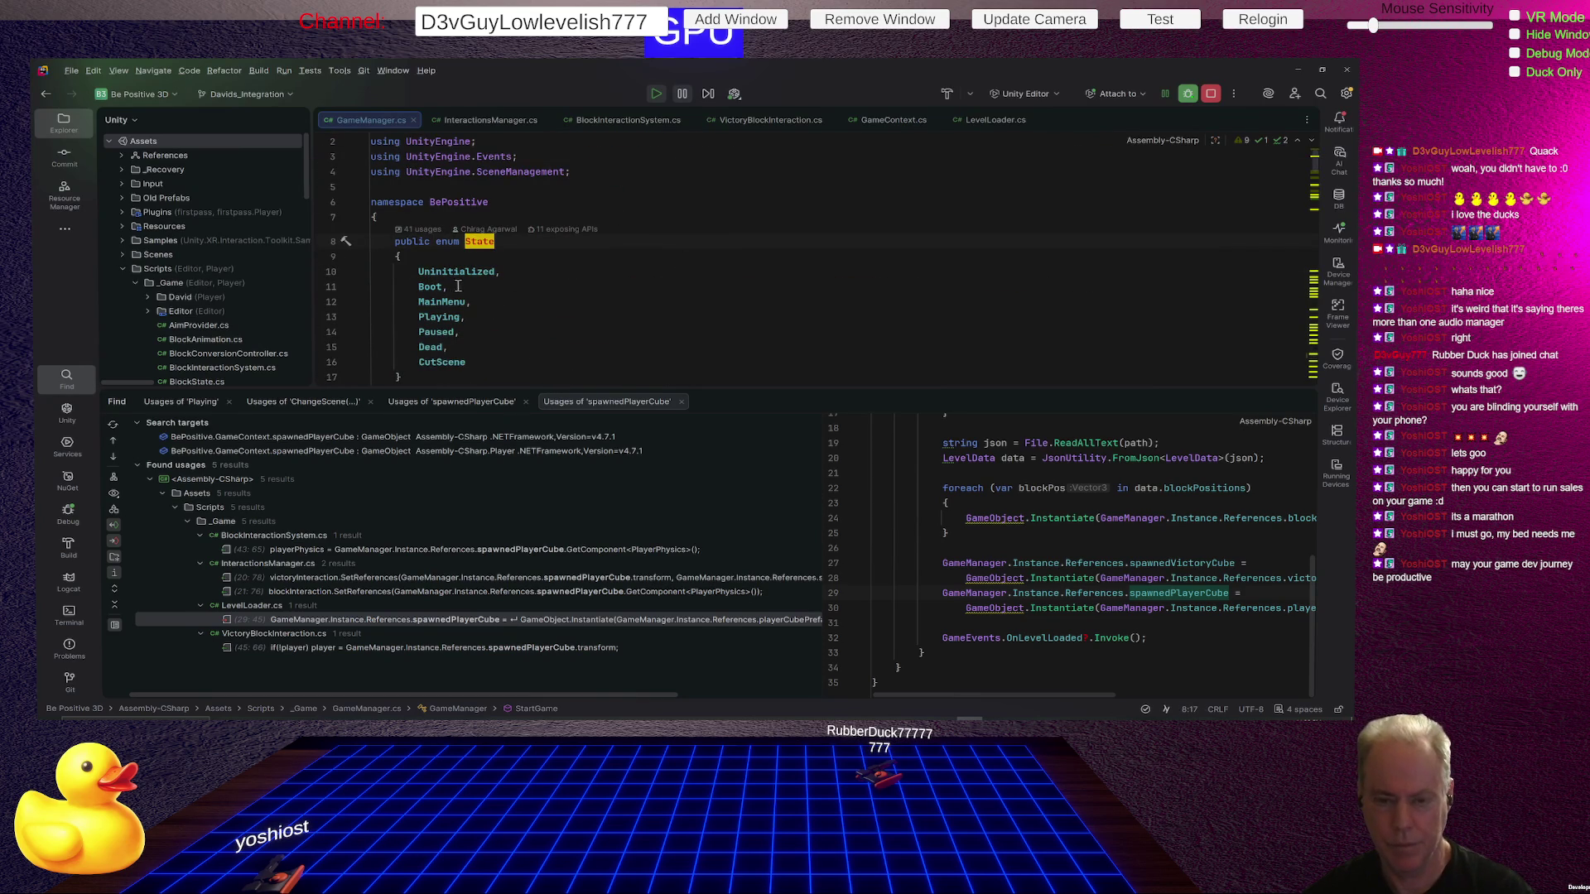
Insert 'LevelLoading,' after MainMenu in the State enum, then reopen the LevelLoader usage result.
click(488, 301)
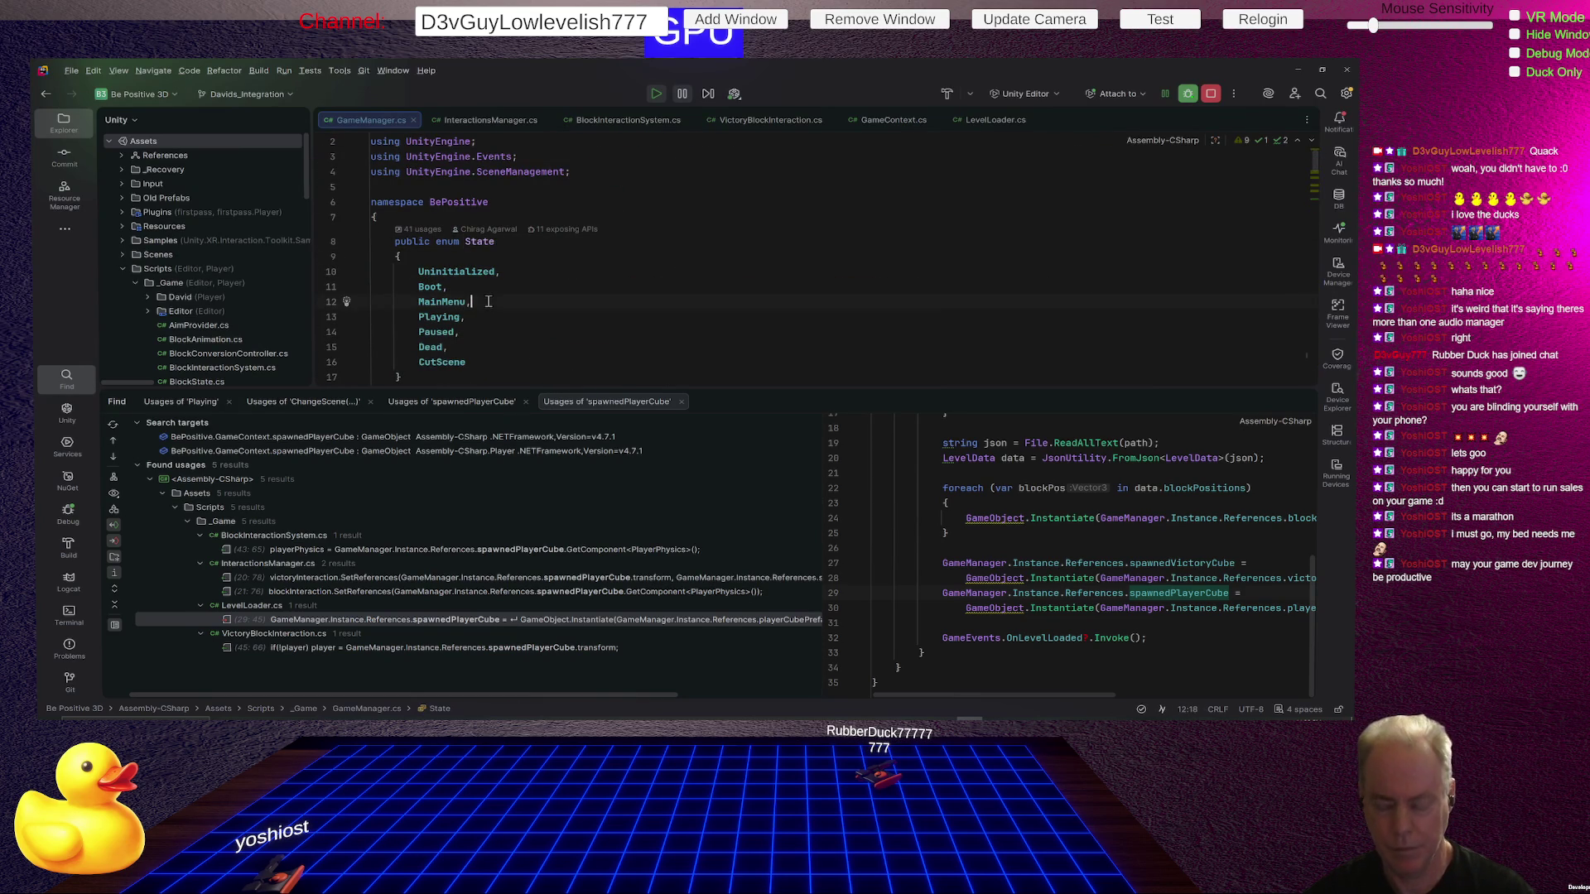
key(Return)
text(LevelLoading,)
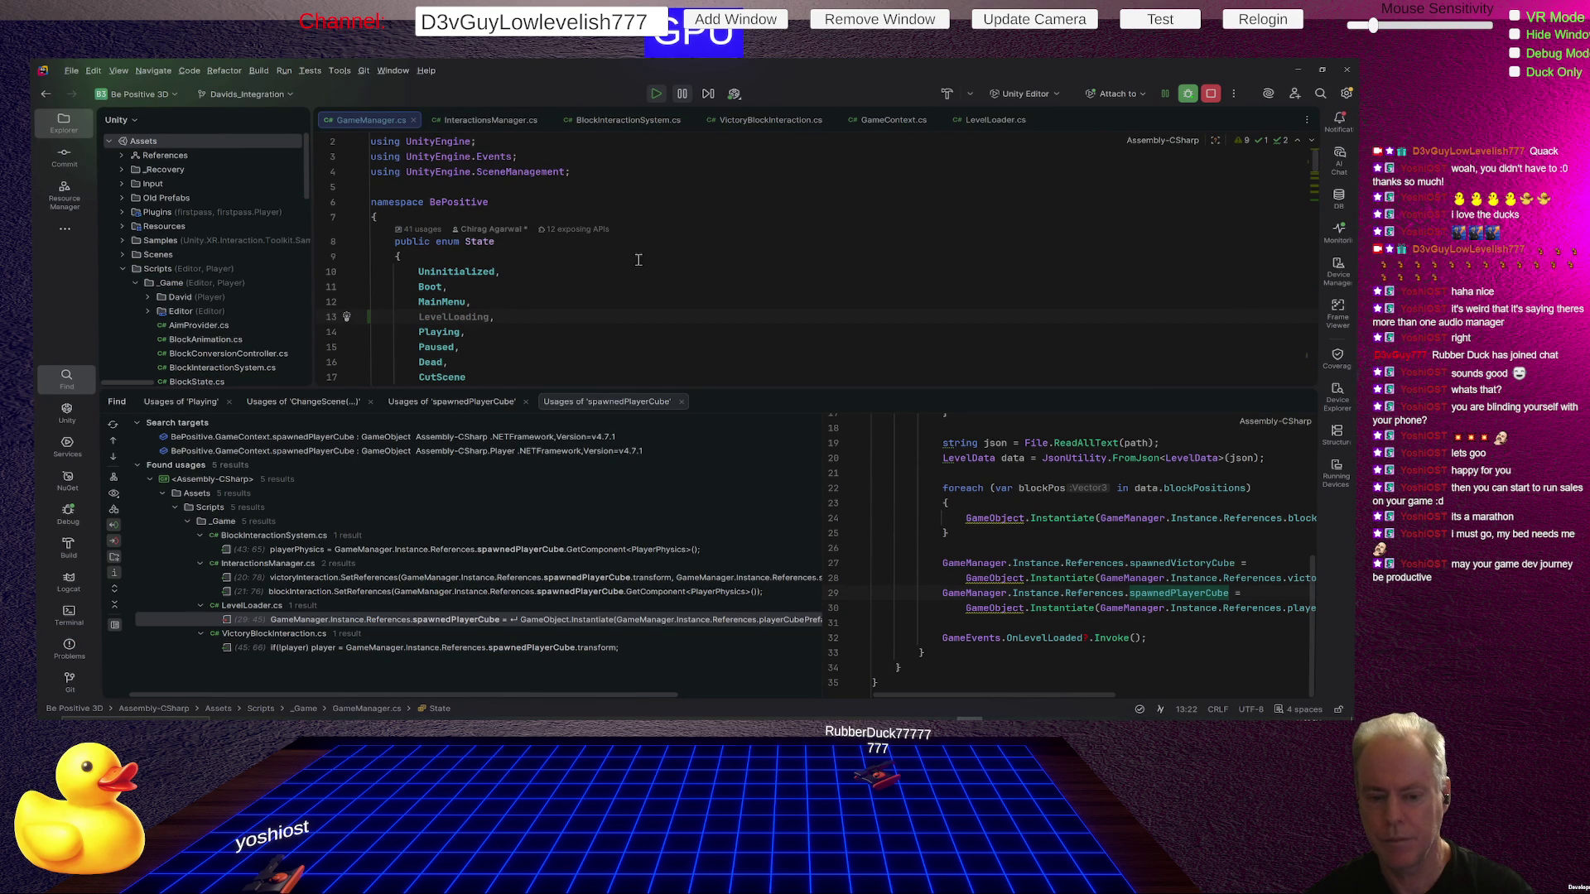
double_click(480, 622)
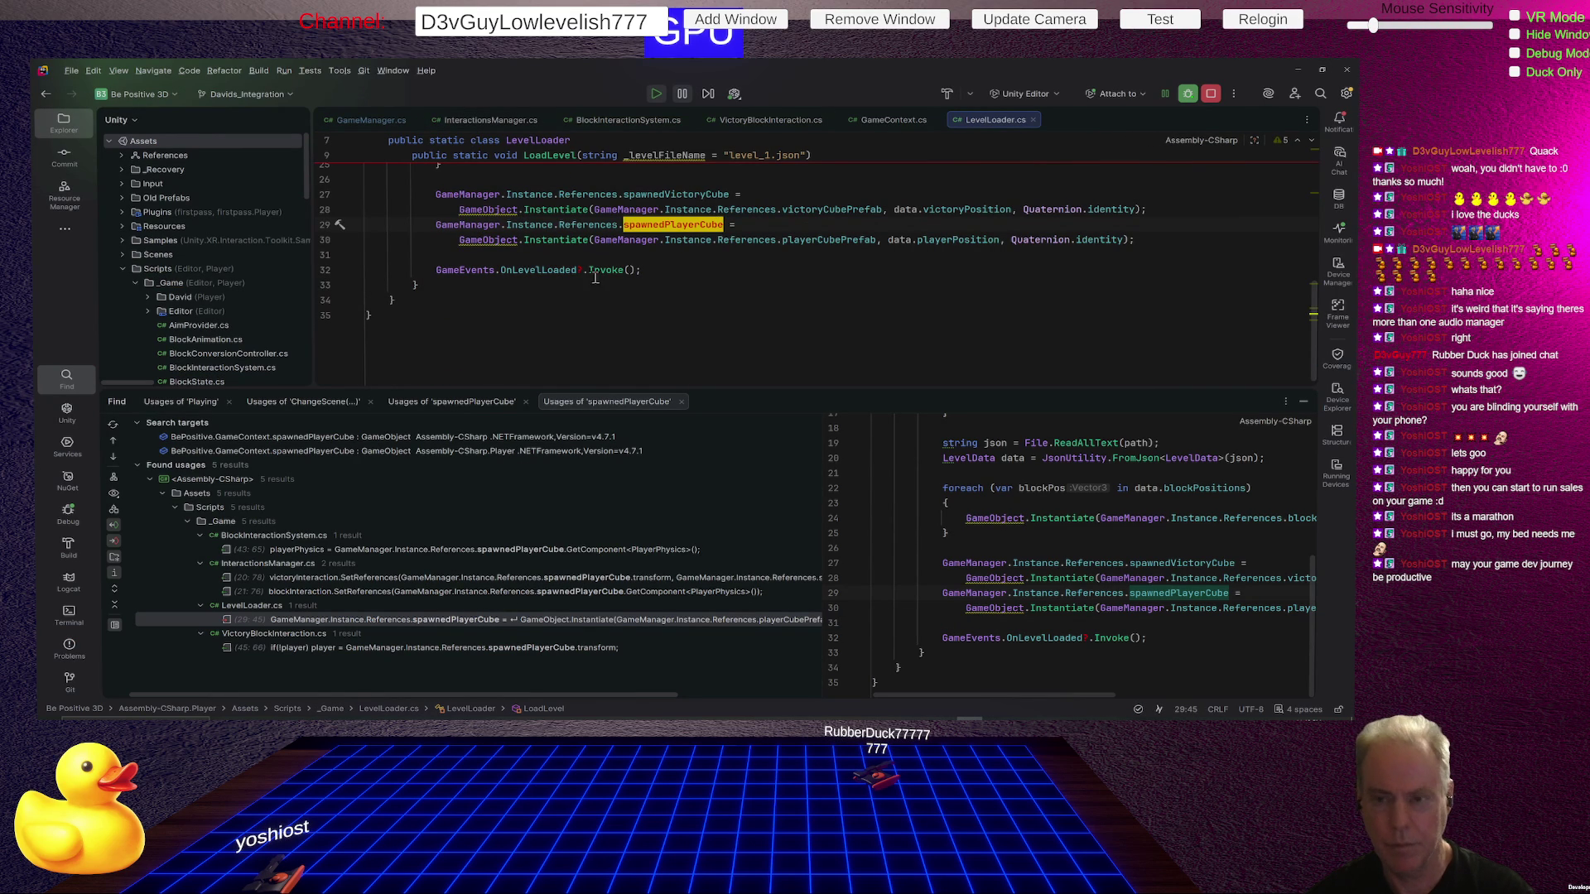
Change StartGame's State.Playing to State.LevelLoading on line 208.
scroll(676, 273, up, 5)
ctrl+click(556, 256)
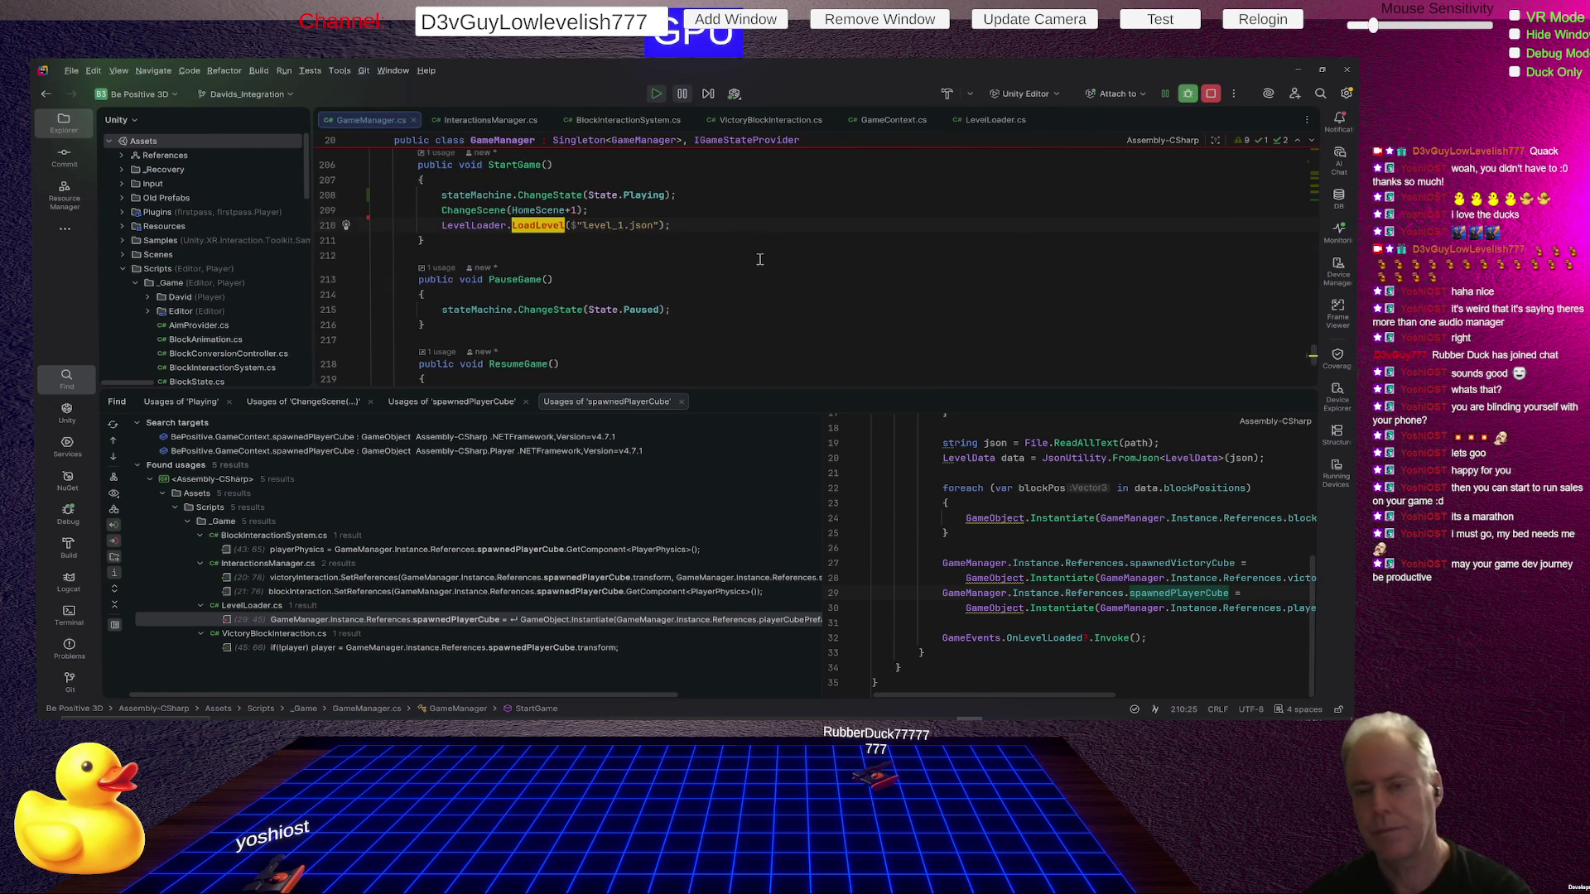
scroll(760, 259, up, 1)
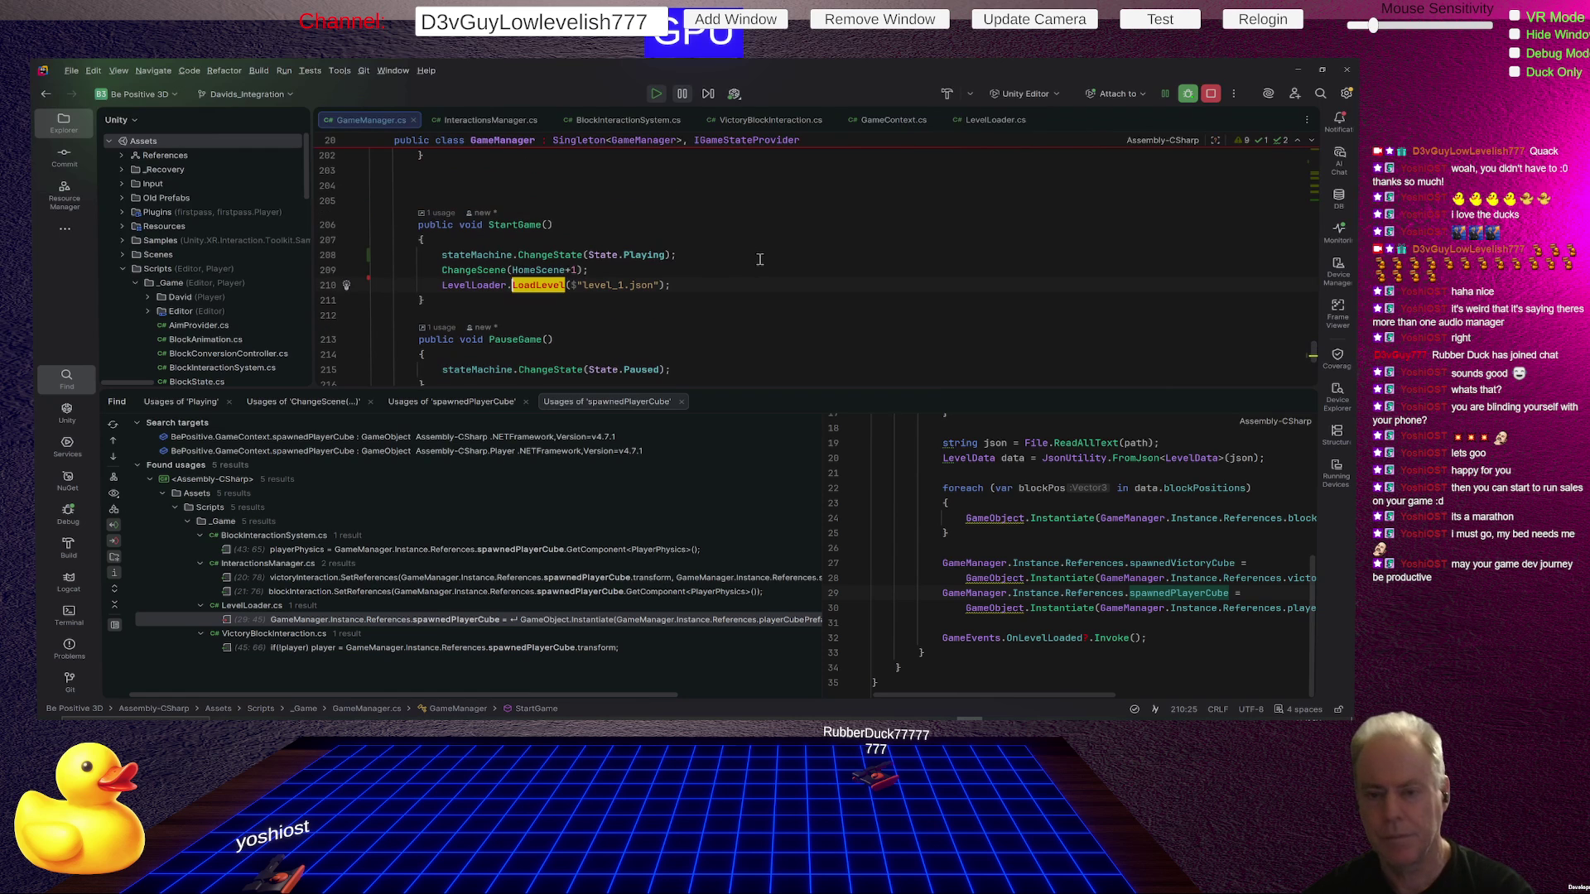
double_click(647, 257)
key(BackSpace)
text(Lev)
key(Return)
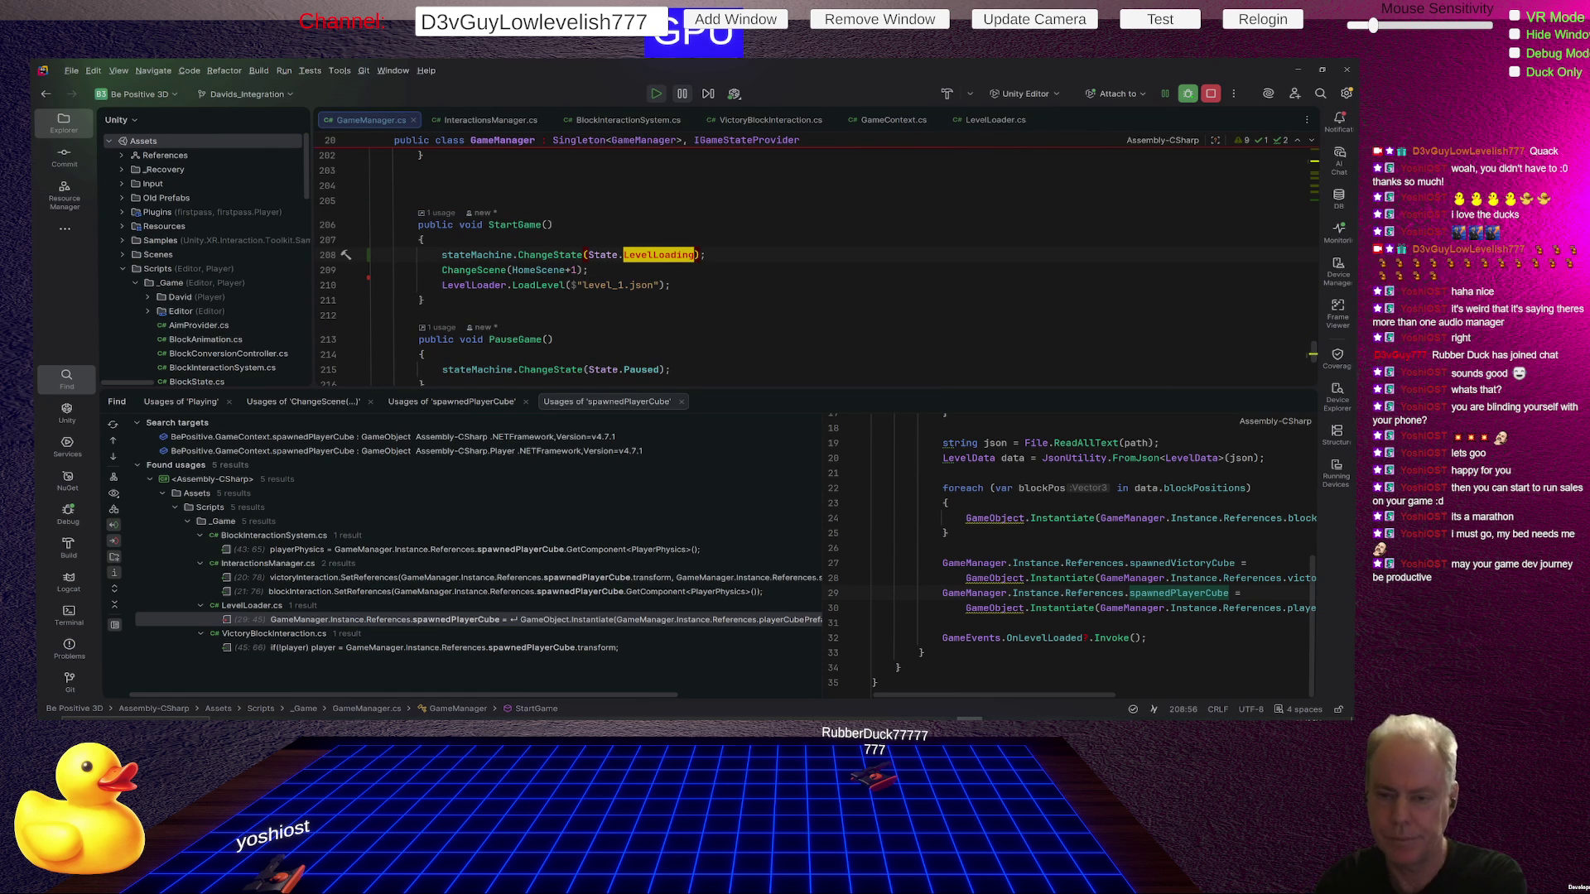
Delete the LevelLoader.LoadLevel line from StartGame and enlarge the code area over the search results.
click(699, 288)
key(Home)
key(shift+Down)
key(Delete)
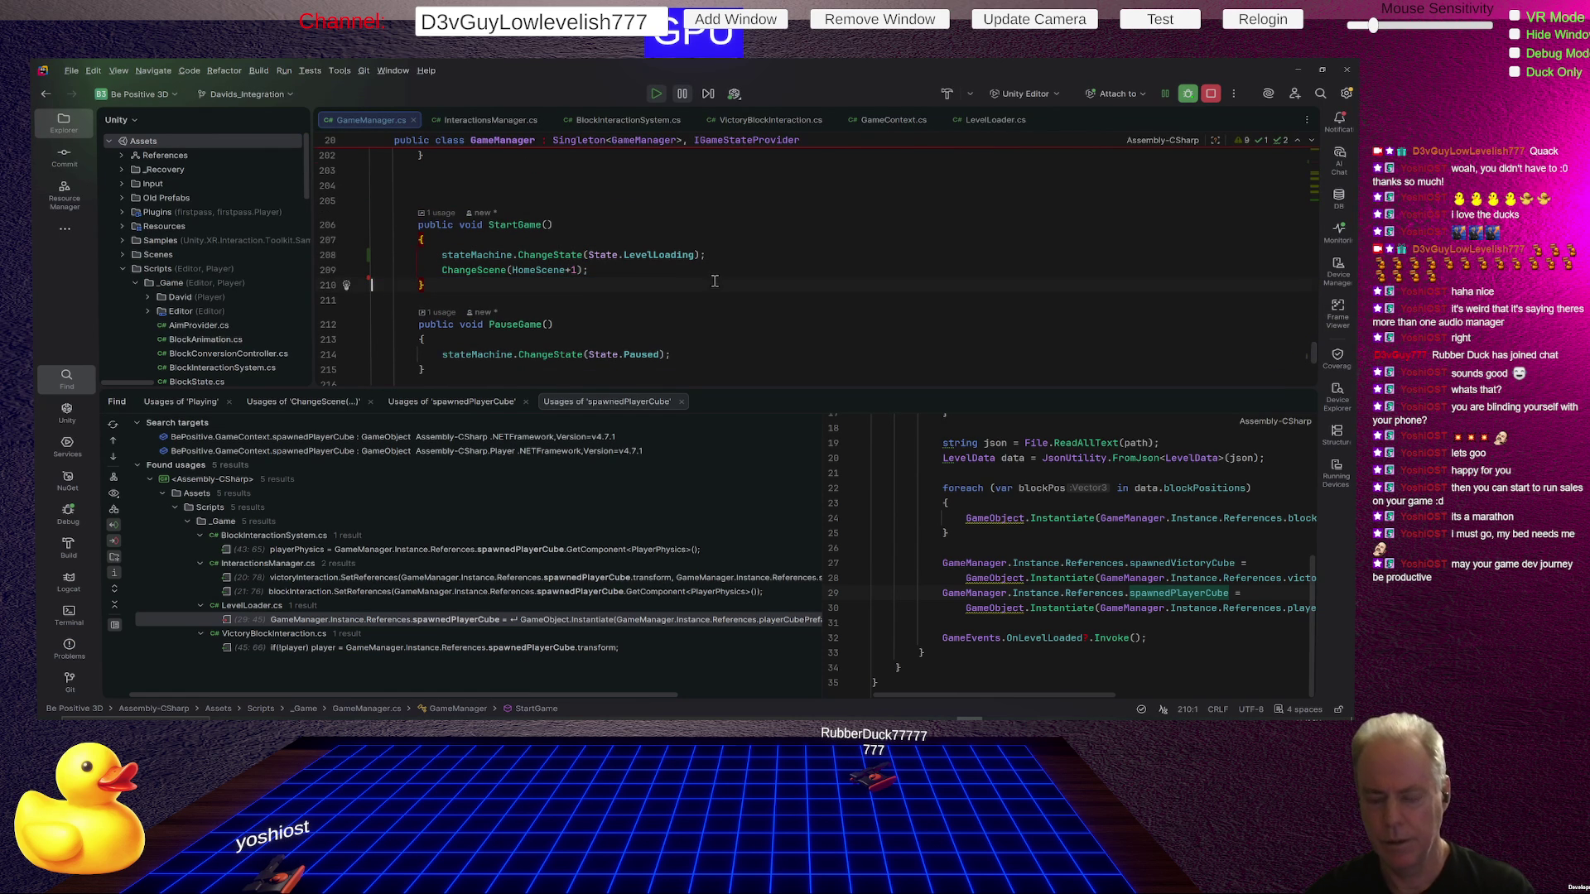
scroll(699, 288, down, 3)
mouse_move(749, 389)
mouse_down()
mouse_move(779, 602)
mouse_move(778, 575)
mouse_up()
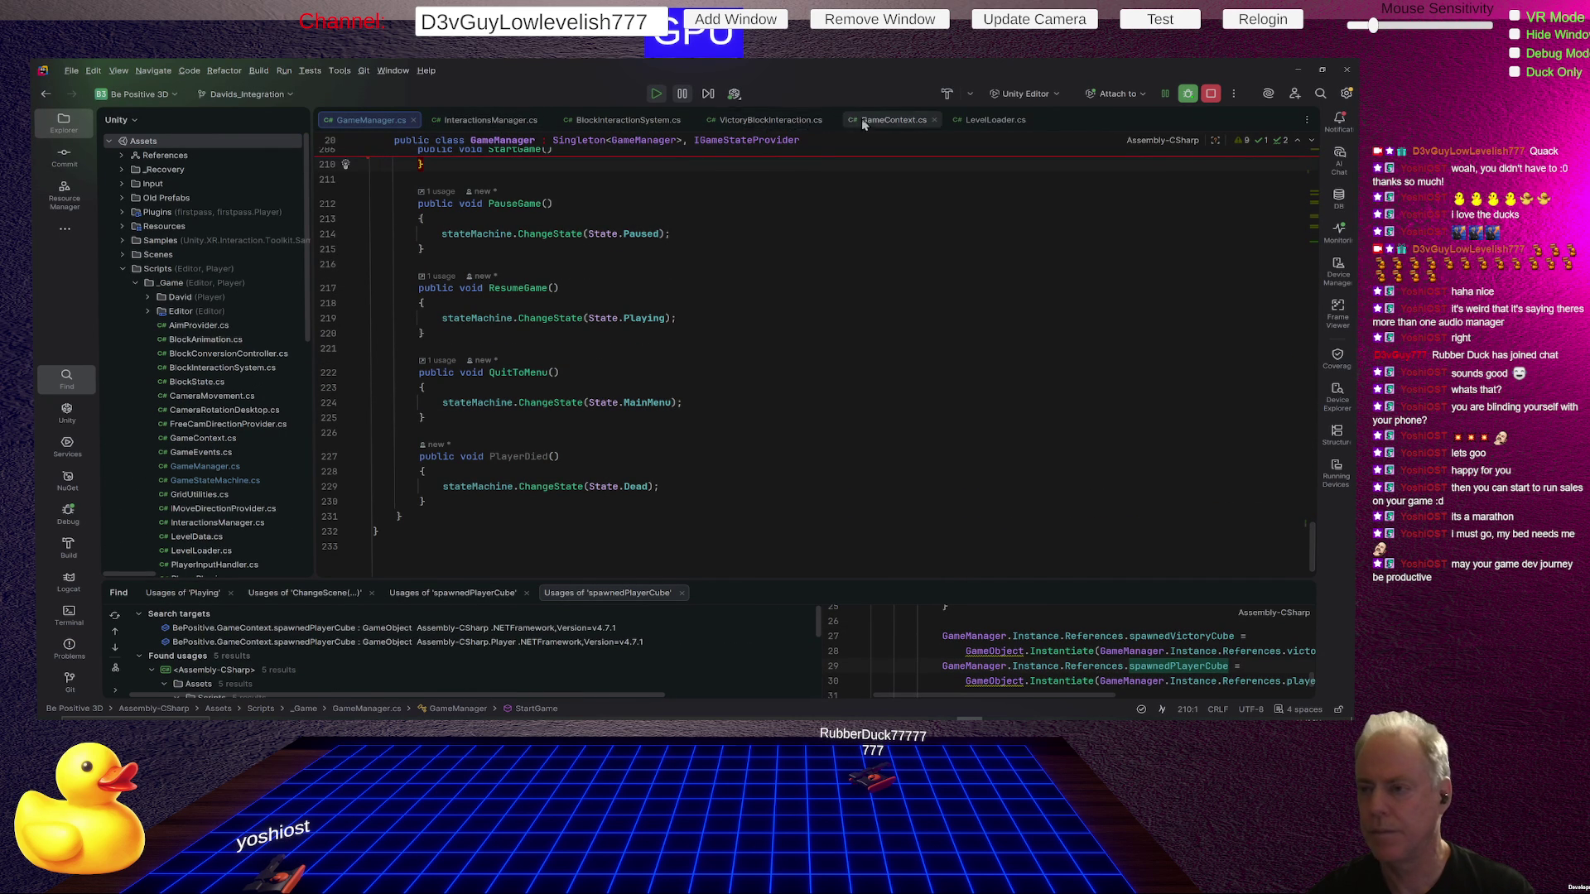
scroll(786, 373, up, 8)
scroll(785, 374, up, 8)
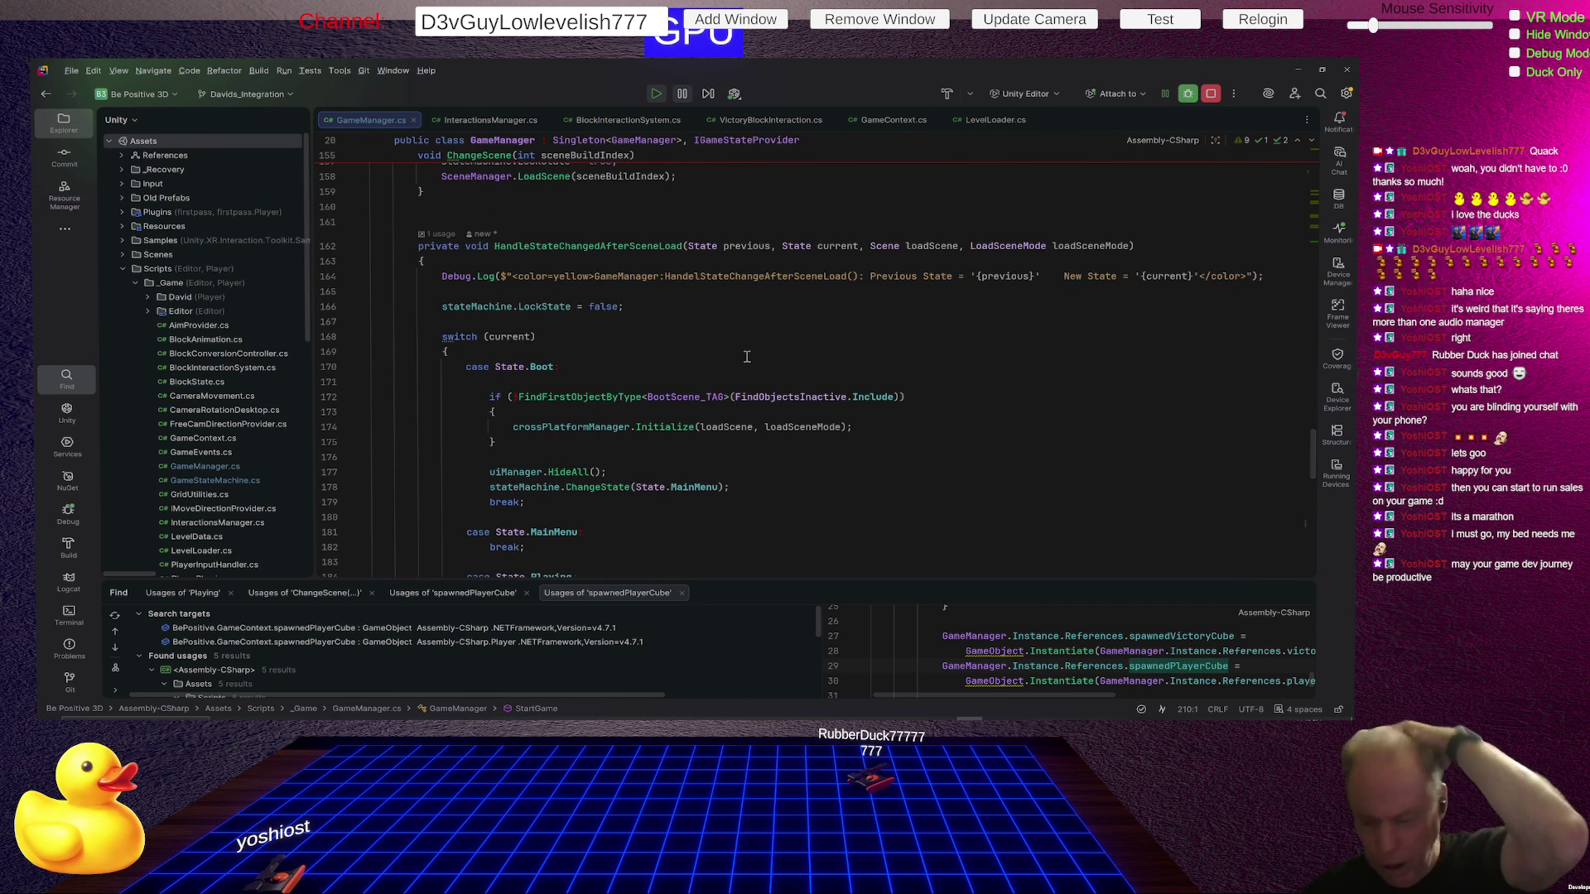
After the MainMenu case, add 'case State.LevelLoading:' with the pasted LoadLevel call and a break.
scroll(663, 381, down, 3)
scroll(612, 392, down, 3)
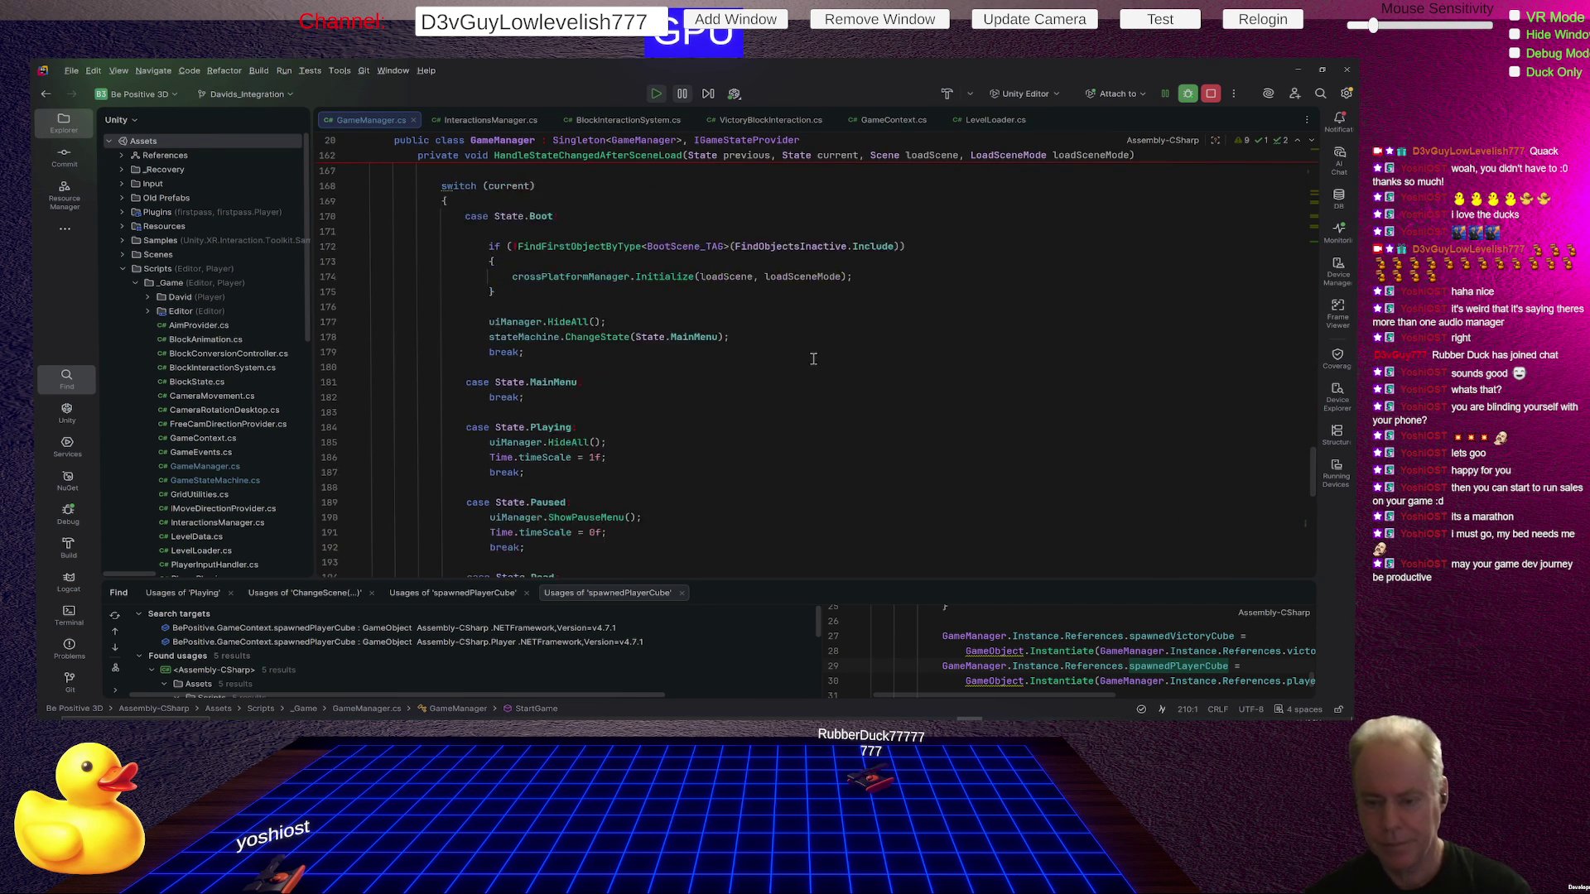
click(627, 320)
key(Return)
key(Return)
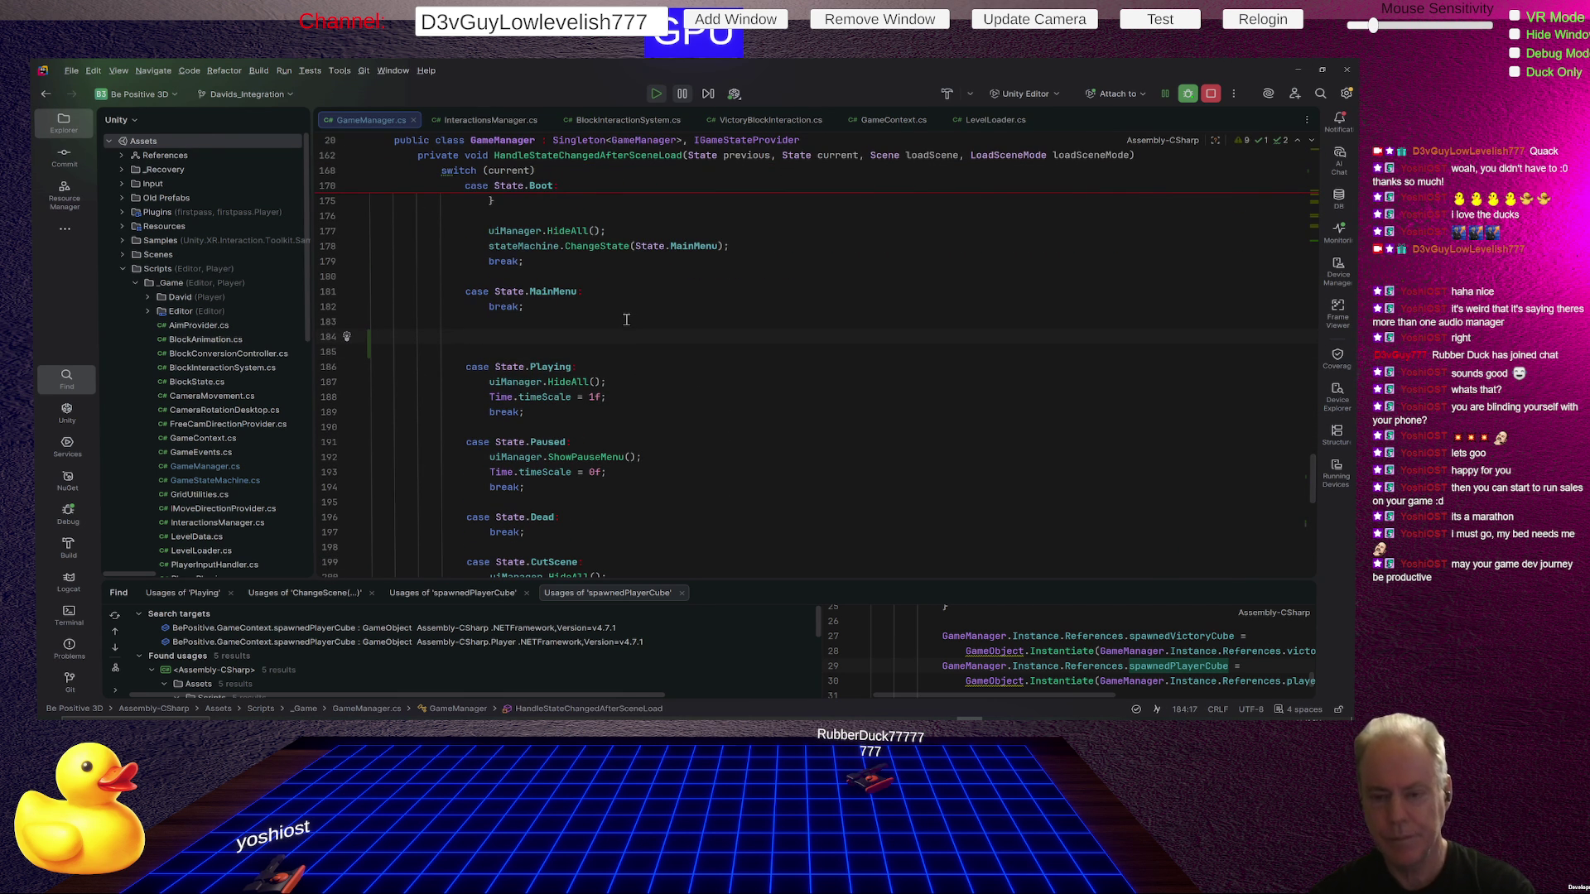
text(case St)
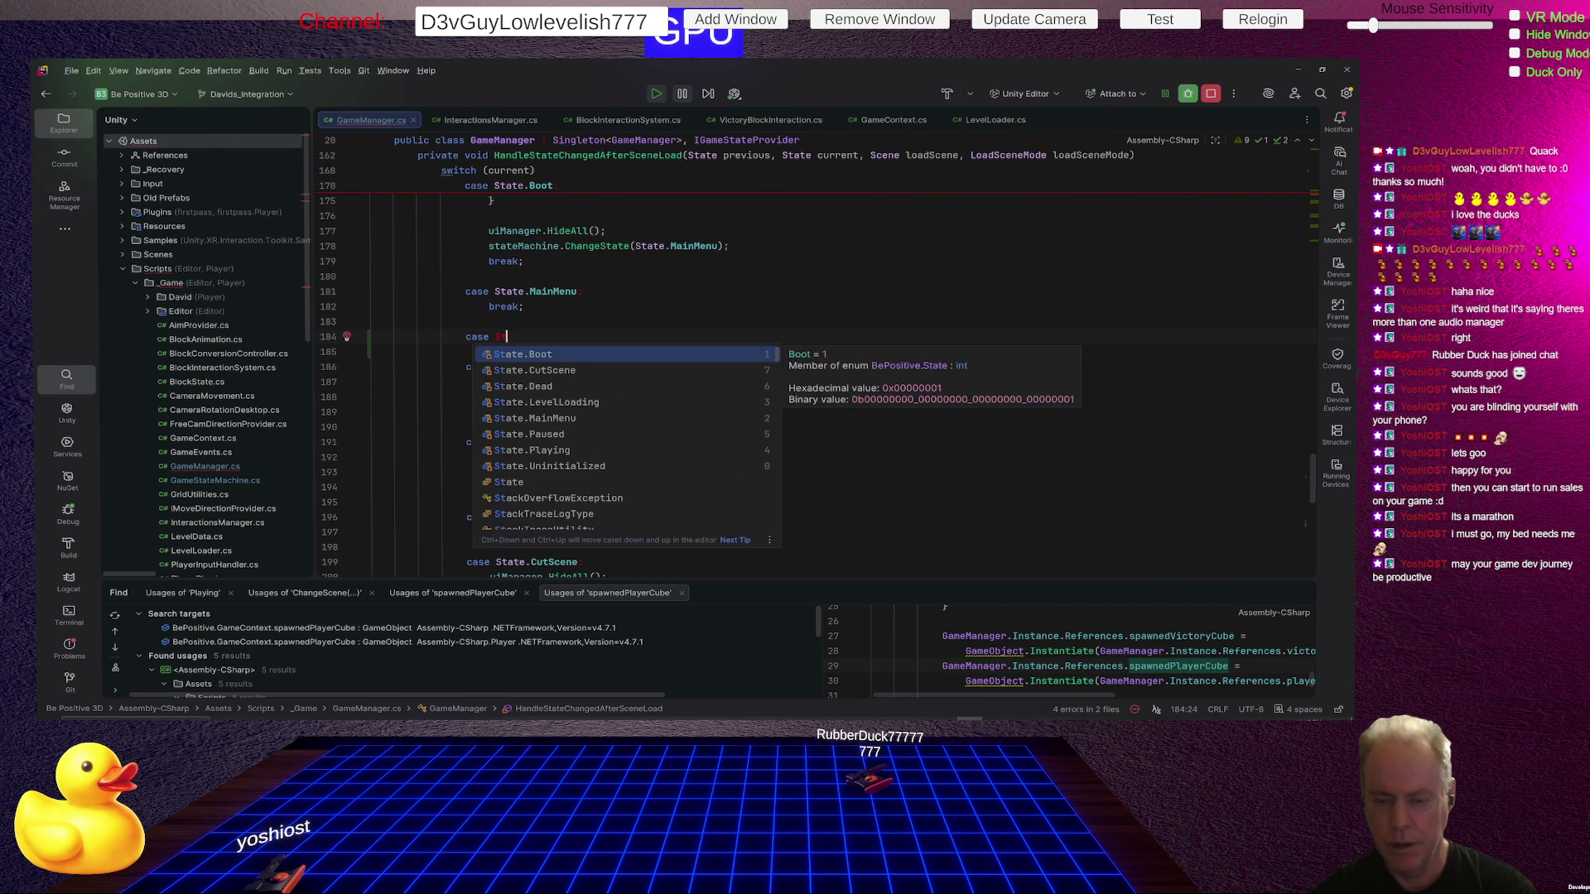
key(Down)
key(Down)
key(Down)
key(Return)
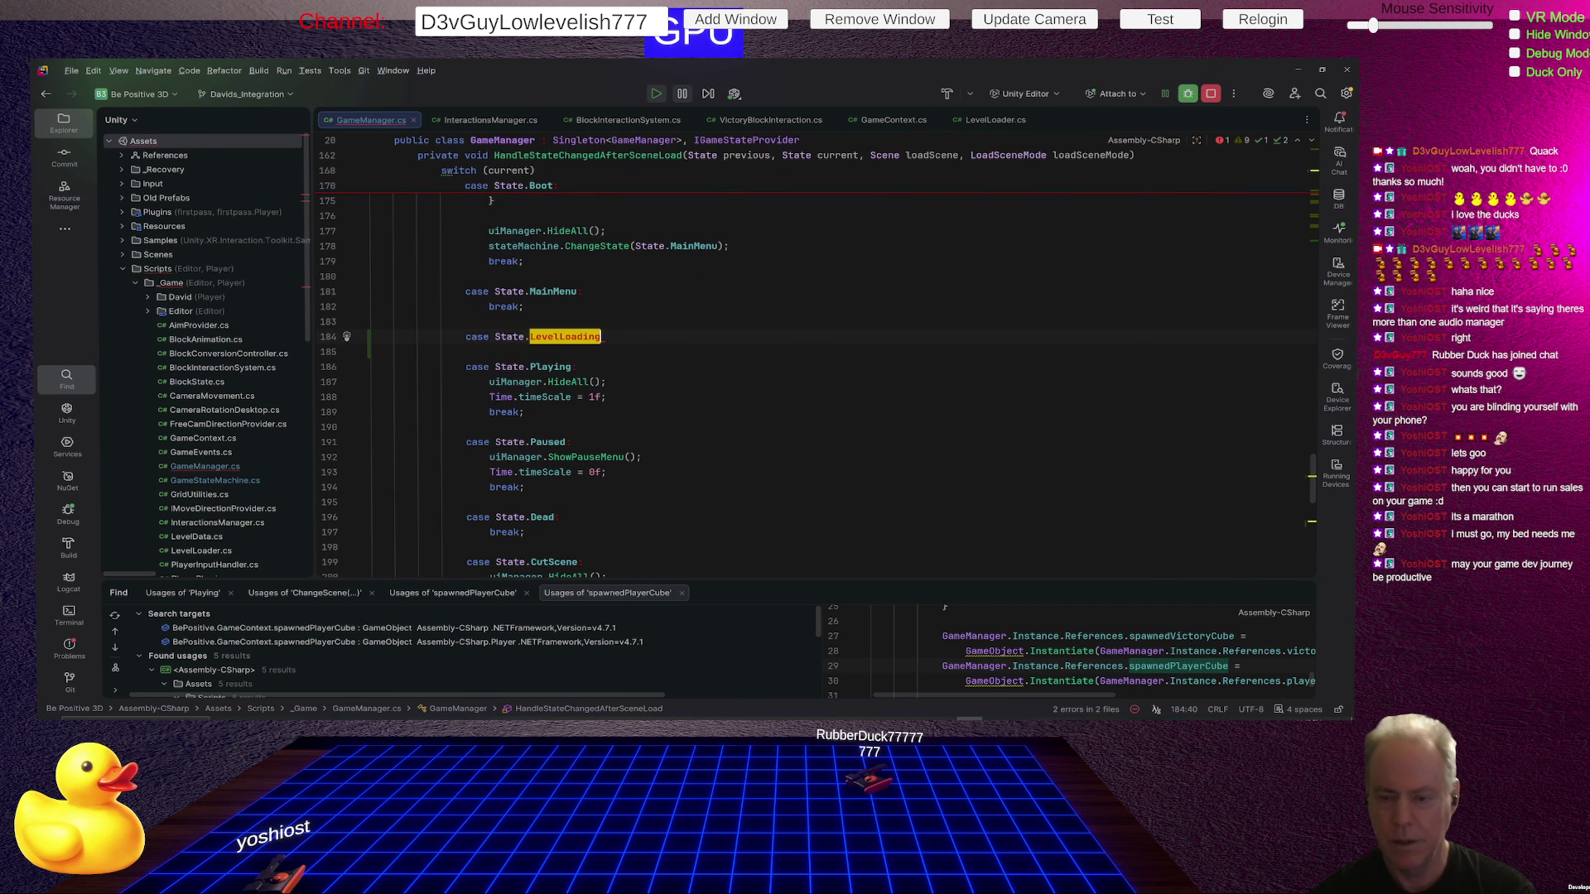
text(:)
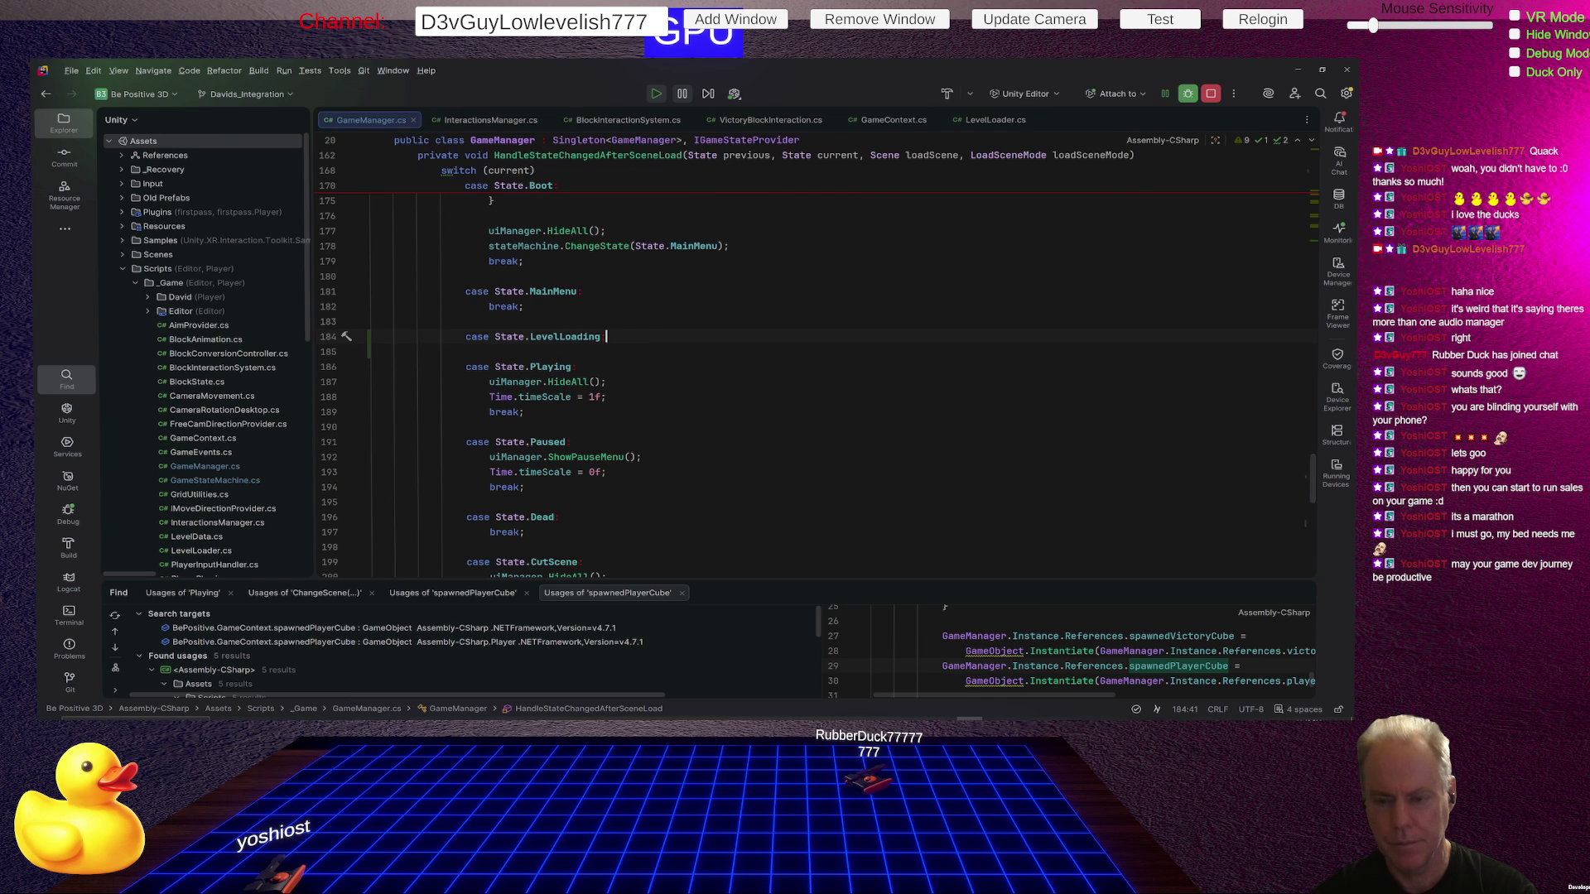
key(Return)
text(LevelLoader.LoadLevel($"level_1.json");)
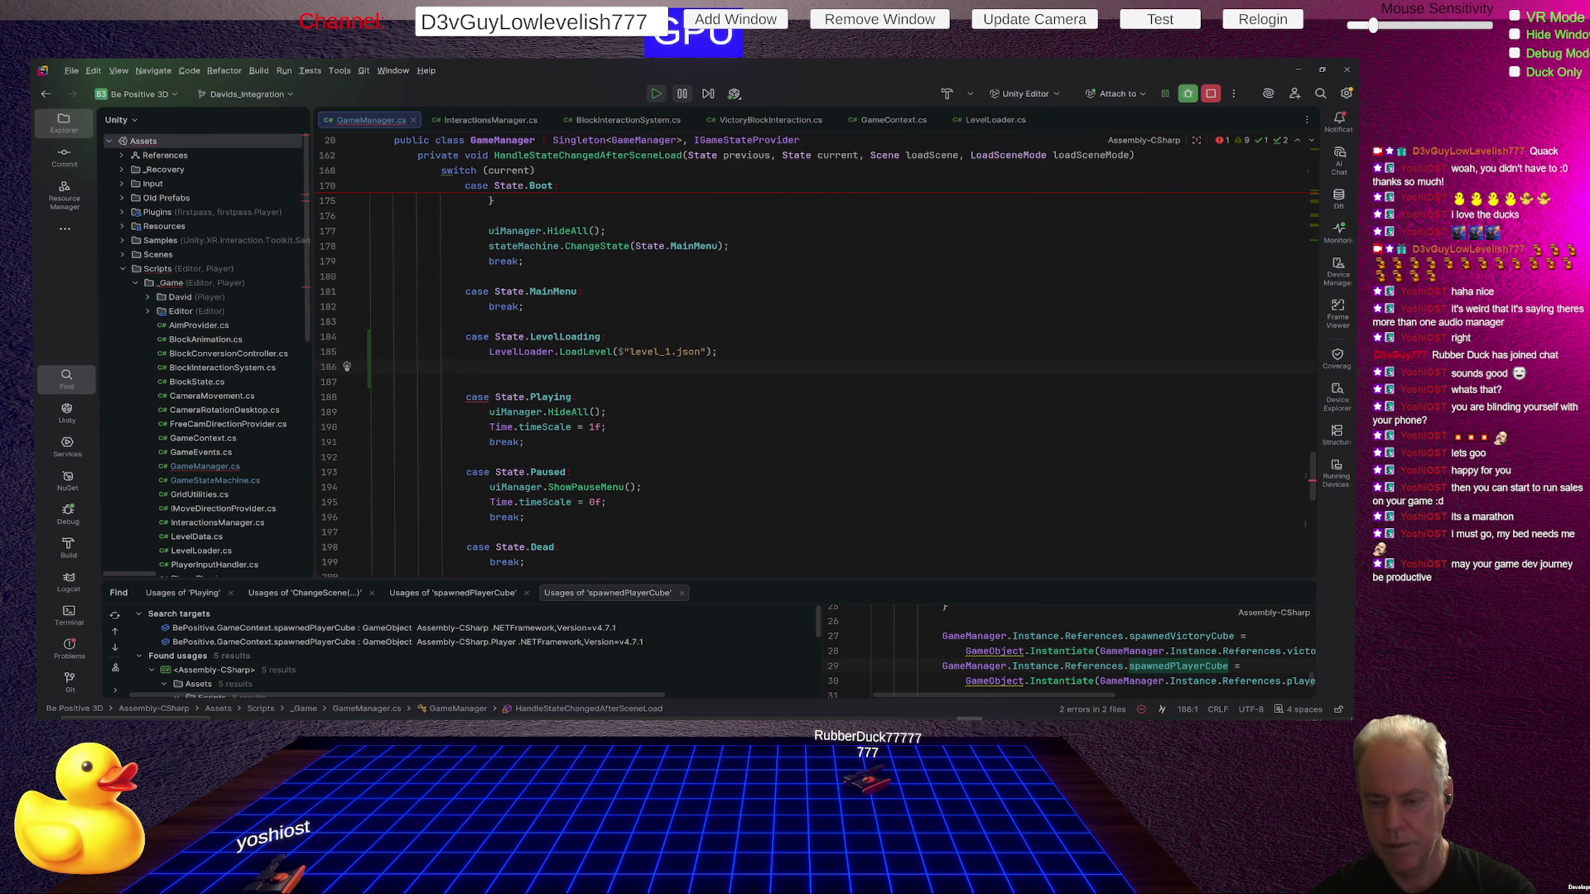
key(Tab)
text(bre)
key(Return)
Copy 'Time.timeScale = 1f;' from the Playing case into LevelLoading, then switch back to Unity.
click(718, 351)
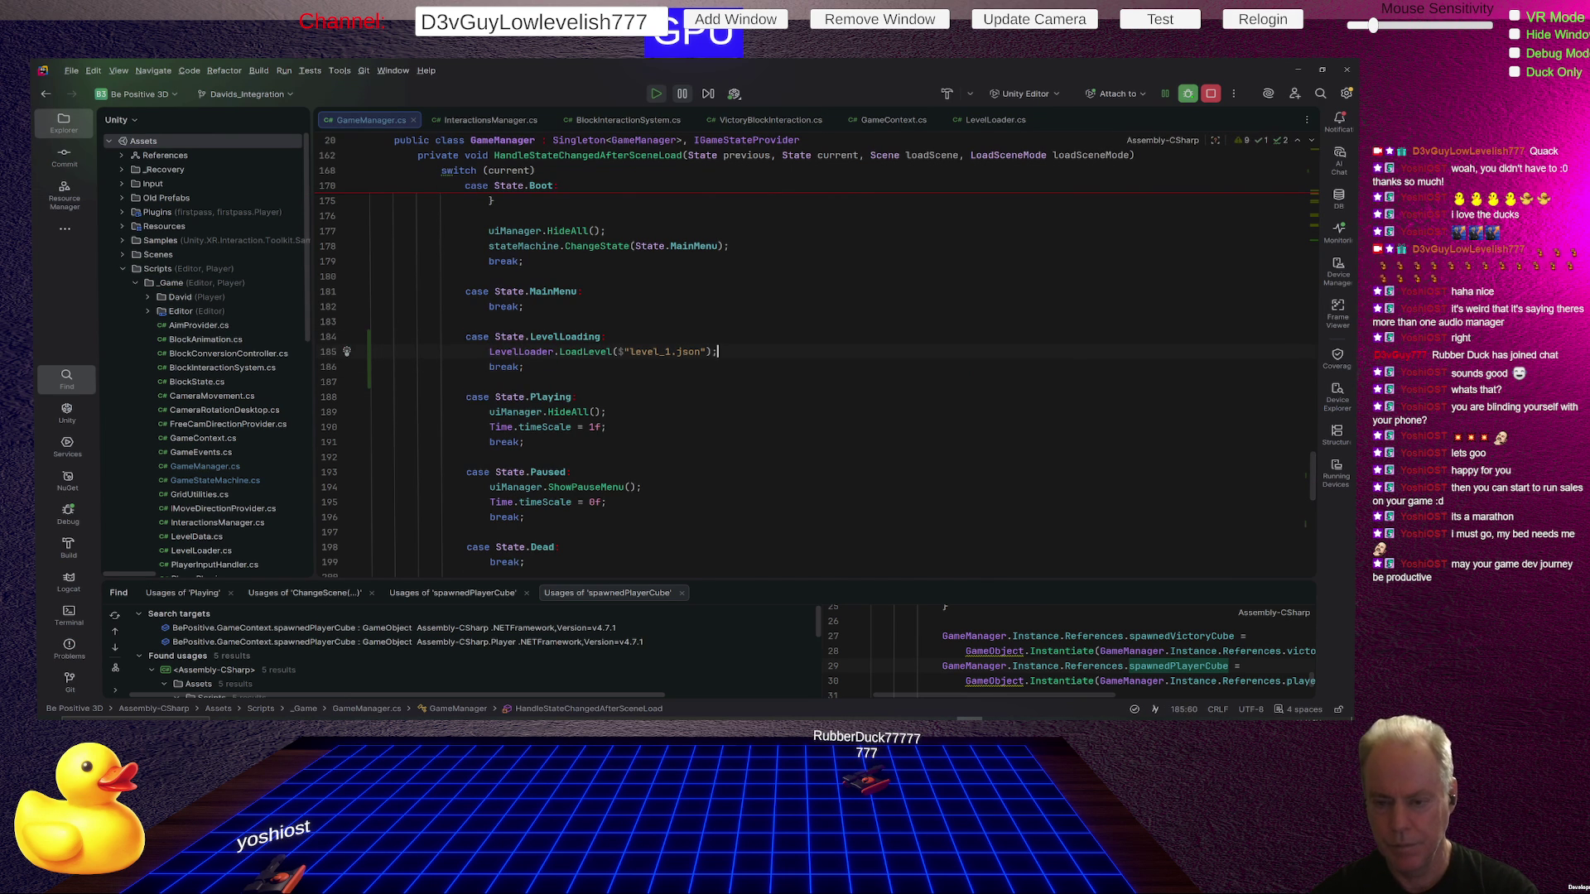
key(Return)
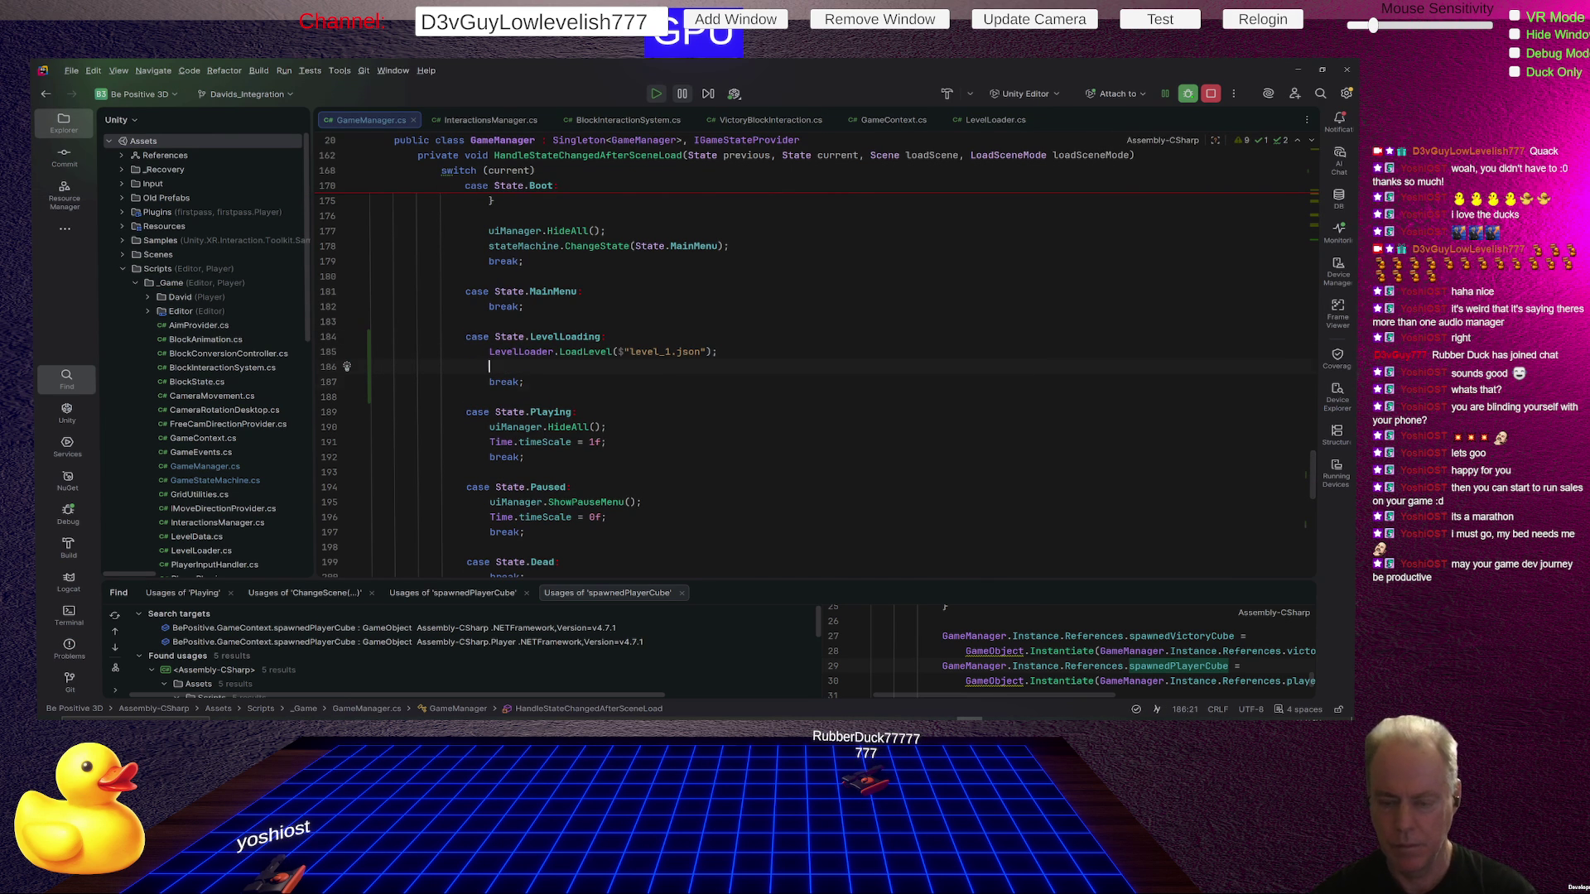
click(490, 382)
key(Down)
key(Down)
key(Down)
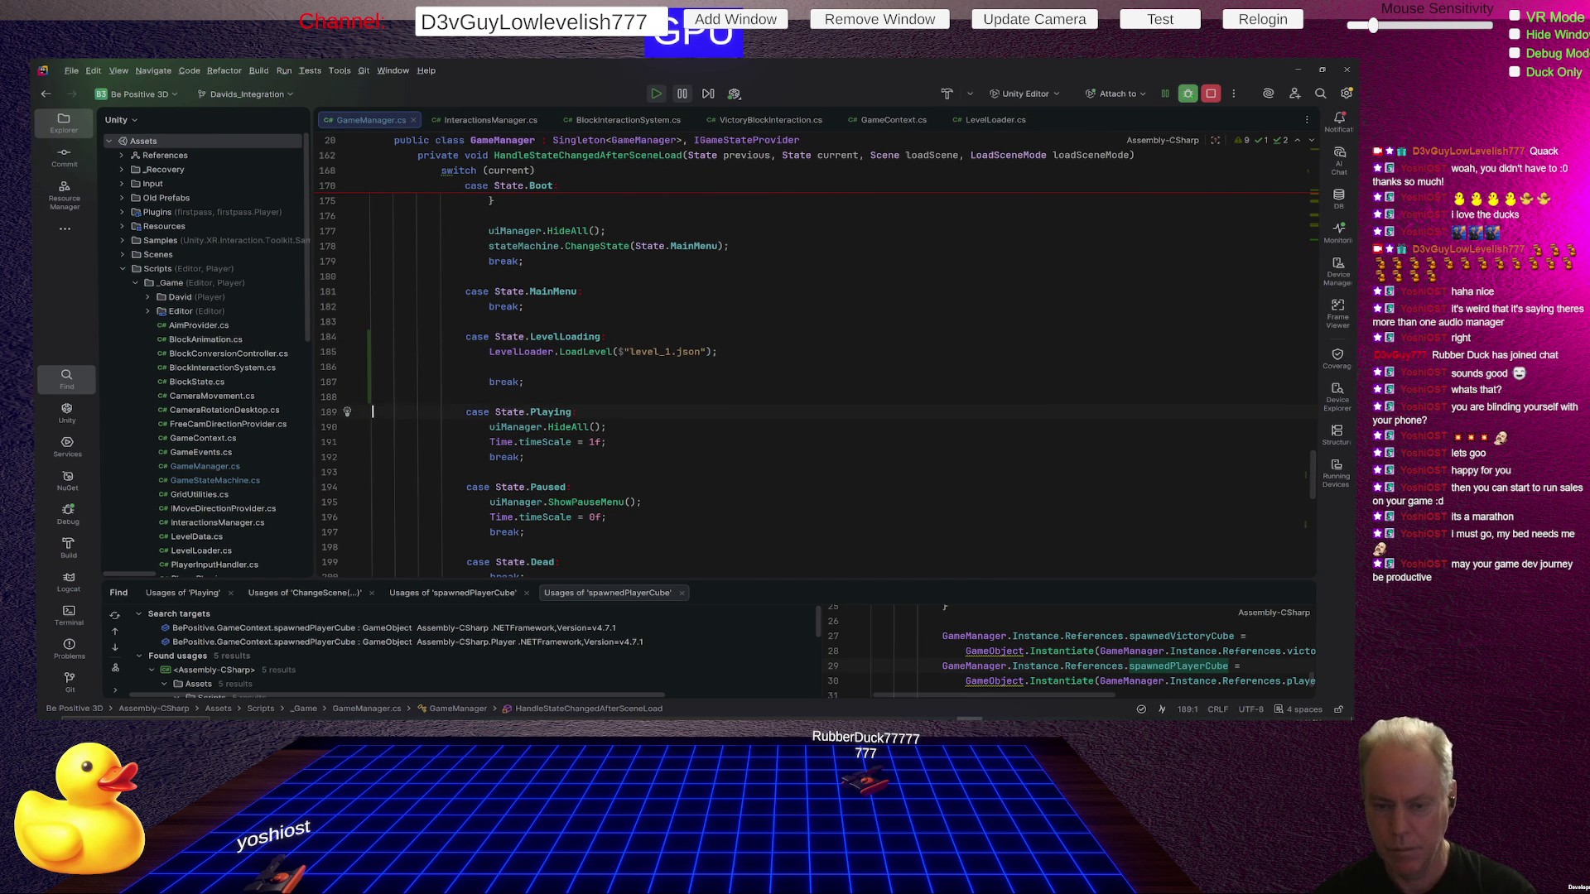
drag(372, 442, 372, 456)
key(ctrl+c)
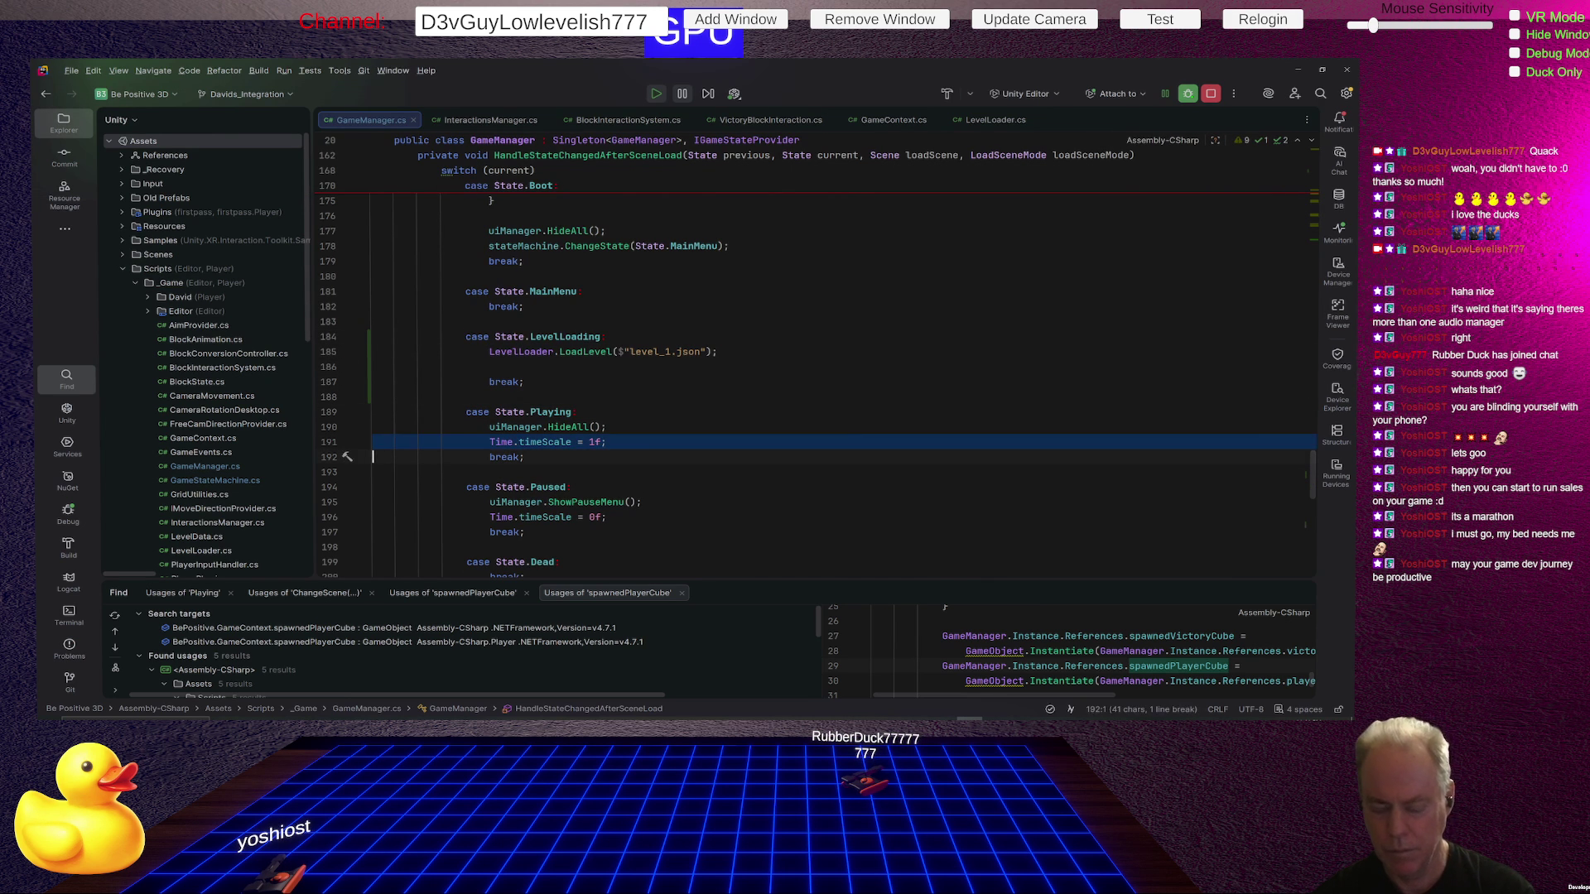
key(Up)
key(Up)
key(Up)
key(shift+Down)
key(ctrl+v)
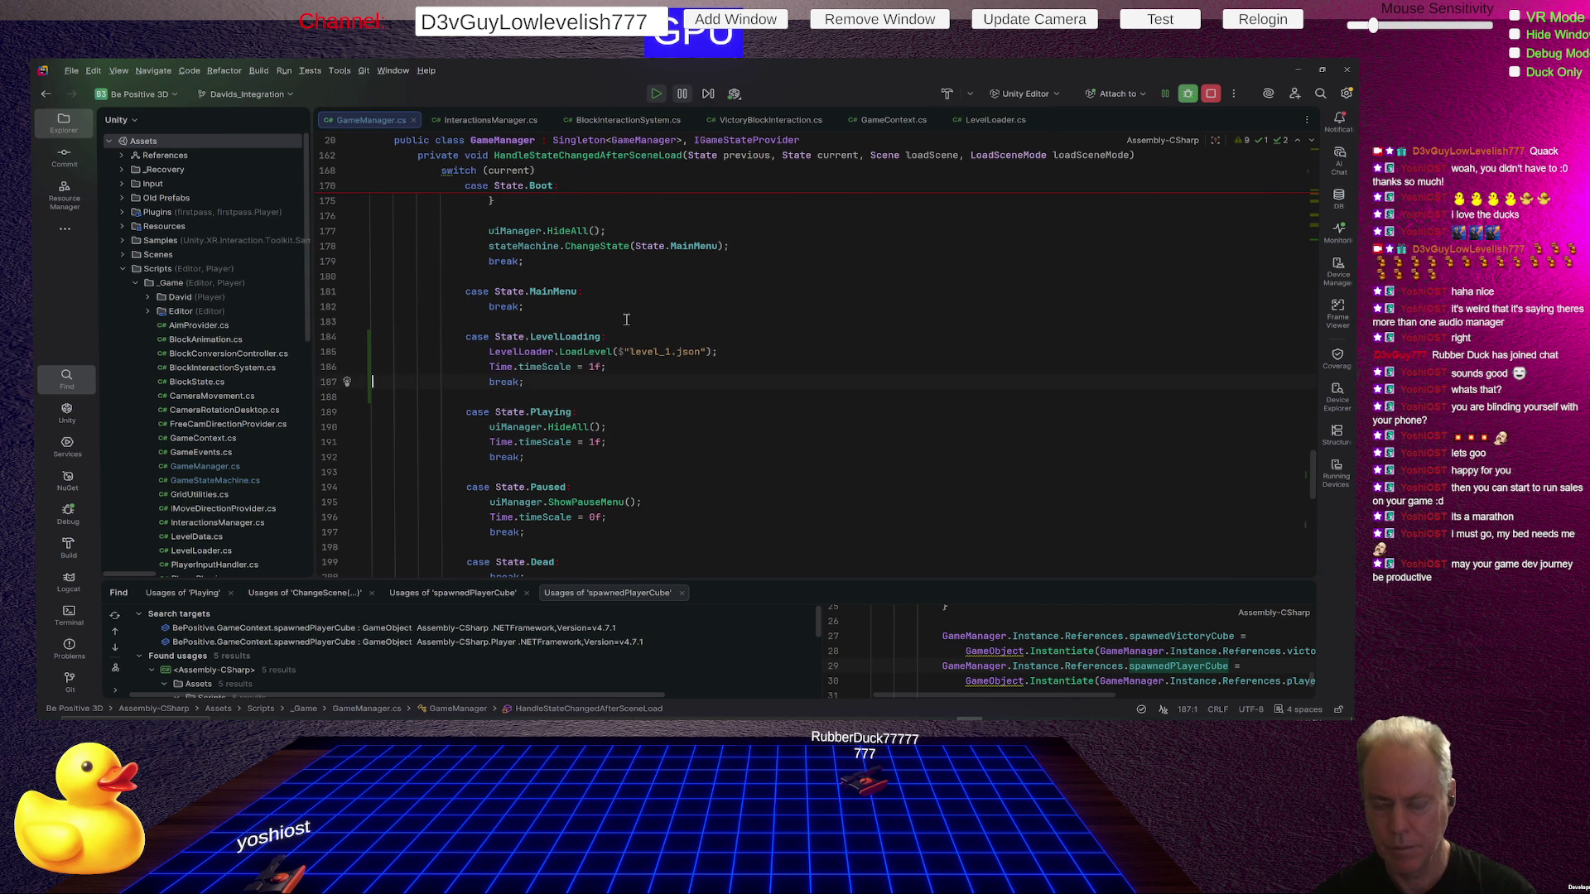
key(alt+Tab)
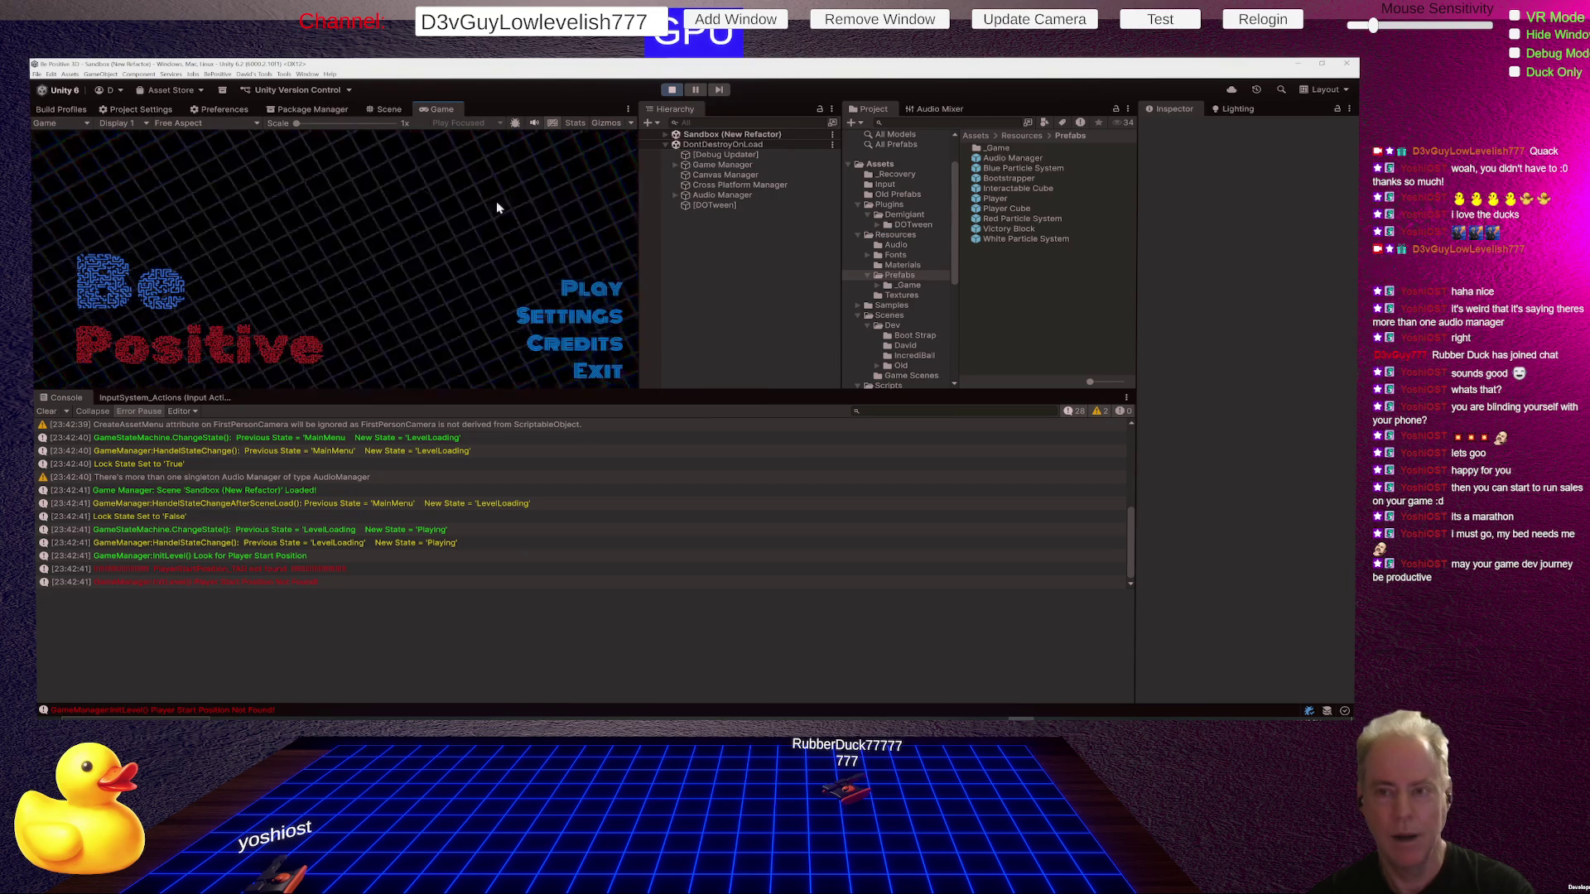
Stop play mode and double-click the console log entry to jump to its code in Rider.
click(672, 90)
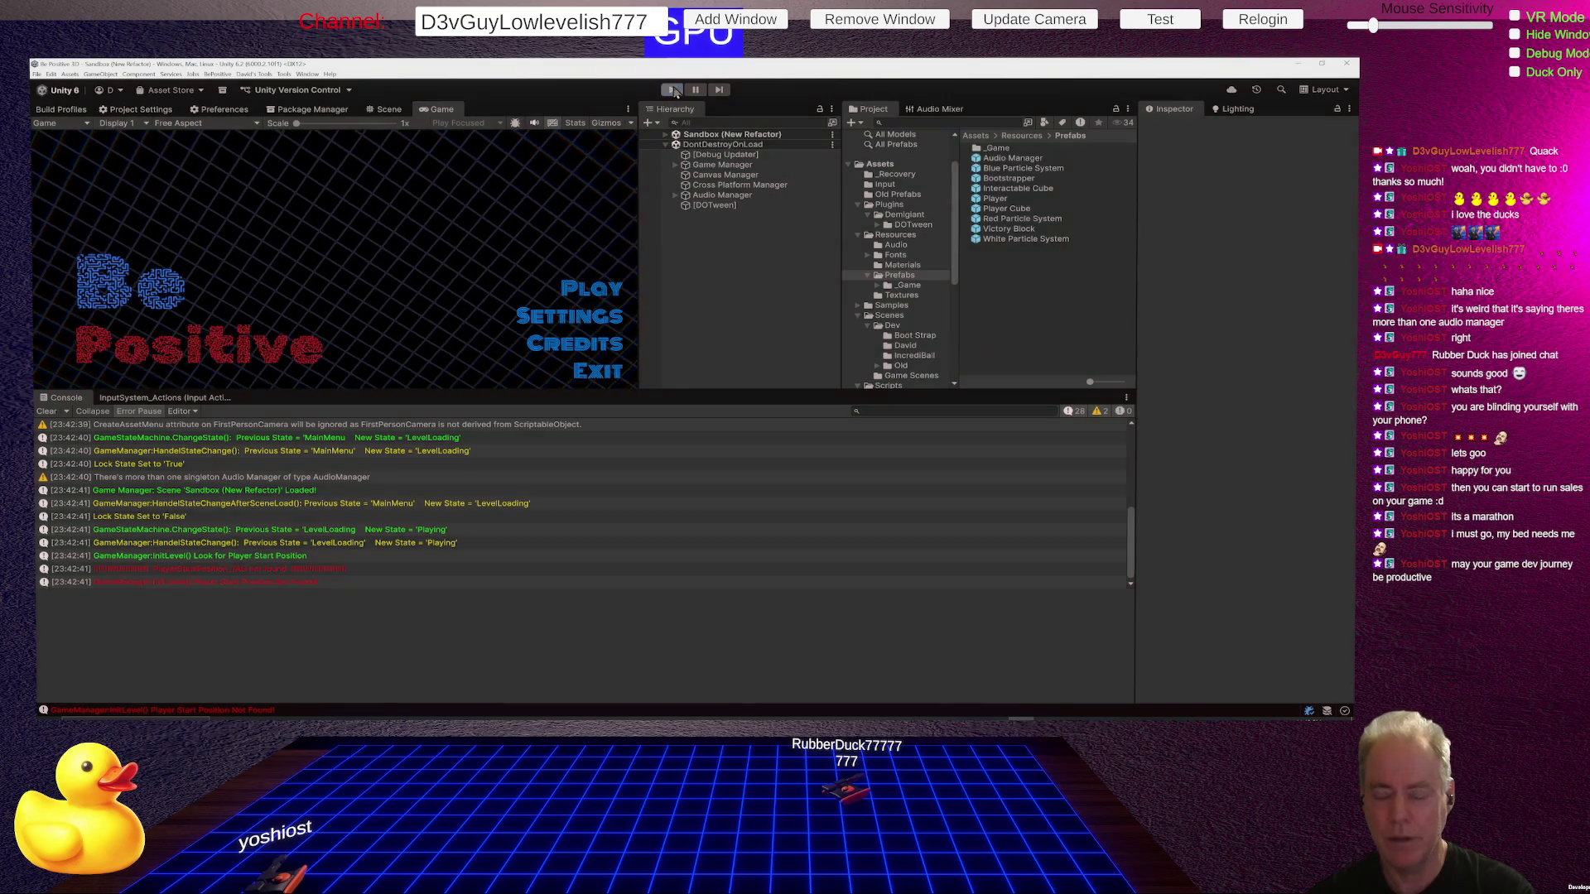
double_click(589, 508)
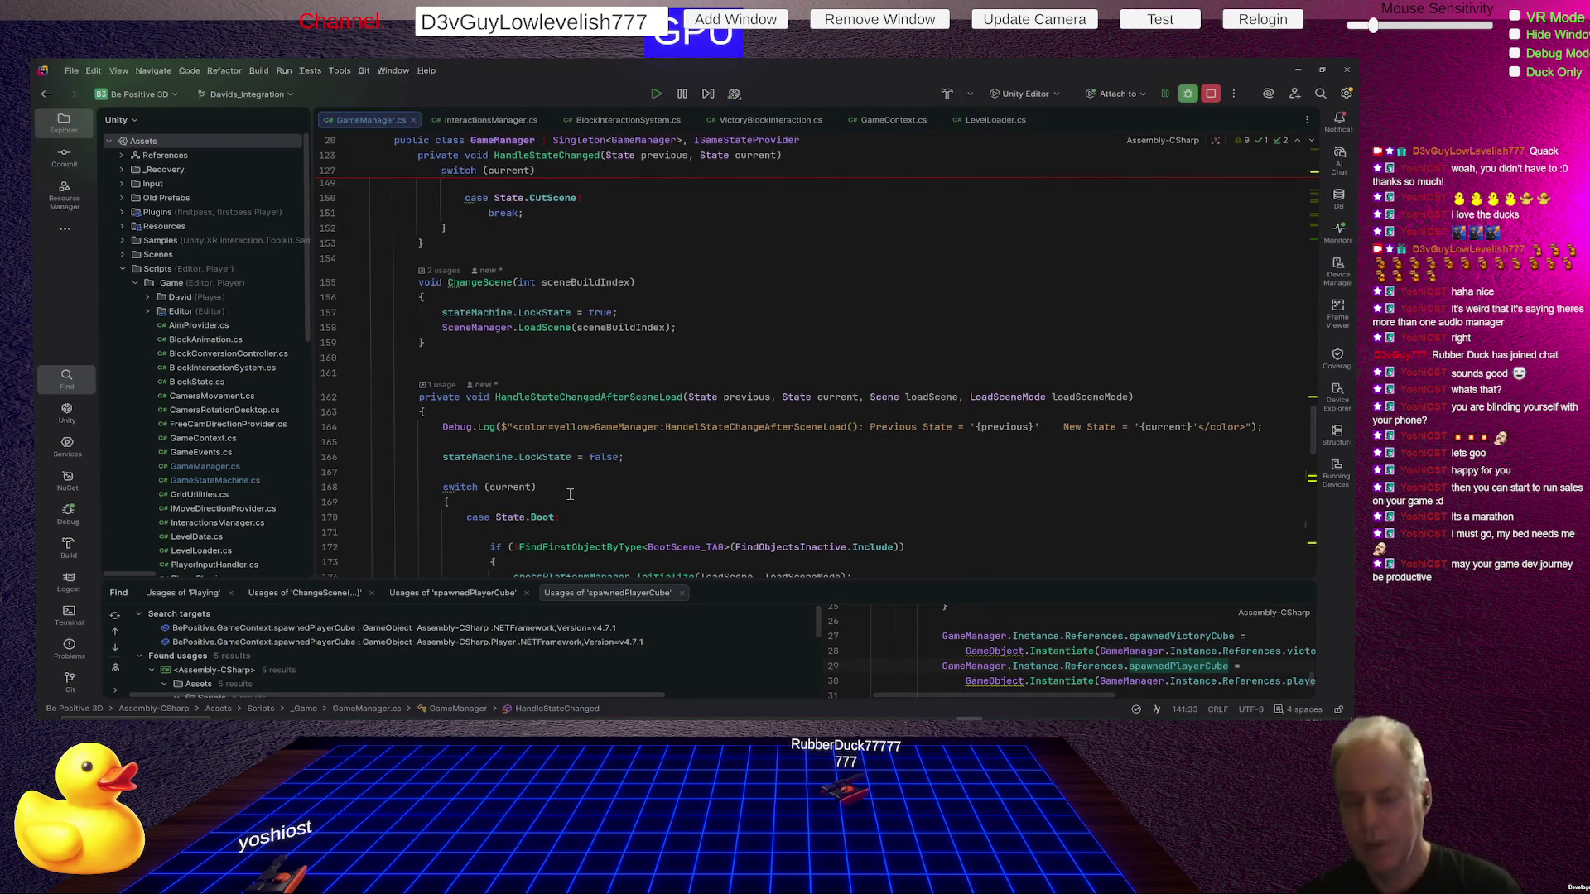
Paste the ShowMainMenu line into the Playing case, then undo that change.
scroll(629, 451, up, 5)
triple_click(701, 393)
key(ctrl+c)
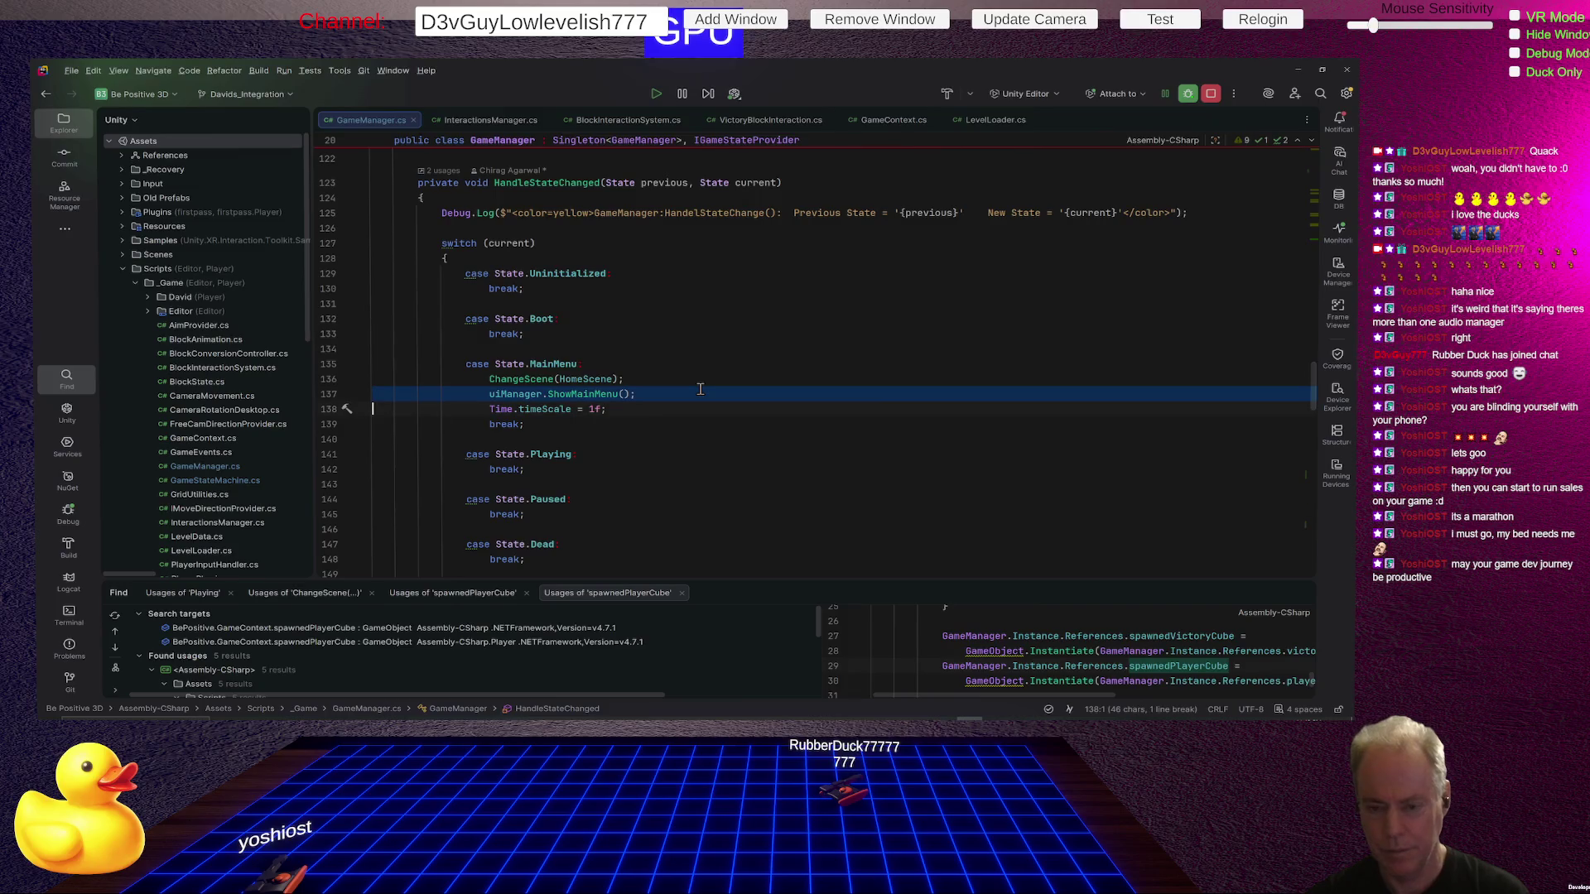
key(Down)
key(Down)
key(Down)
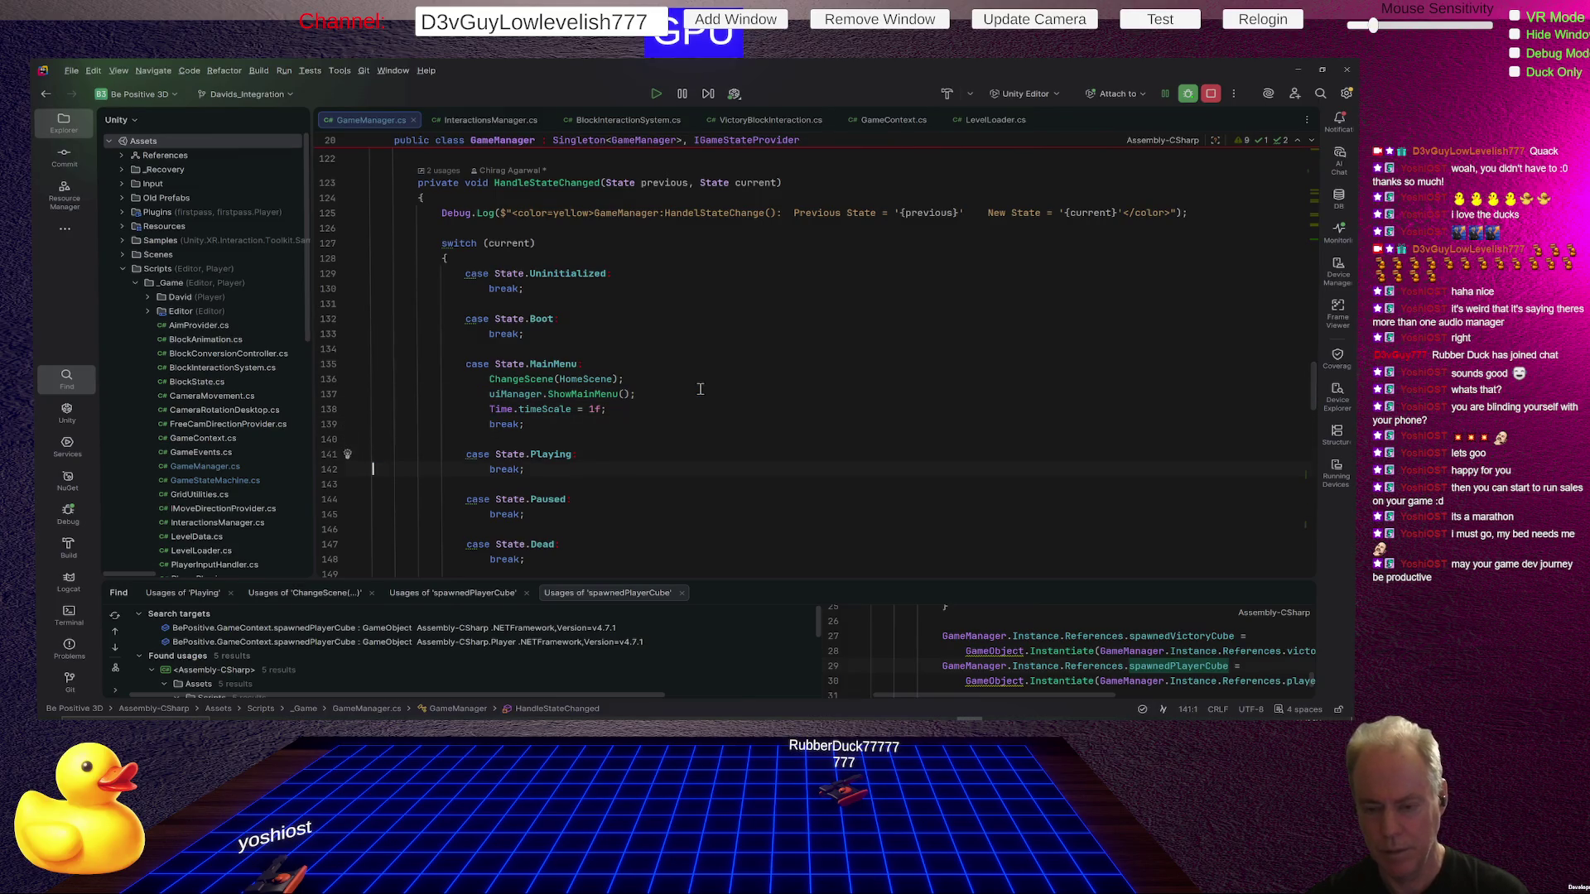
key(ctrl+v)
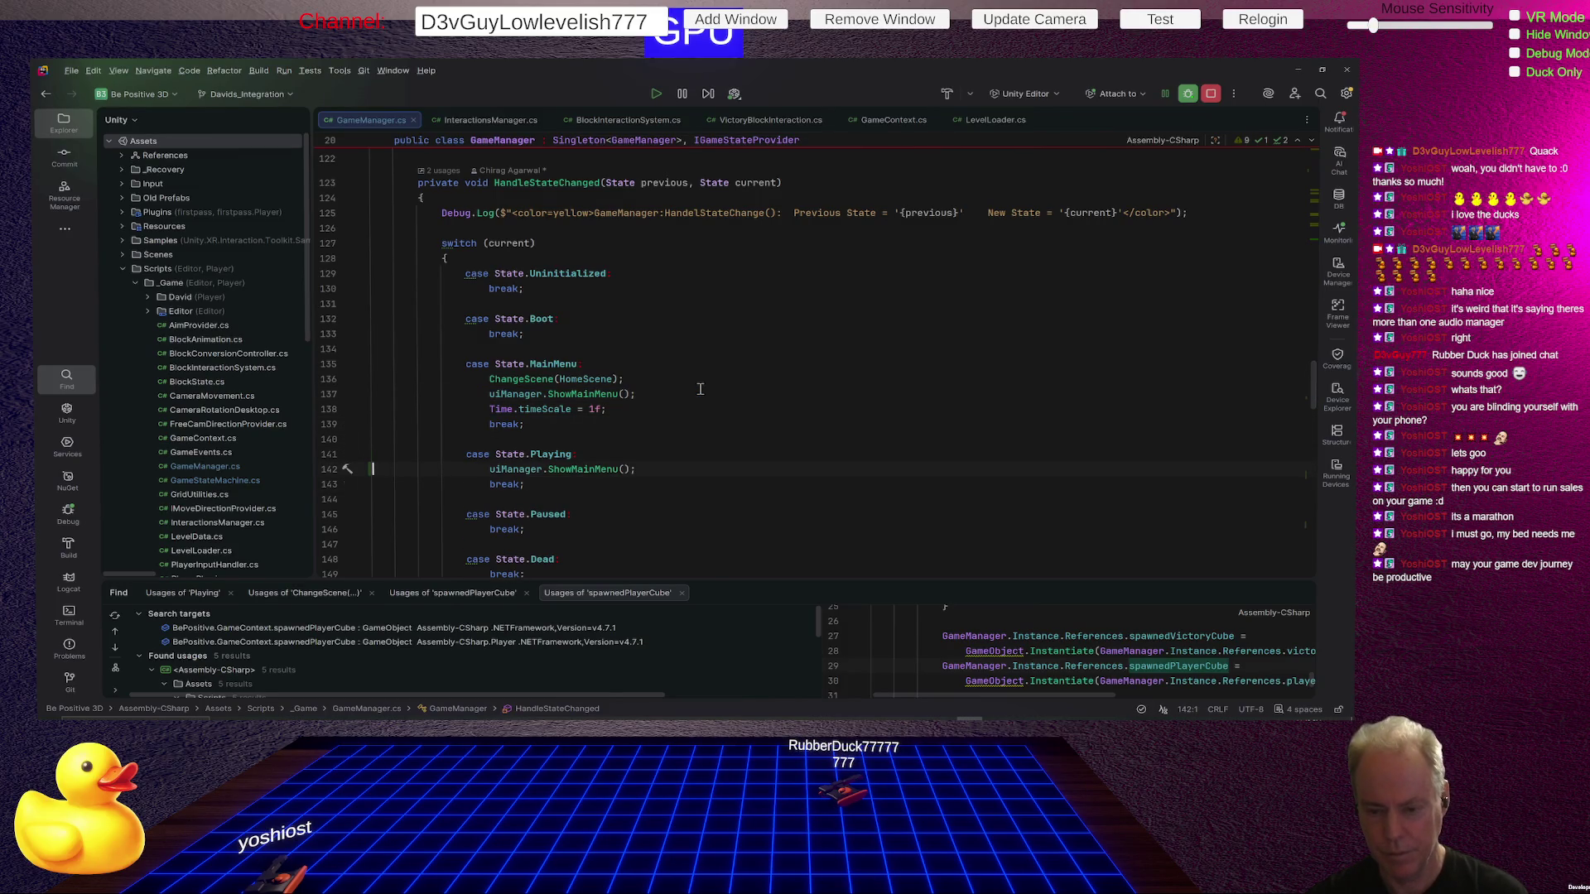
key(ctrl+z)
Copy the uiManager.HideAll() line from the Playing case into the LevelLoading case.
scroll(699, 388, down, 8)
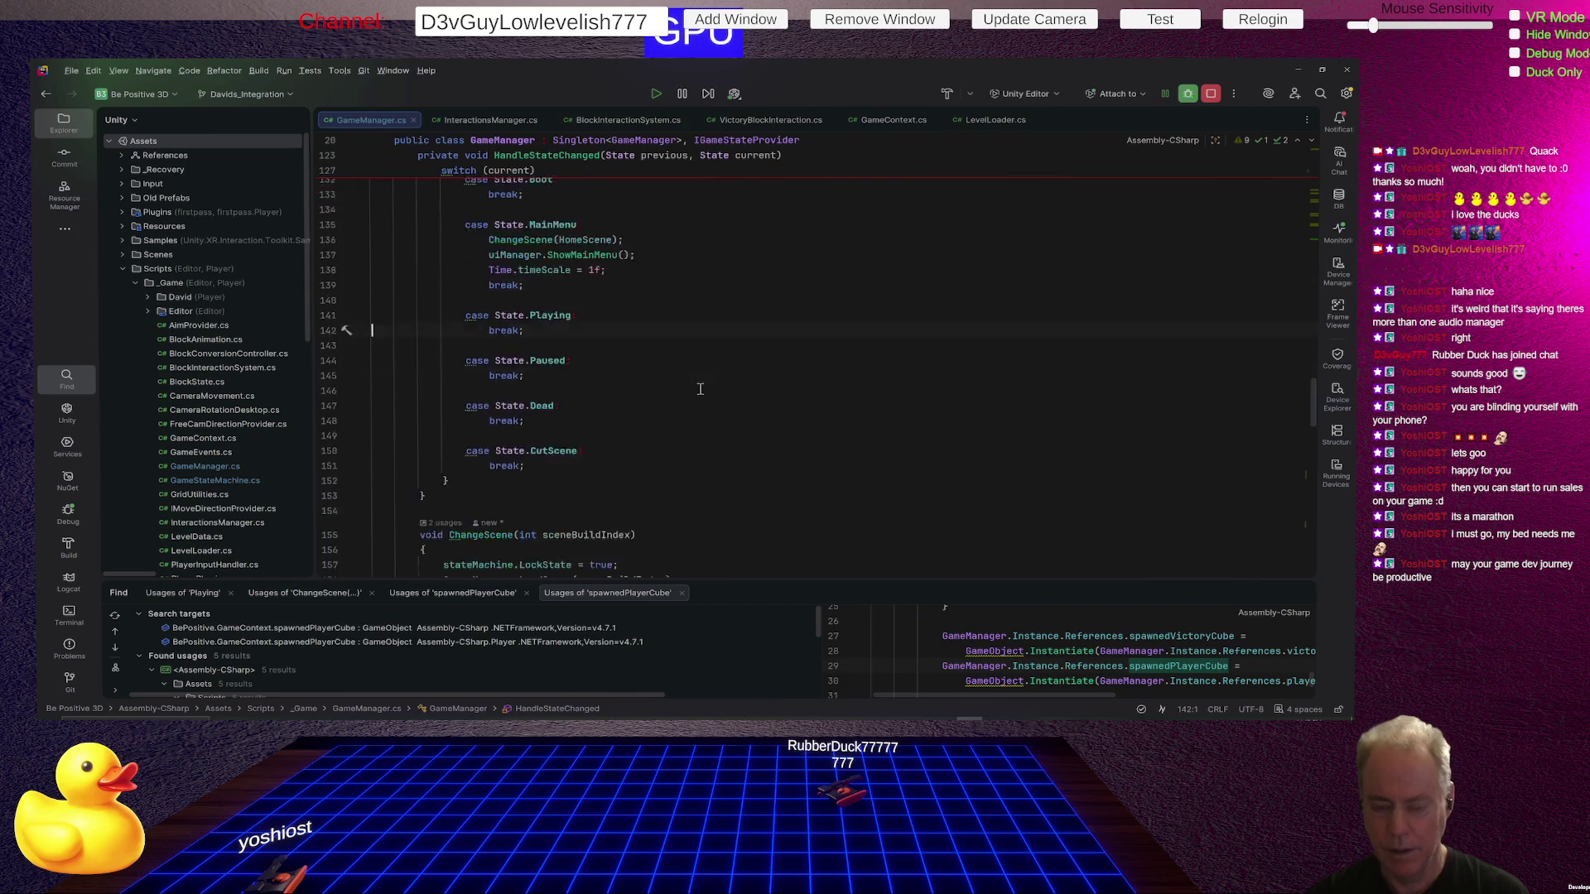
scroll(712, 390, down, 4)
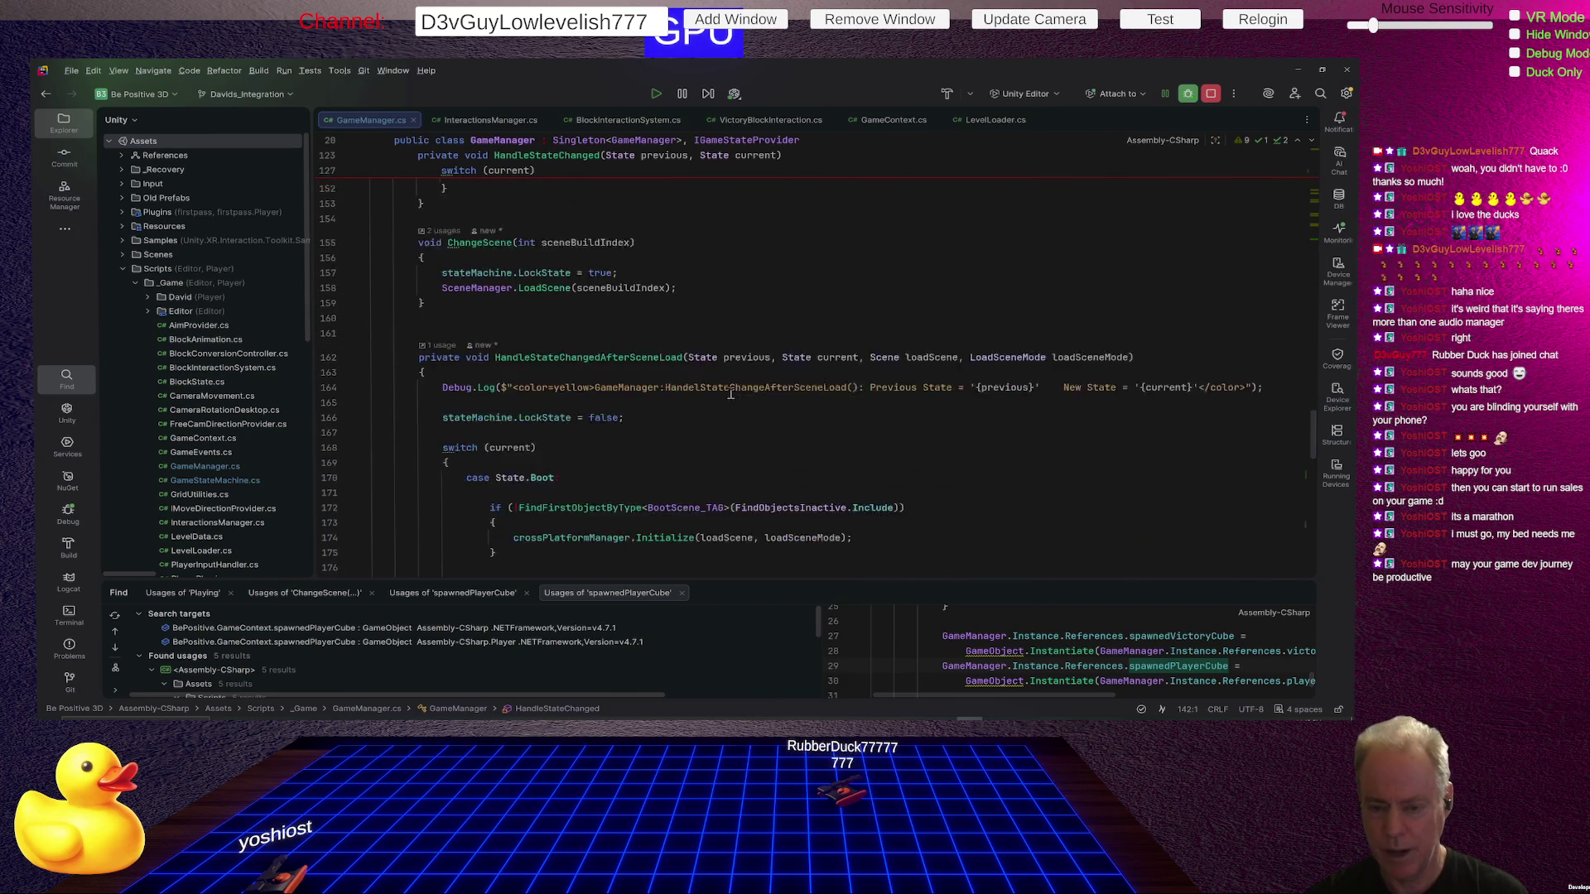
scroll(730, 394, down, 1)
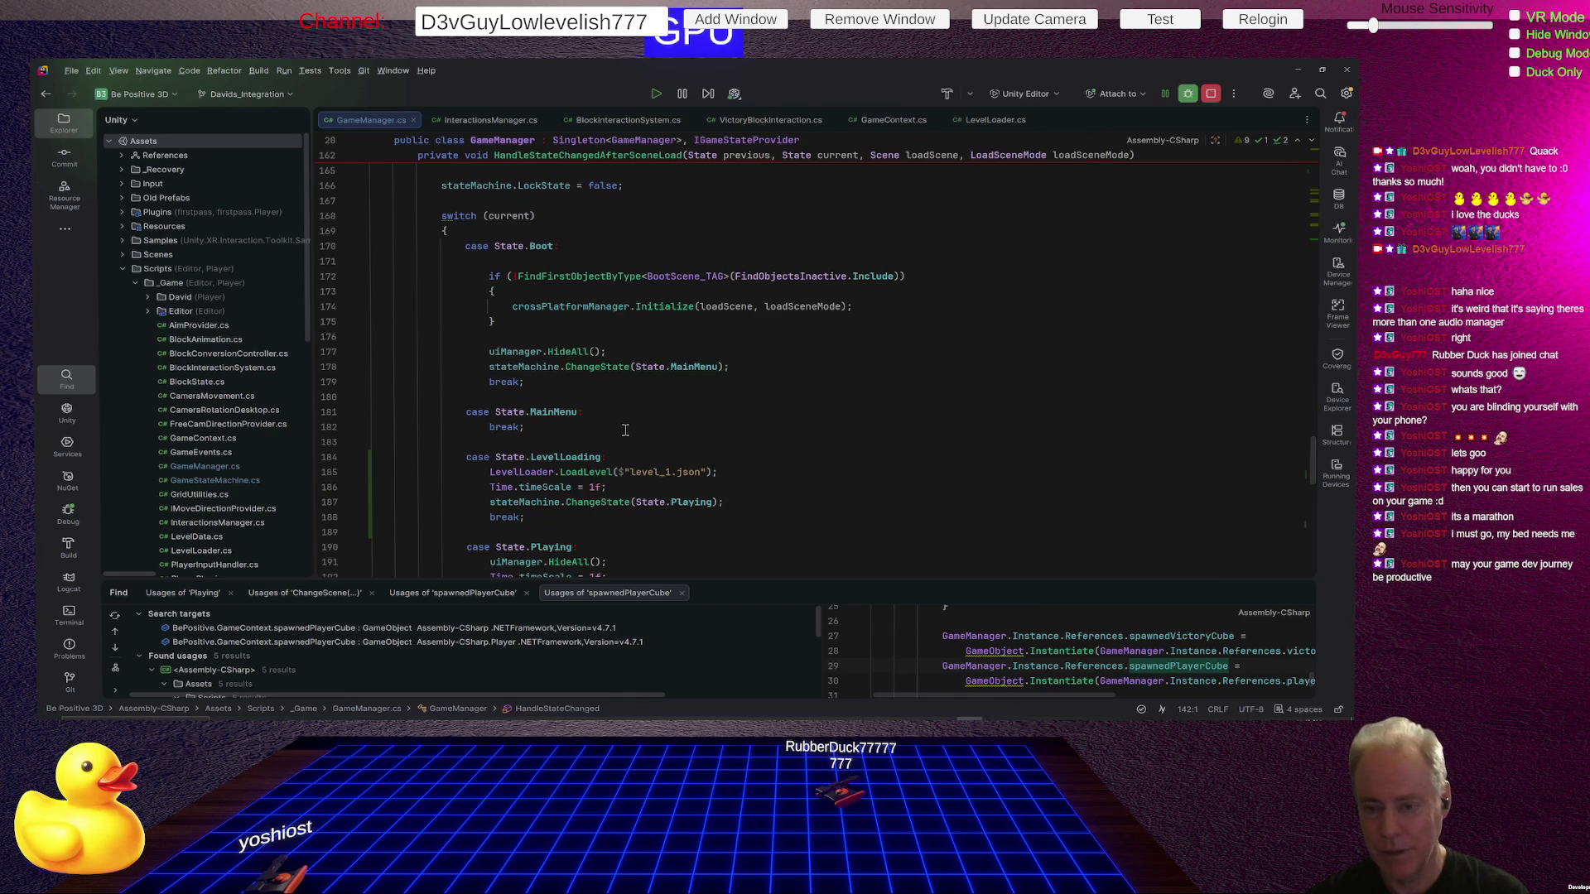
scroll(625, 430, down, 4)
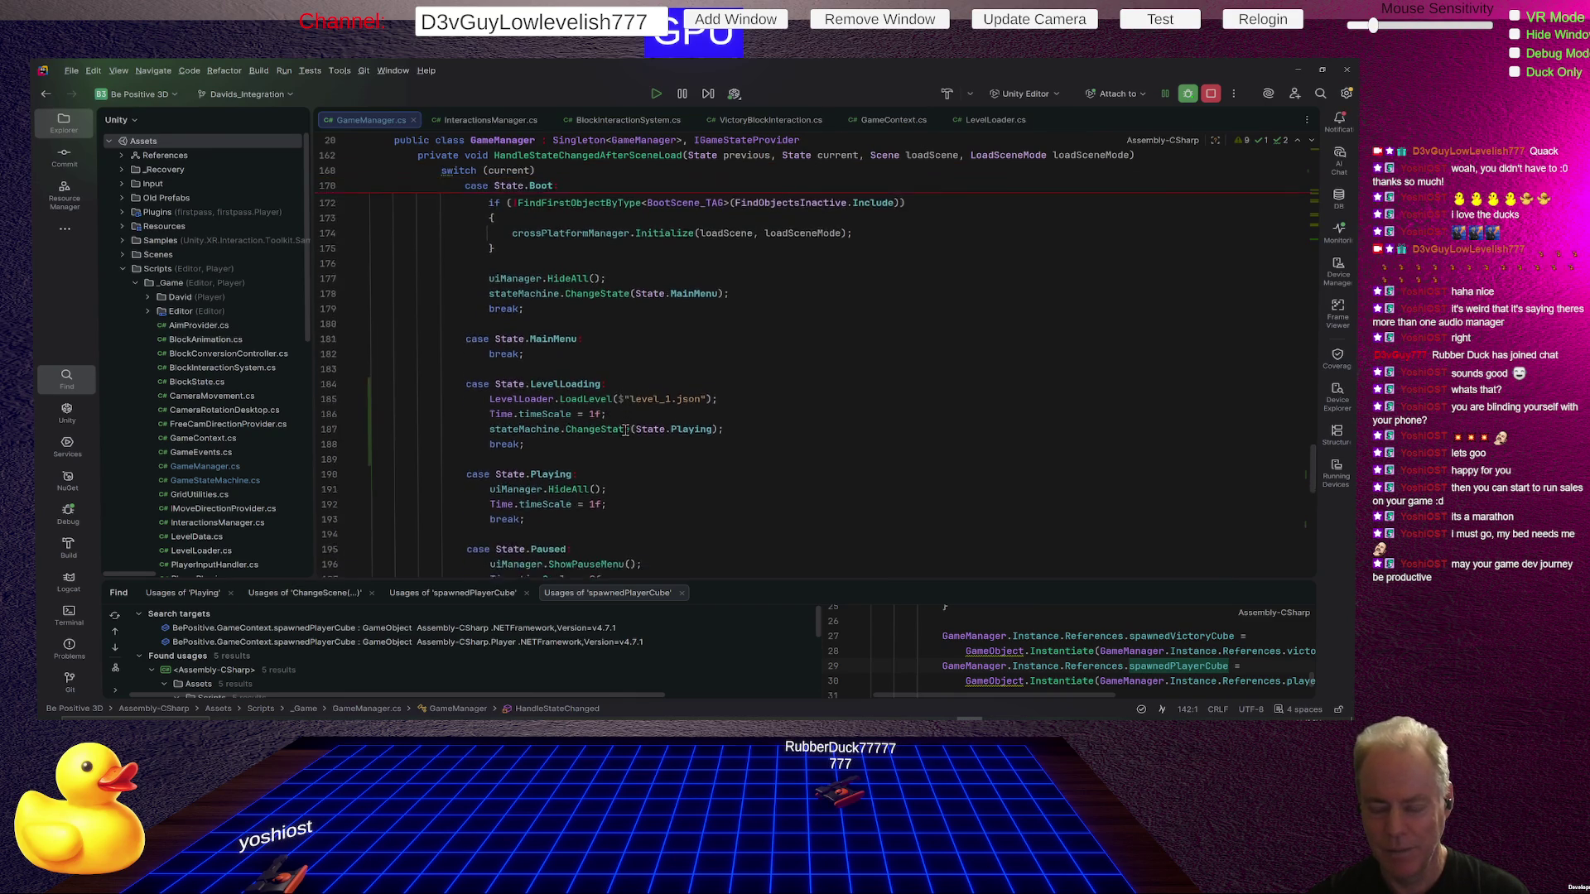
click(620, 442)
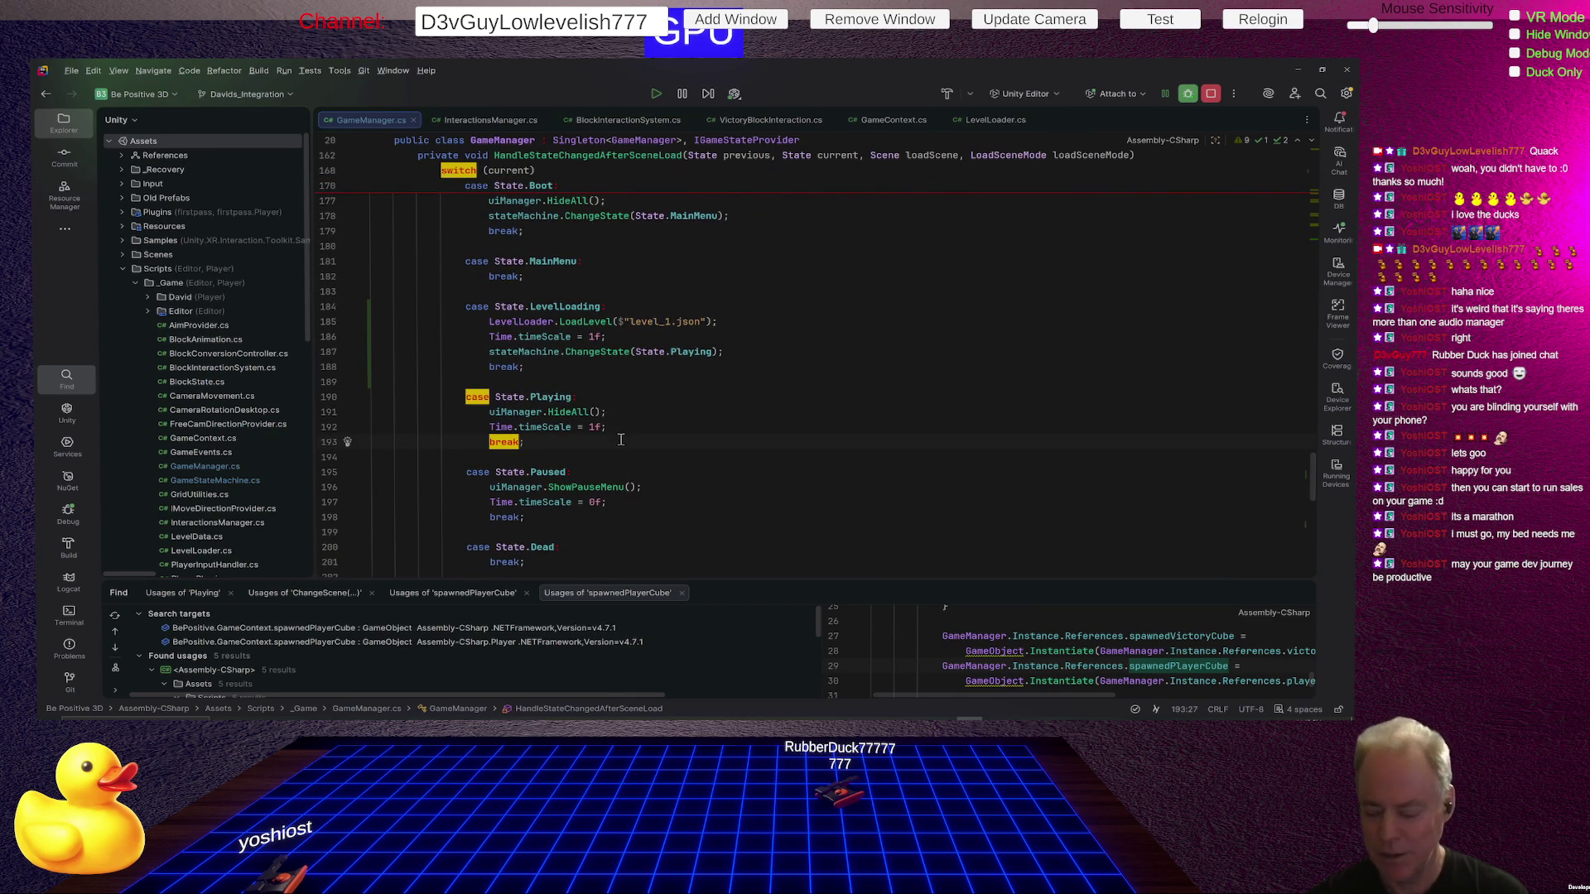
key(Up)
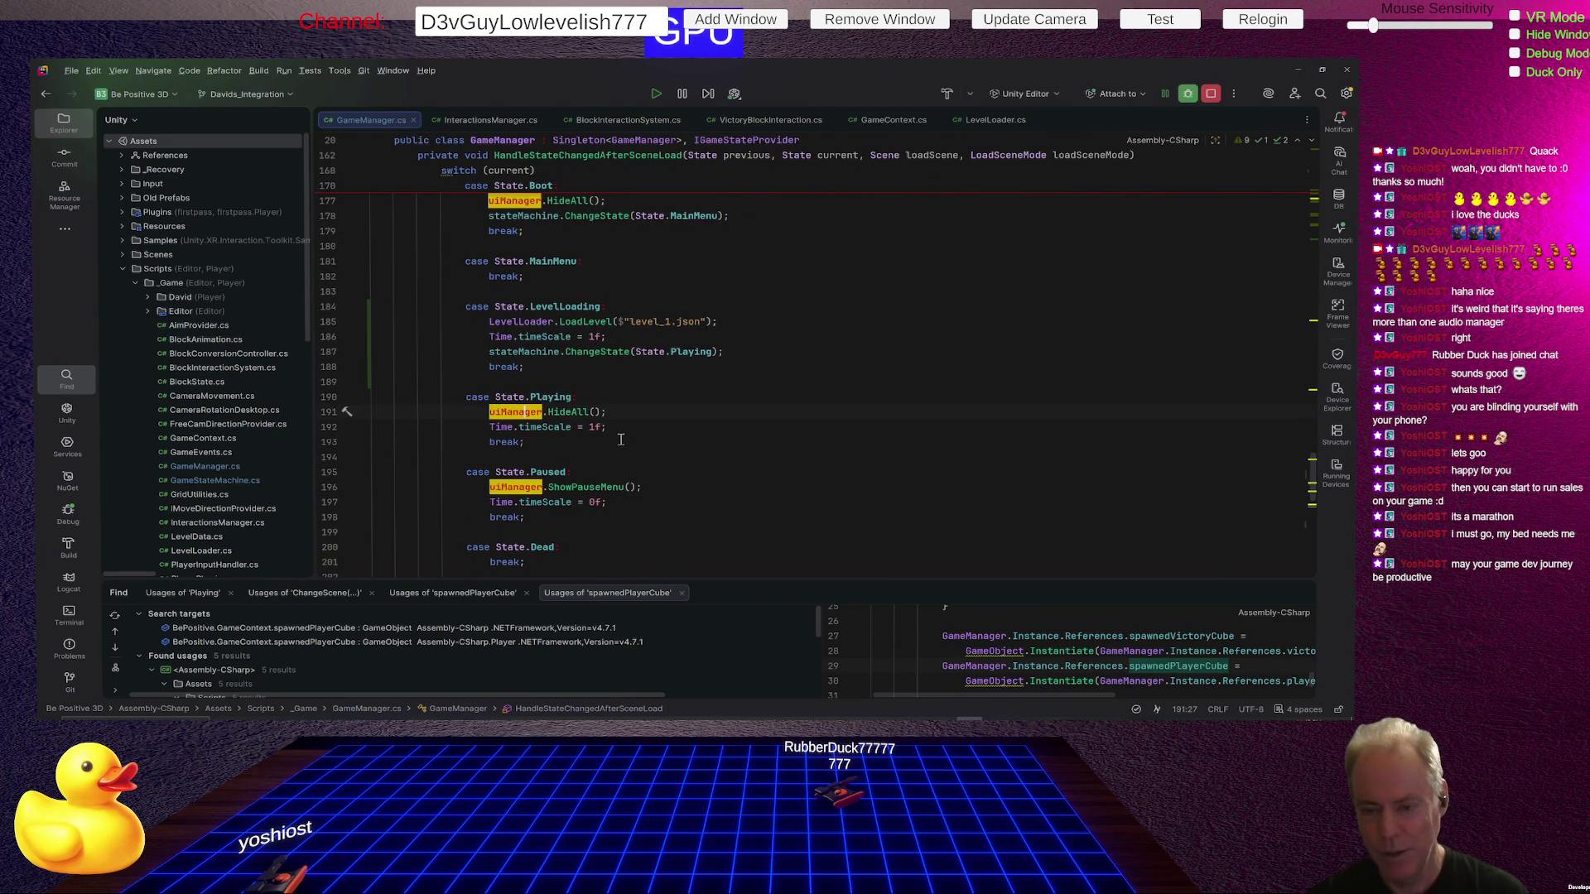
key(Down)
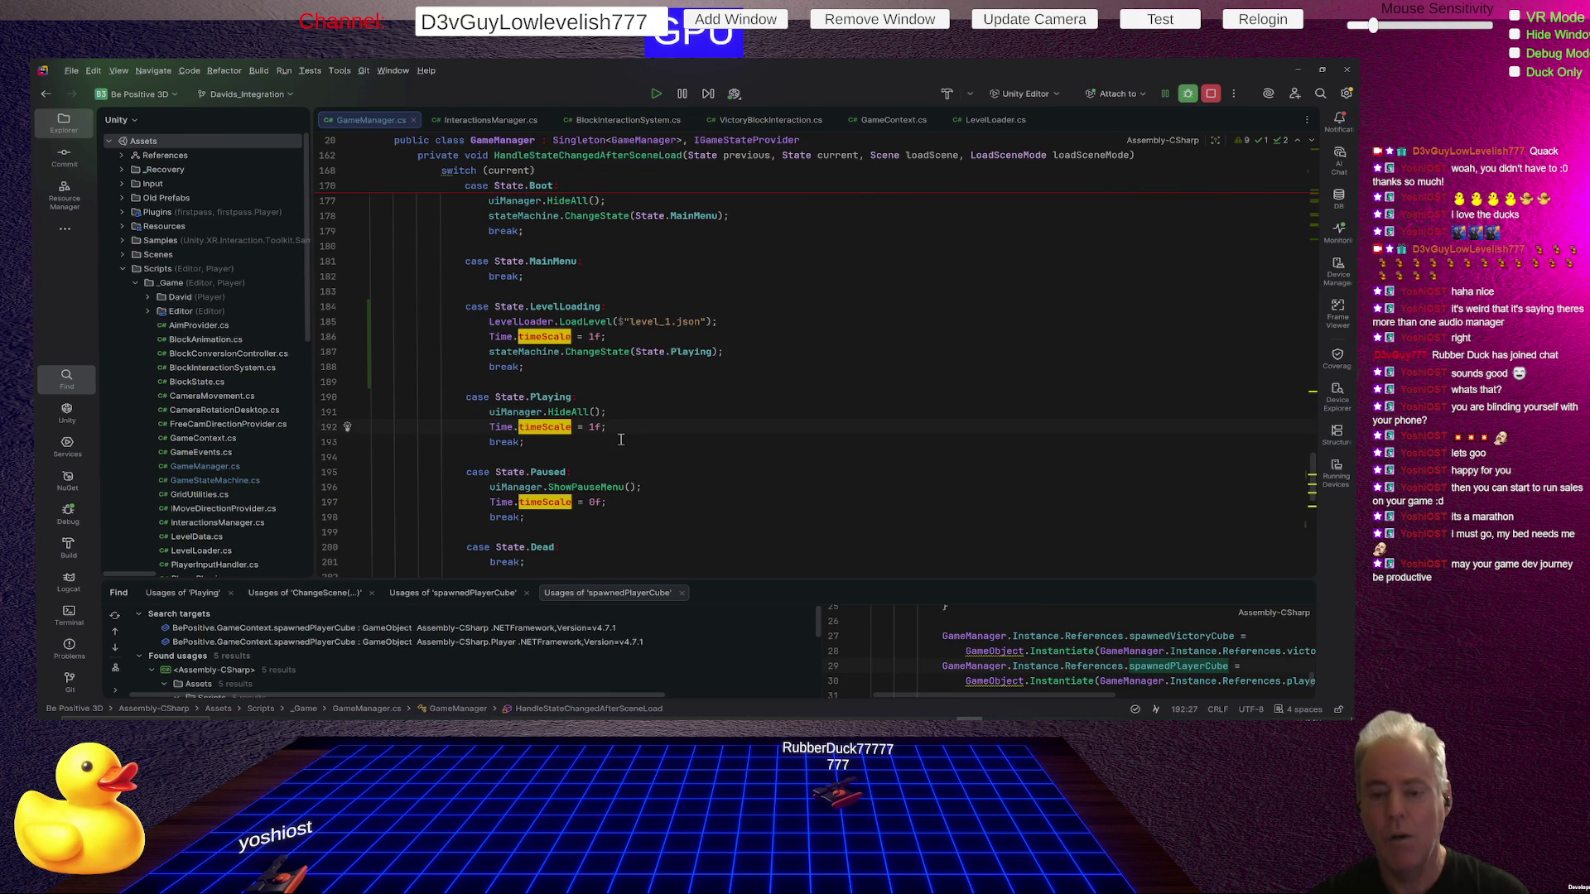
key(Up)
key(Home)
key(Home)
key(shift+Down)
key(ctrl+c)
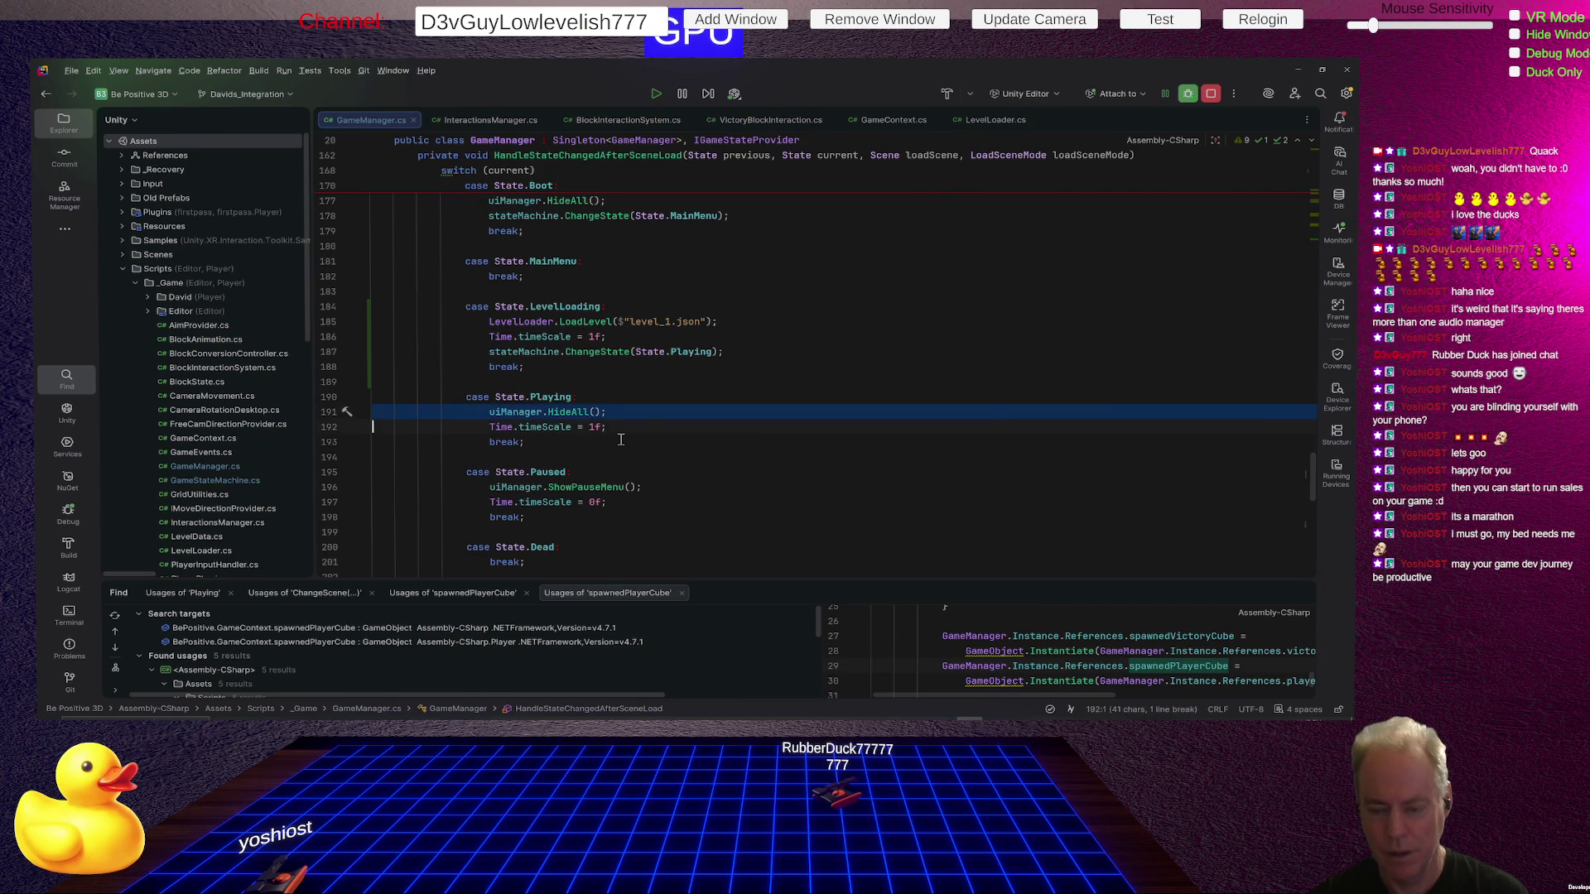
key(Up)
key(Up)
key(Up)
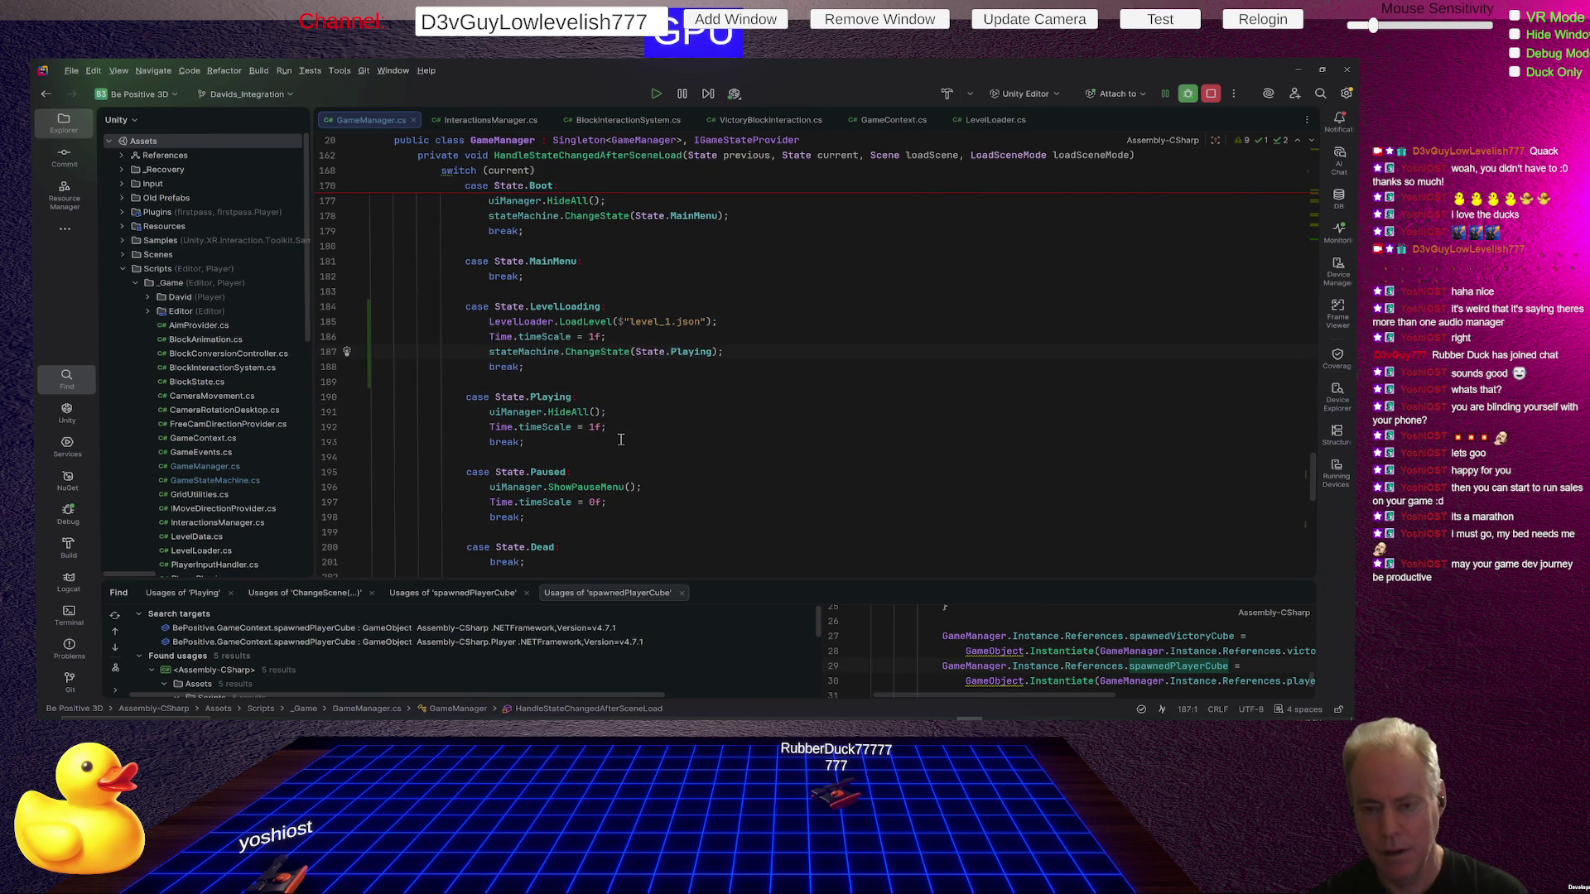
key(ctrl+v)
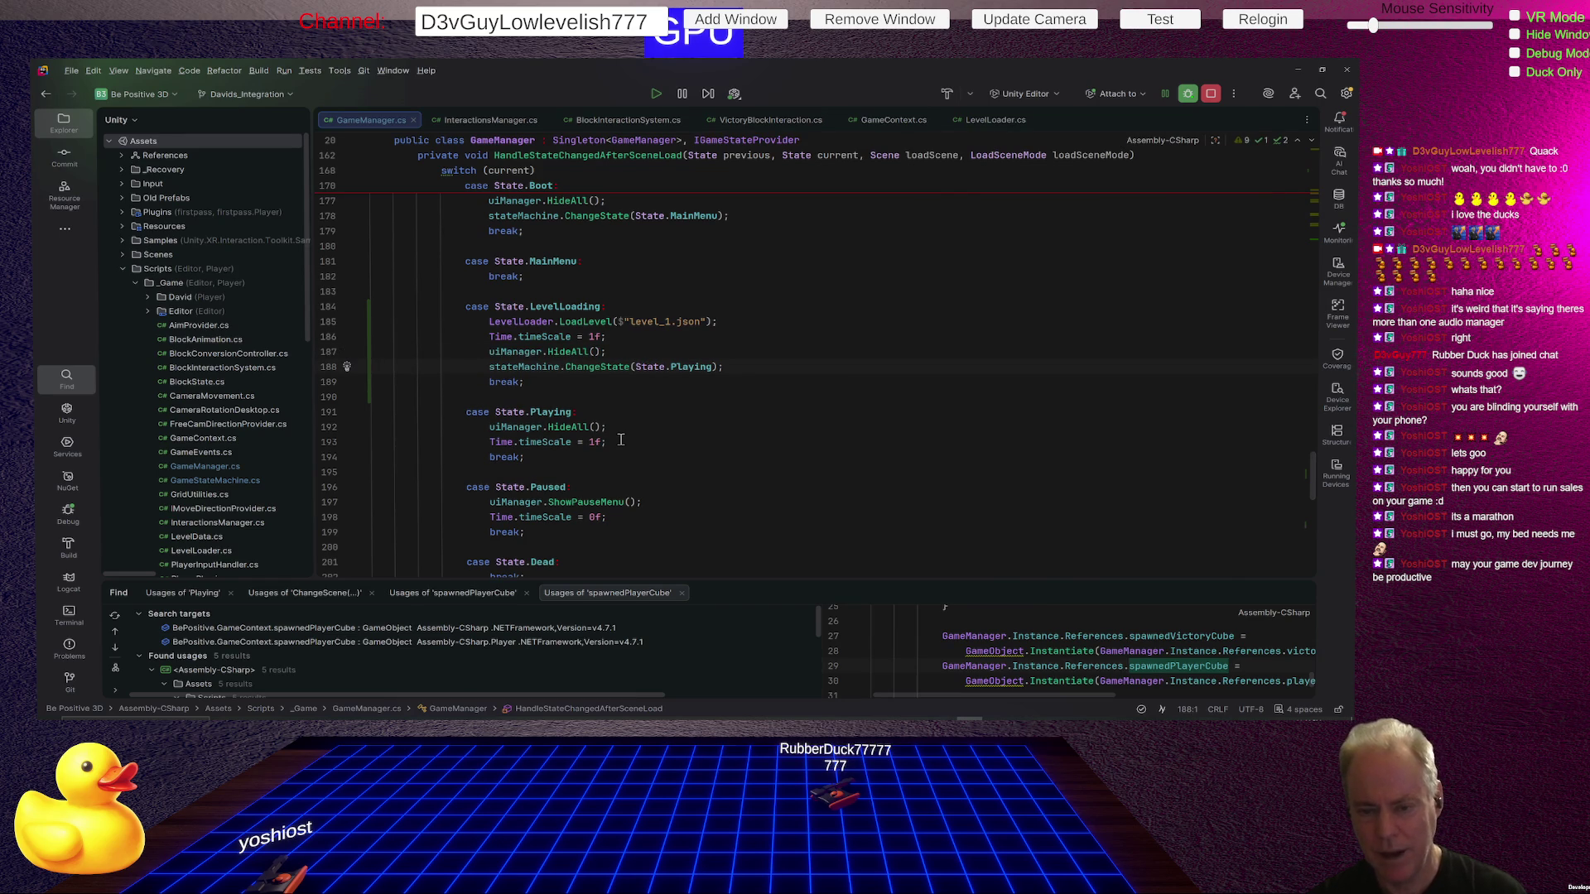
Remove the timeScale and HideAll lines from the LevelLoading case.
key(shift+Up)
key(shift+Up)
key(ctrl+c)
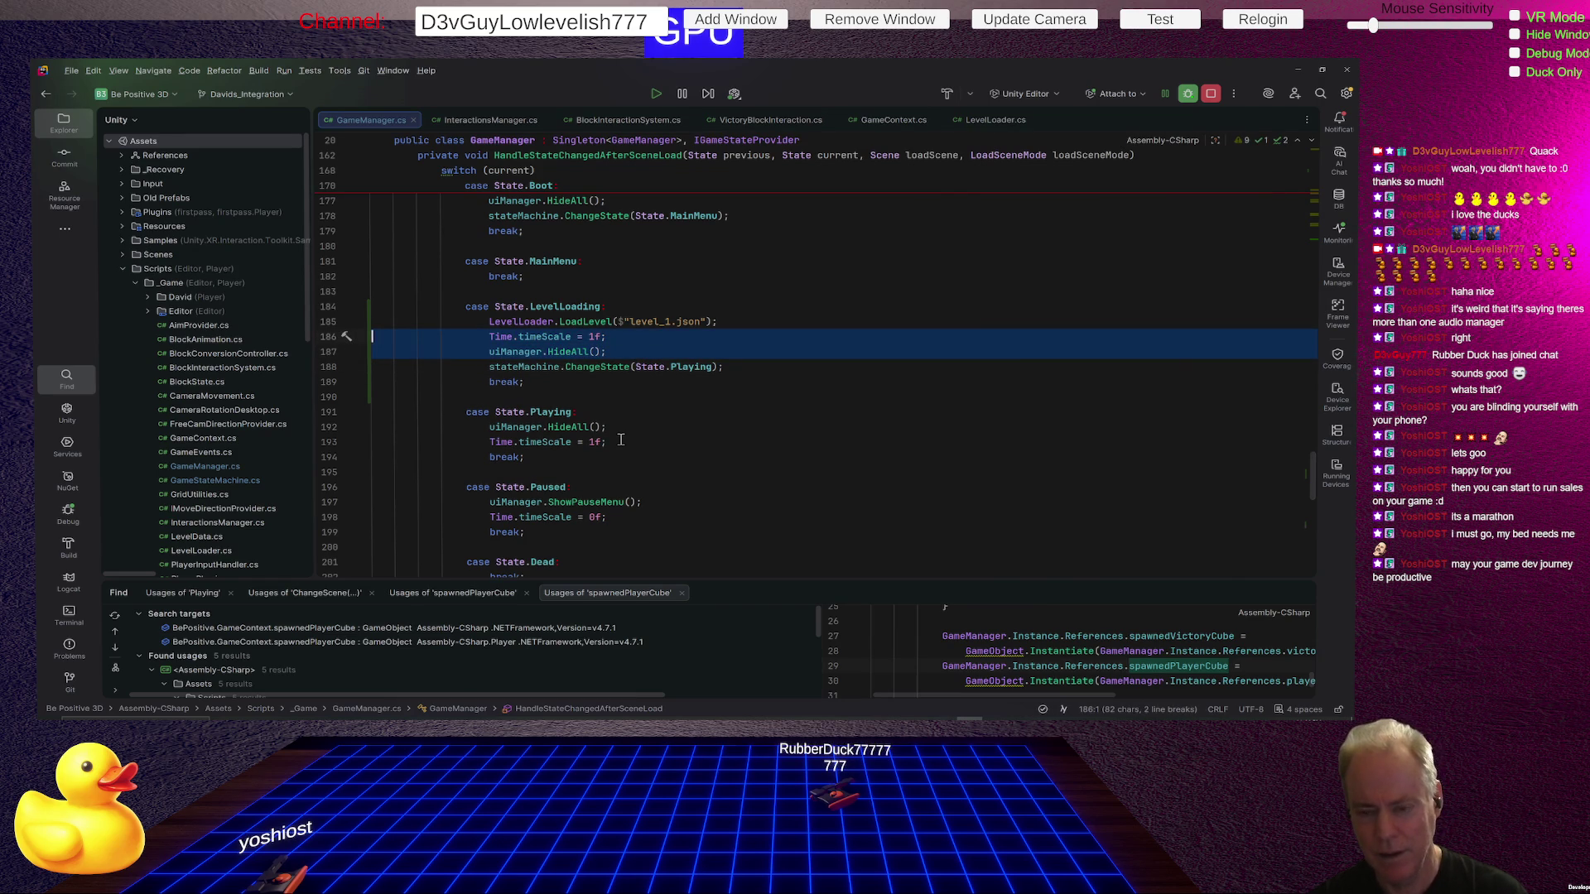
key(Delete)
scroll(640, 411, up, 10)
scroll(640, 411, up, 5)
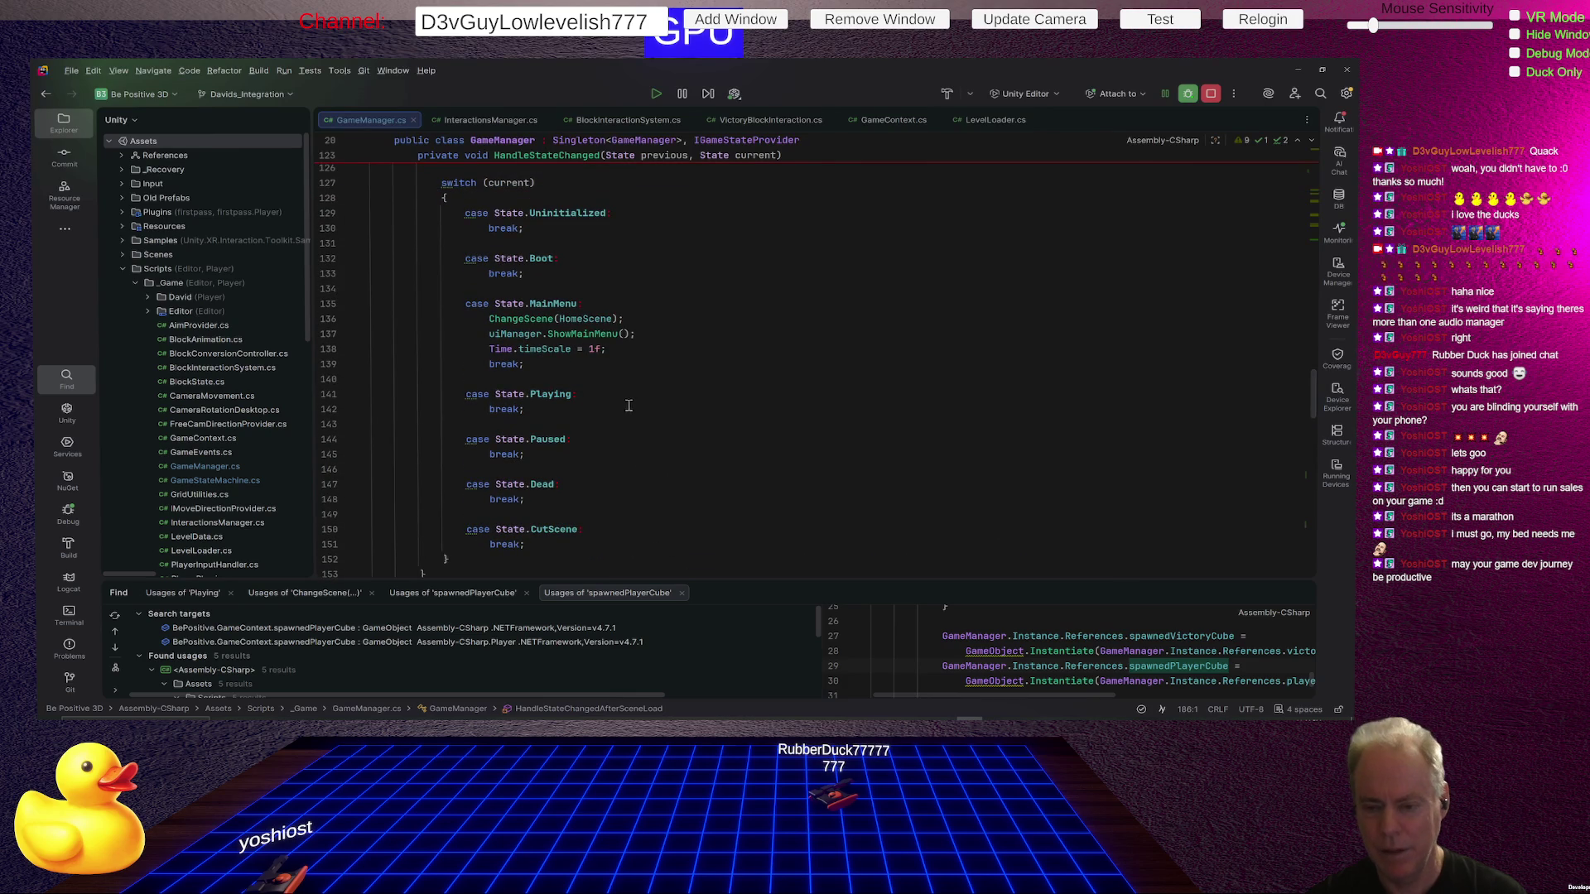
Paste 'Time.timeScale = 1f;' and 'uiManager.HideAll();' above break in the Playing case, then return to Unity.
click(626, 408)
key(Home)
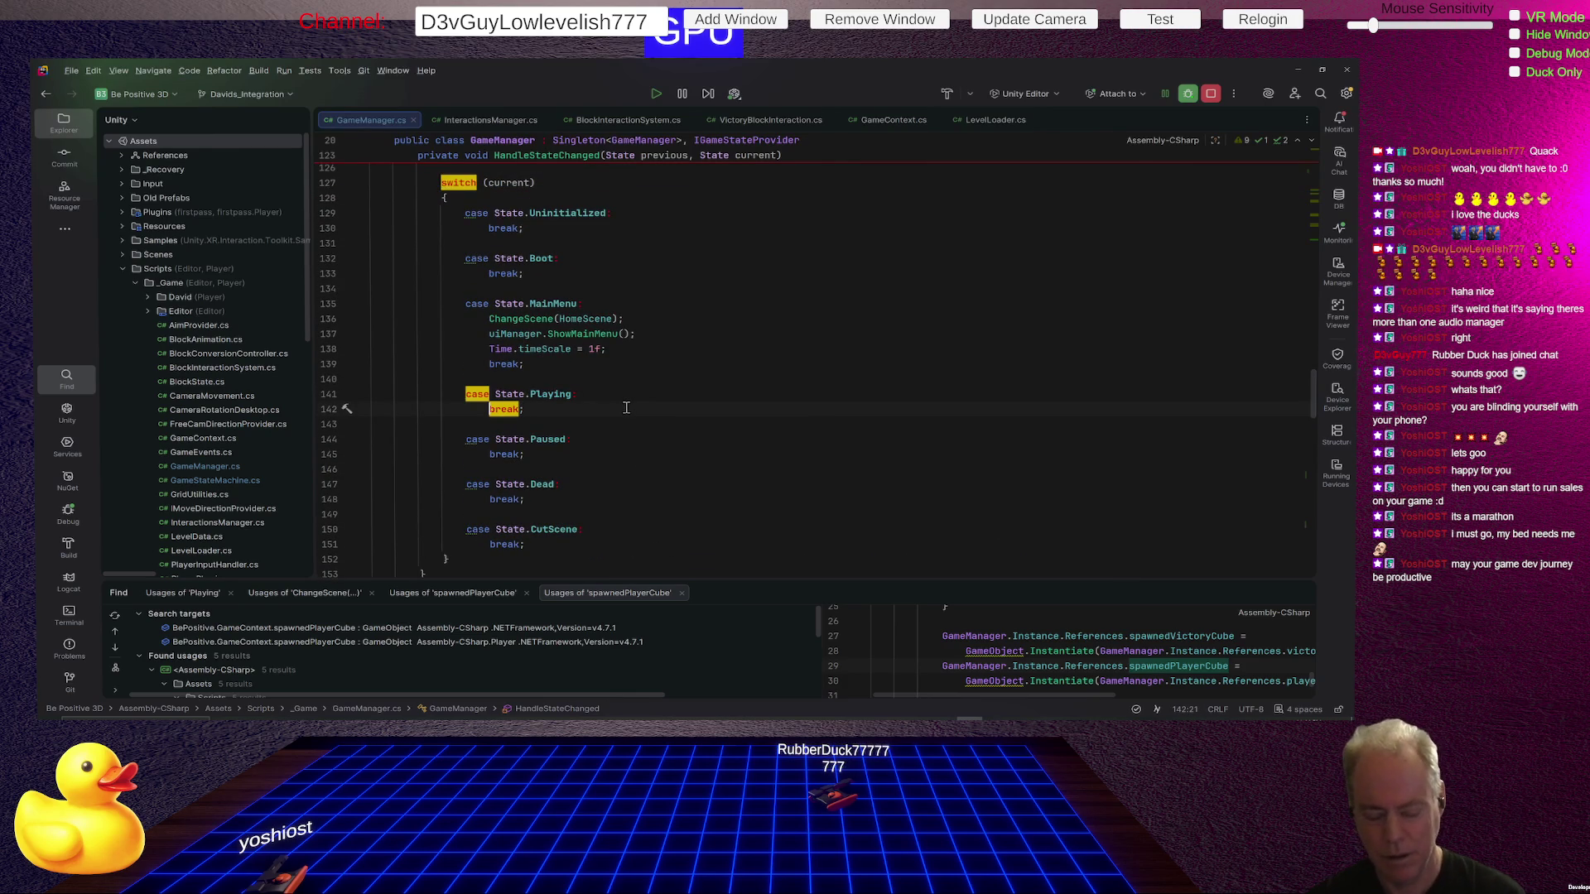
key(ctrl+v)
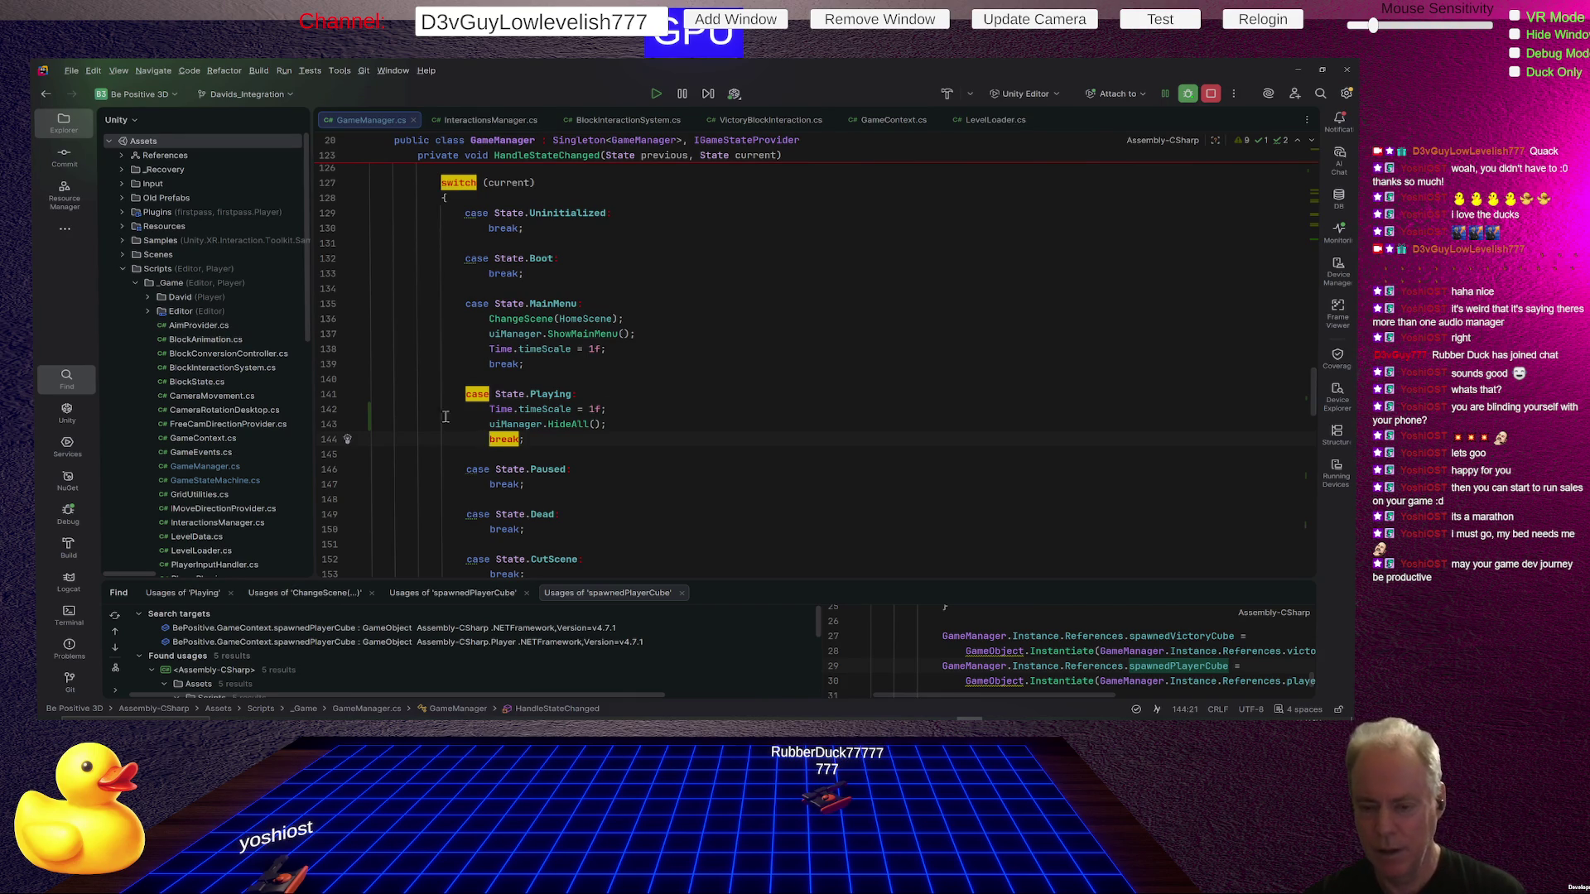
drag(448, 409, 626, 423)
click(638, 455)
key(alt+Tab)
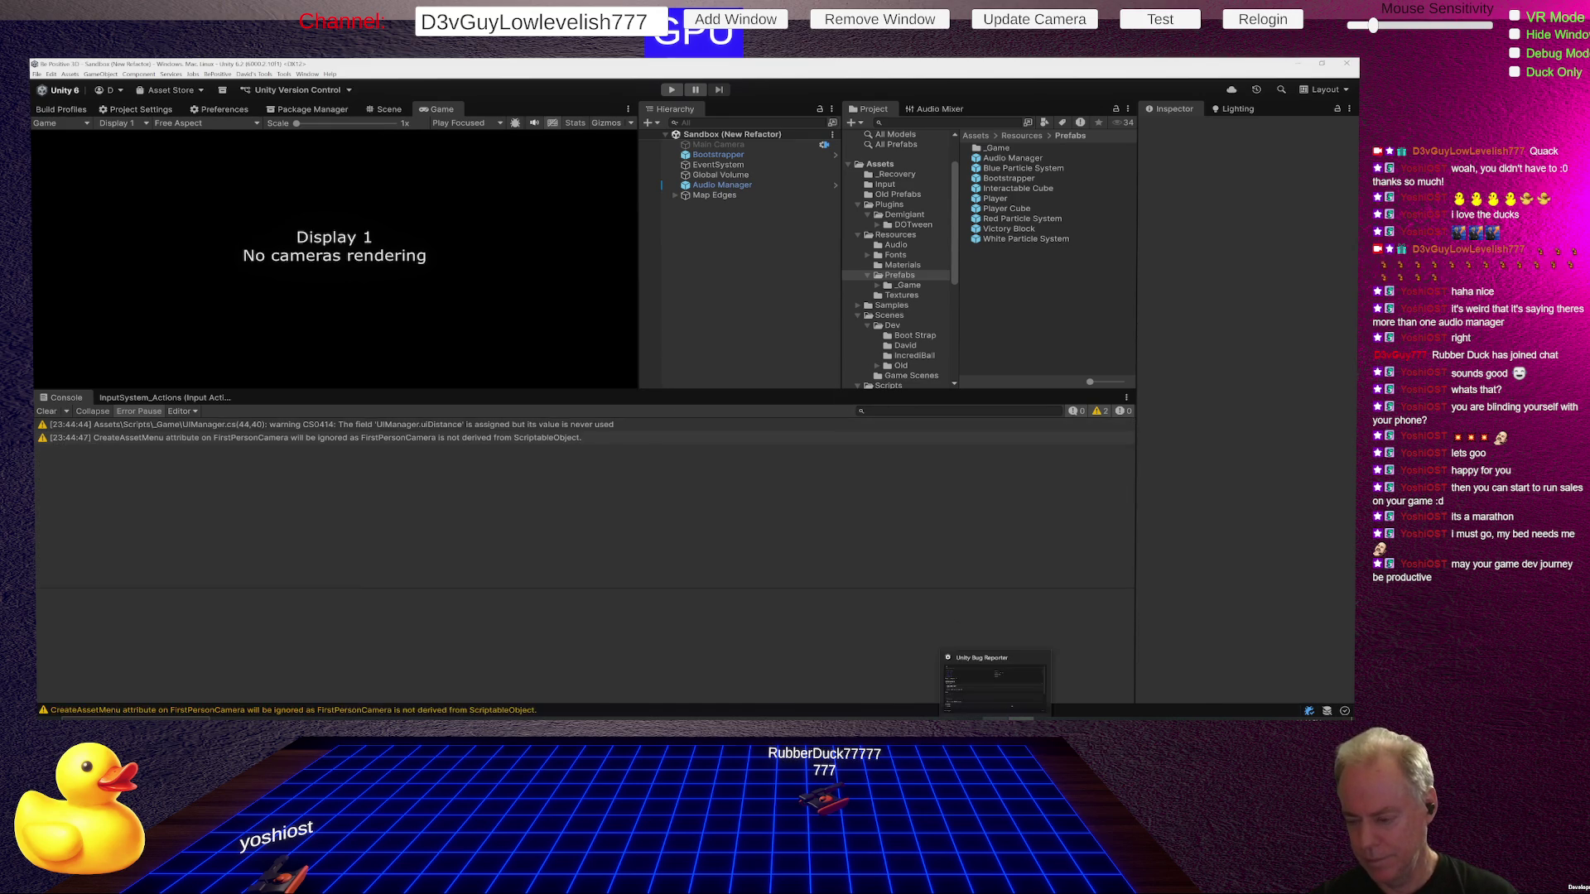
mouse_move(1042, 668)
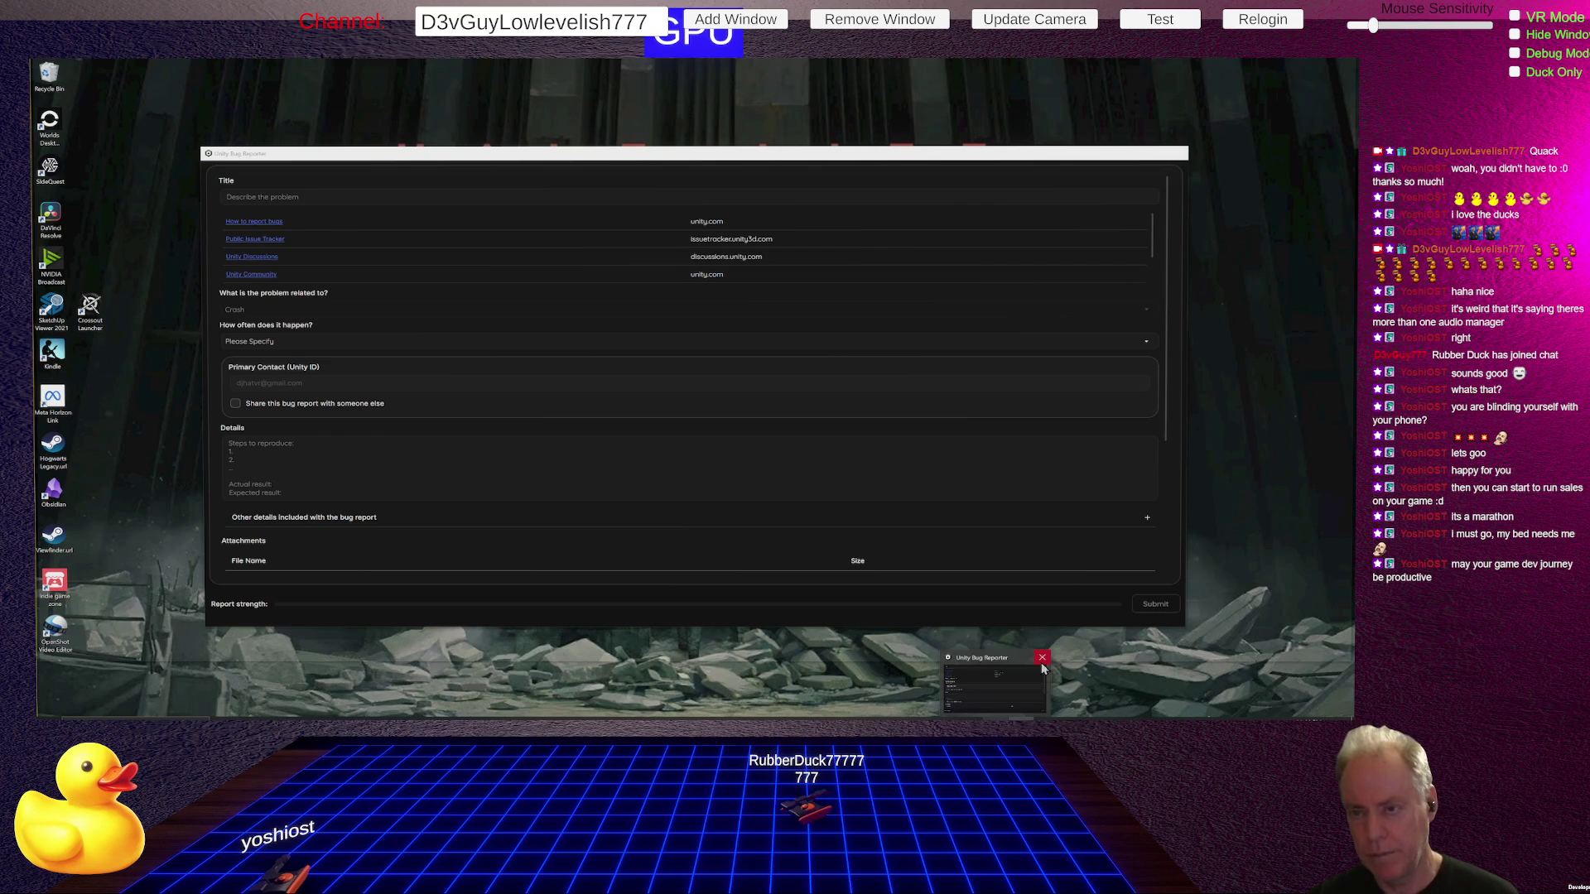
click(1041, 659)
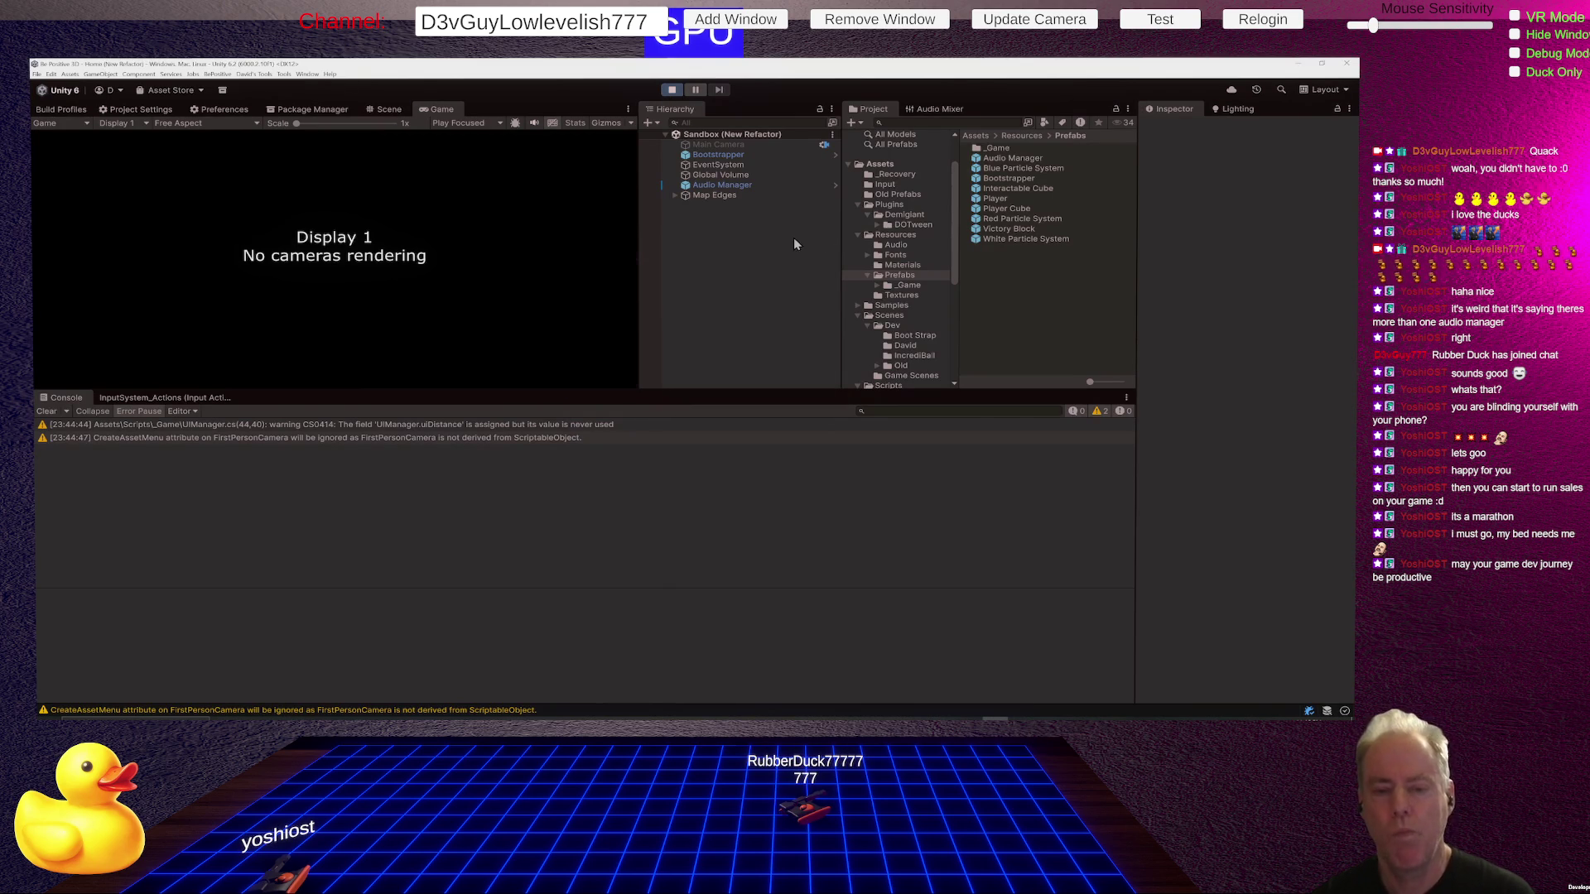
Start the level from the game's main menu.
click(594, 288)
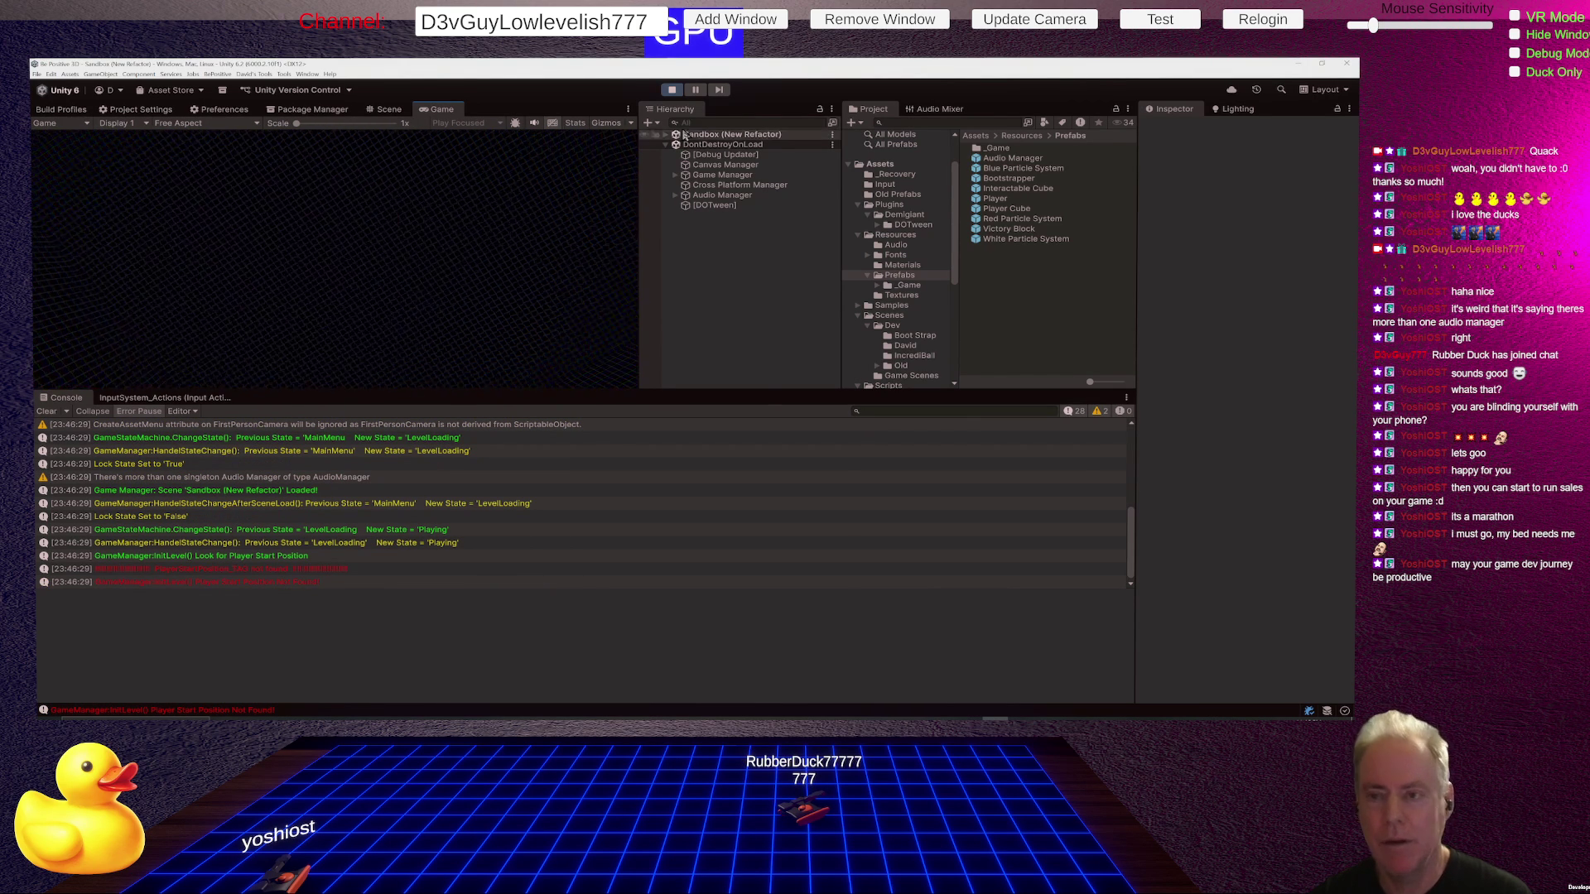
Stop play mode and open the Home (New Refactor) scene from Scenes > Dev > David.
click(673, 91)
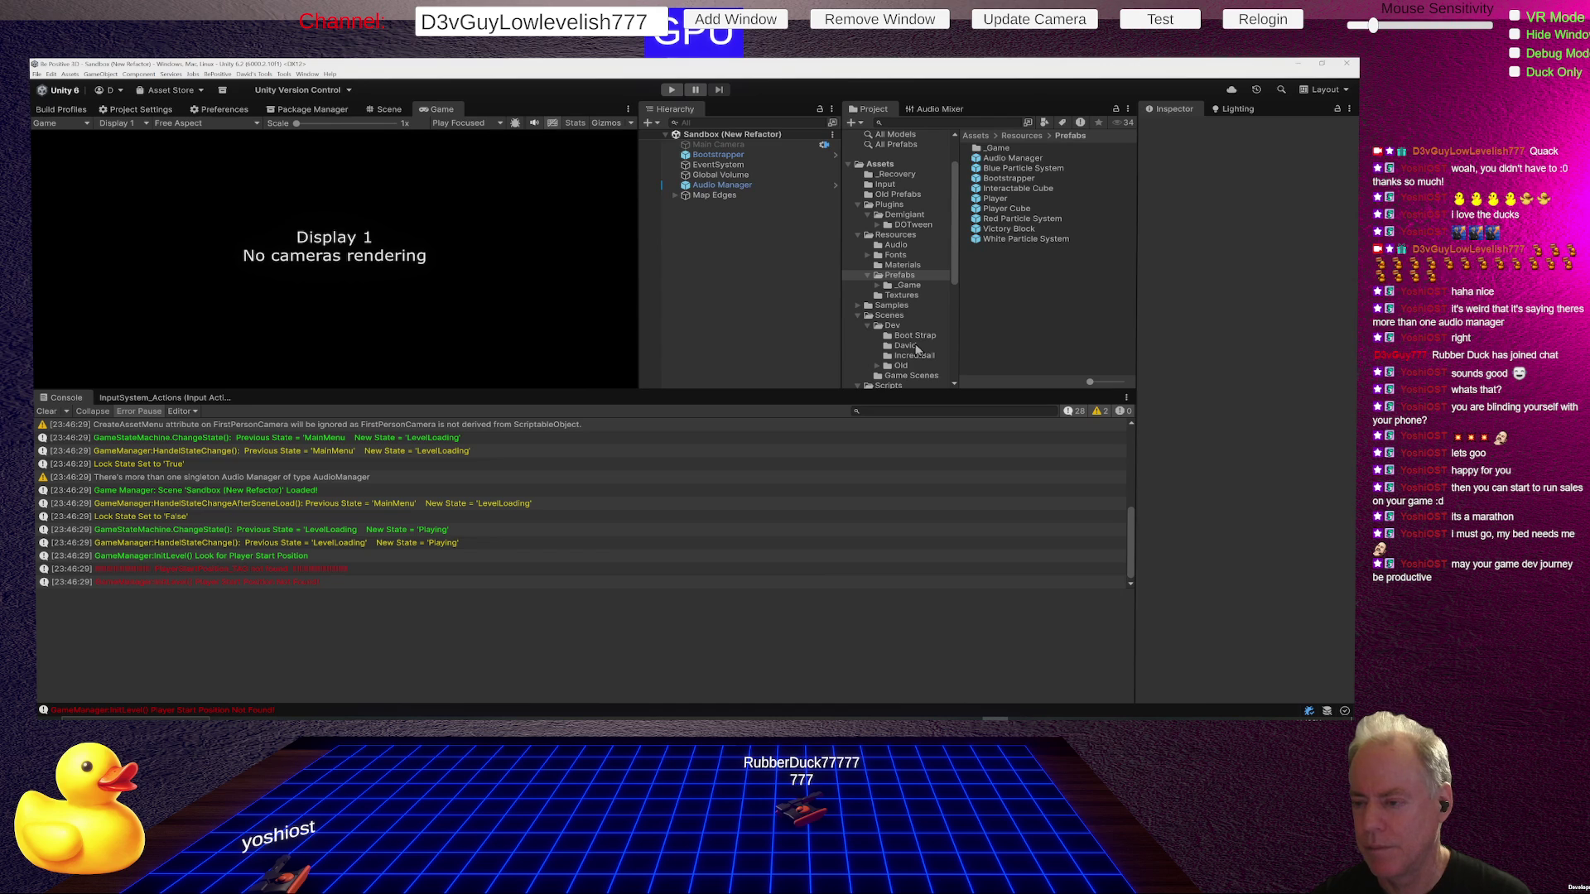
click(915, 347)
double_click(1003, 149)
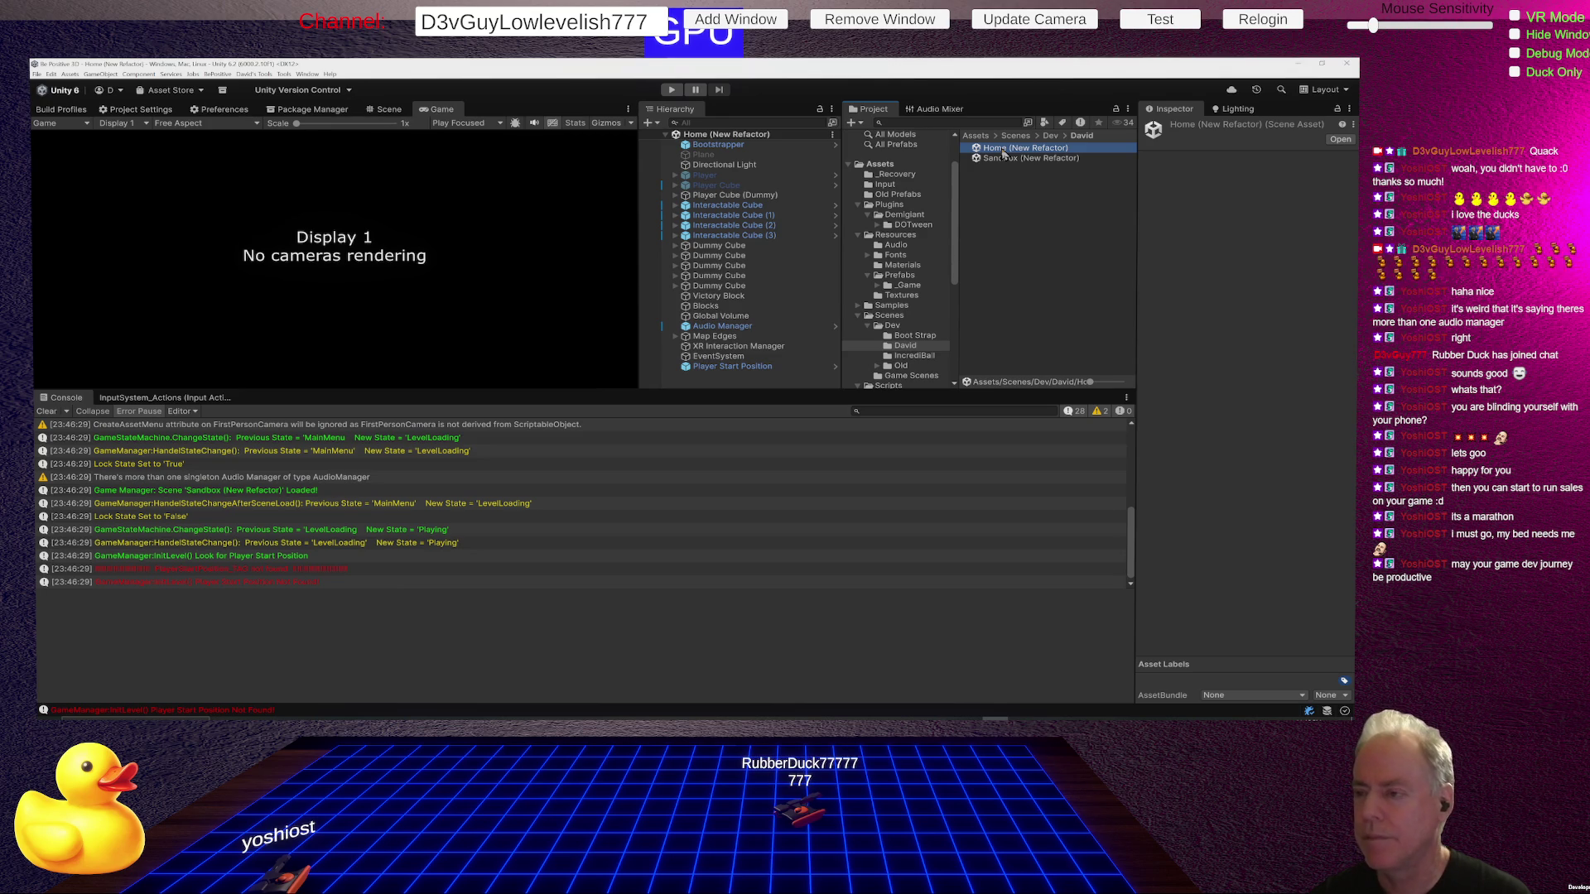
Check Player Start Position's Overrides dropdown in the Home scene, then reopen Sandbox (New Refactor).
click(389, 110)
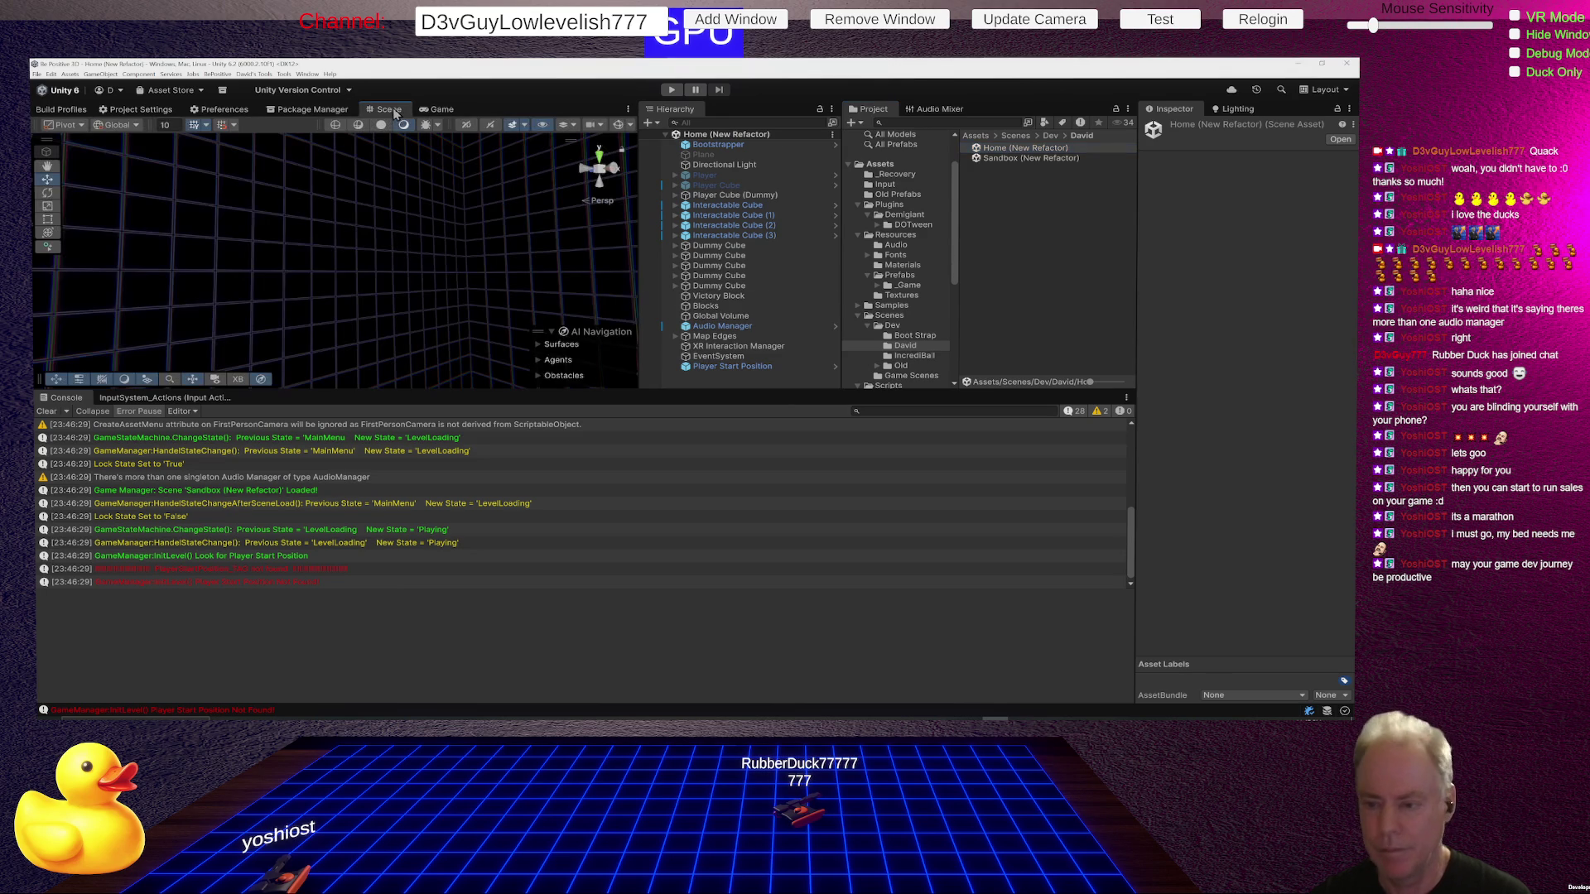
click(727, 365)
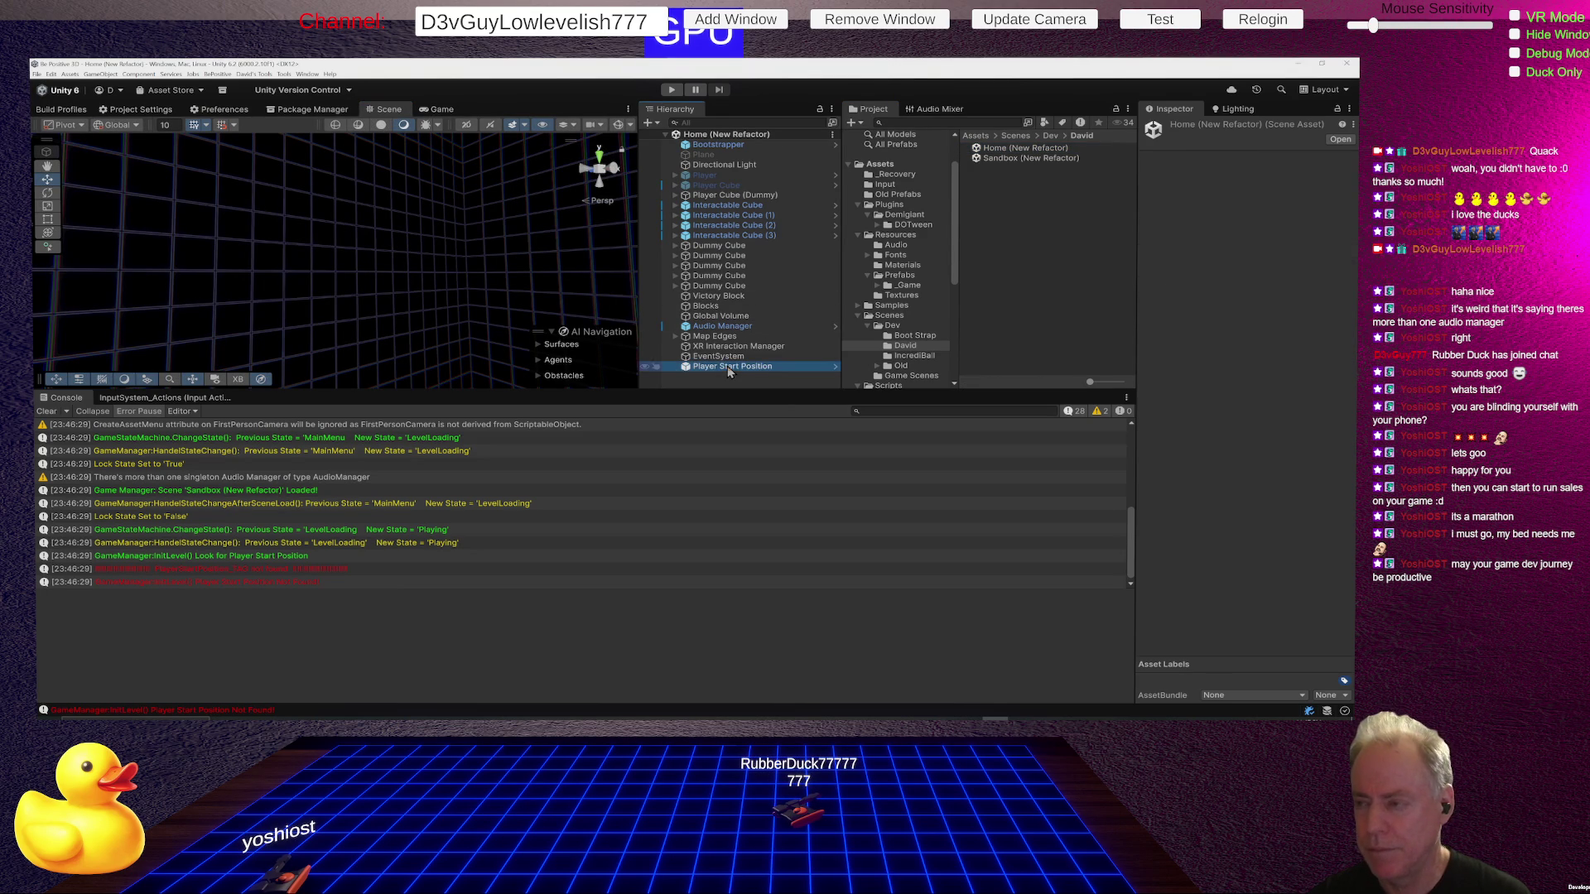
click(1207, 177)
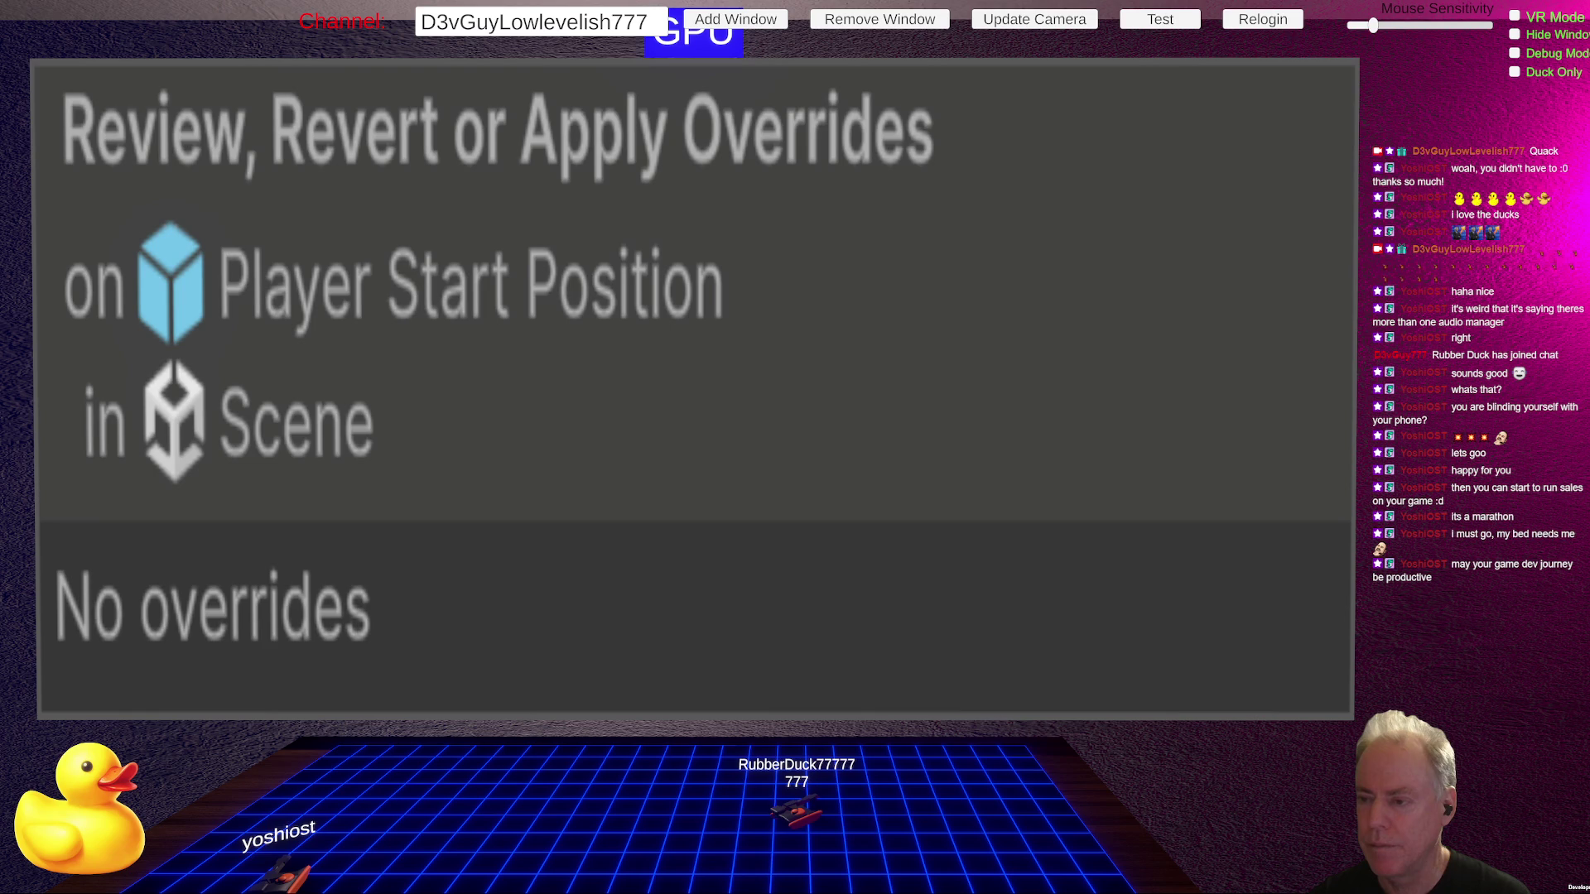
click(1002, 163)
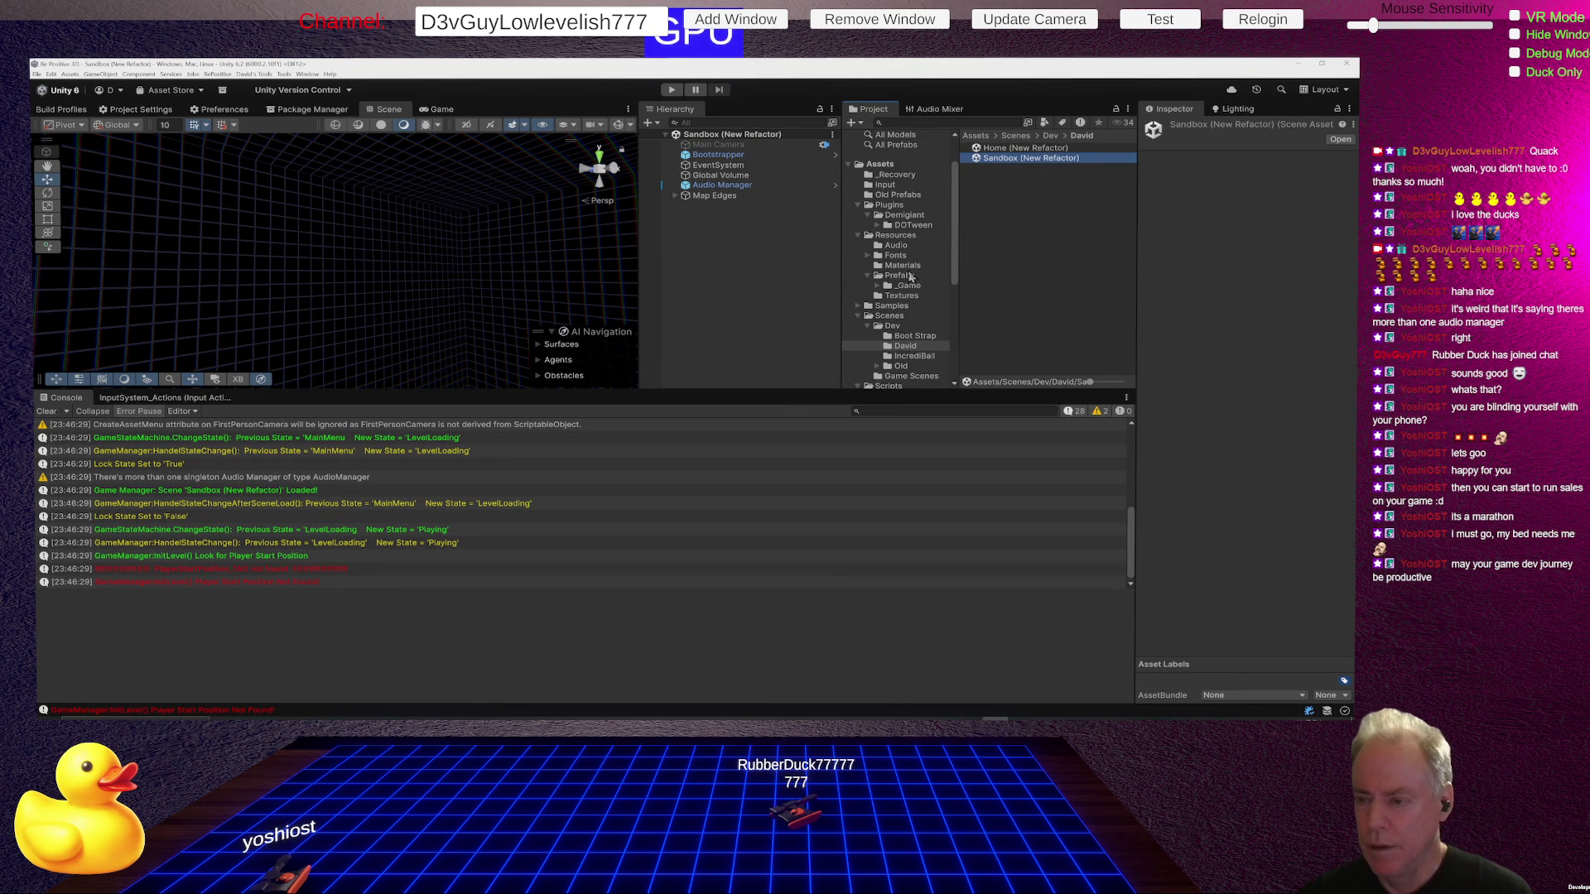
Drag the Player Start Position prefab from Resources > Prefabs > _Game into the Sandbox scene, then press Play.
click(909, 277)
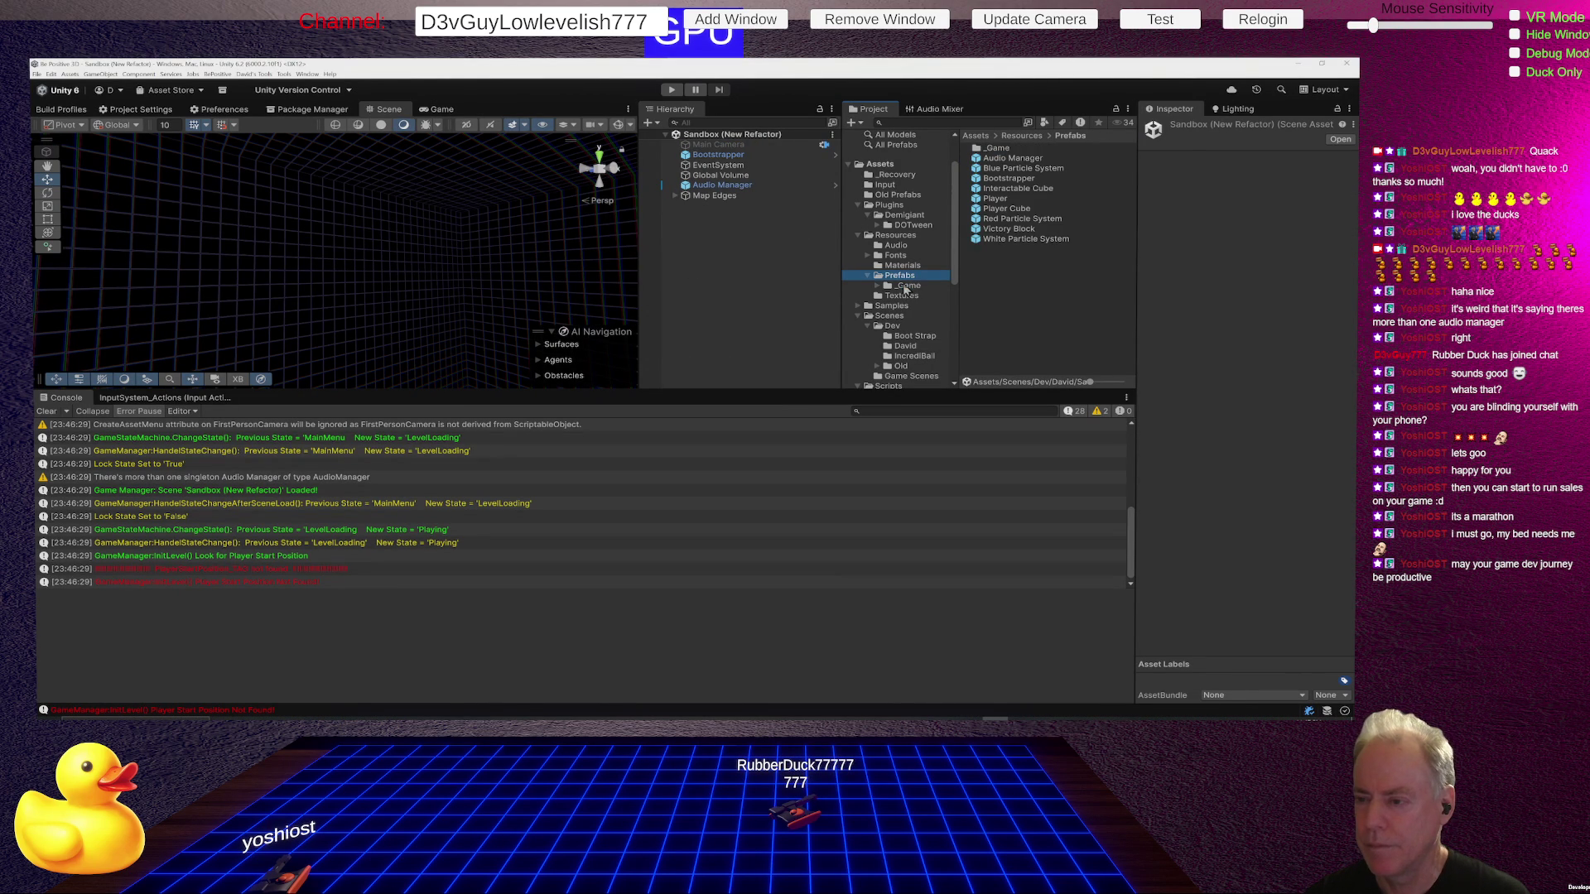
click(907, 285)
mouse_move(1013, 189)
mouse_down()
mouse_move(773, 234)
mouse_move(703, 217)
mouse_up()
mouse_move(568, 235)
mouse_down()
mouse_move(492, 297)
mouse_move(782, 330)
mouse_move(925, 453)
mouse_move(1086, 364)
mouse_move(1265, 363)
mouse_move(907, 429)
mouse_move(917, 467)
mouse_move(756, 377)
mouse_move(685, 386)
mouse_move(647, 437)
mouse_move(649, 365)
mouse_up()
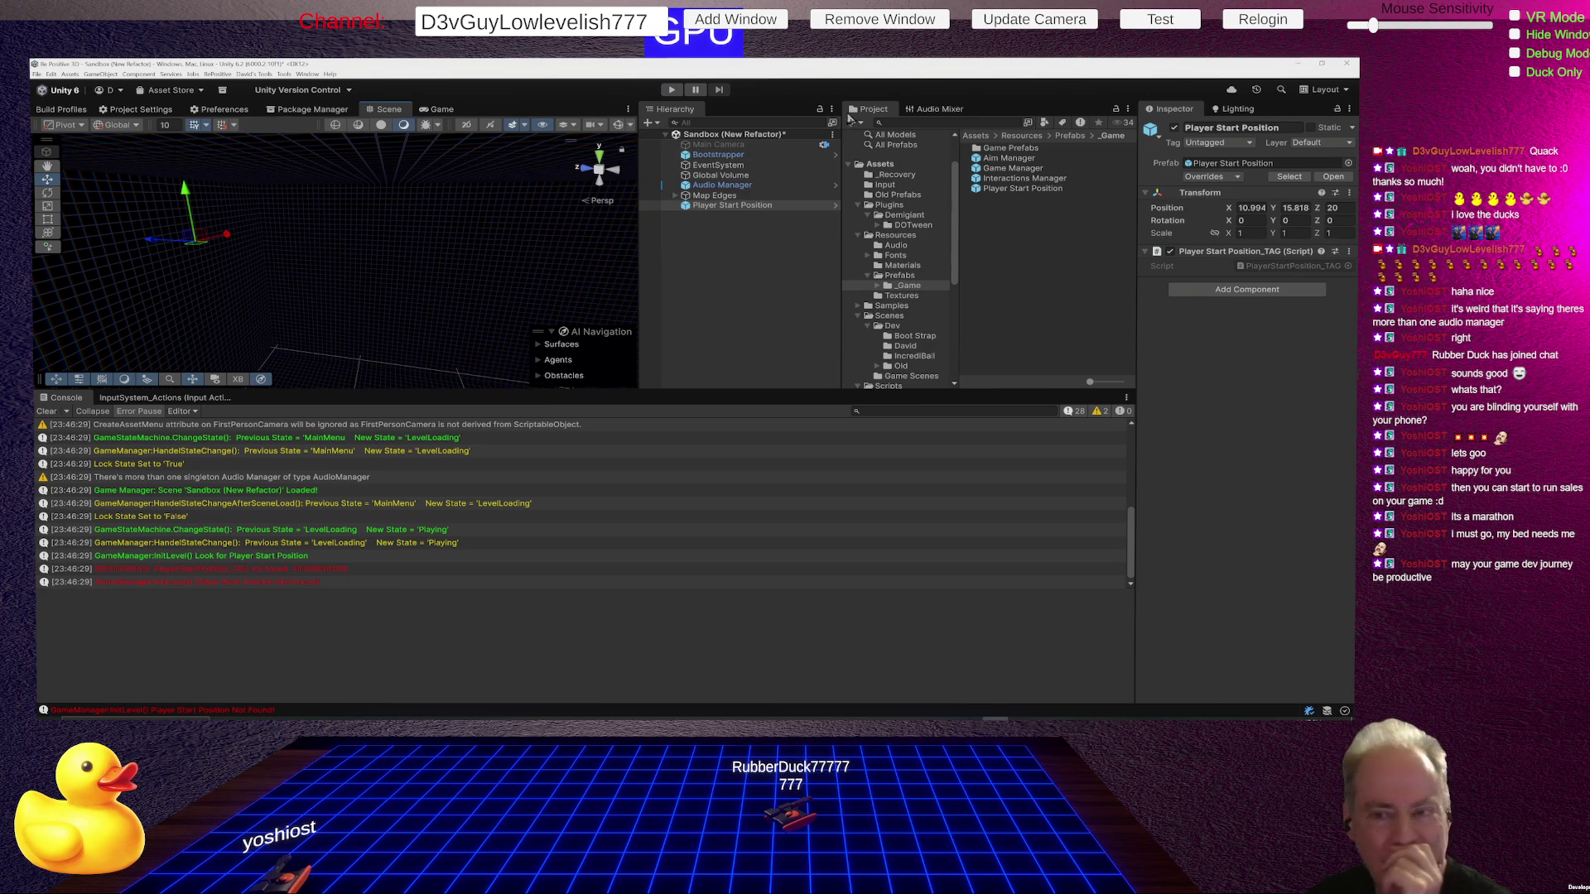
click(673, 90)
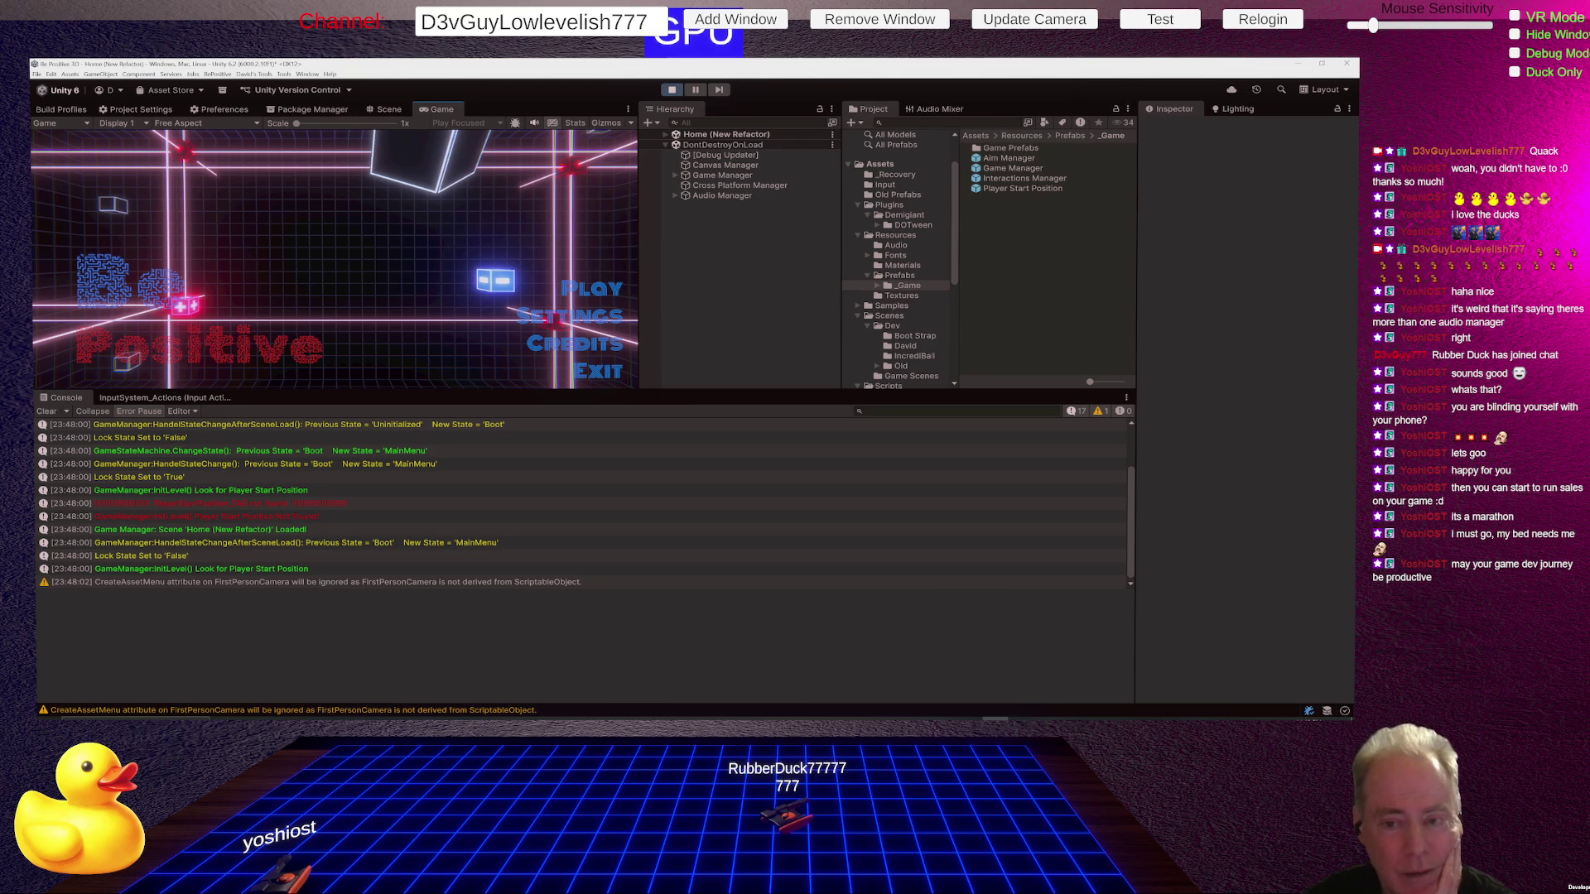
Start the level, walk around the red cubes with WASD, then stop play and clear the selection.
click(593, 289)
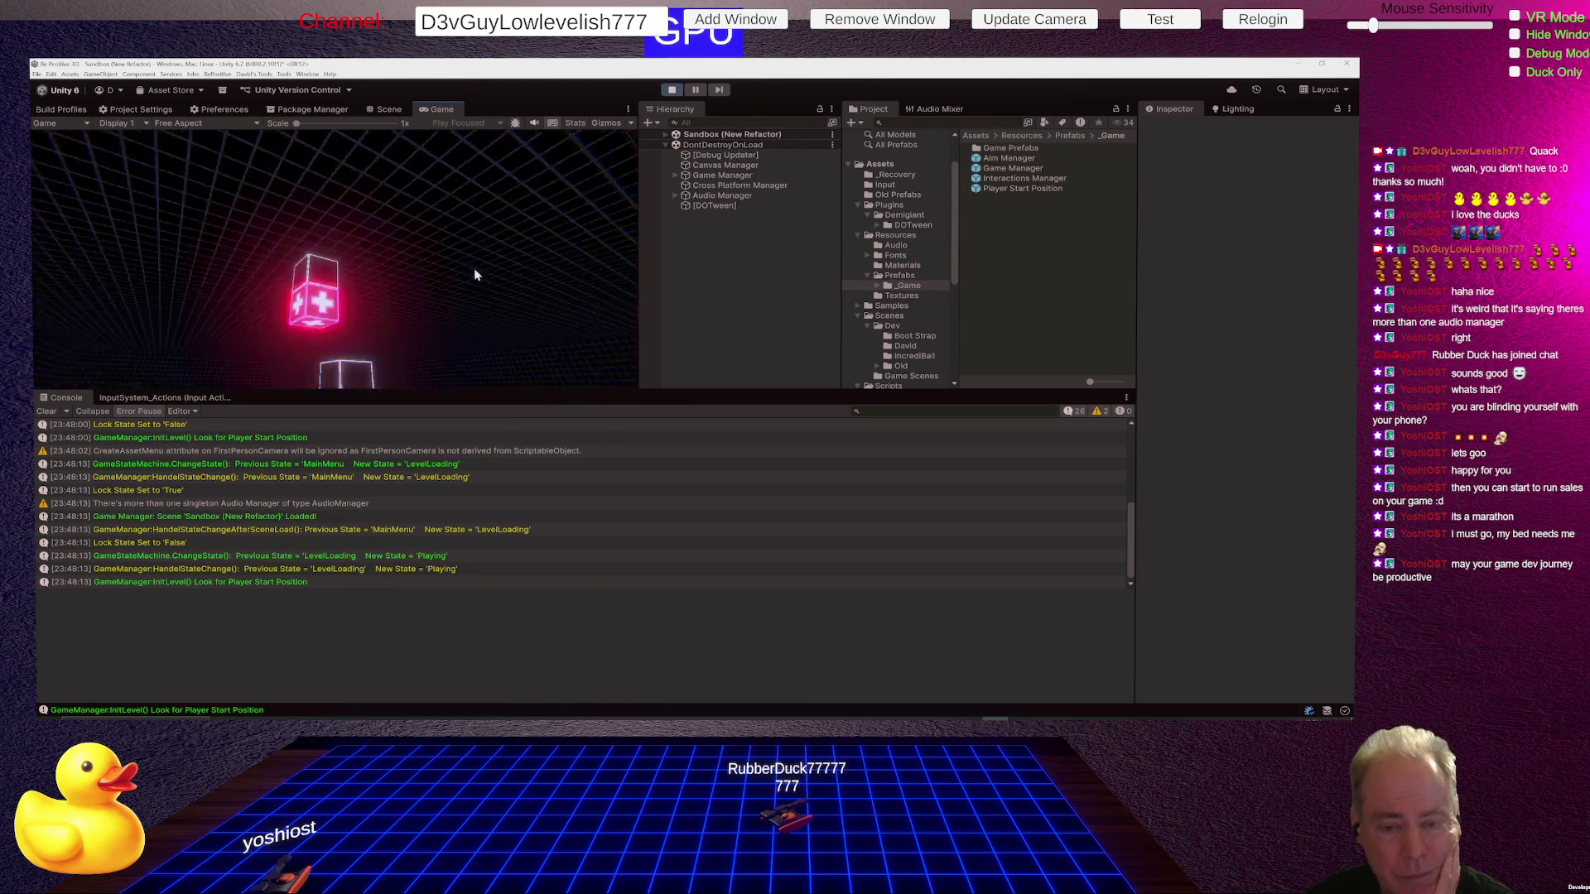
key(a)
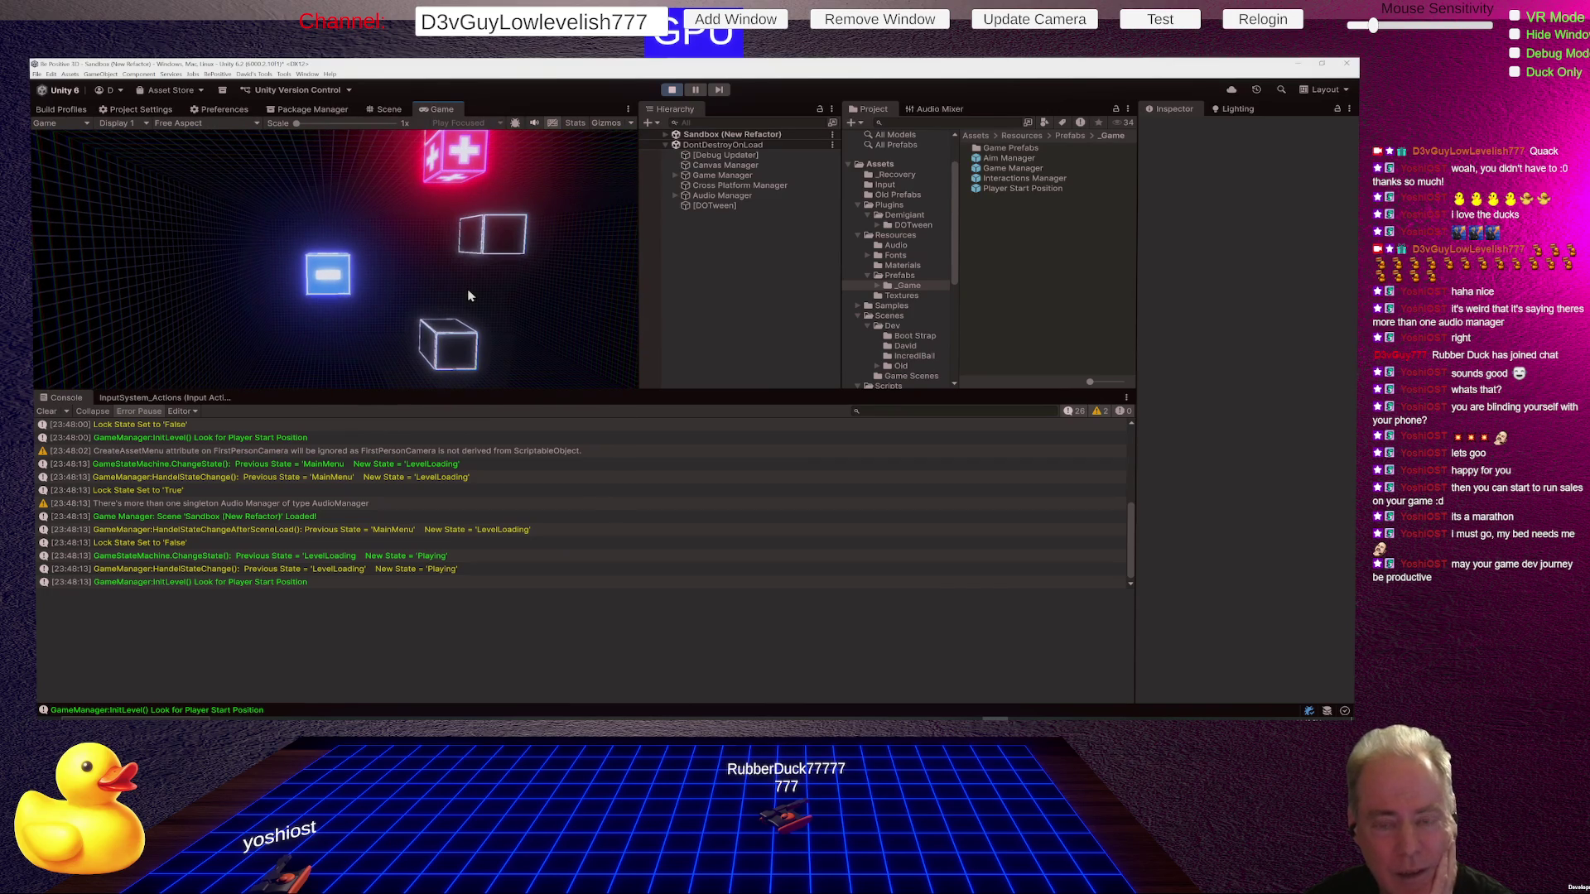
key(a)
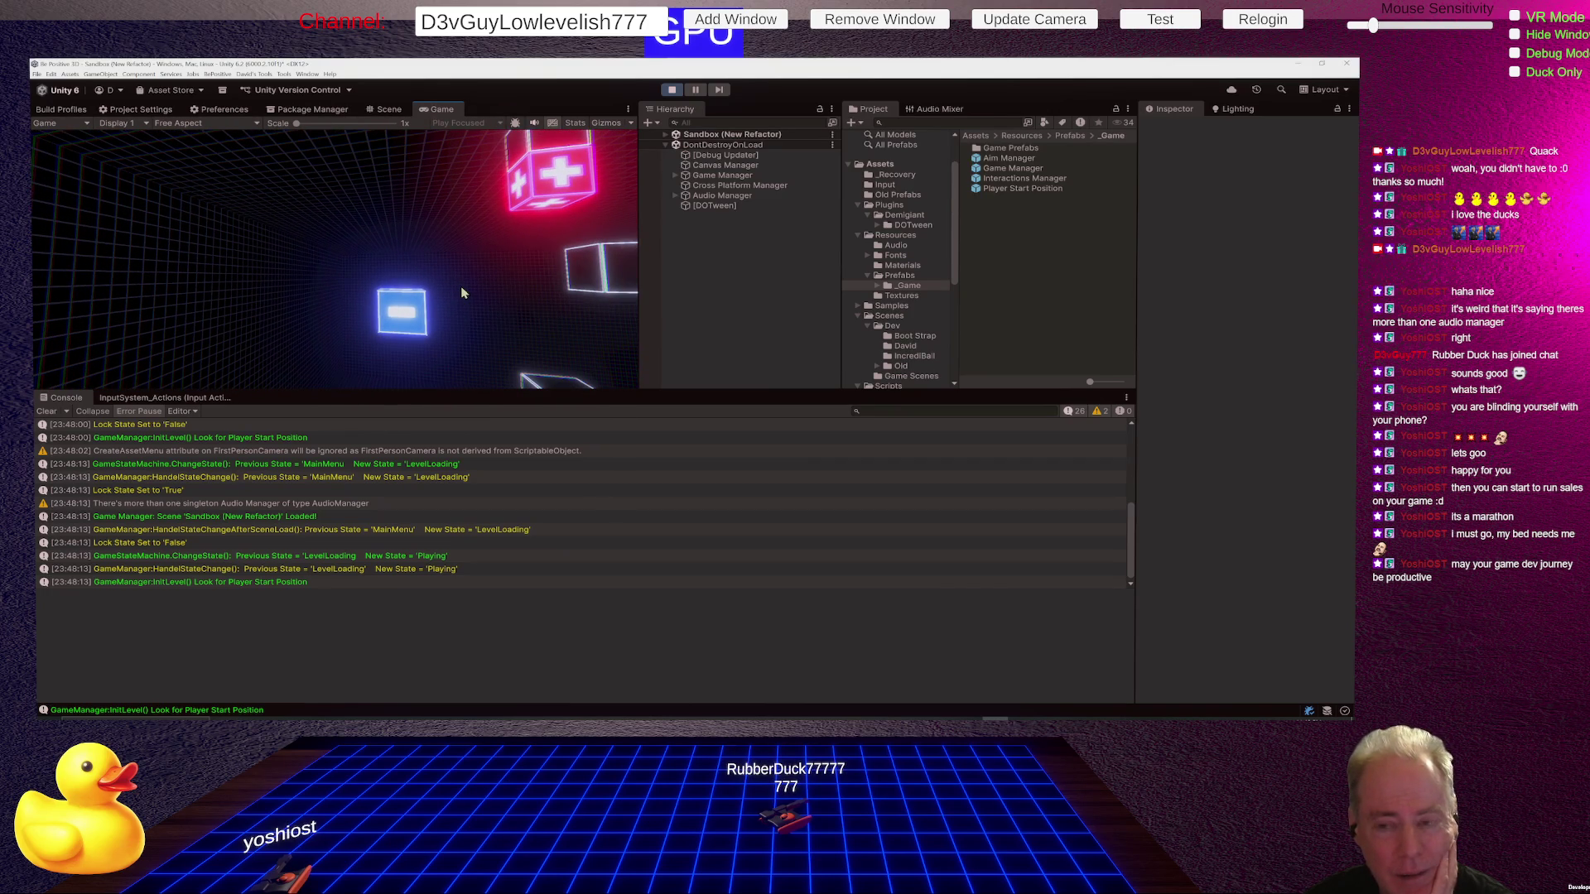
key(d)
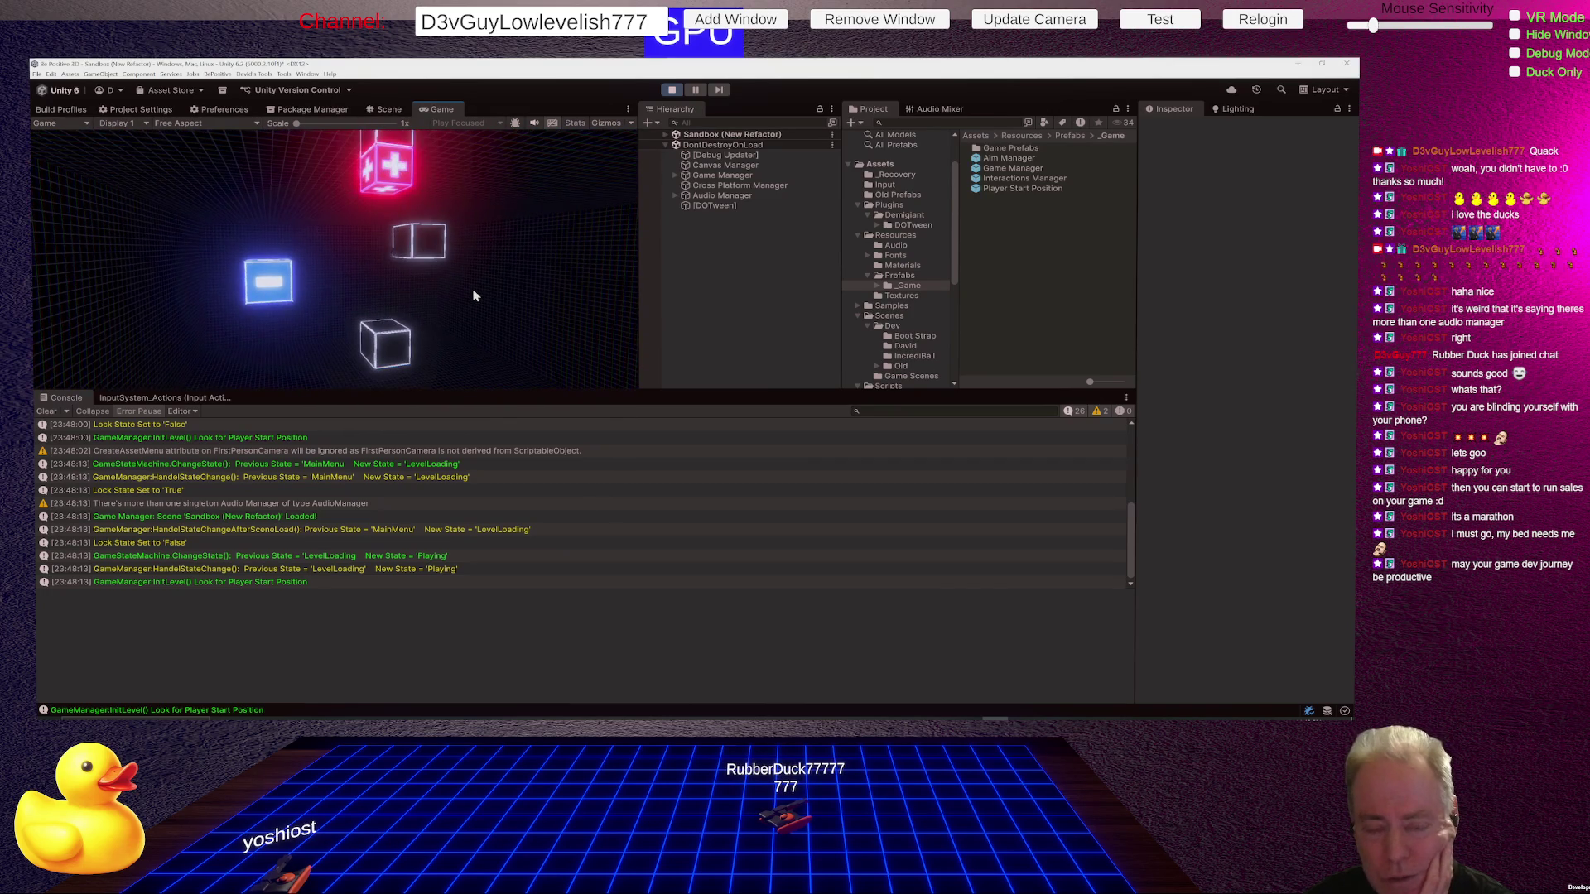
key(a)
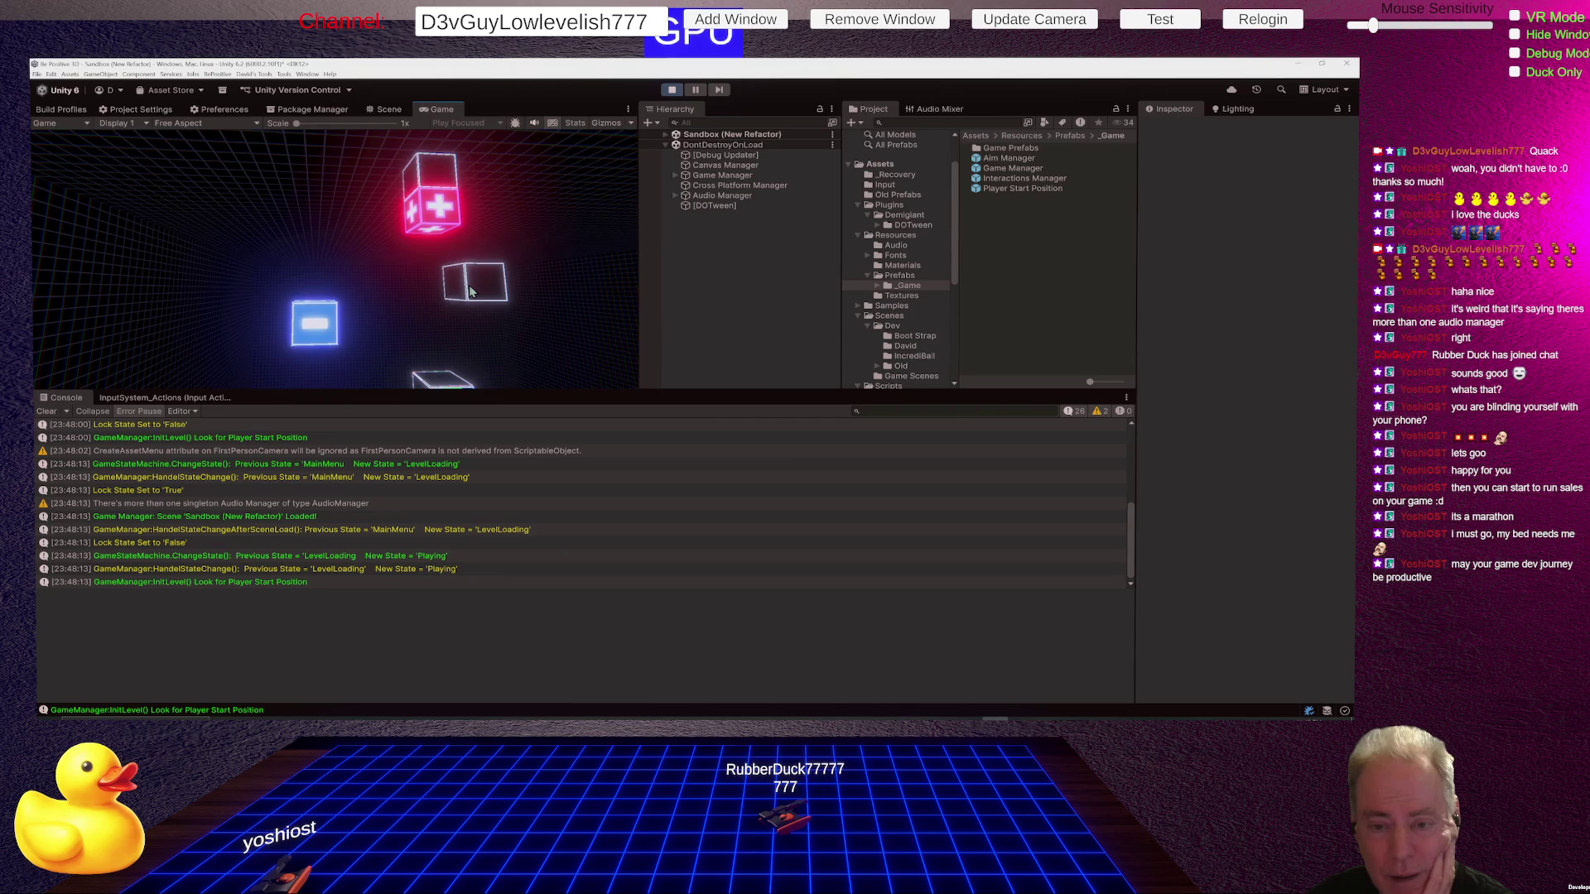
key(d)
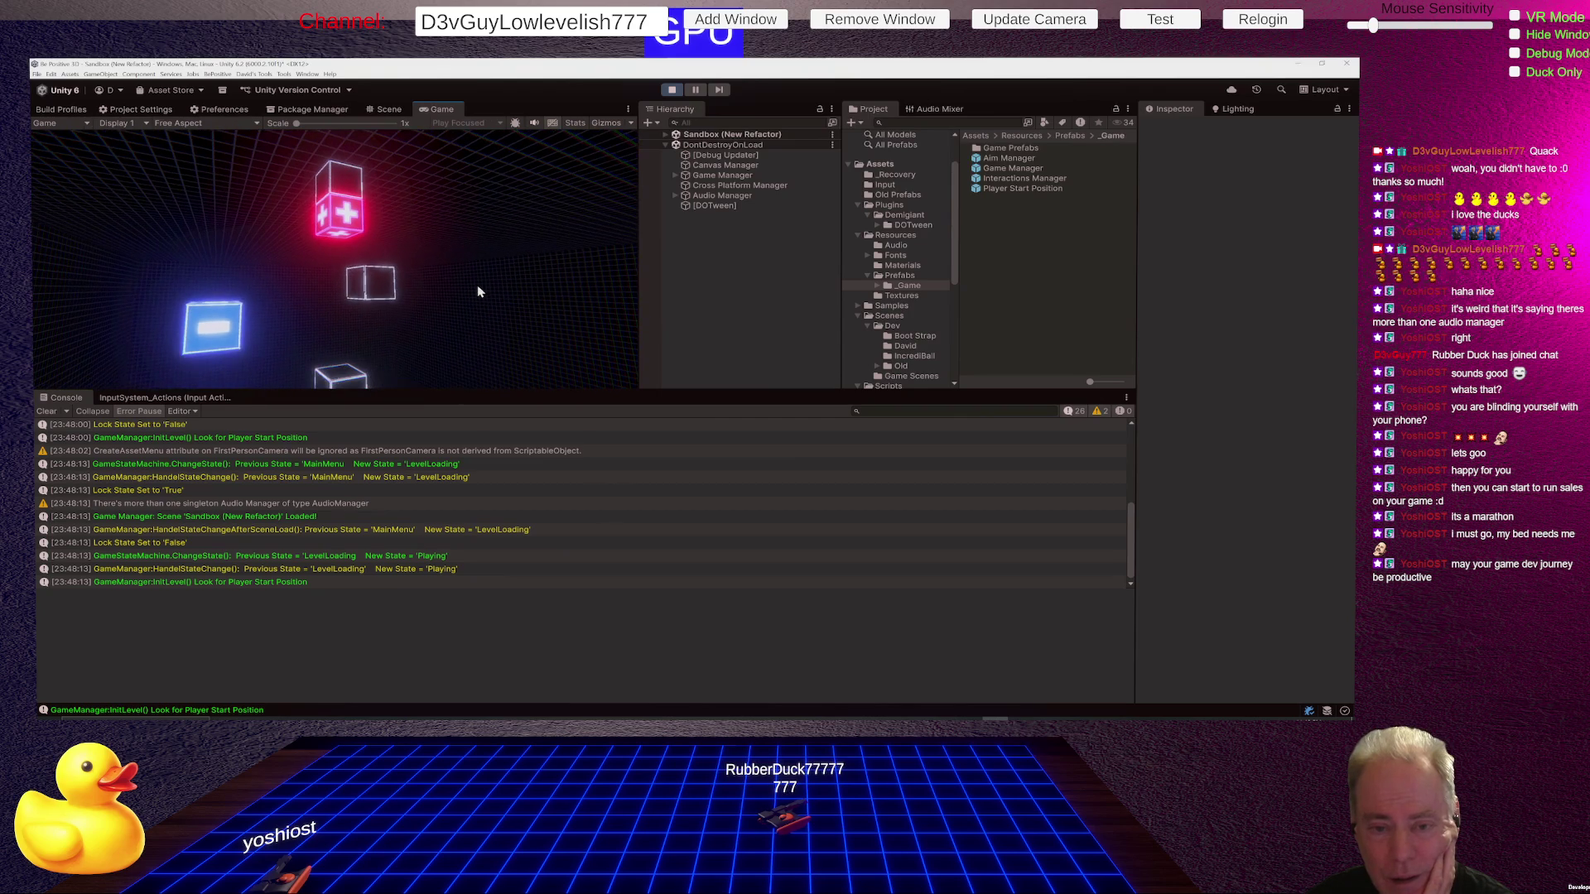
key(w)
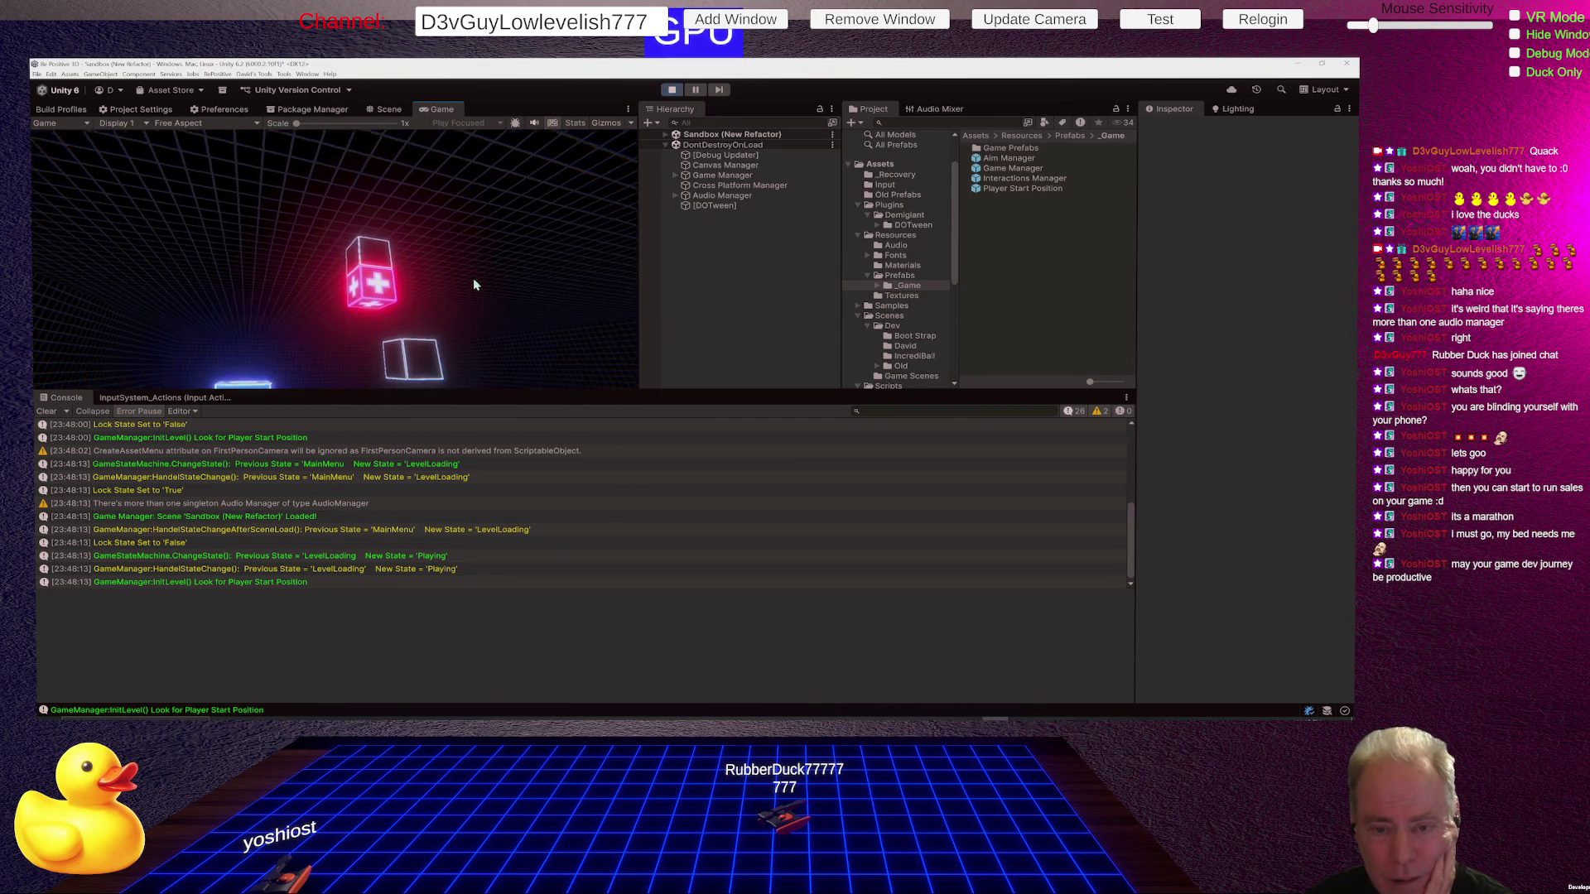
key(s)
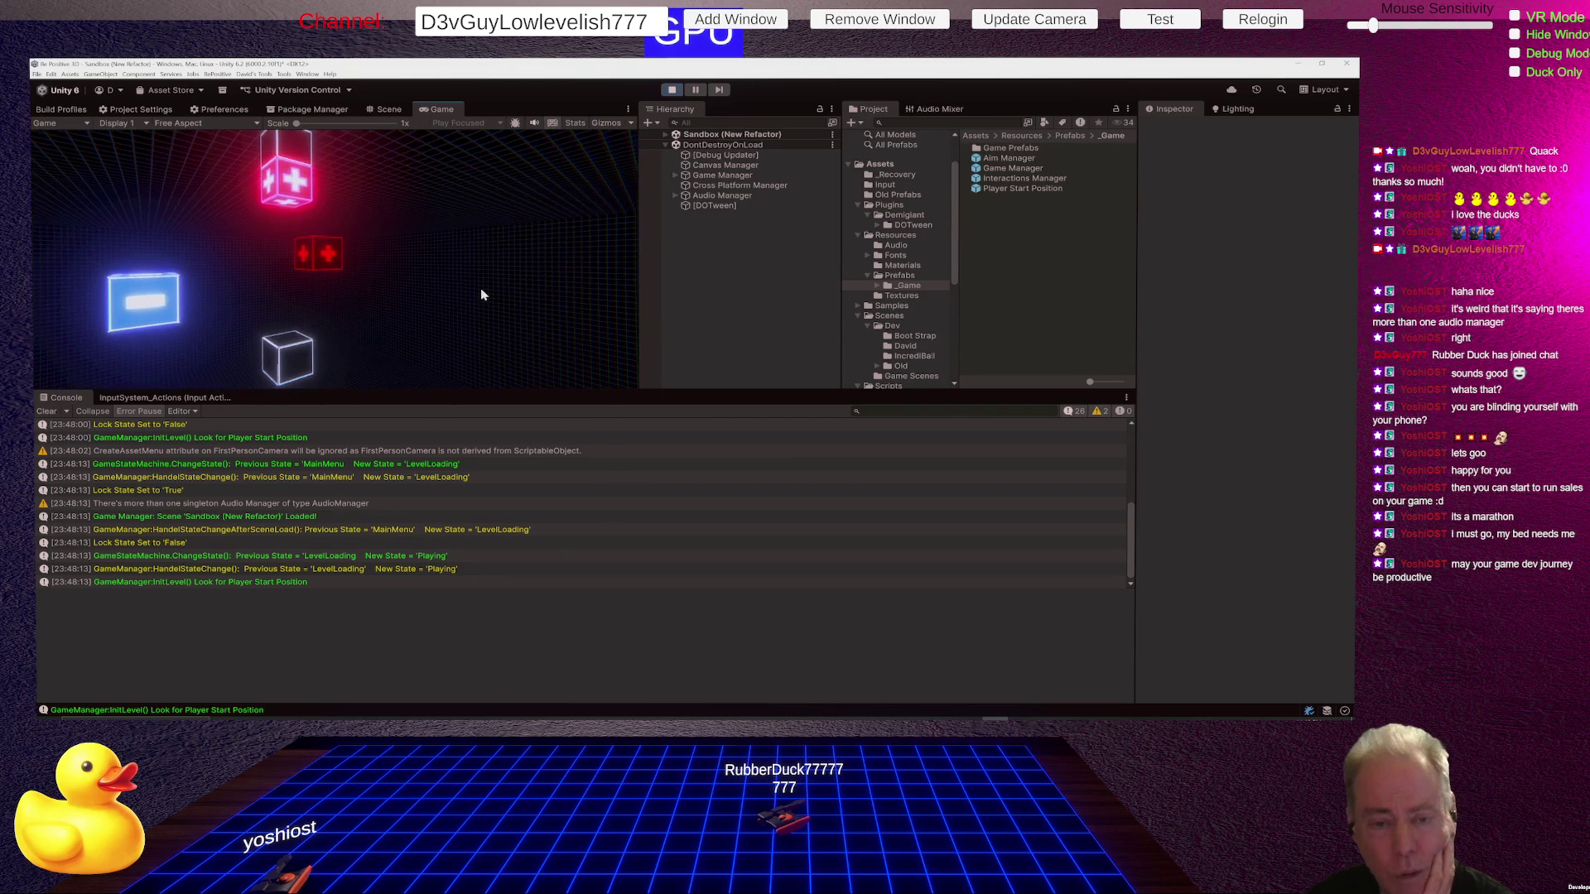
key(w)
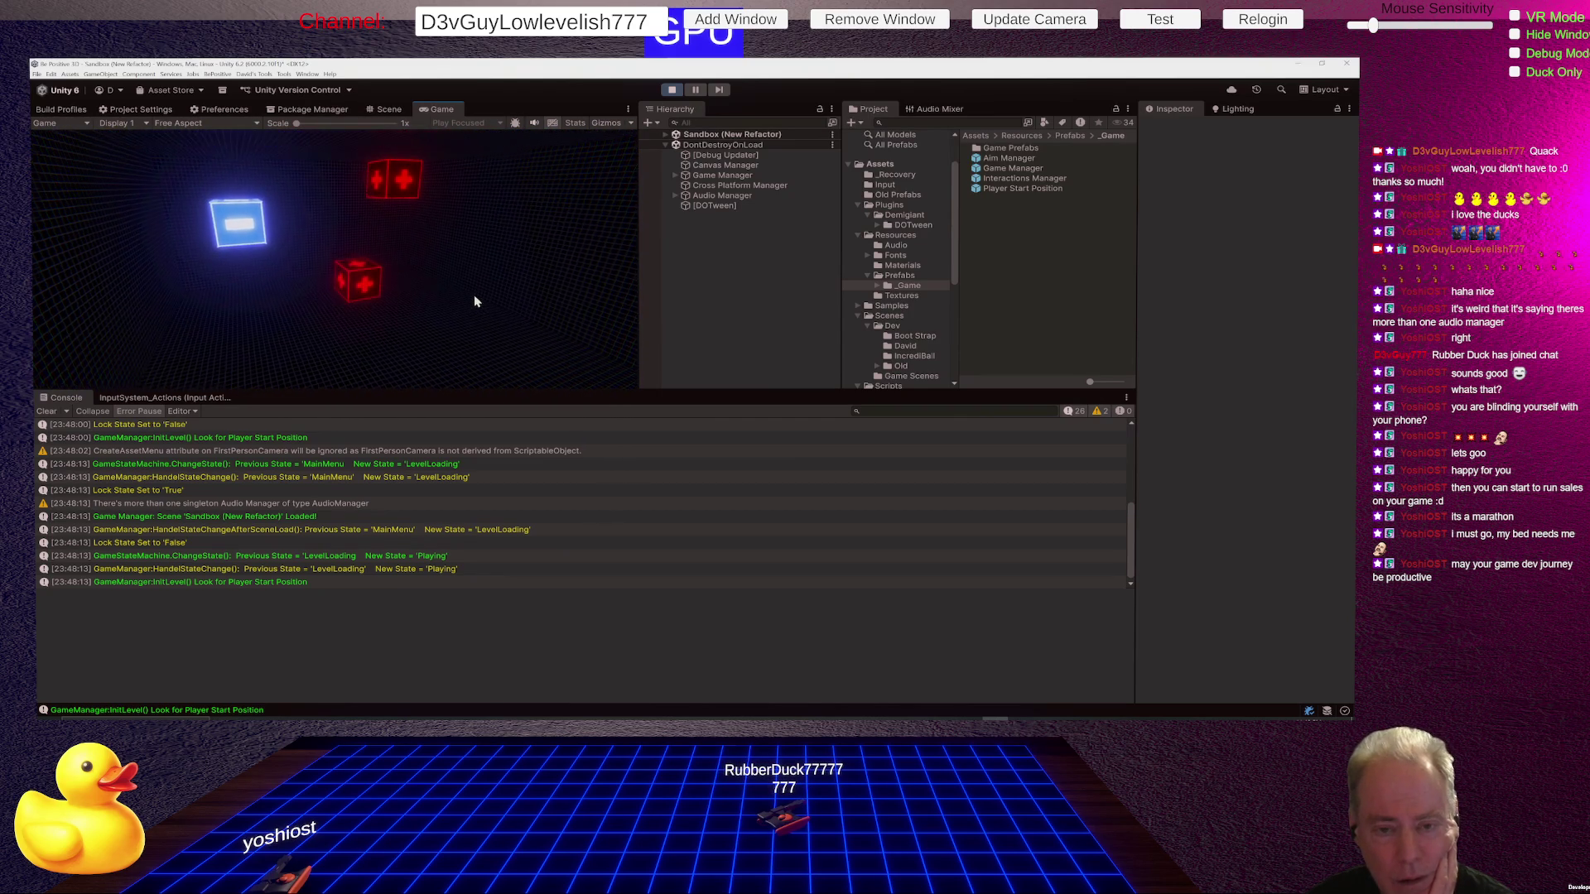
key(w)
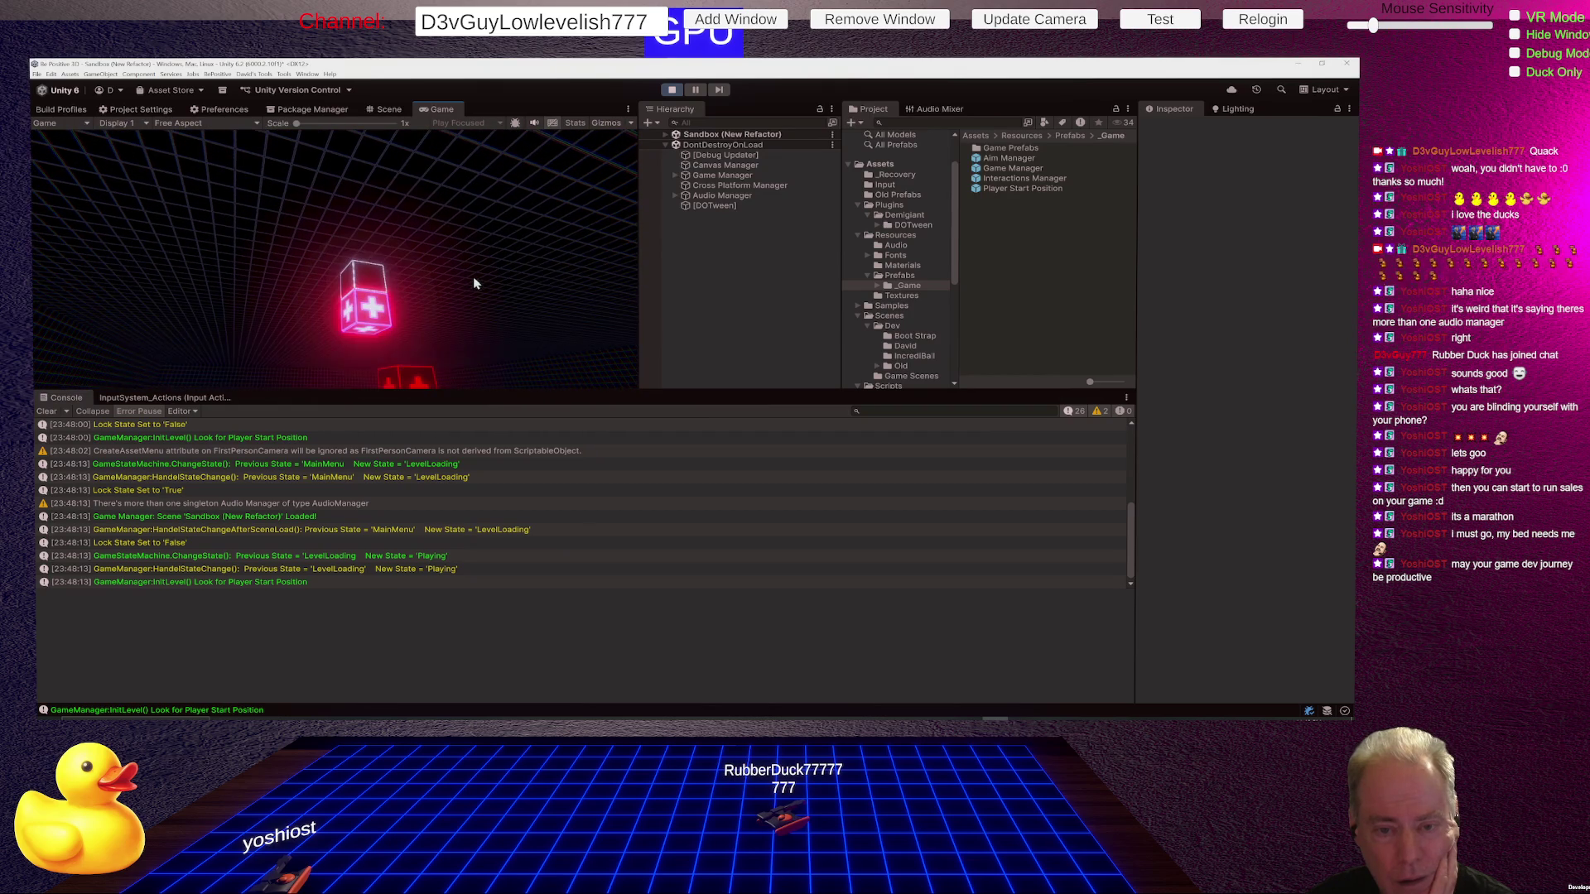
key(a)
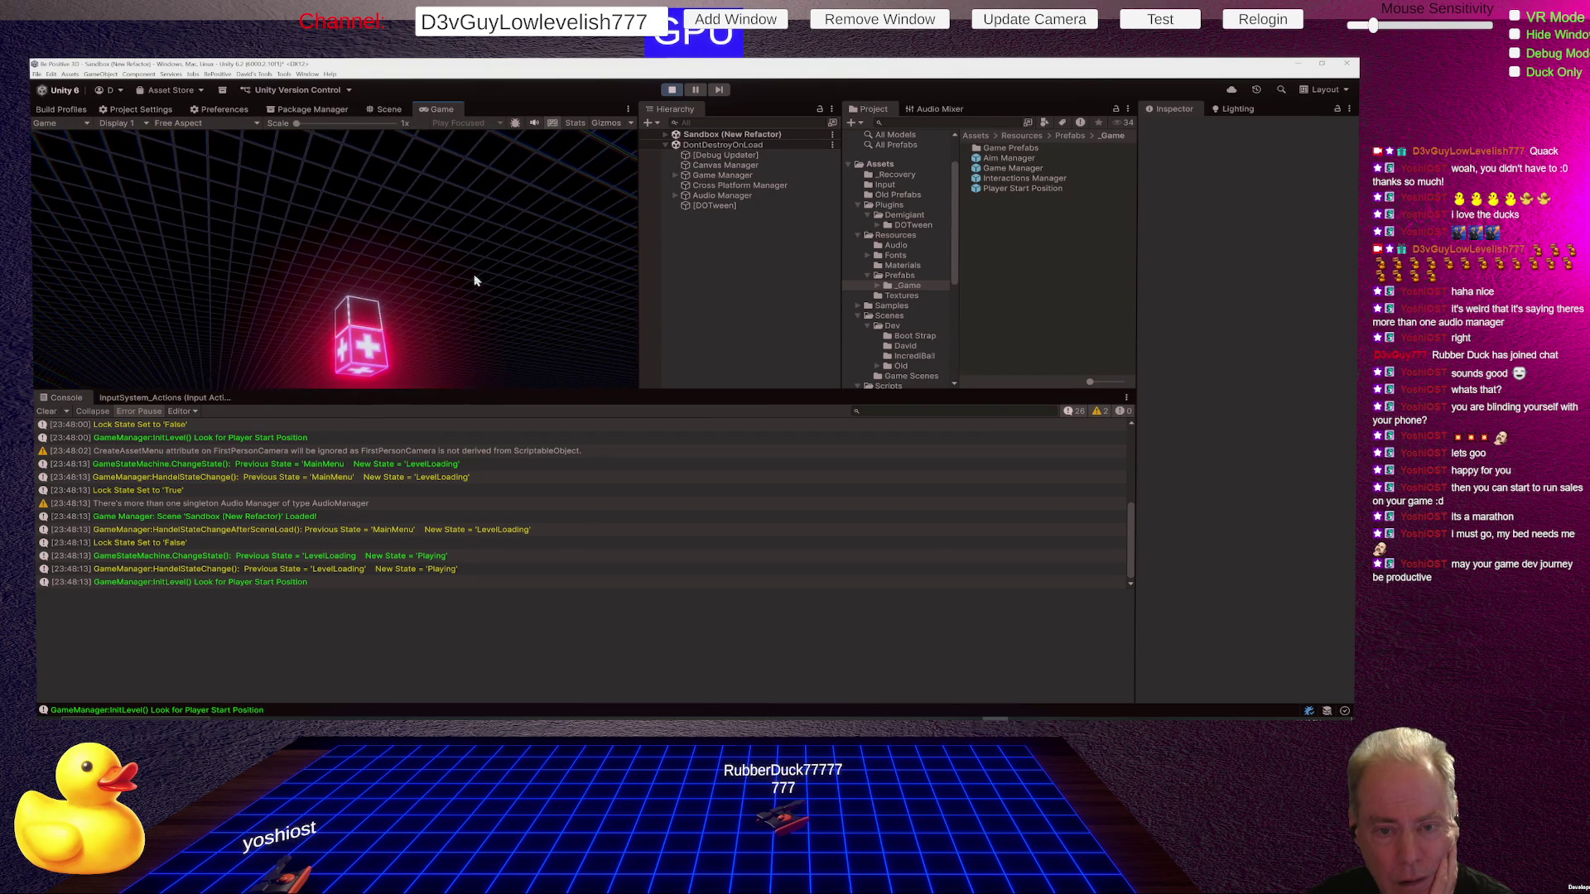
key(w)
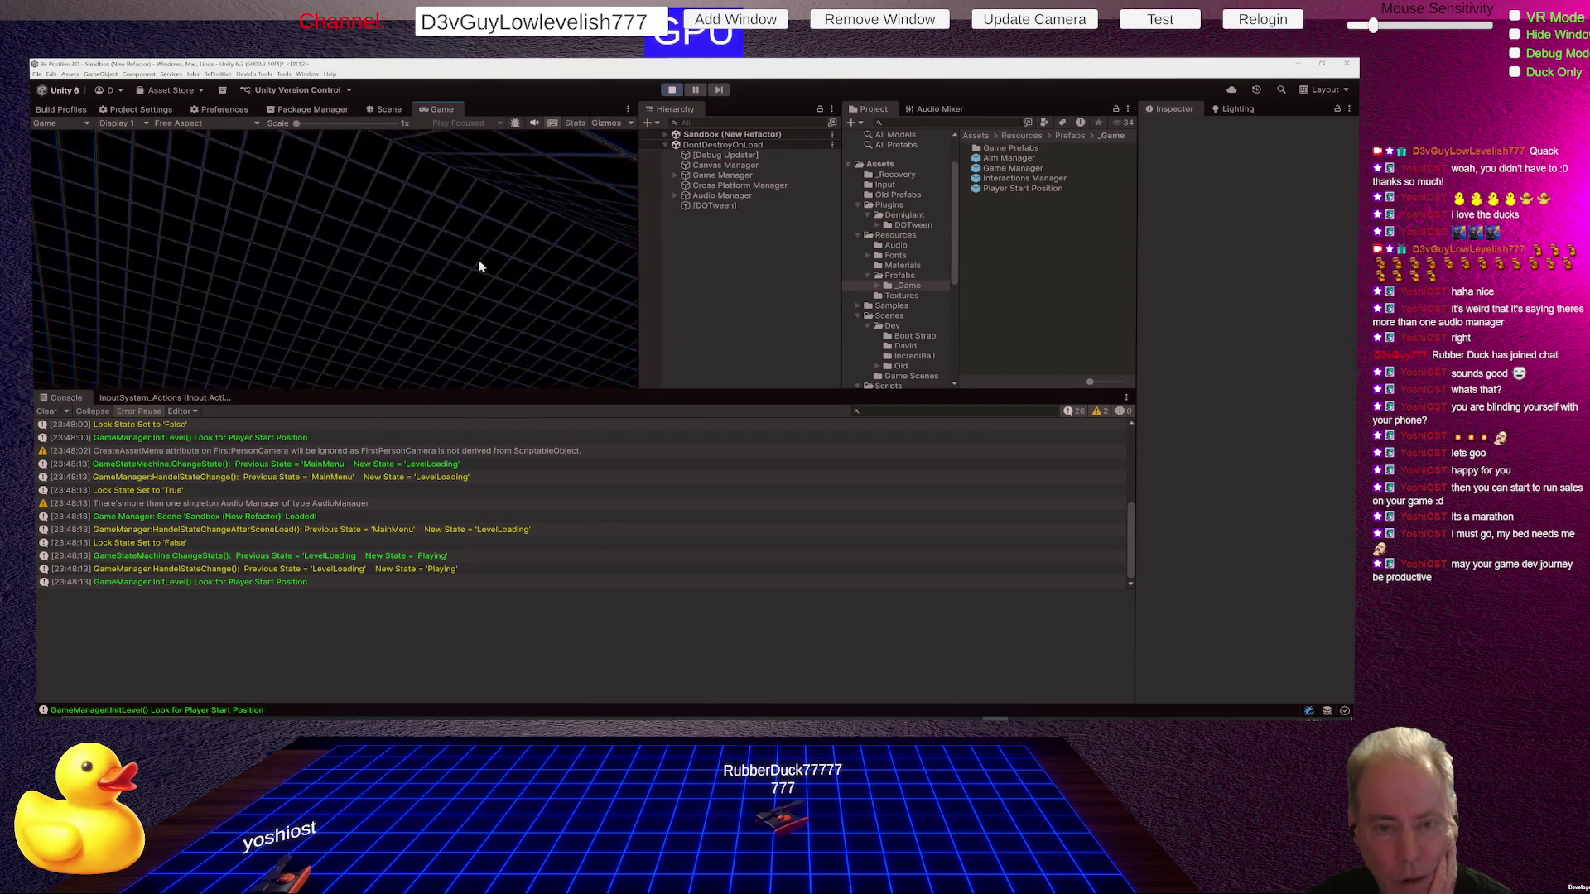
key(w)
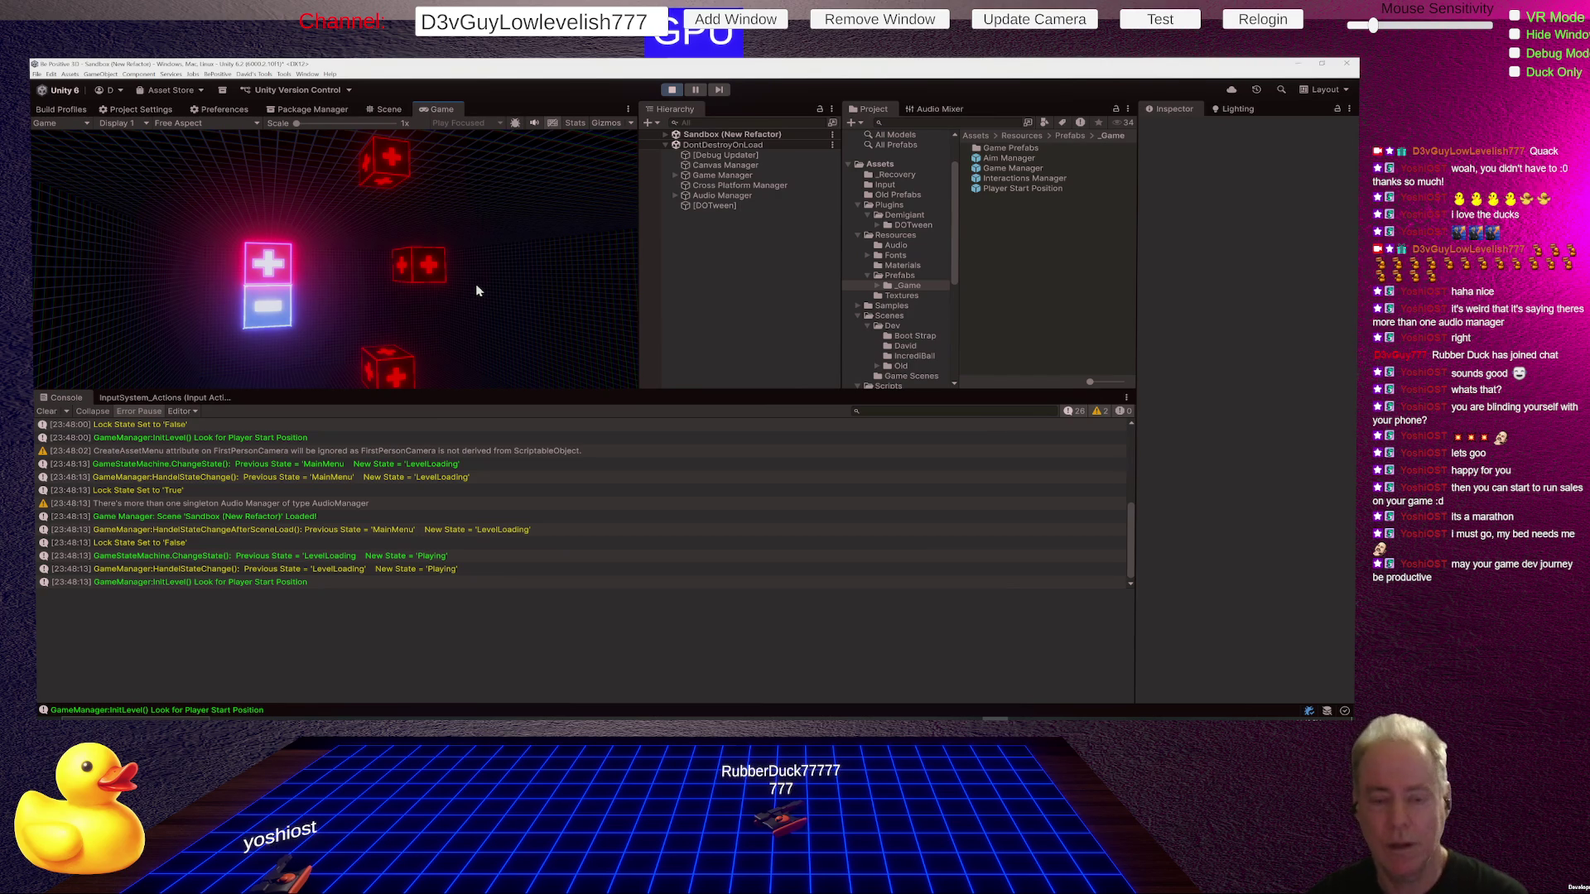
click(672, 91)
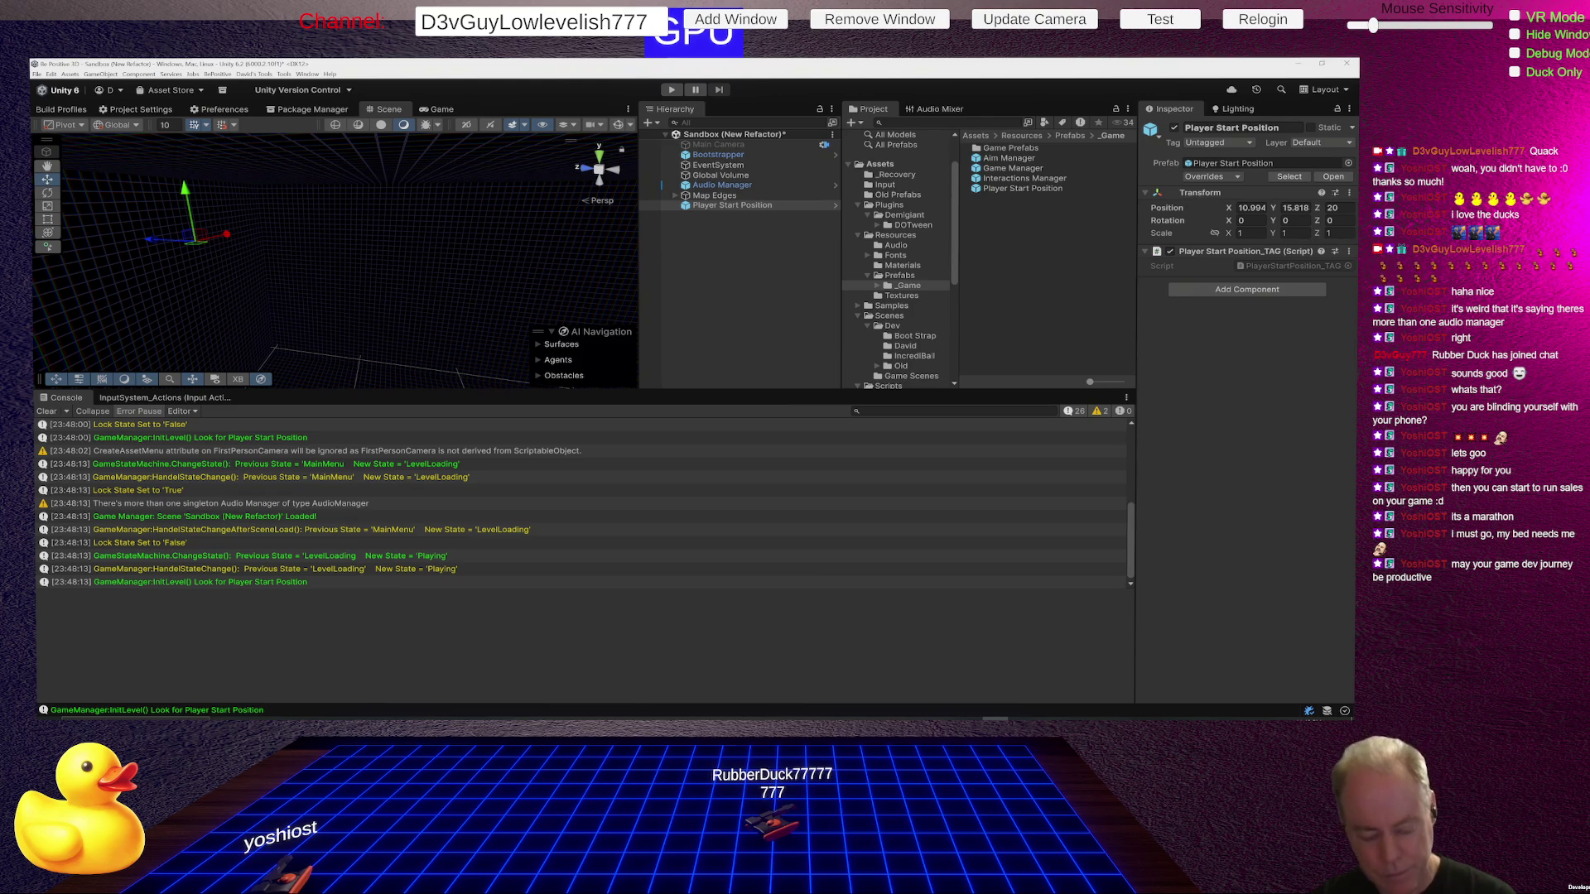
click(753, 255)
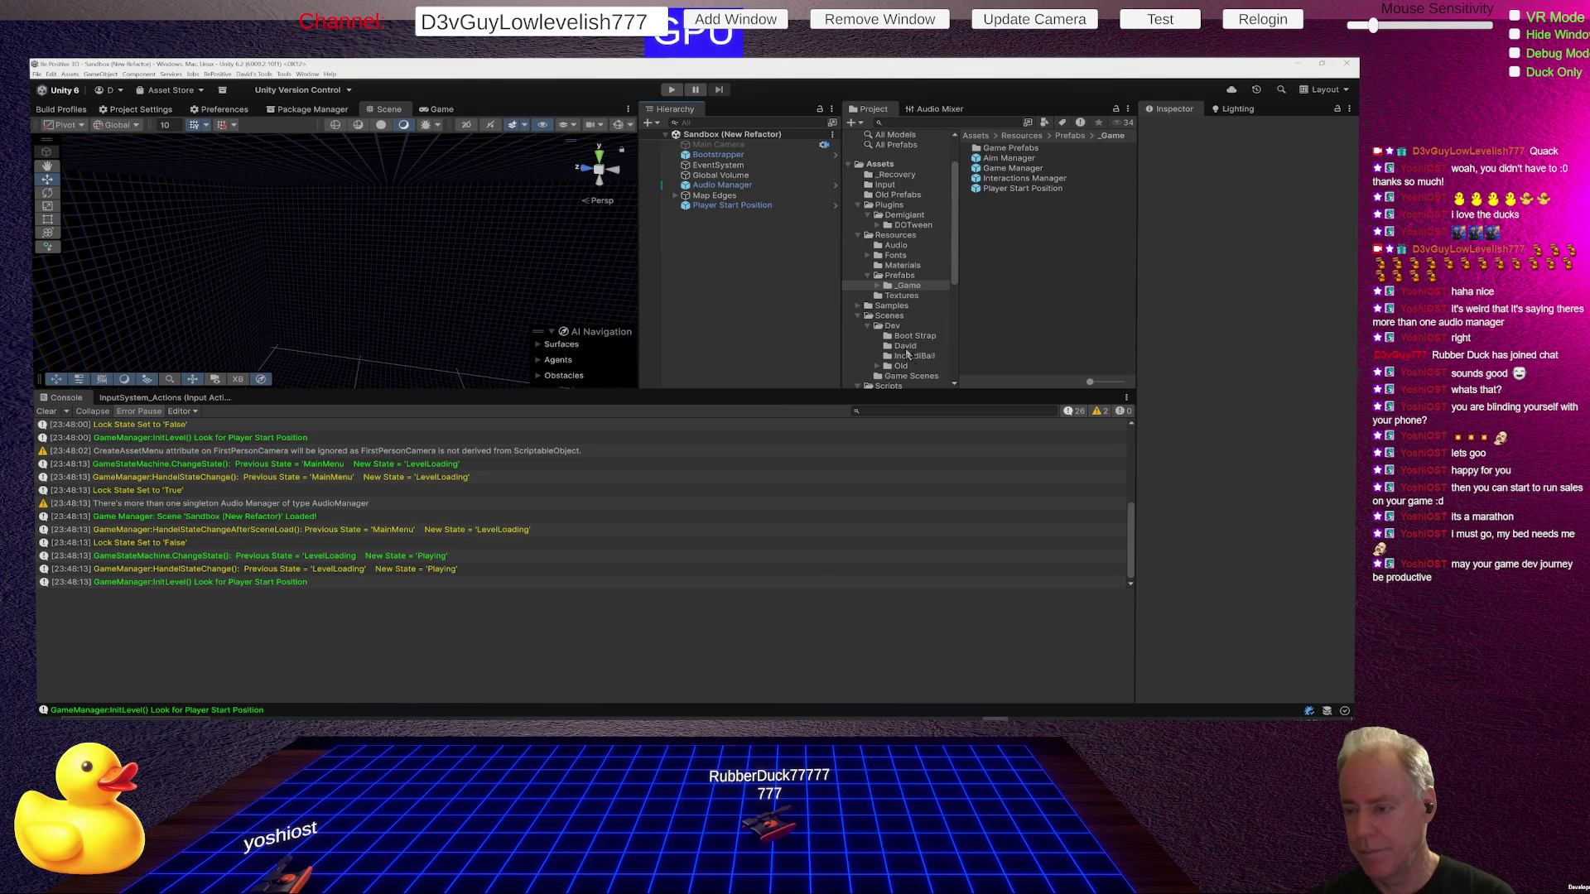
Open the Sandbox (Refactor) scene from Scenes/Dev/Old/David - Integrate Refactor.
click(900, 366)
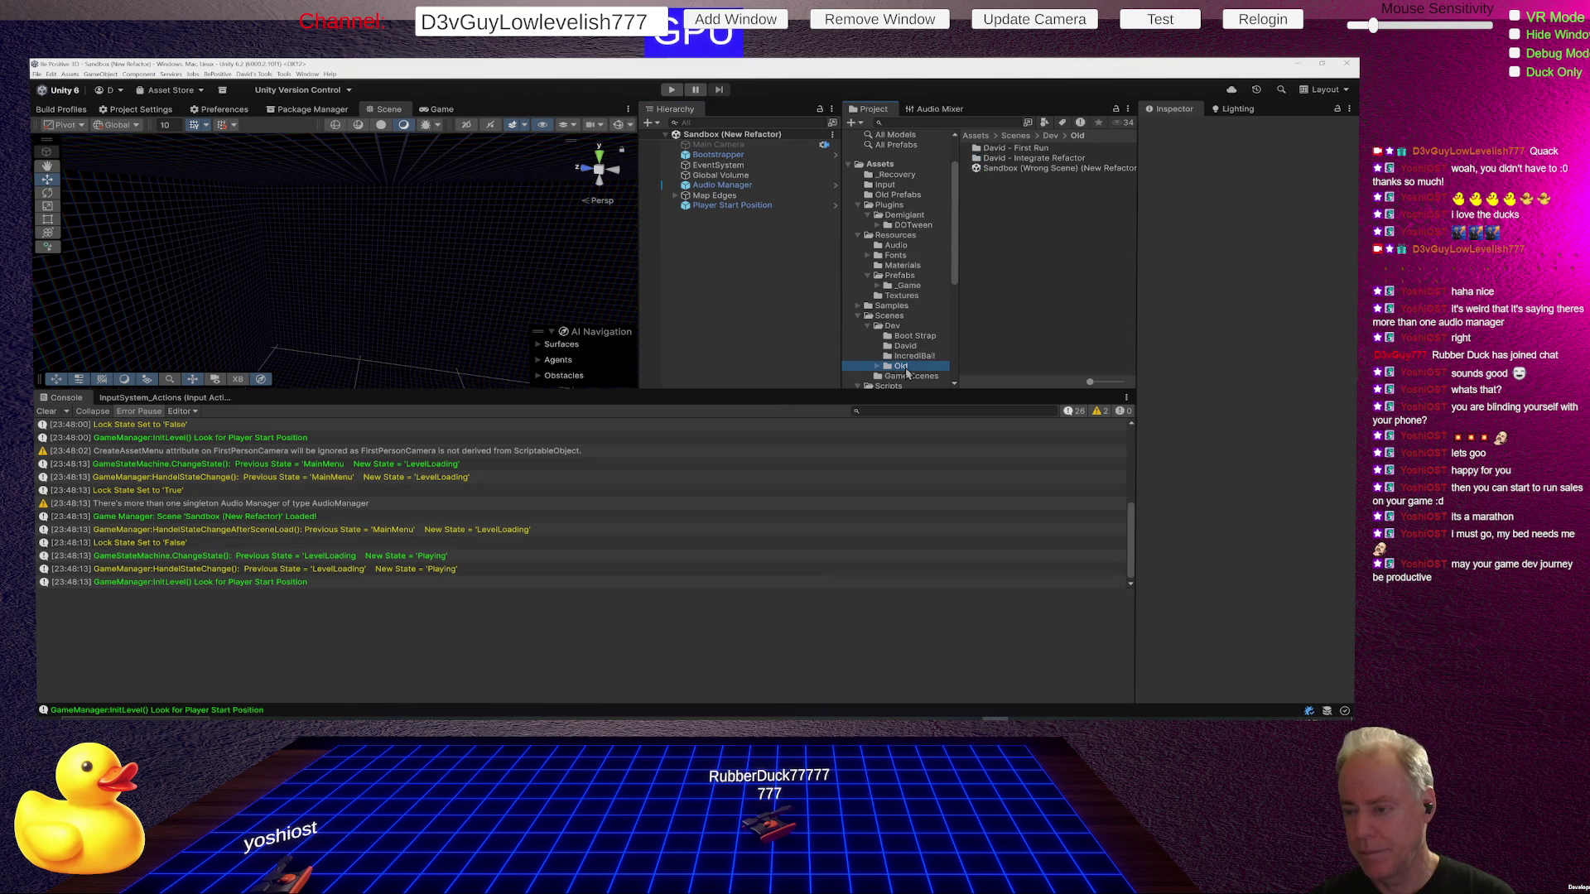
double_click(992, 157)
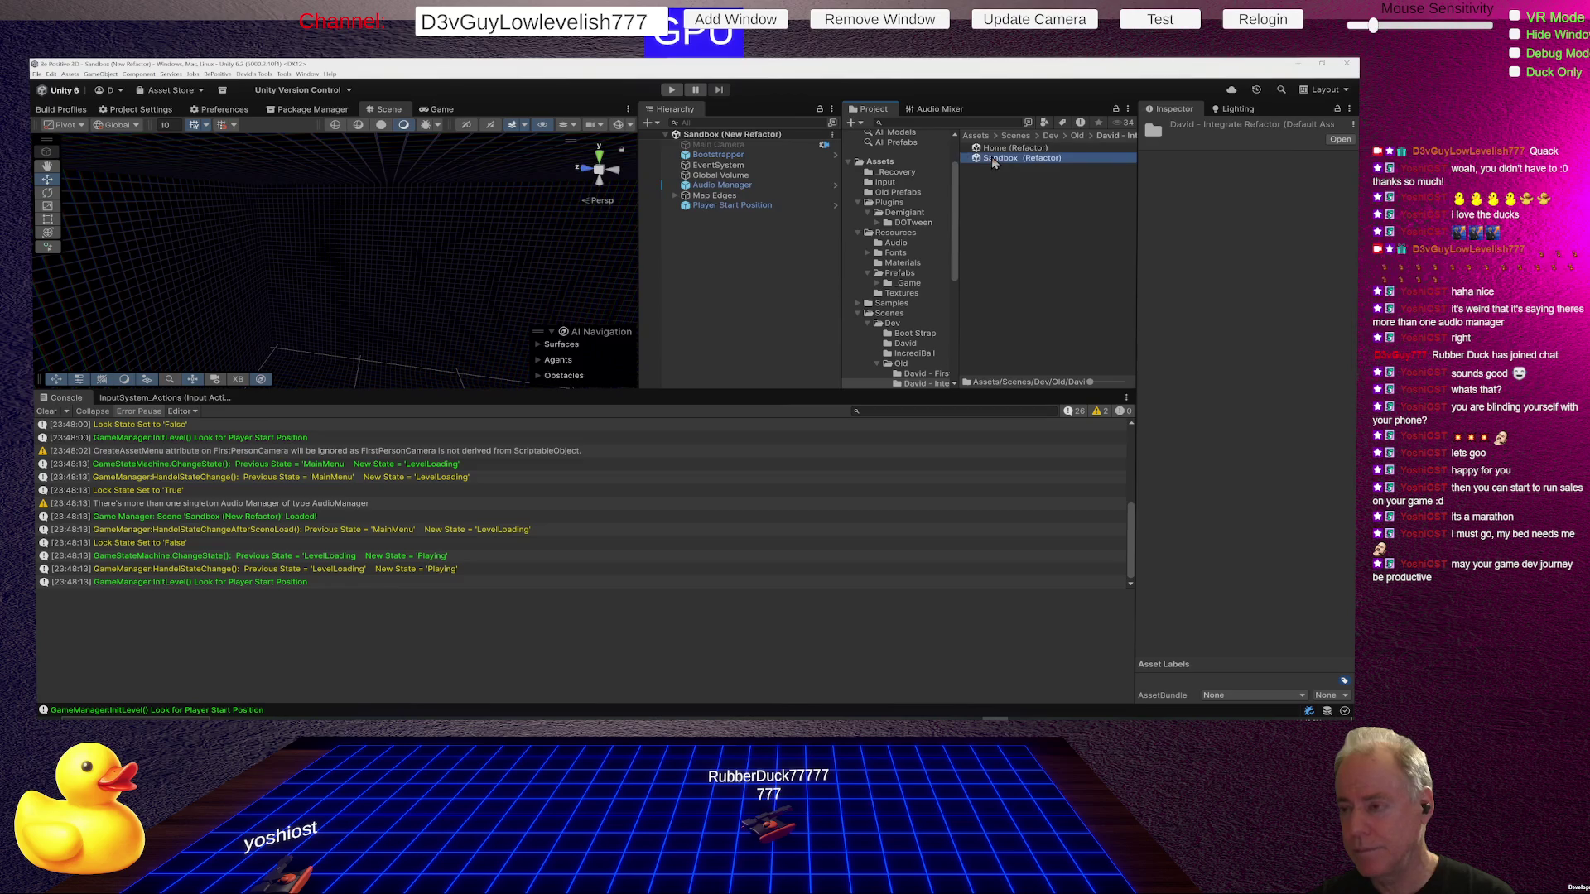
double_click(991, 157)
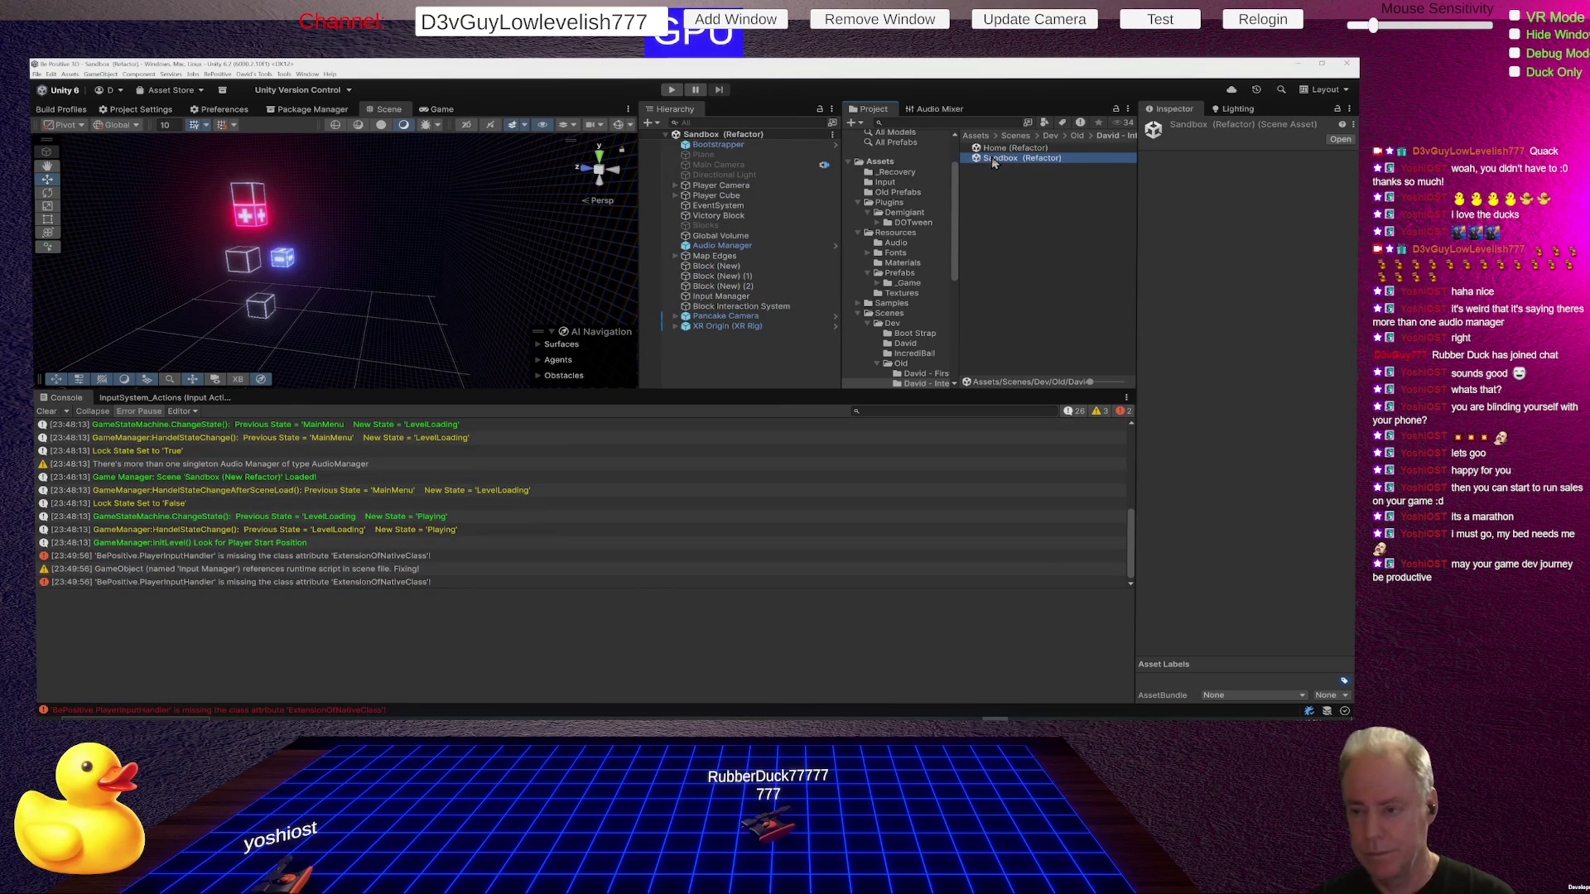
Expand XR Origin, Pancake Camera, Player Cube and Player Camera in the Hierarchy to inspect them.
click(676, 326)
click(676, 317)
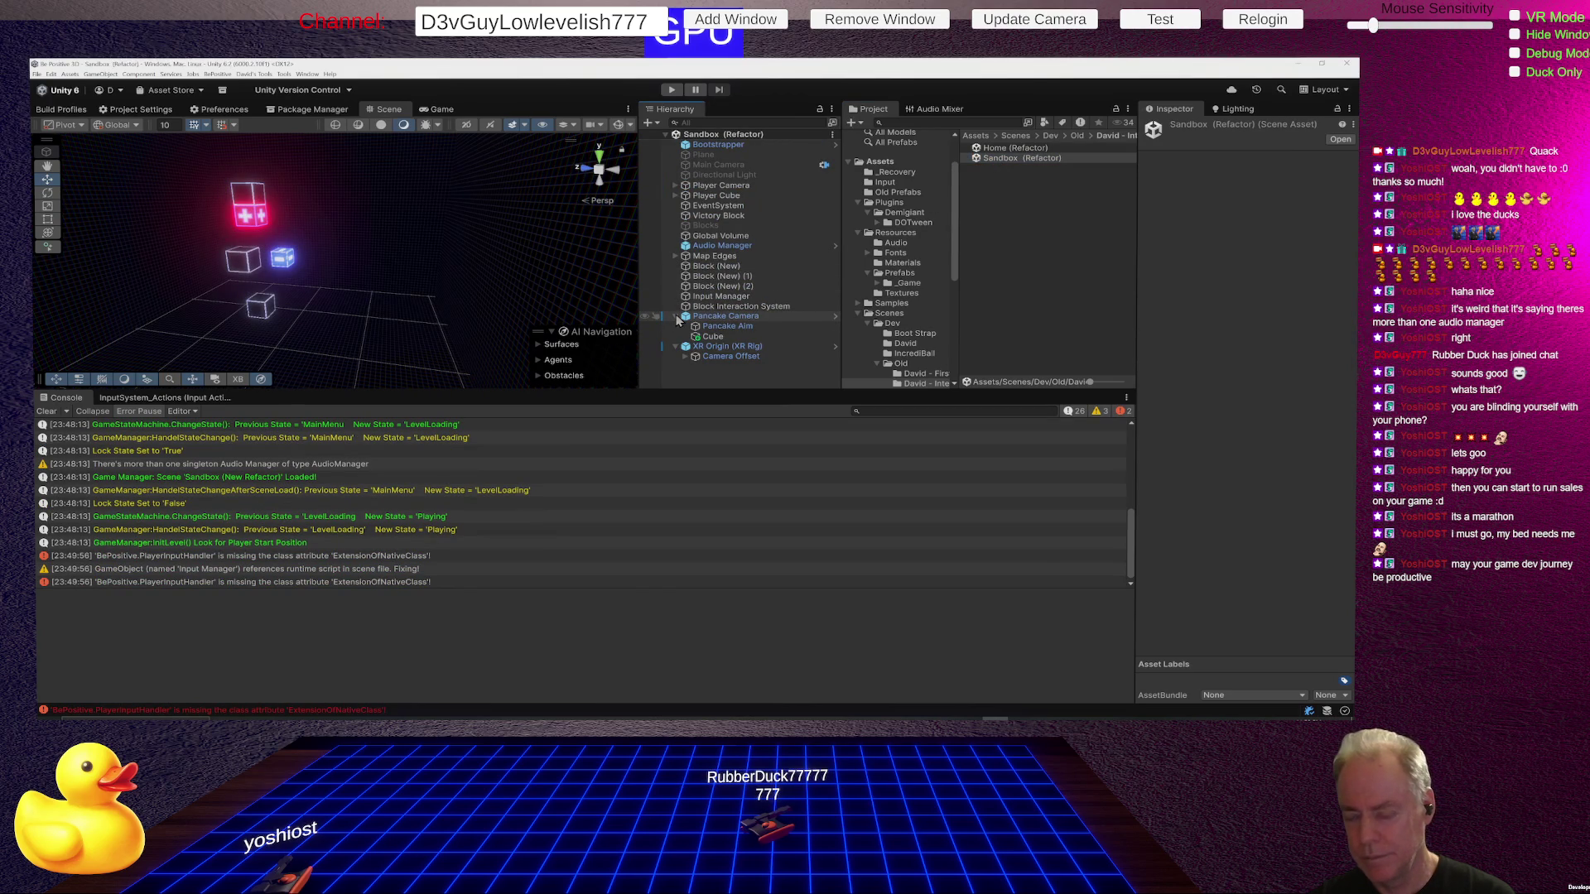
click(717, 196)
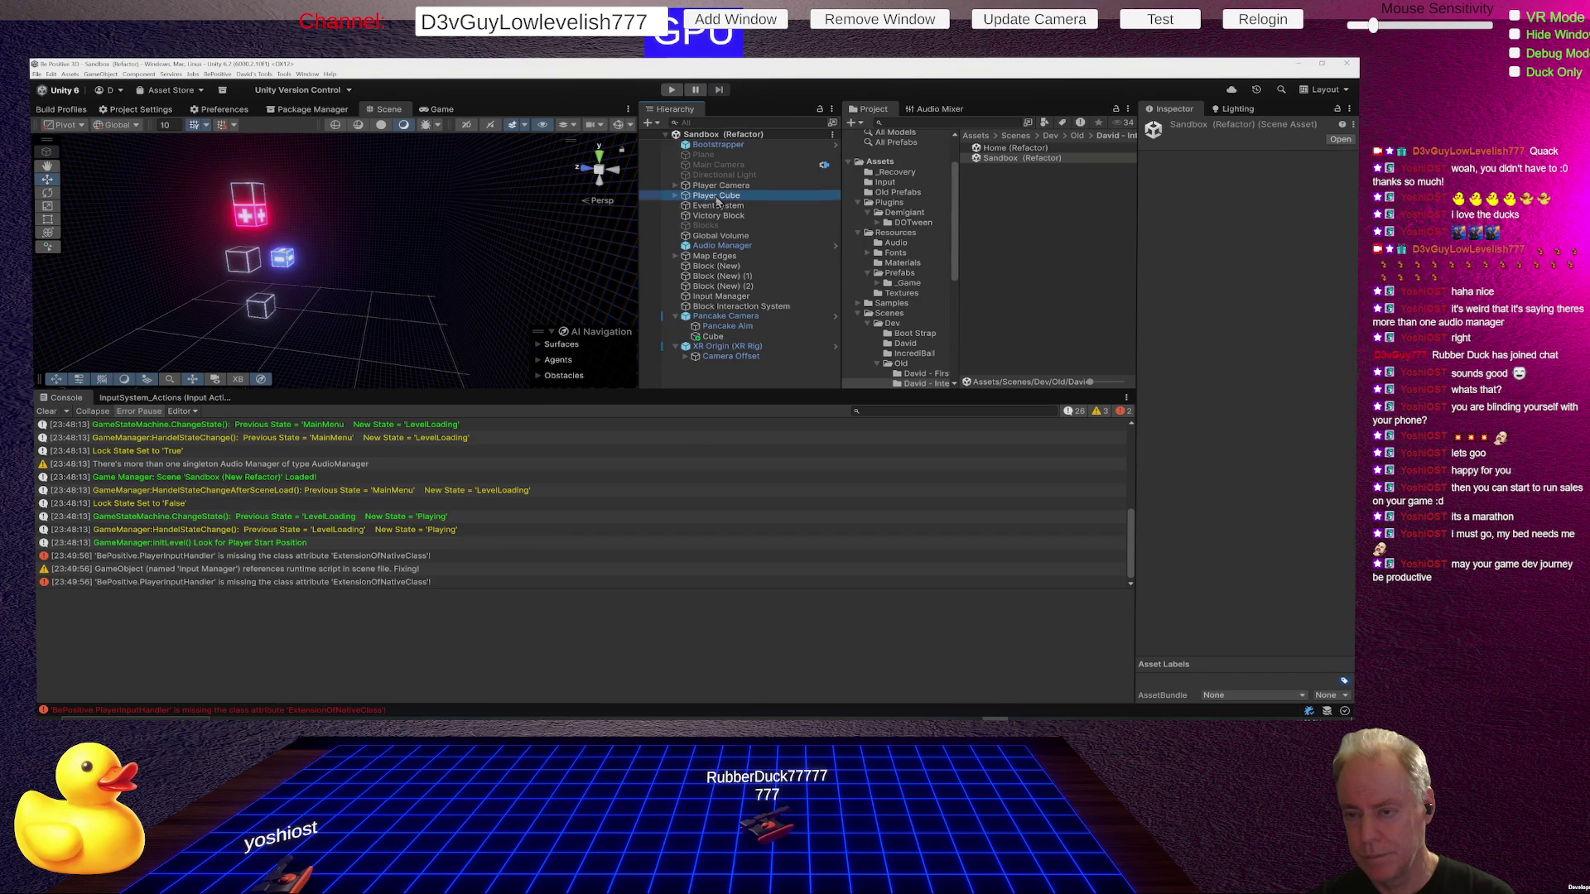
click(675, 195)
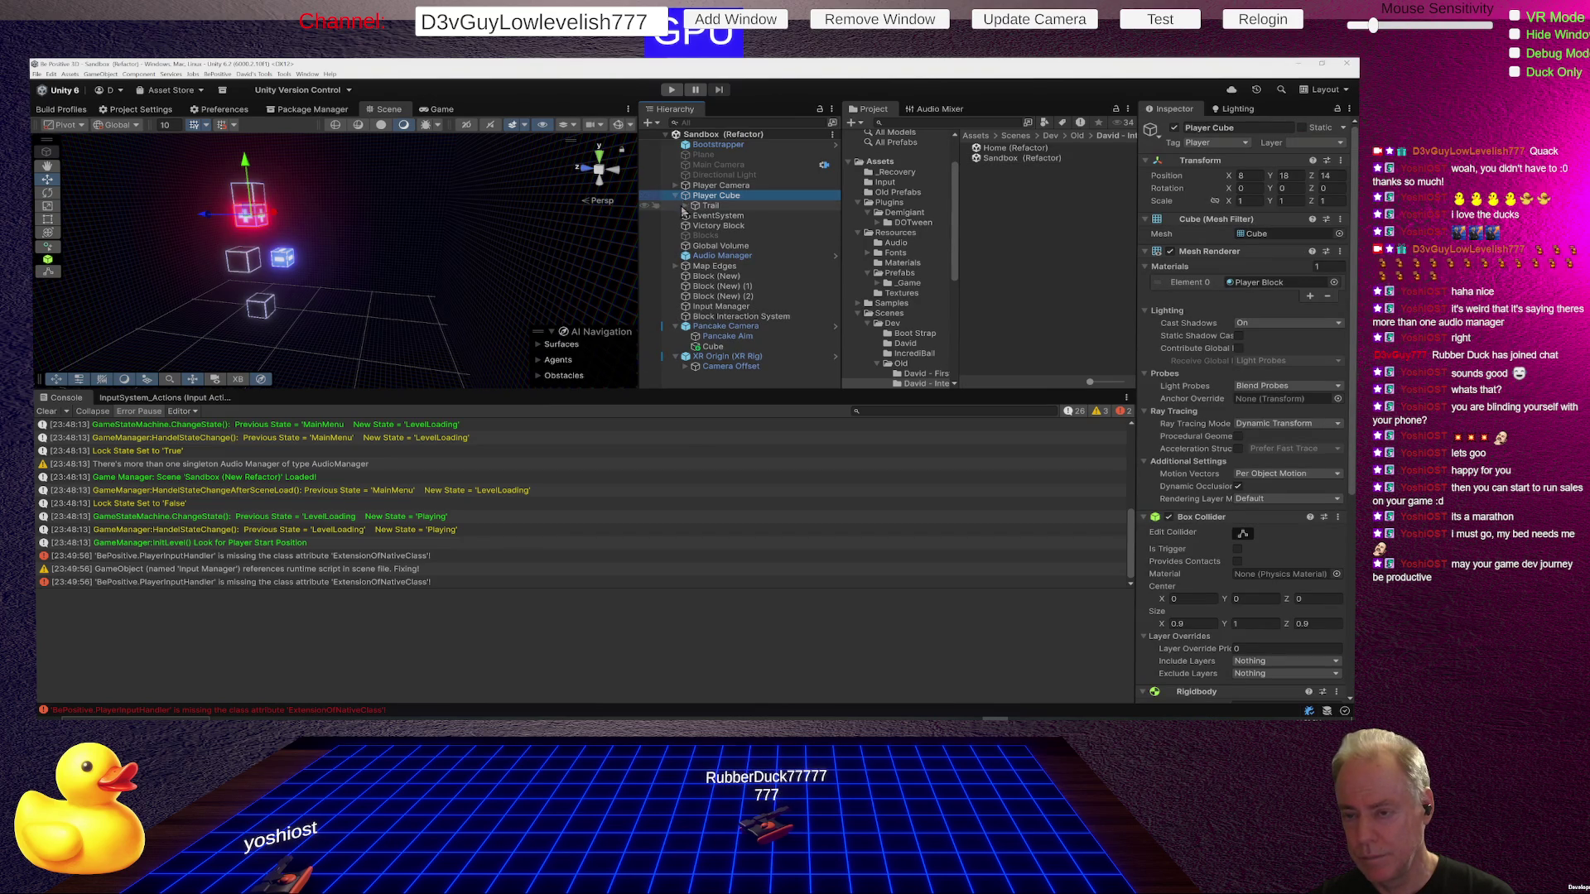
click(675, 185)
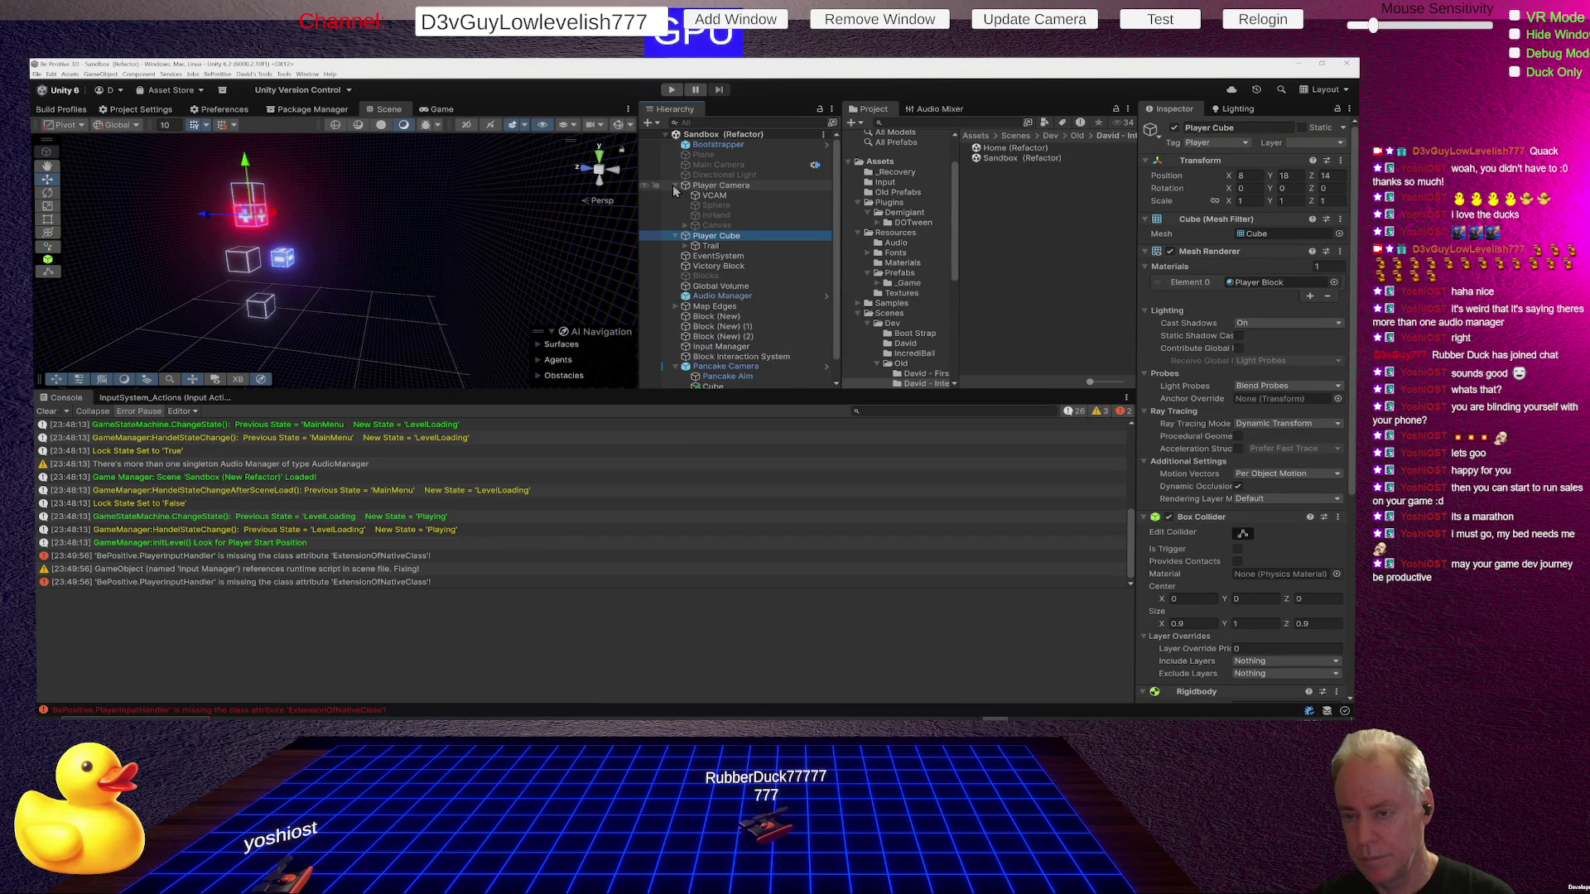
click(684, 227)
click(684, 225)
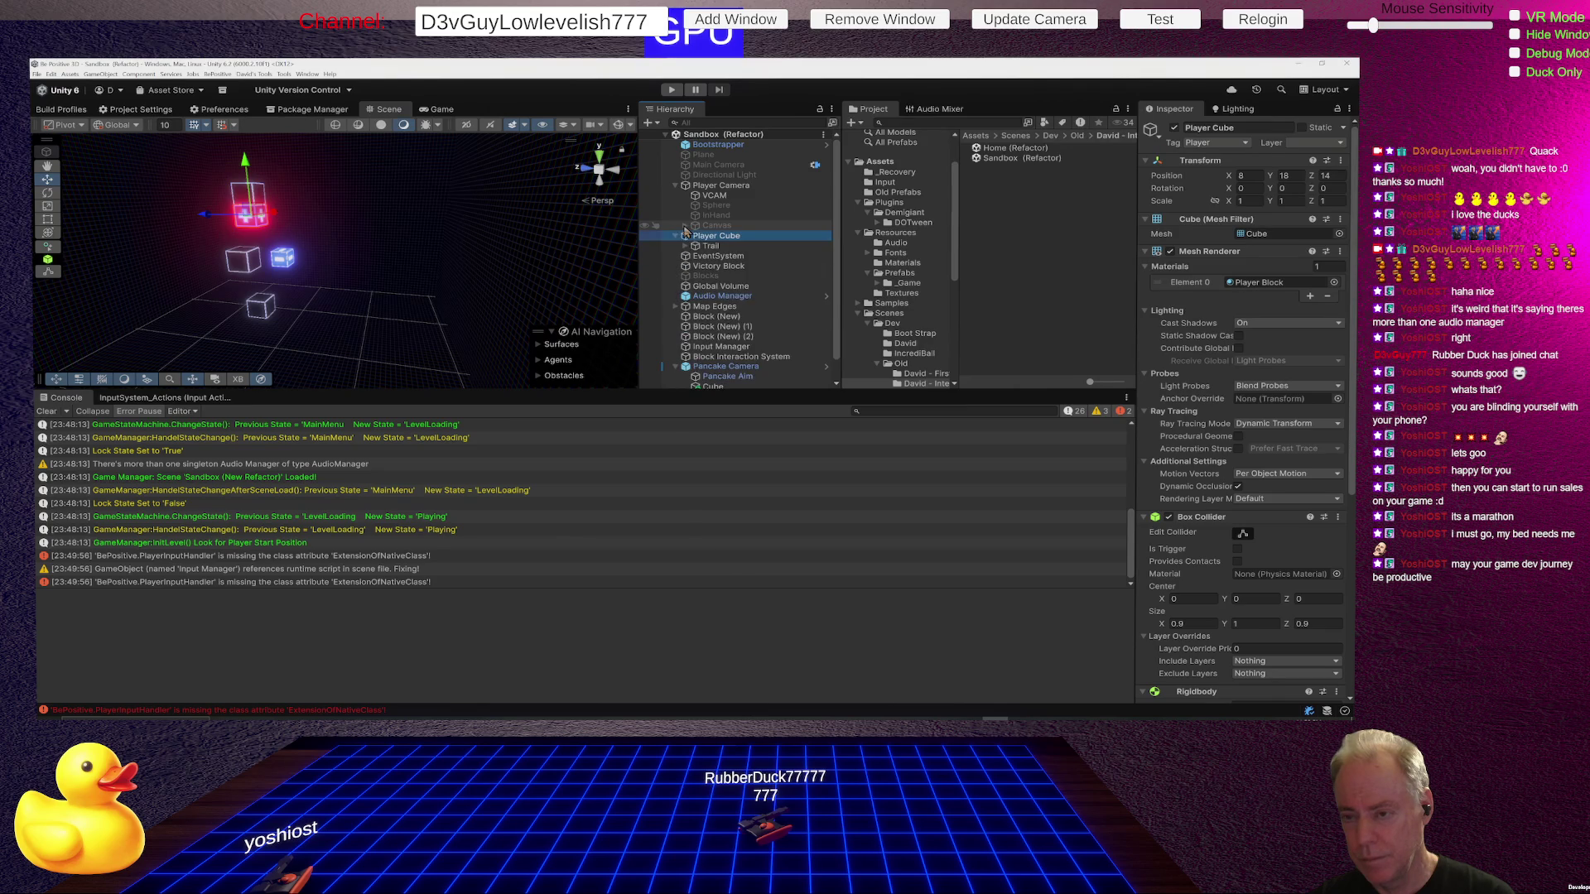
Inspect the Pancake Aim object's components, then browse the David scenes folder.
scroll(745, 290, down, 1)
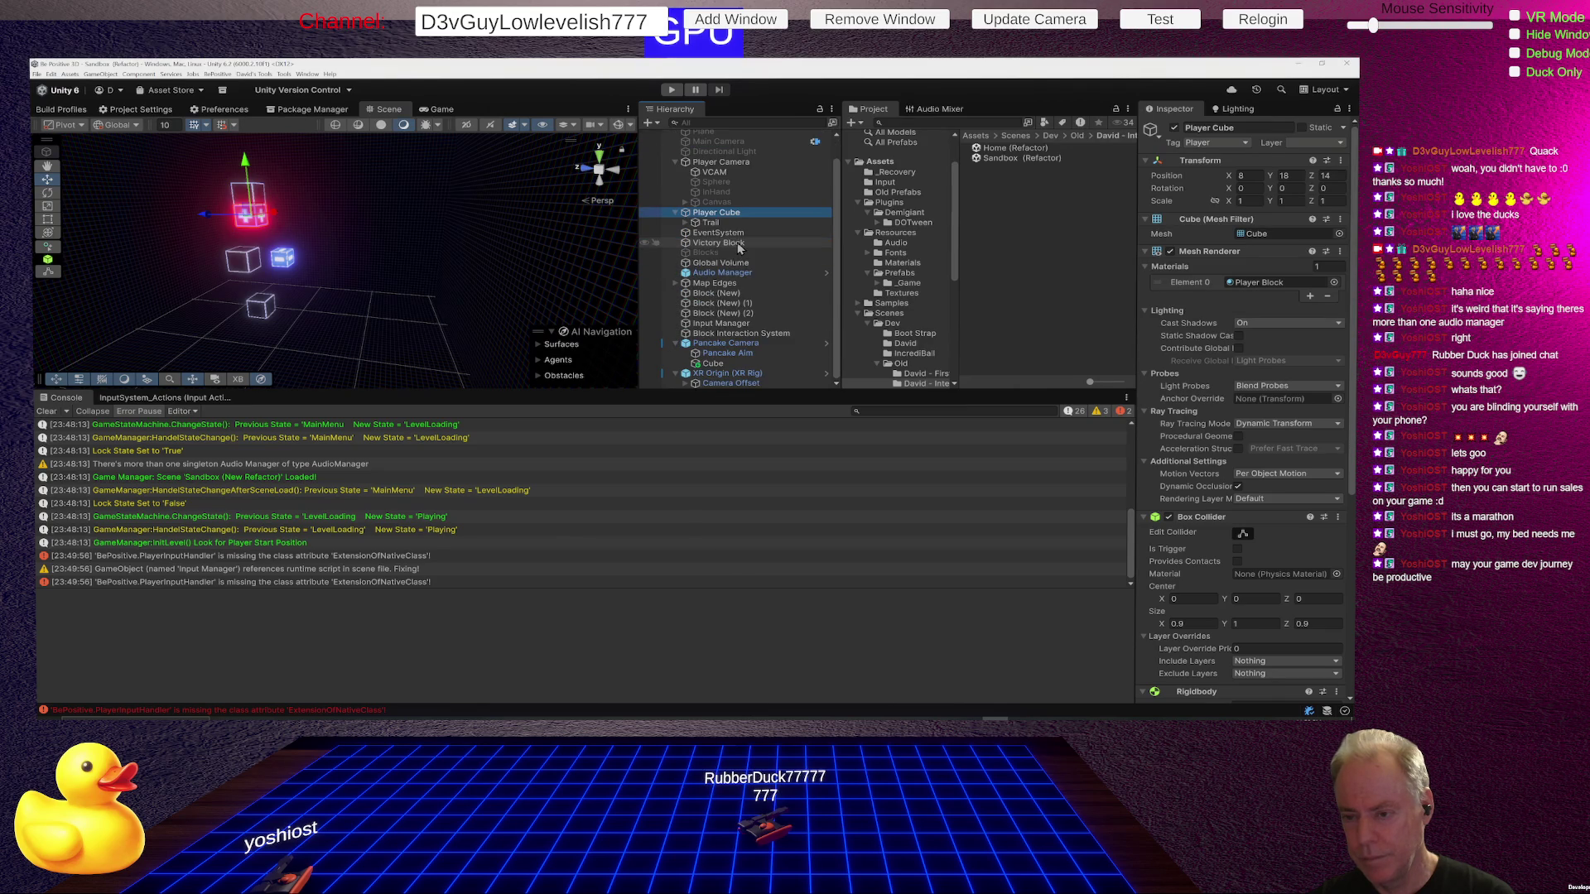
click(729, 354)
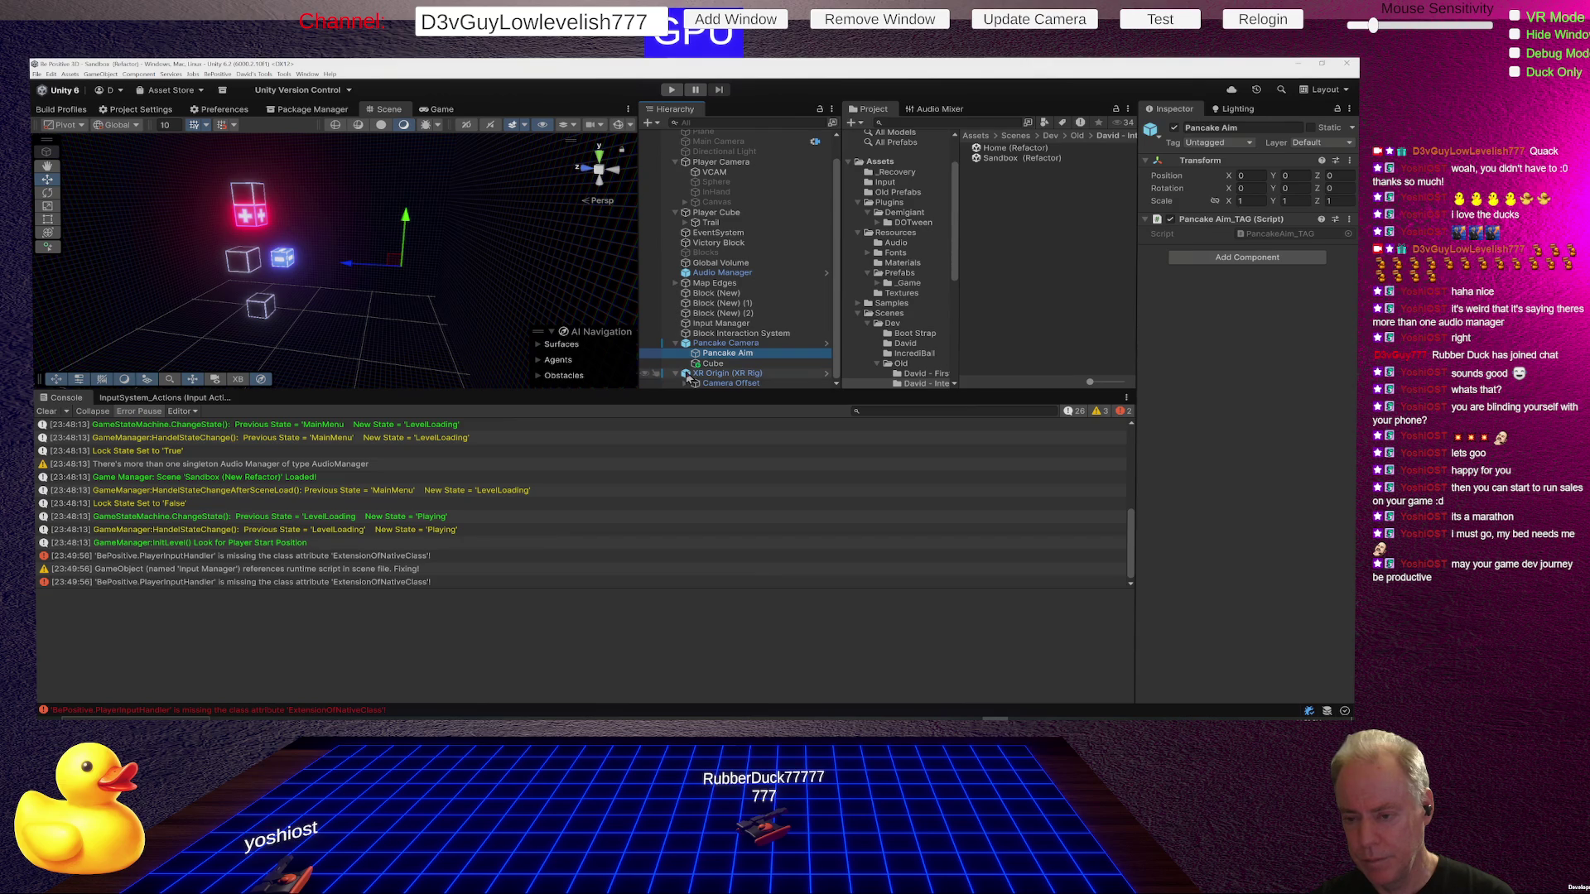
scroll(771, 296, down, 3)
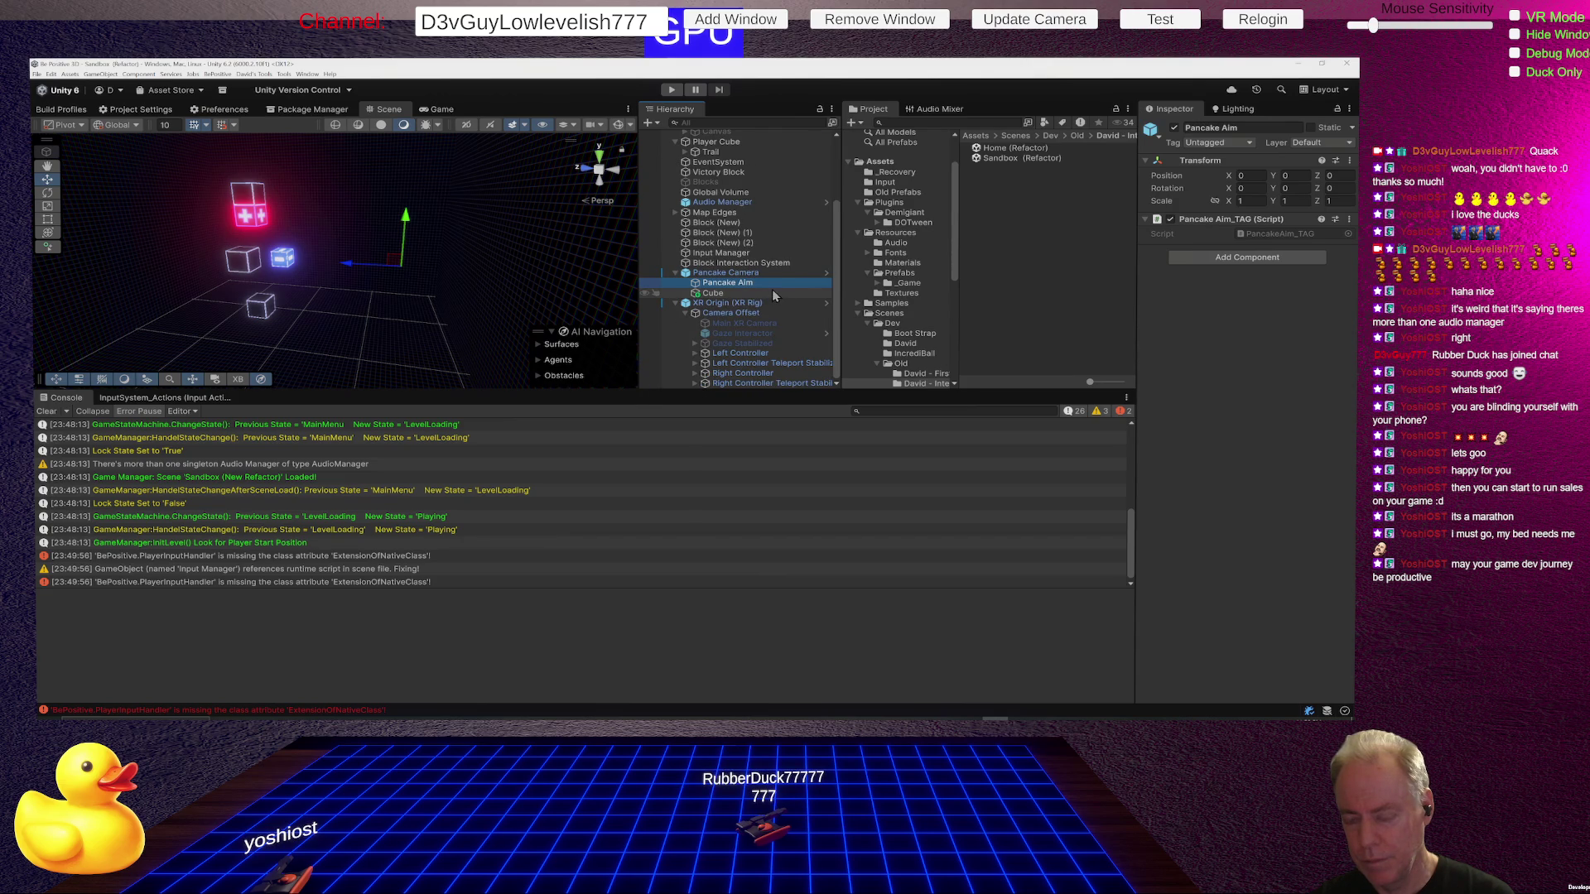
scroll(772, 296, up, 3)
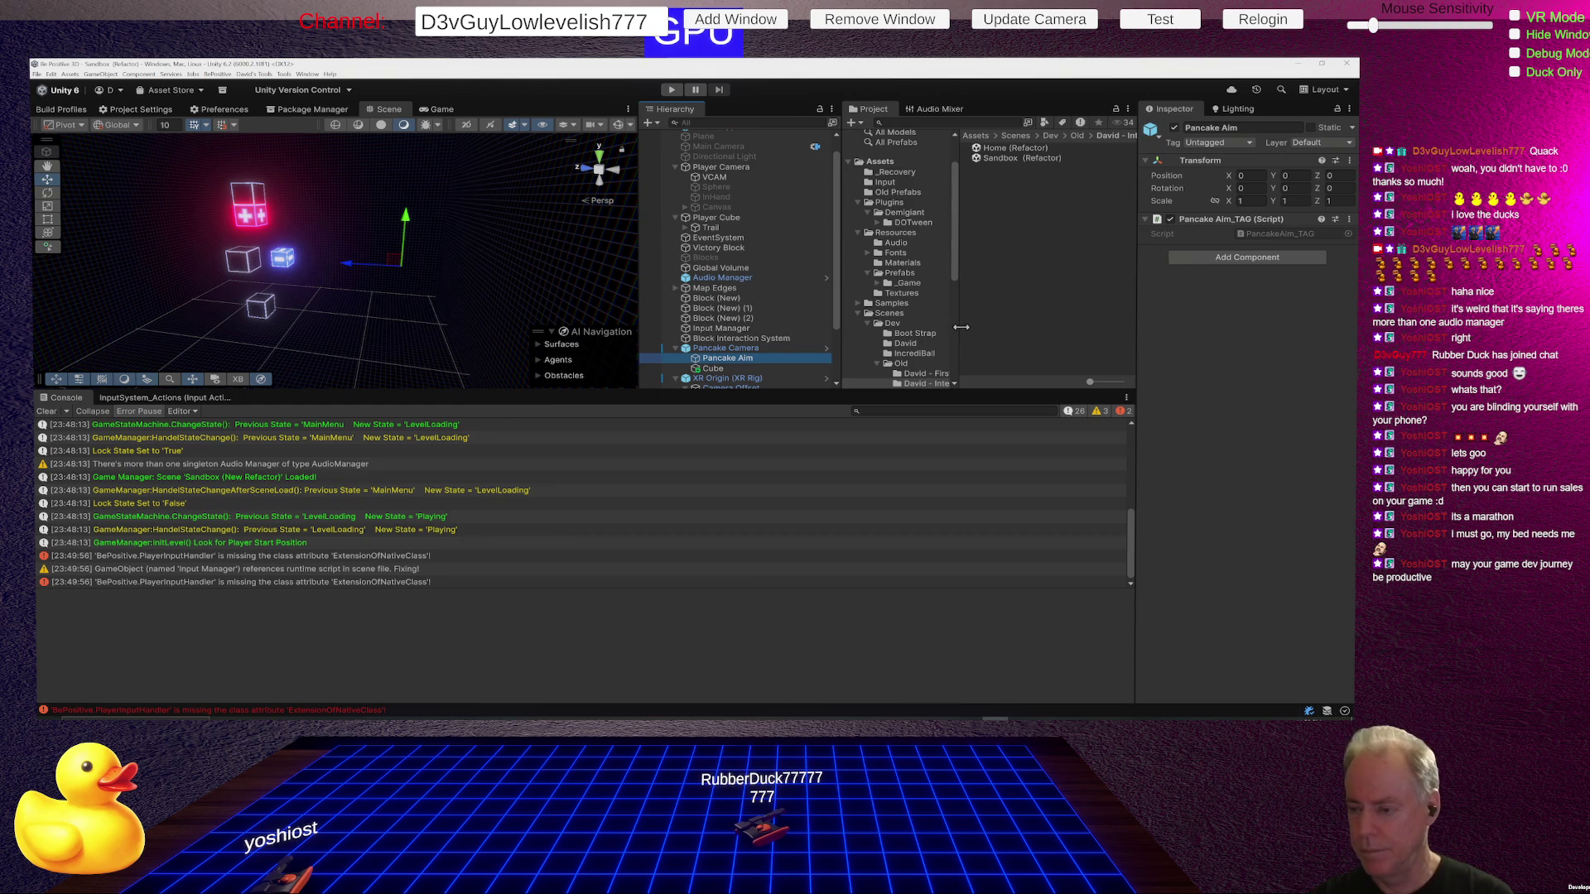
scroll(931, 319, down, 2)
scroll(930, 319, down, 2)
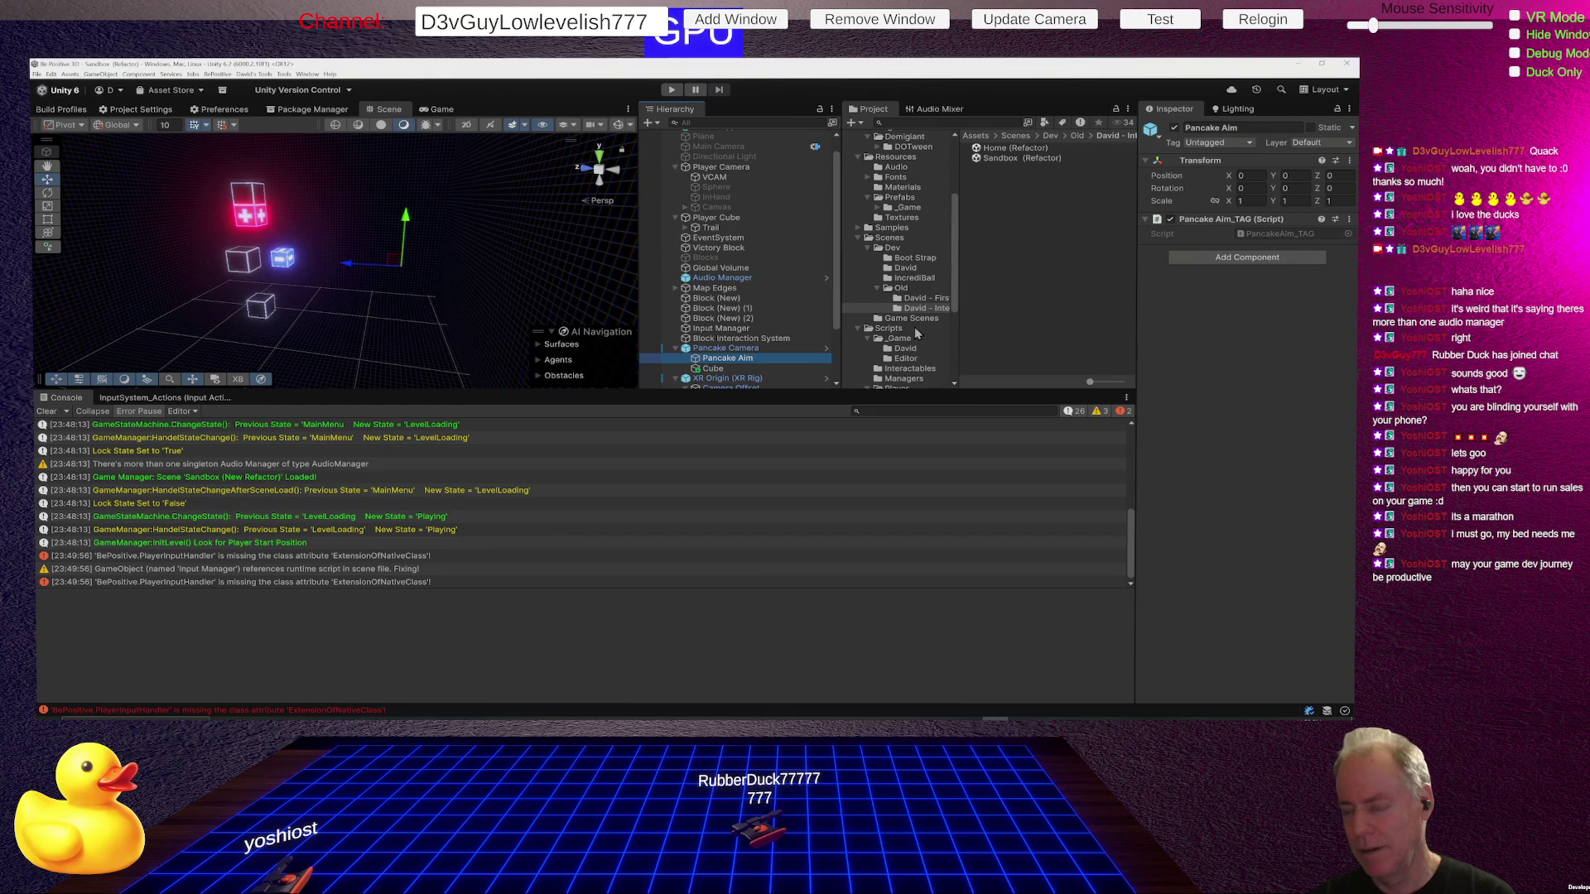
click(907, 268)
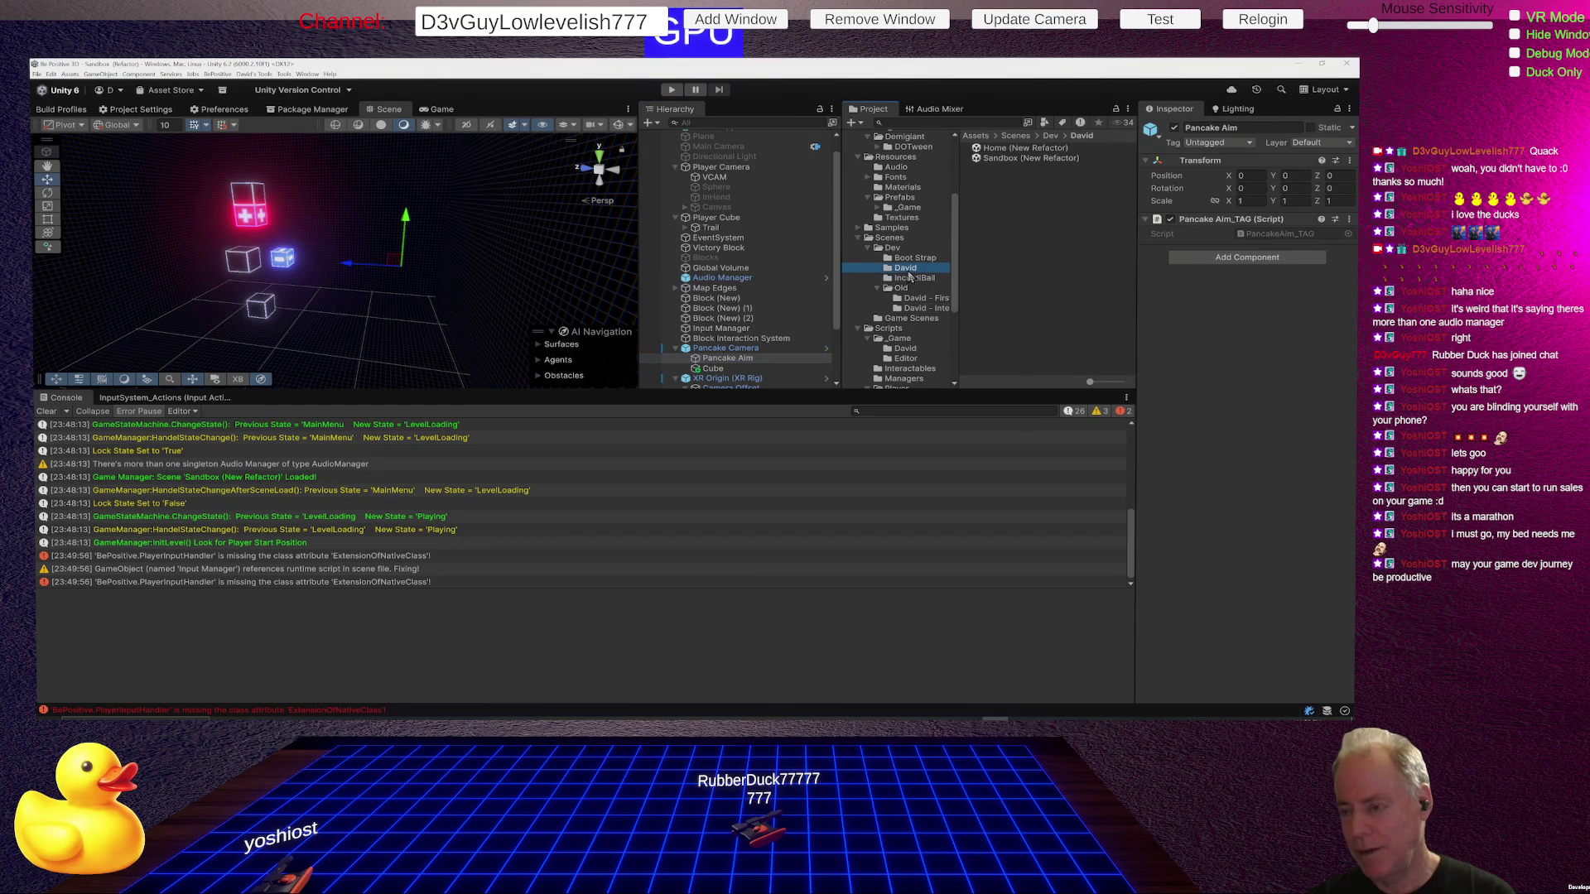
Open the Bootstrap scene from the Scenes/Dev/Boot Strap folder.
click(926, 259)
click(1006, 149)
double_click(1006, 149)
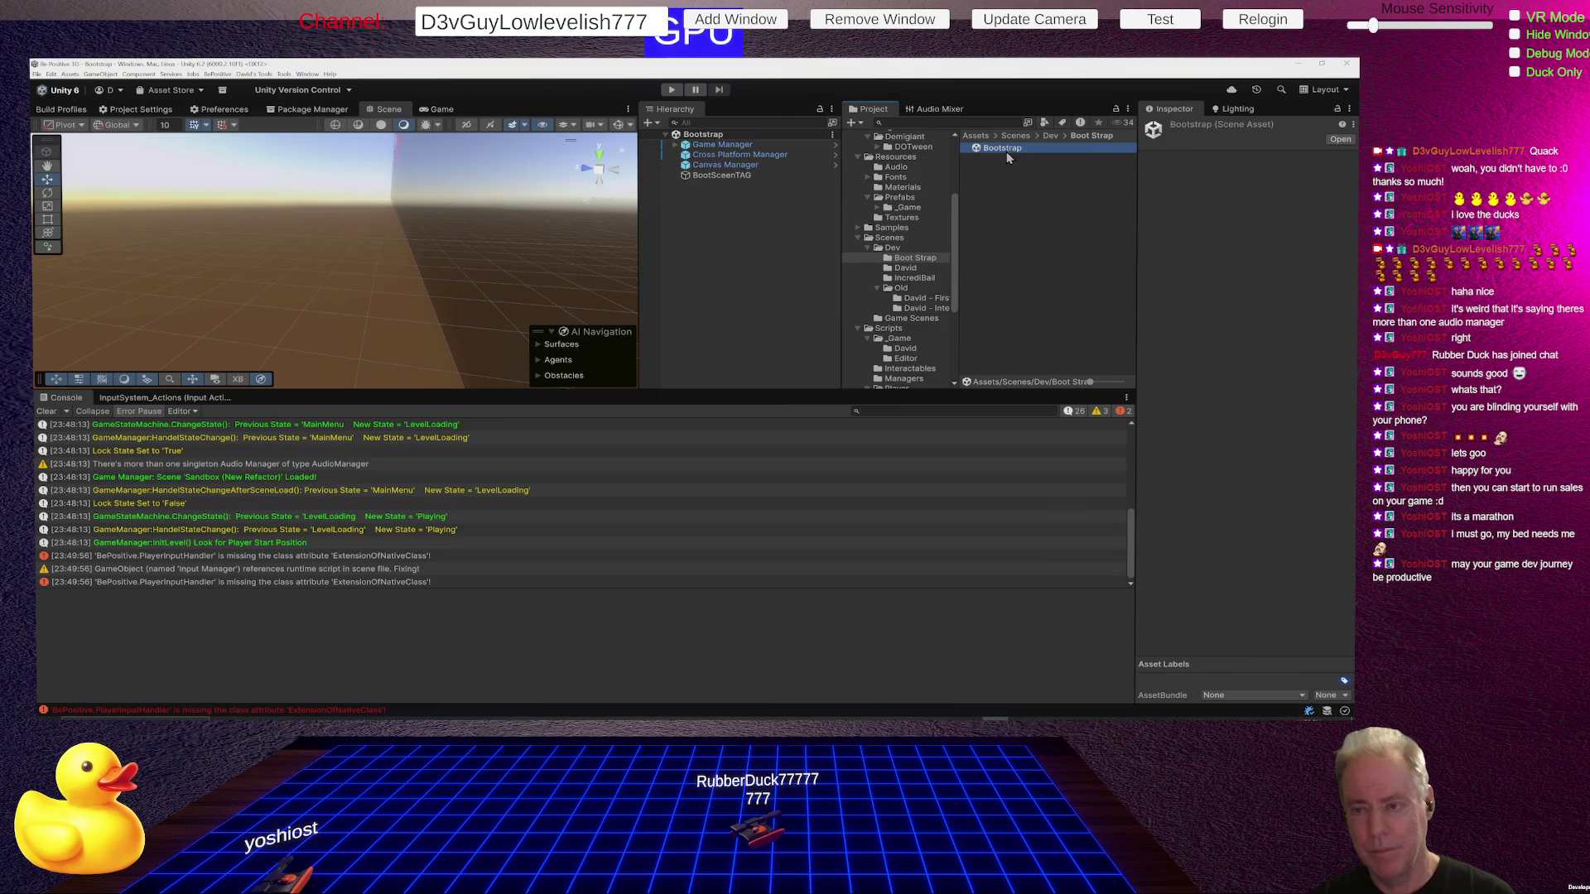
Expand Game Manager > Aim Manager > Player Camera in the Hierarchy and select VCAM.
double_click(712, 164)
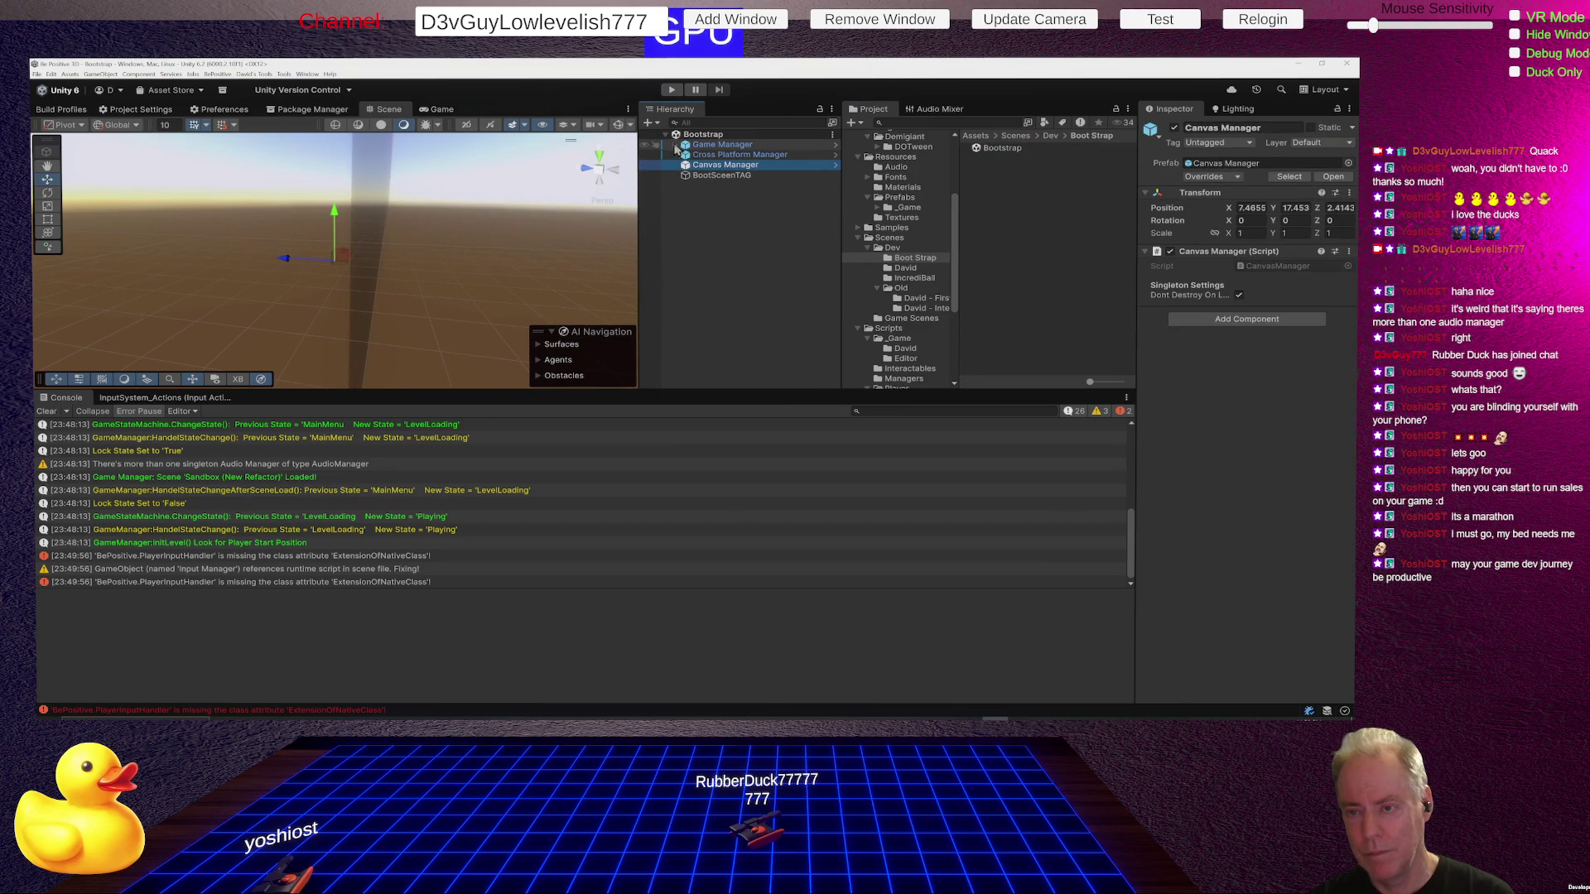
click(676, 145)
click(721, 166)
click(685, 166)
double_click(734, 177)
mouse_move(402, 234)
mouse_down()
mouse_move(322, 212)
mouse_move(330, 264)
mouse_move(266, 251)
mouse_up()
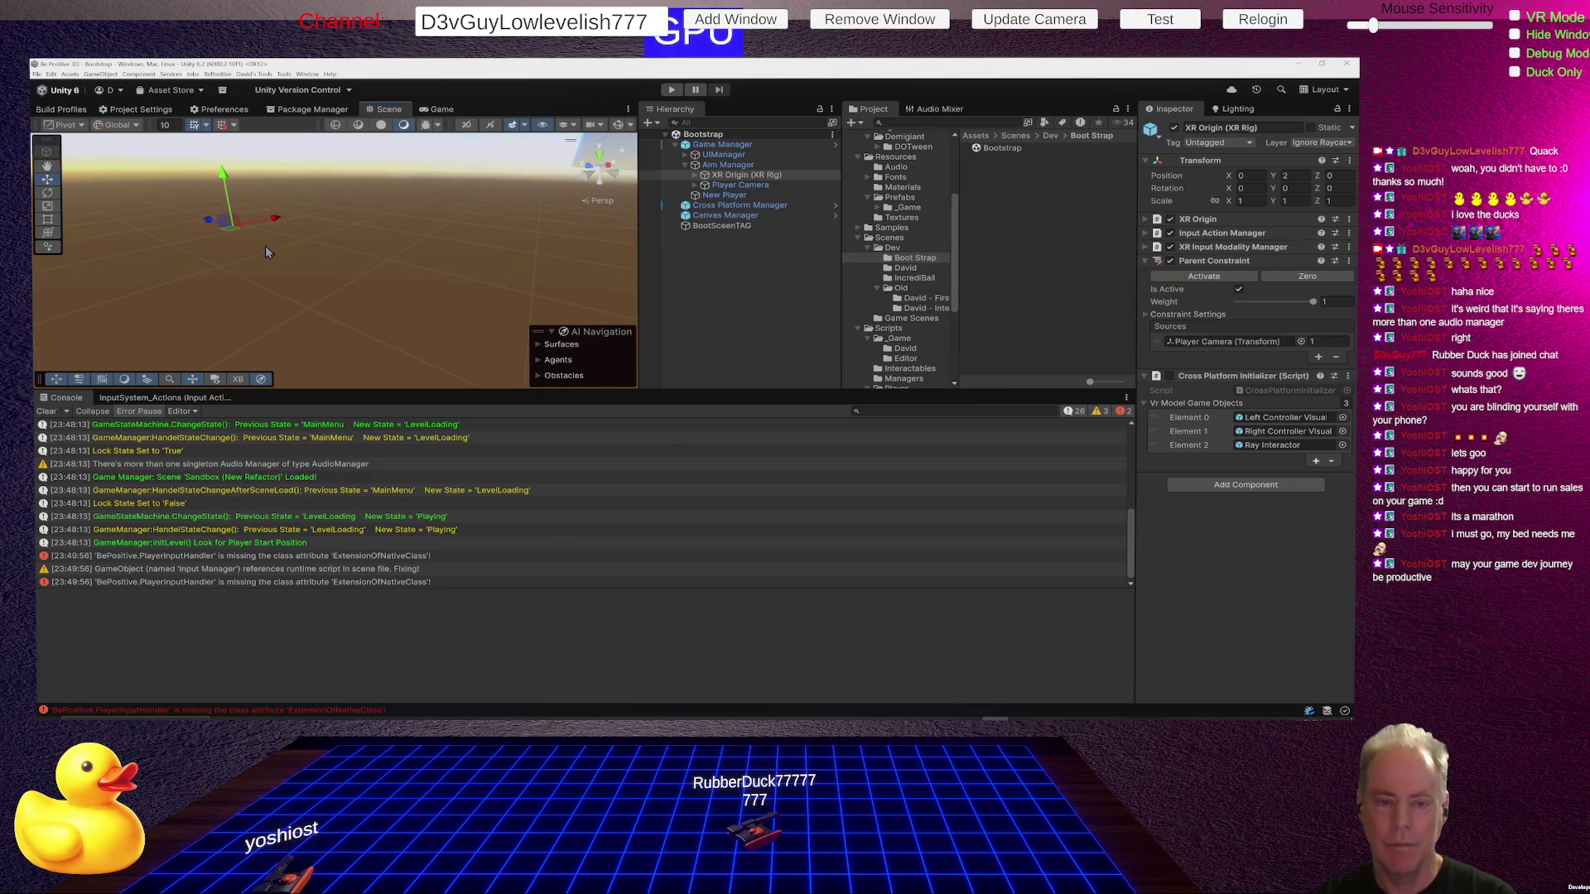
click(742, 185)
double_click(744, 186)
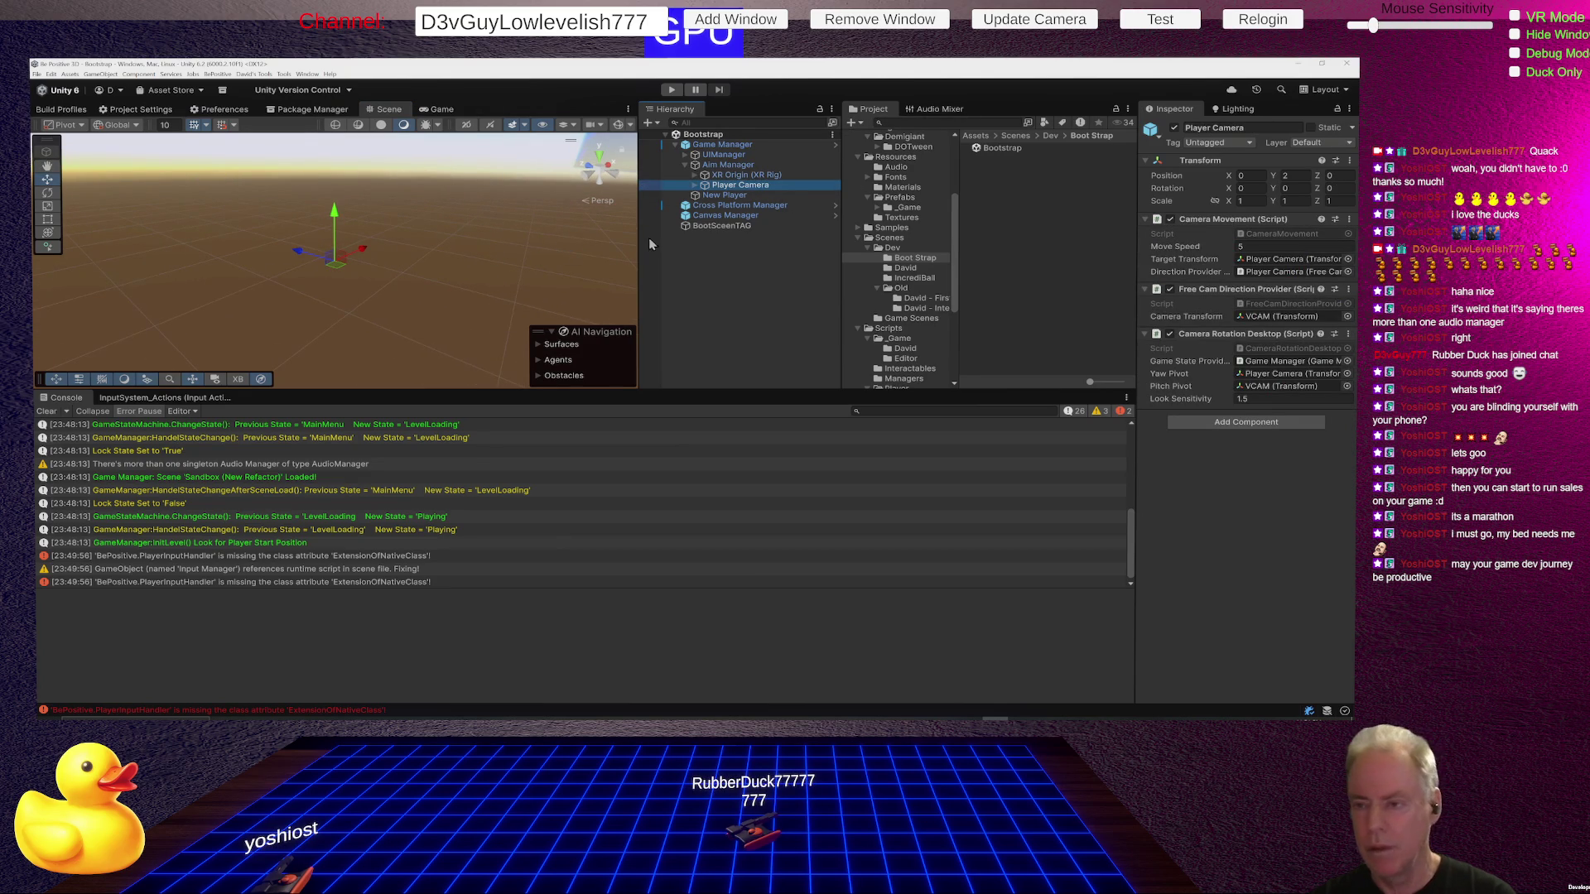
click(695, 185)
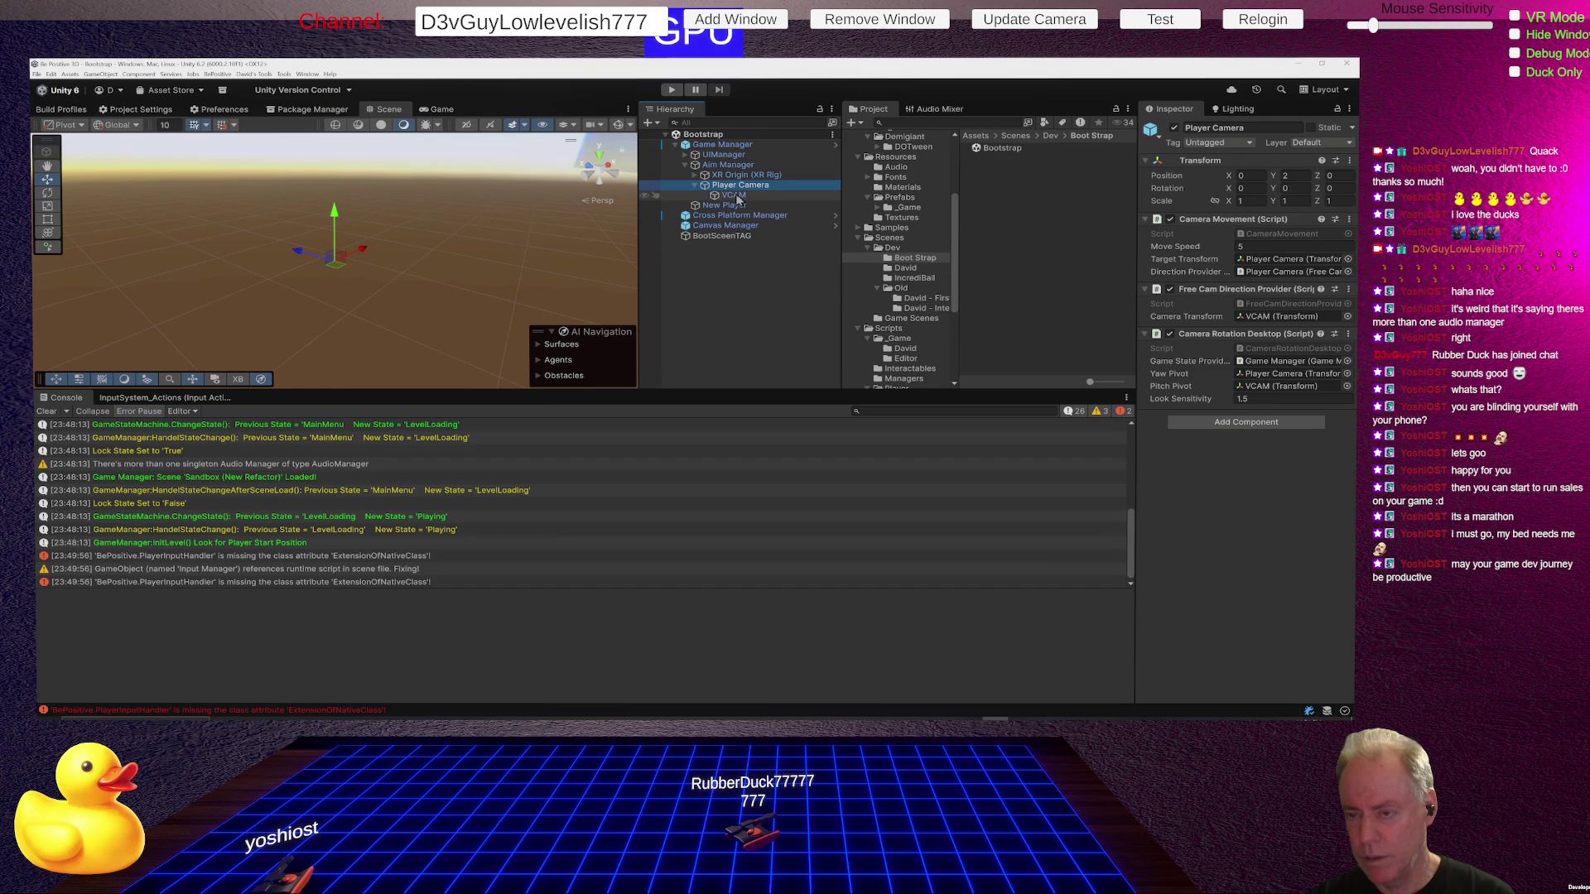
click(736, 197)
Add a cube as a child of VCAM and move it forward to Z 0.89.
right_click(733, 199)
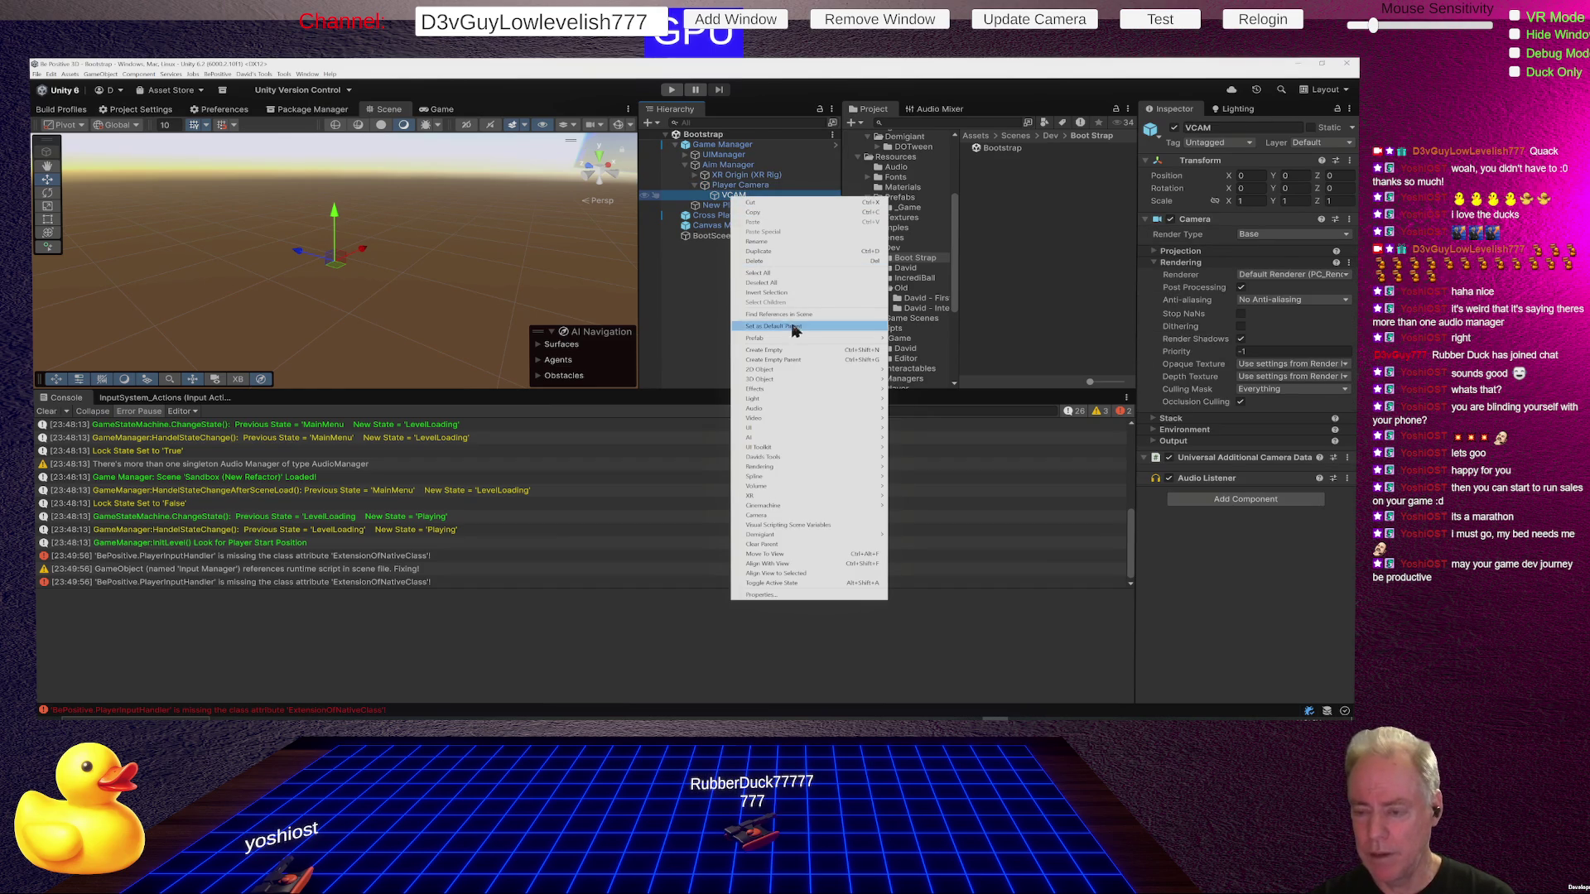
mouse_move(781, 384)
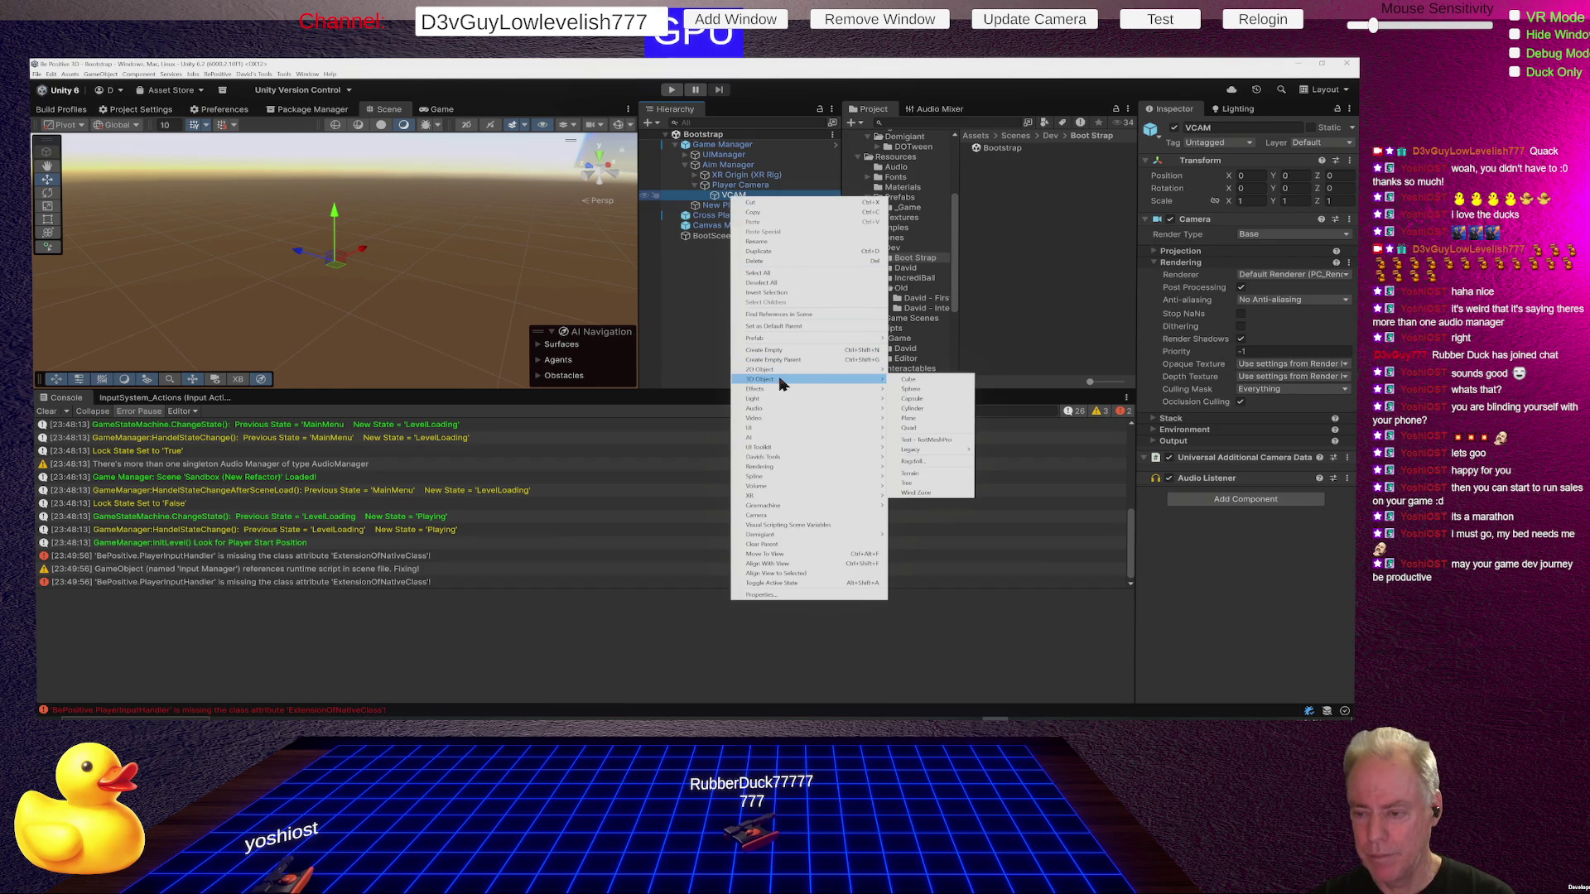
click(916, 380)
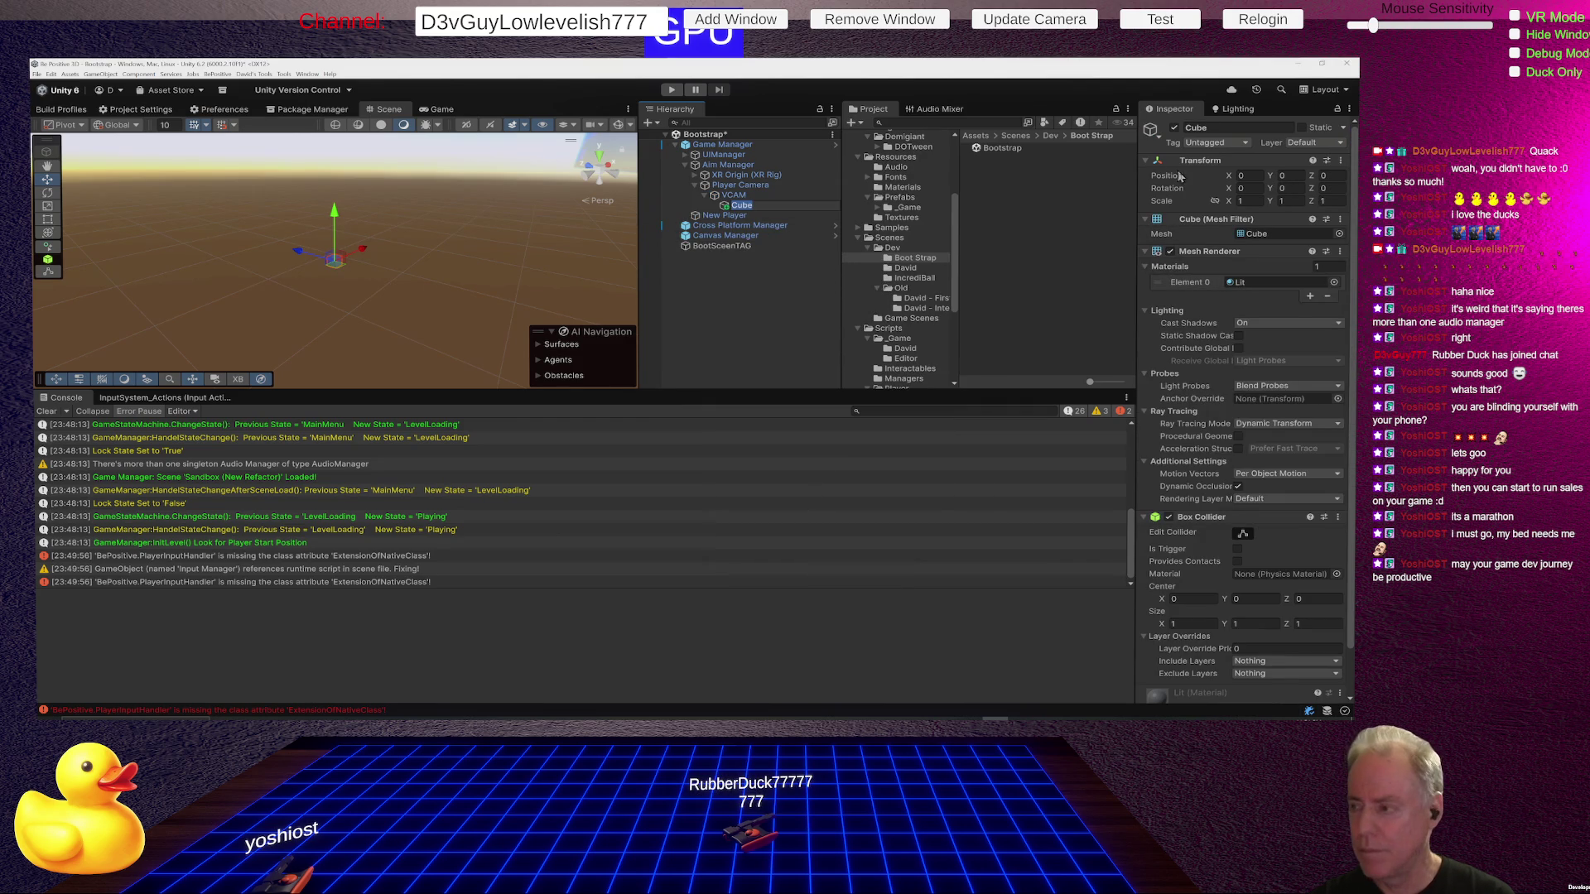
drag(1313, 181, 1337, 180)
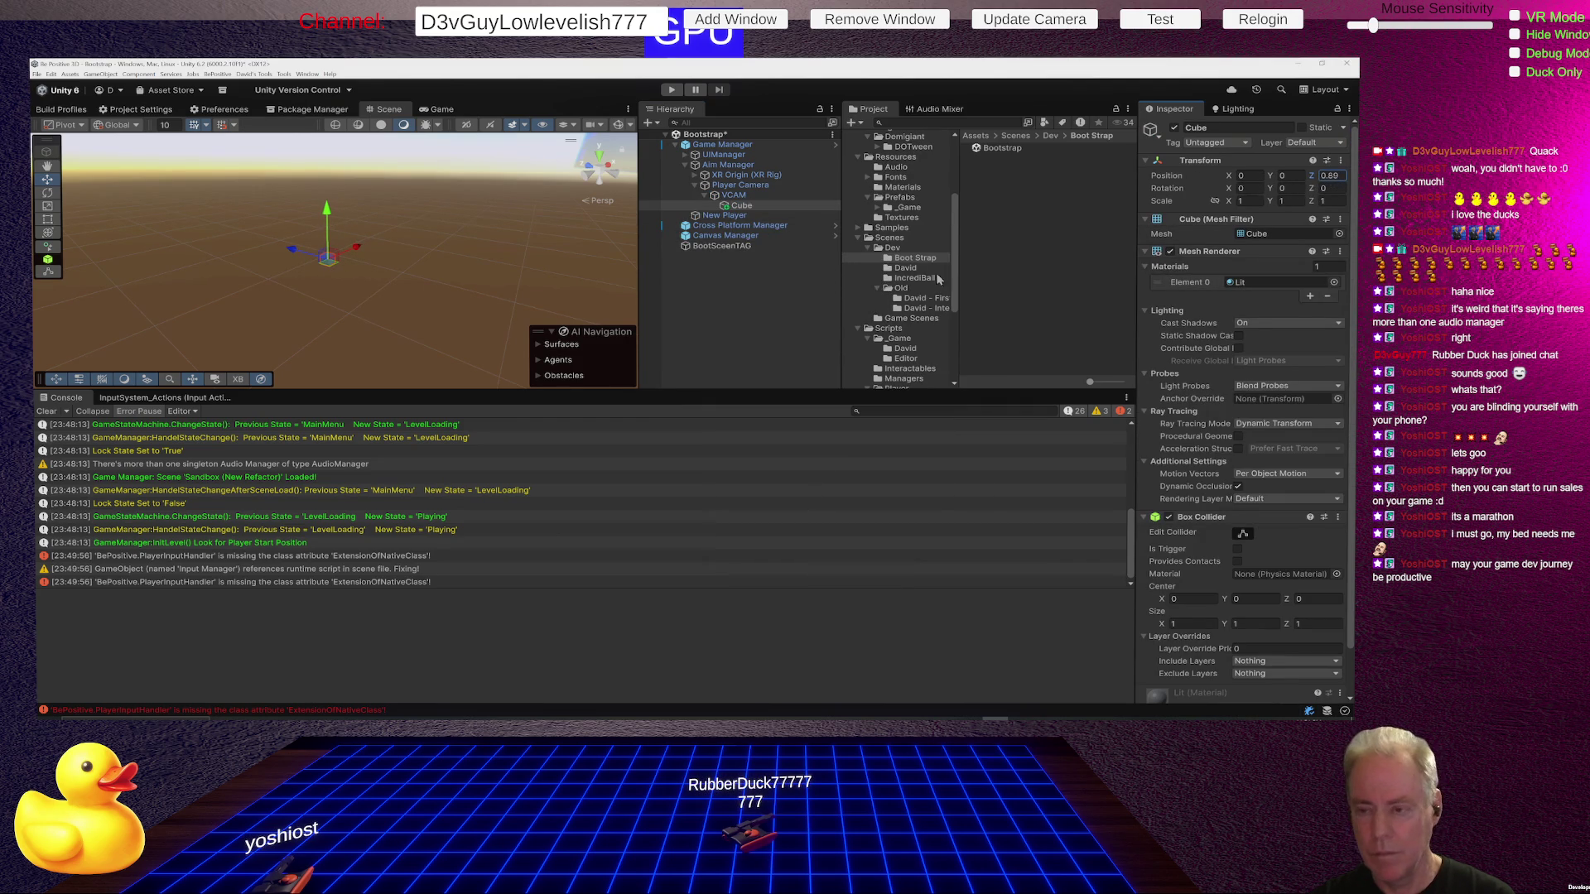
Set the cube's X scale to 1, checking it in the Game and Scene views.
click(1250, 200)
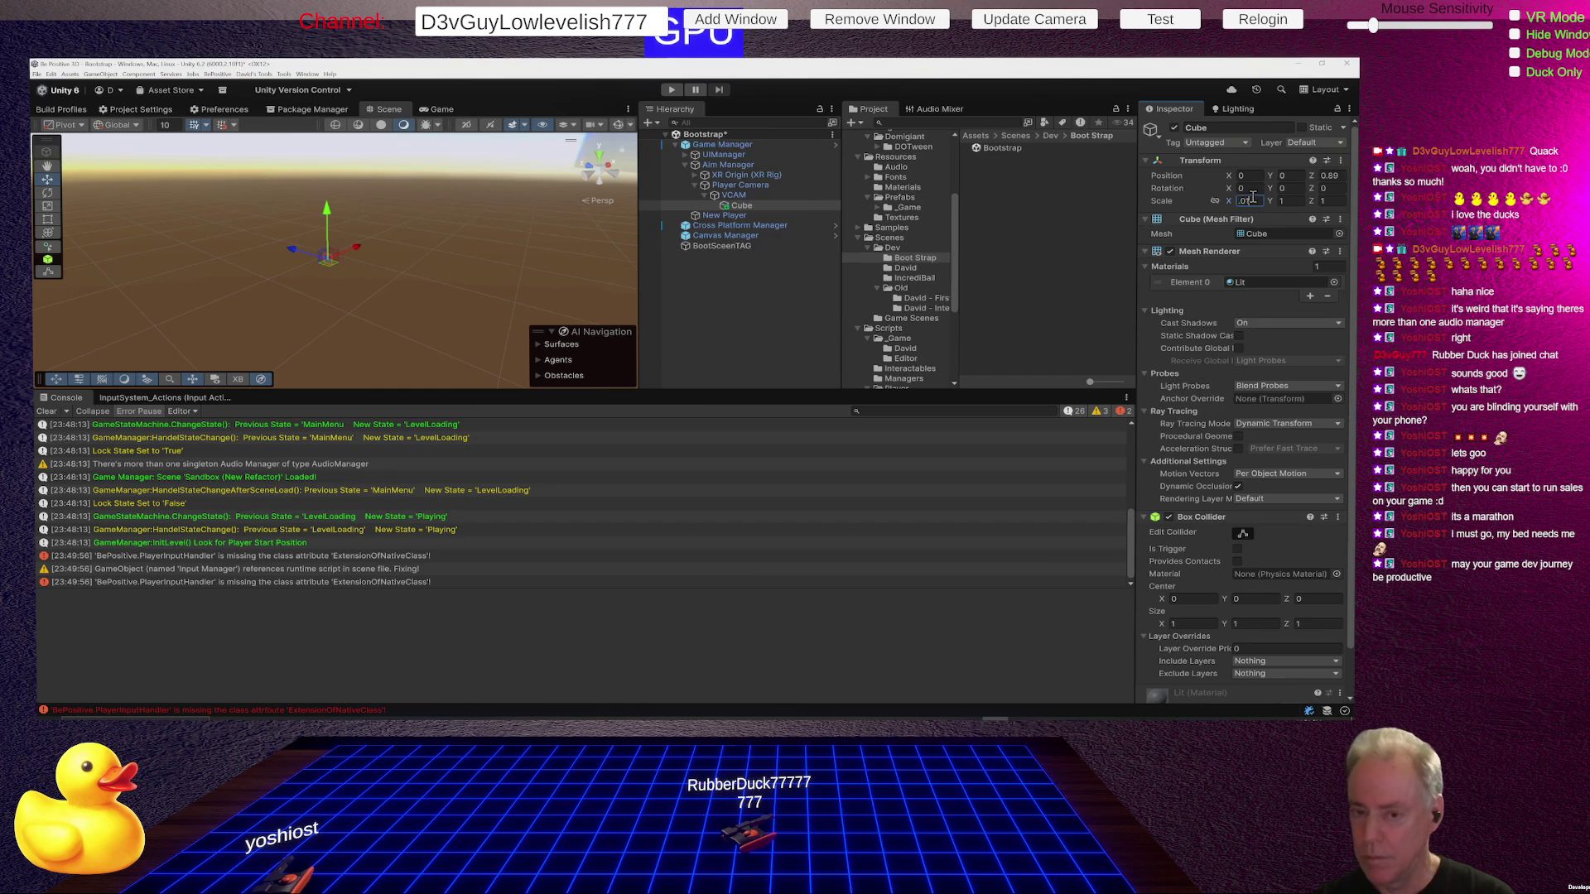
text(1)
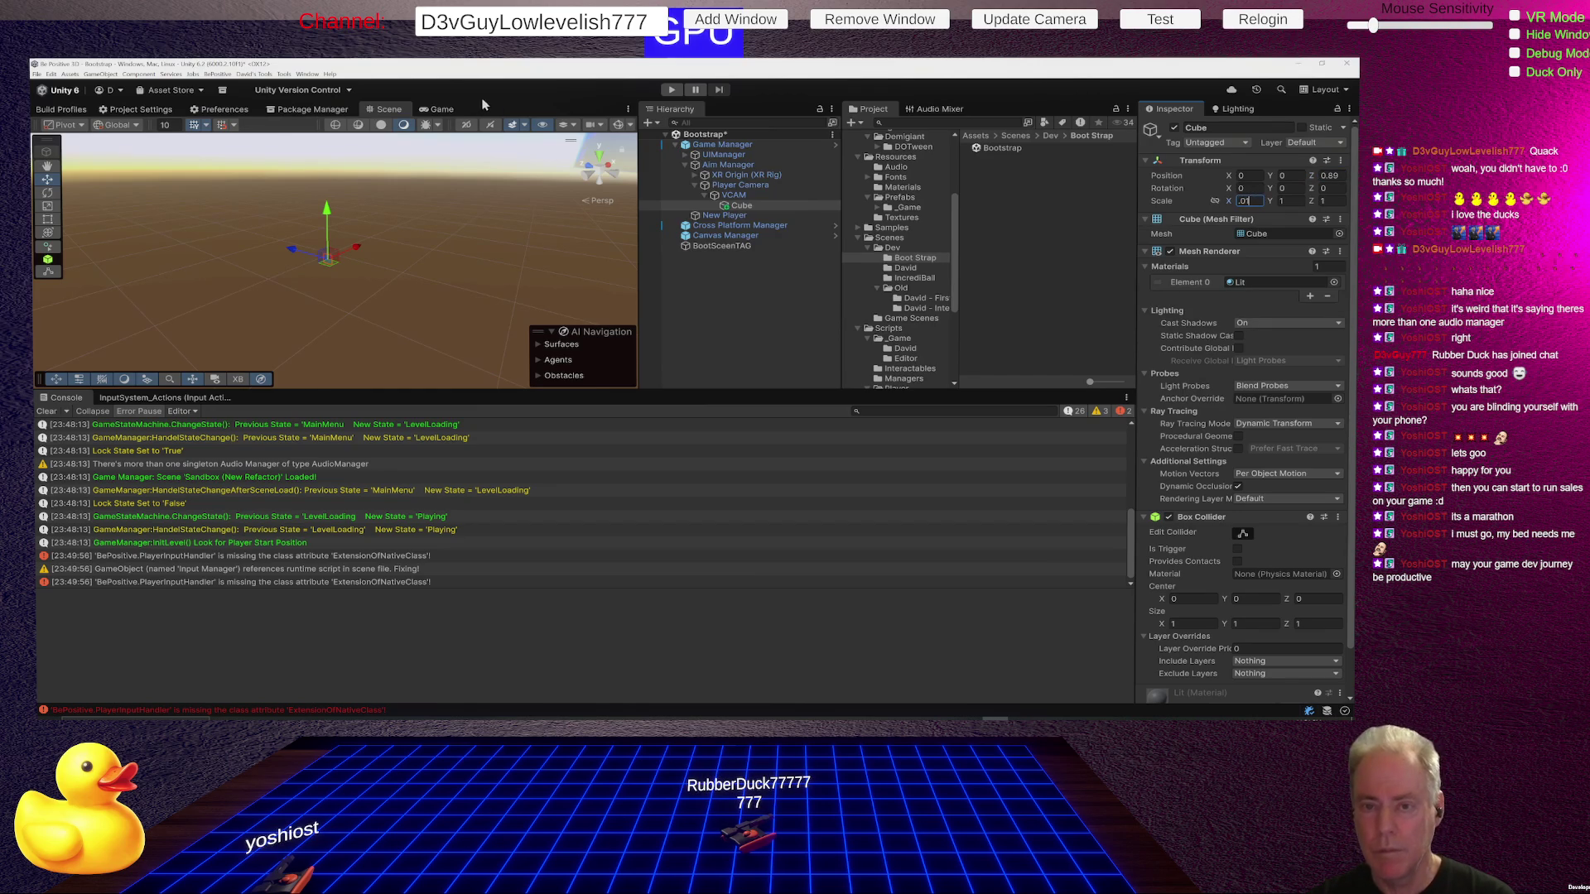
click(441, 109)
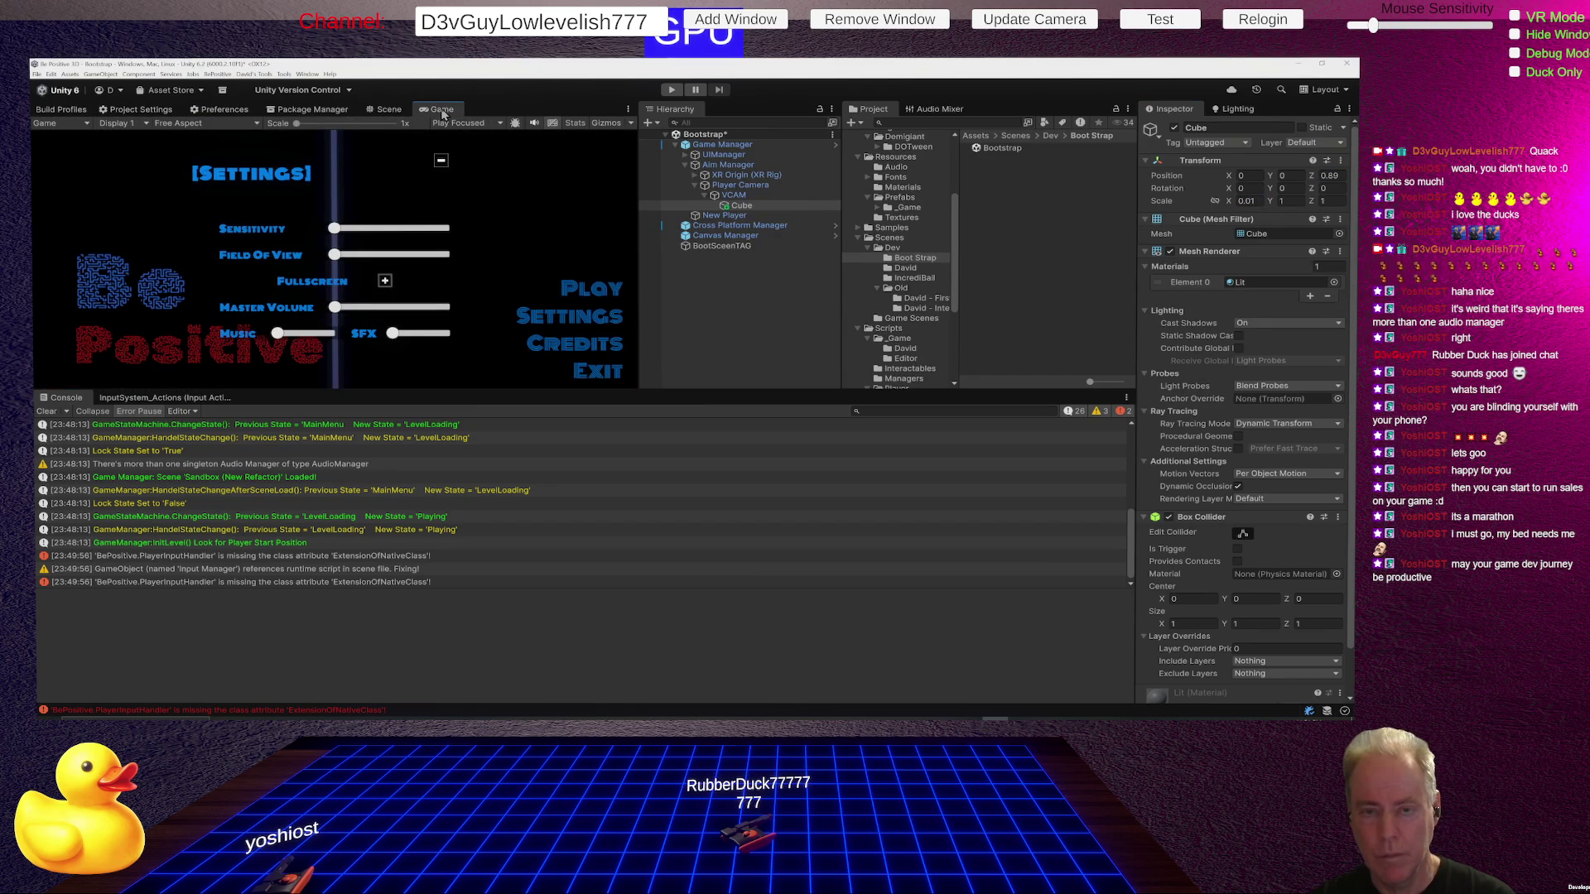
click(386, 112)
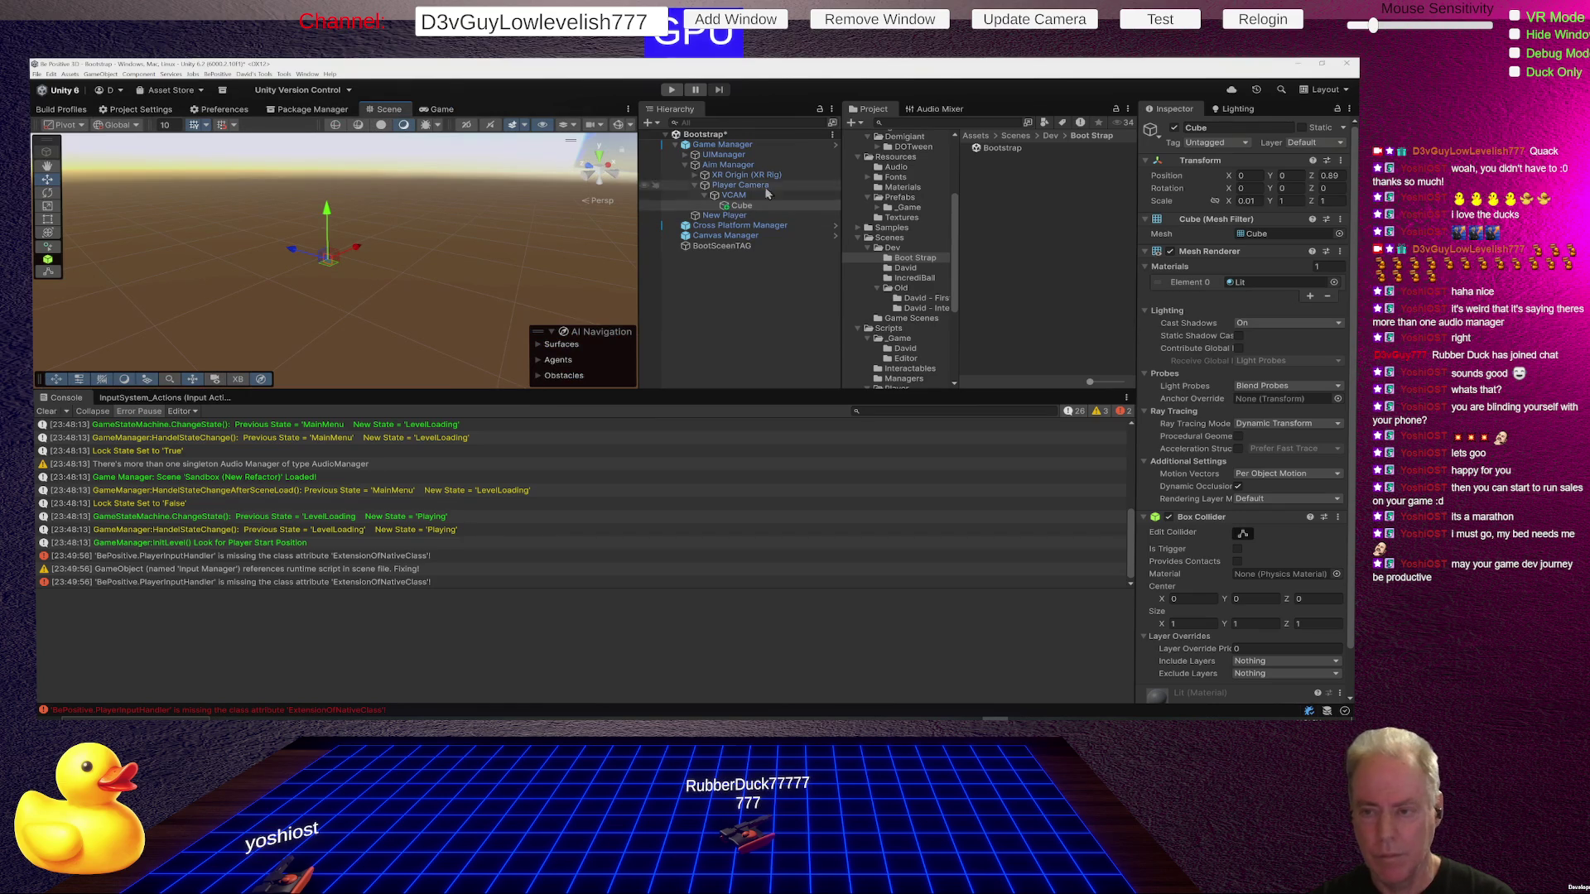
double_click(743, 206)
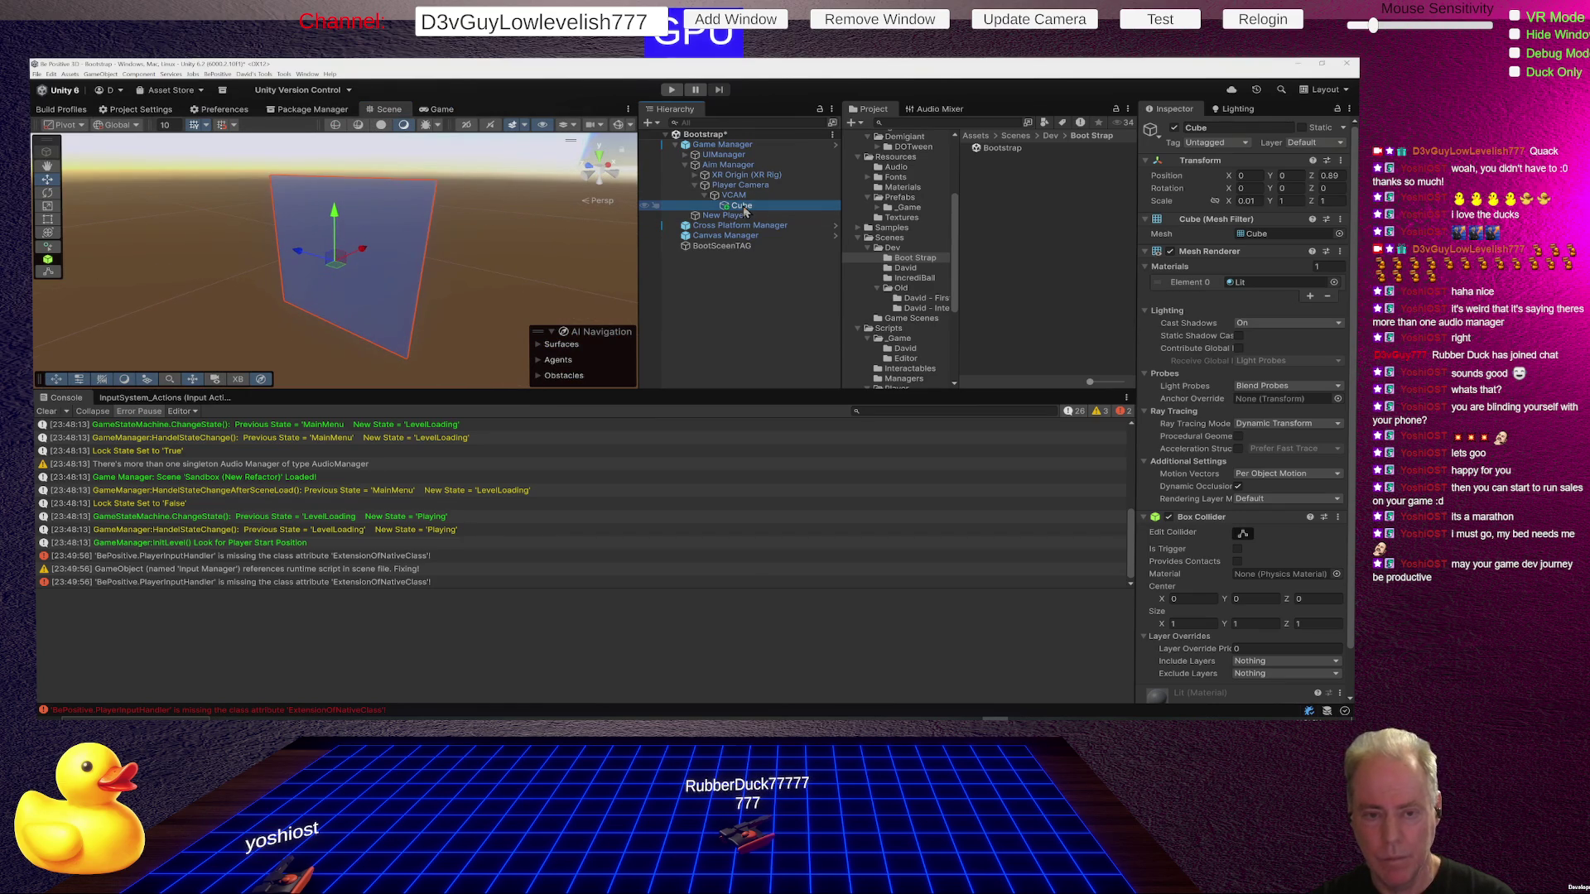
mouse_move(377, 269)
mouse_down()
mouse_move(390, 259)
mouse_move(193, 237)
mouse_move(248, 242)
mouse_up()
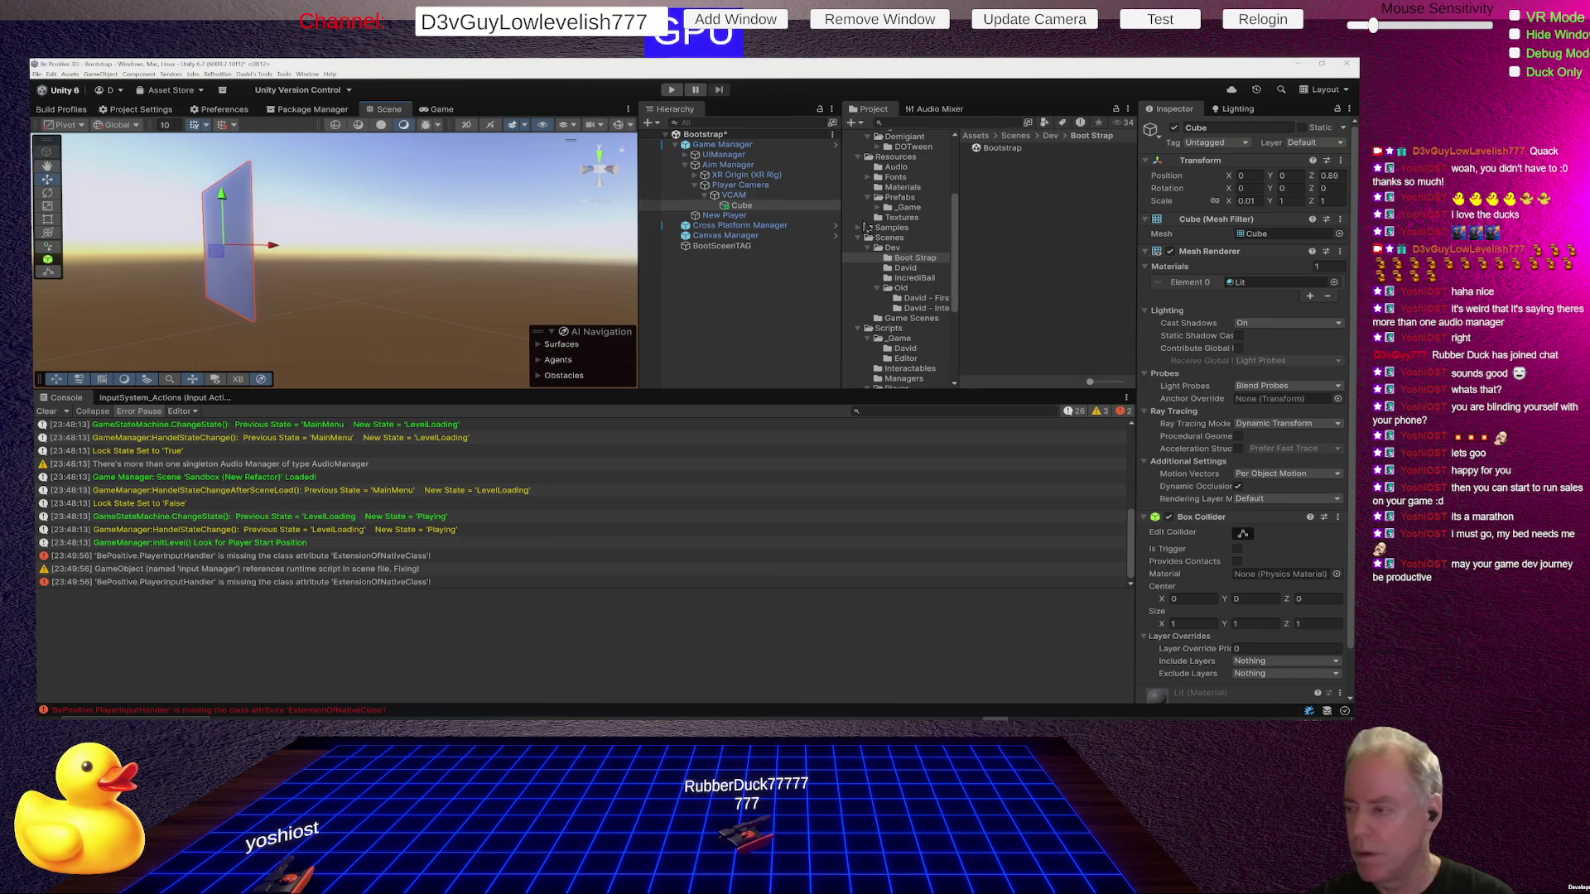
click(1246, 200)
text(1)
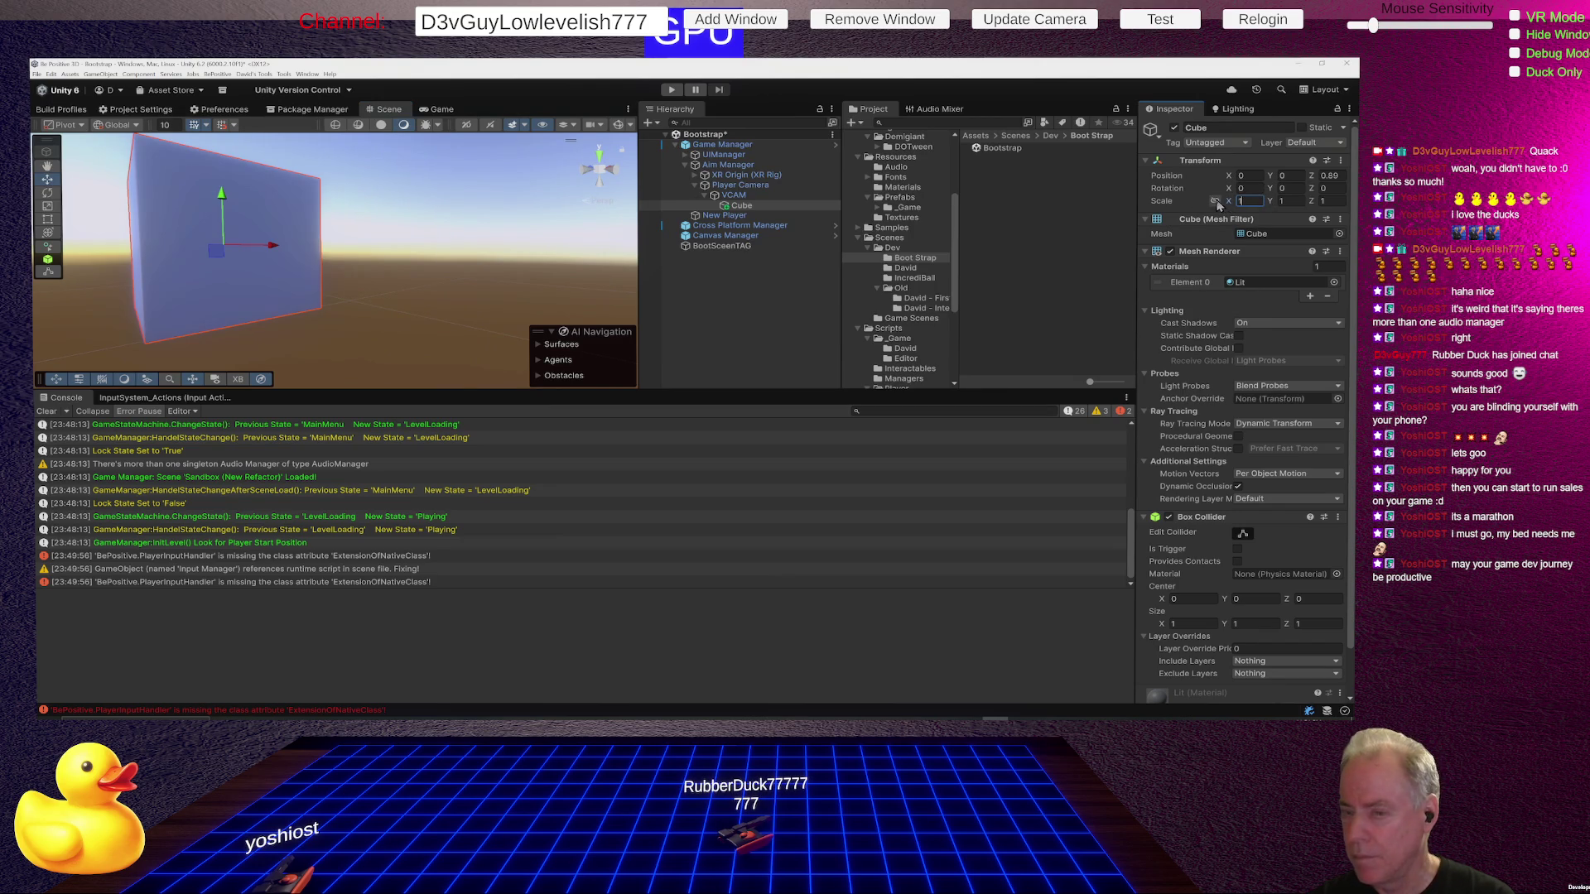
Resize the cube, trying scale 0.2 then 0.4, and check it in the Game view.
click(448, 110)
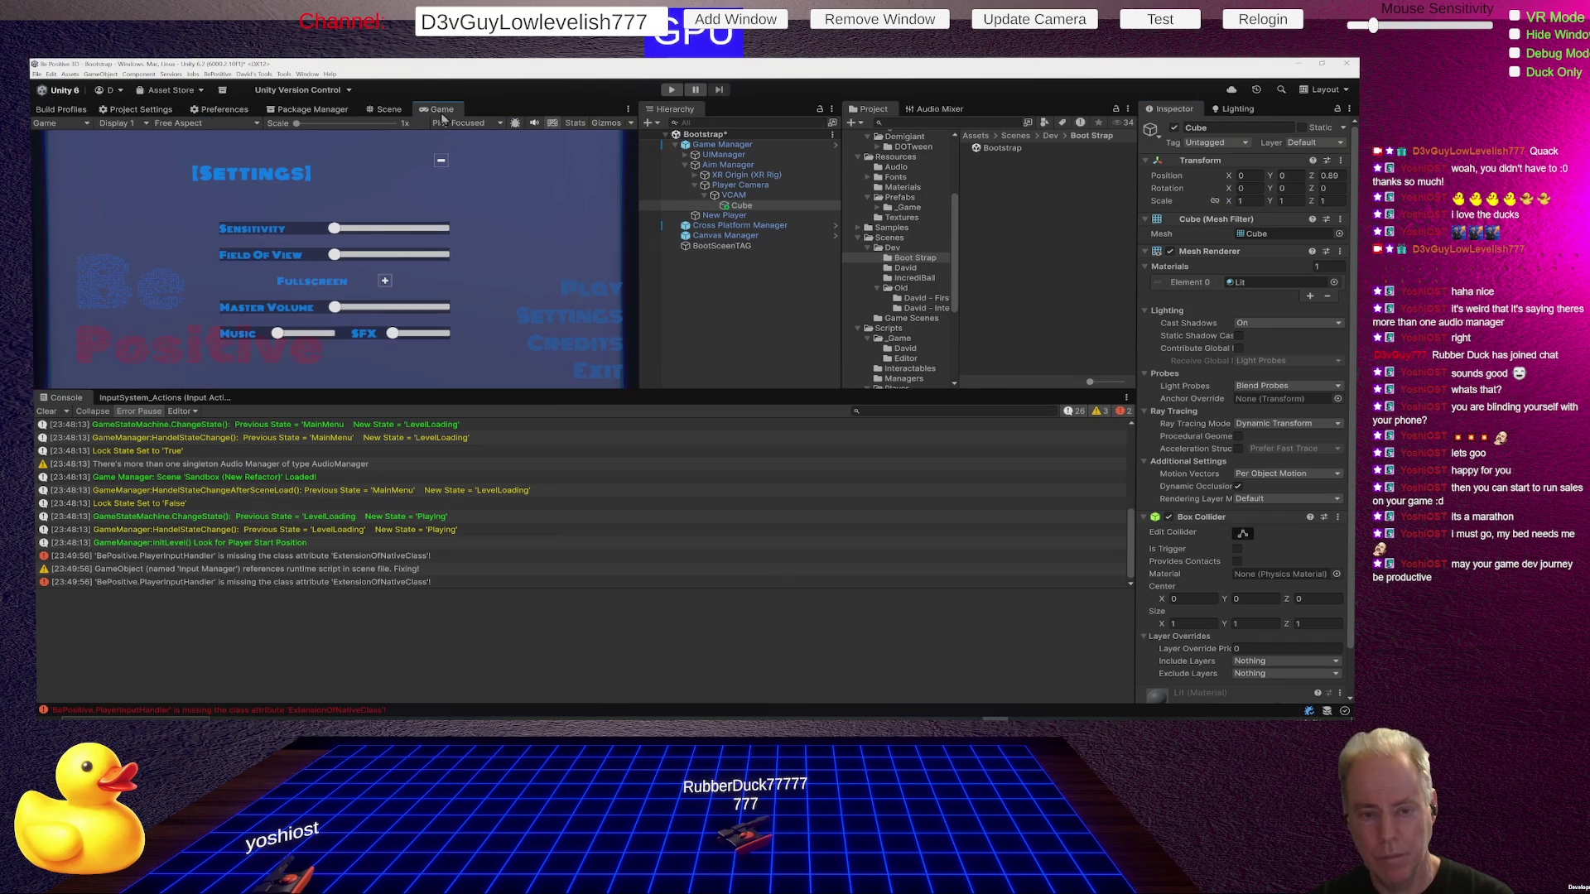
click(386, 110)
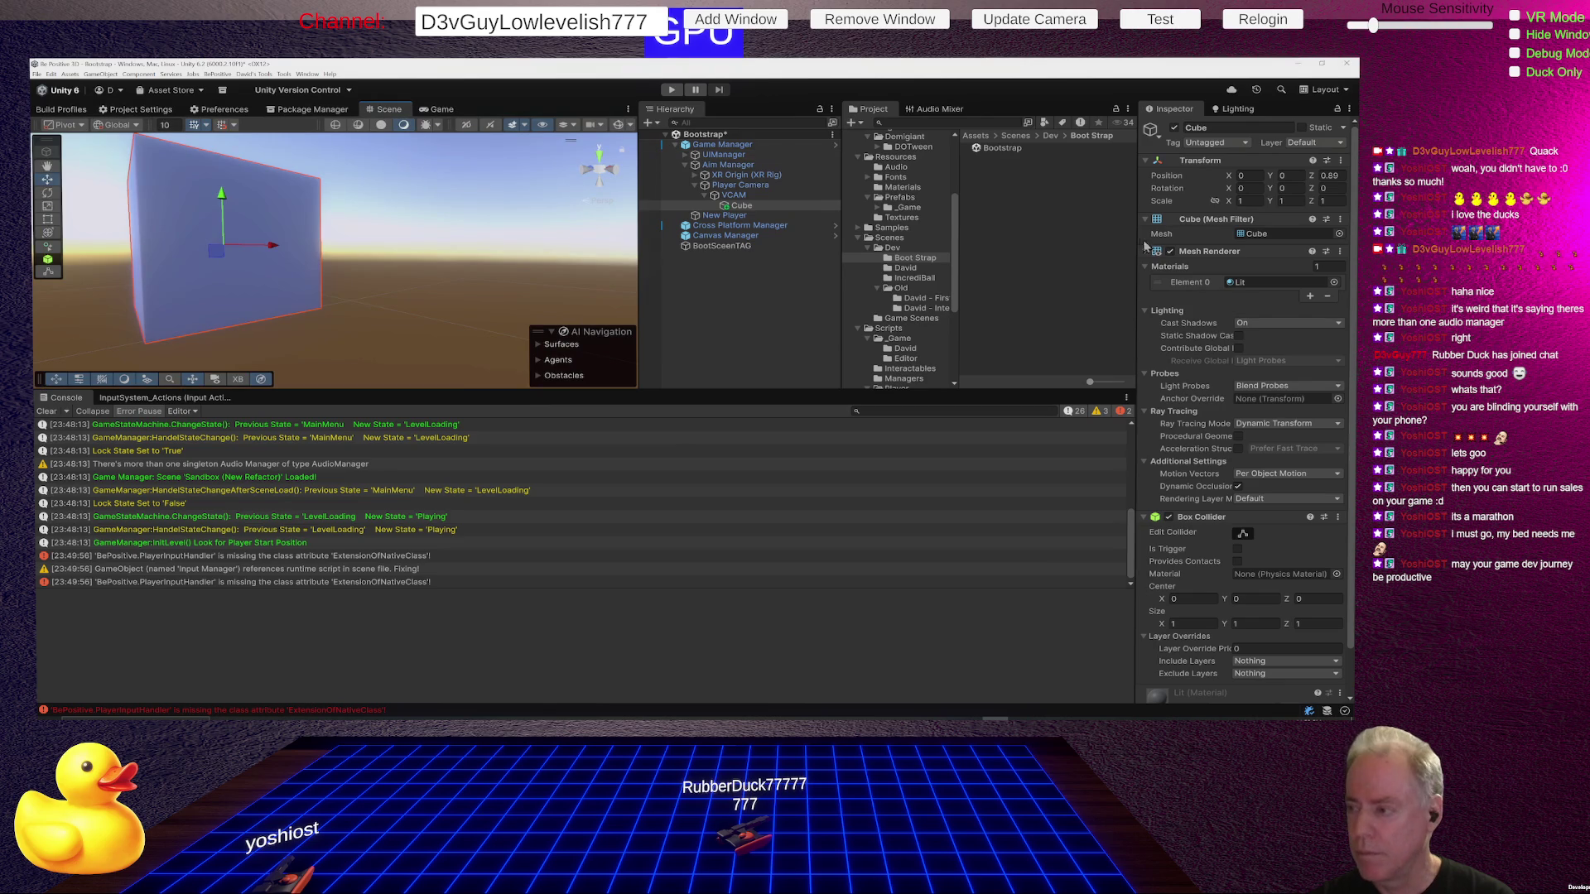
click(1242, 198)
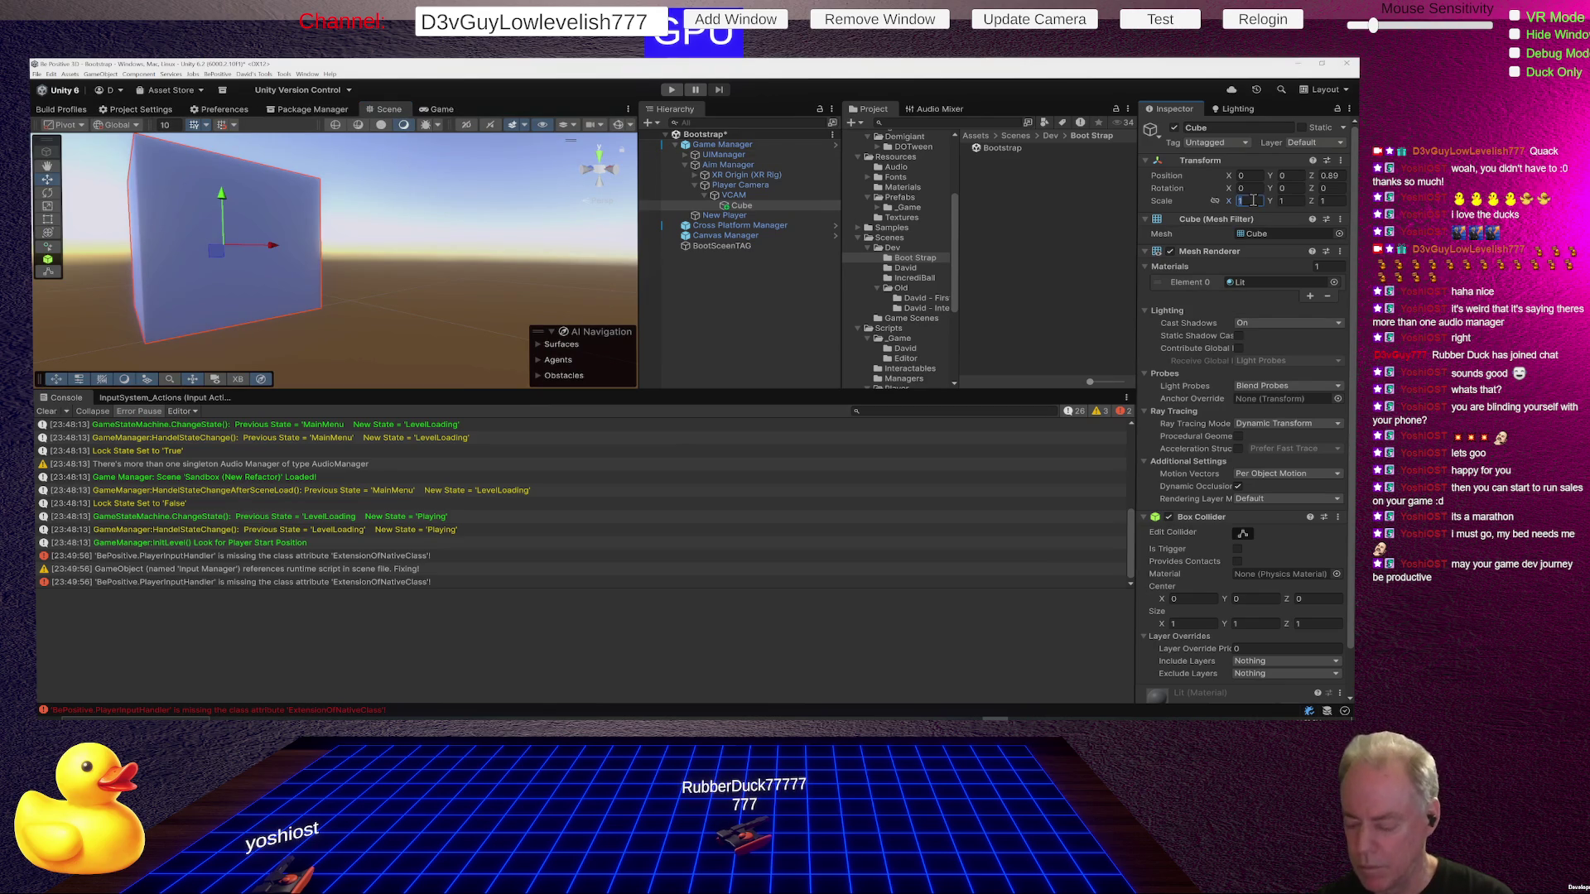
text(0.2)
key(Return)
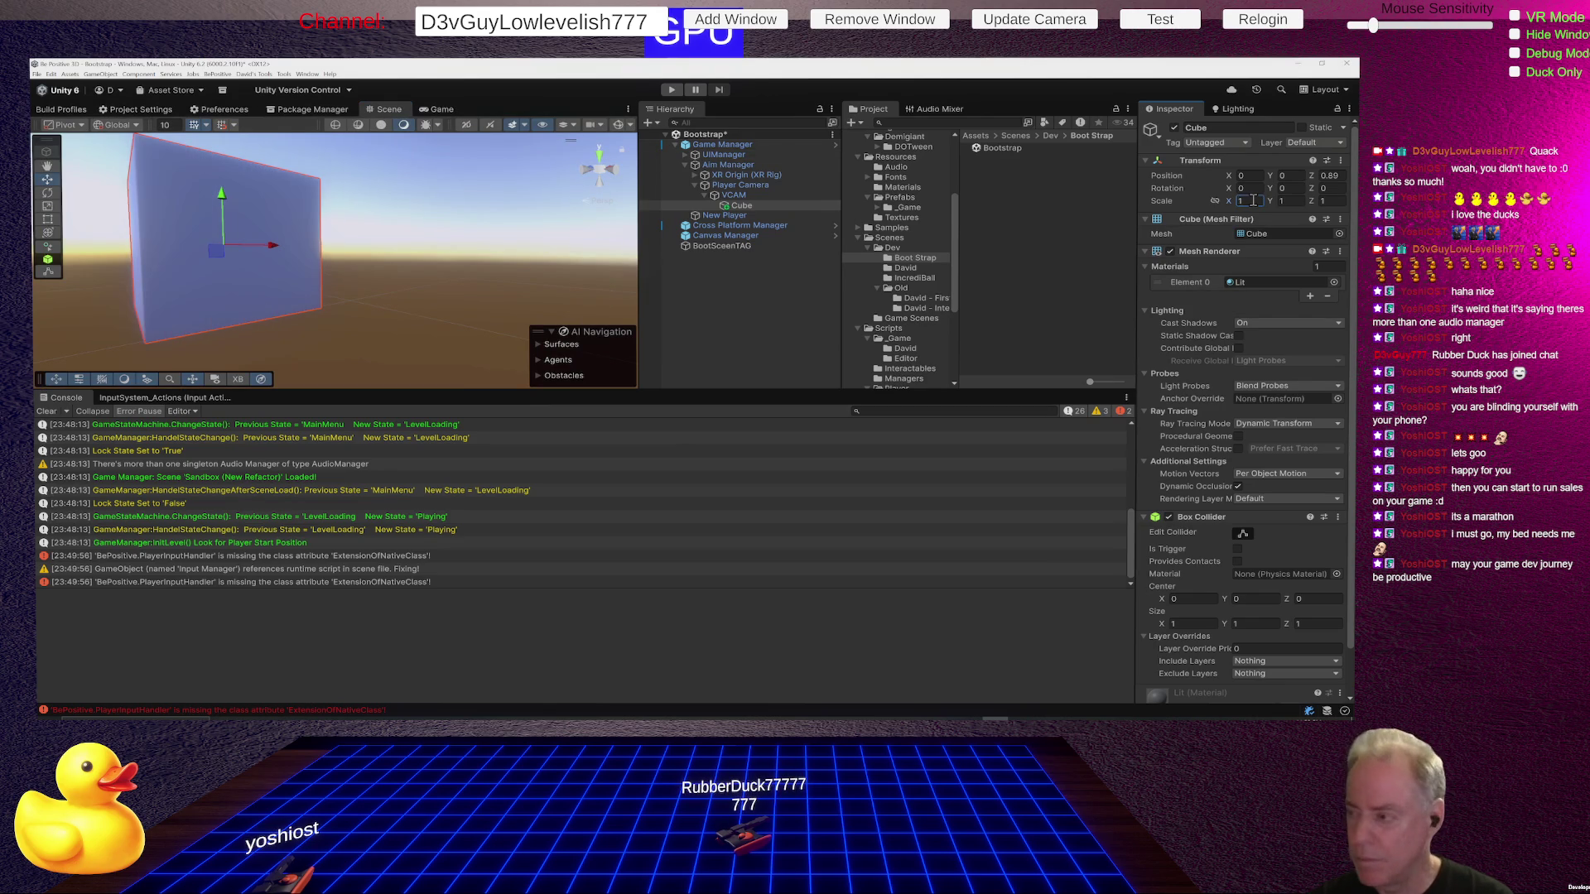
click(1255, 199)
text(0.41)
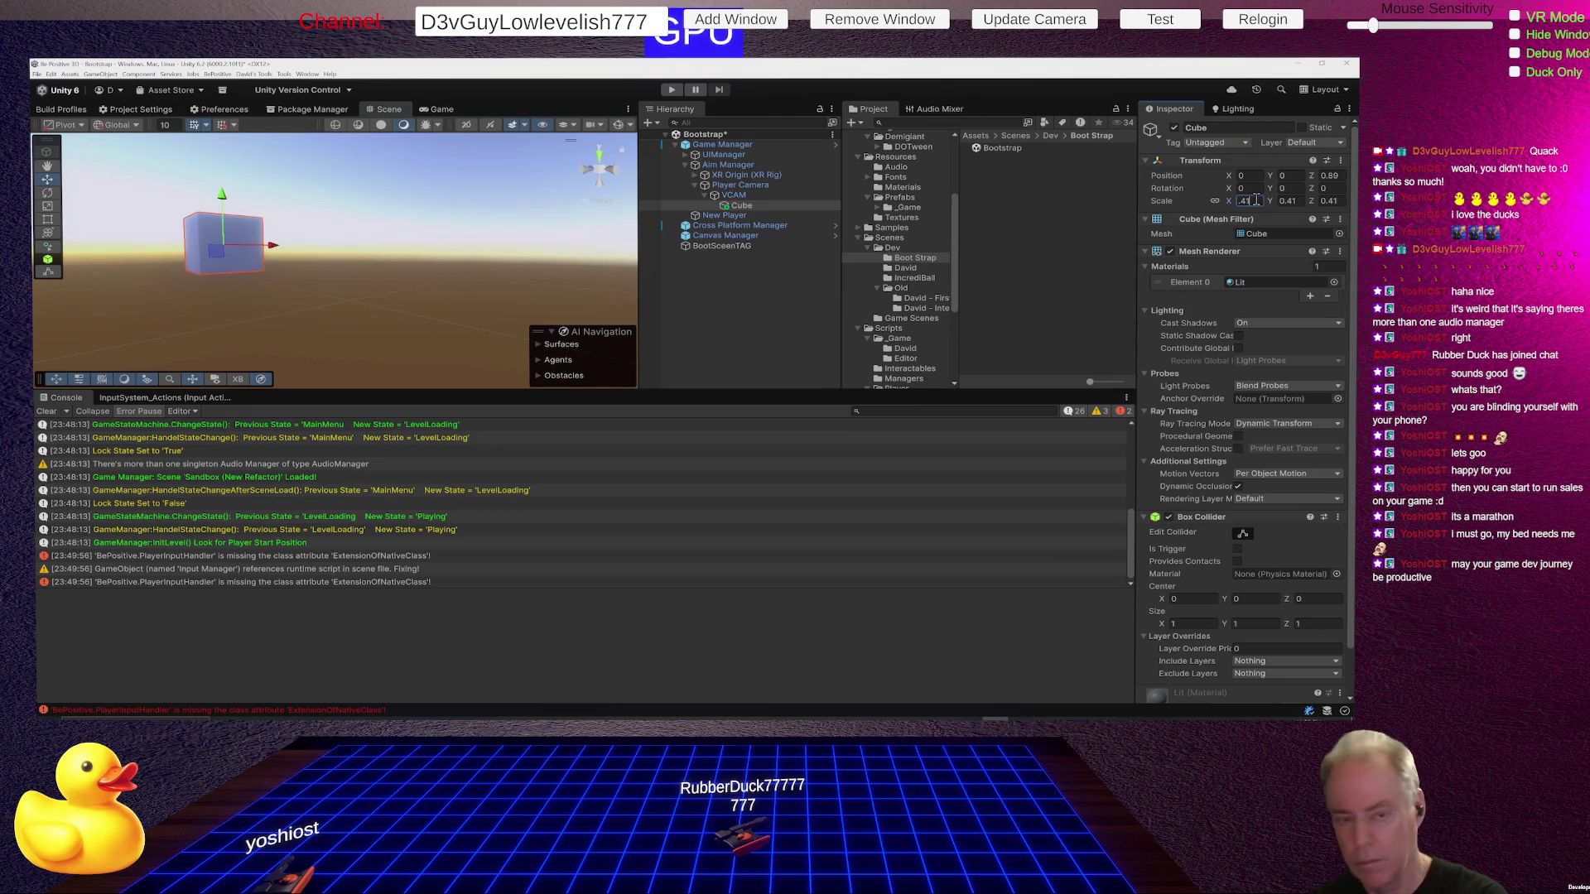
key(BackSpace)
text(0)
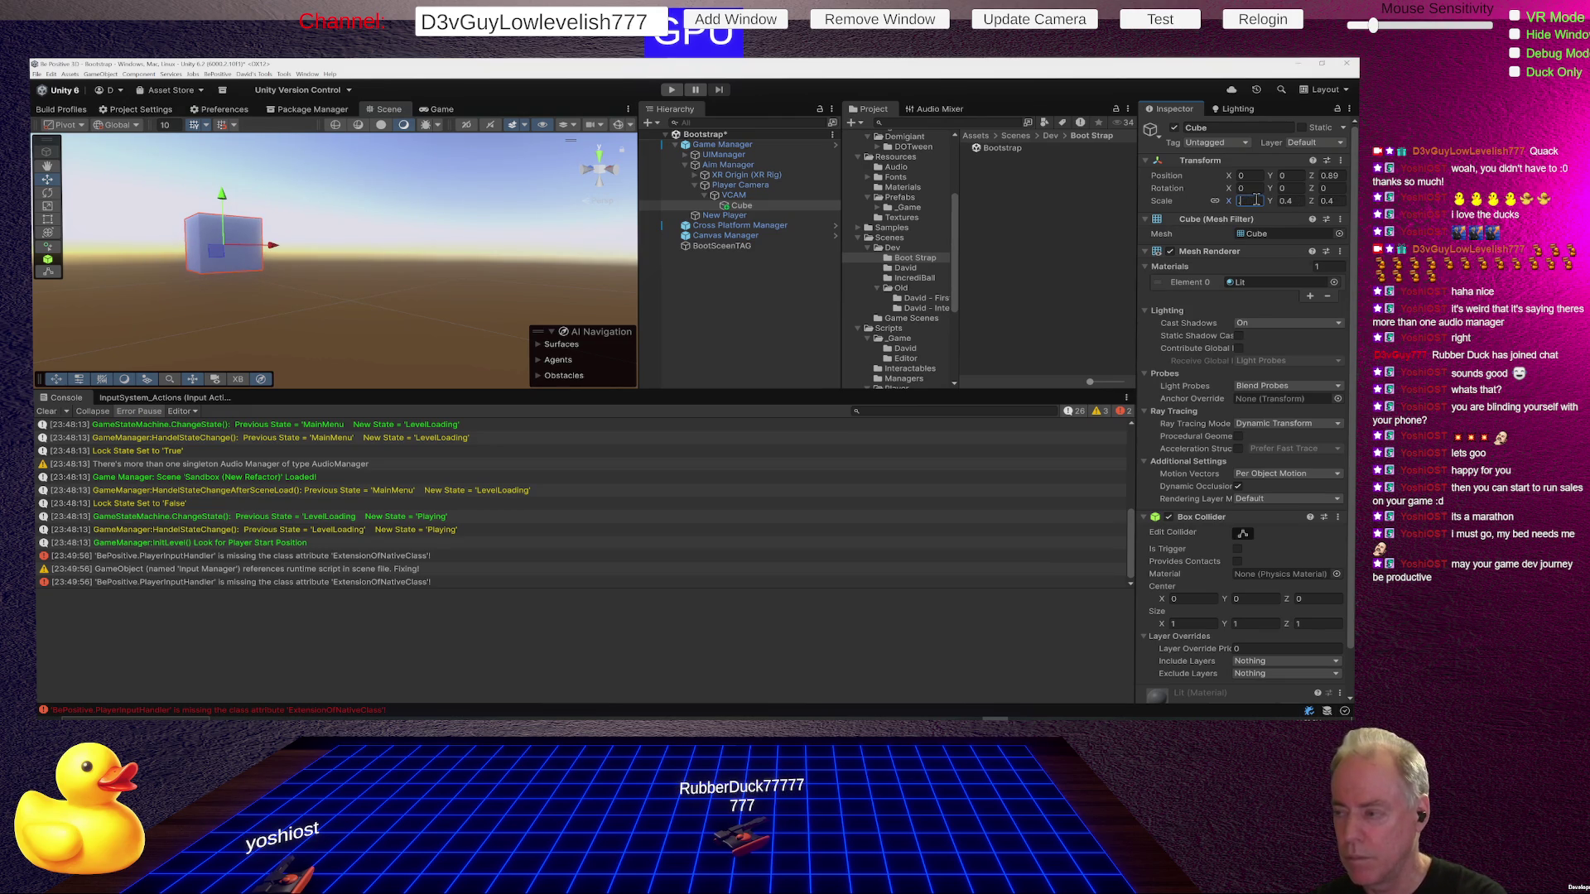
text(01)
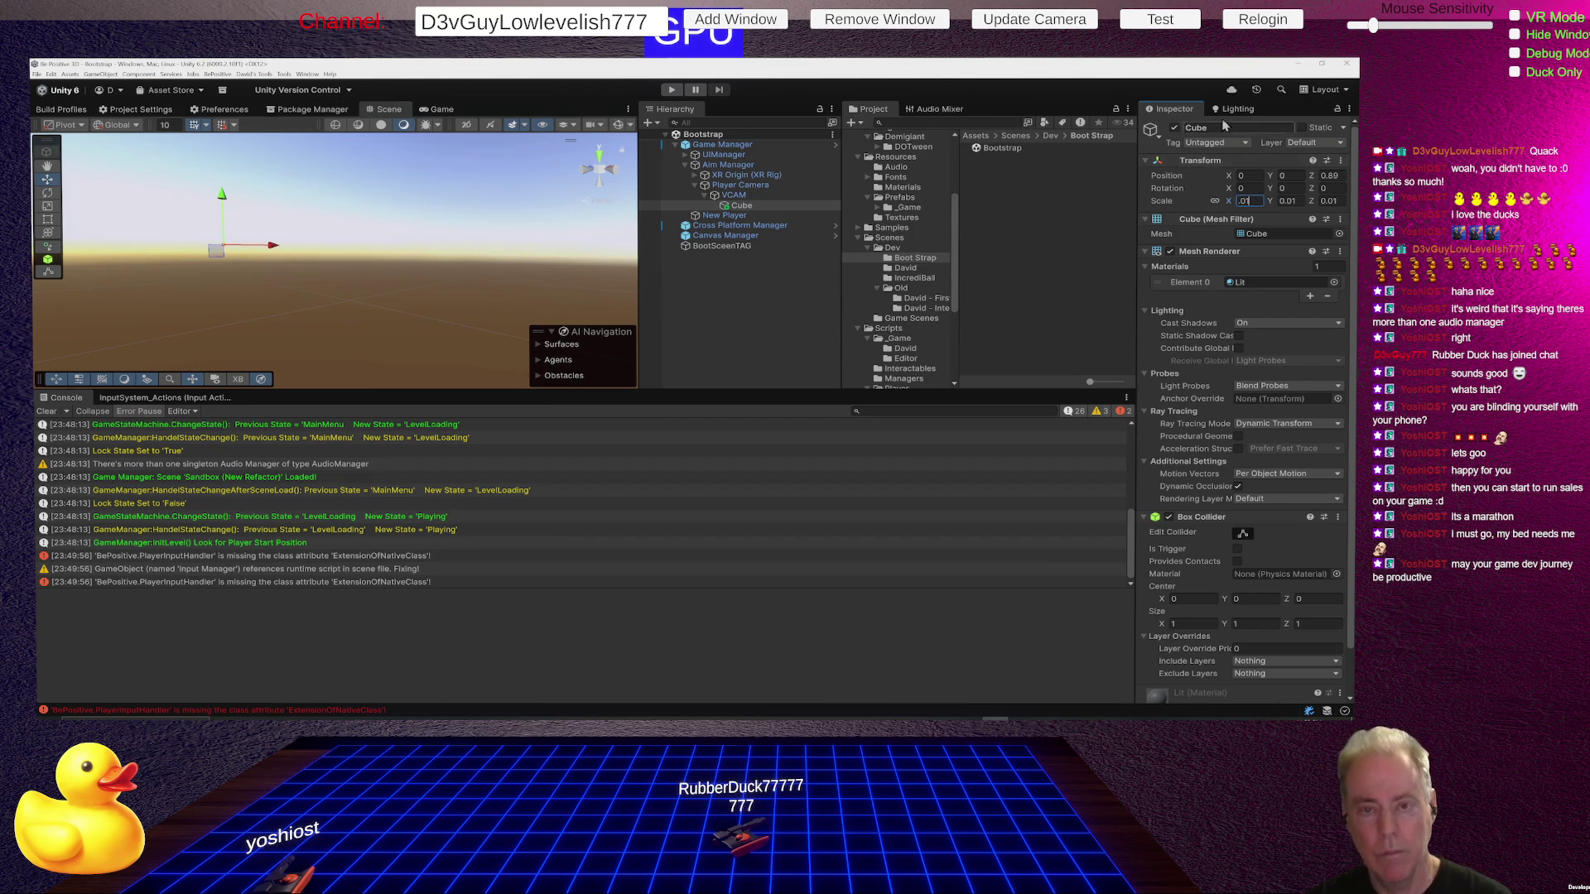
click(443, 110)
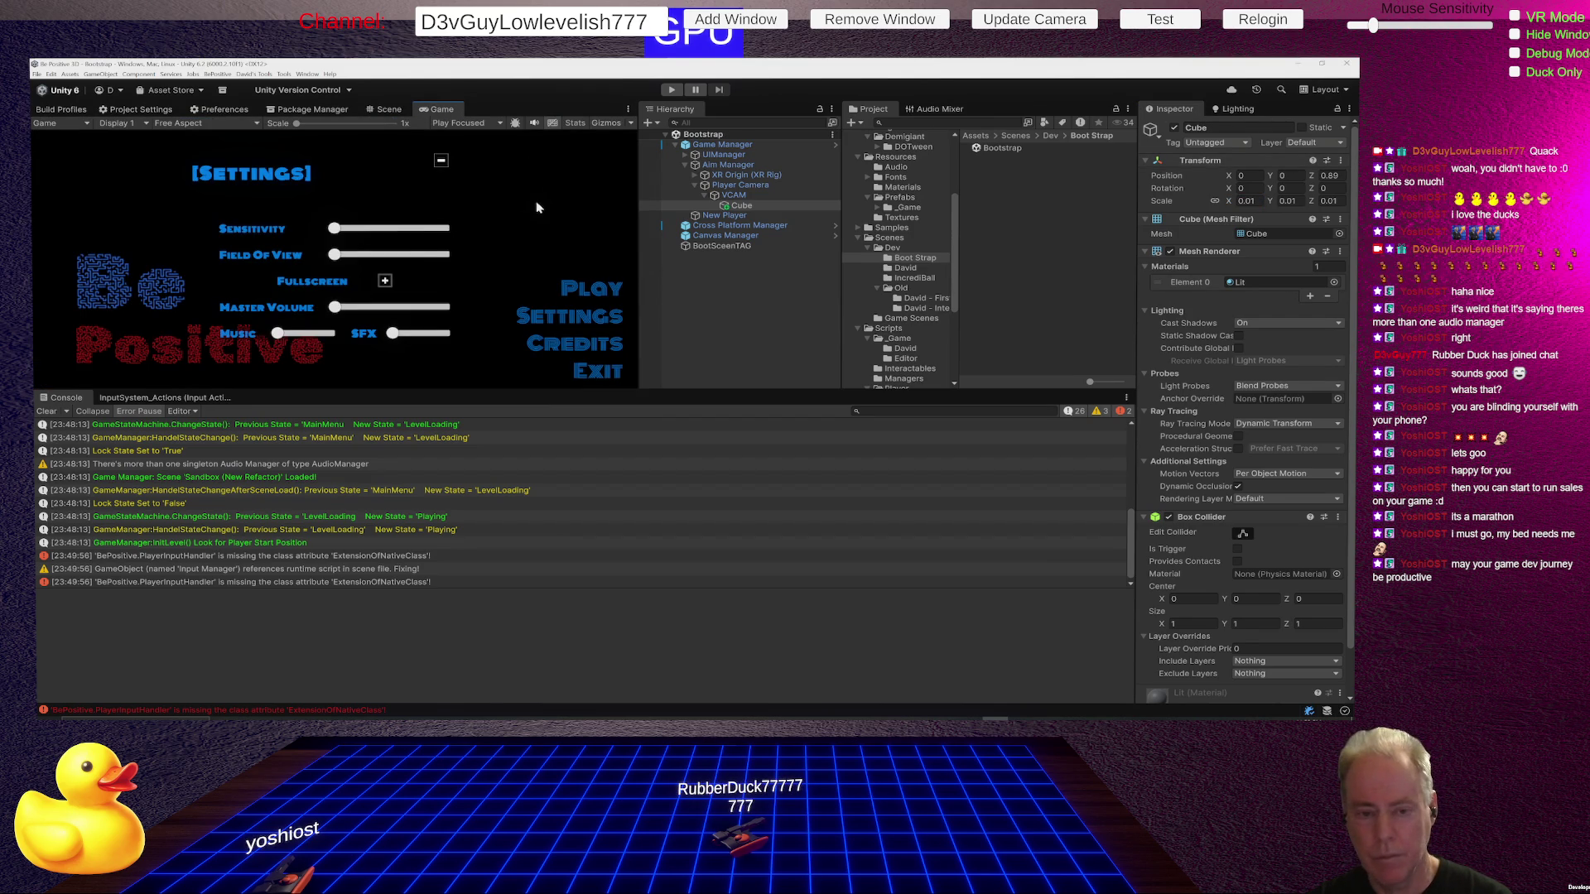
Try several Z positions for the cube, ending at about 0.2.
click(1324, 175)
double_click(1341, 175)
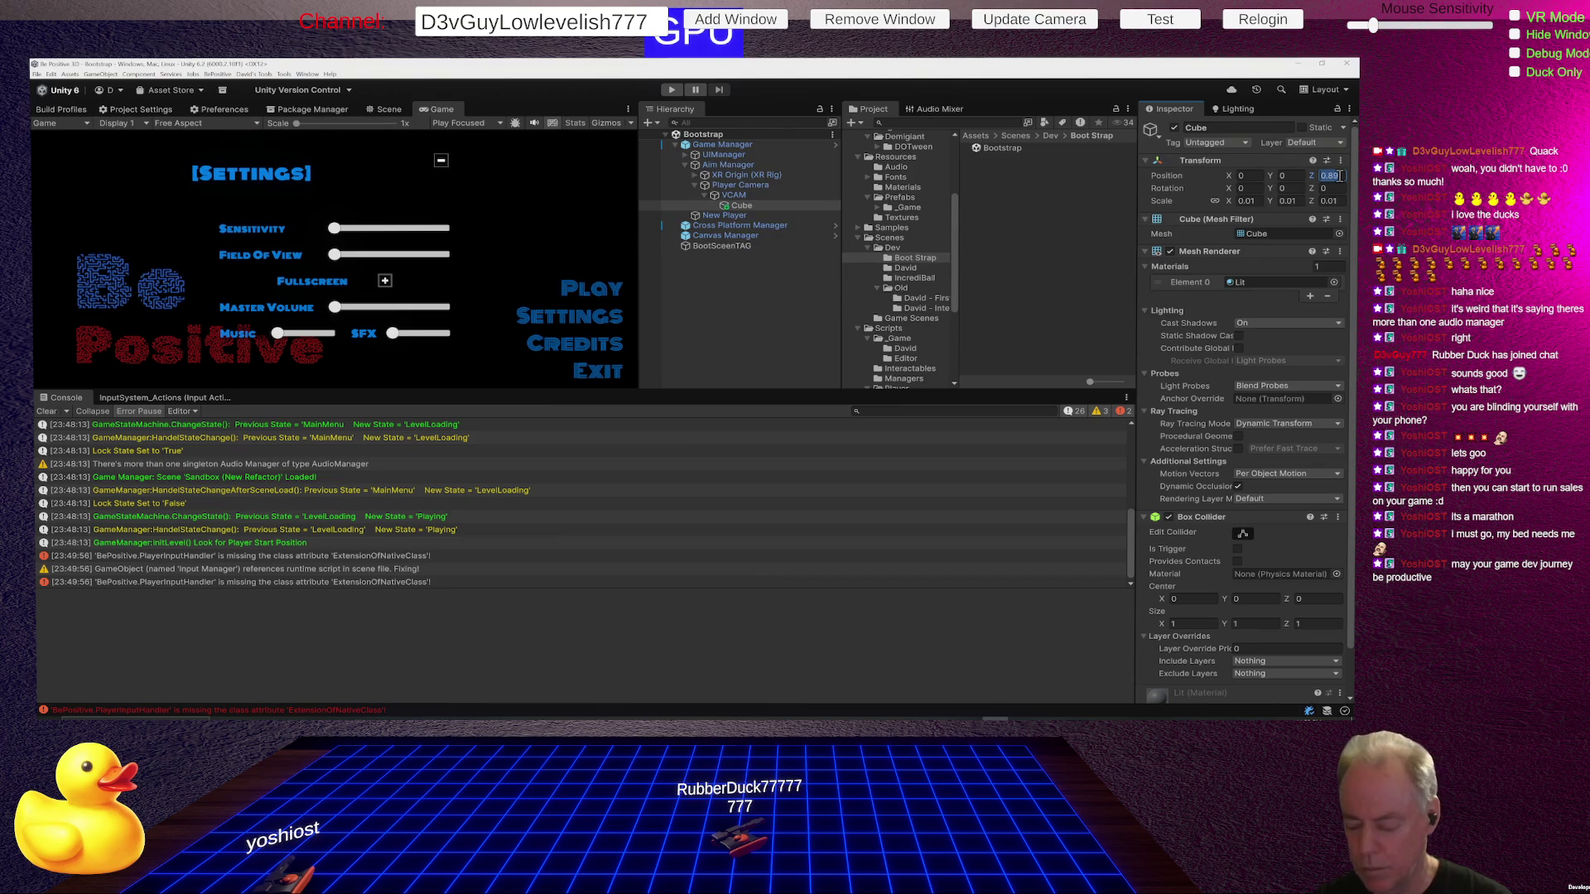
text(1)
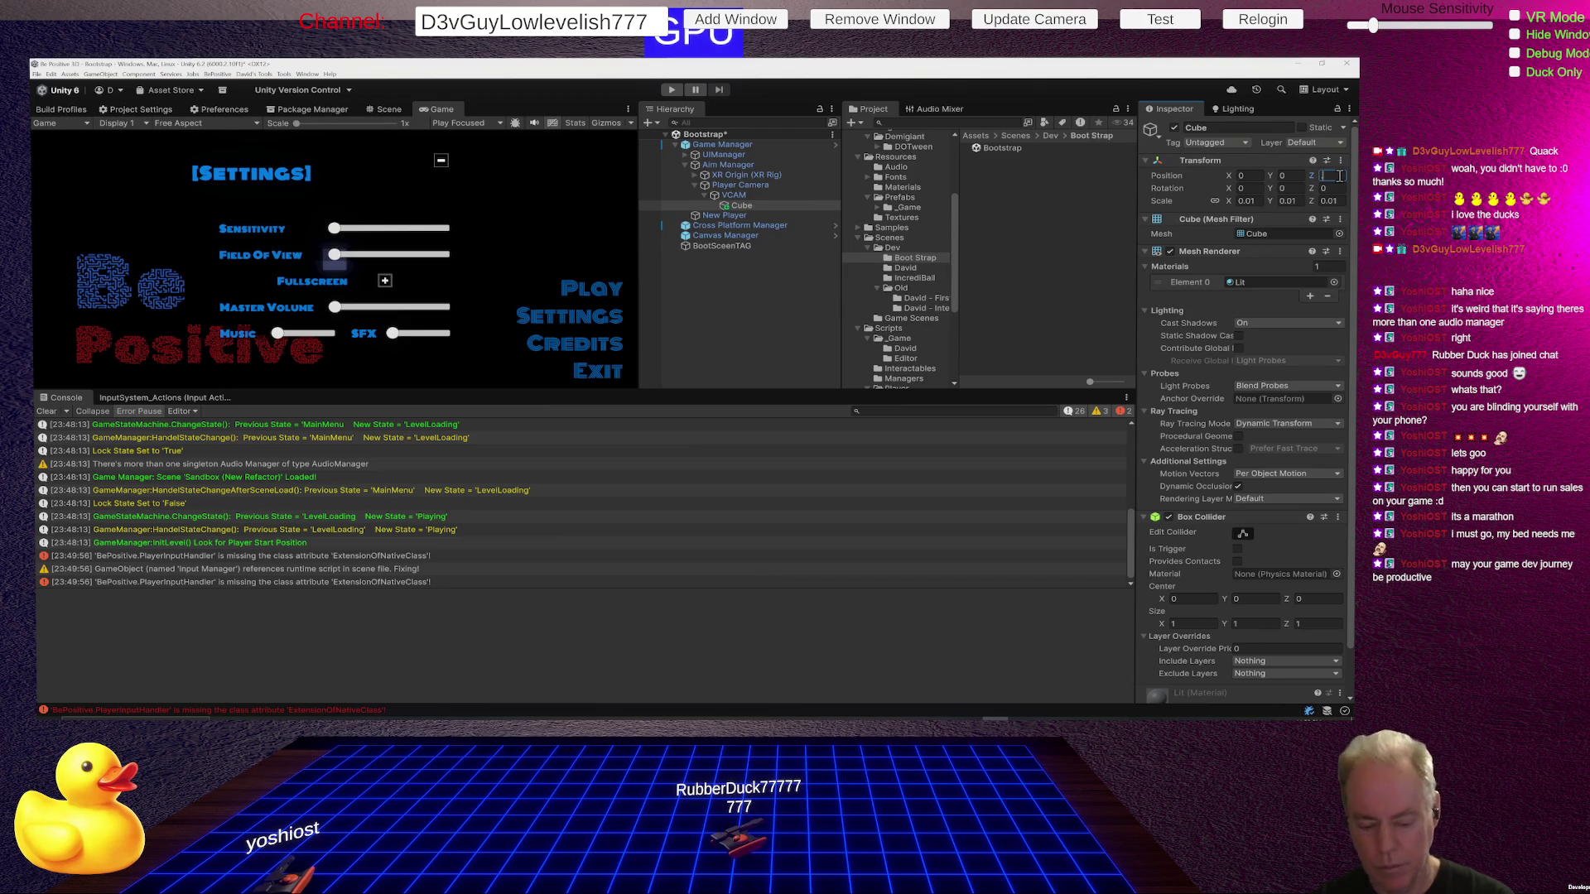
text(.05)
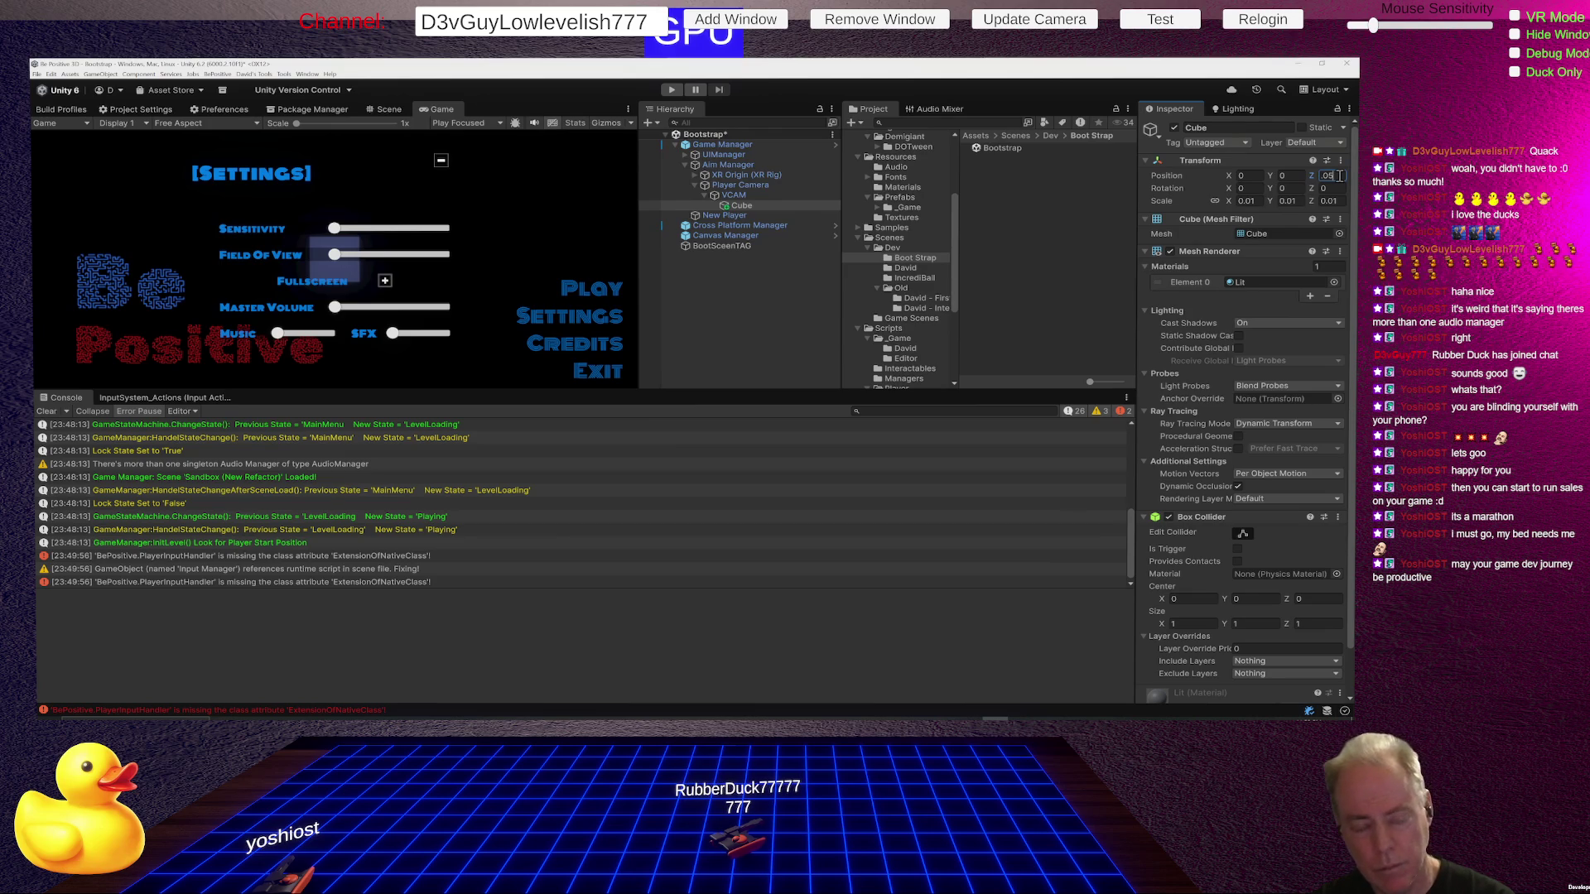
key(BackSpace)
text(1)
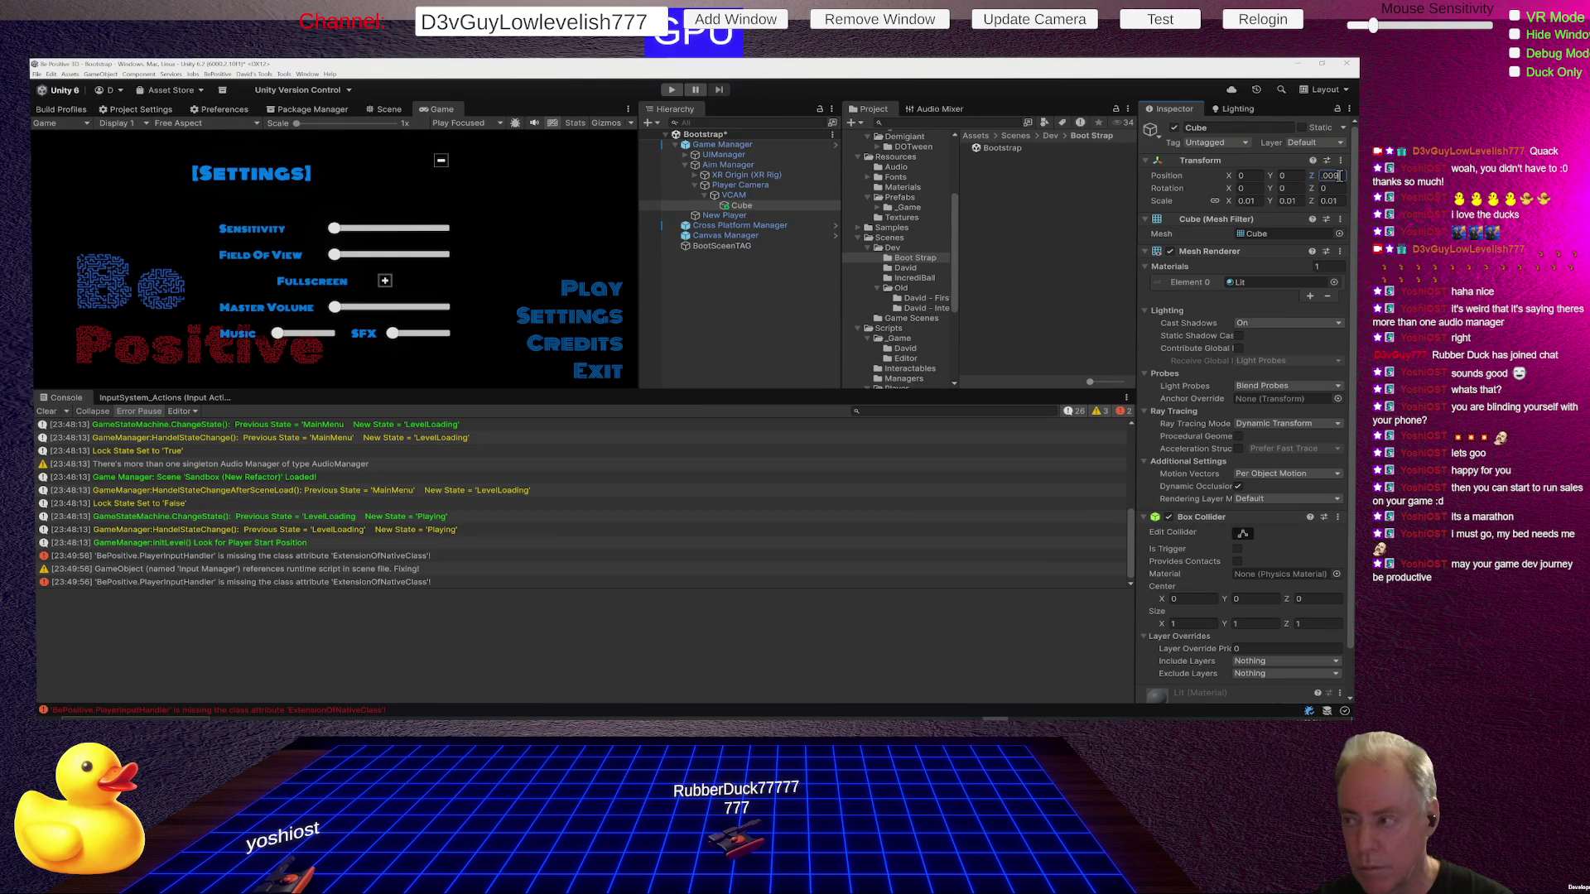
text(9)
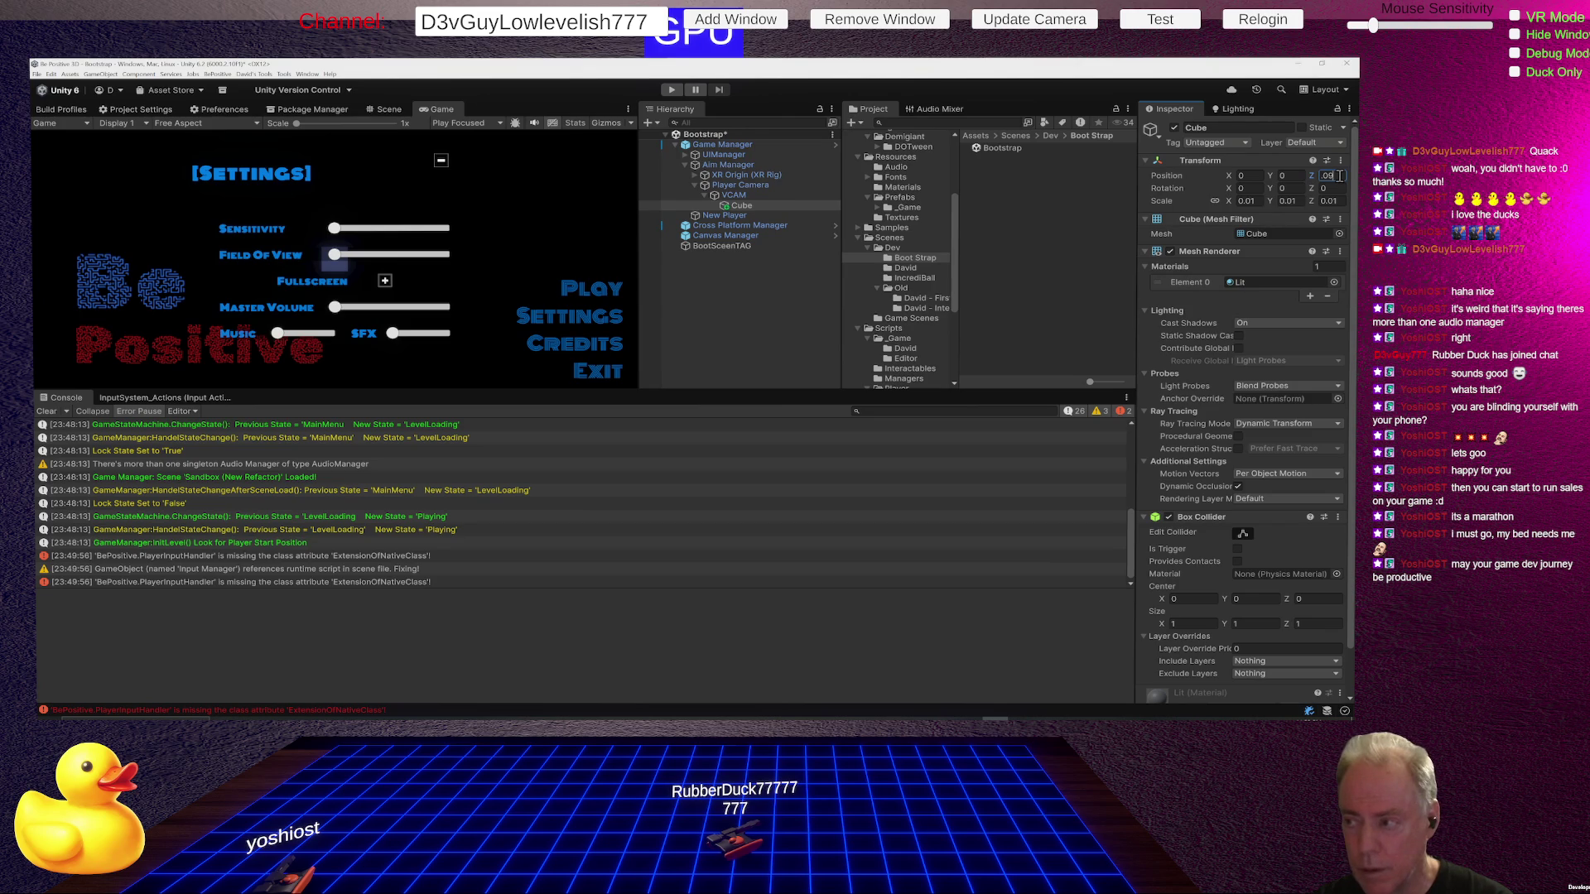
key(BackSpace)
text(3)
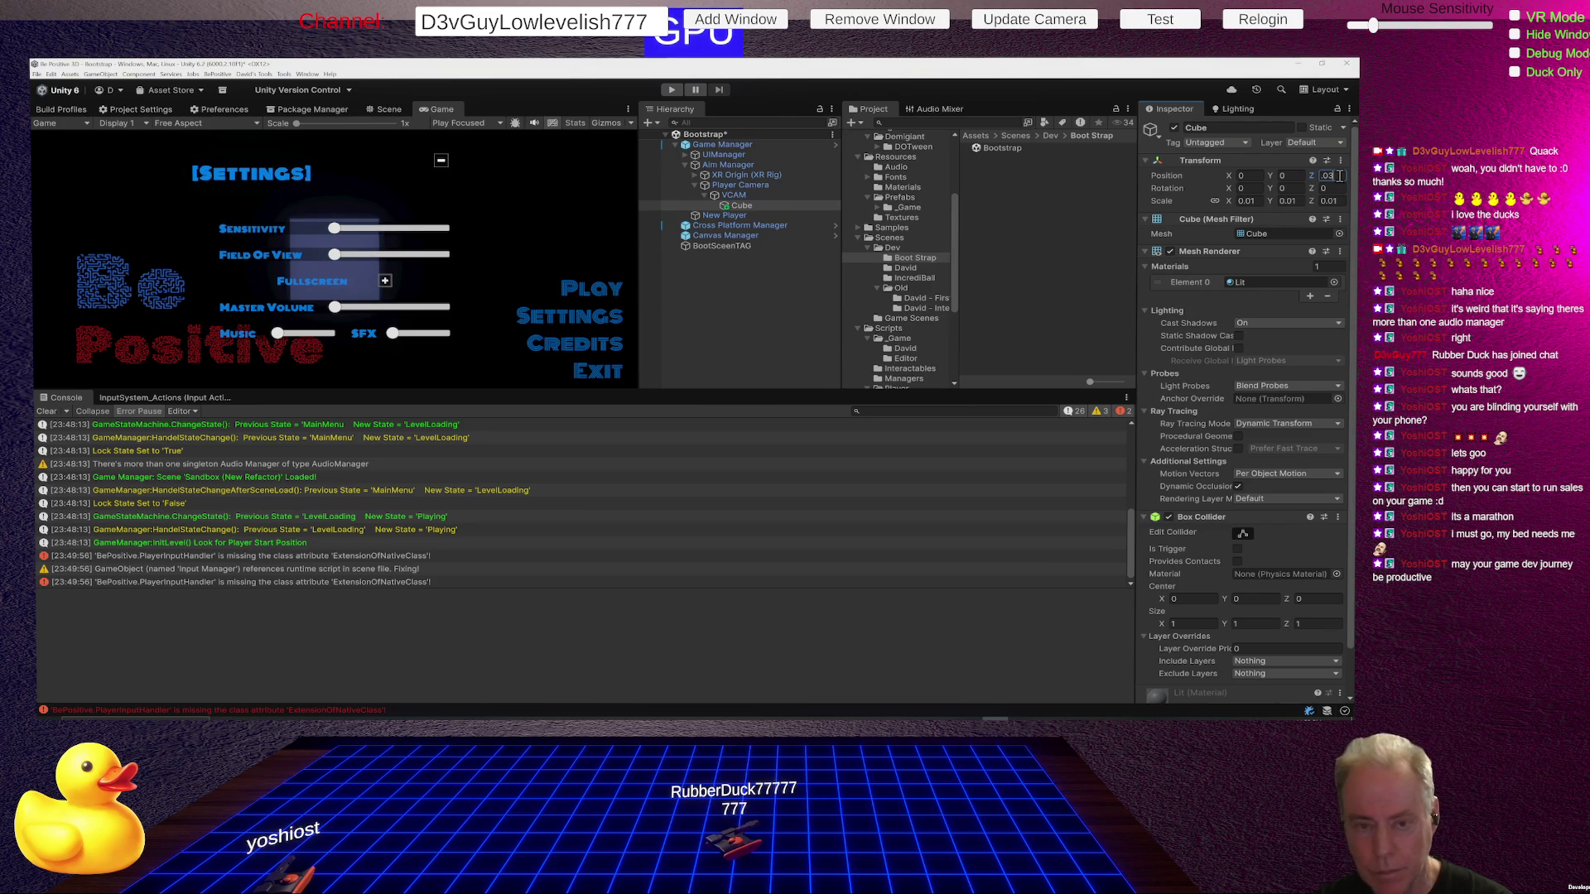
key(BackSpace)
text(1)
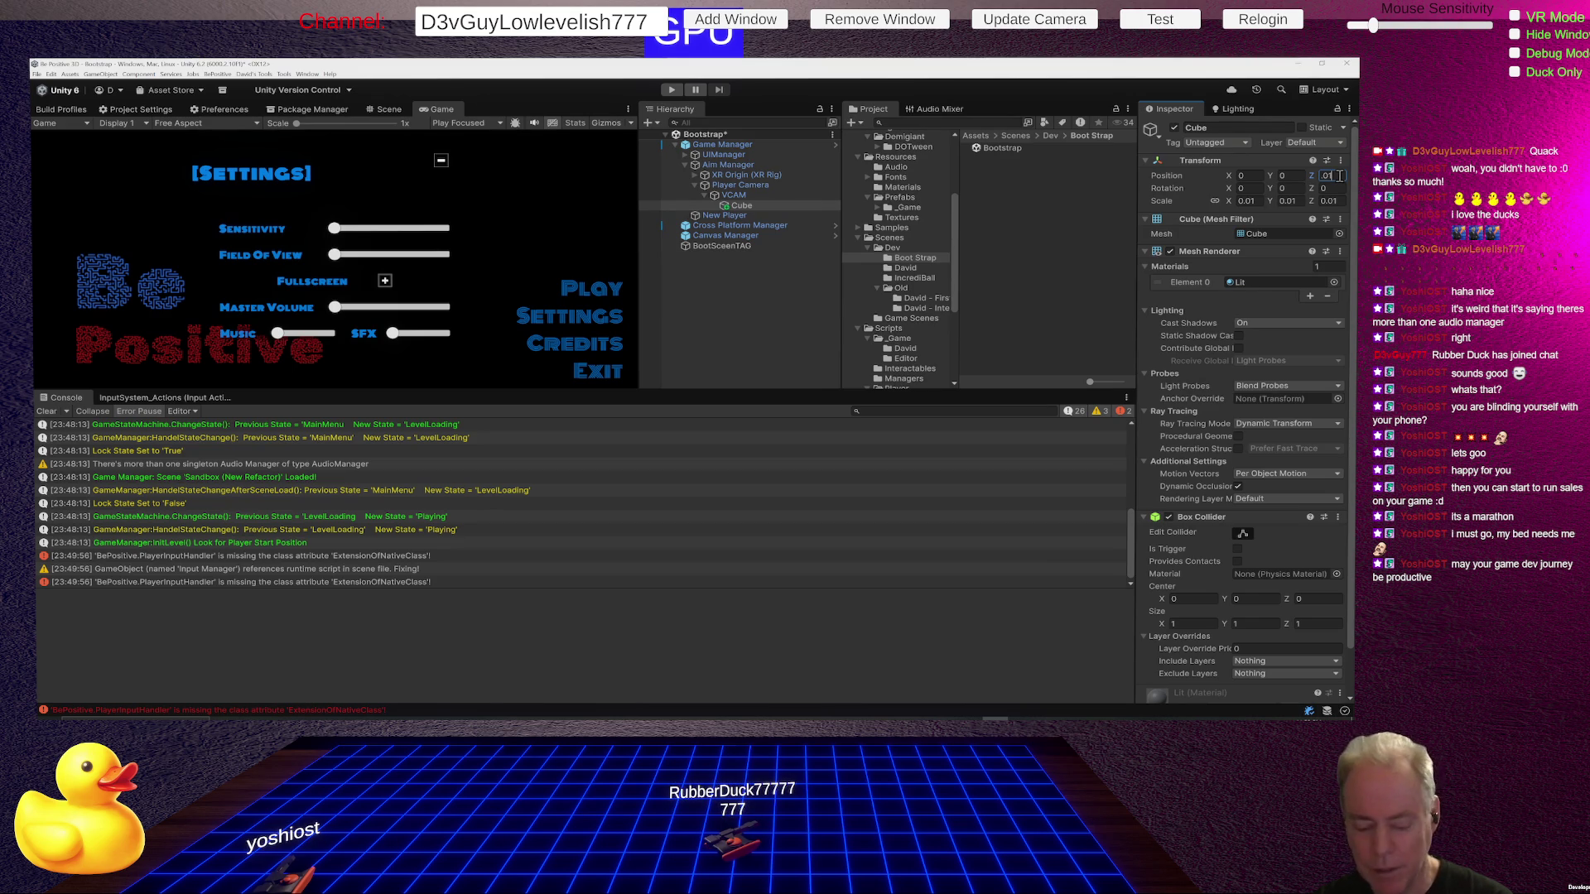
key(BackSpace)
text(2)
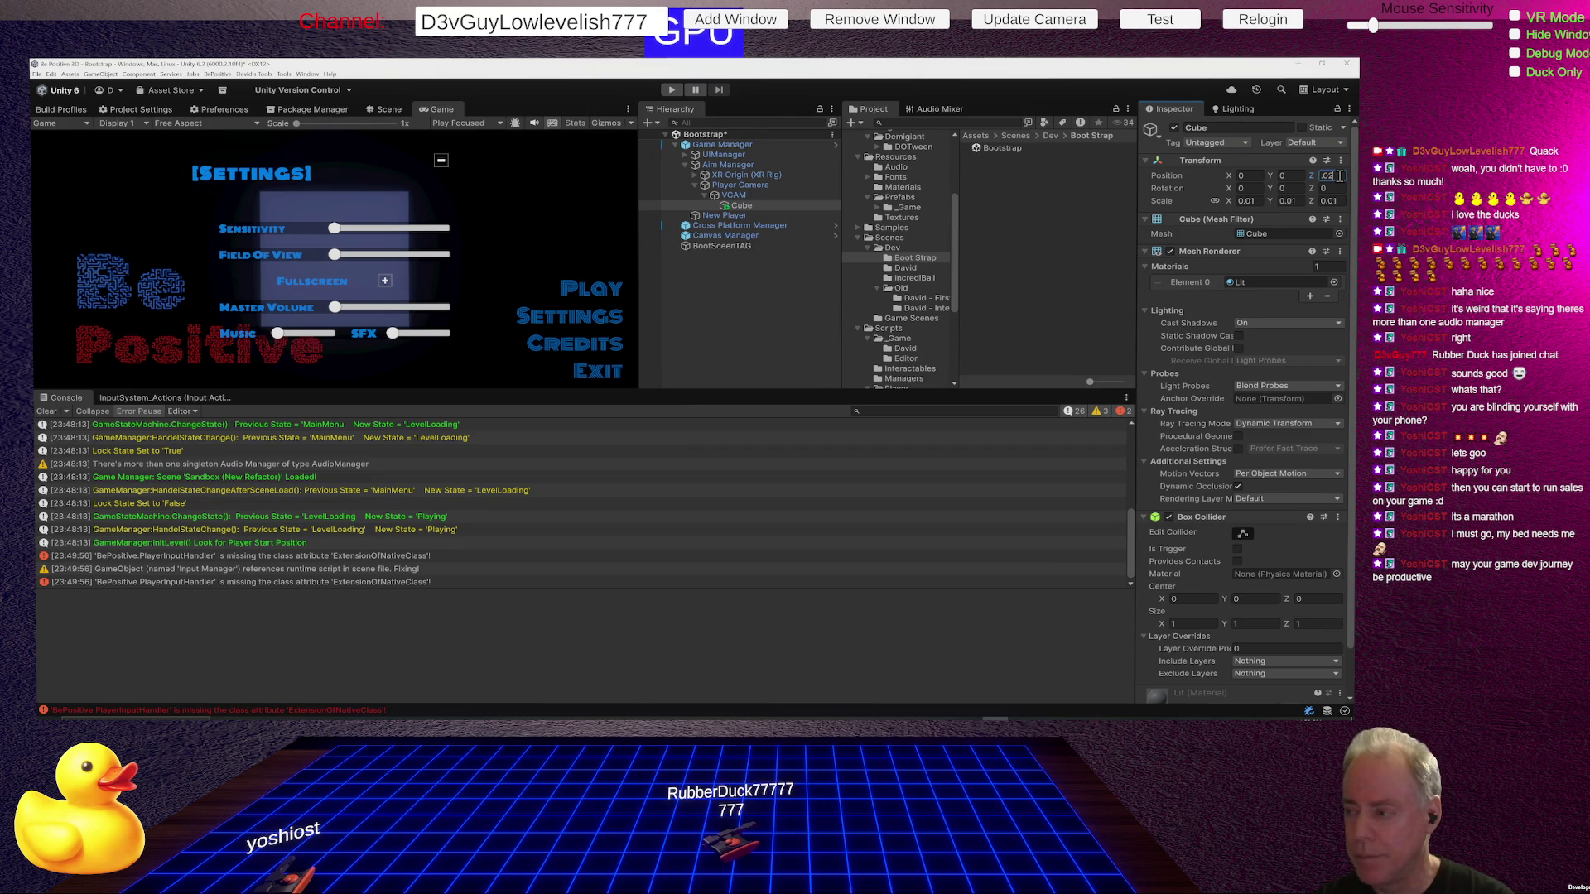
key(BackSpace)
text(5)
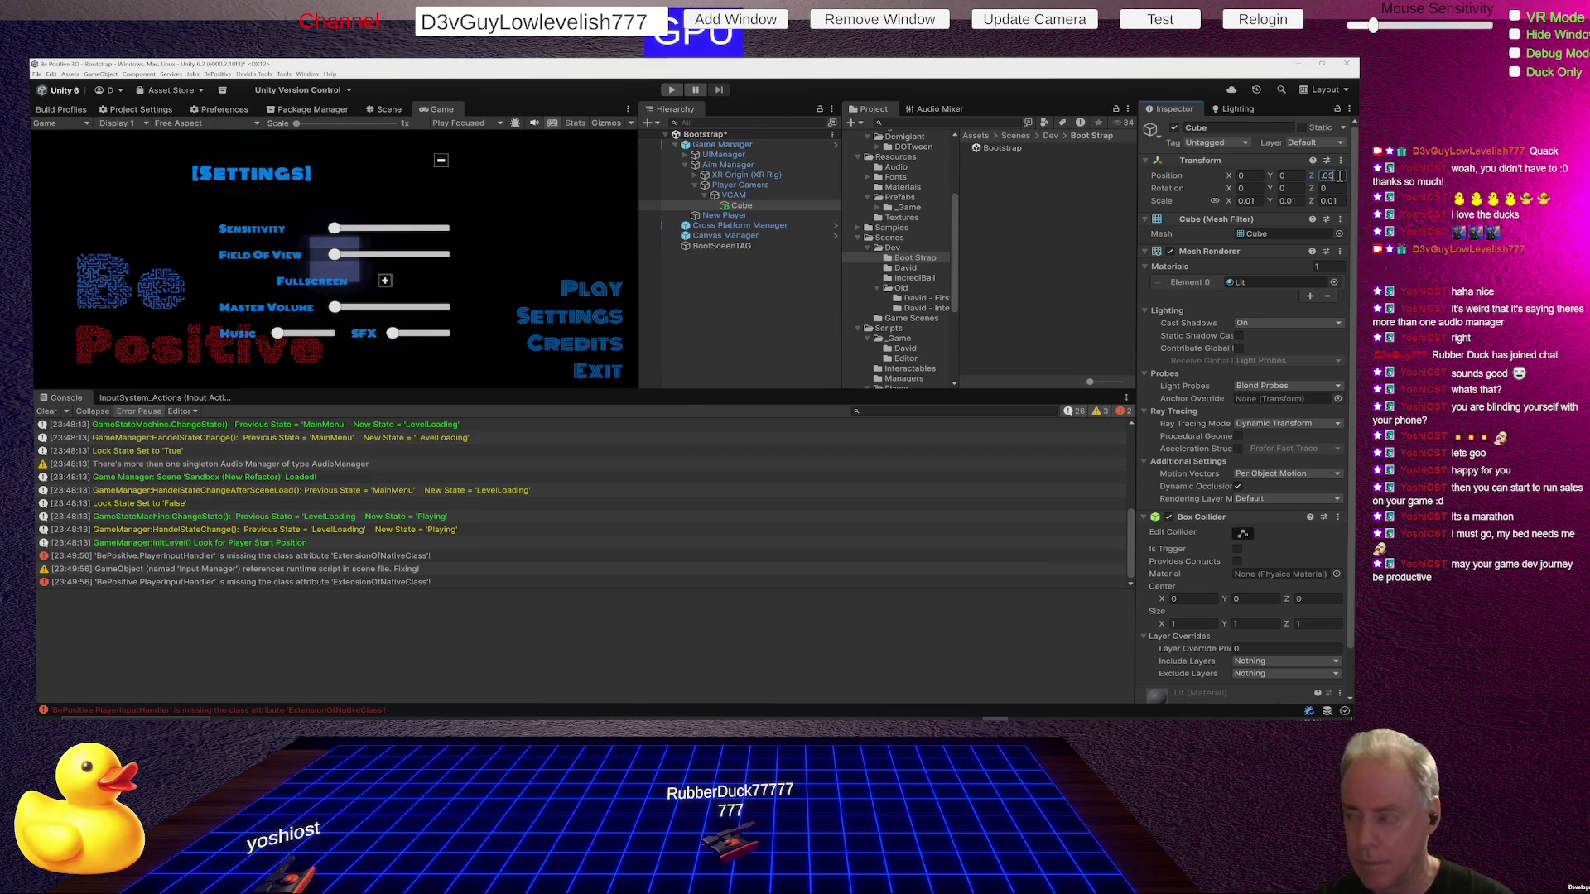
key(BackSpace)
key(BackSpace)
text(1)
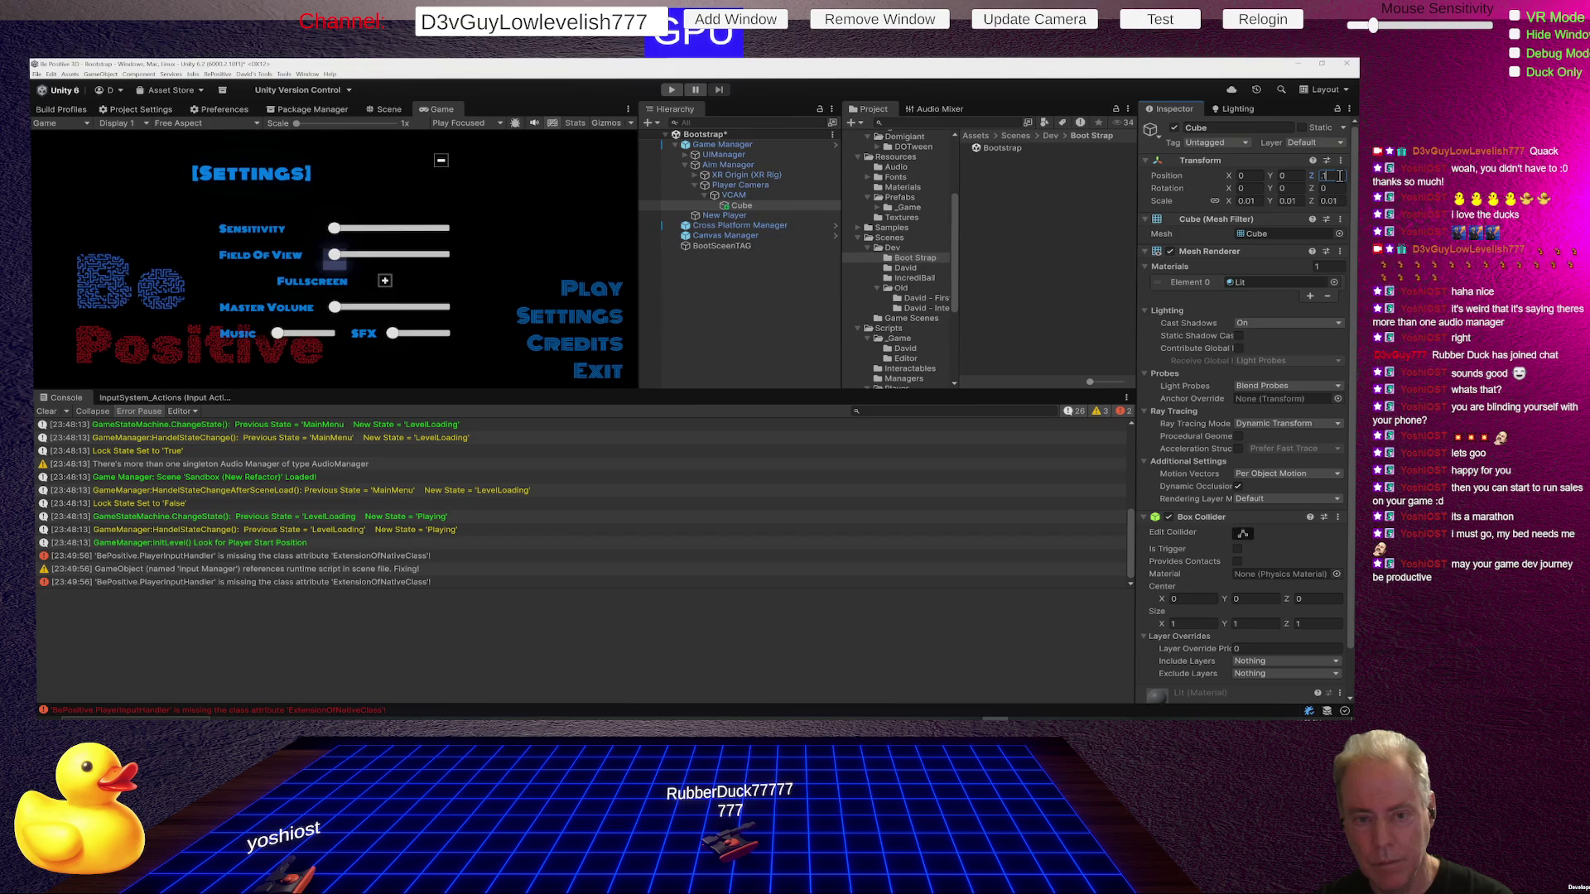
text(.2)
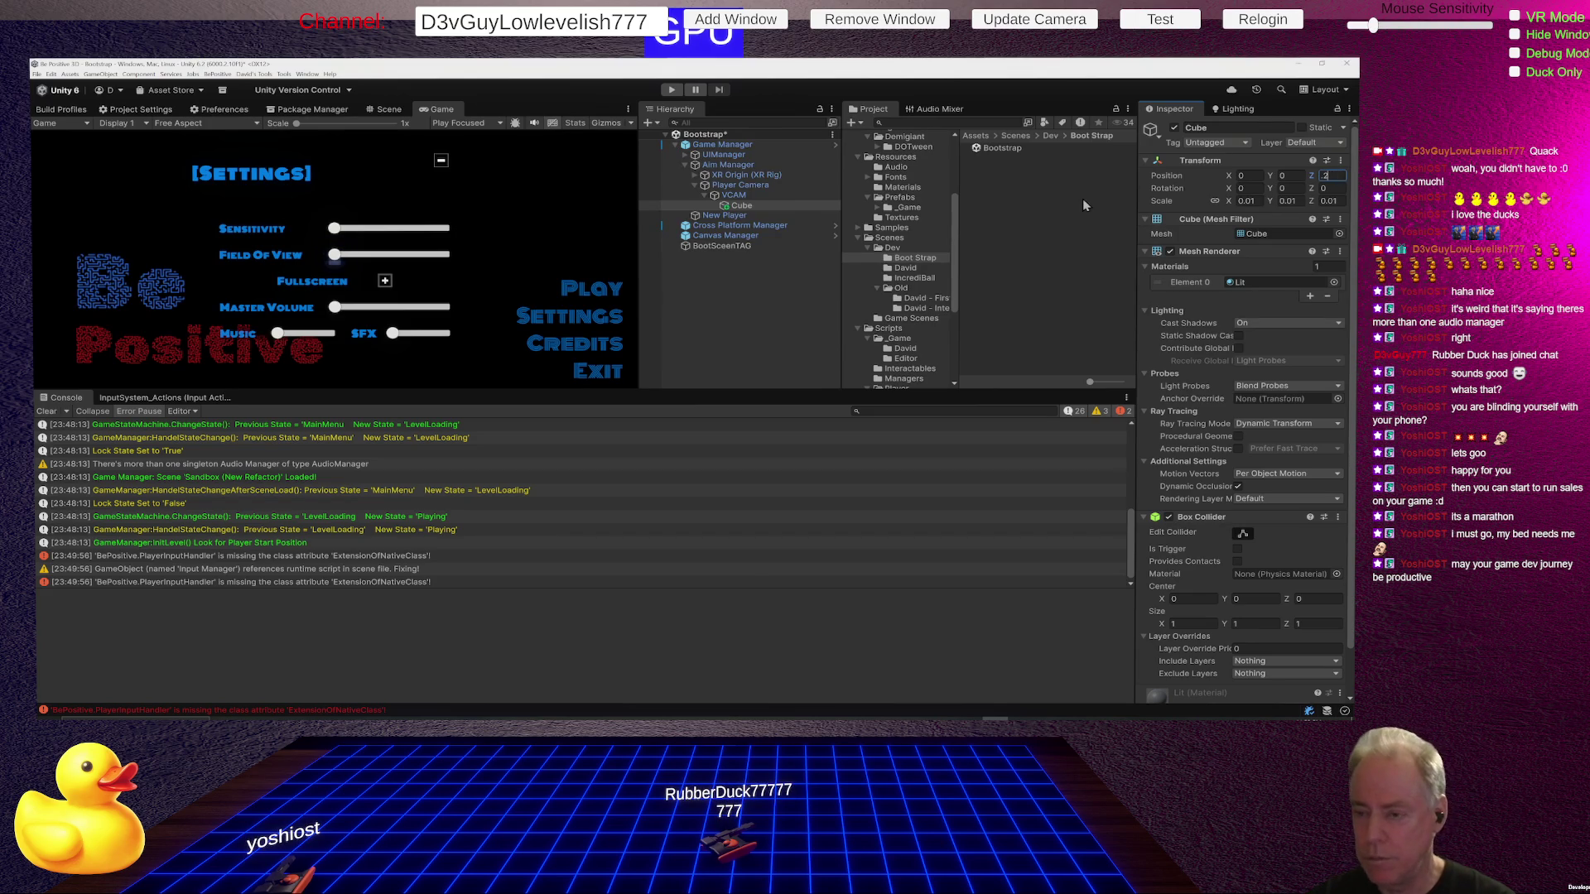
Set the cube's scale to 0.005 and its Z position to 0.1.
click(1258, 202)
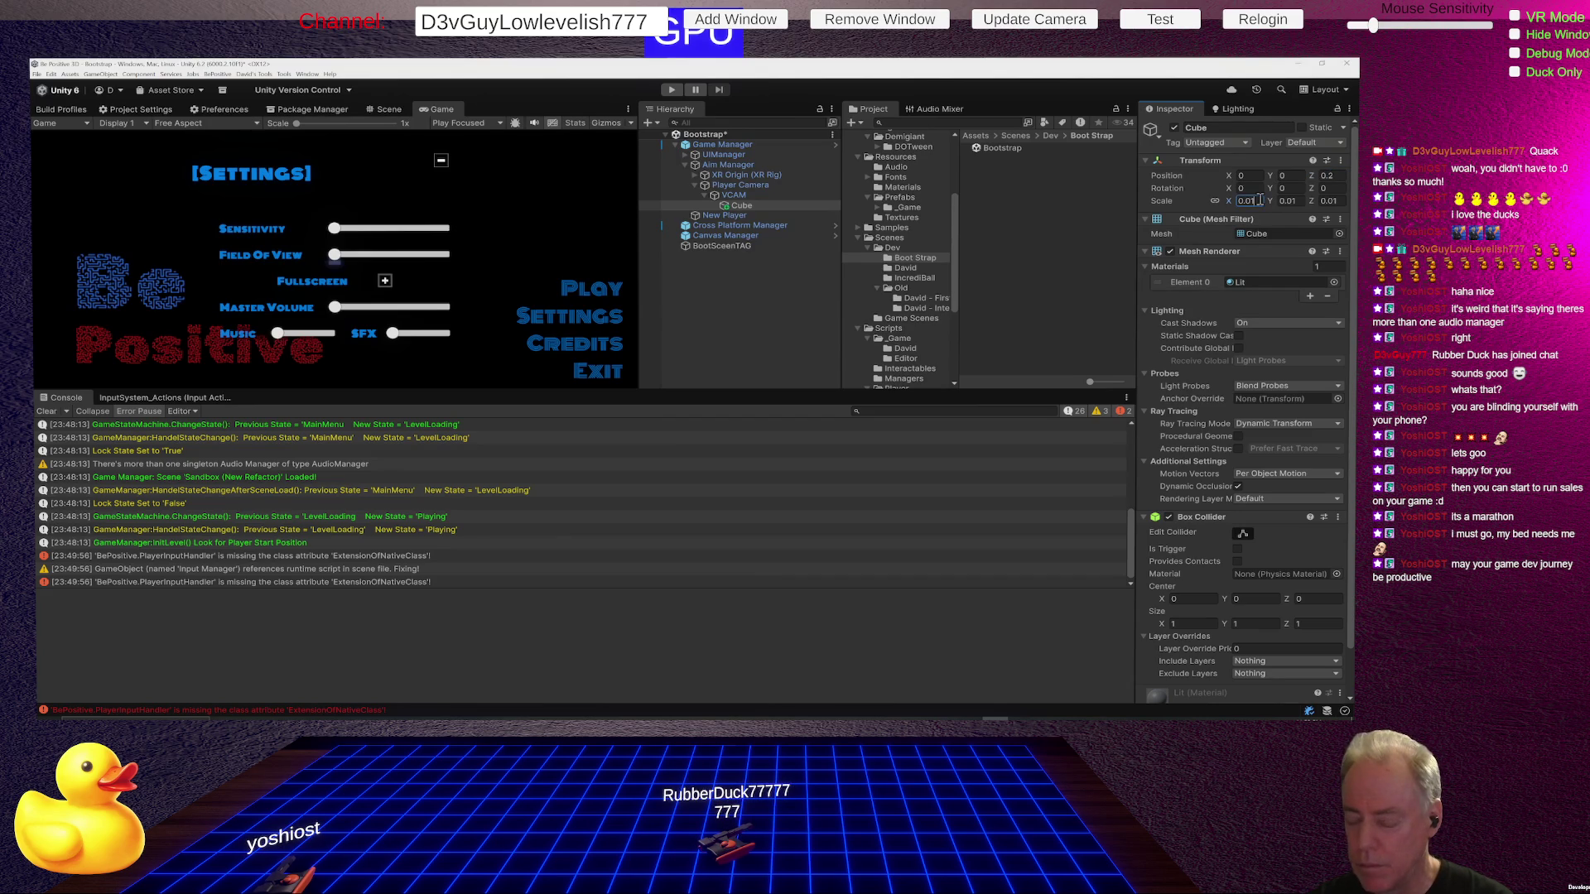
key(BackSpace)
text(1)
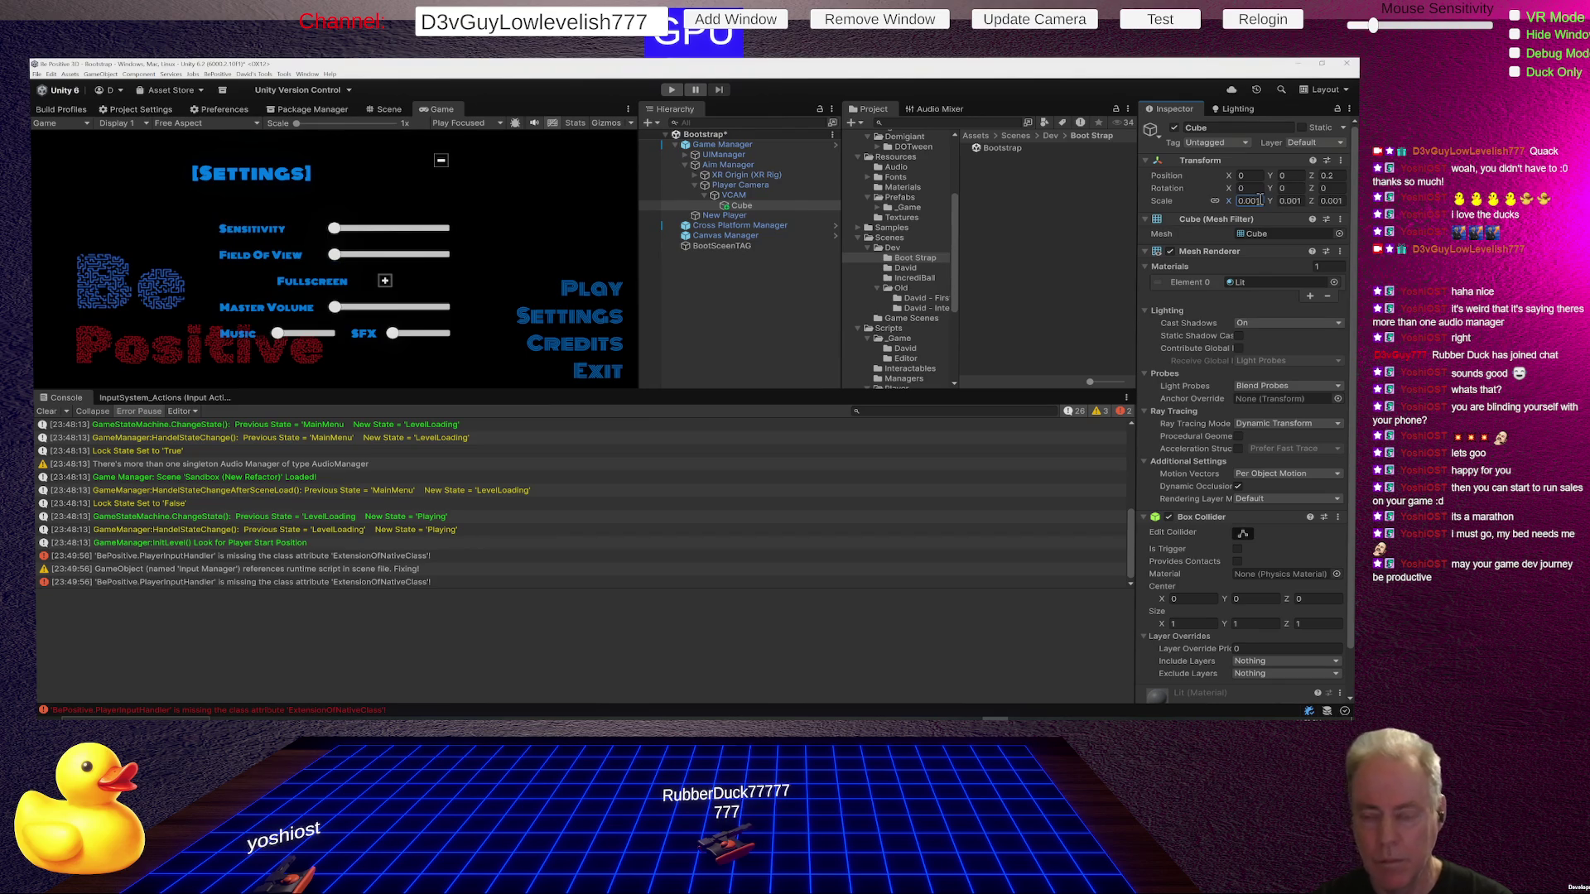
click(1335, 175)
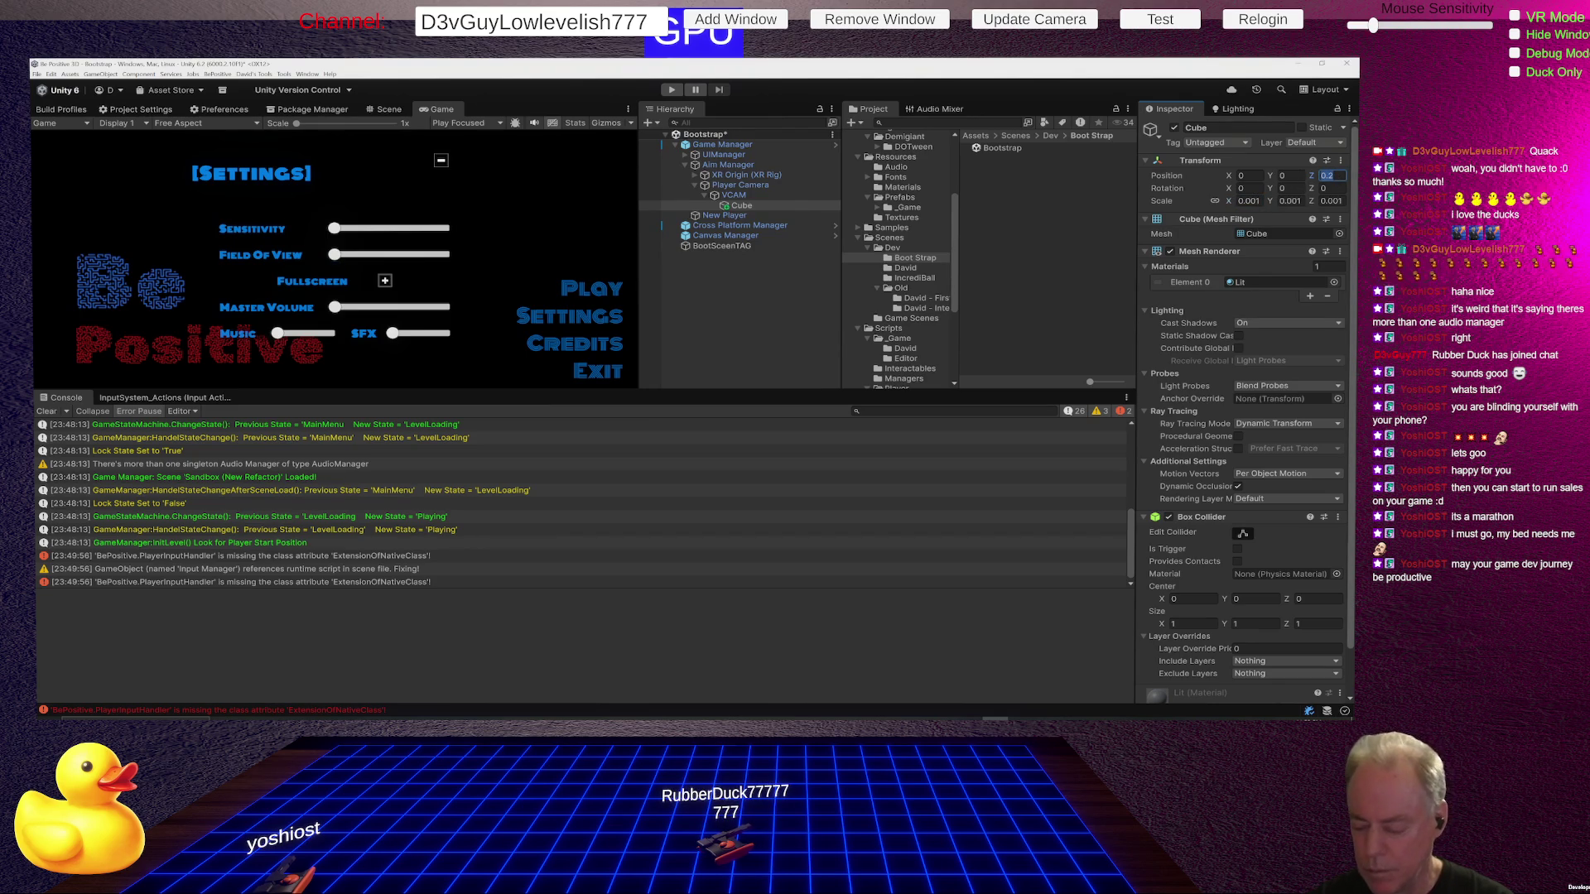
text(1)
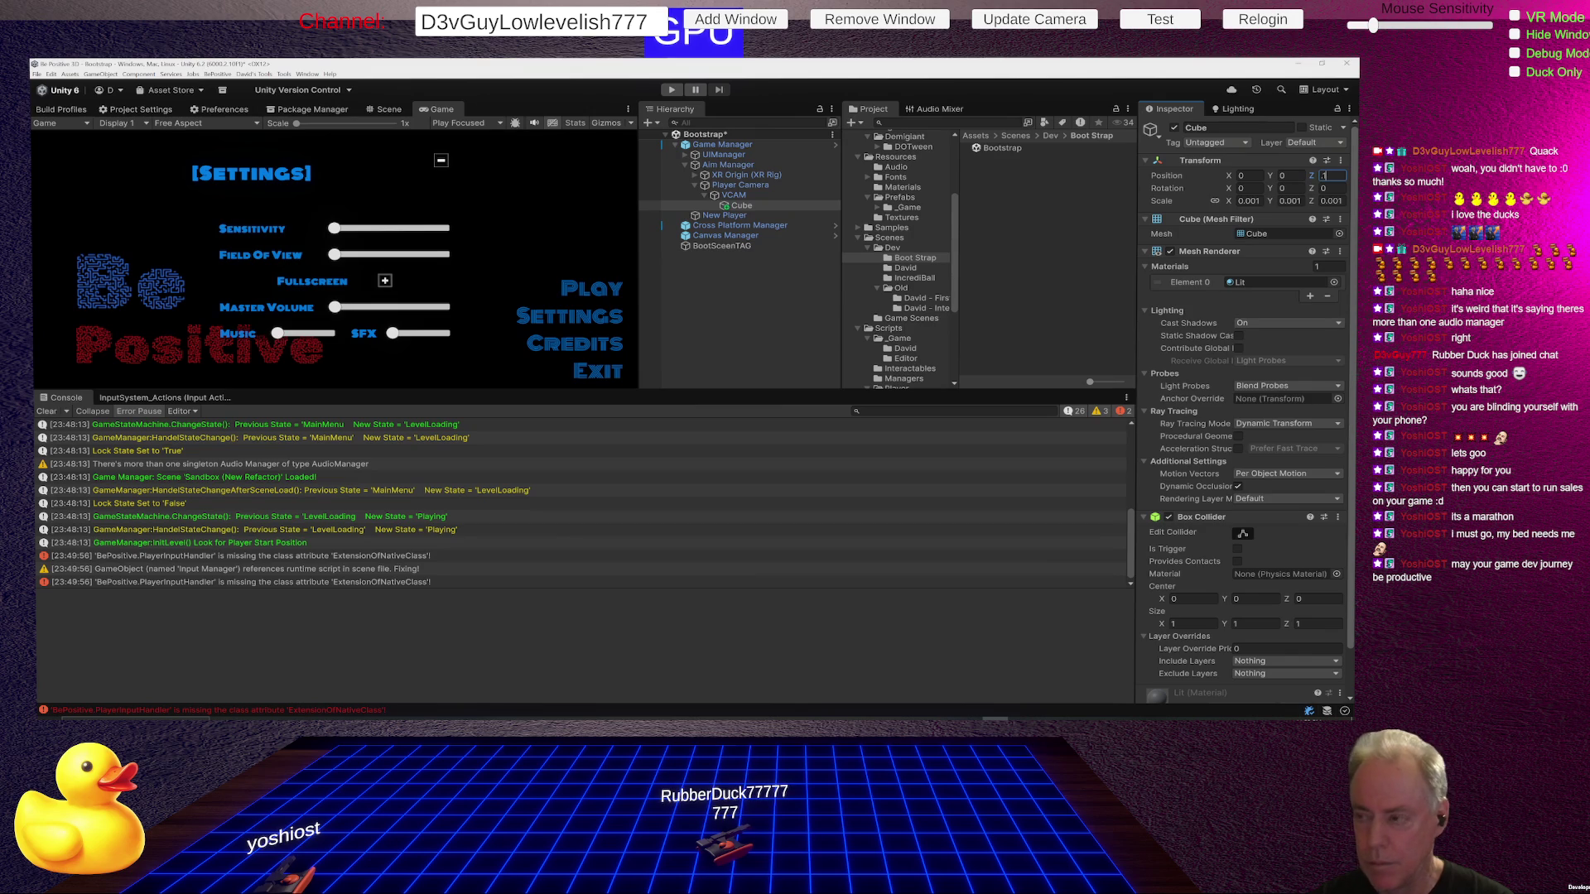
click(1248, 201)
key(Right)
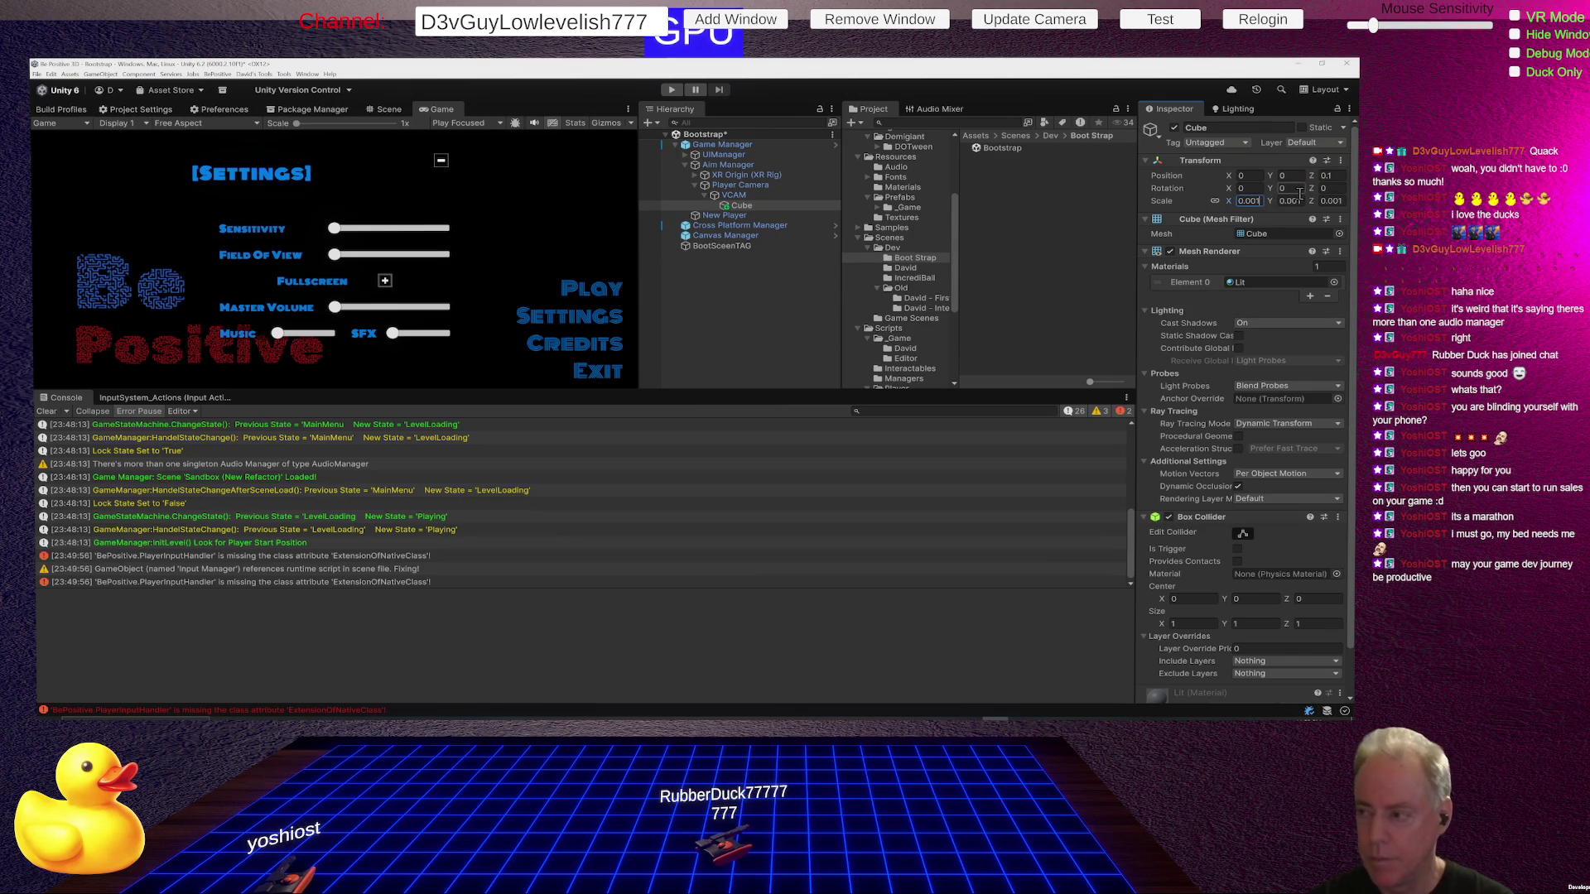
key(BackSpace)
text(5)
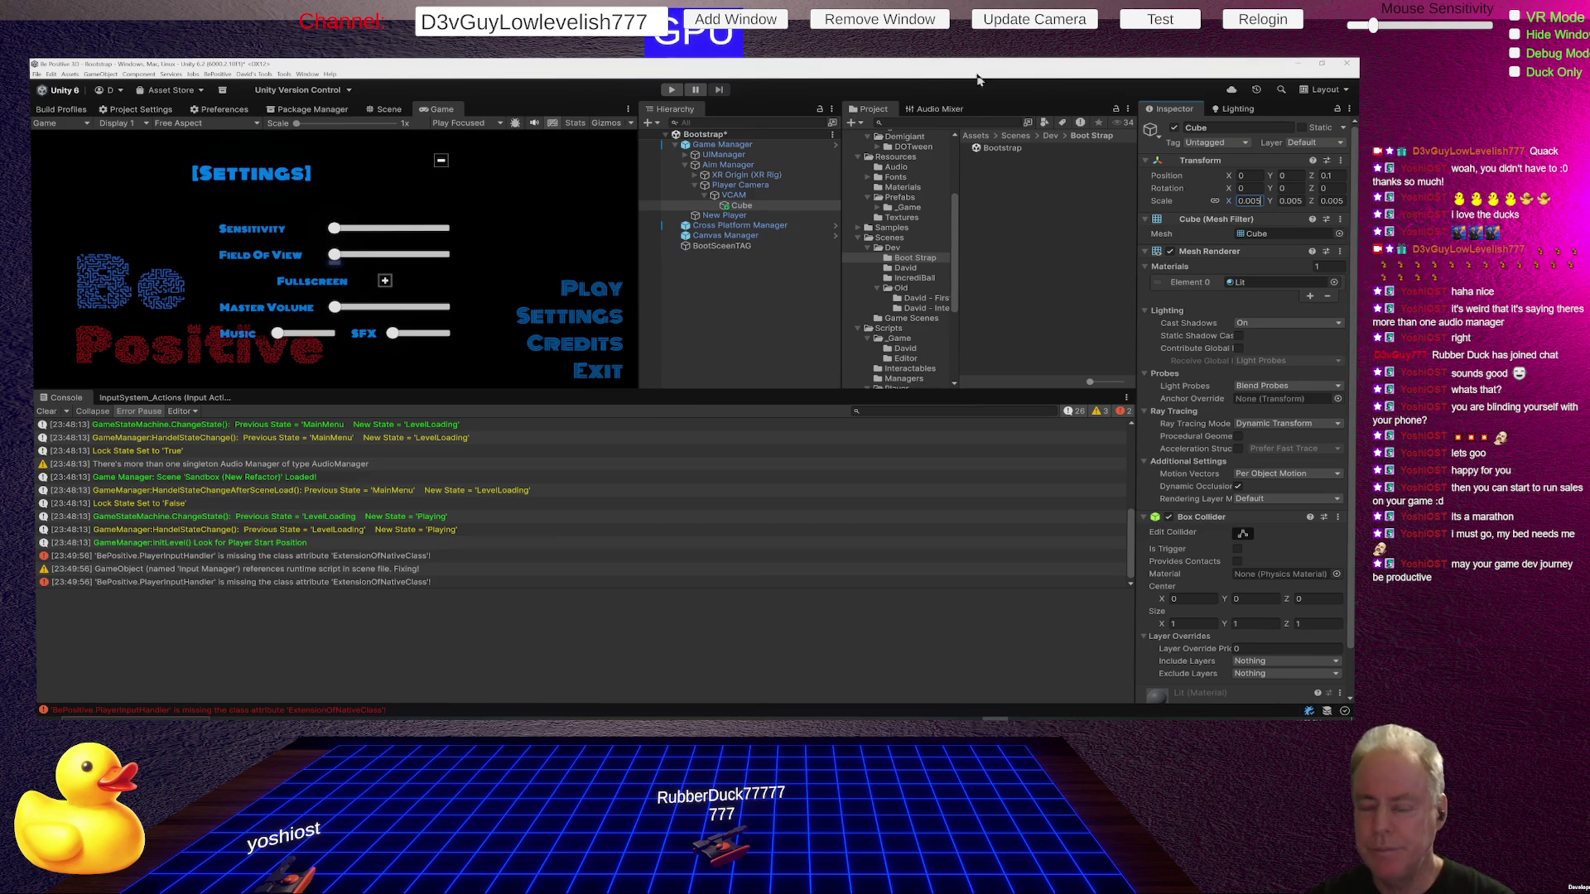
Deactivate the Settings object under UIManager's Flat Screen Canvas.
click(685, 156)
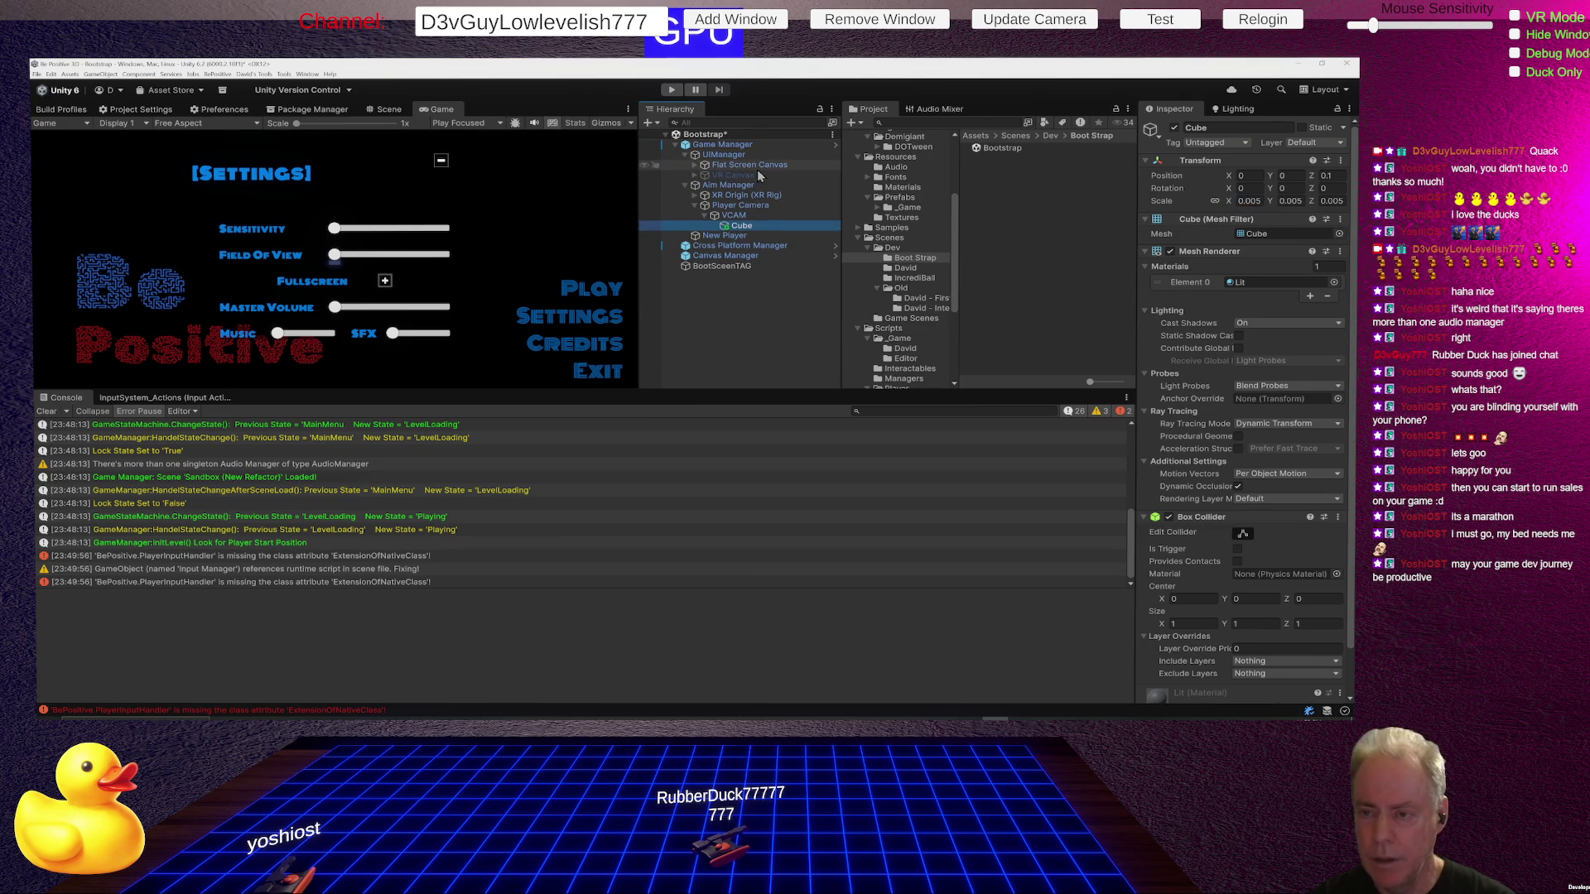
click(728, 165)
click(694, 168)
click(705, 197)
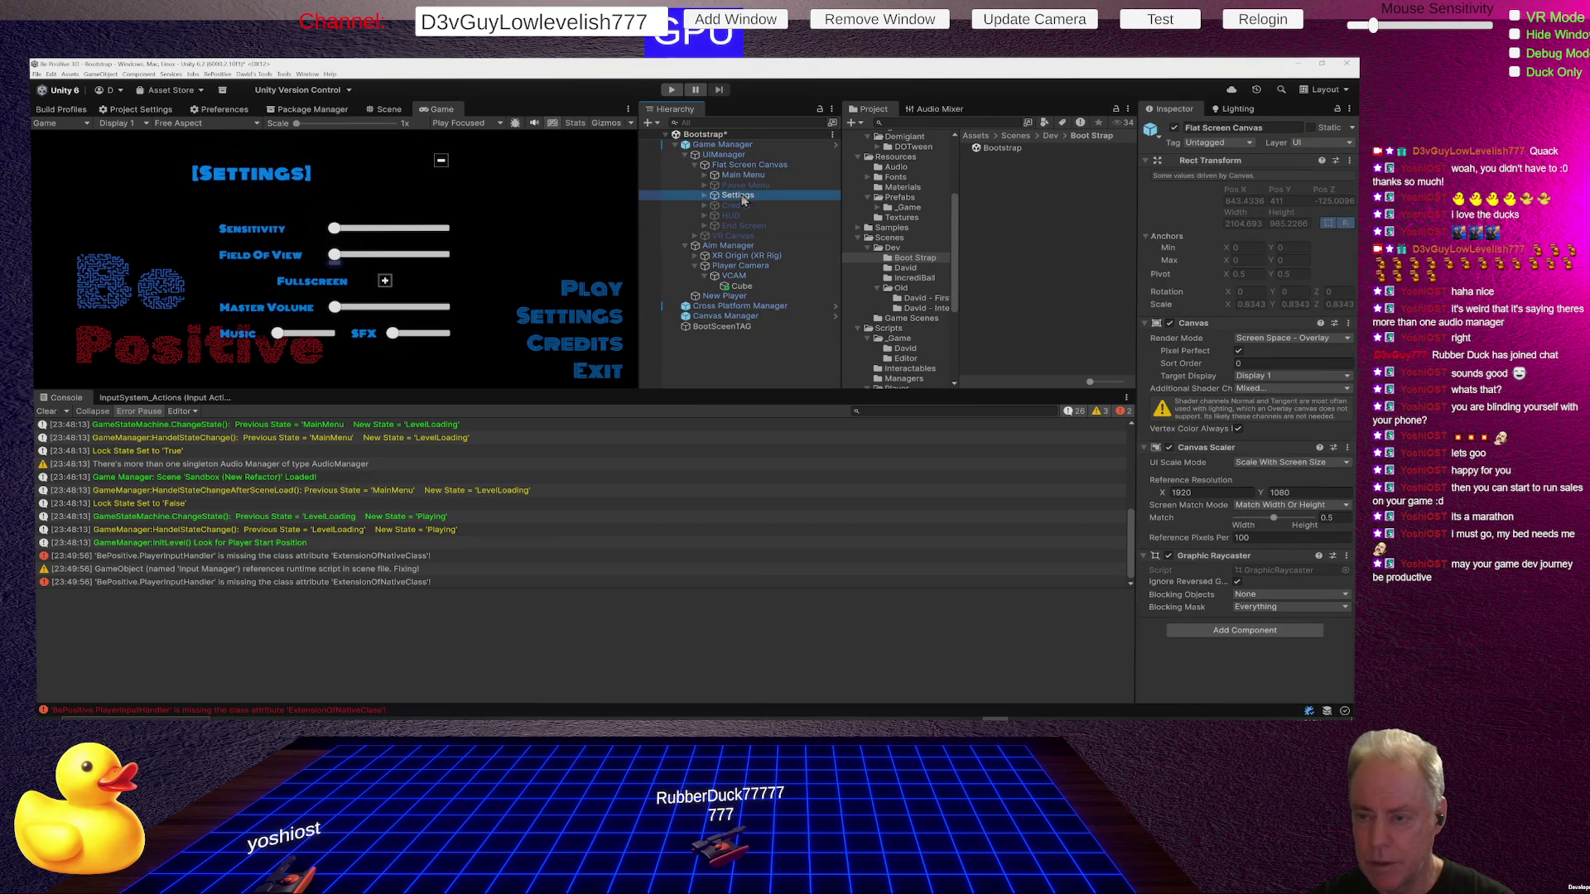
click(705, 197)
click(704, 196)
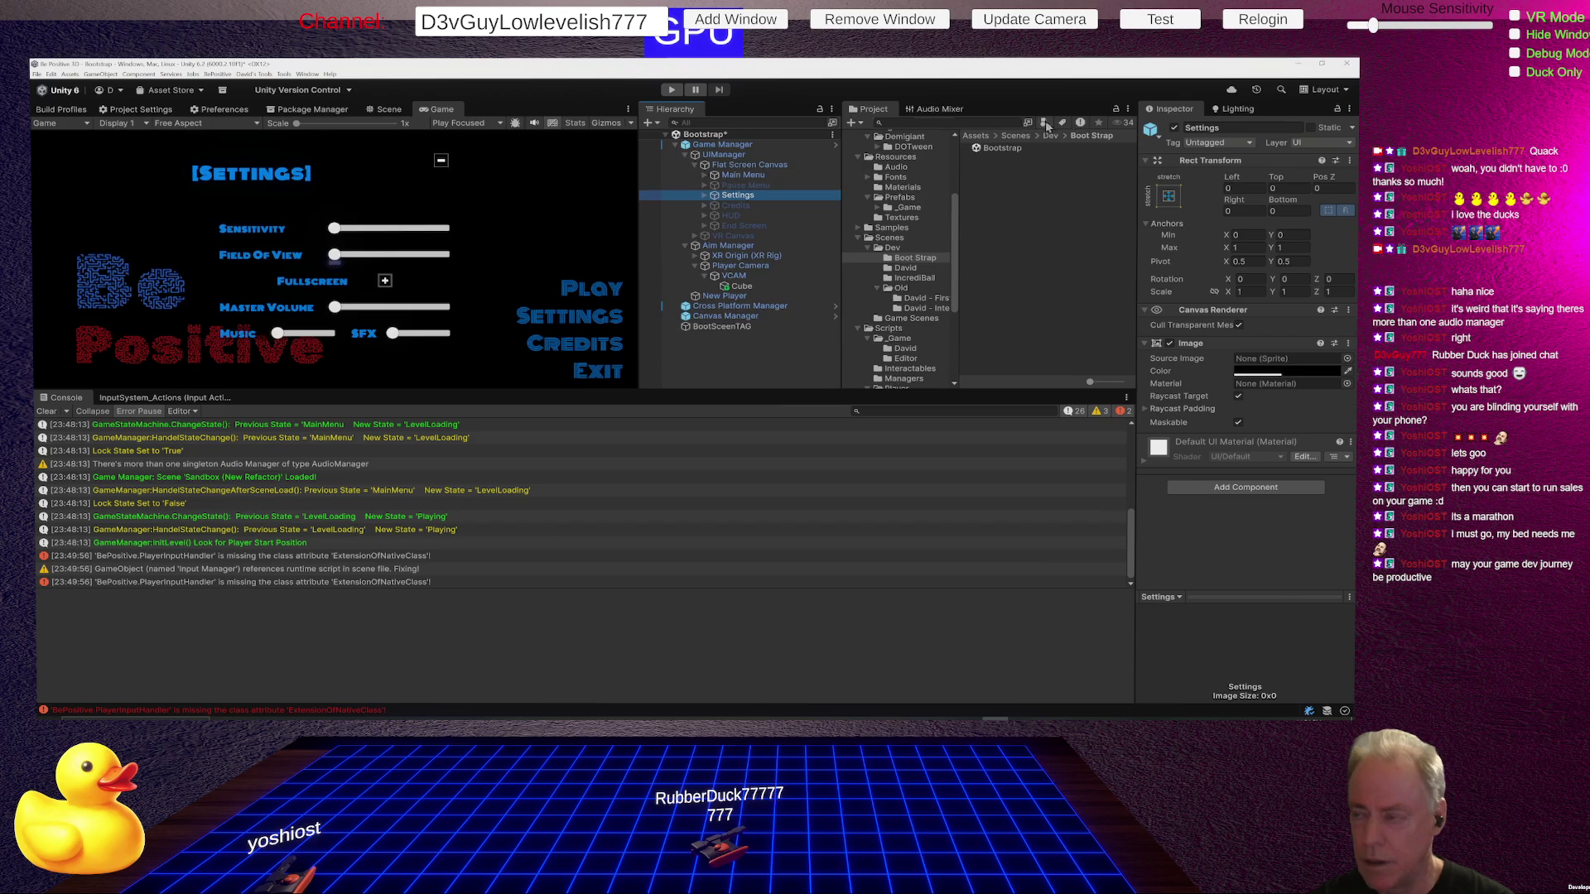
click(1174, 128)
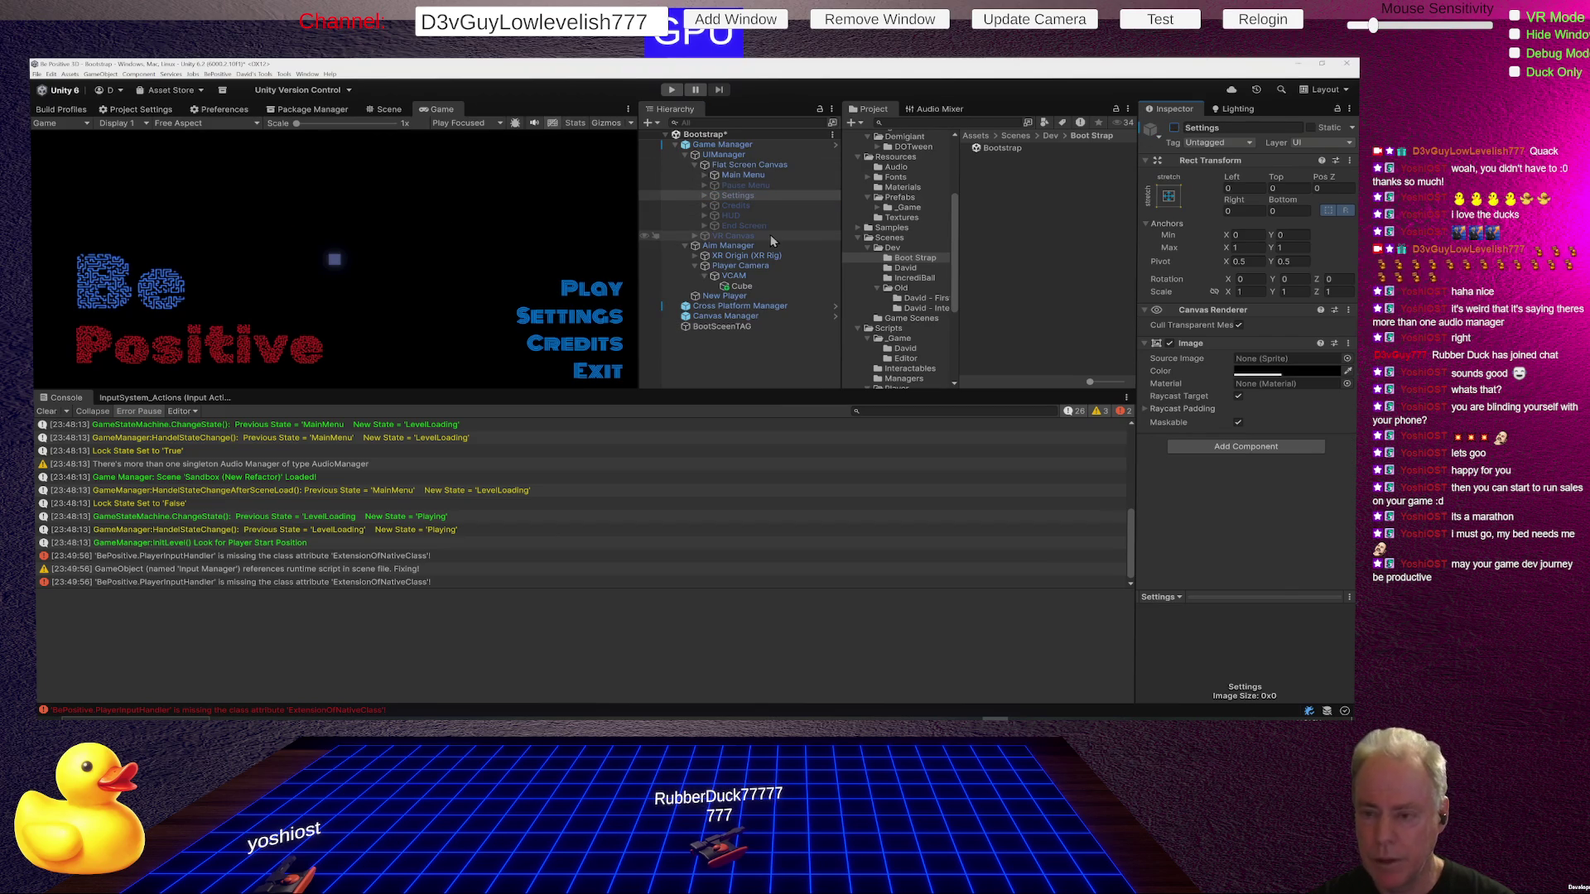
Show the Resources/Materials folder in the Project panel, then return to the Scene view.
click(905, 188)
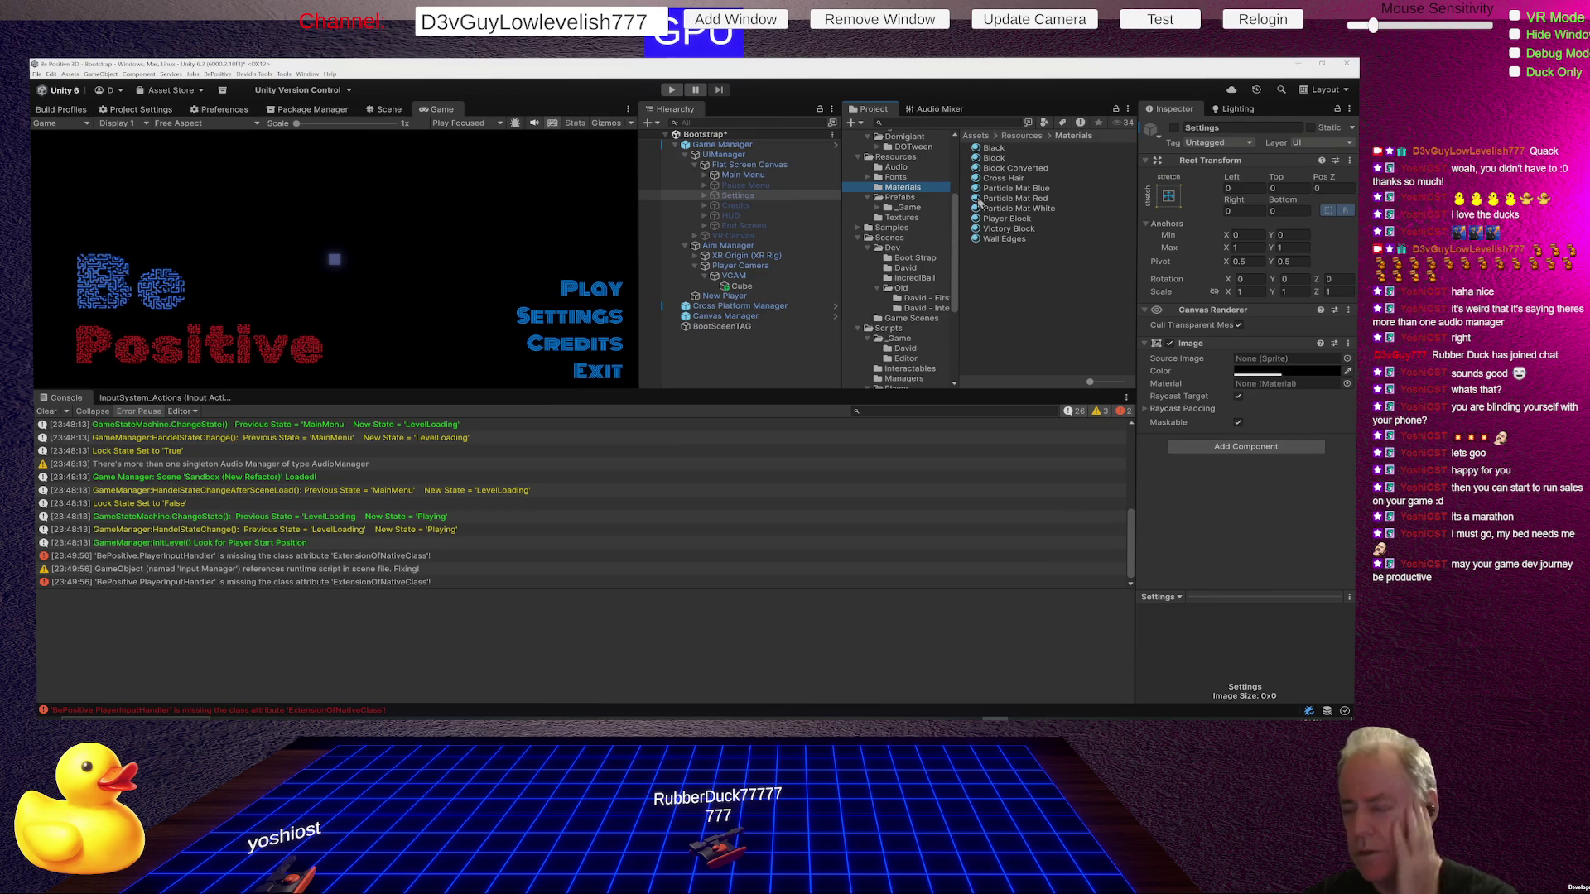
click(334, 260)
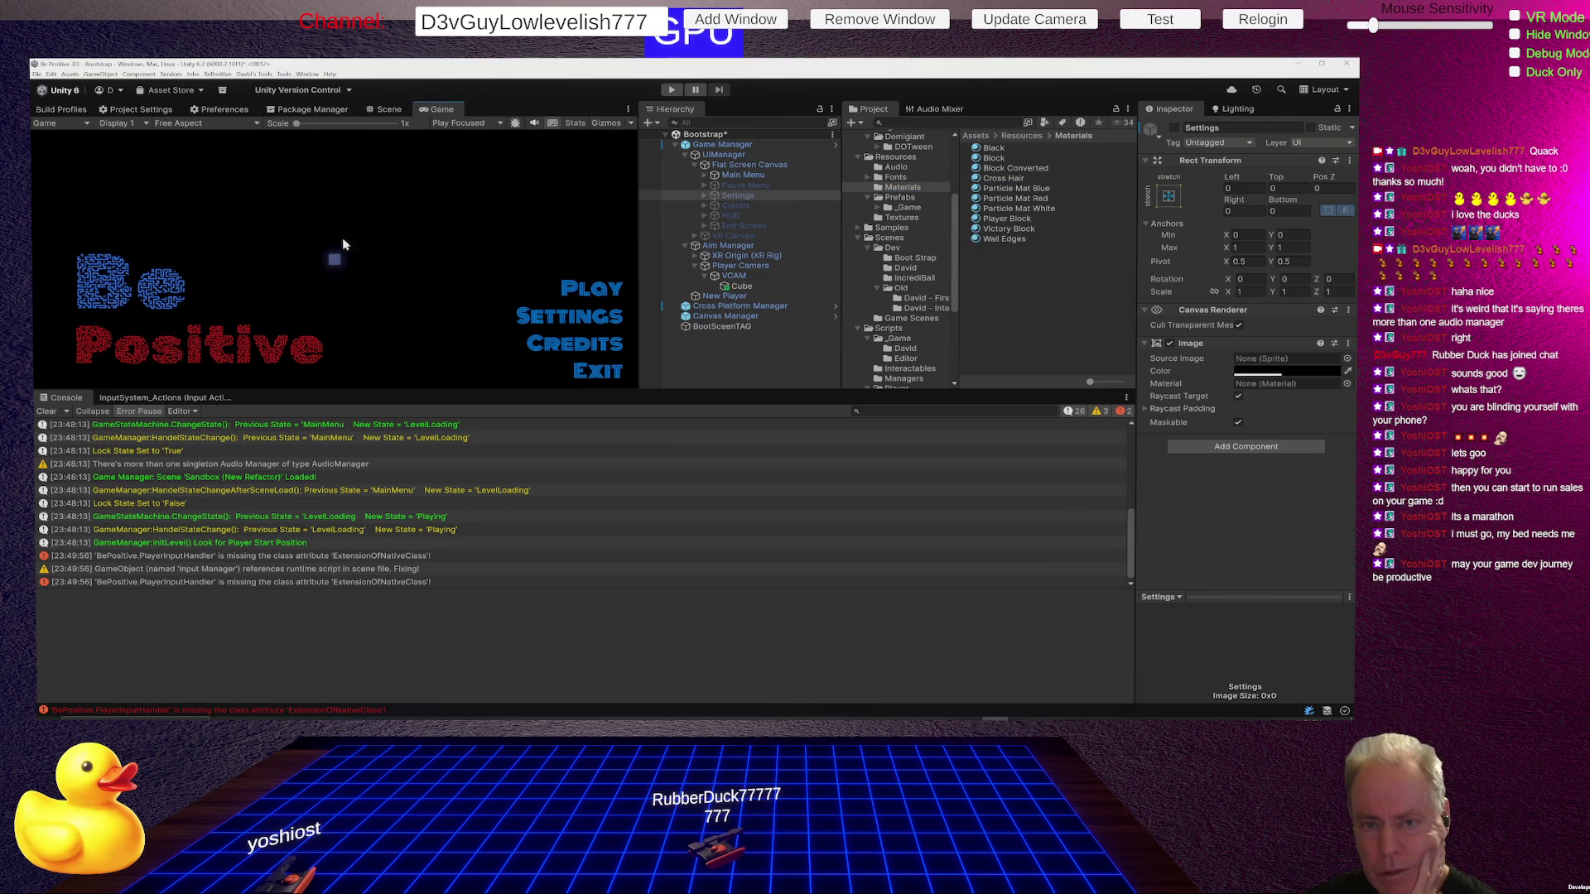
click(389, 108)
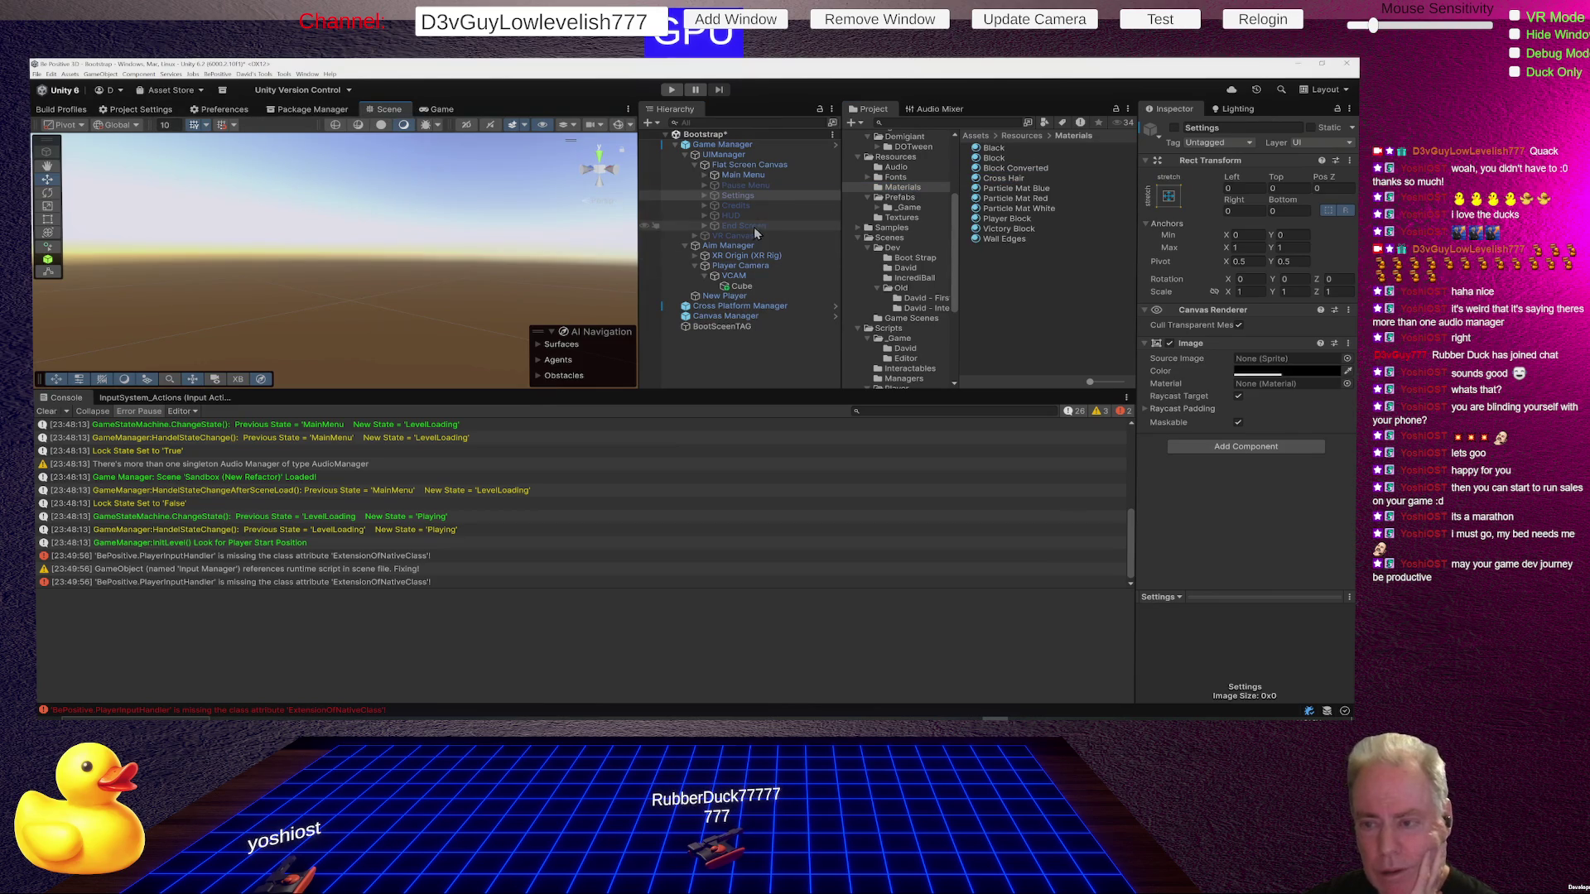
Give the Cube the Cross Hair material and set its scale to 0.002.
click(741, 286)
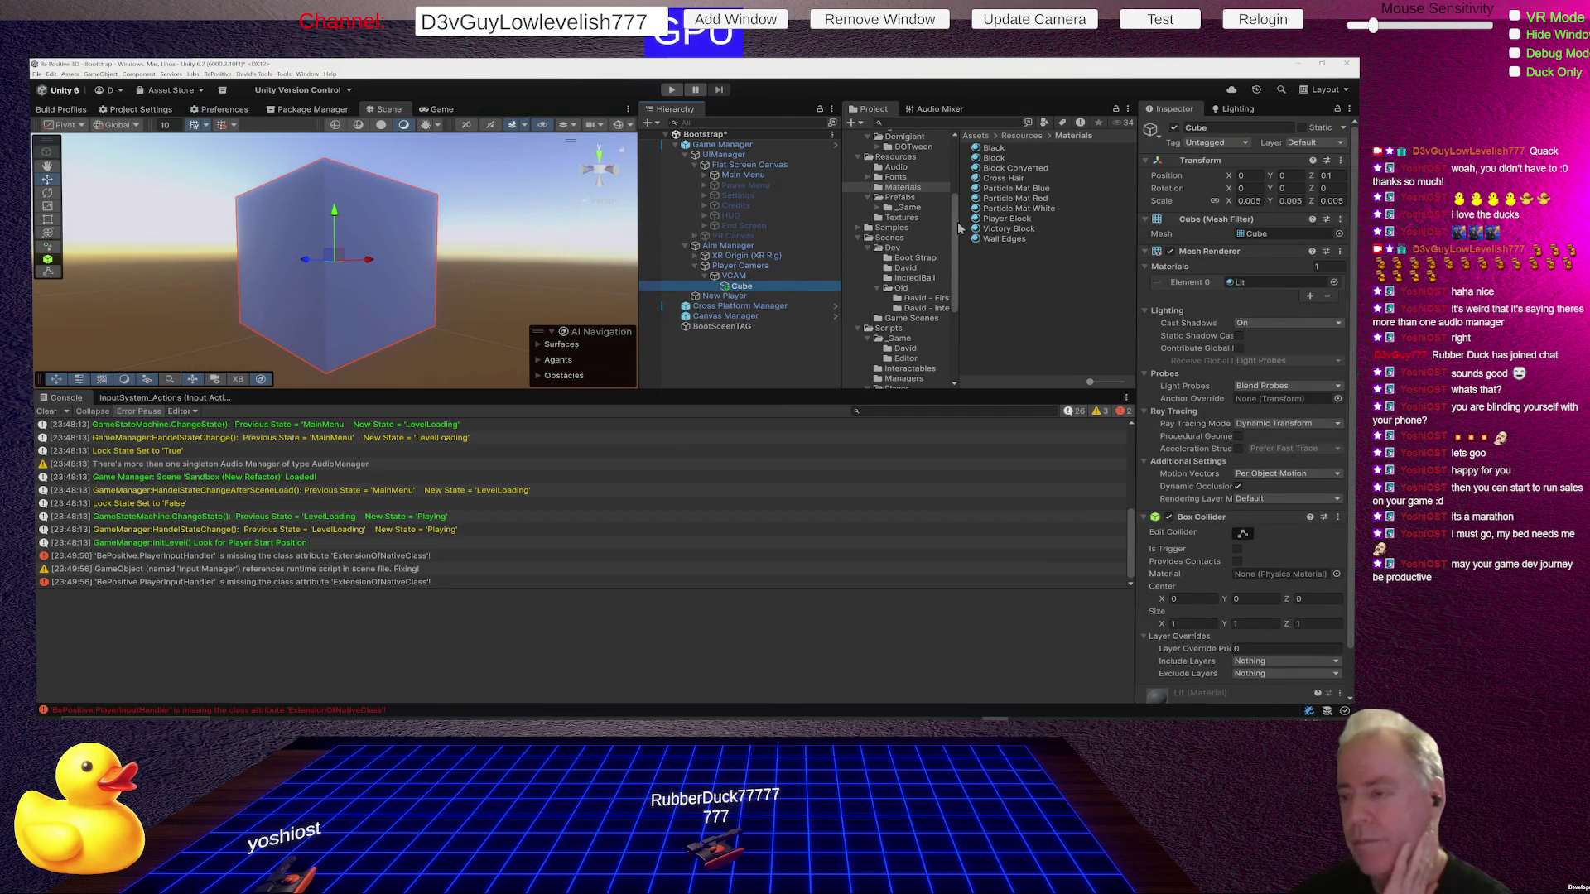
drag(1002, 178, 416, 289)
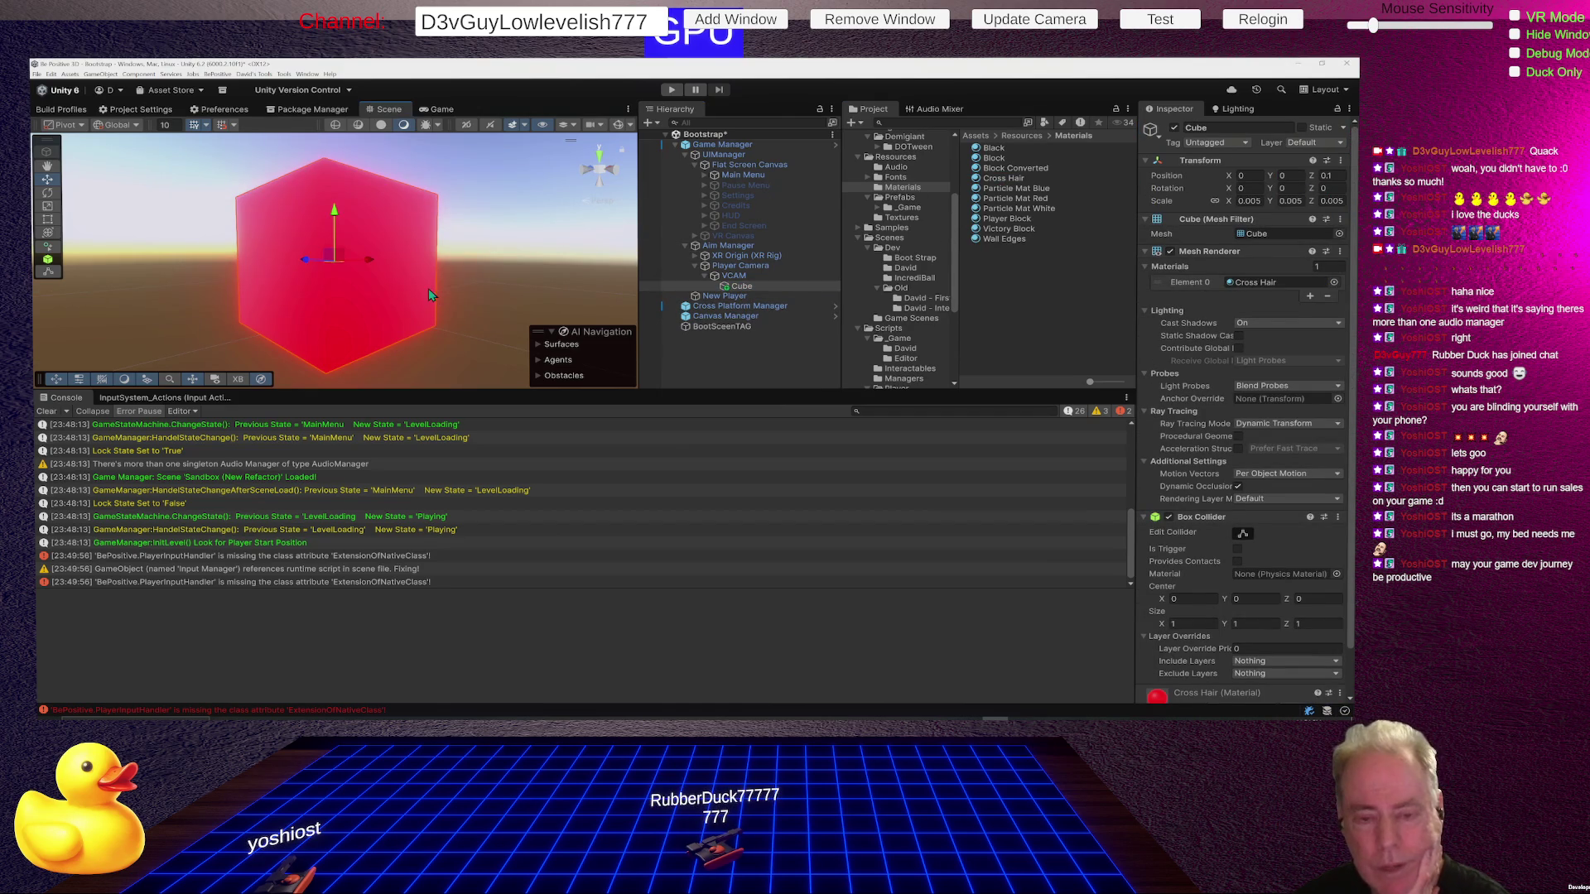
click(438, 109)
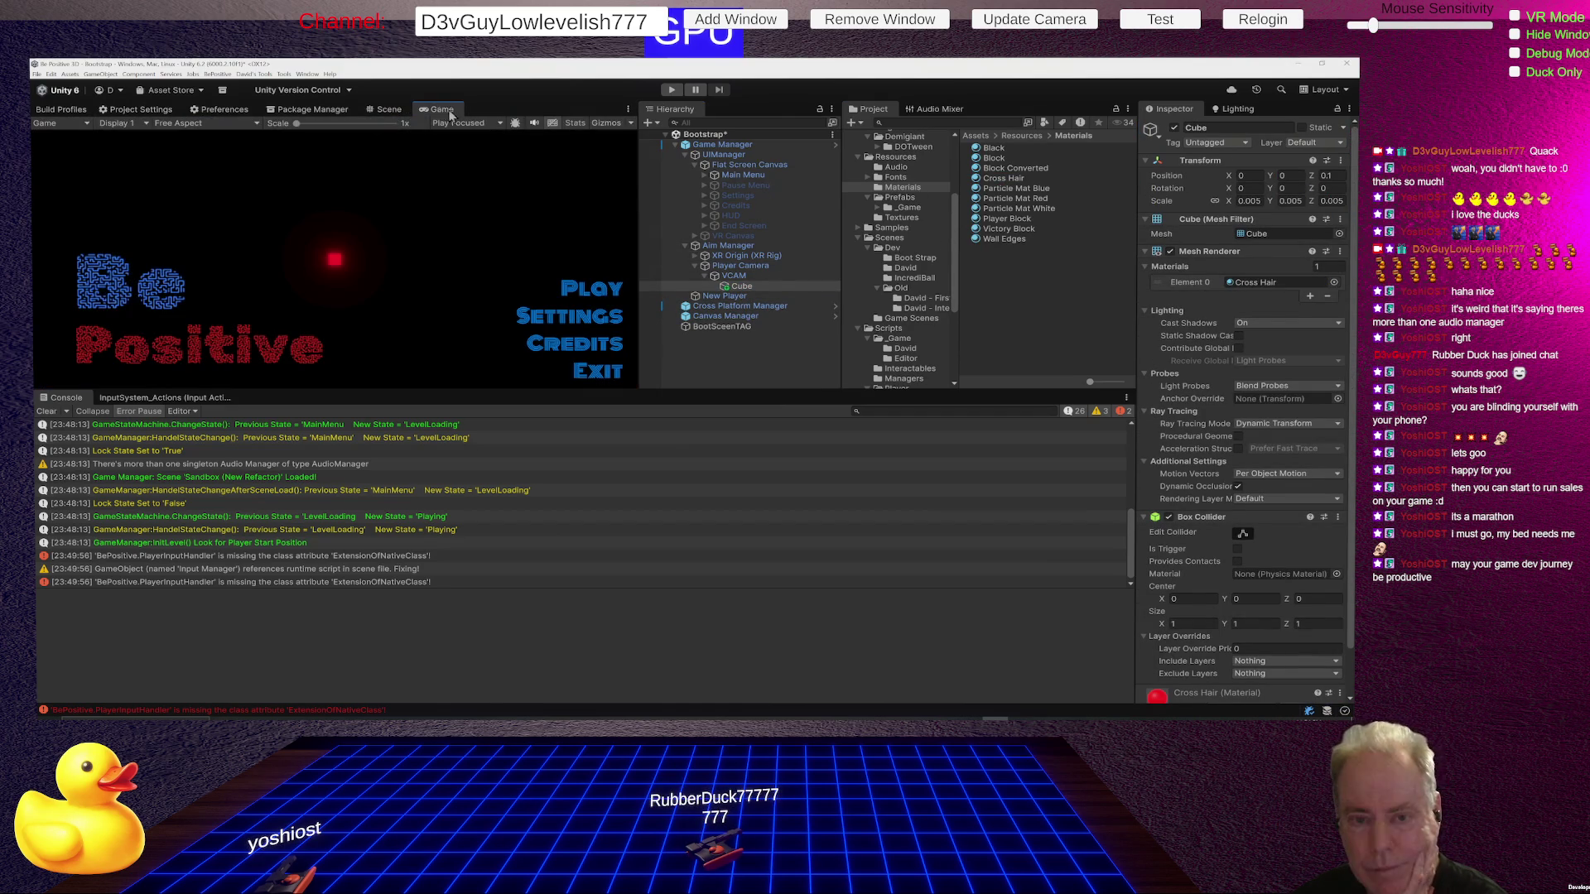
click(1258, 200)
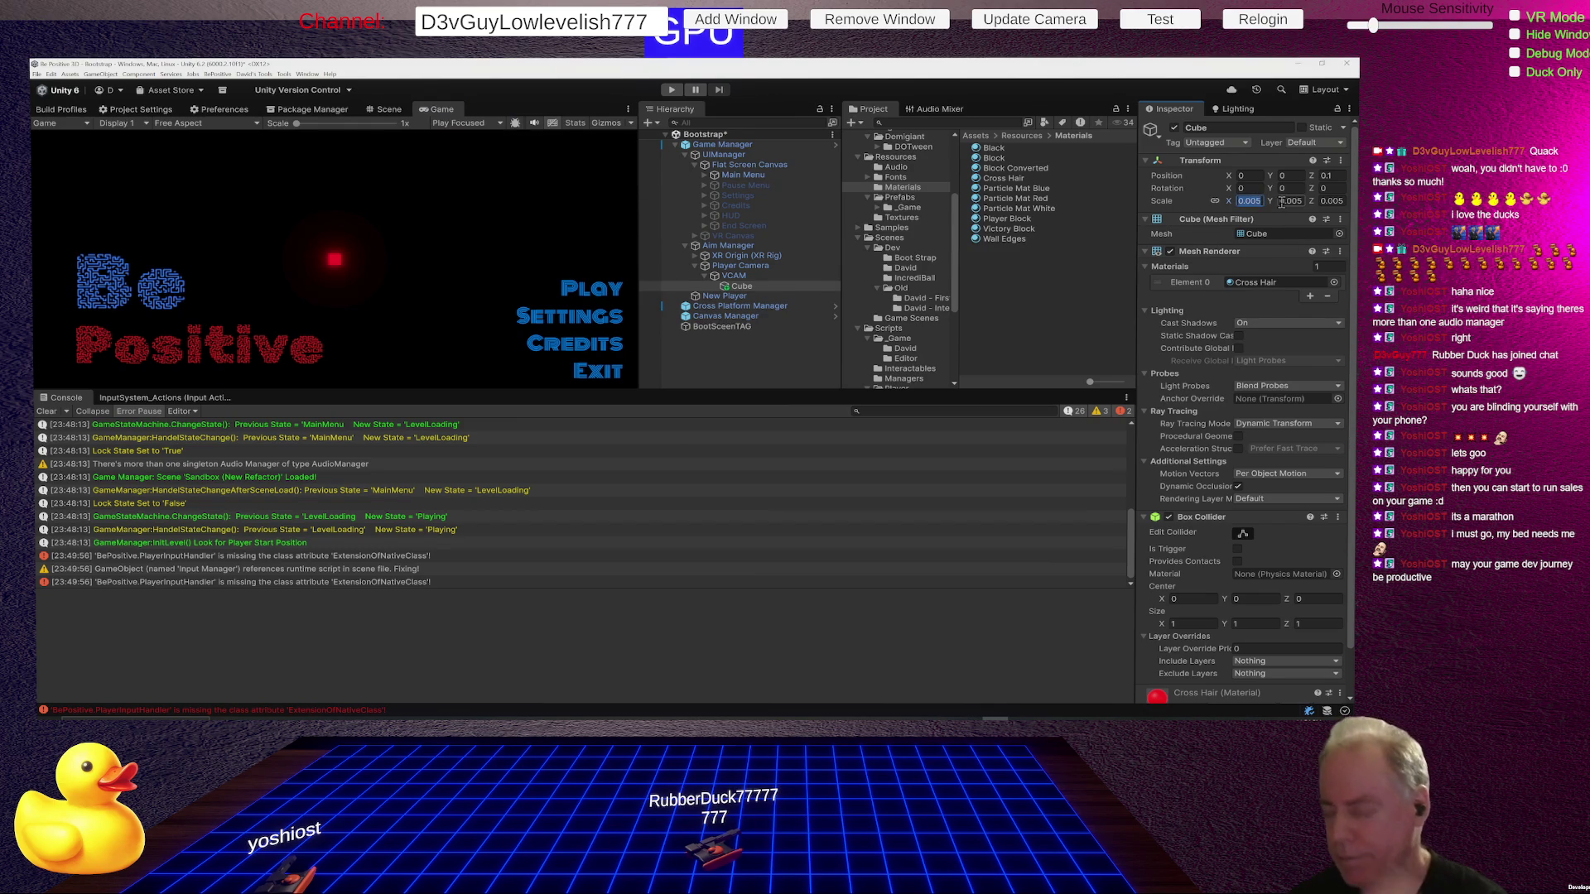
key(BackSpace)
text(2)
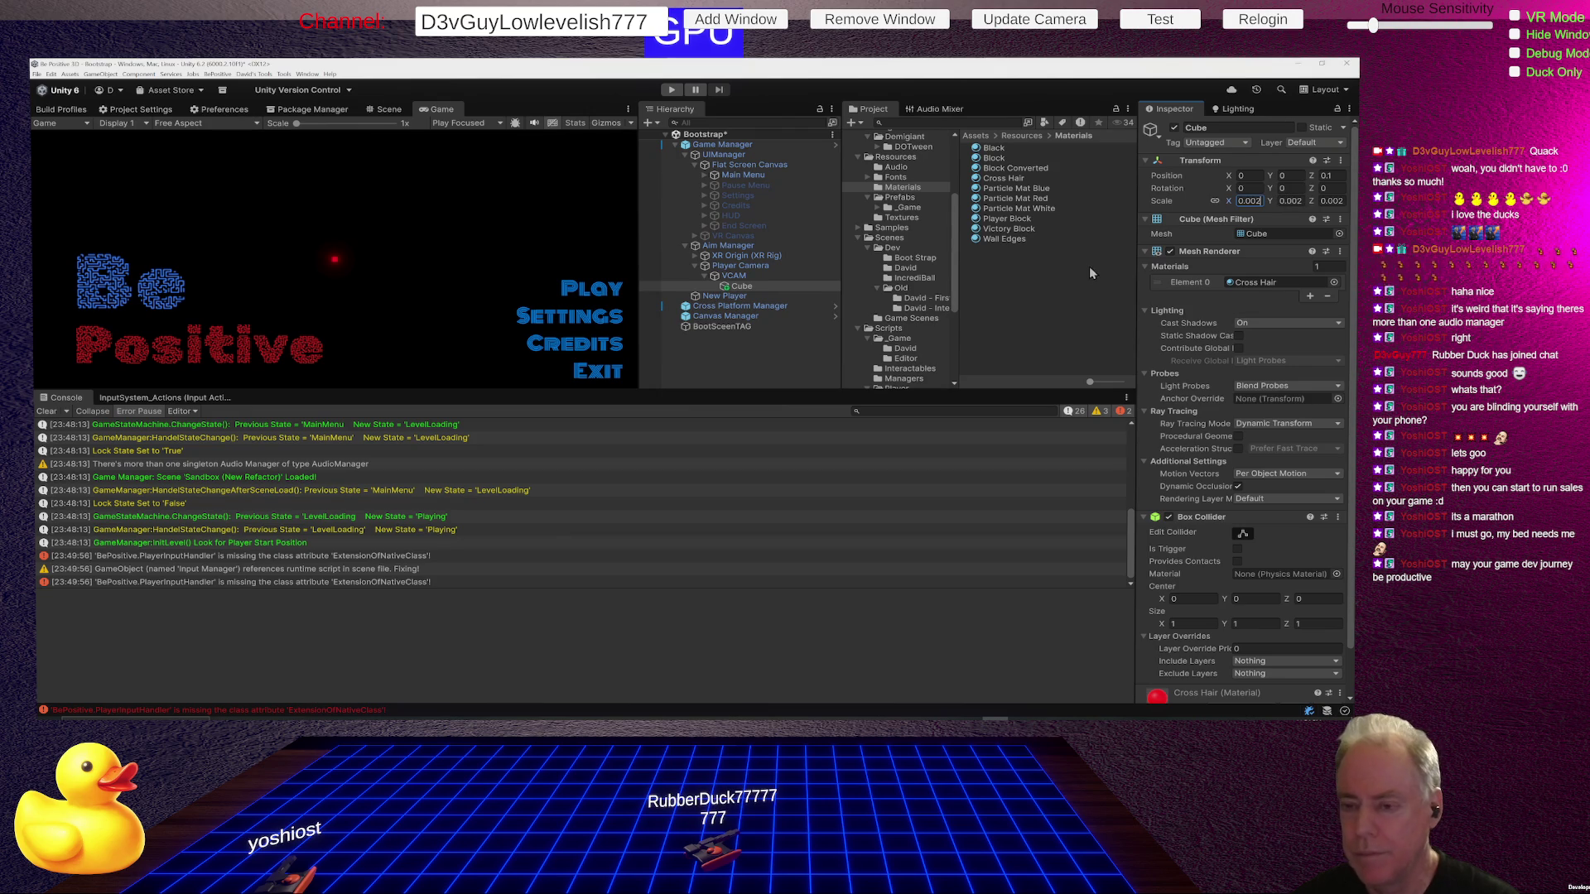
Apply the added Cube to the Game Manager prefab, save the scene and enter play mode.
right_click(751, 288)
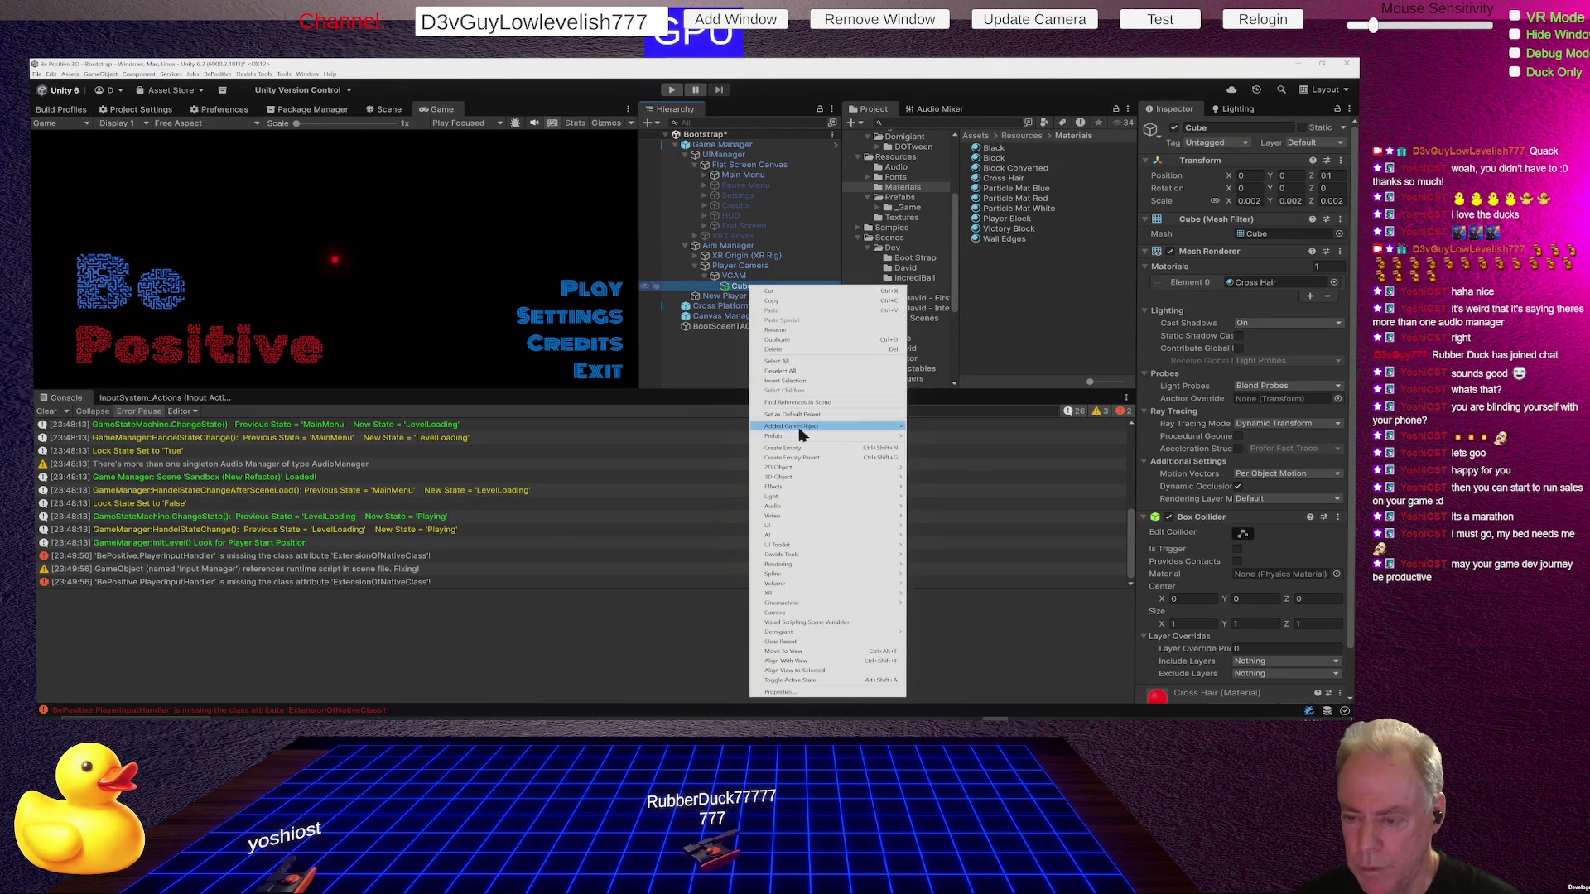
mouse_move(864, 439)
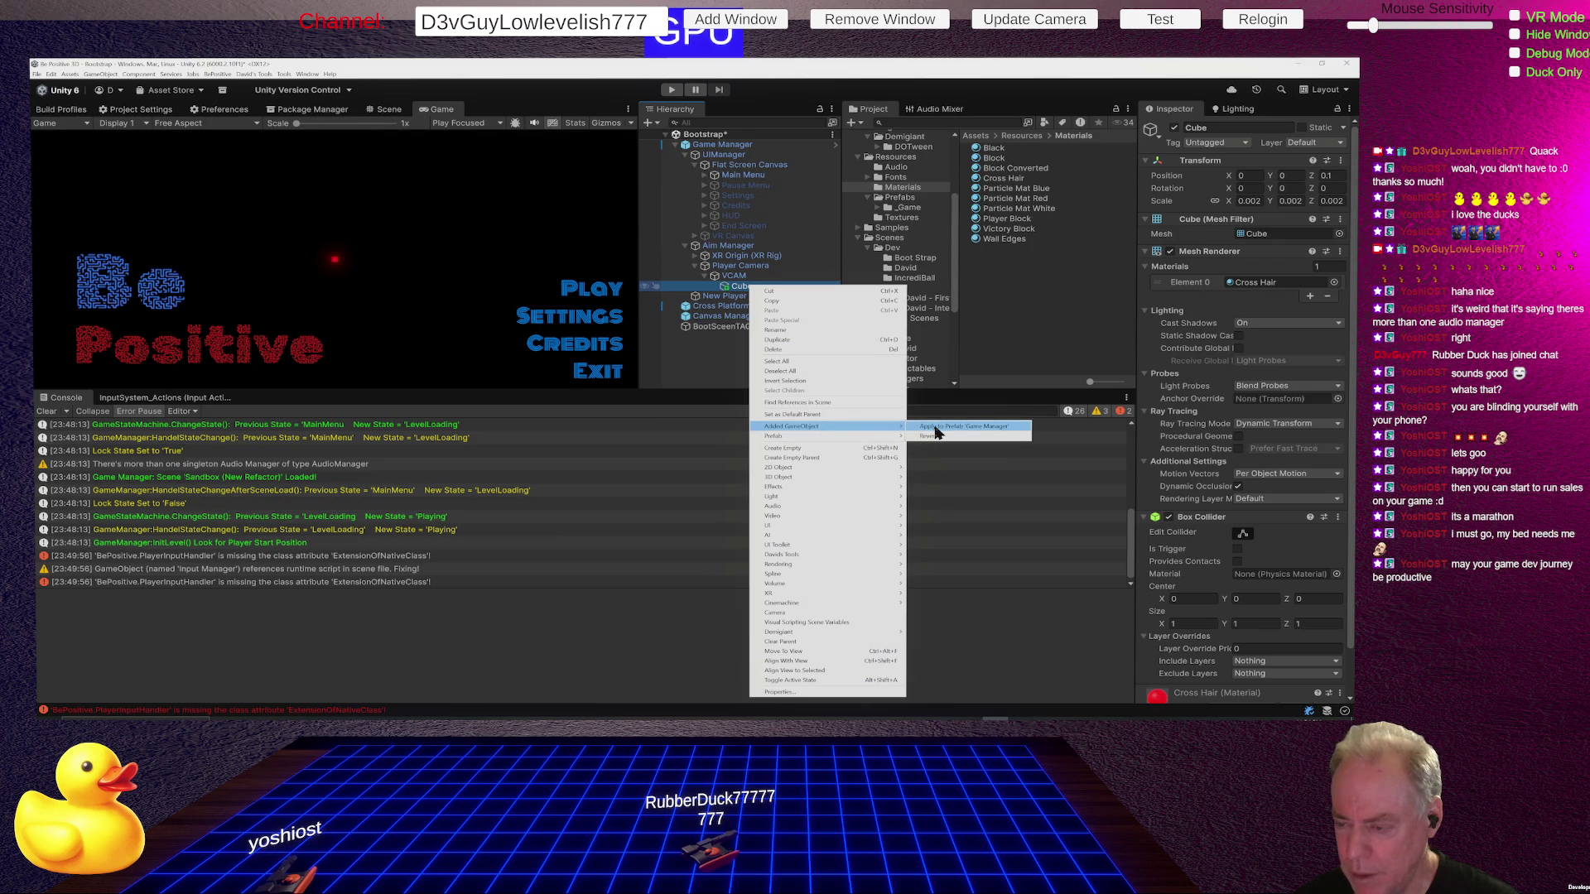
click(936, 427)
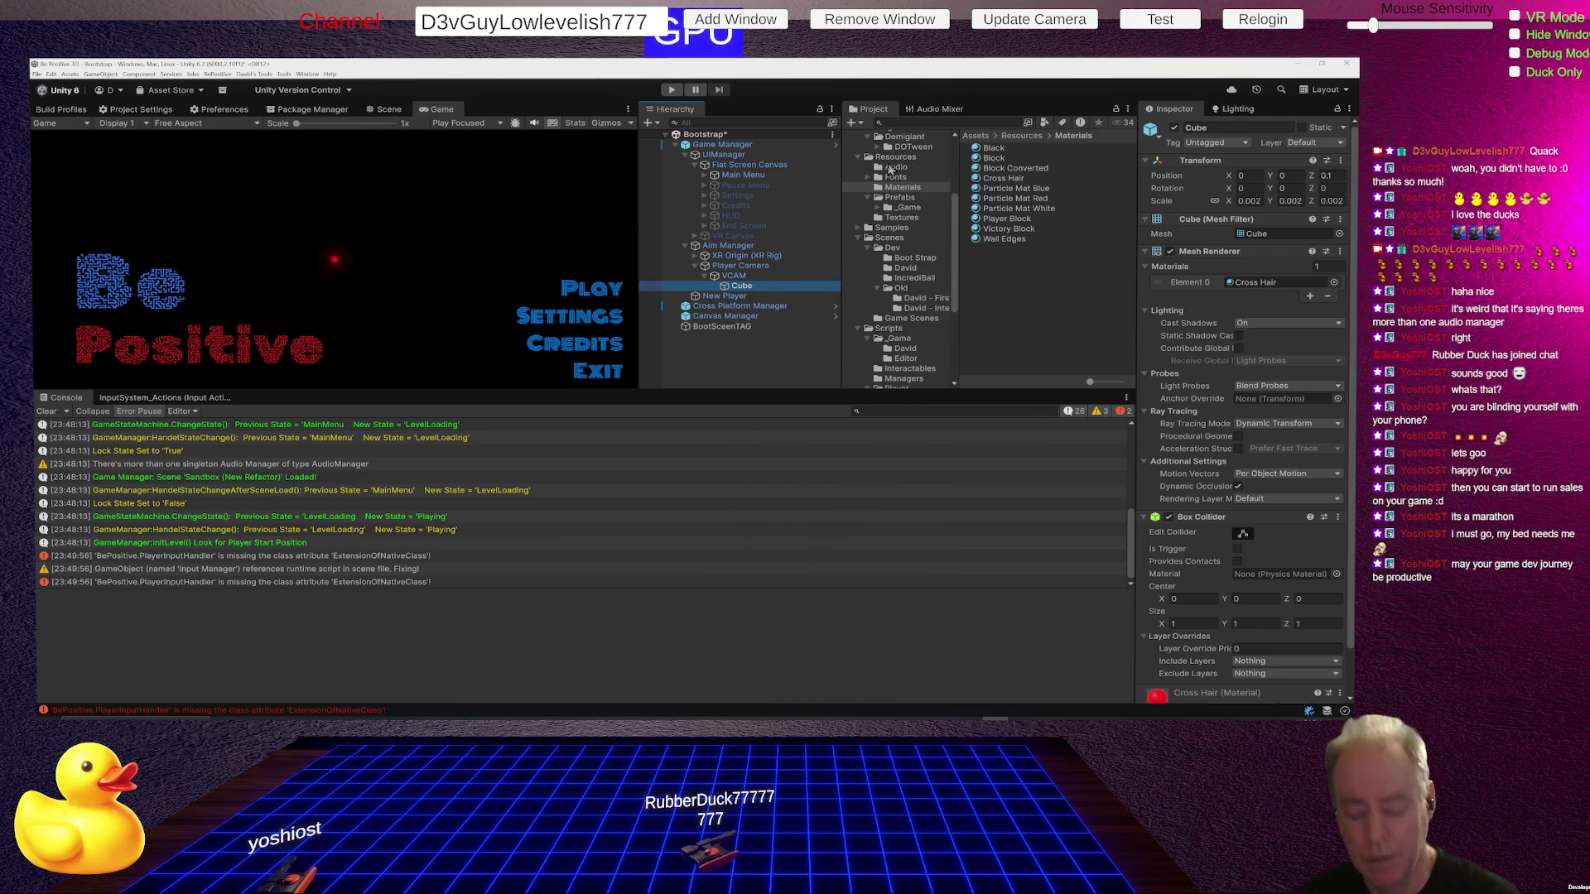
key(ctrl+s)
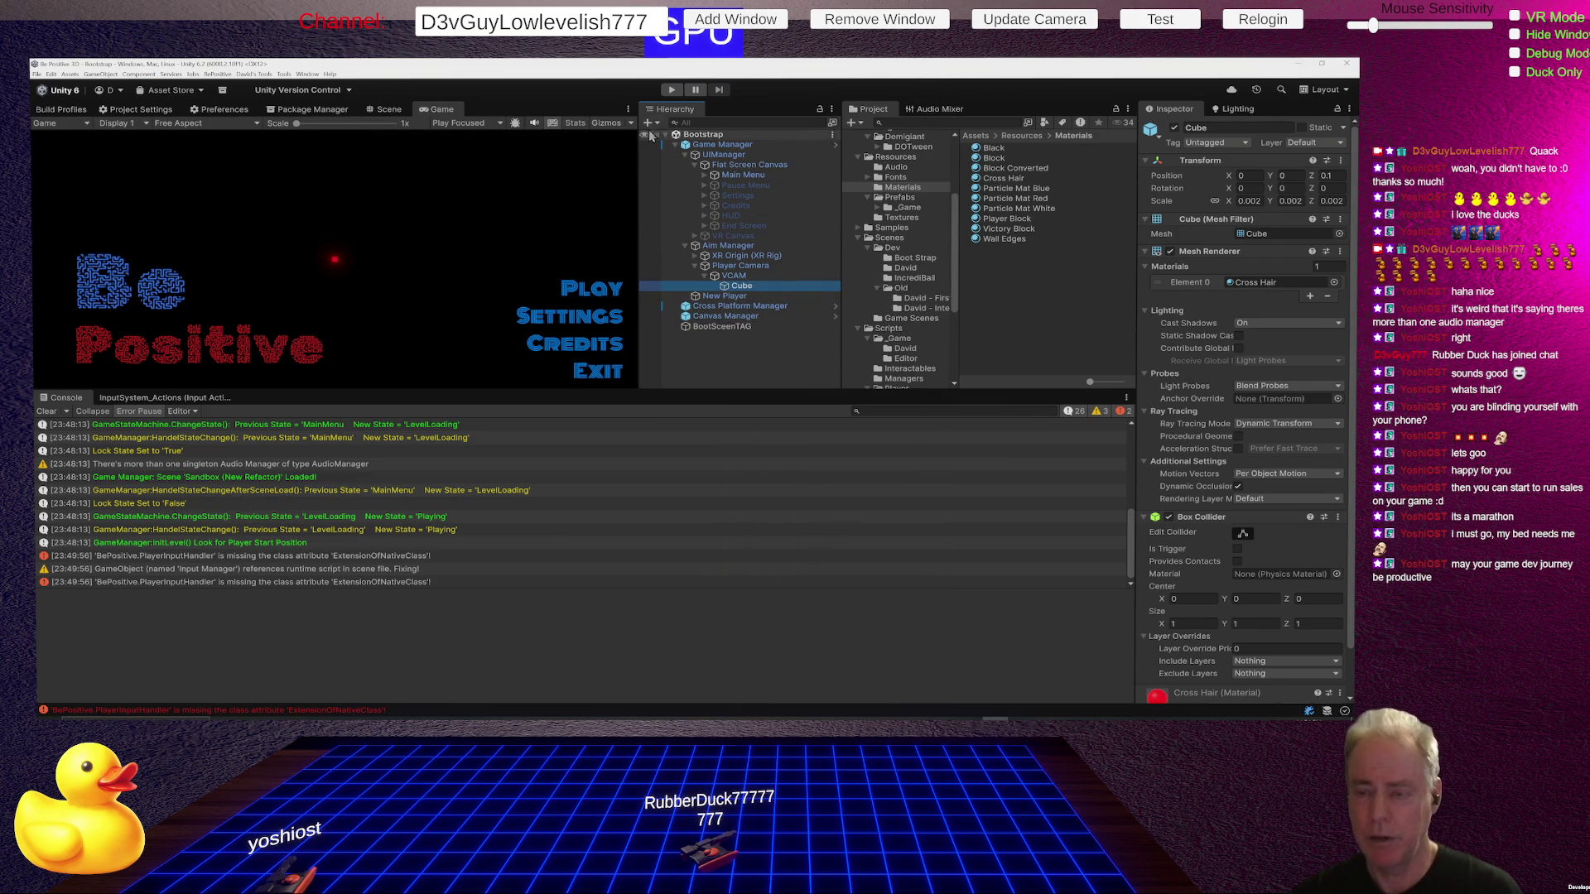
click(672, 89)
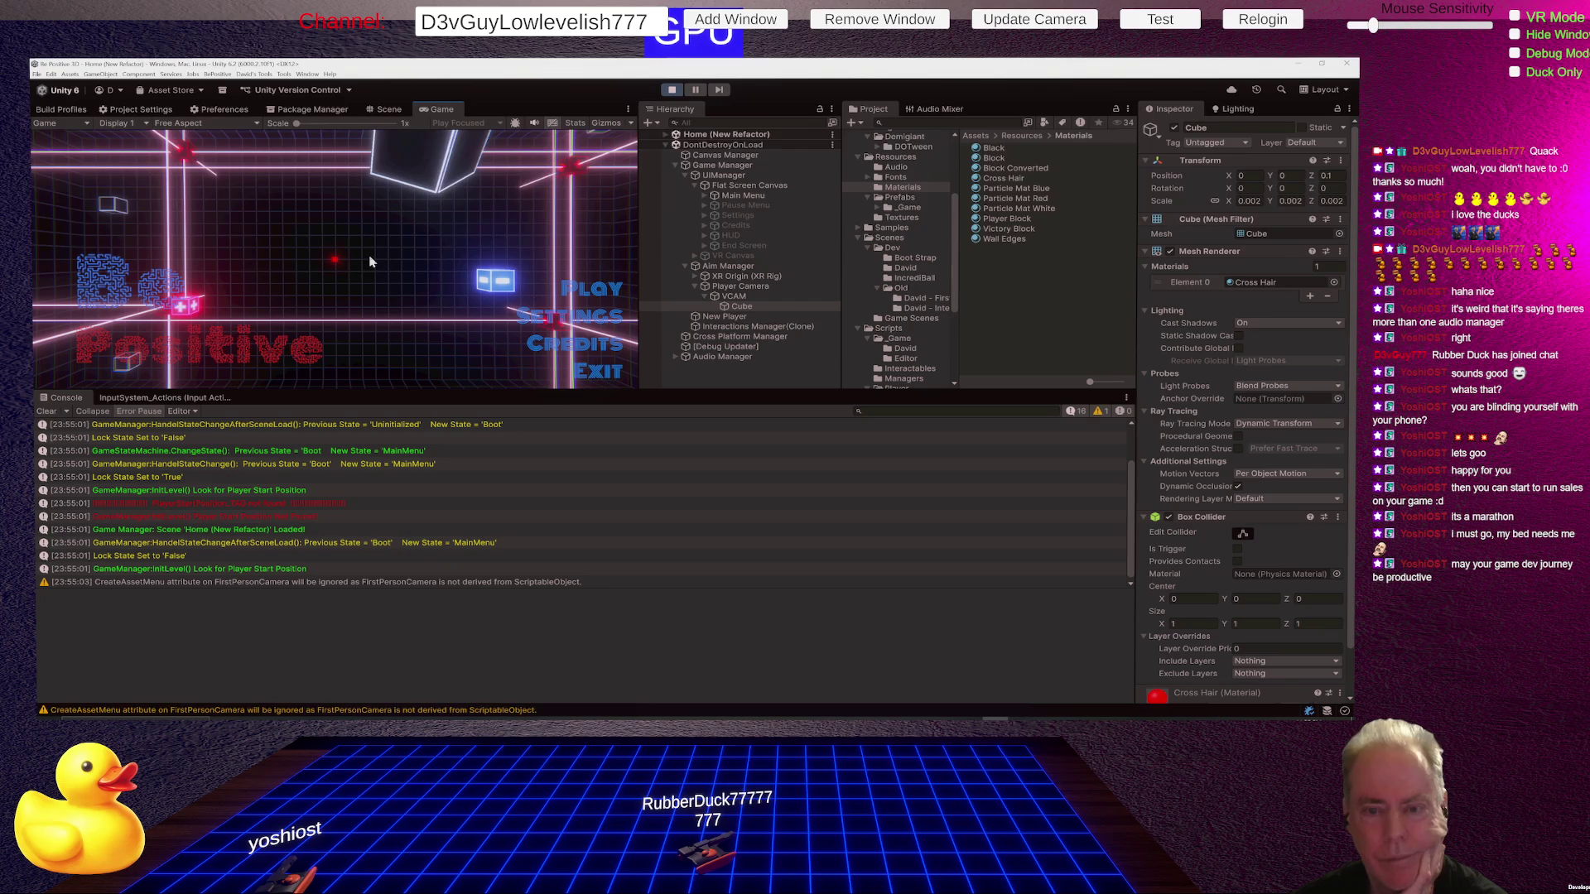
click(603, 291)
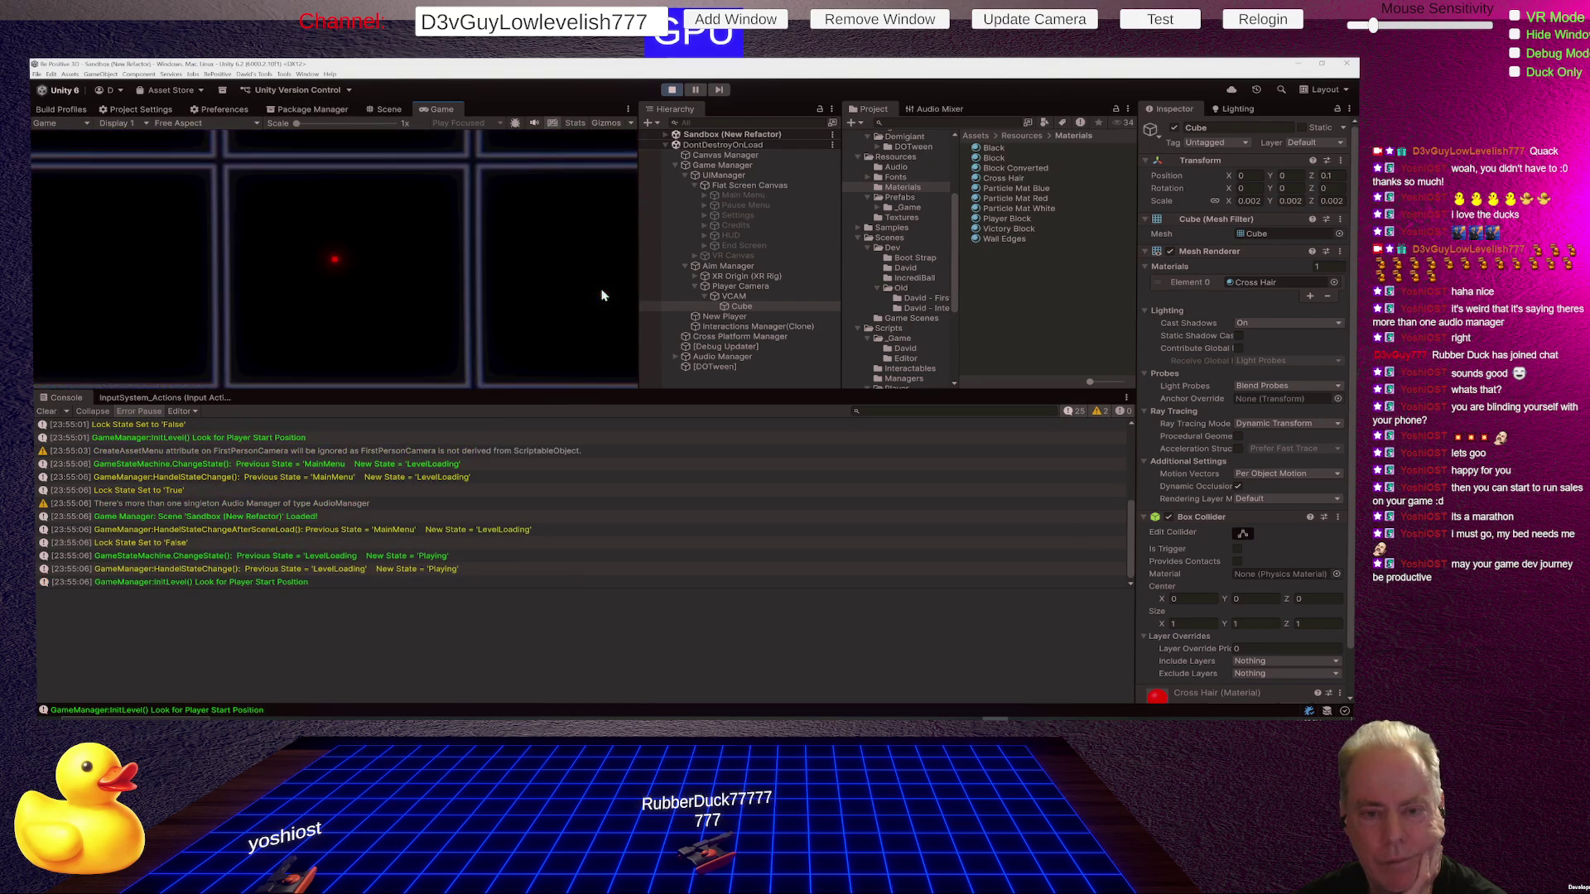
click(750, 266)
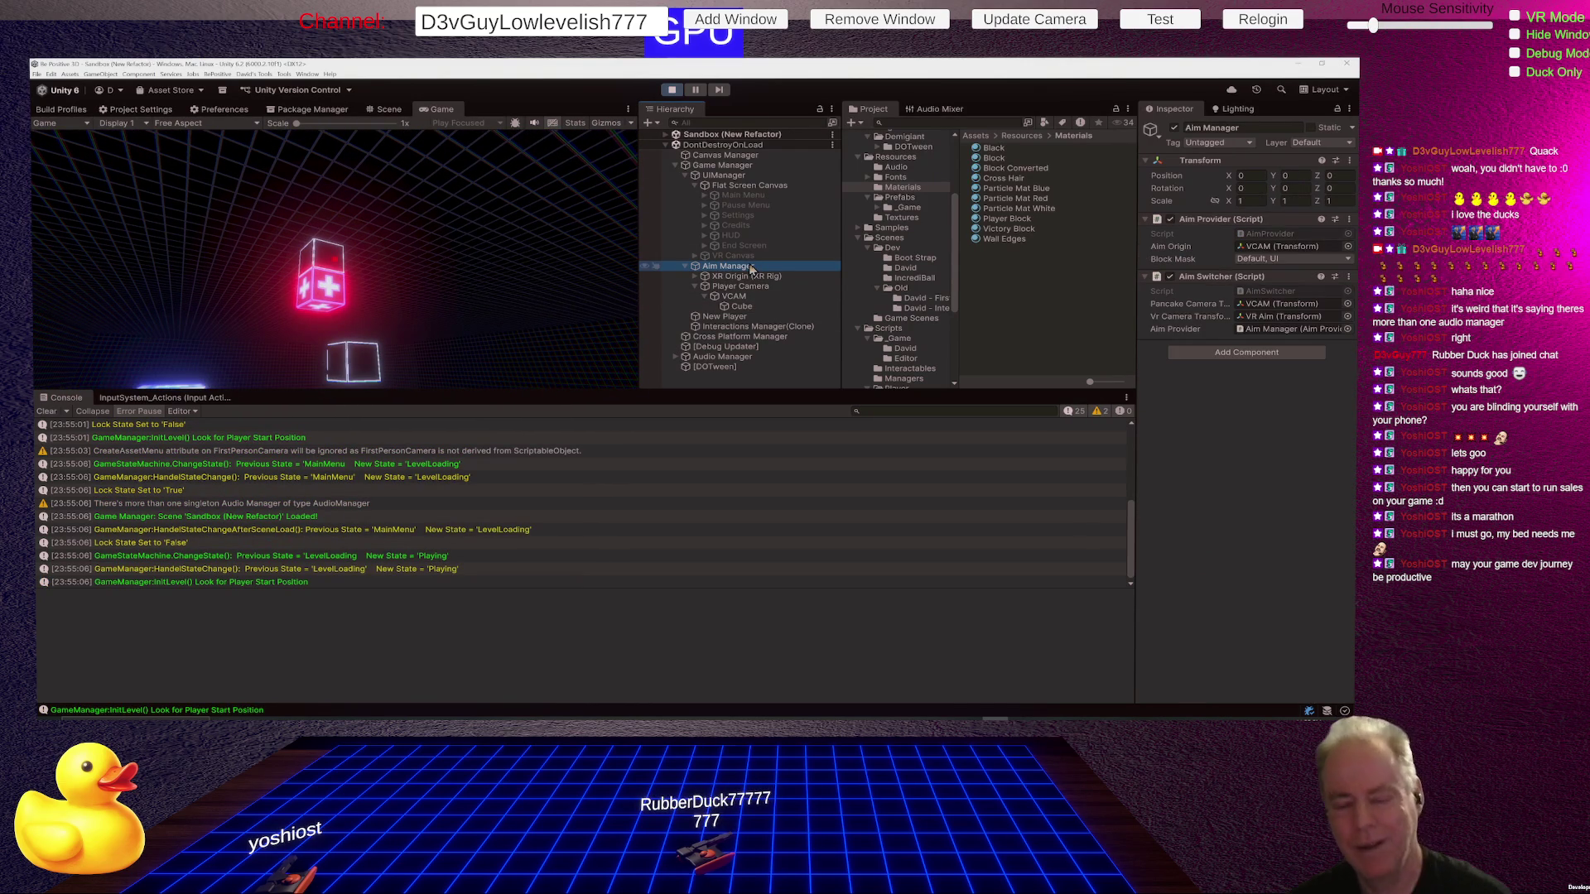
click(672, 89)
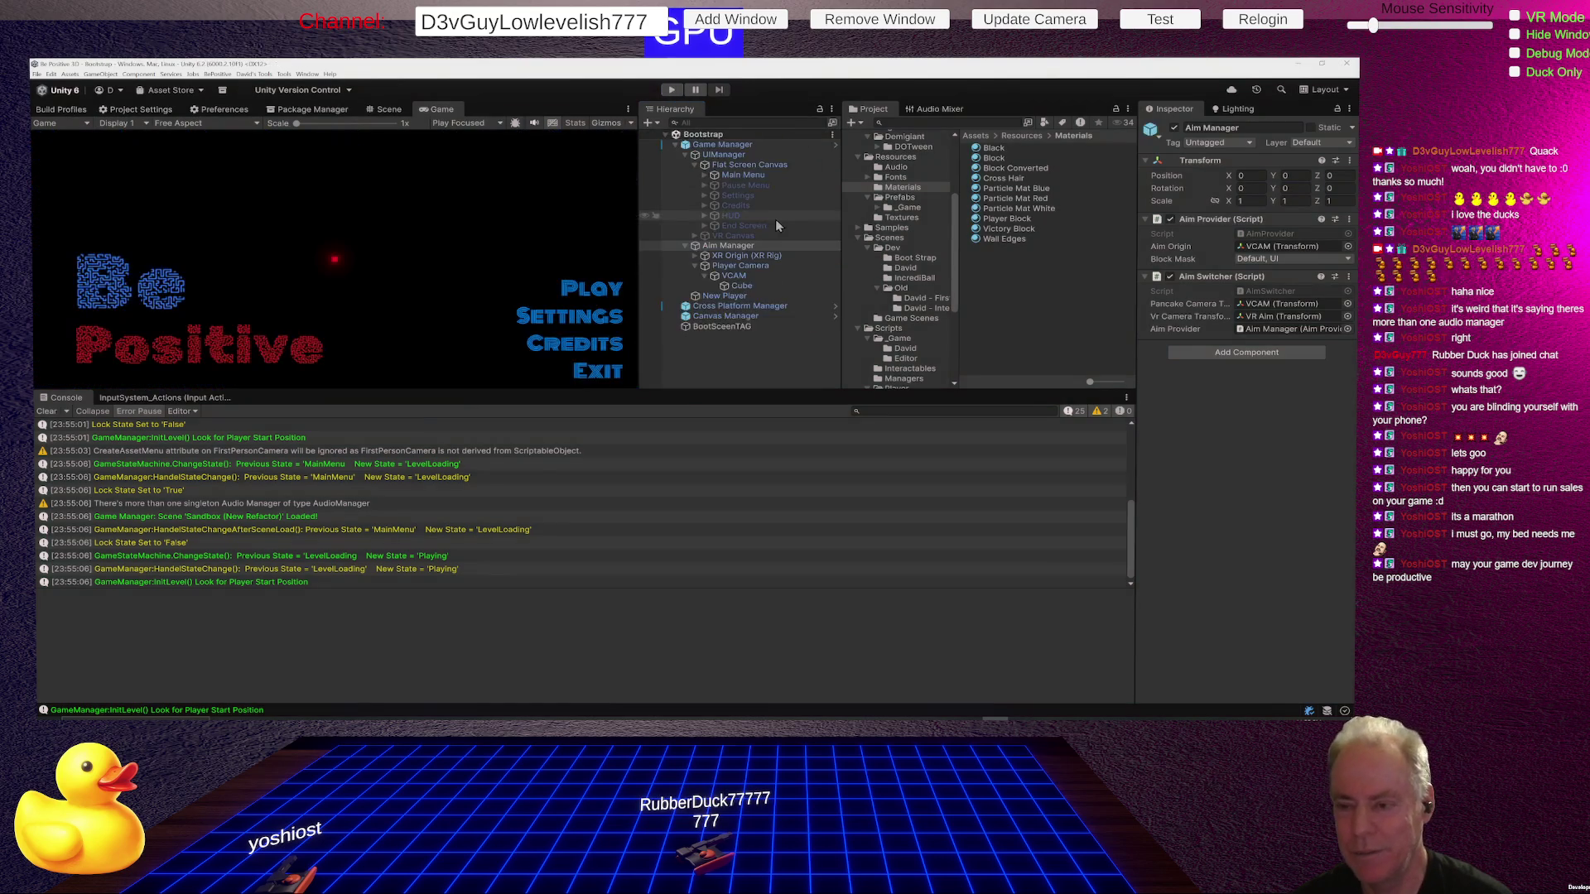
Remove the Cube's Box Collider and apply the removal to the prefab.
click(741, 286)
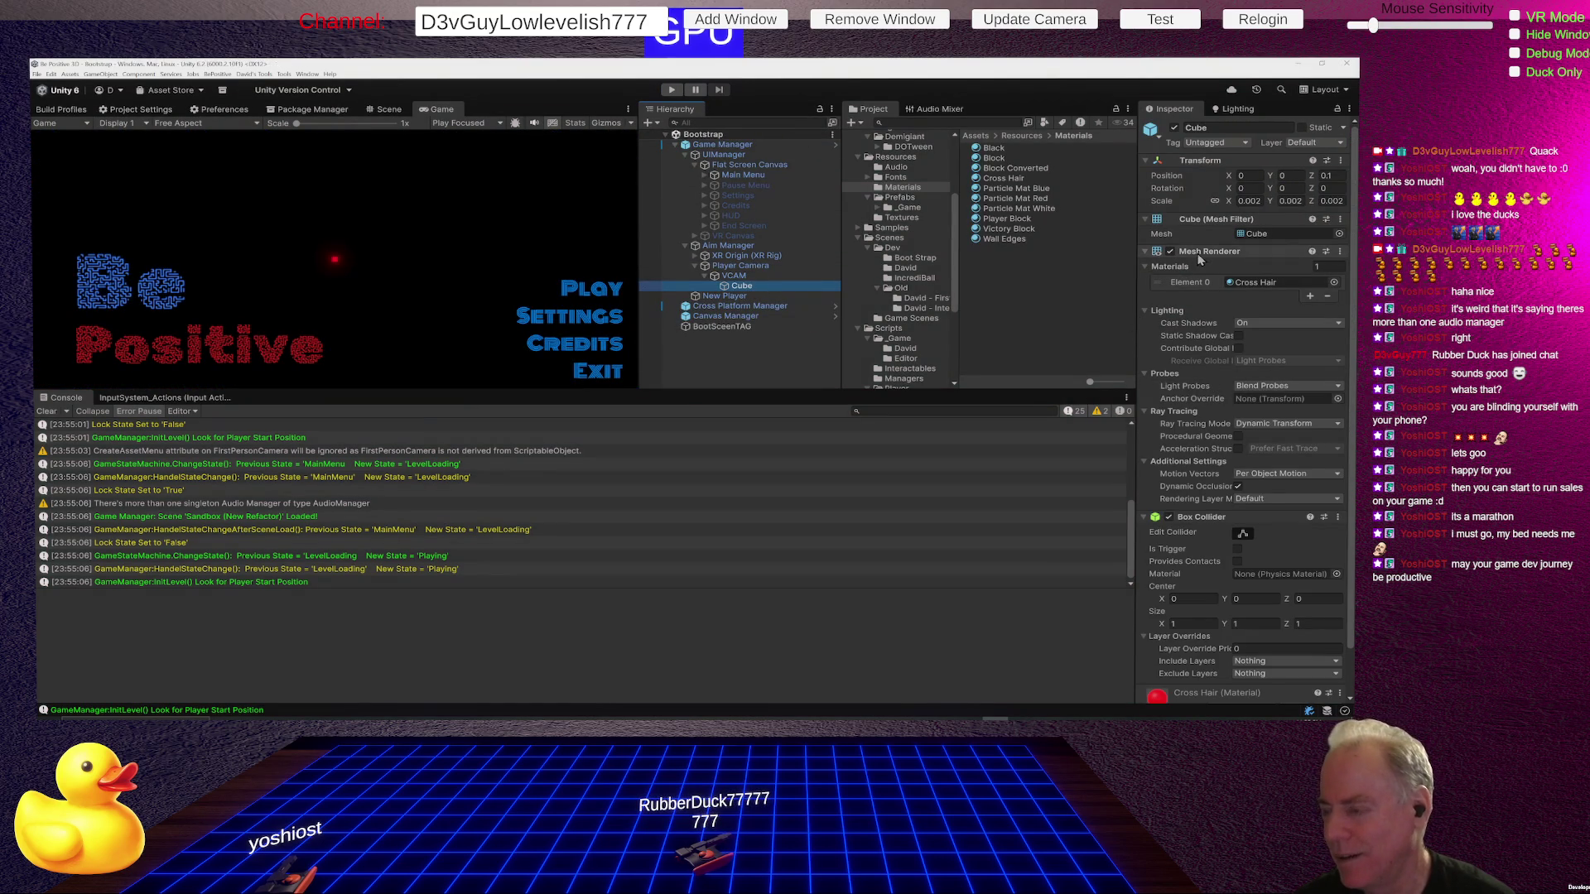
click(1145, 251)
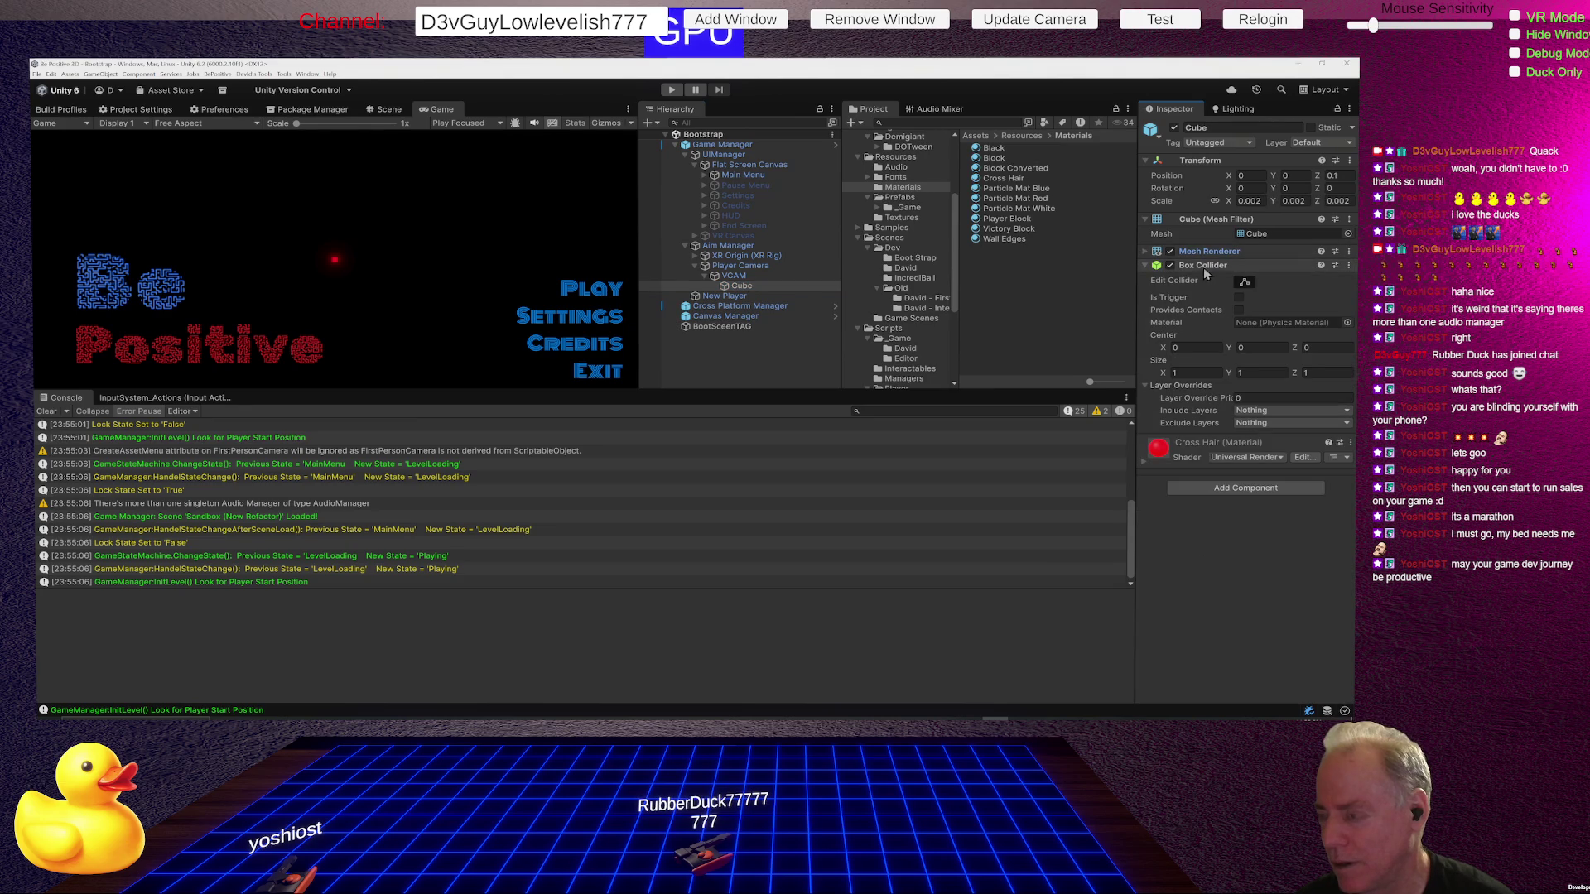
right_click(1205, 270)
click(1243, 287)
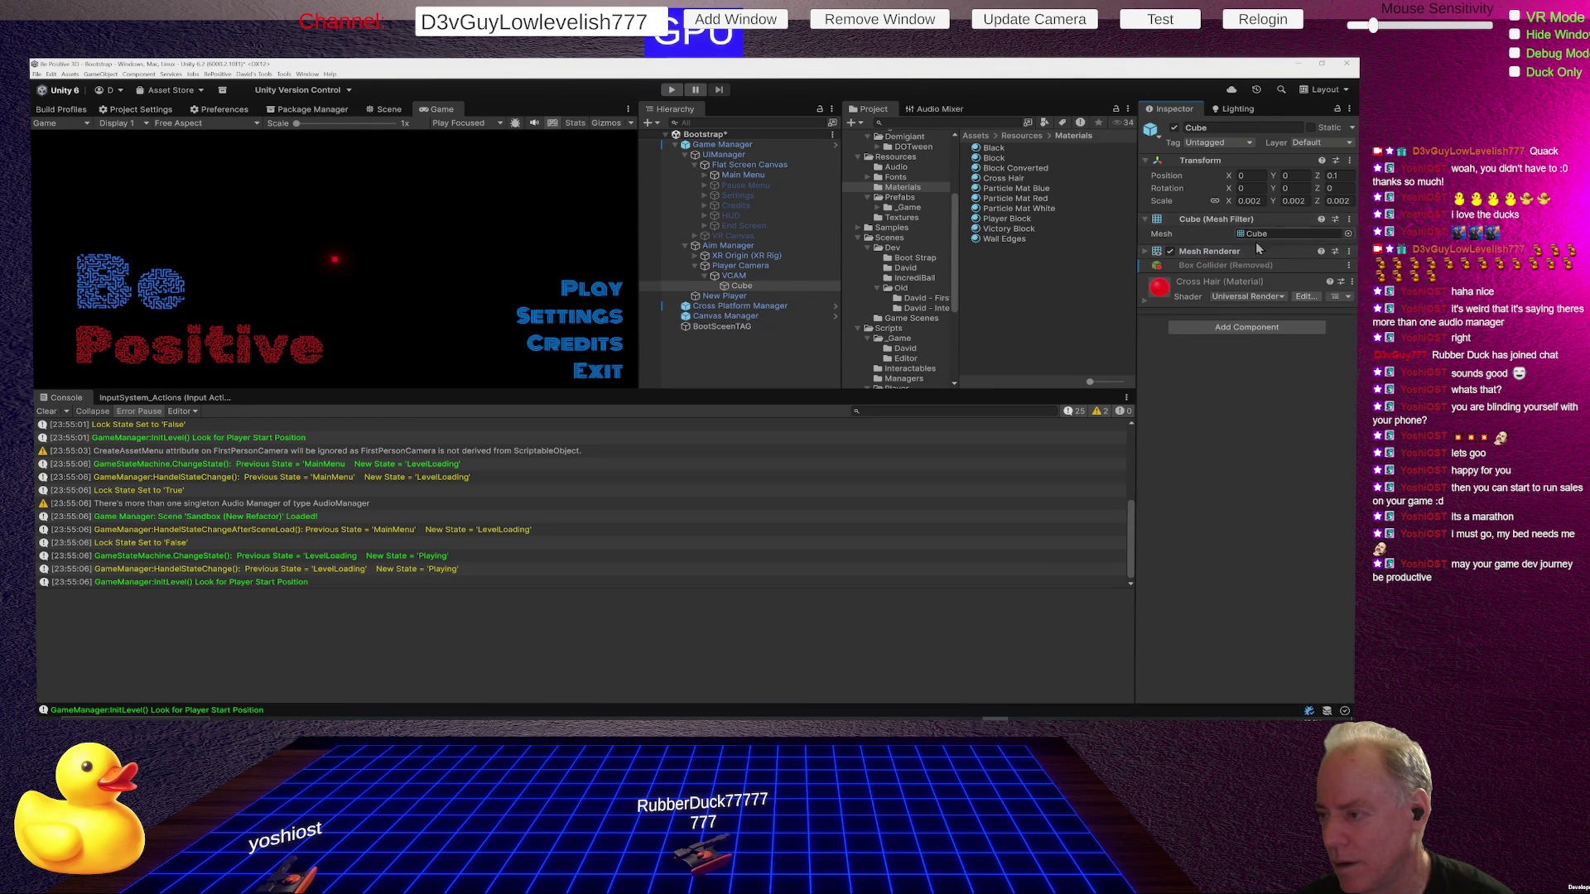
right_click(1252, 267)
mouse_move(1279, 269)
click(1229, 268)
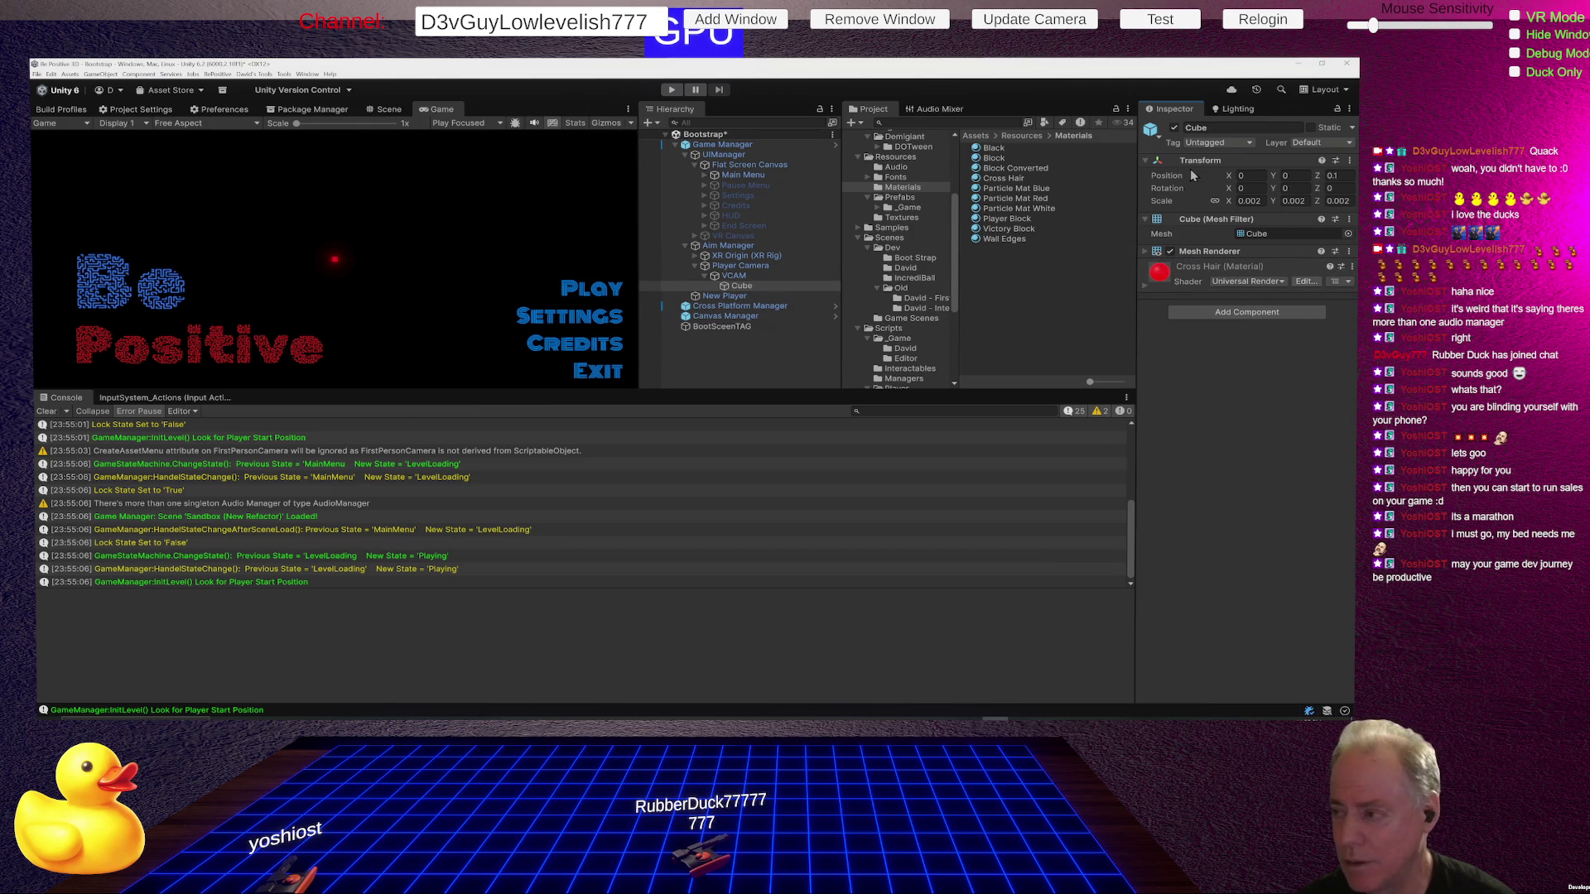
Set the cube's scale to 0.001 and enter play mode to check it.
click(1253, 201)
key(End)
key(BackSpace)
text(1)
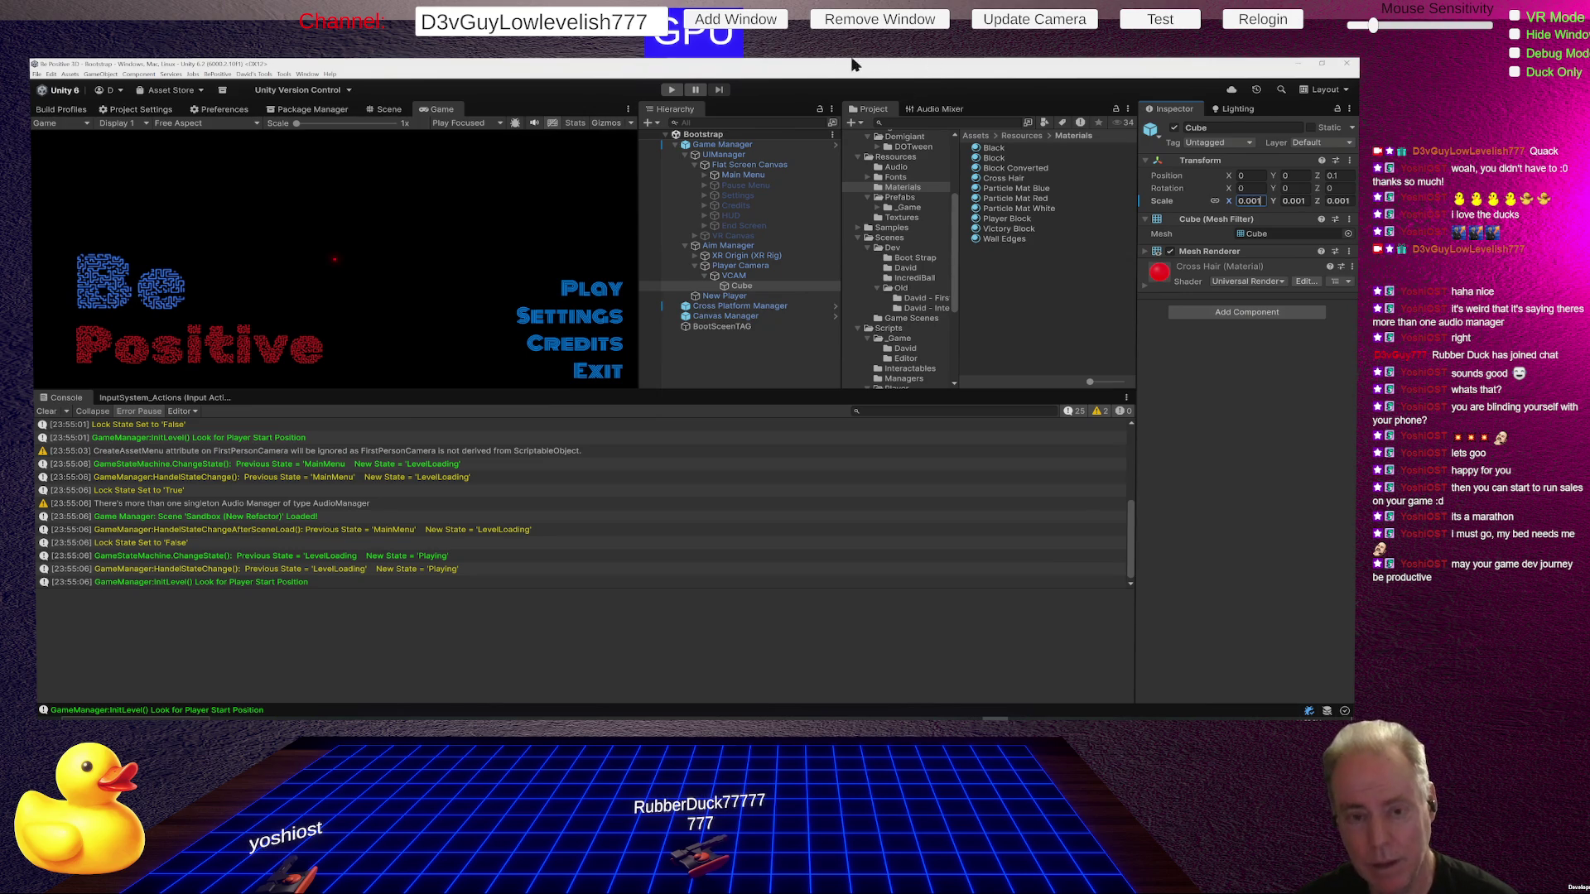
click(670, 89)
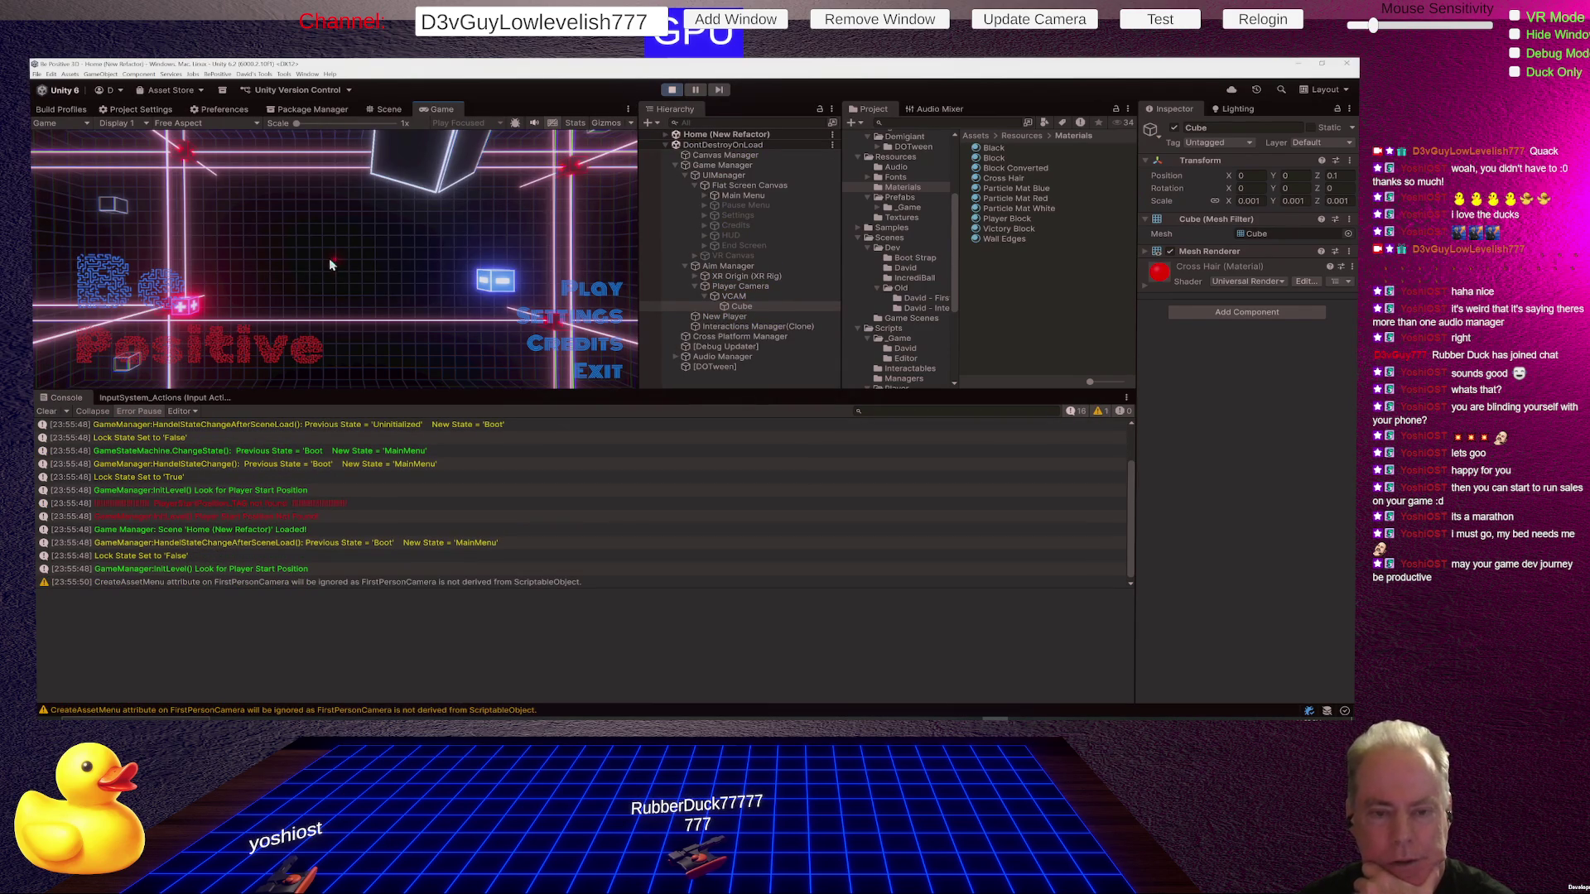
click(602, 291)
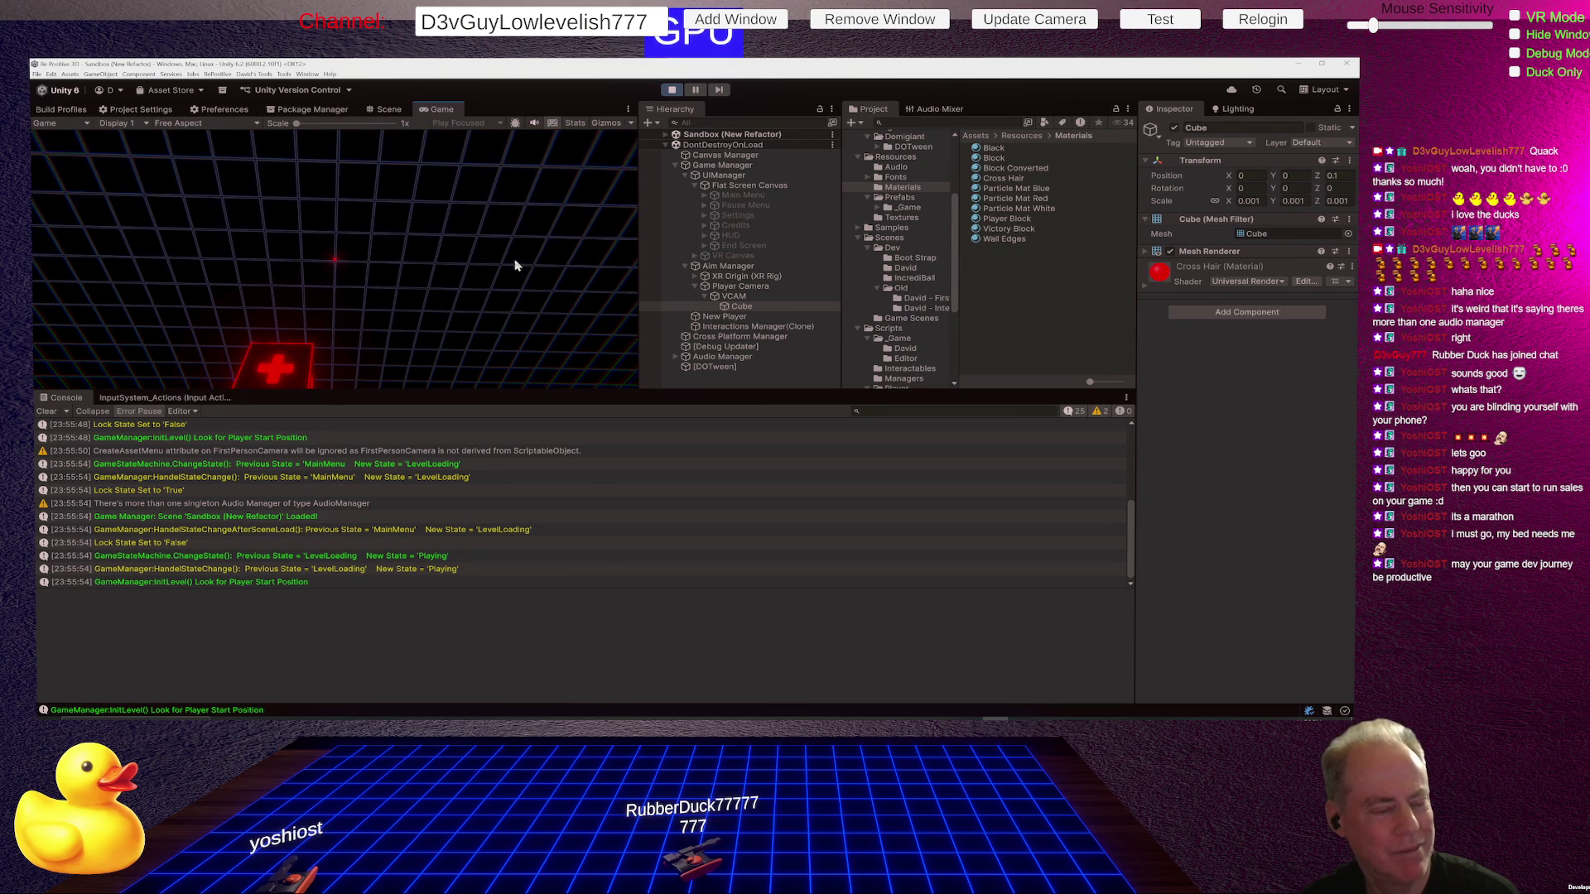
click(670, 91)
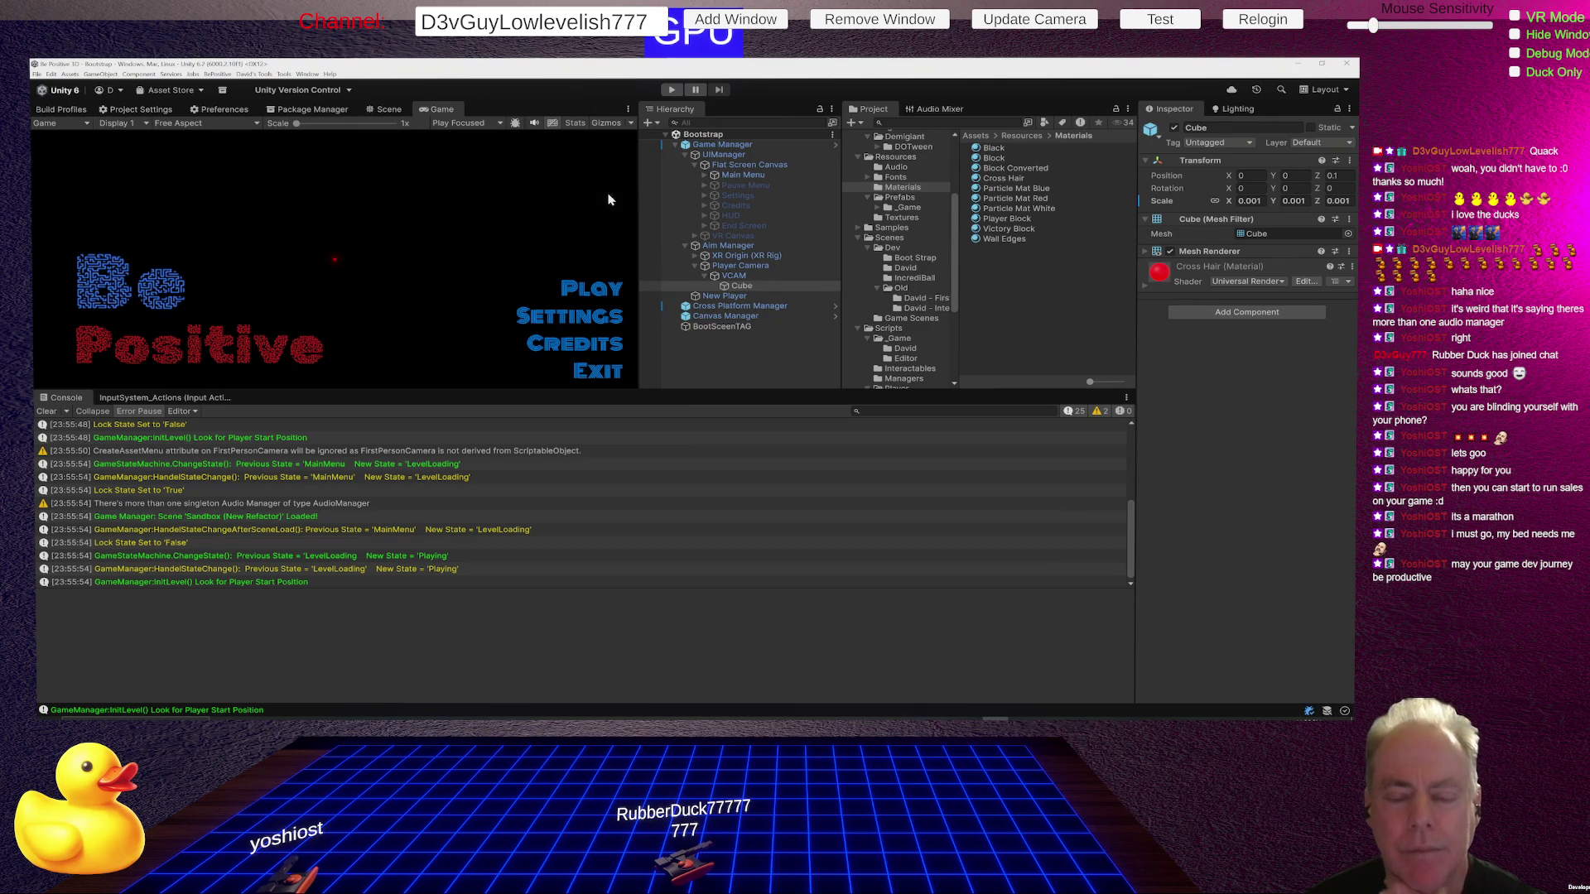
click(674, 90)
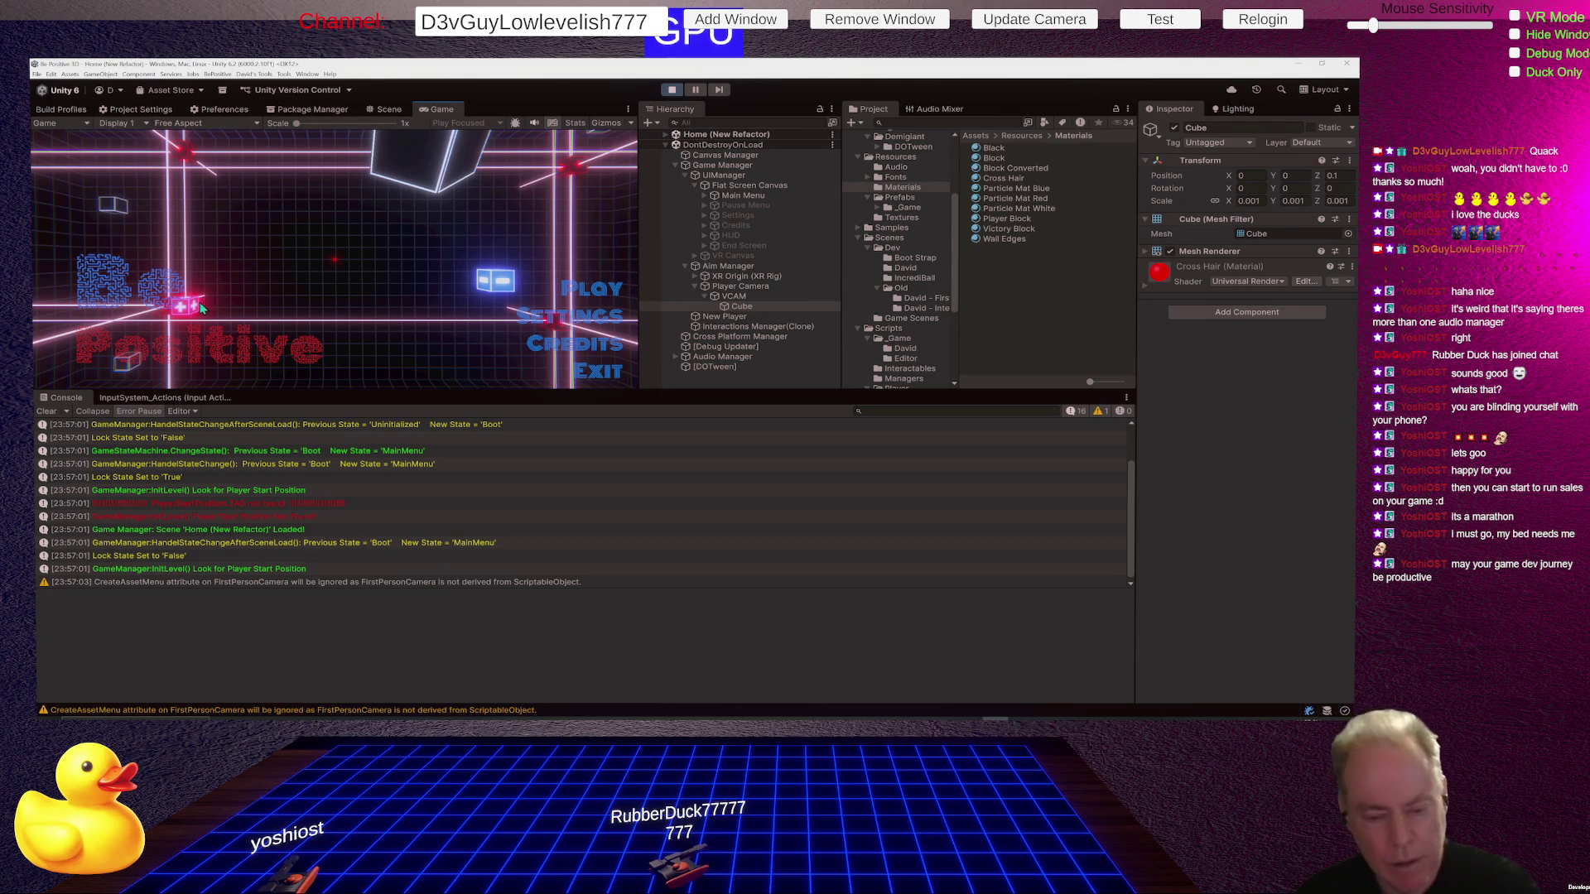
click(672, 91)
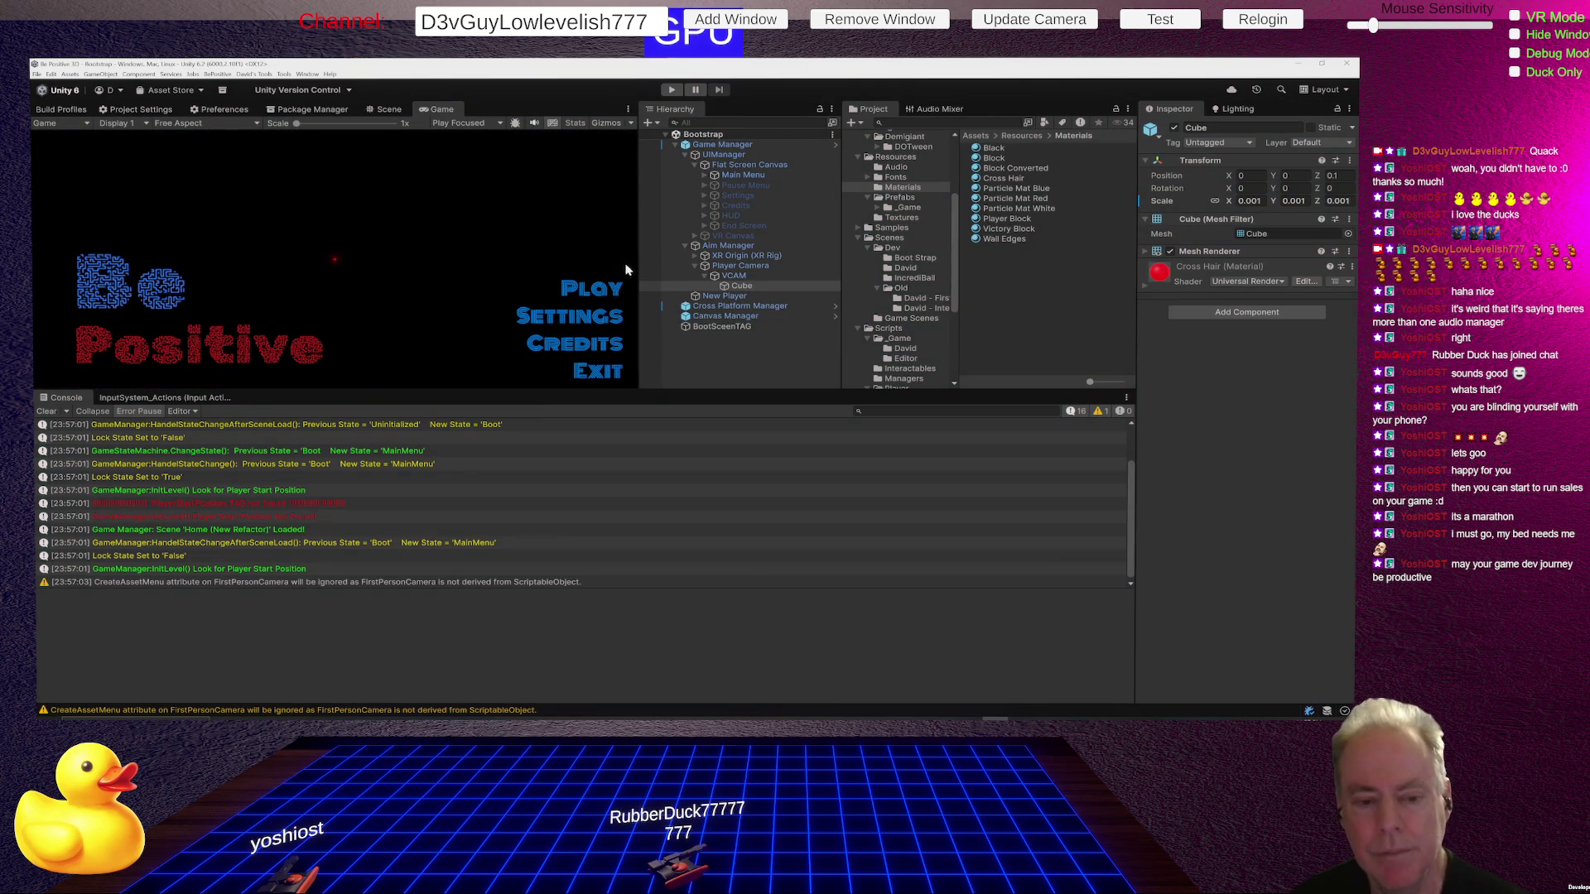
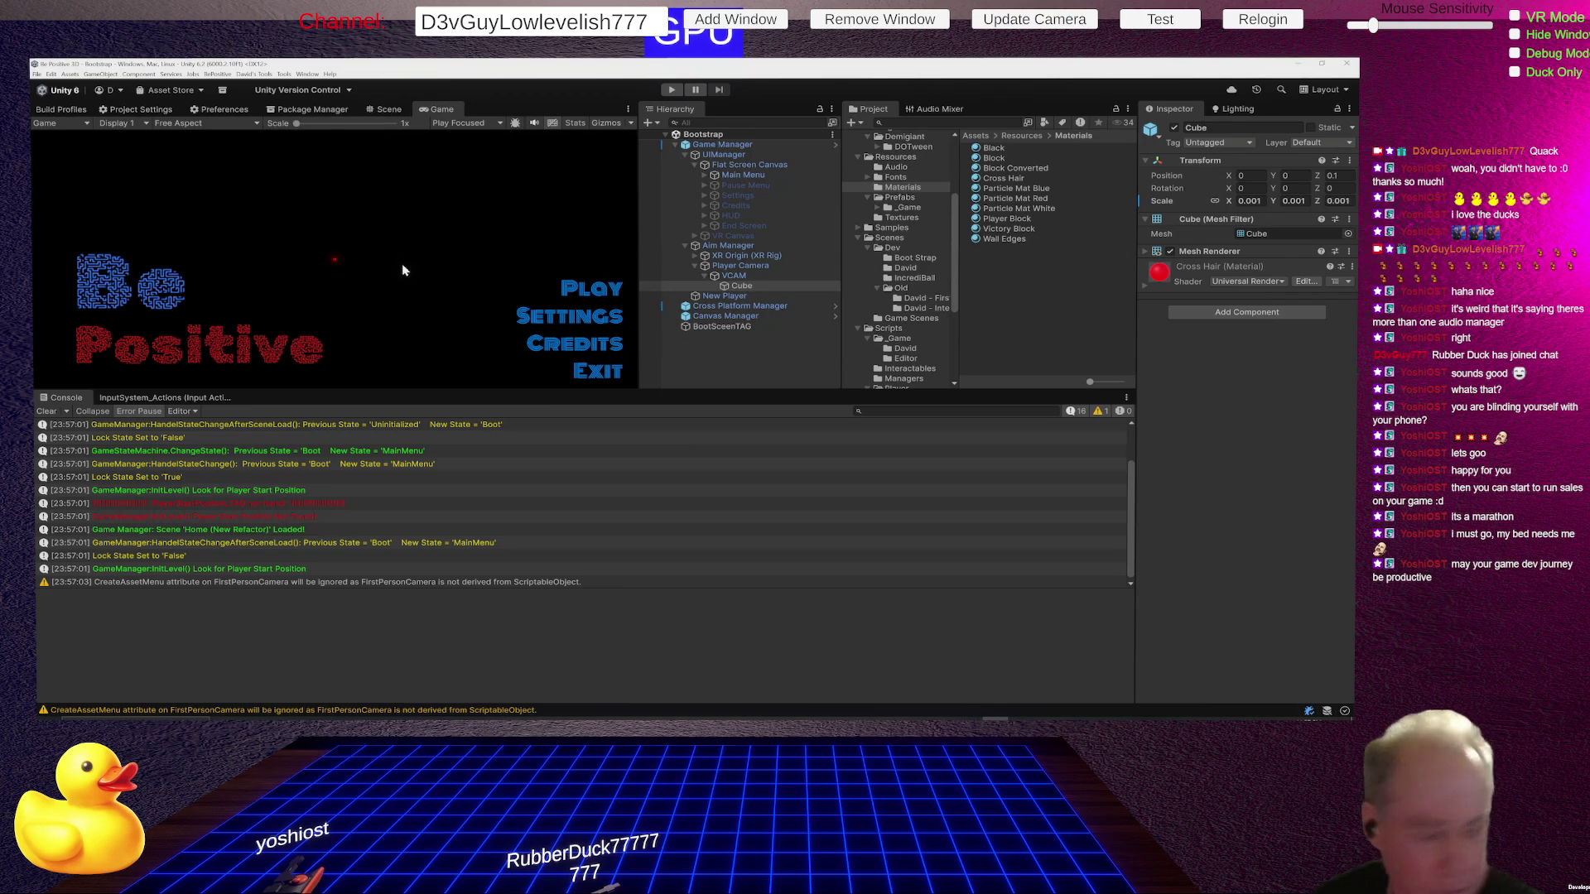
Switch from Unity to the Chrome window playing the followed streamer's live coding stream.
key(alt+Tab)
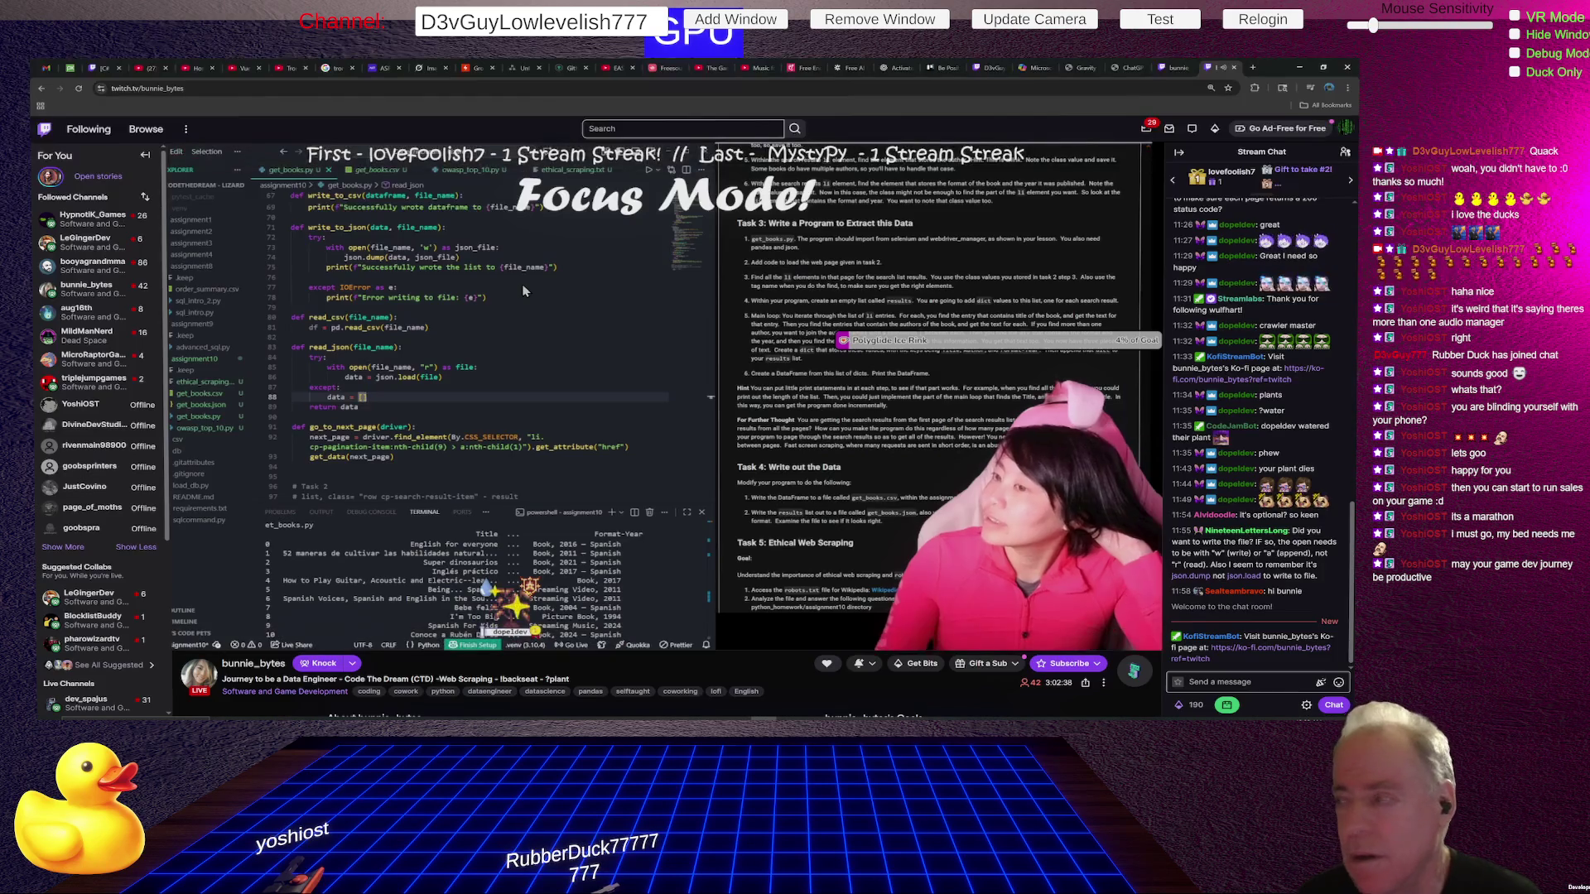
mouse_move(594, 305)
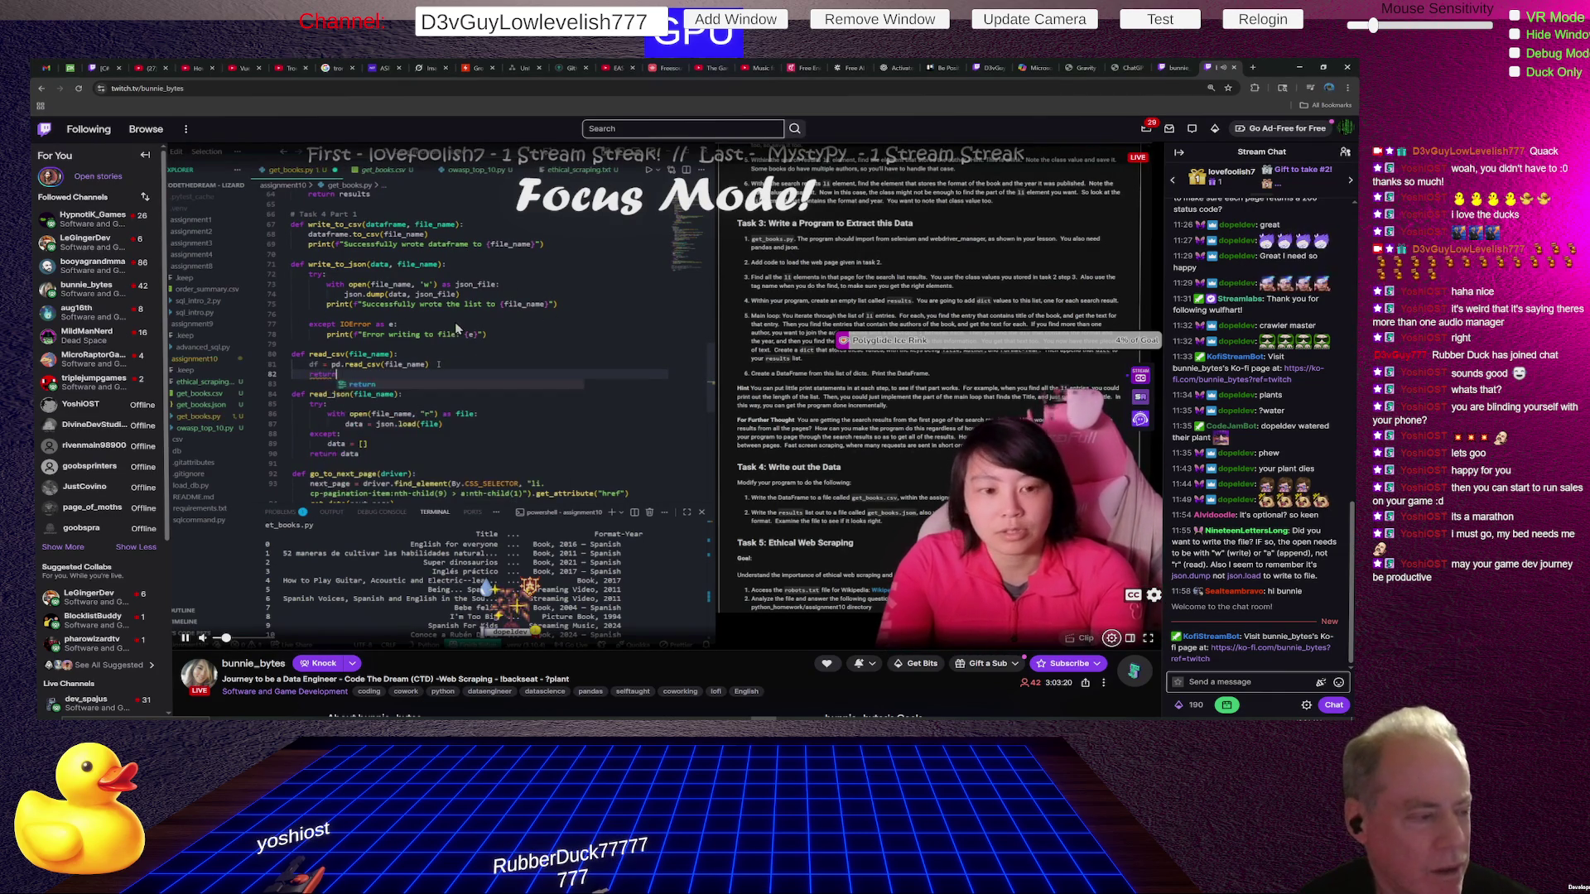
Open another followed game developer's live stream and briefly check its playback settings.
mouse_move(76, 244)
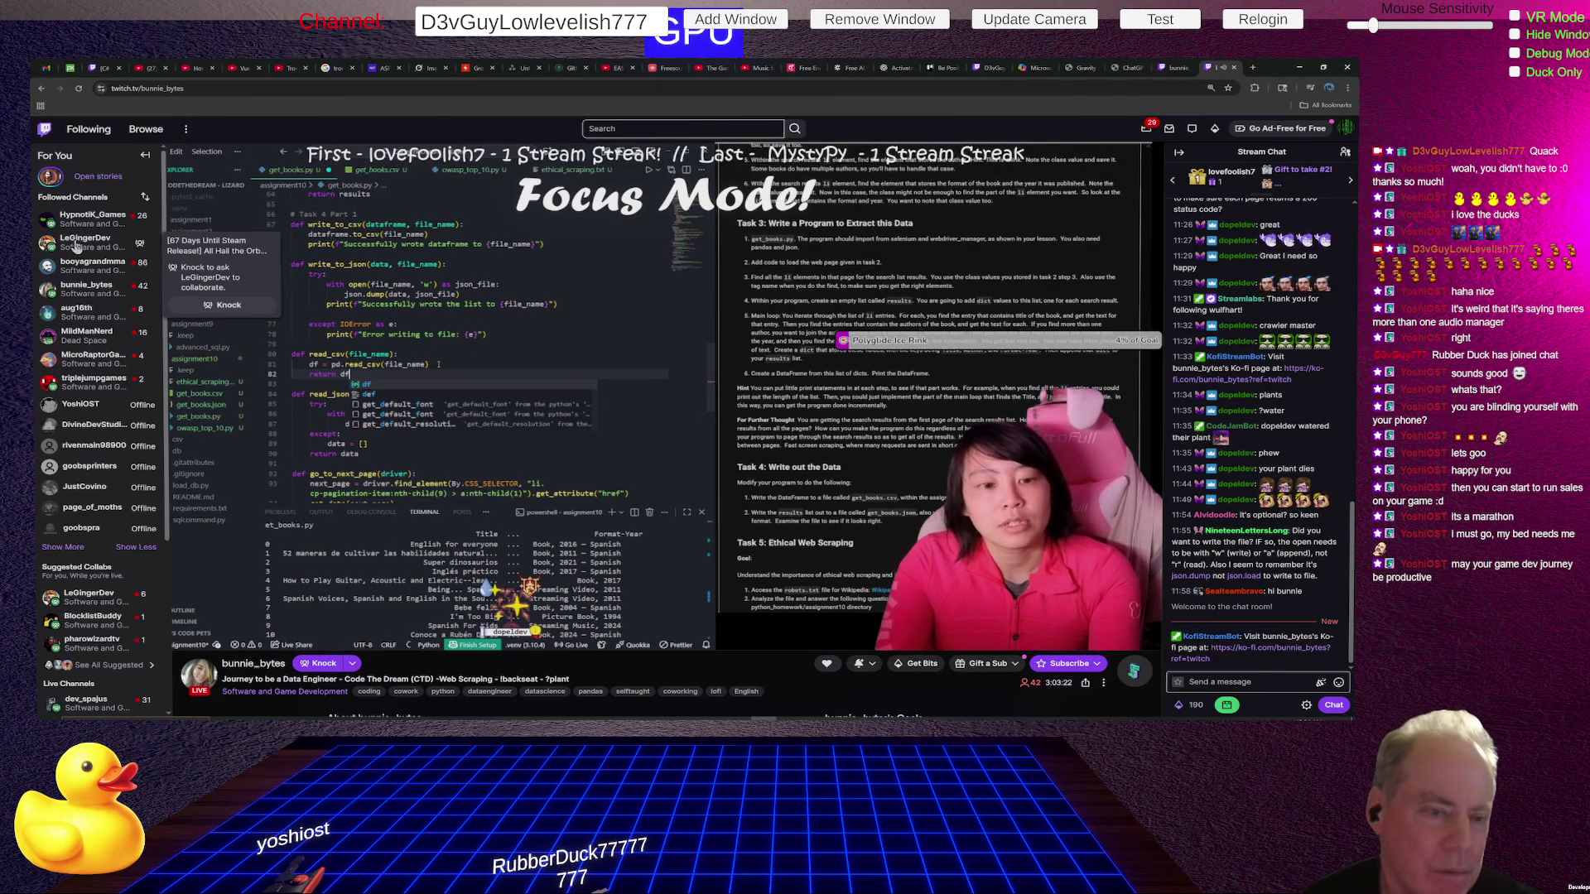
click(77, 242)
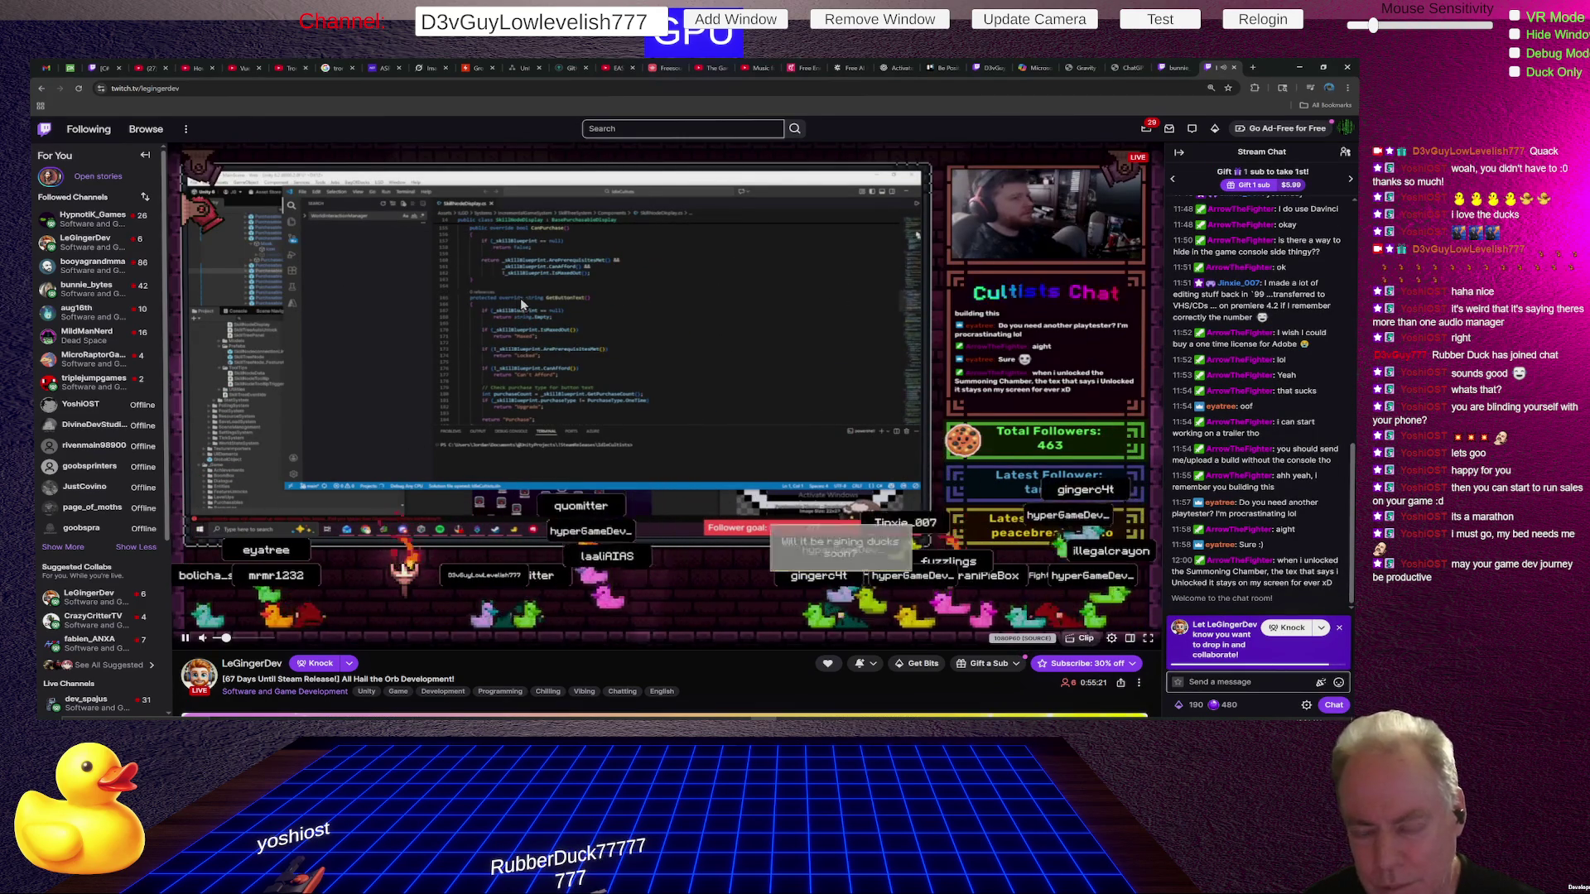
click(1111, 639)
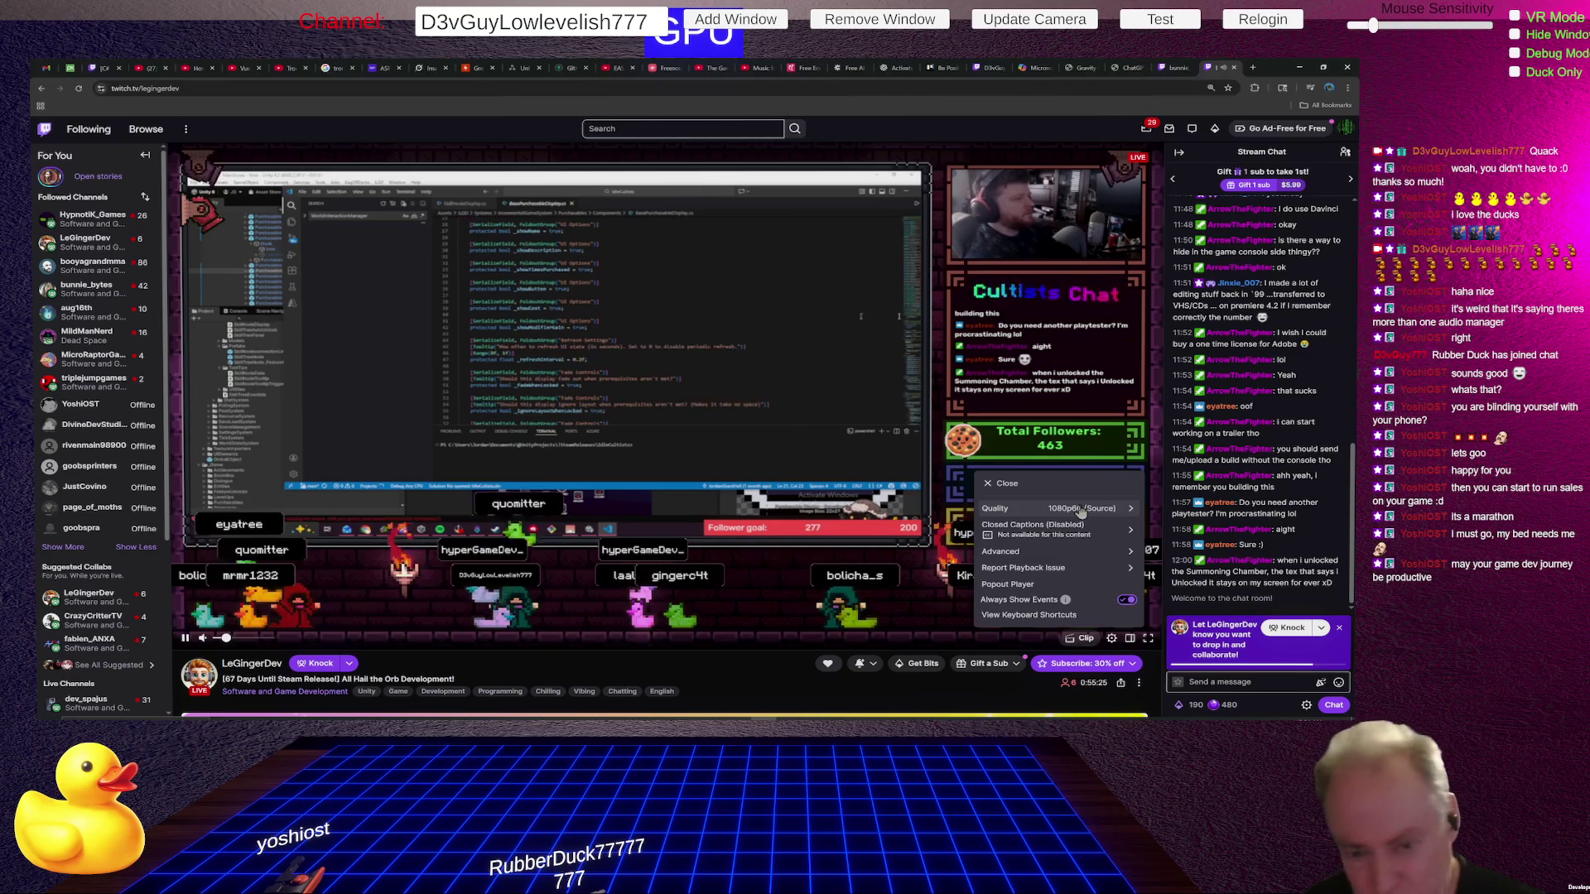
click(79, 89)
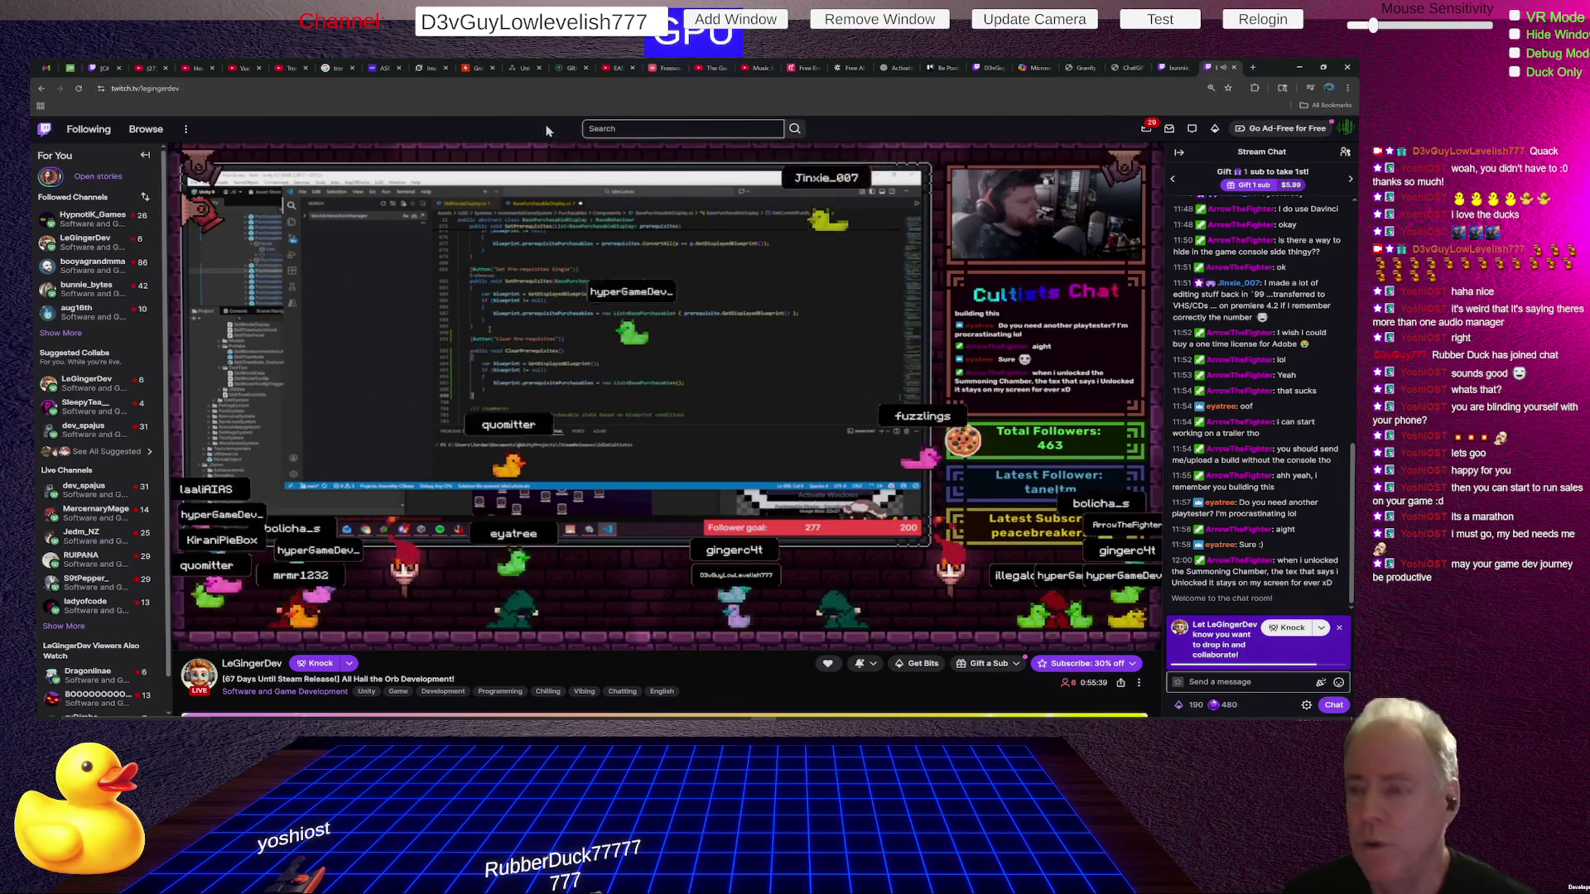
Expand the Followed Channels list with Show More, then switch to your own channel's tab.
mouse_move(206, 639)
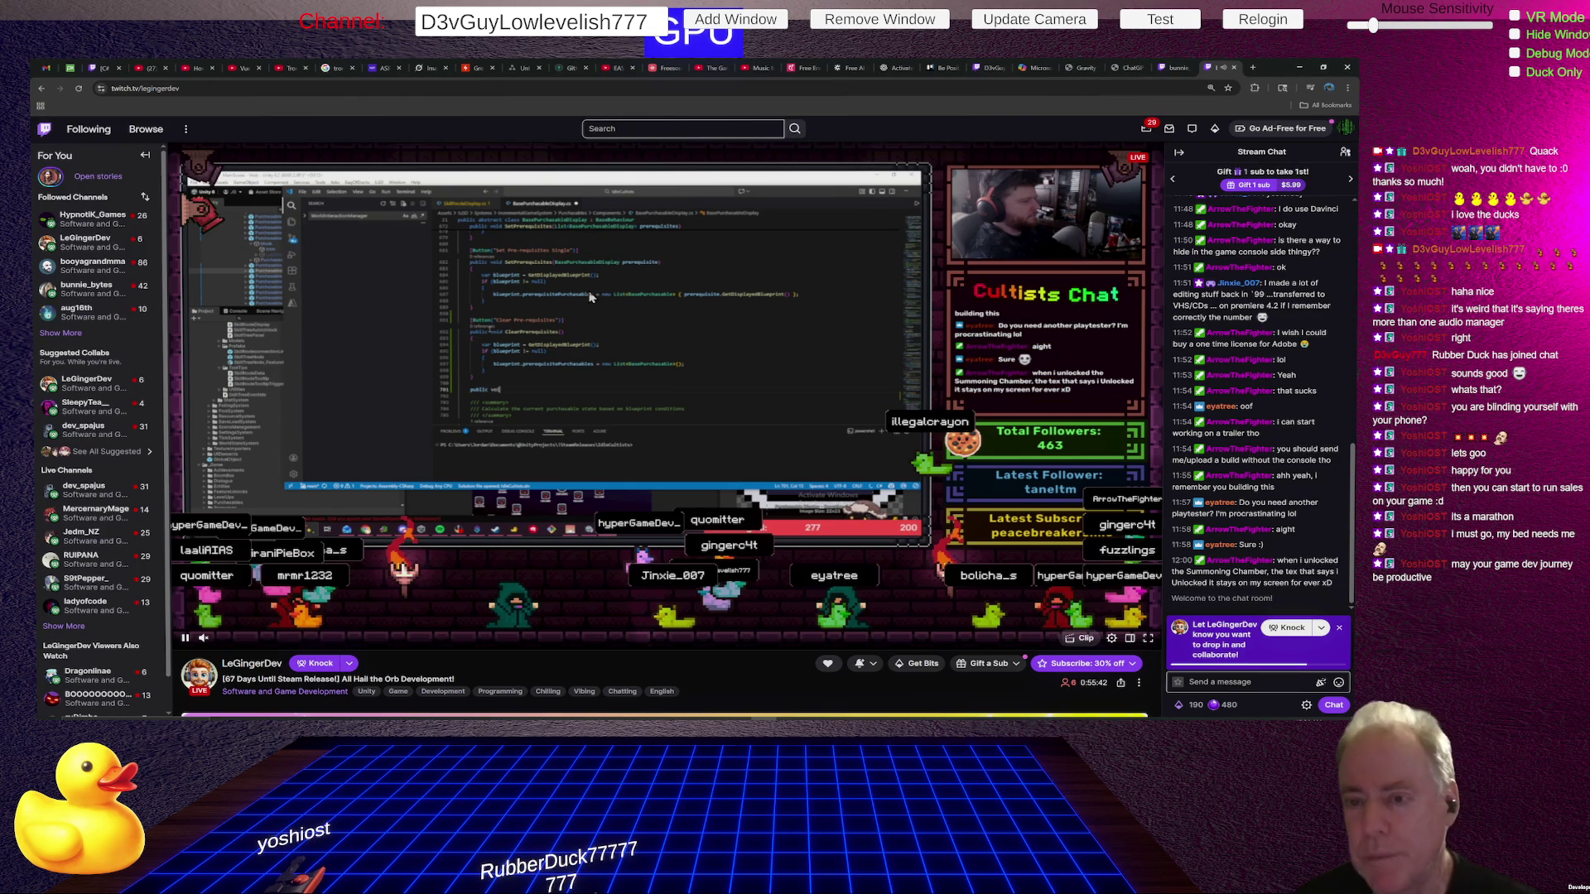
click(60, 333)
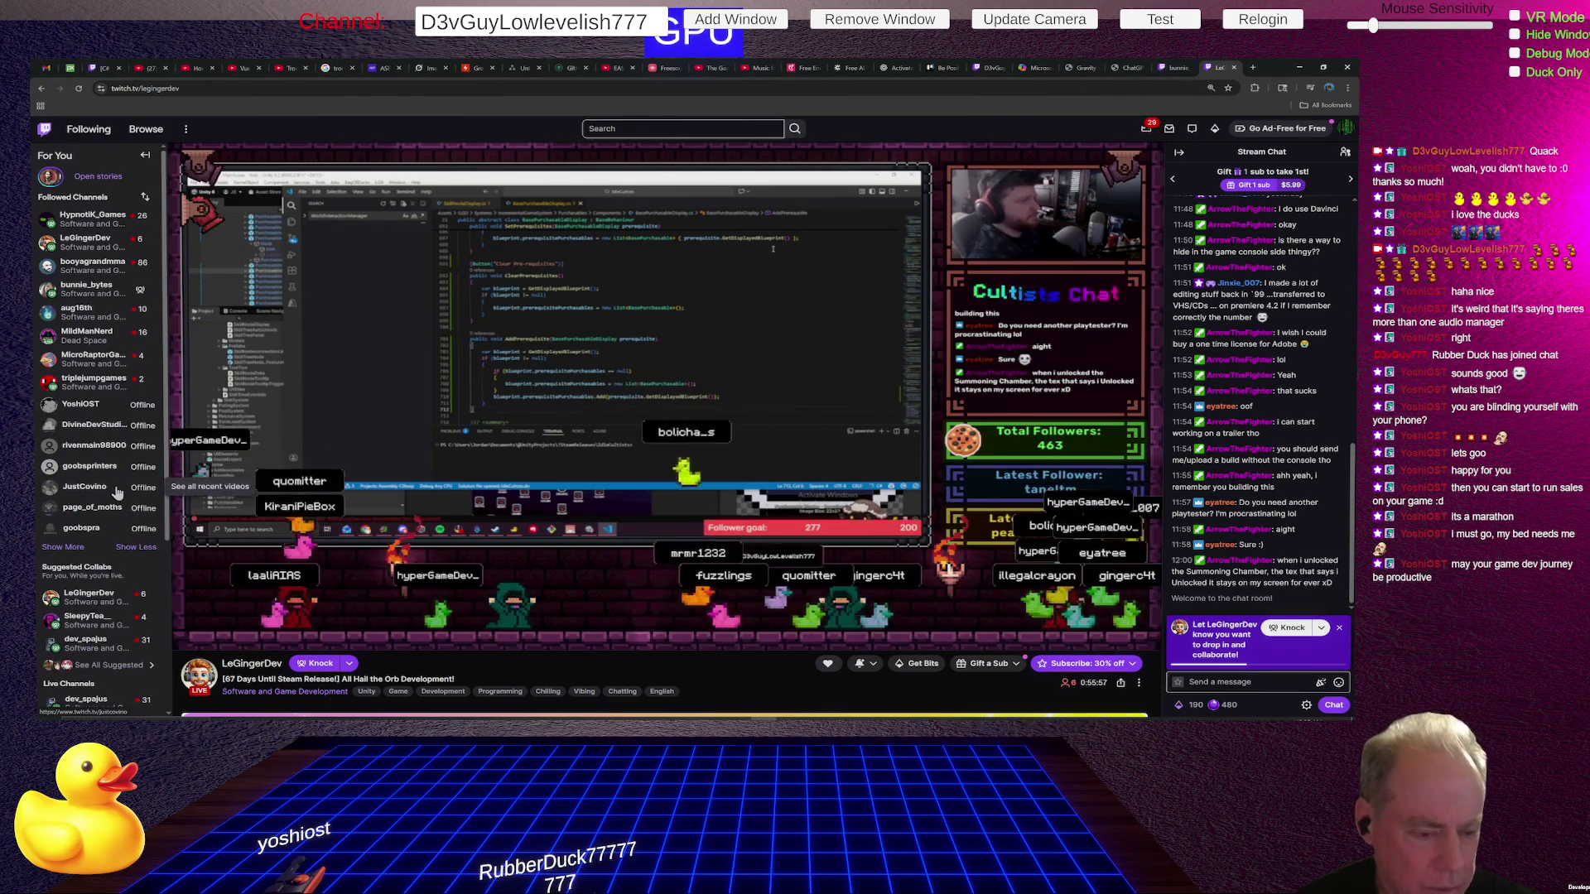
scroll(117, 485, down, 3)
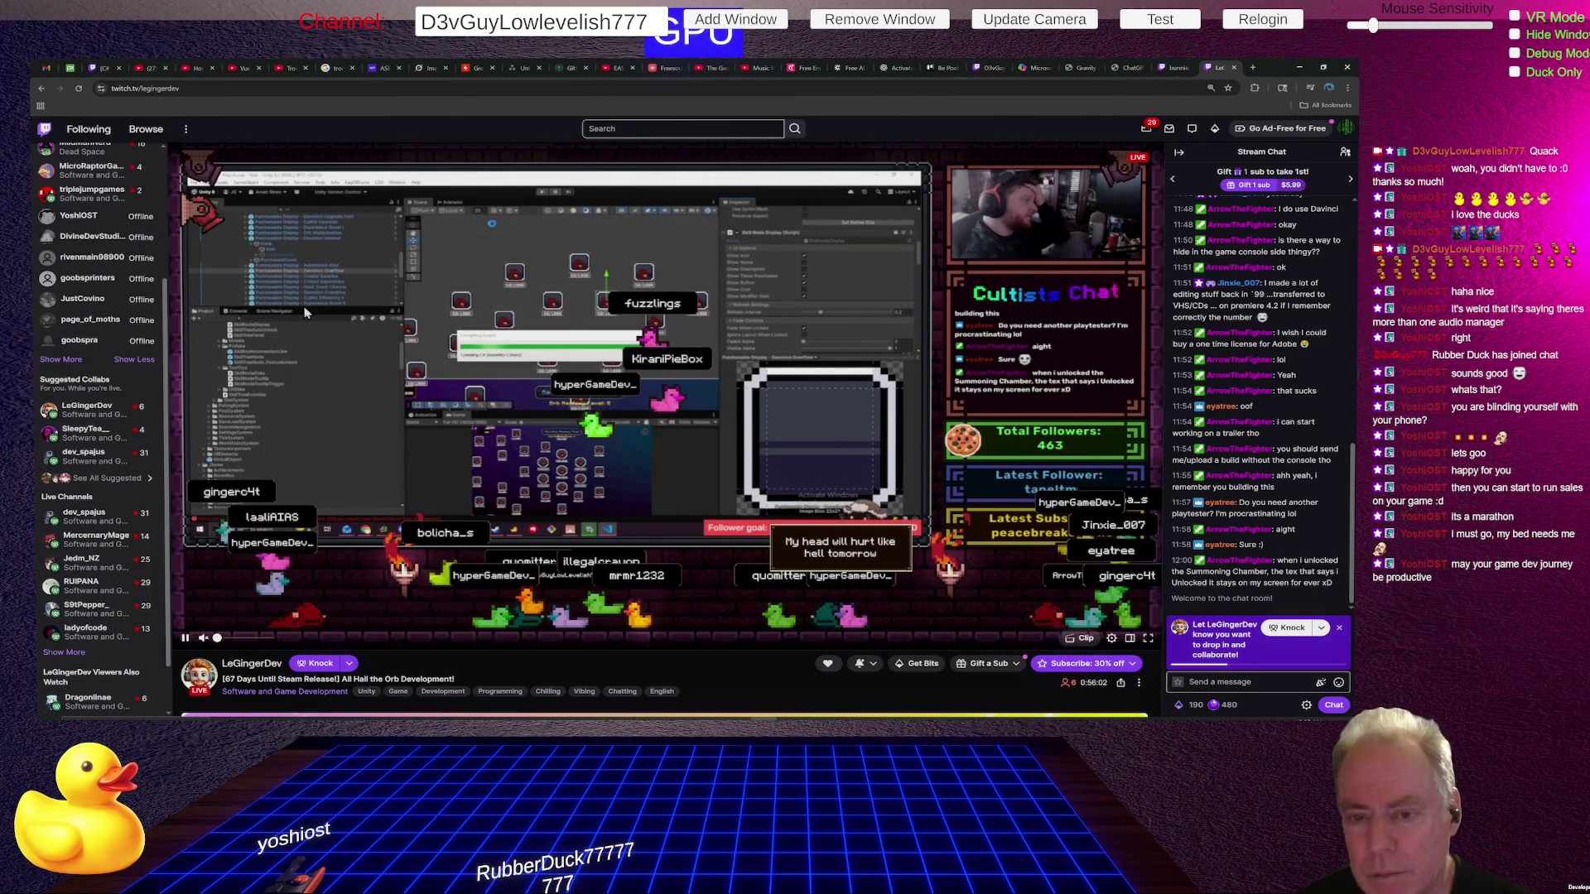
click(995, 68)
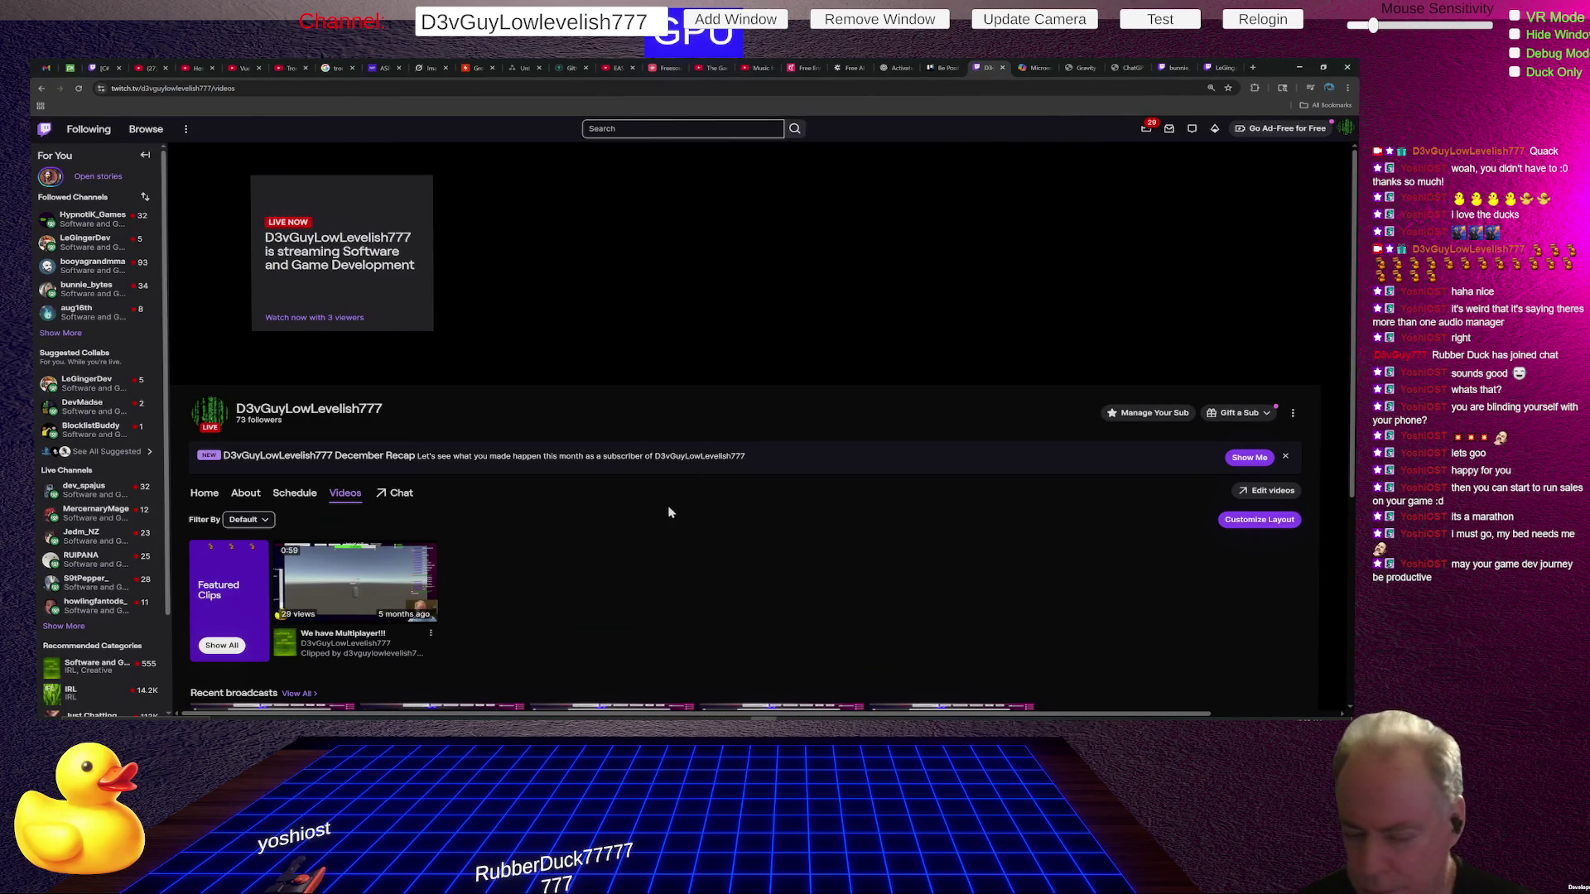
View your channel's About and Home sections, then edit the suggested streamers shelf.
click(245, 492)
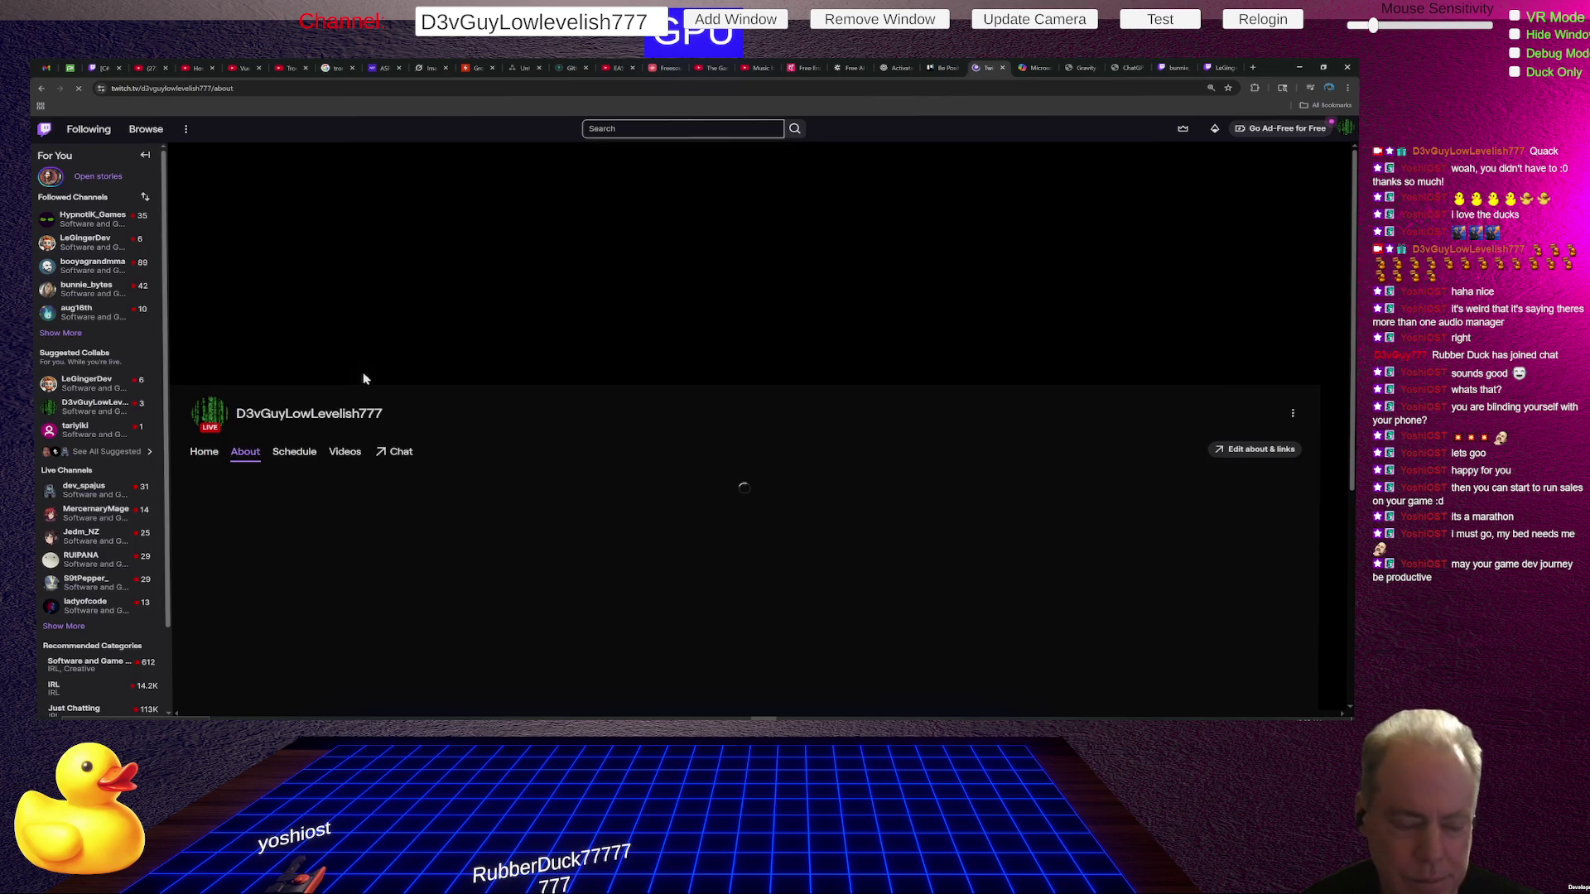
click(205, 457)
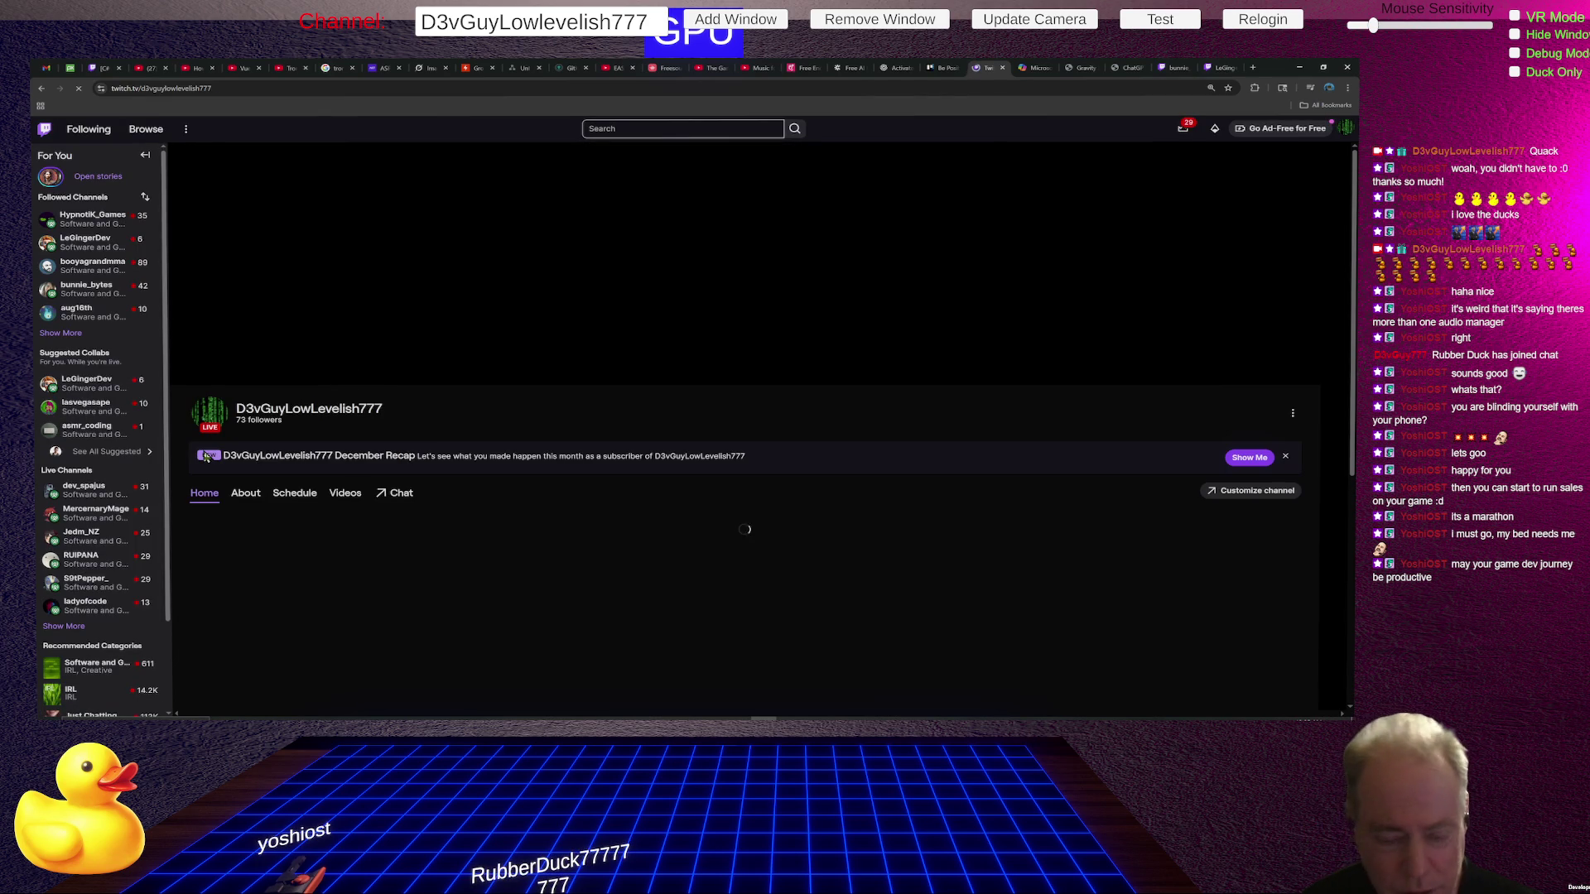
scroll(561, 417, down, 1)
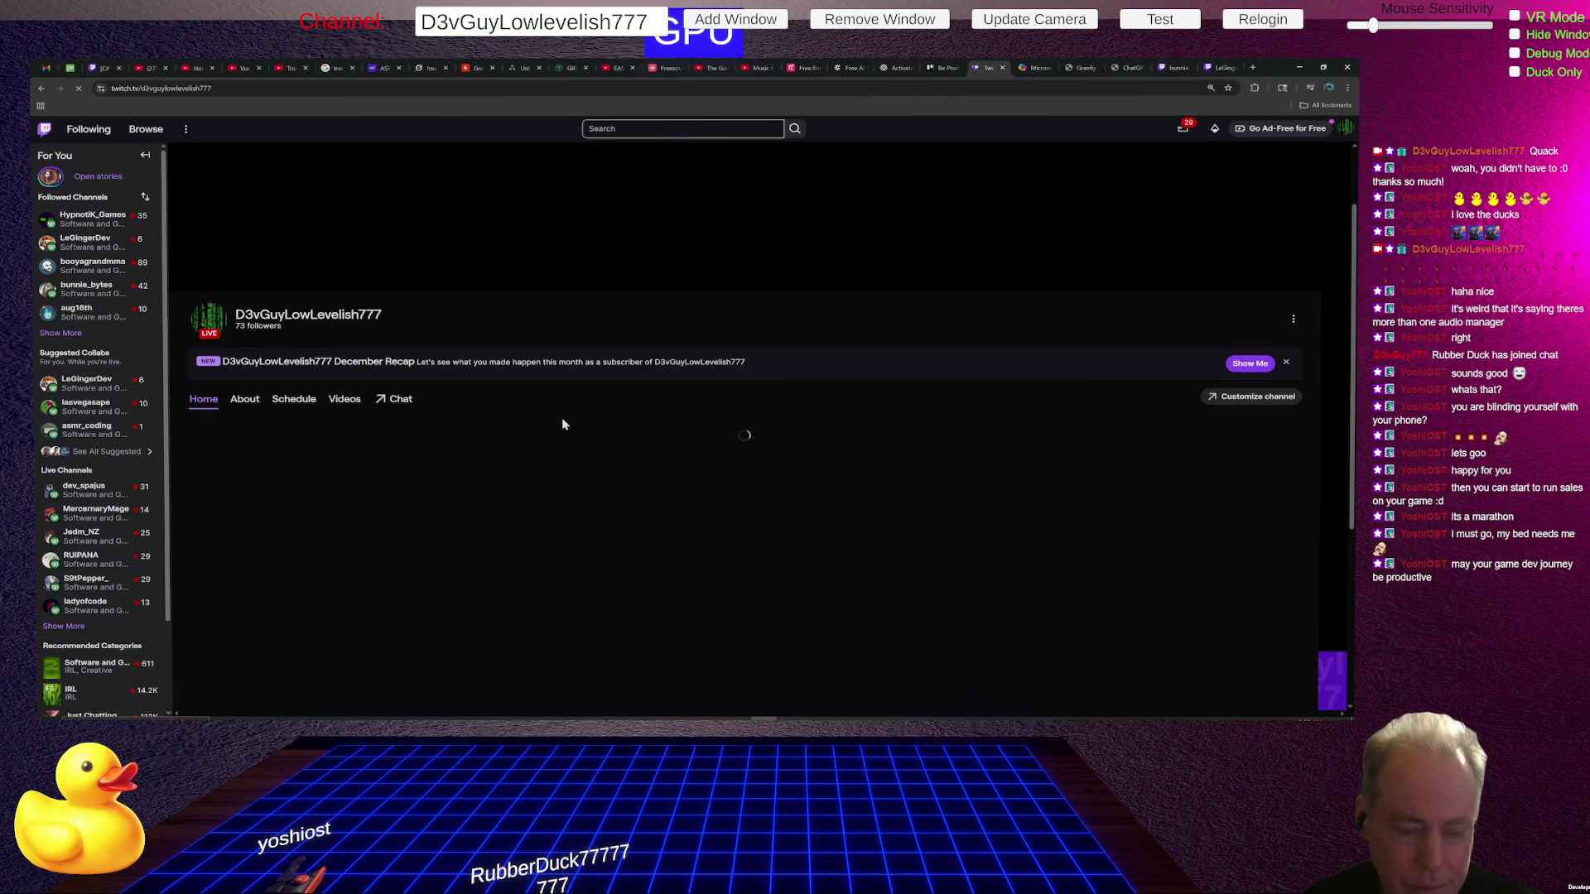
scroll(561, 417, down, 2)
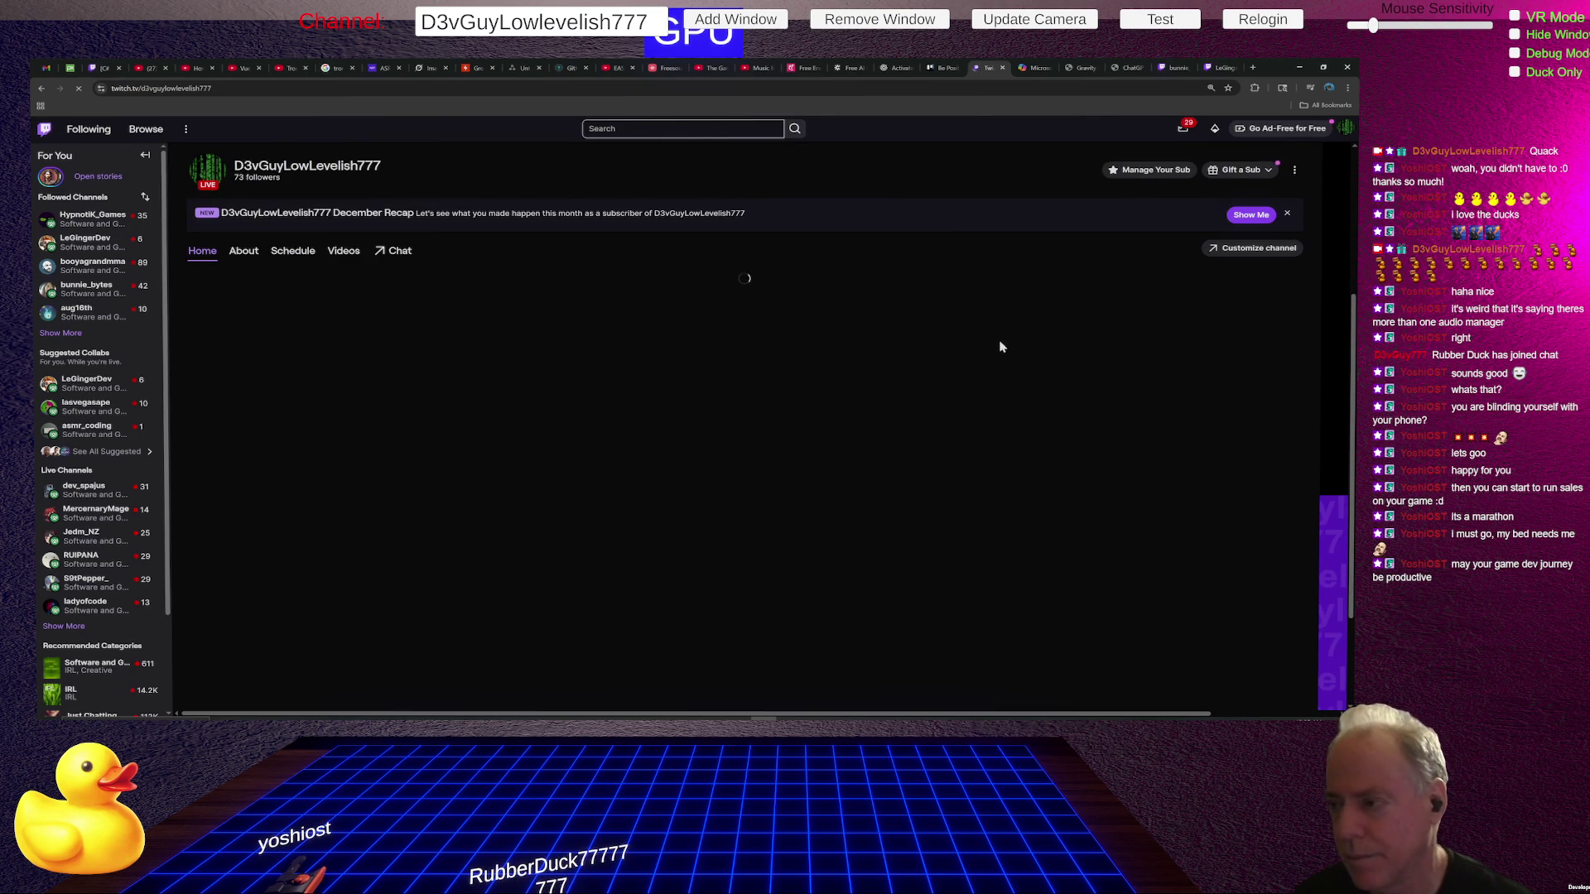
scroll(992, 348, up, 1)
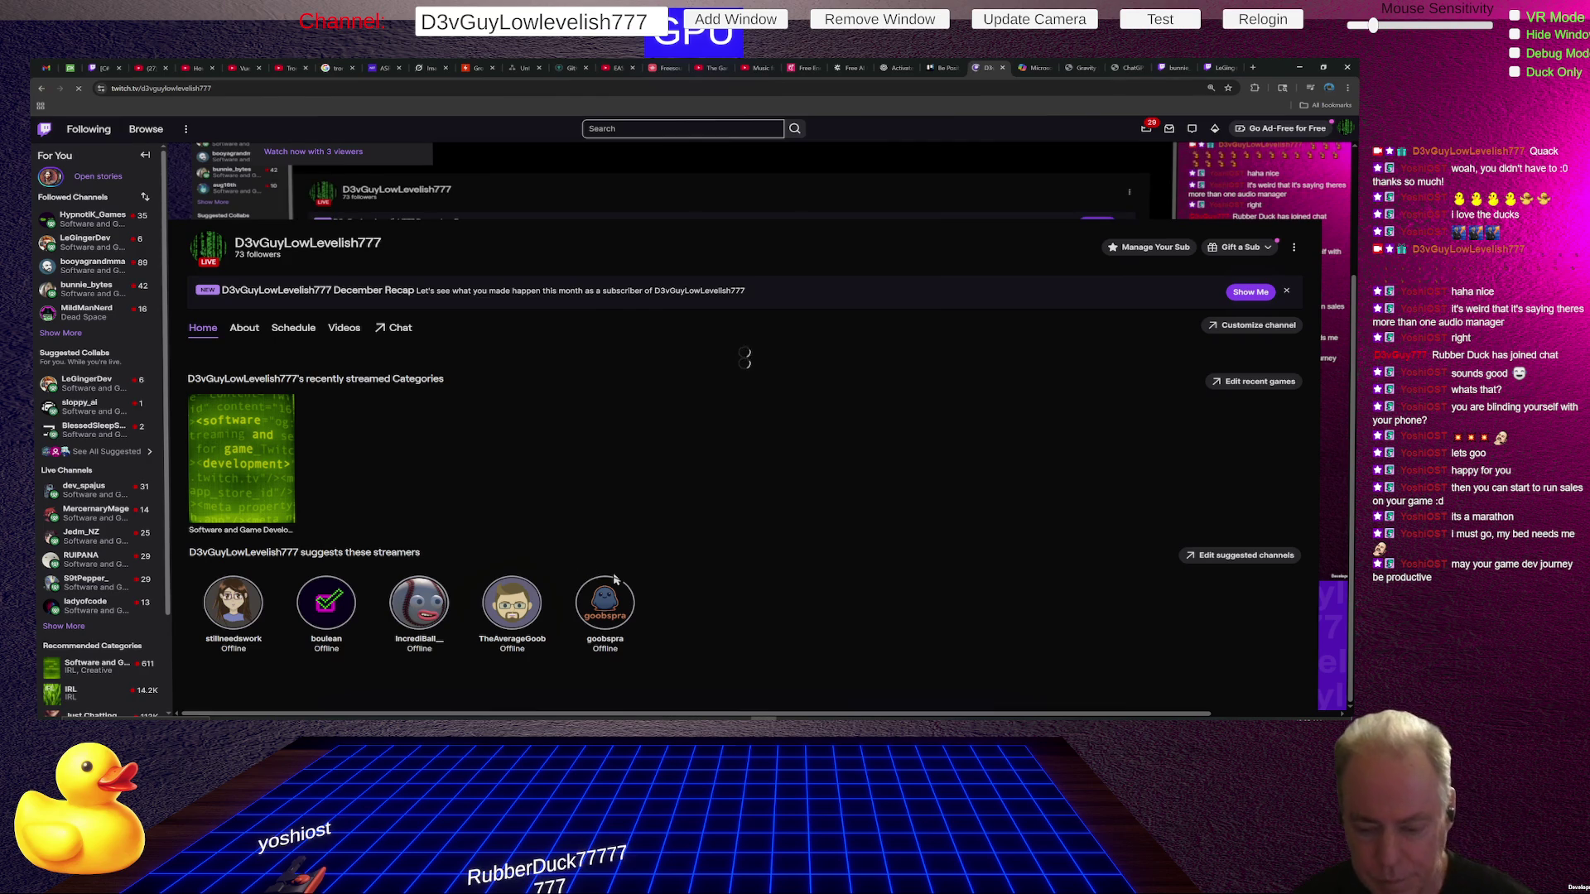
scroll(630, 570, down, 1)
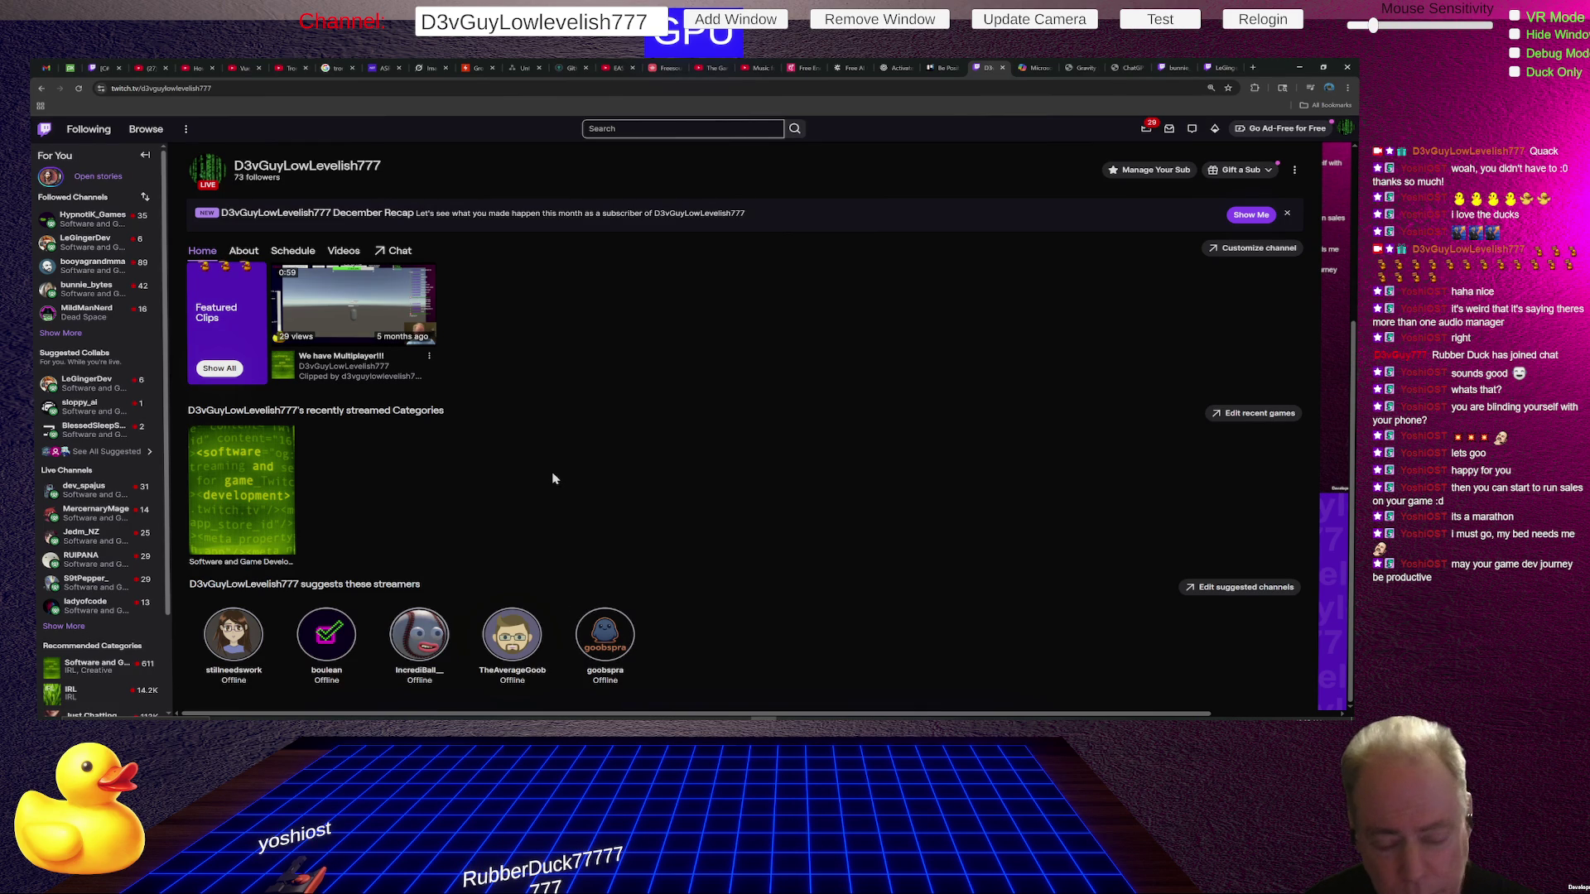
click(1228, 589)
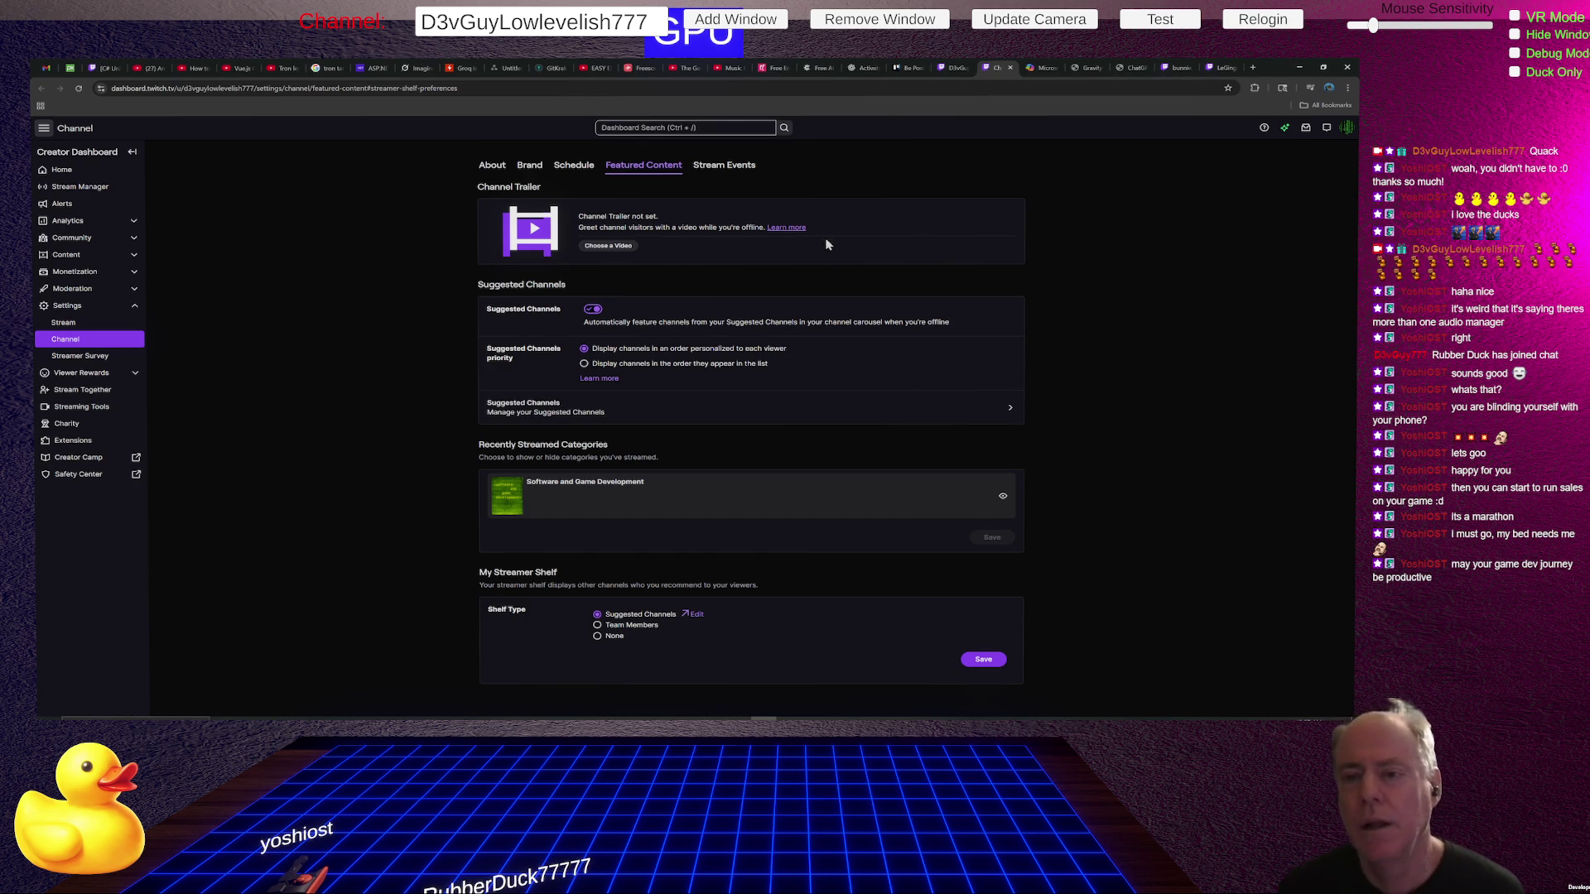
Go from About to Featured Content and open 'Manage your Suggested Channels'.
click(491, 166)
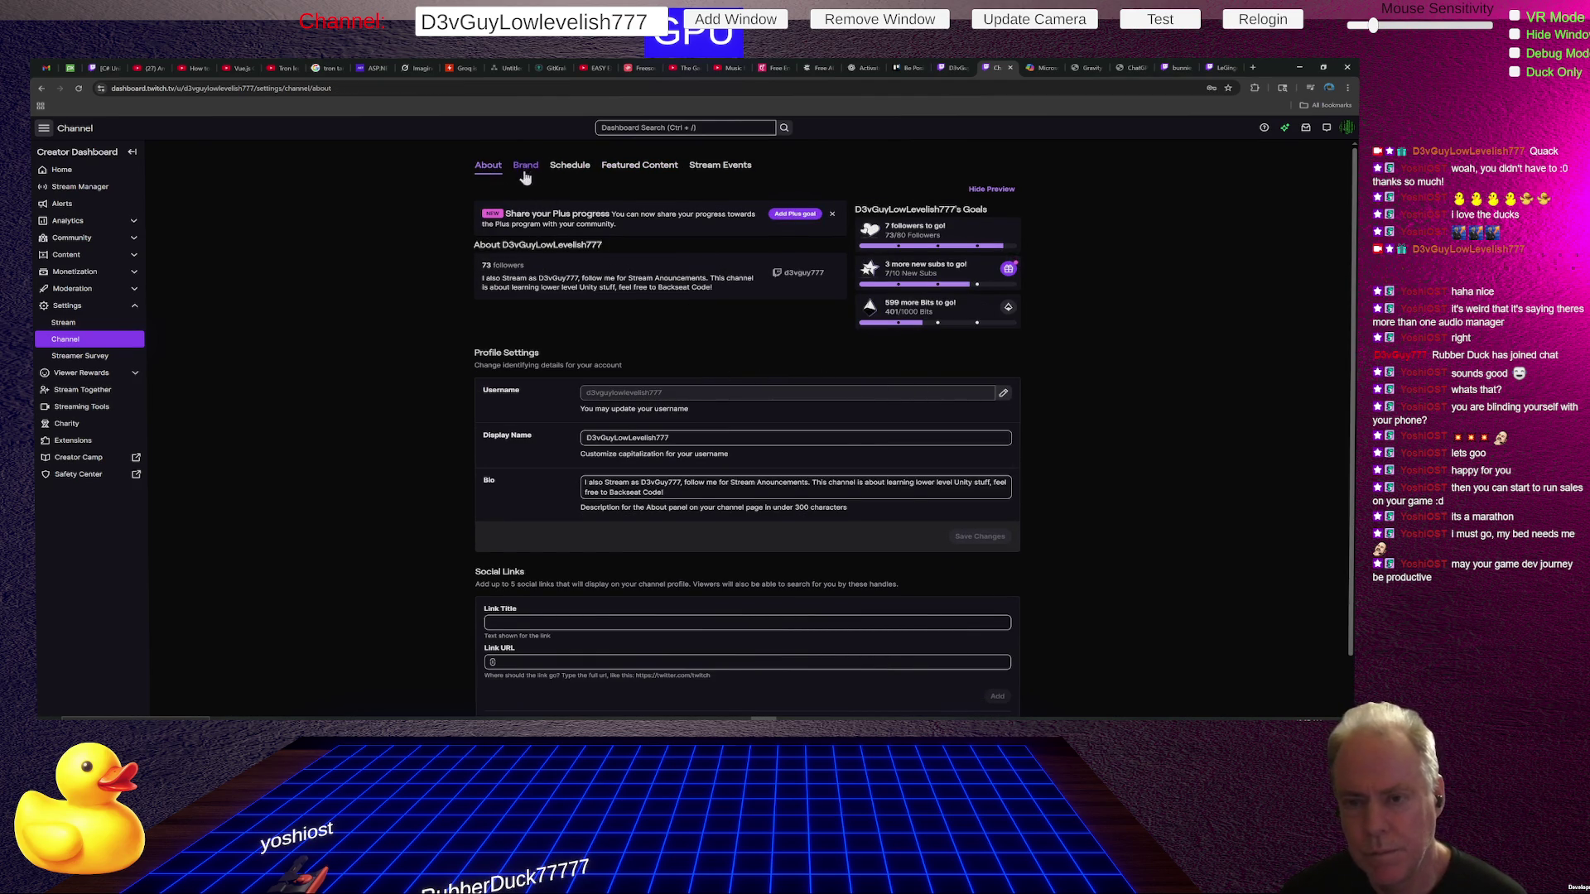
click(659, 169)
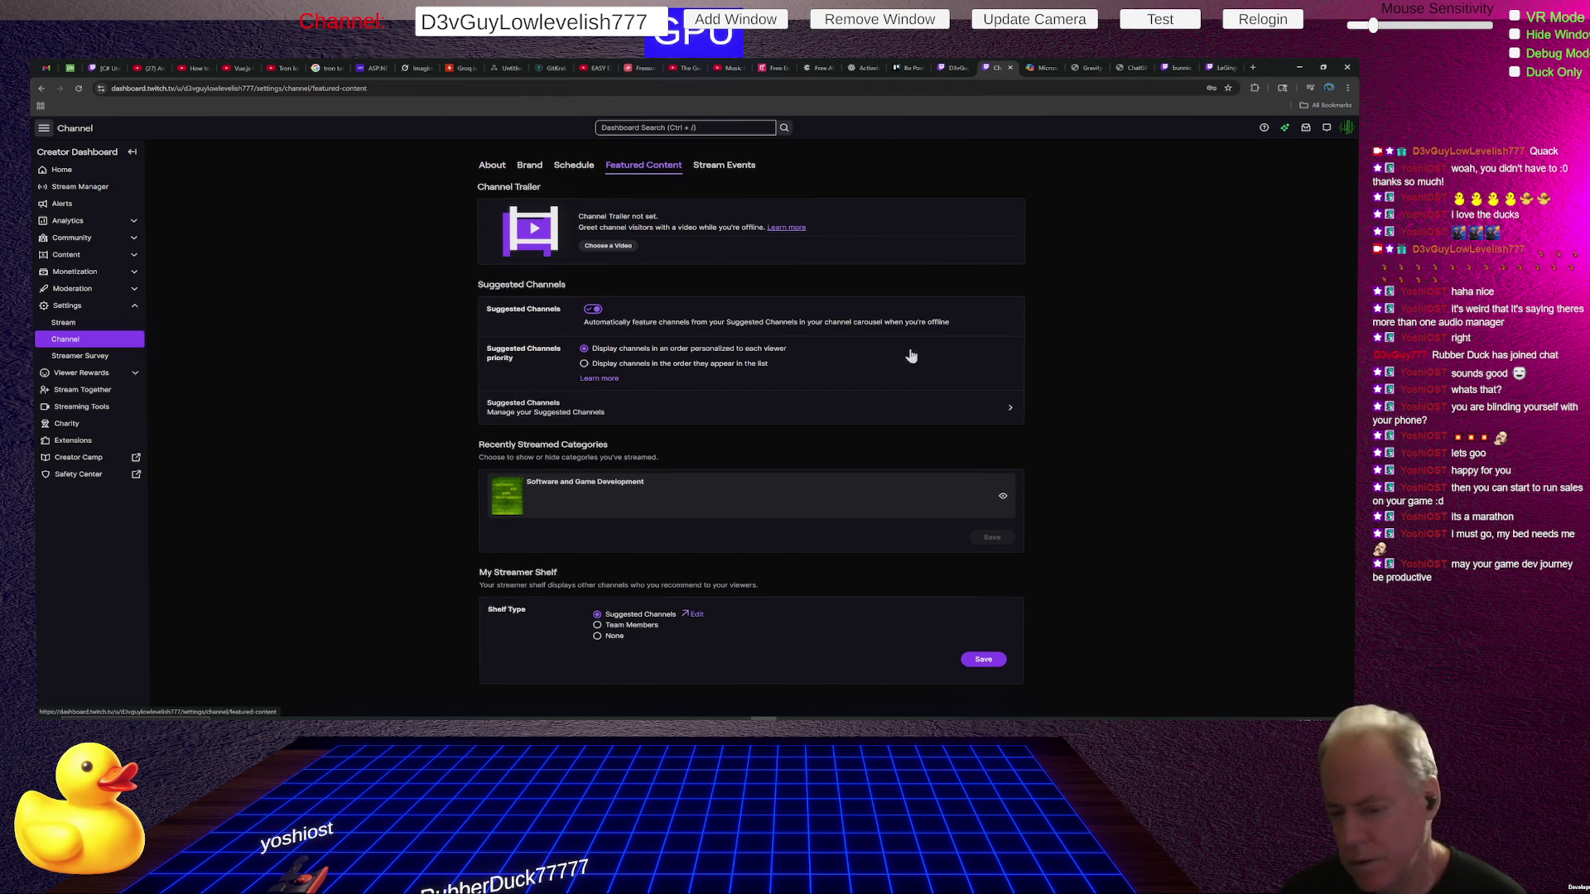
click(603, 412)
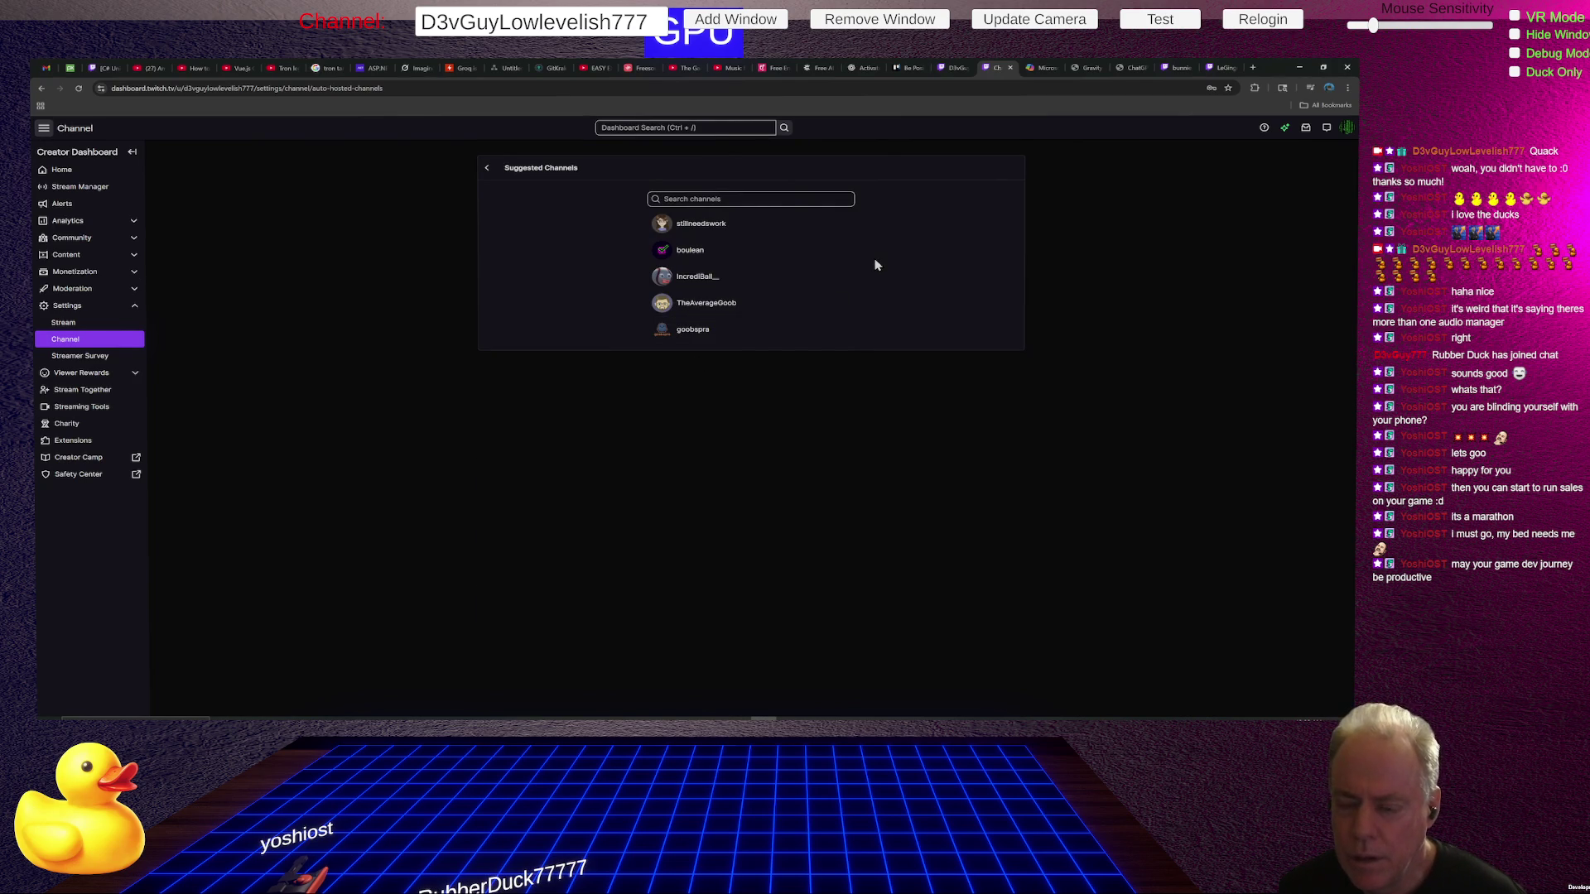
Add two followed channels, including the game developer, from the Search channels dropdown, then browse more candidates.
click(754, 200)
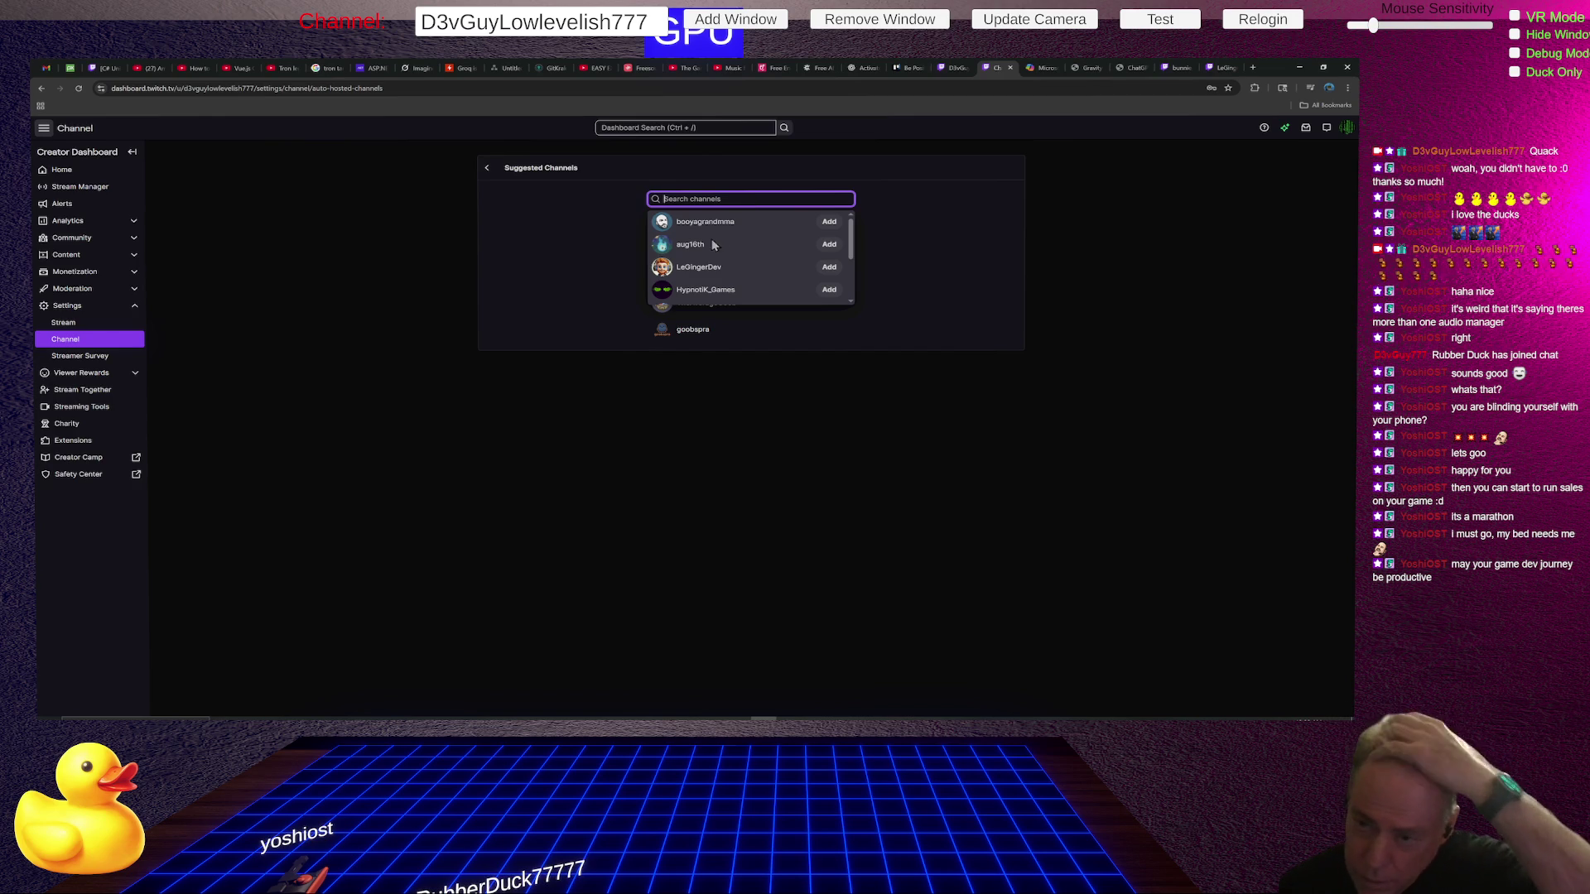
click(835, 269)
click(829, 266)
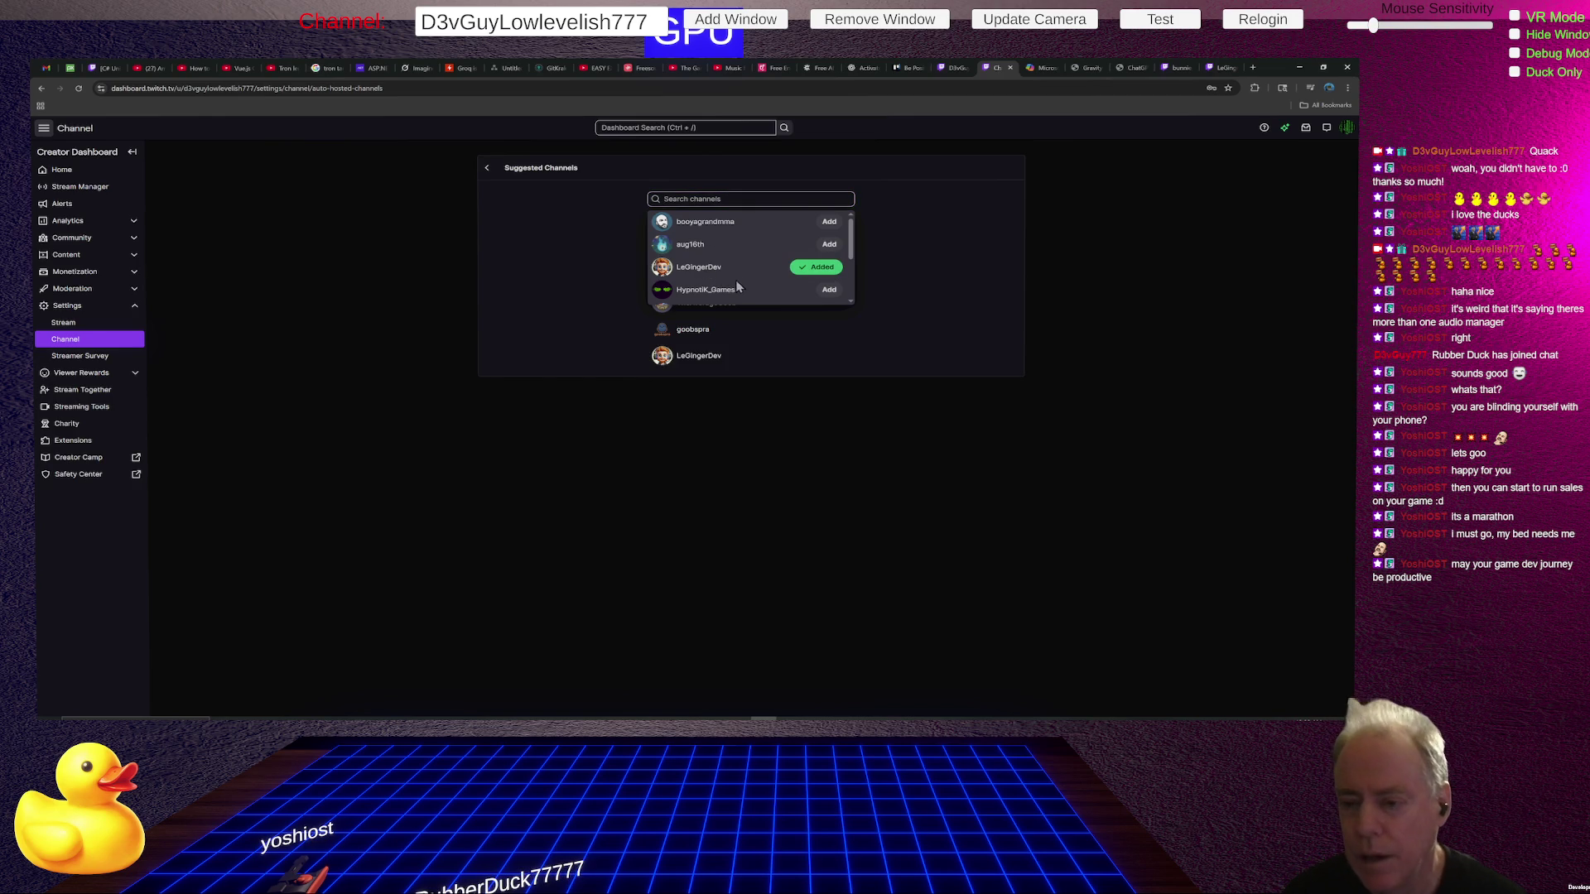
click(829, 289)
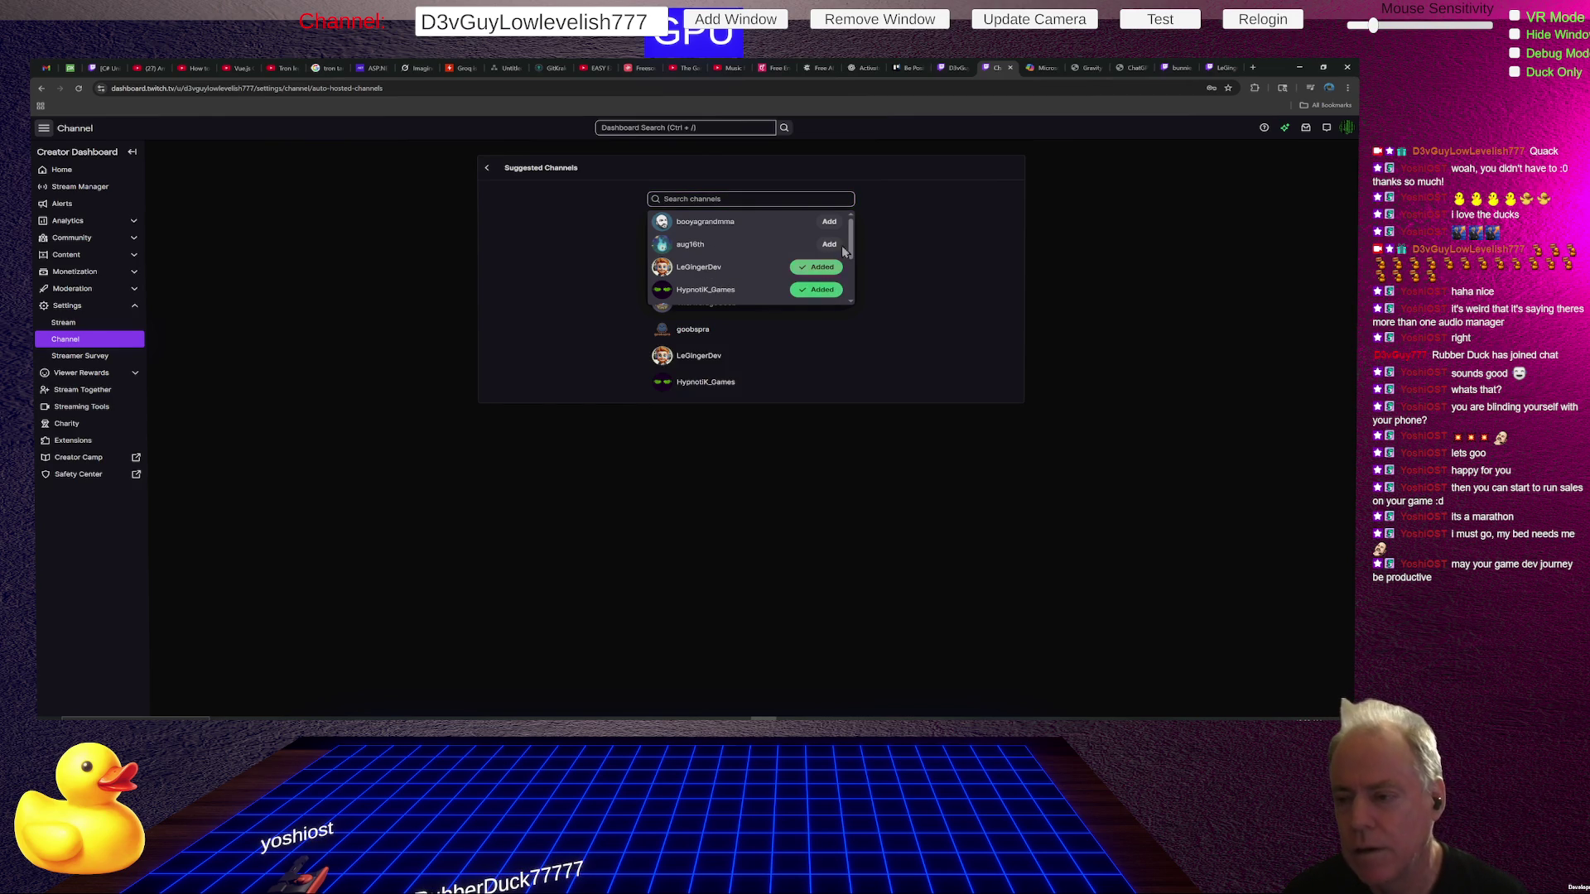
scroll(741, 253, down, 2)
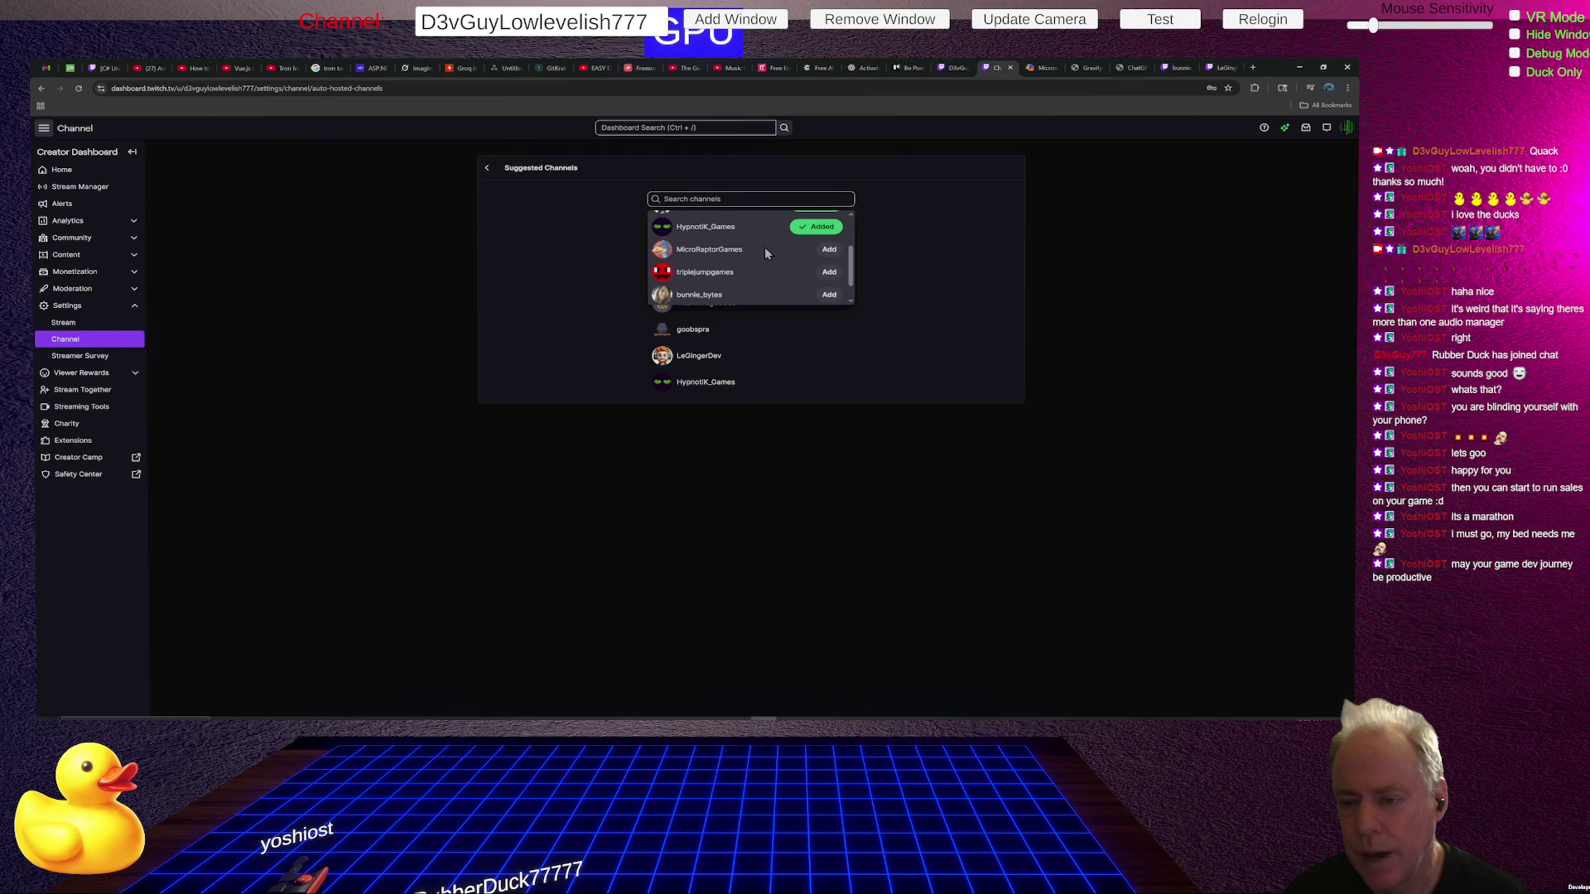
scroll(763, 249, down, 1)
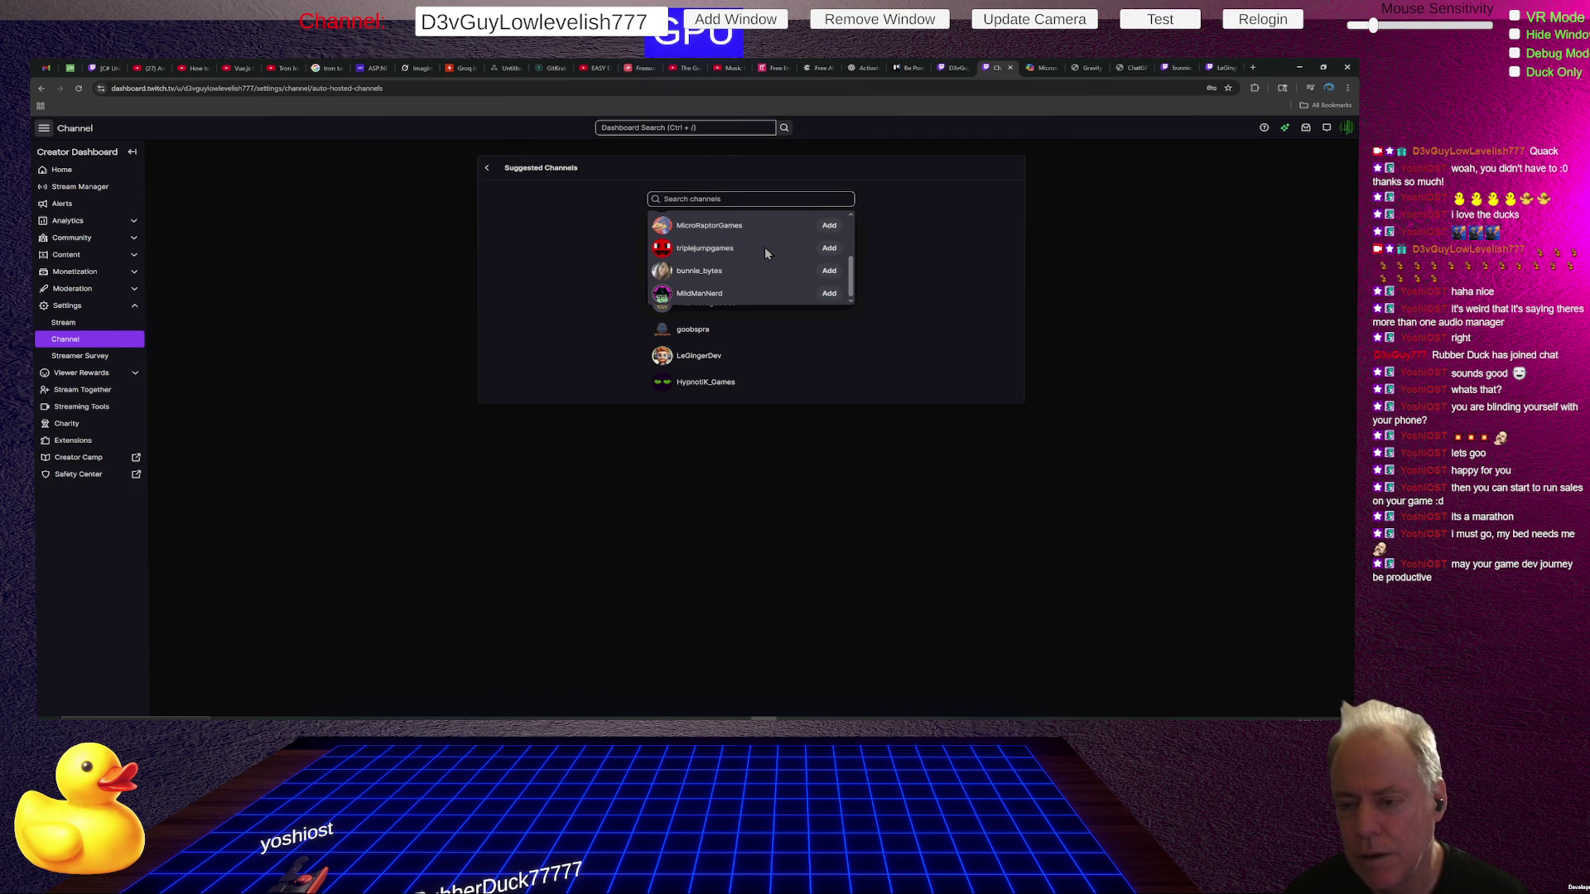
scroll(747, 276, up, 3)
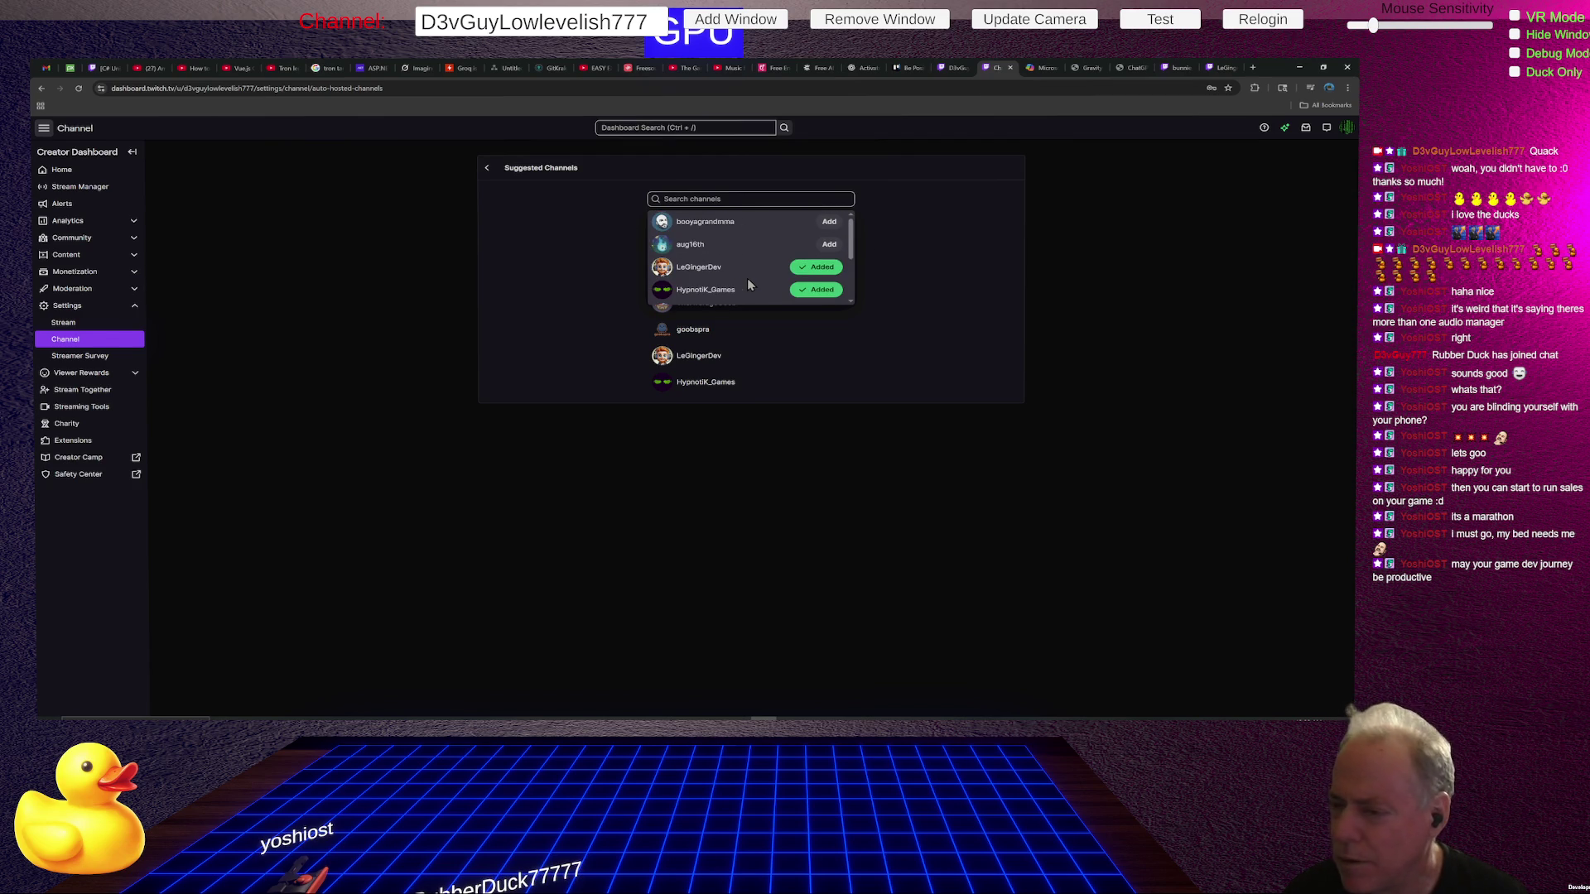
click(734, 200)
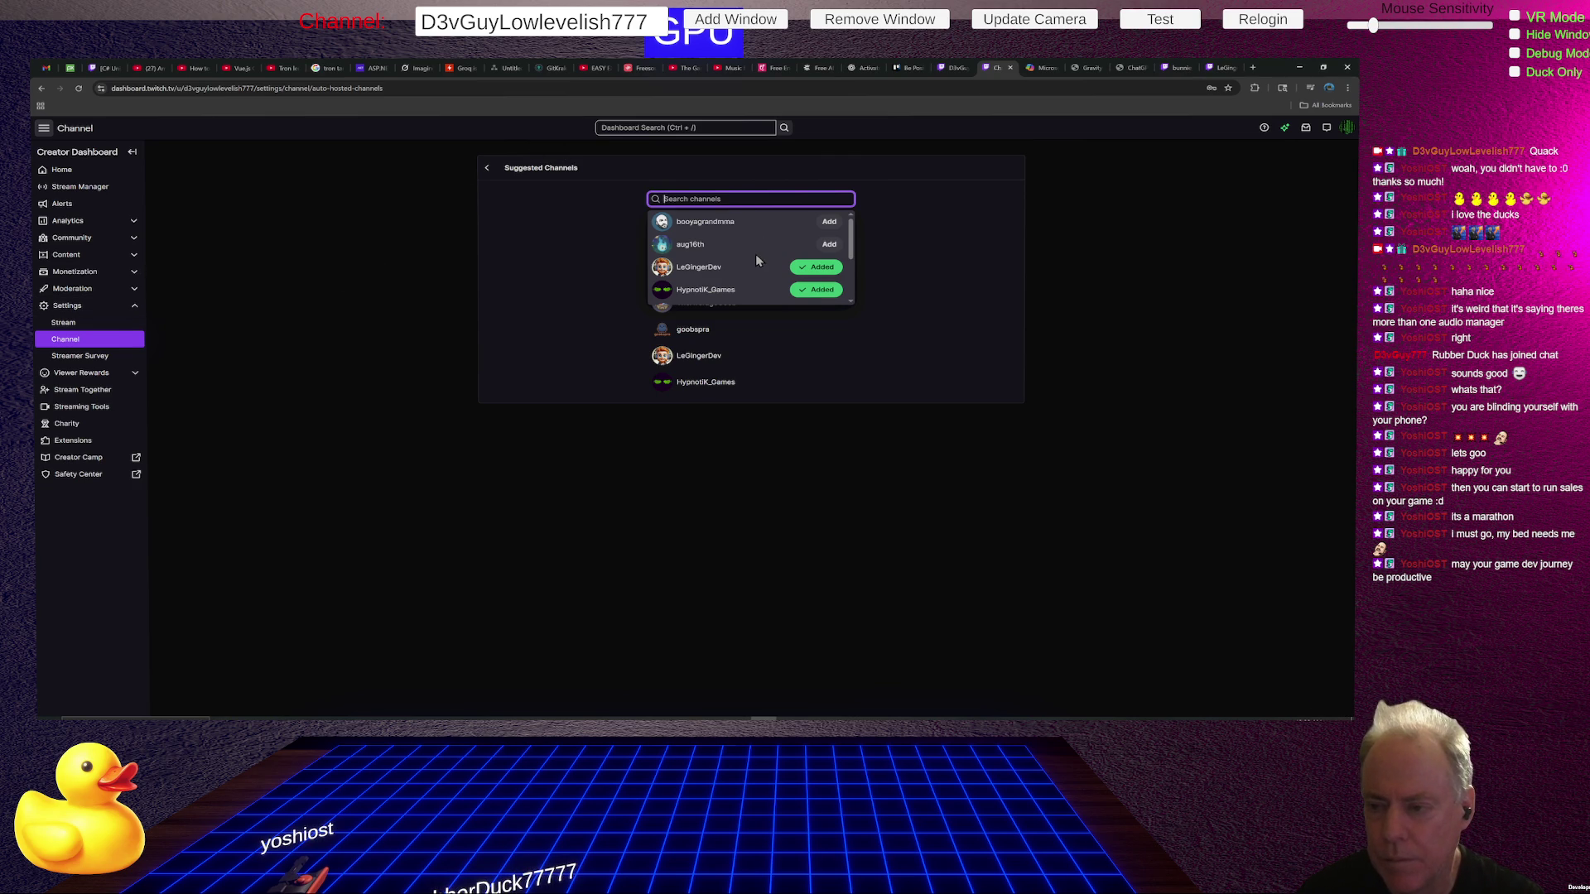
scroll(786, 249, down, 3)
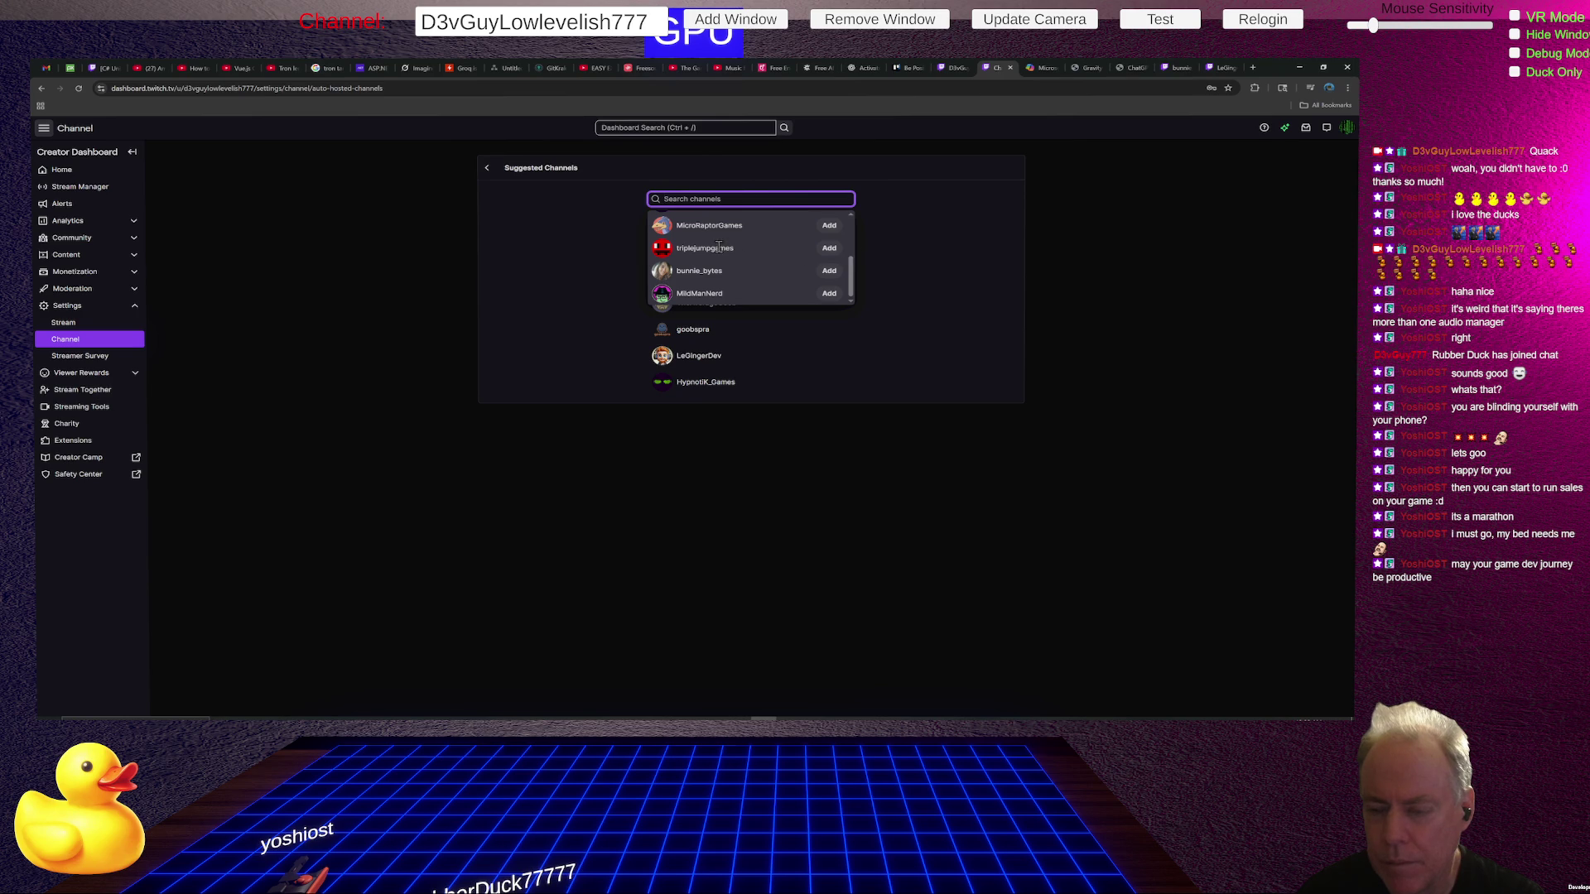
scroll(760, 267, up, 3)
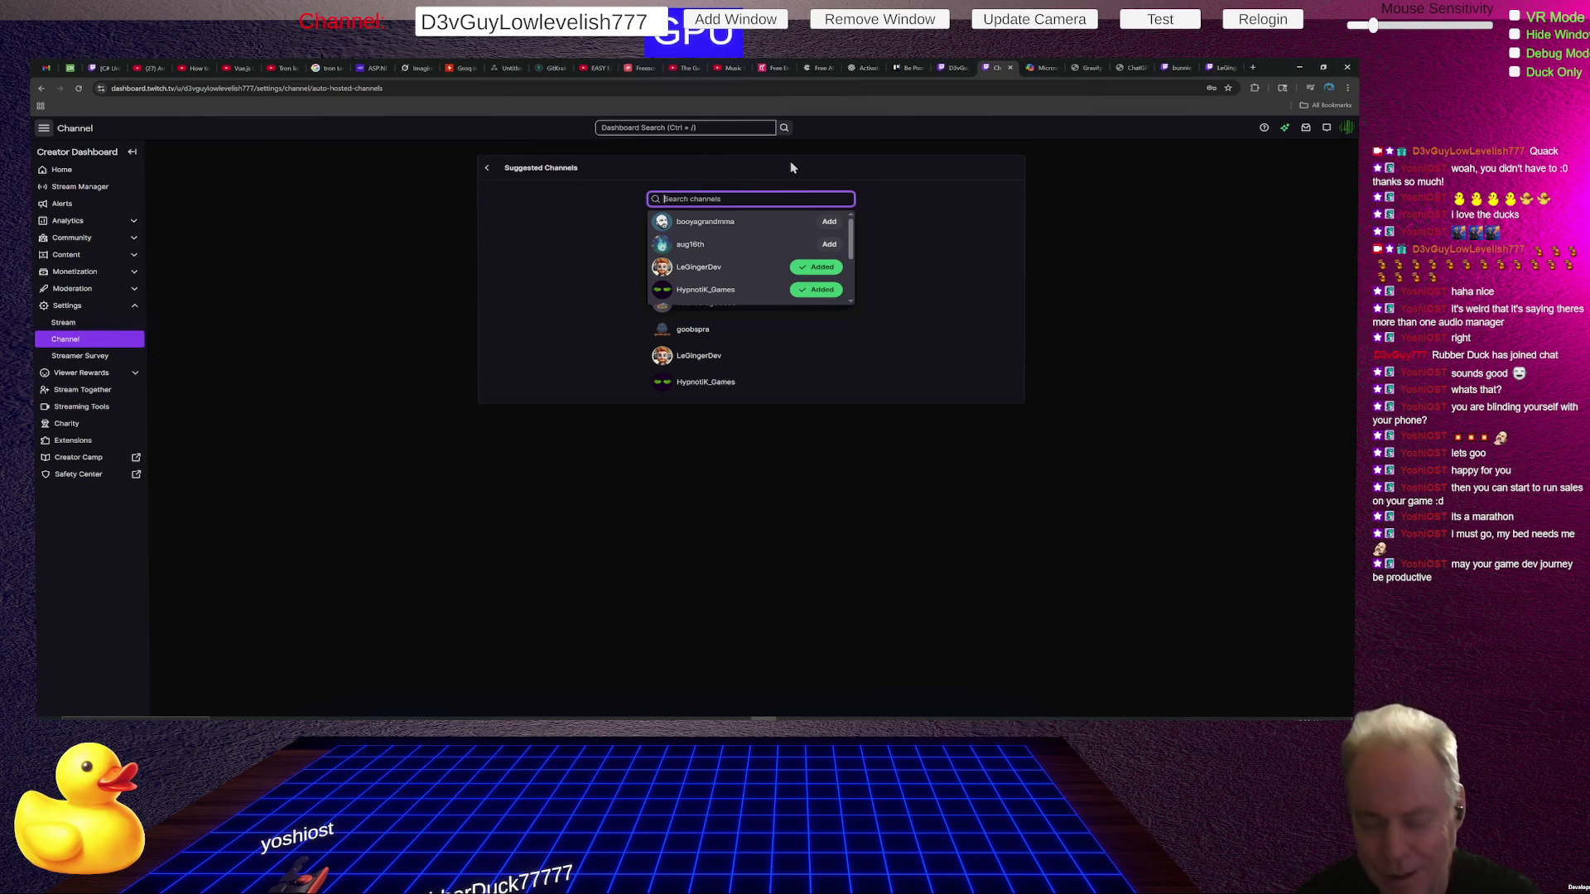
Search 'memag' and add meMaggatron to the suggested channels.
text(memag)
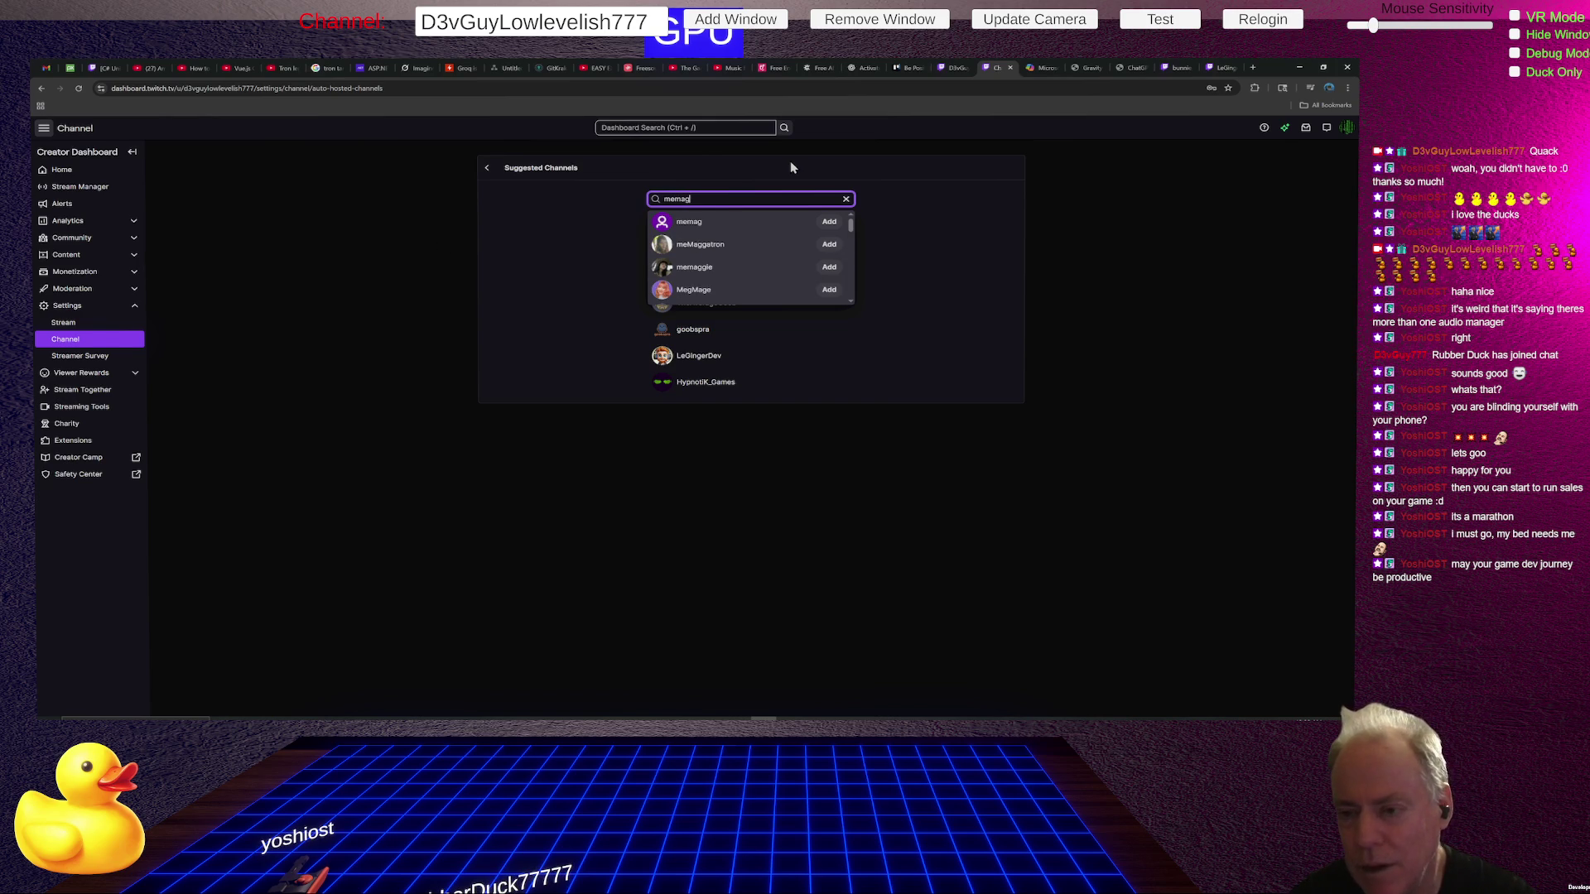
key(Down)
key(Down)
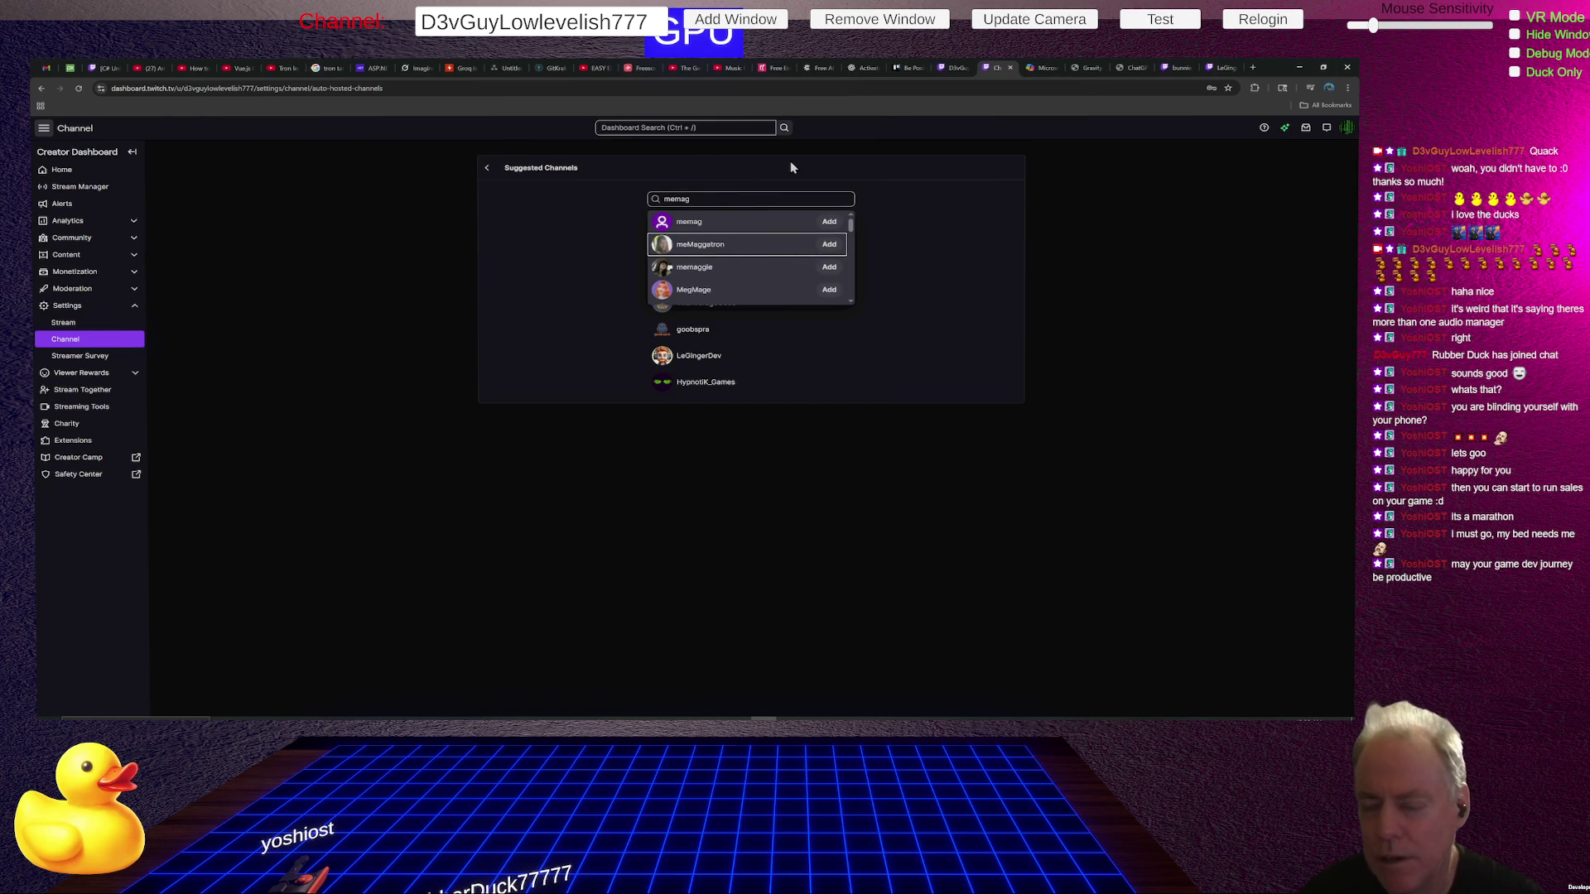
click(829, 248)
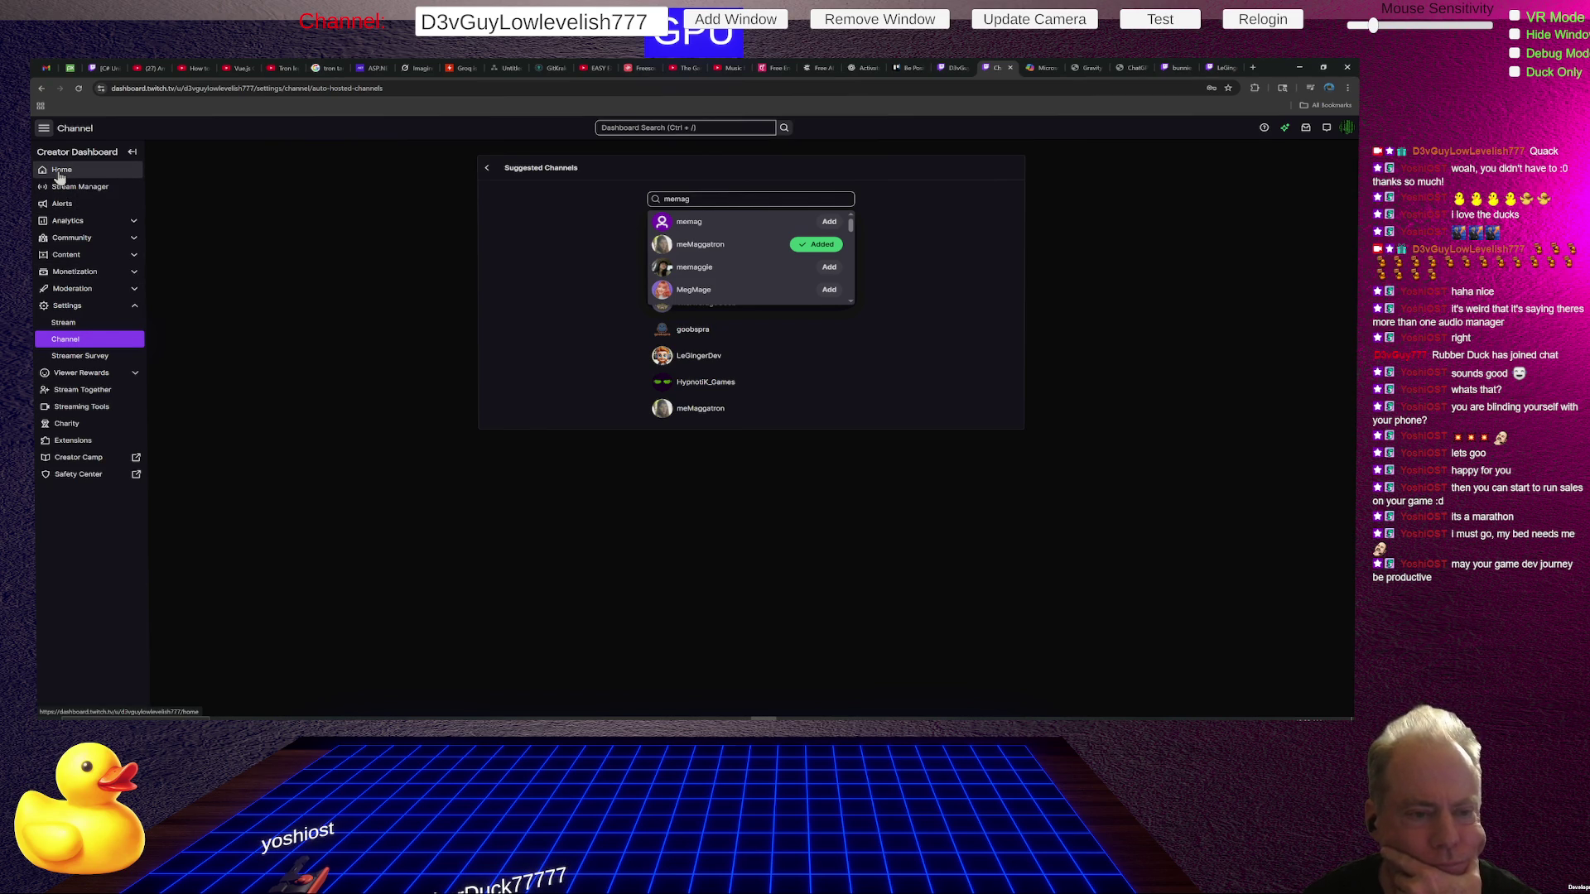
click(75, 237)
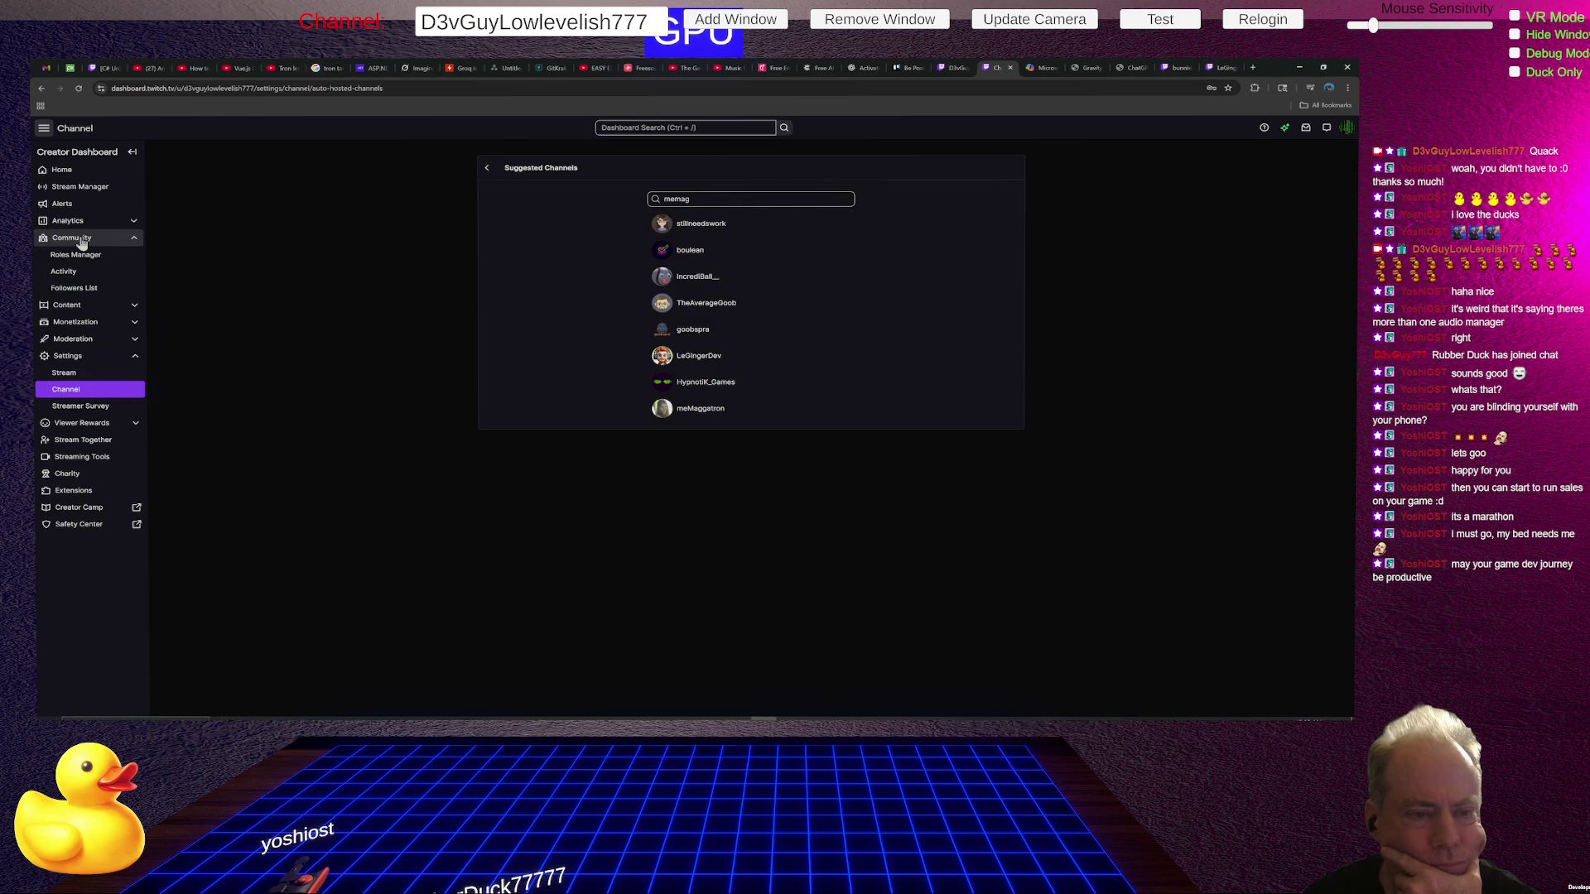
Scroll through the Community Followers List, then return to the public channel page.
click(83, 288)
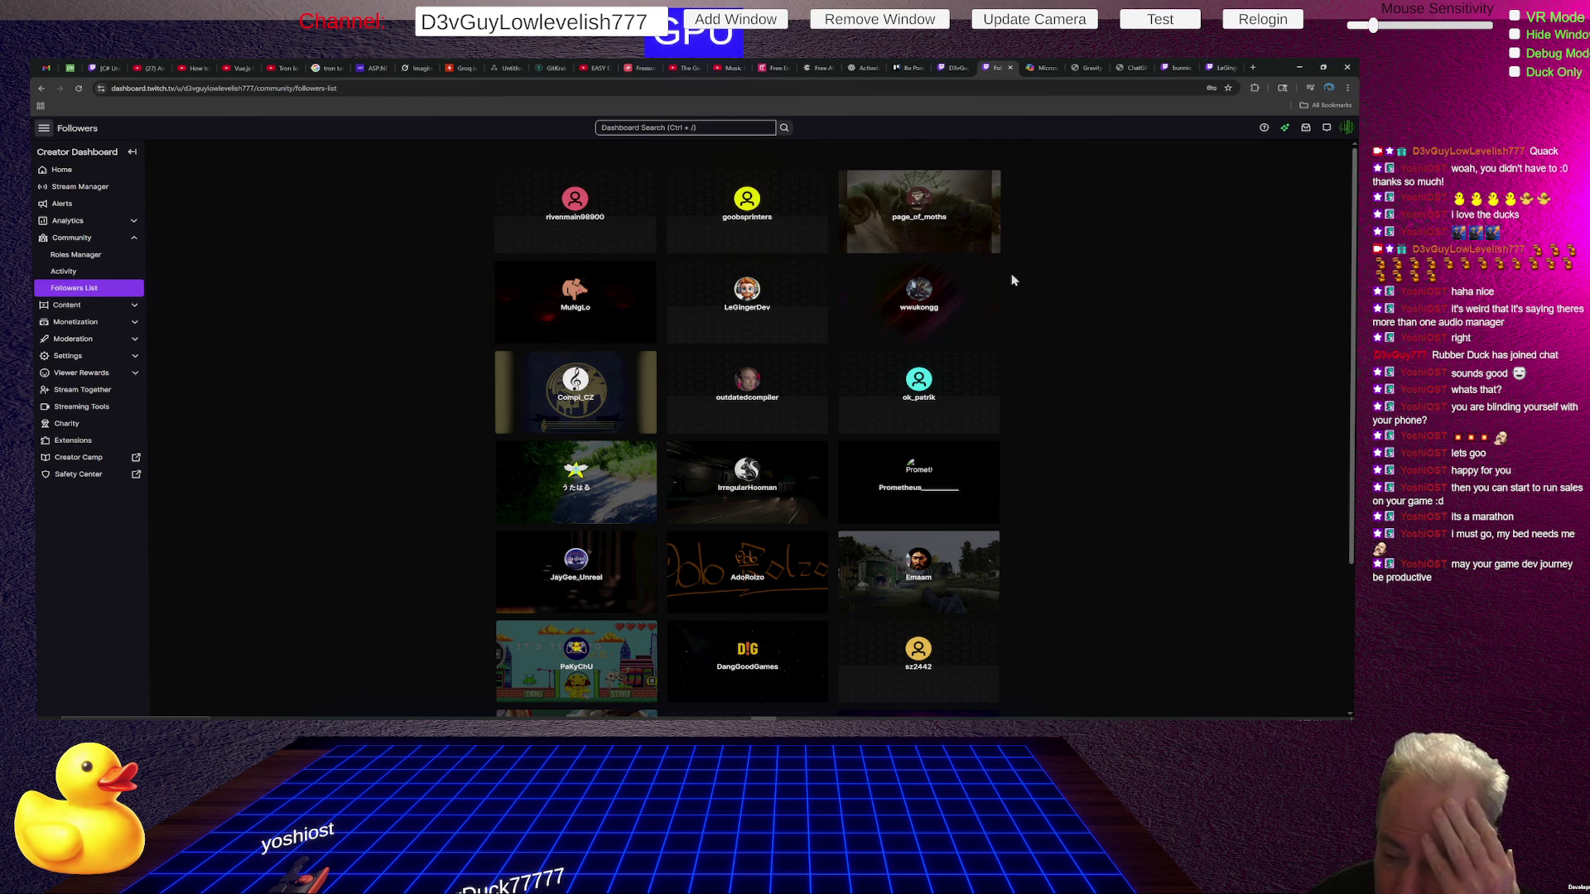
scroll(944, 301, down, 3)
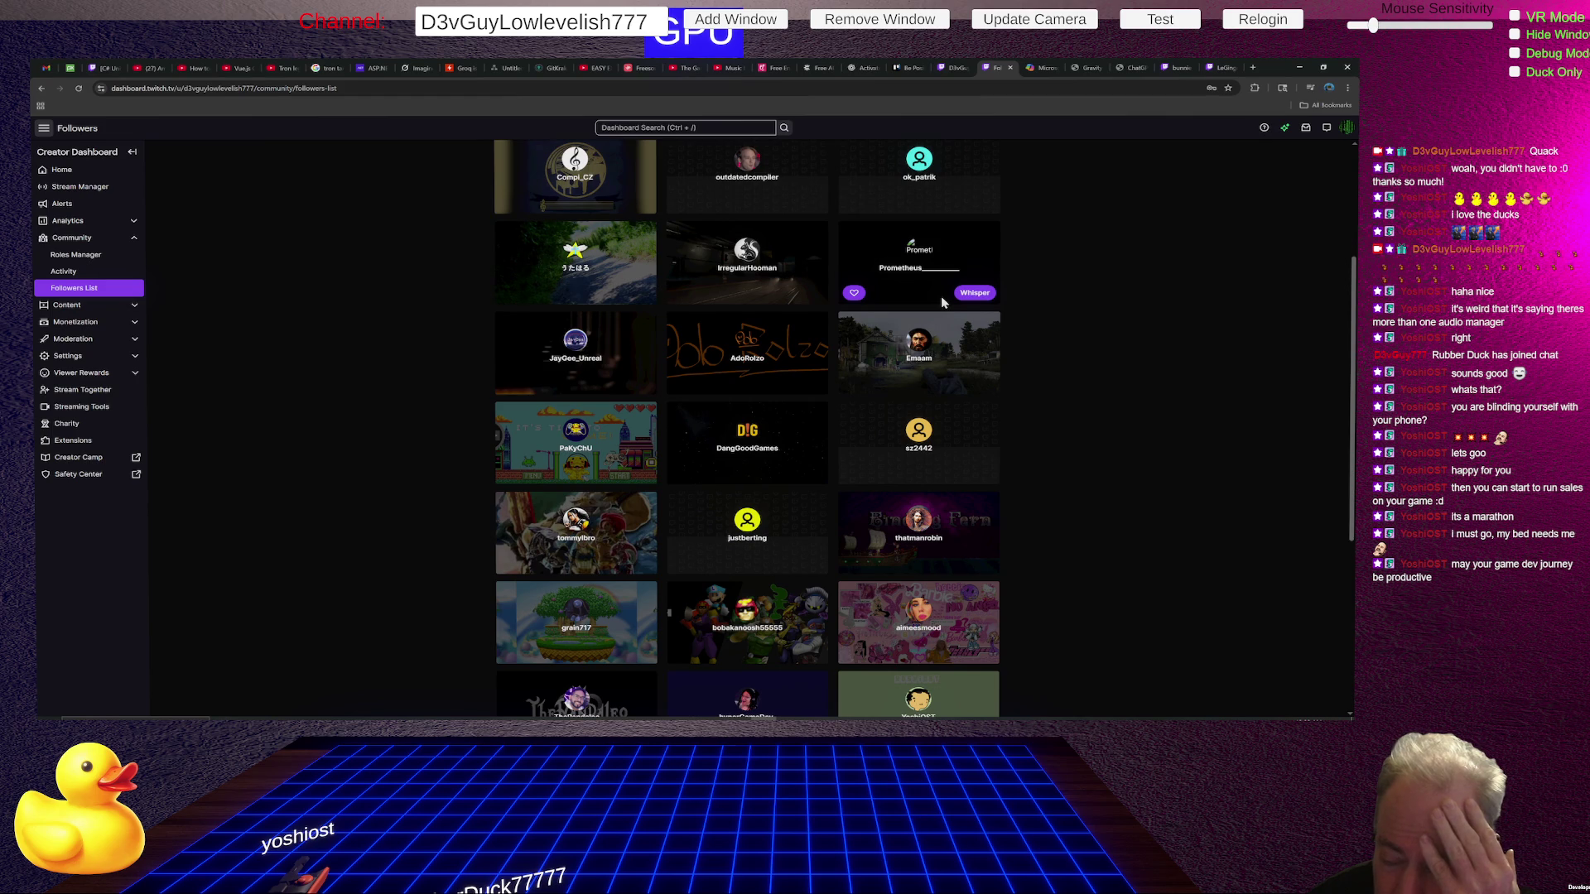
scroll(942, 303, down, 1)
scroll(942, 303, up, 2)
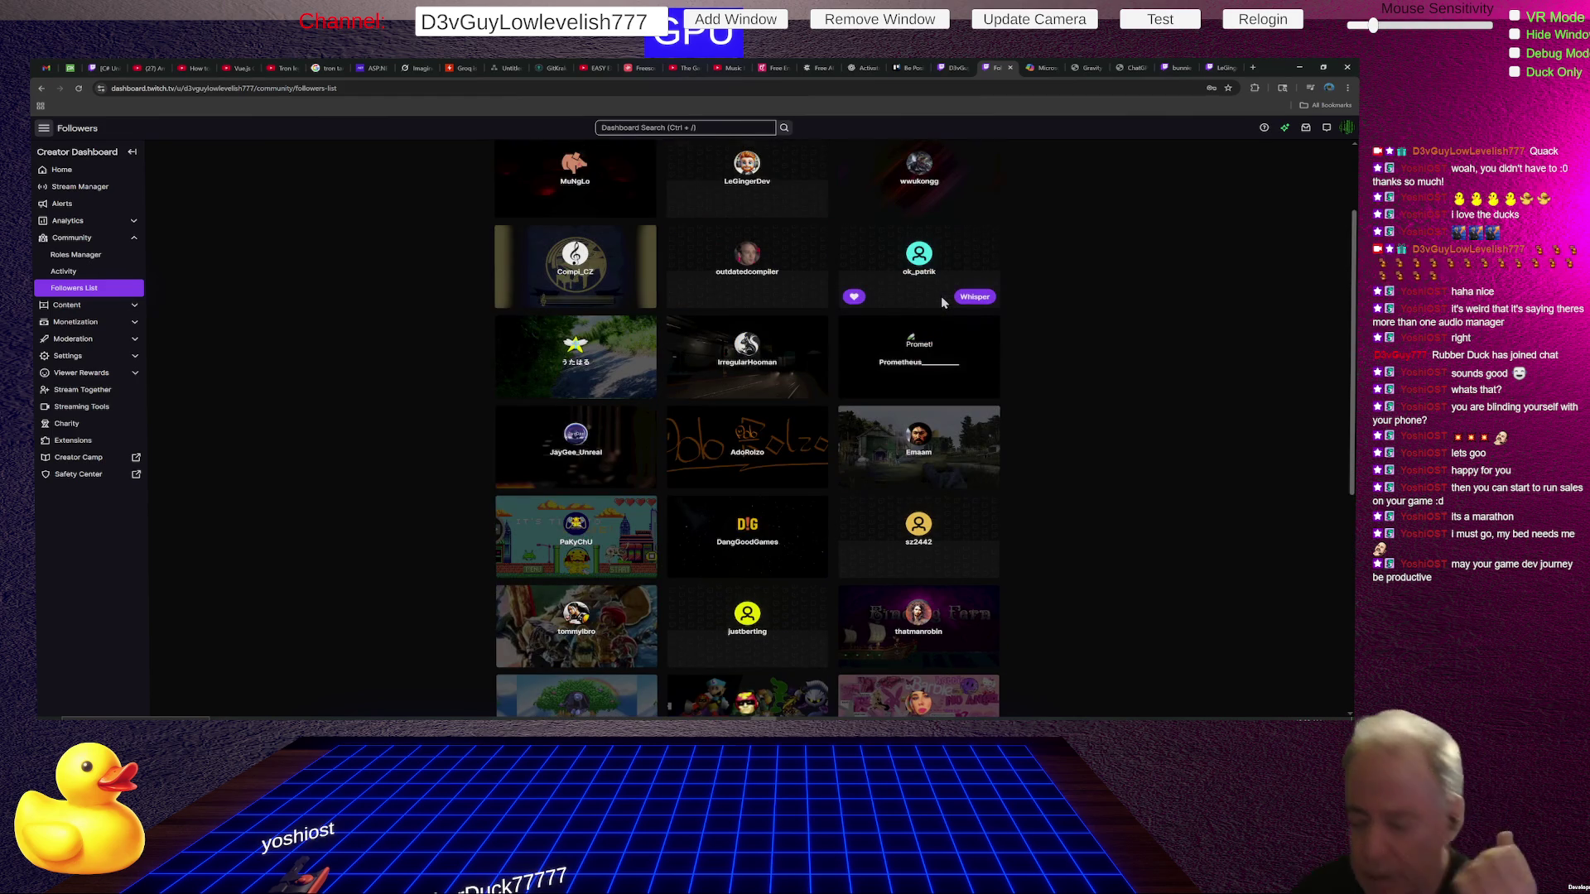
scroll(940, 295, up, 2)
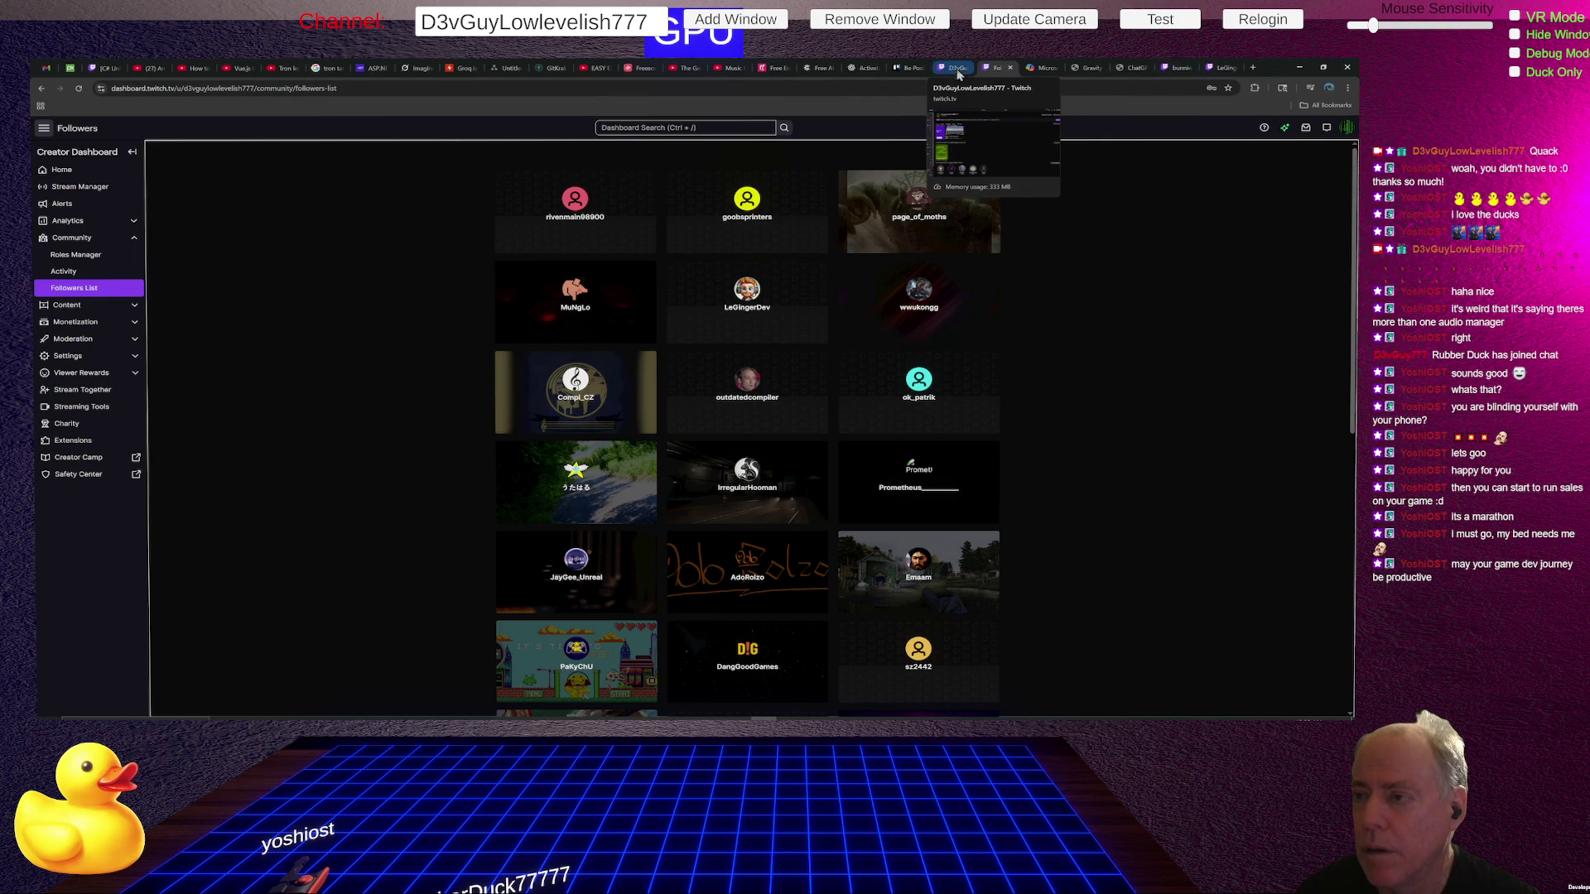
scroll(1110, 345, down, 6)
scroll(1110, 345, up, 6)
click(956, 69)
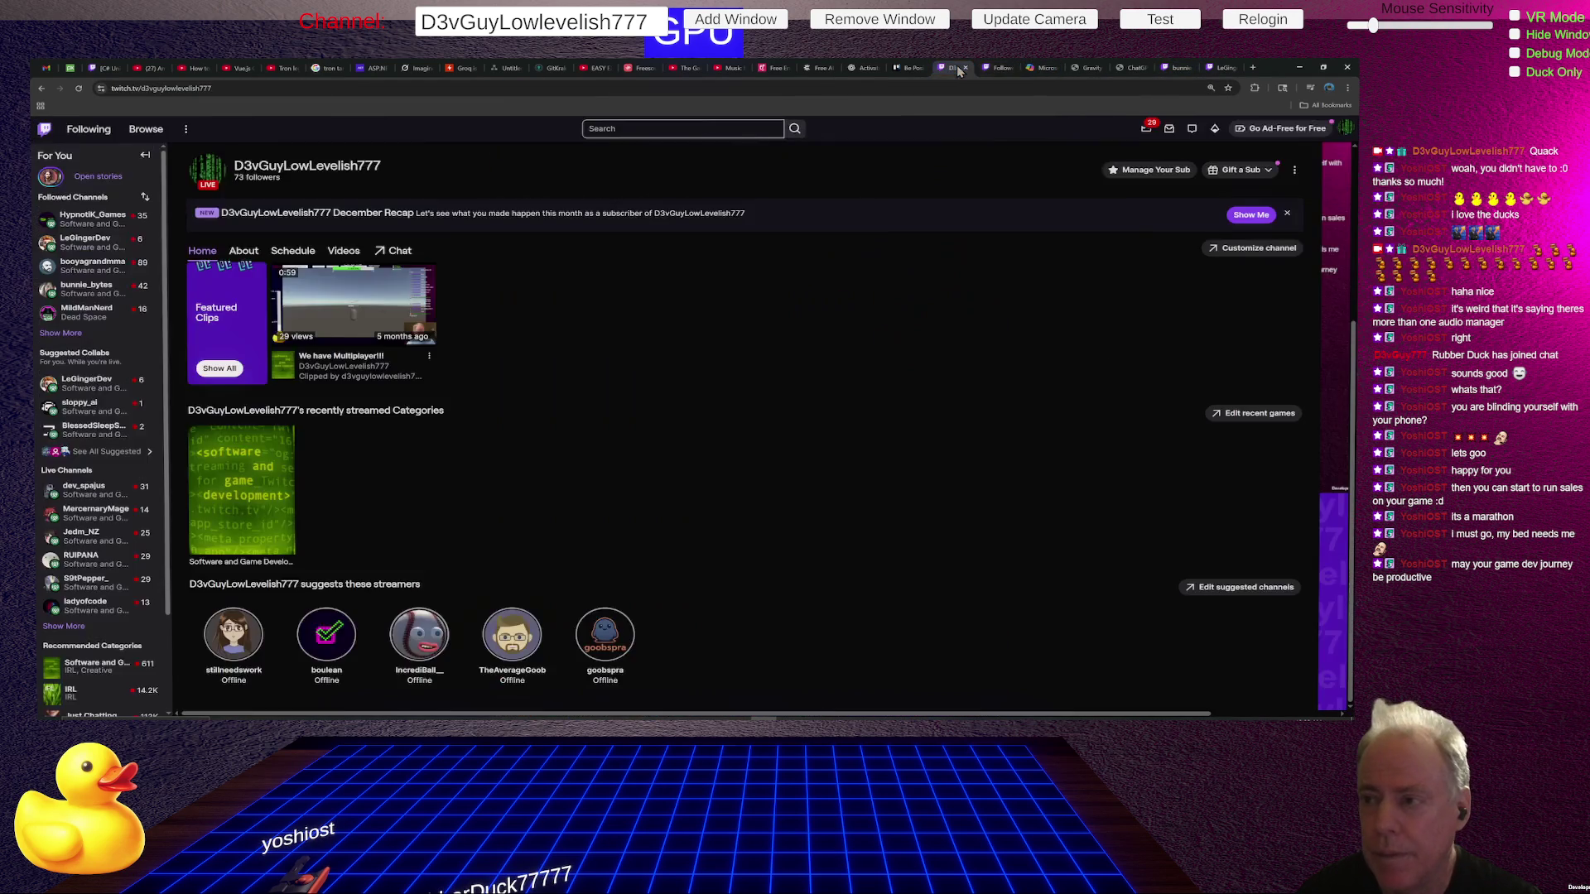
Reload the channel page and scroll Home's suggested streamers row to confirm meMaggatron appears.
click(78, 89)
click(78, 90)
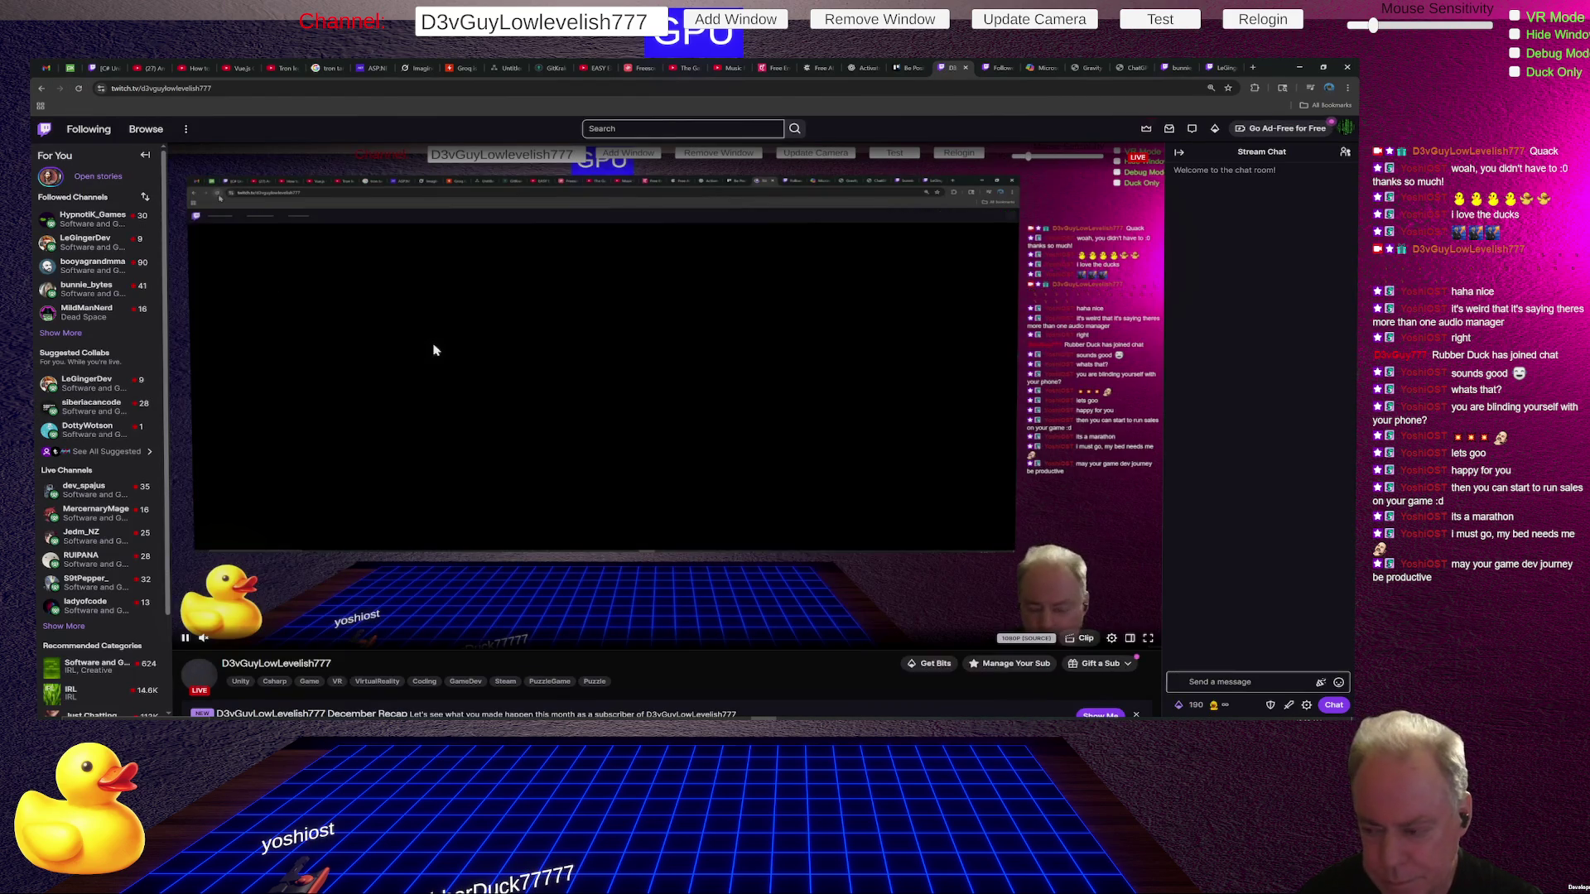
scroll(447, 351, down, 2)
click(287, 477)
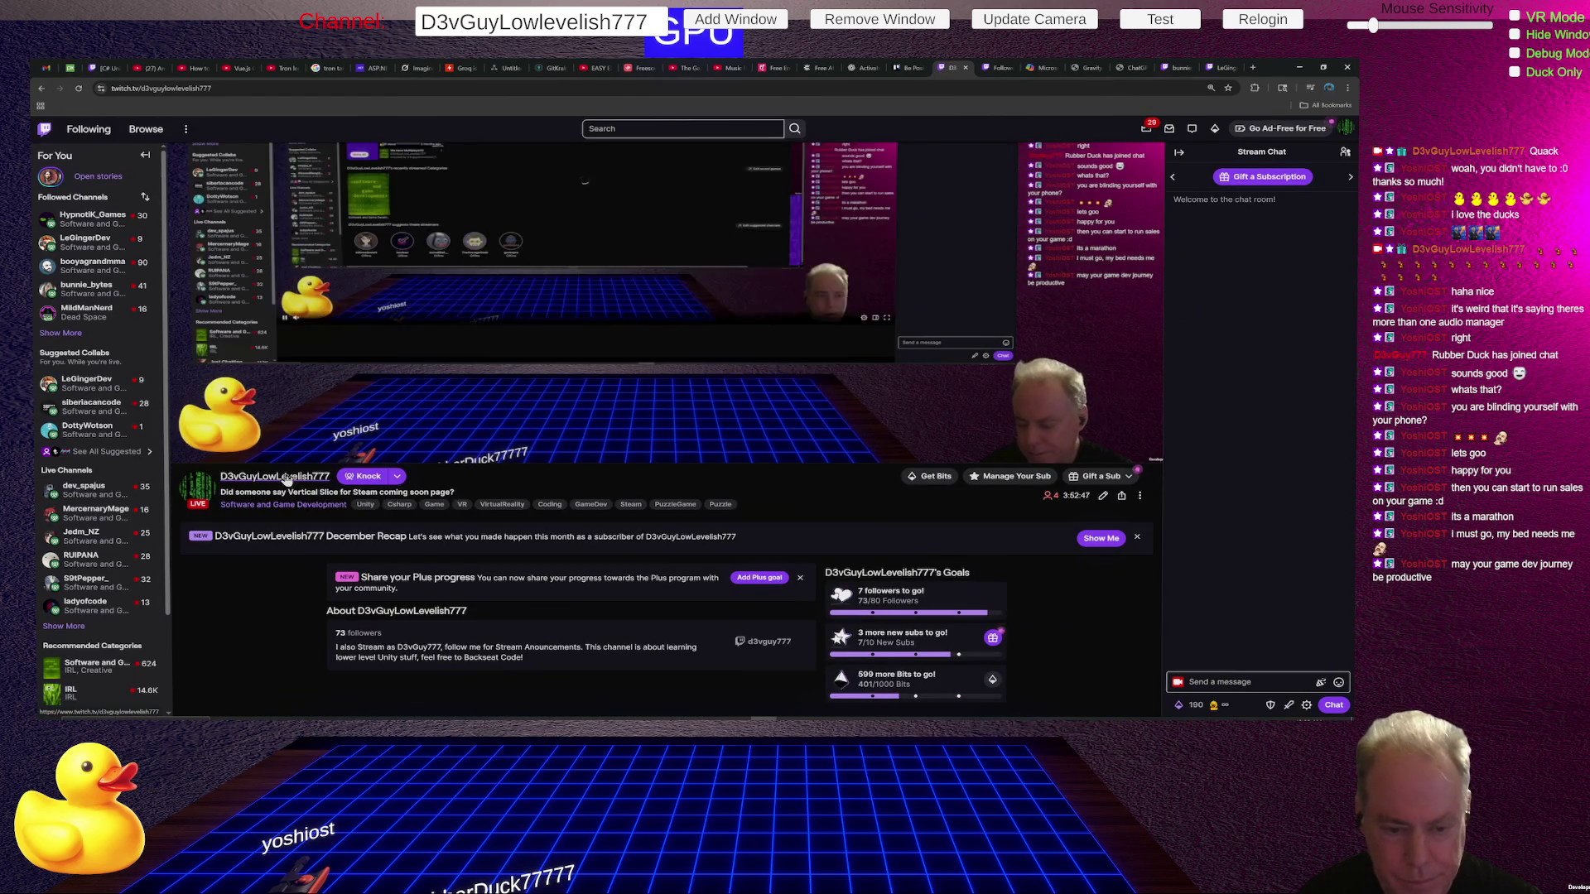
scroll(600, 439, down, 1)
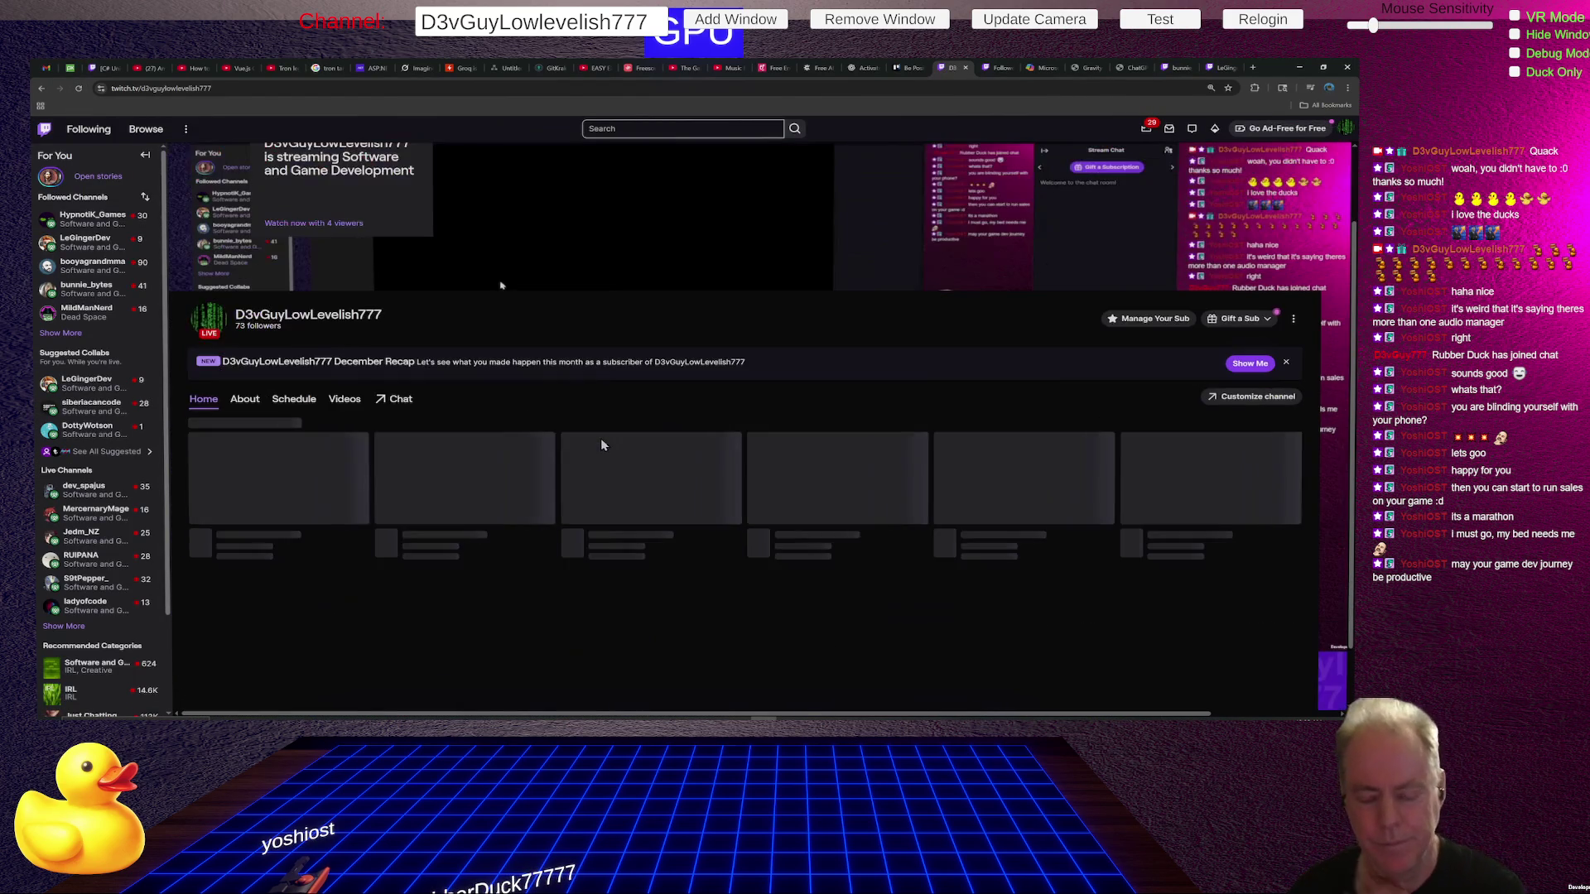
scroll(601, 445, down, 2)
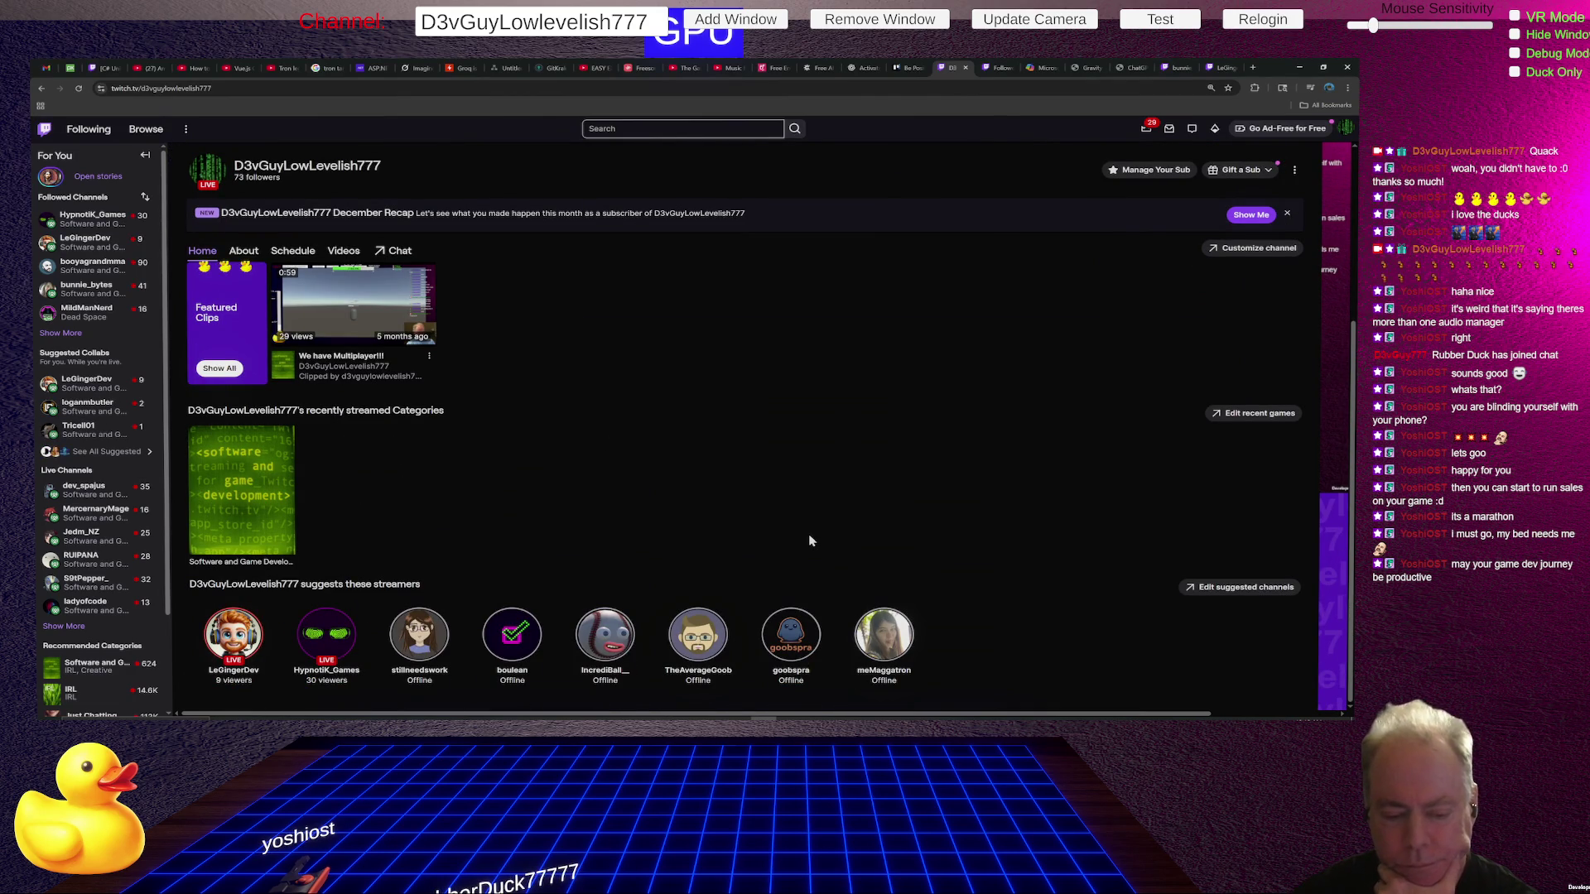
drag(237, 628, 972, 636)
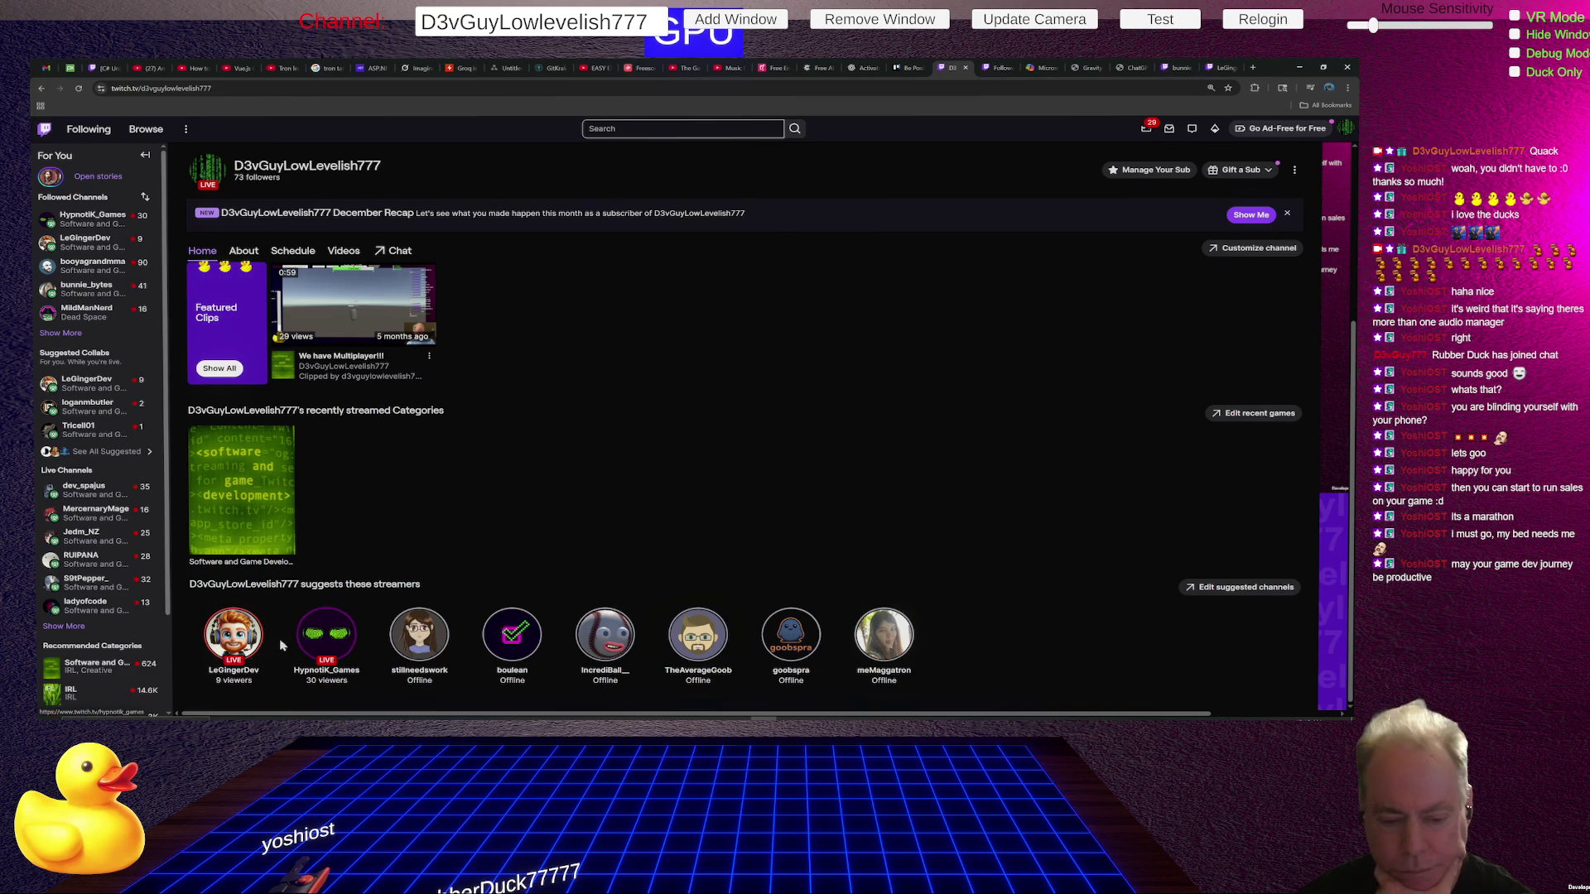
click(1262, 590)
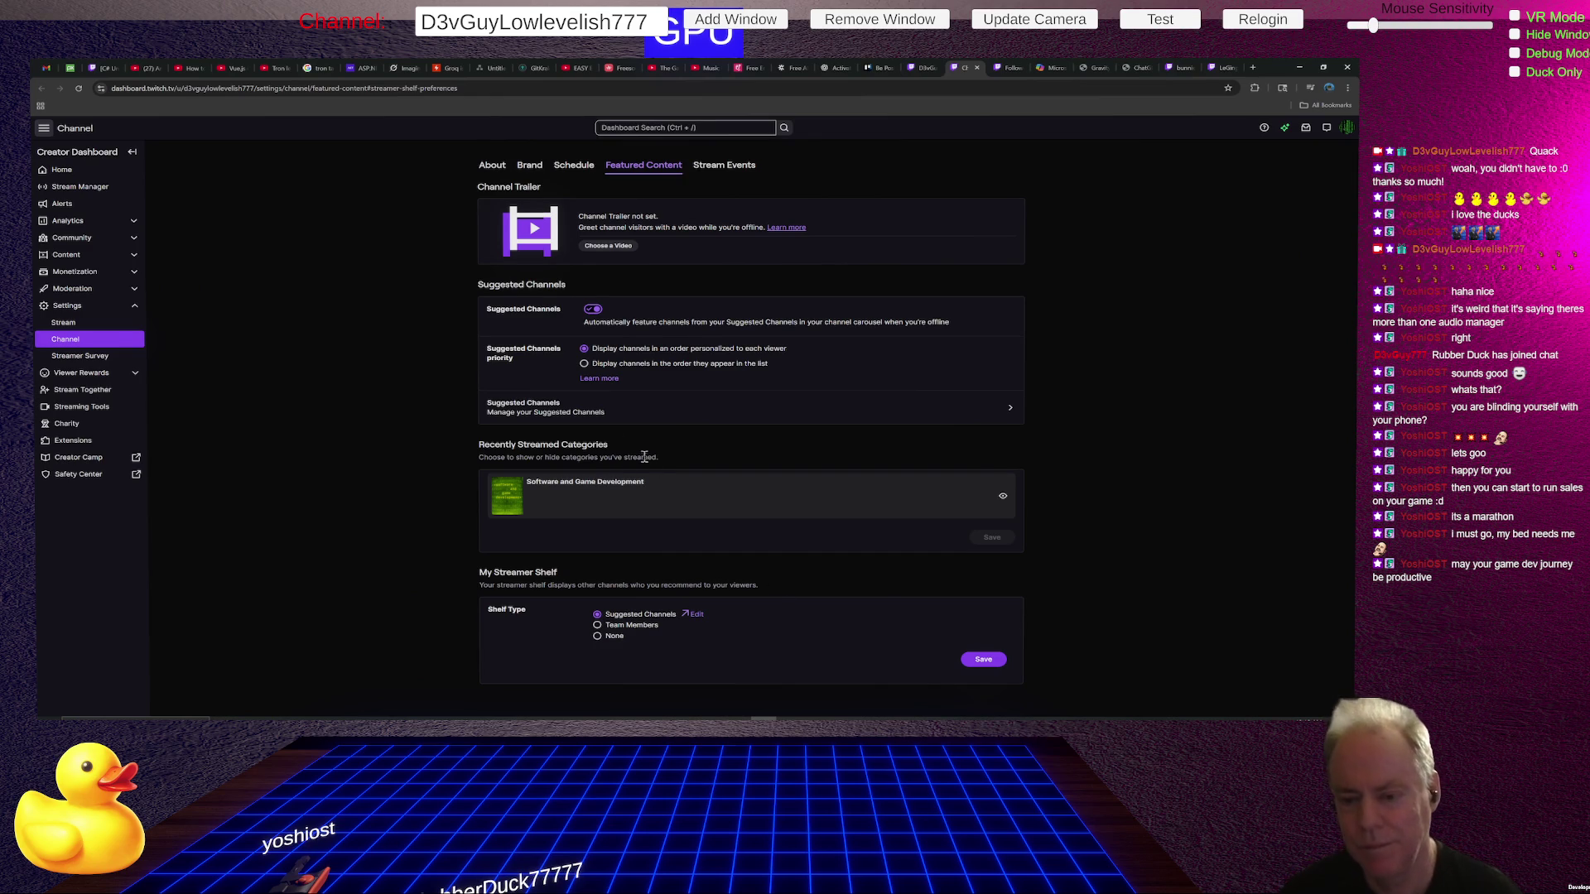
Search Suggested Channels for 'yosh' and scroll the matching channels without adding any.
click(585, 410)
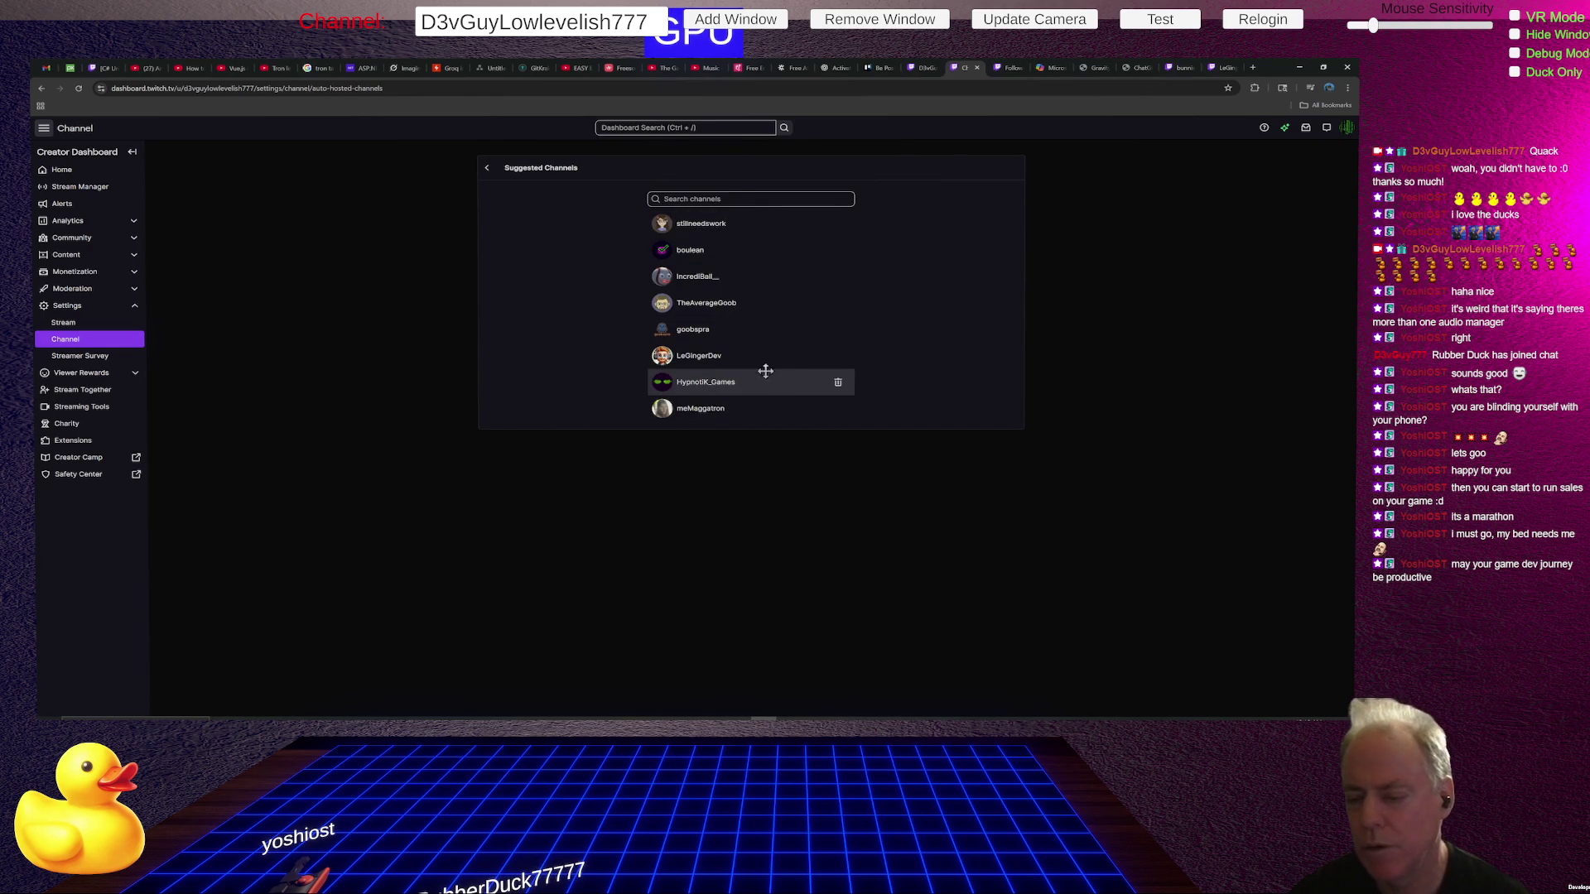
click(737, 200)
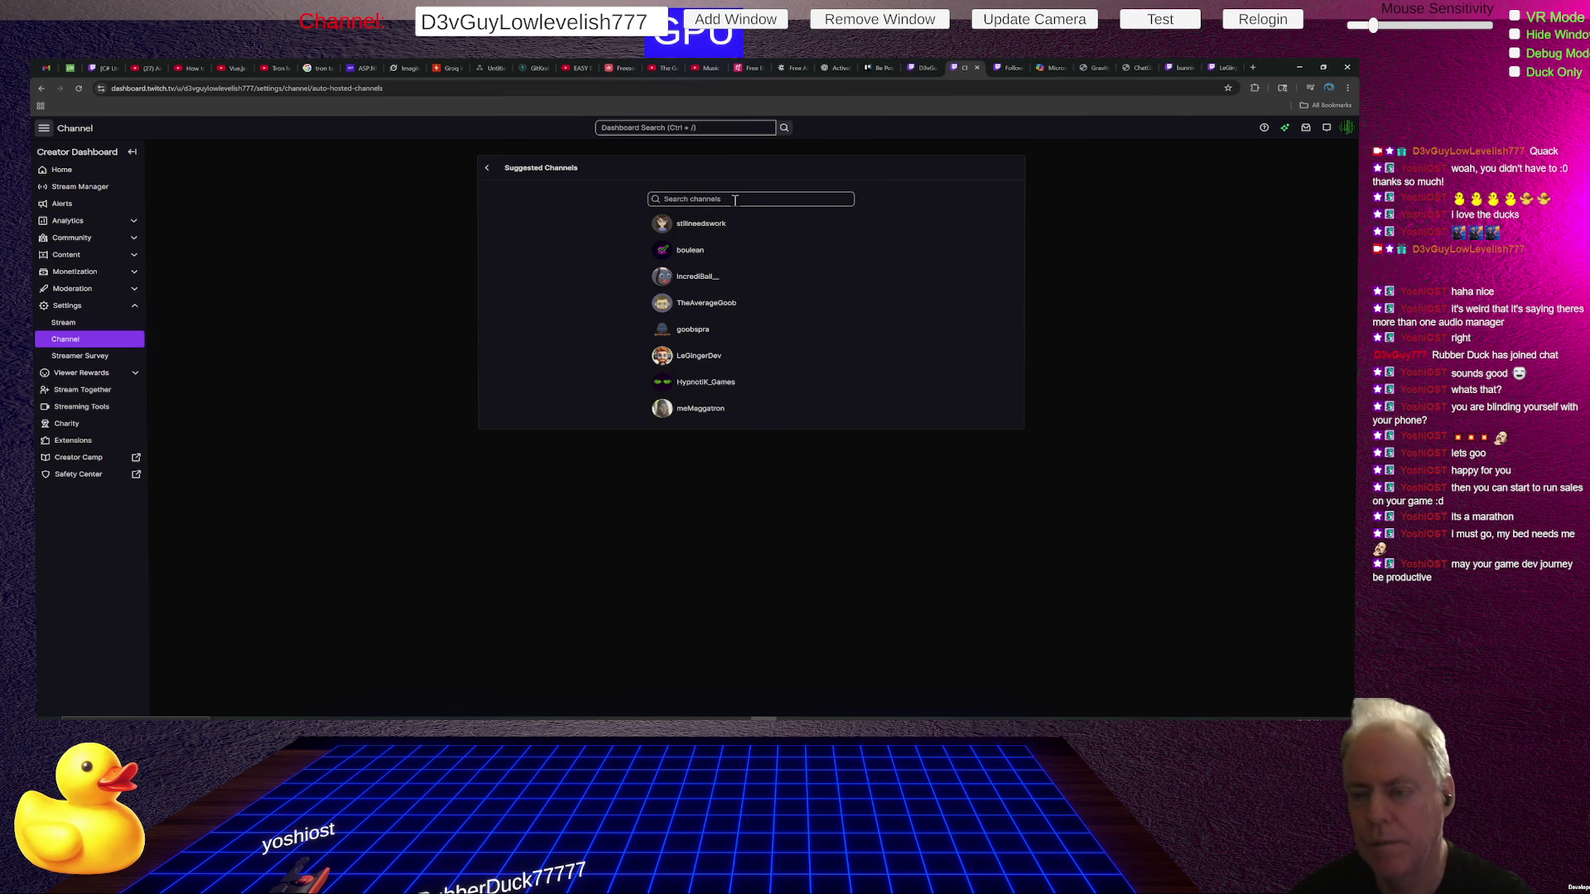
text(y)
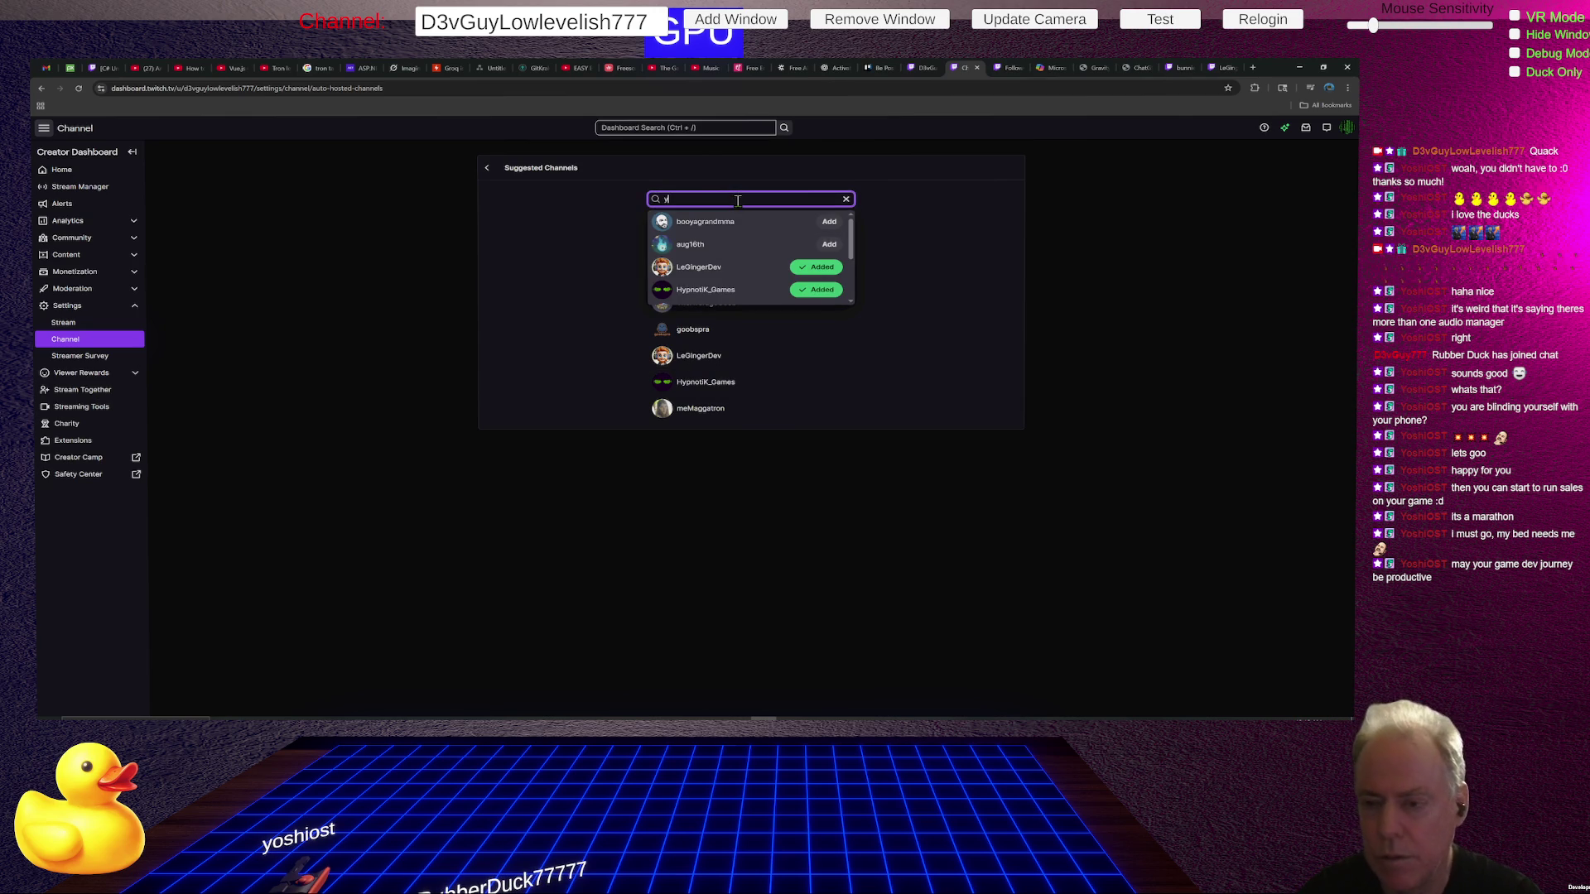
text(oshi)
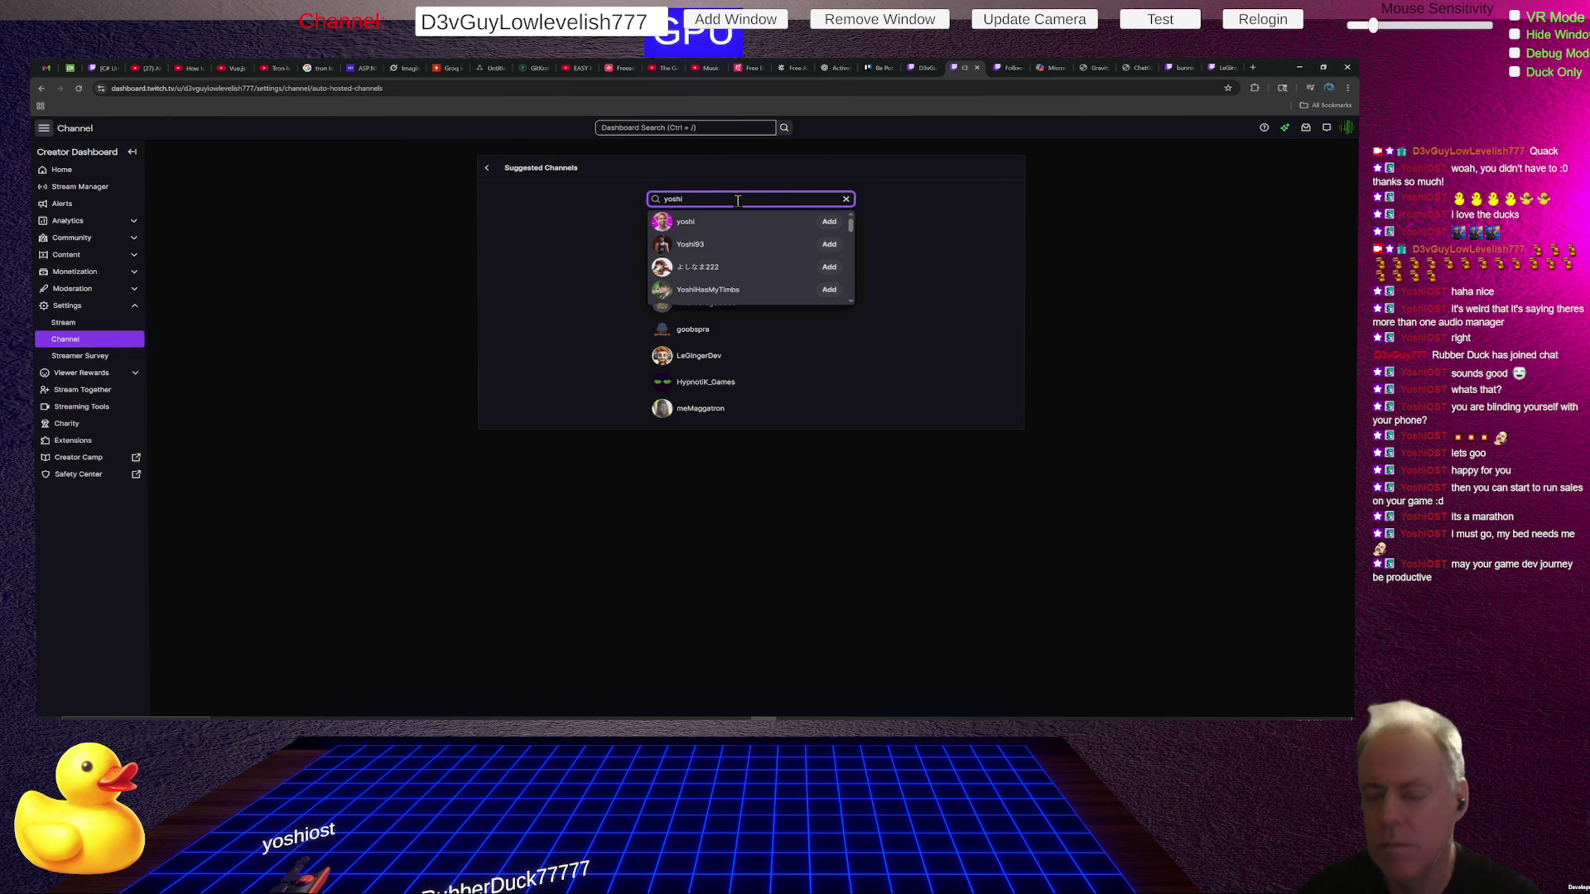
scroll(779, 236, down, 3)
scroll(765, 244, up, 2)
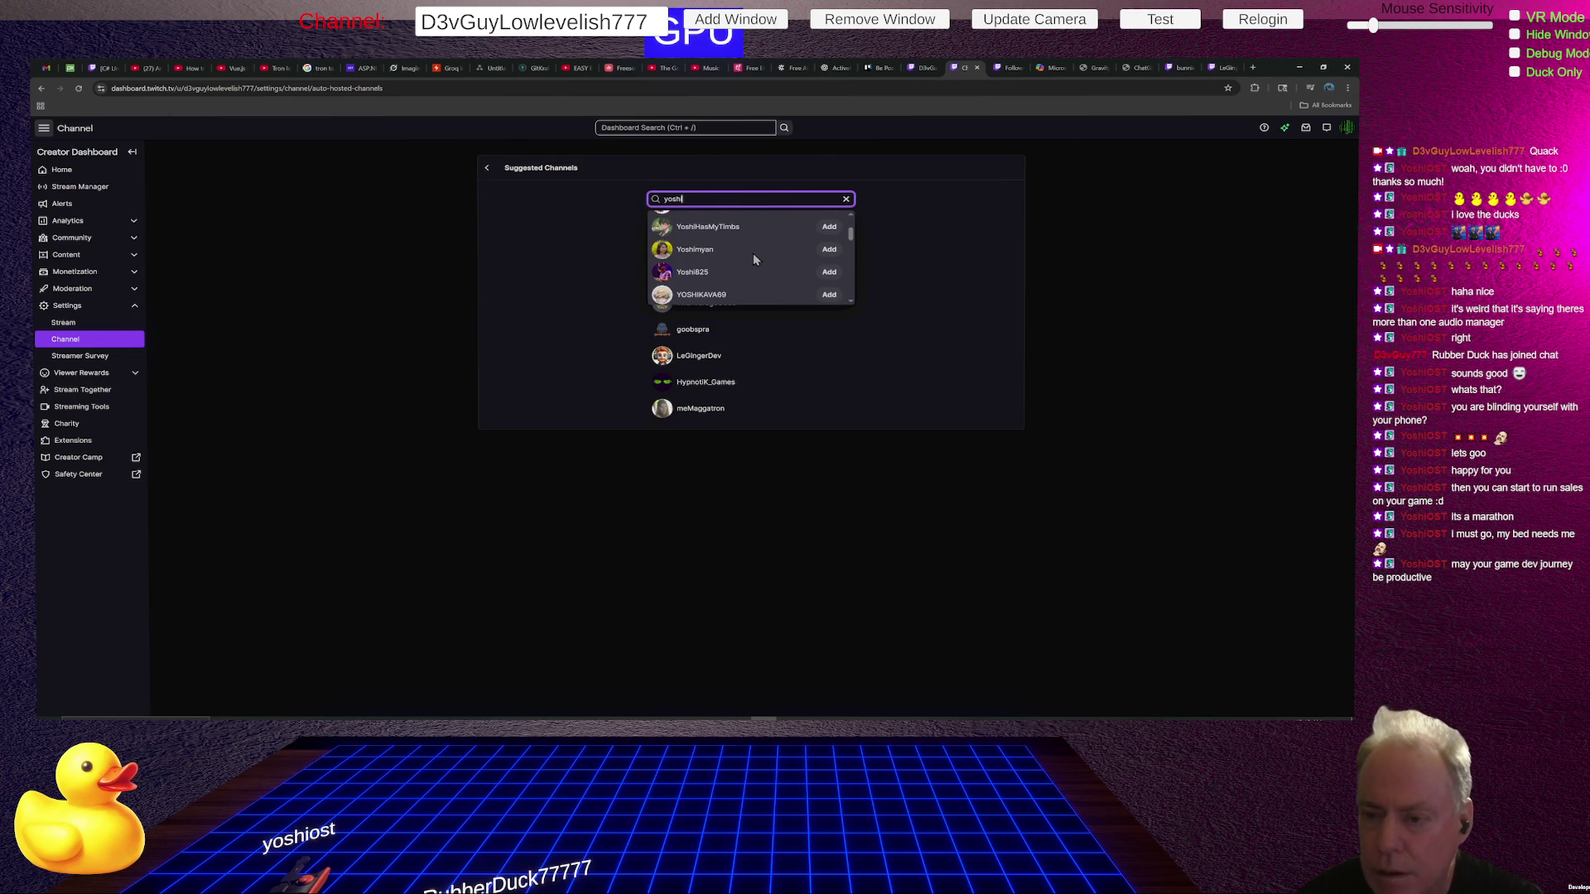
scroll(754, 260, down, 5)
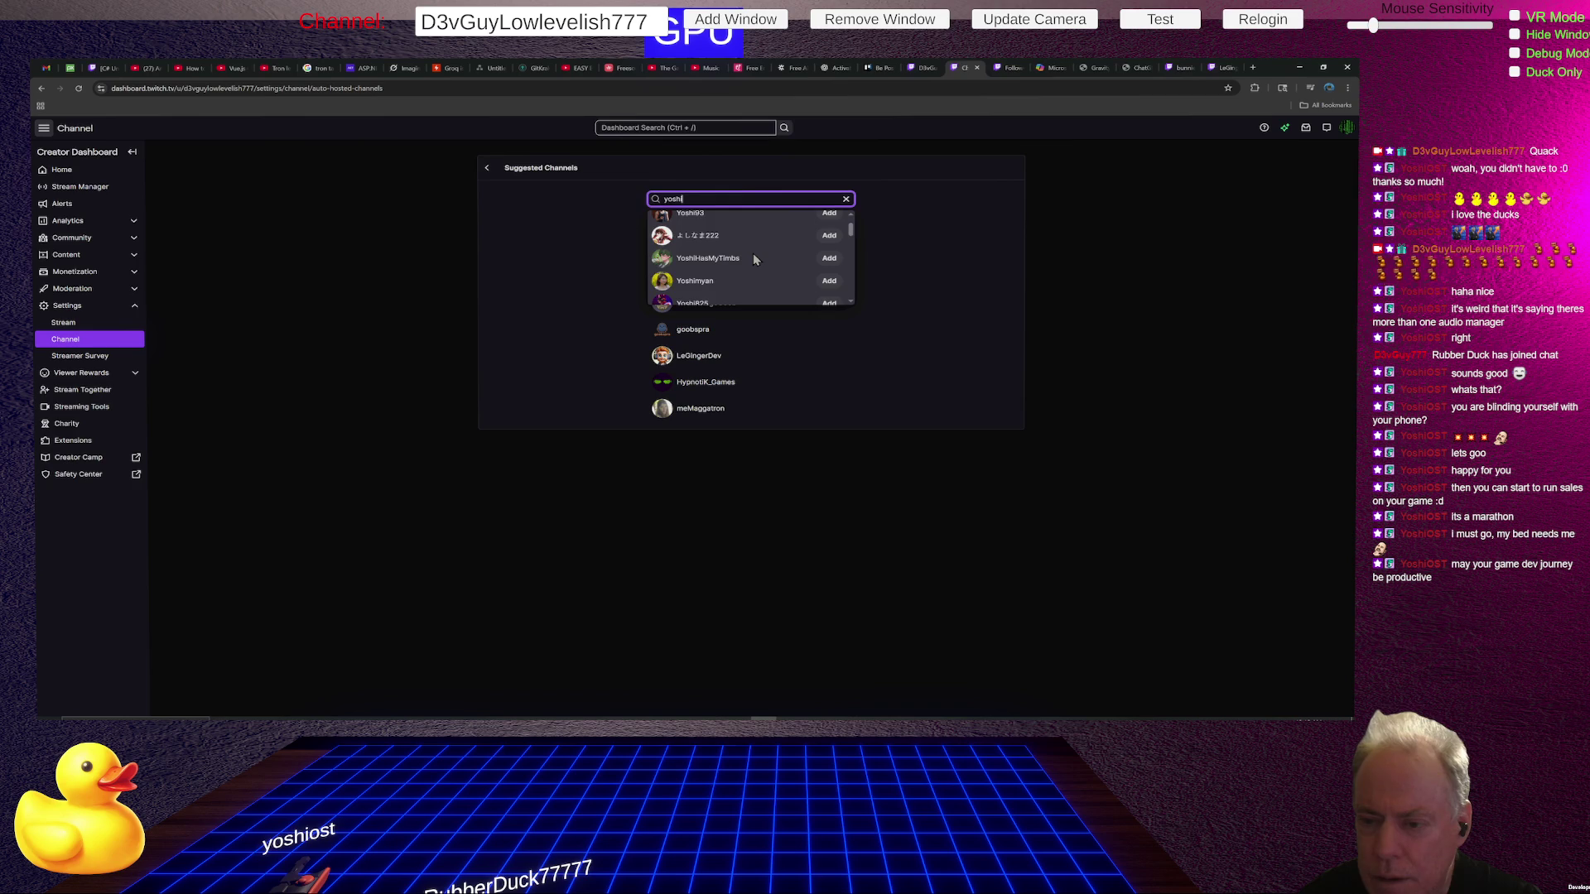
scroll(754, 260, down, 5)
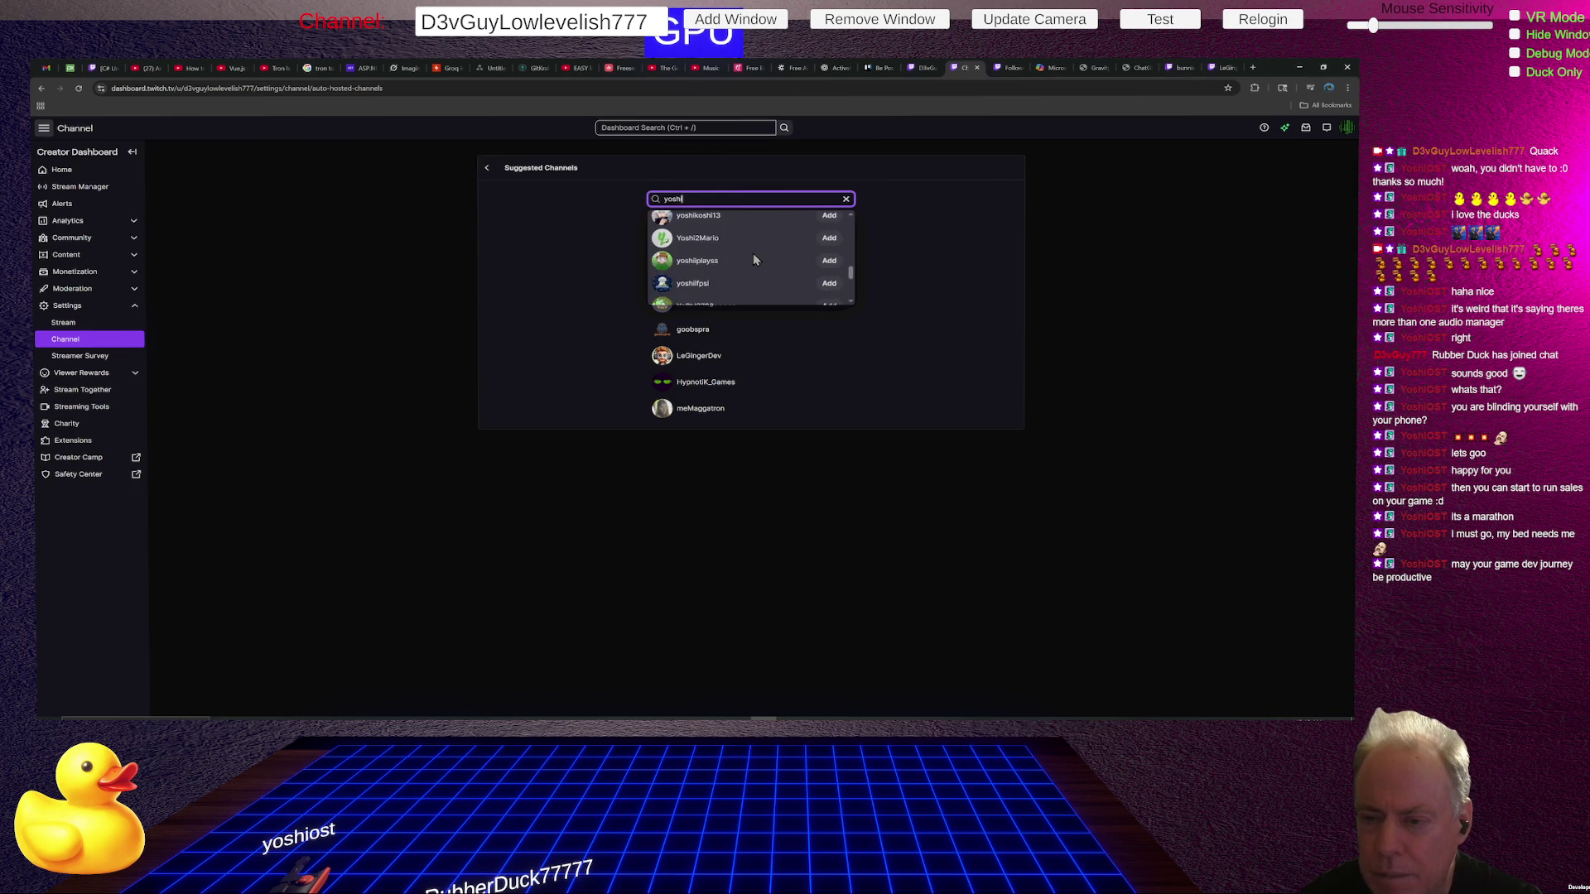
scroll(752, 252, up, 10)
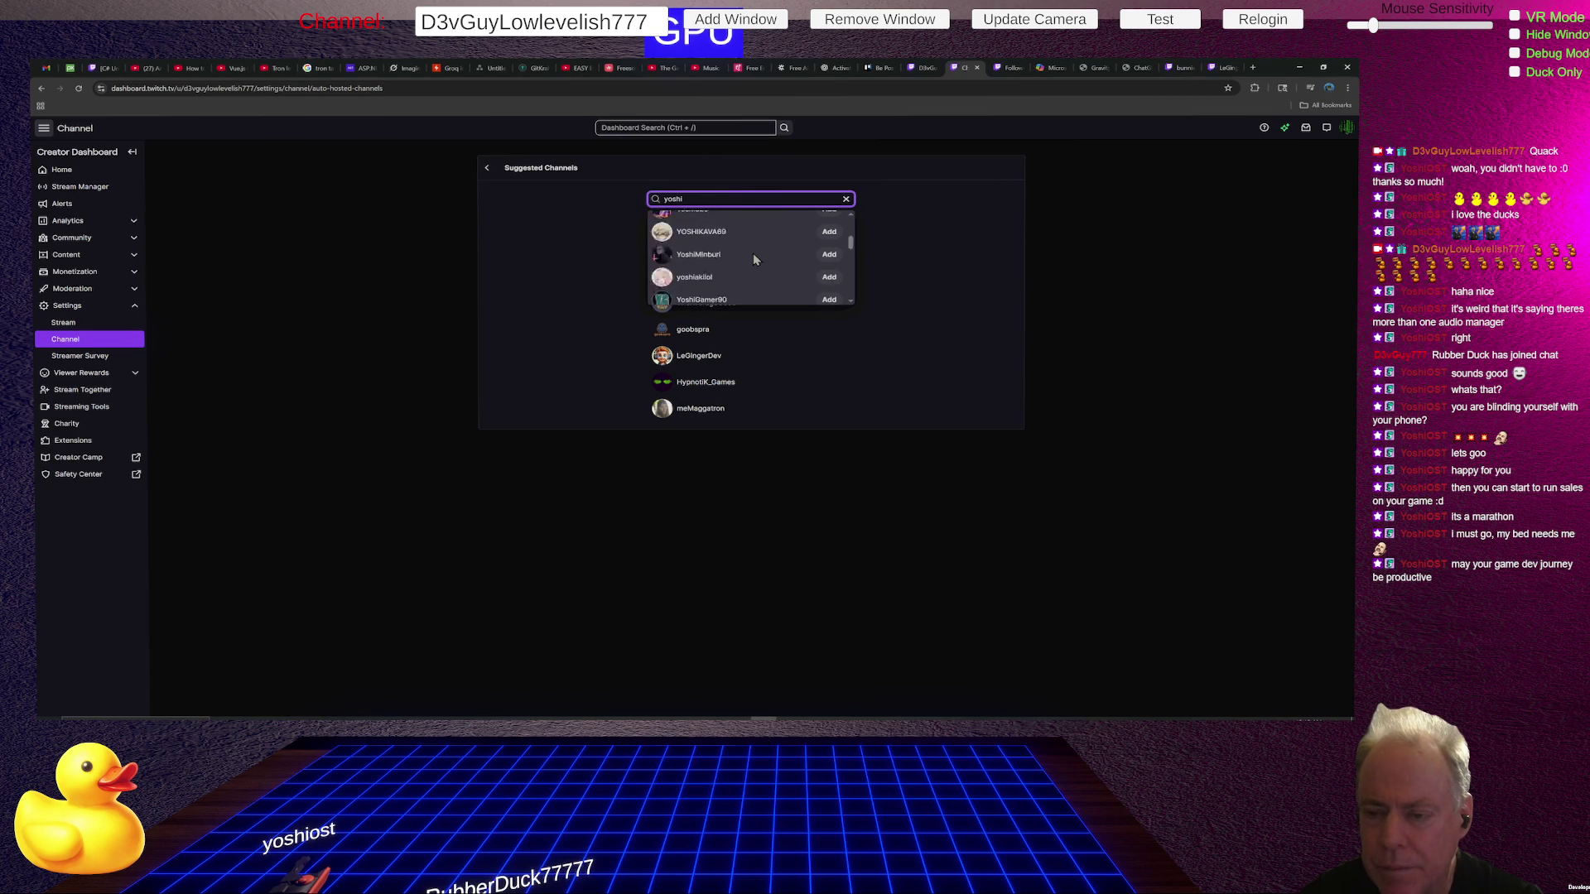
scroll(757, 247, down, 2)
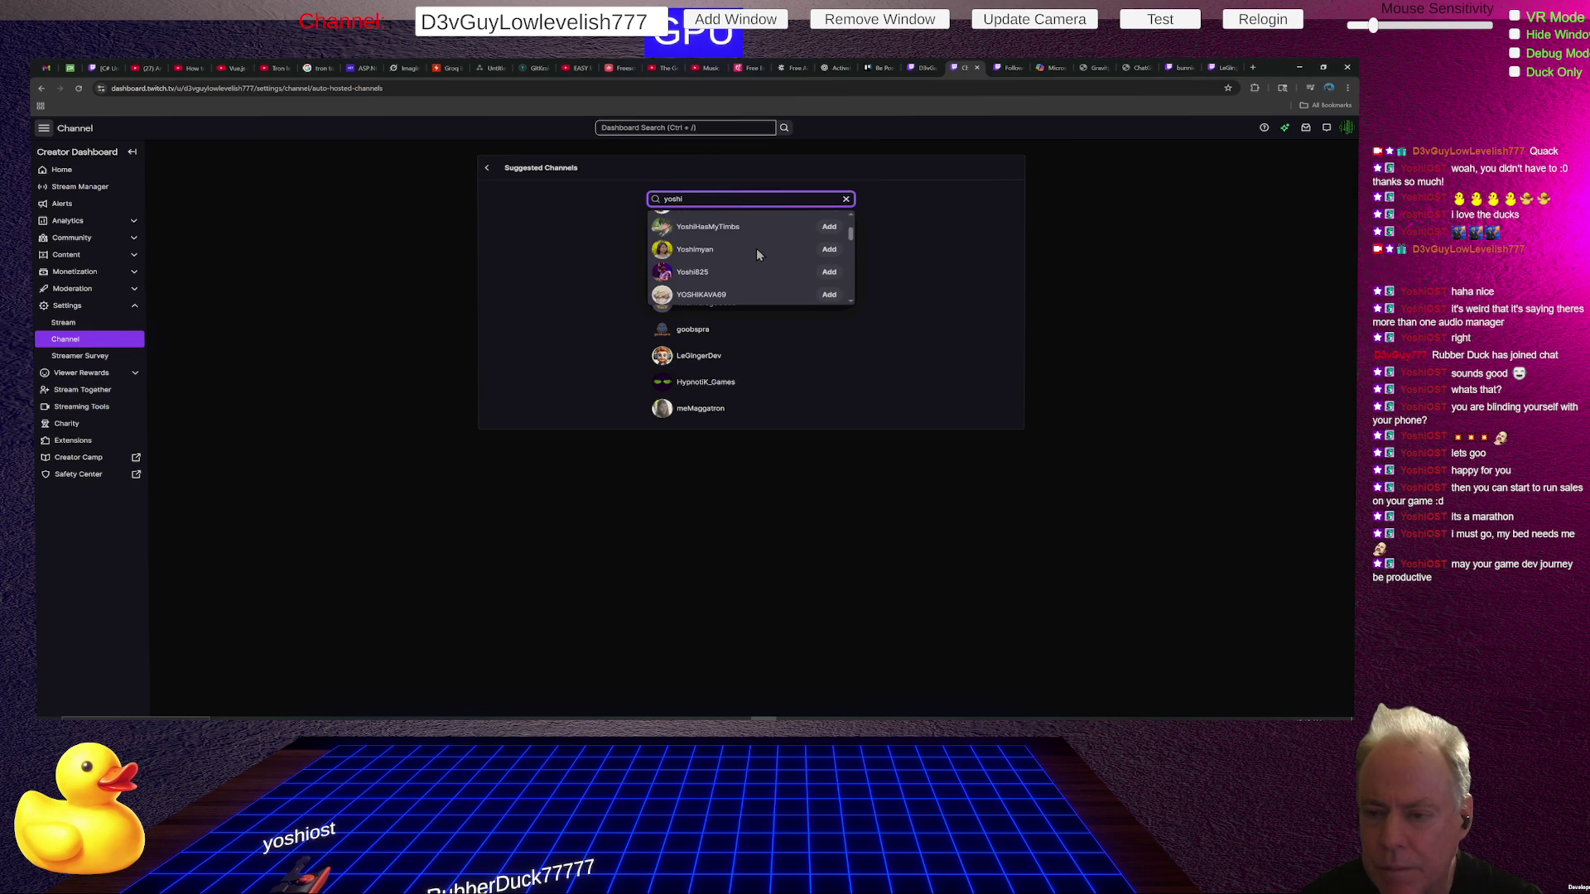
scroll(757, 250, down, 3)
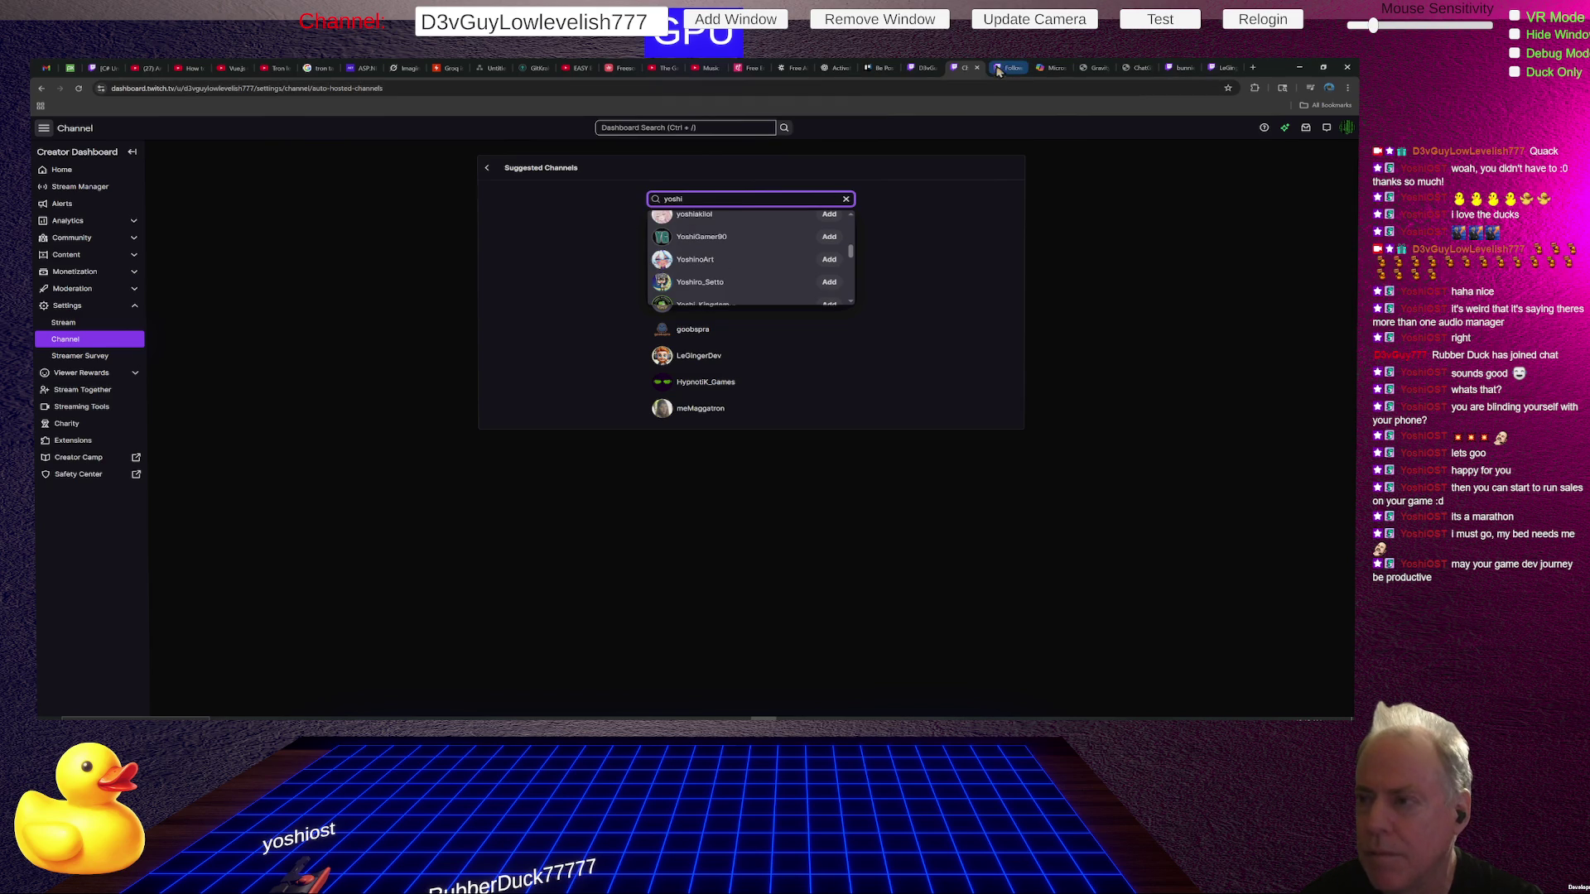
key(ctrl+Tab)
Scroll the Followers list to locate the yoshi follower.
scroll(915, 433, down, 5)
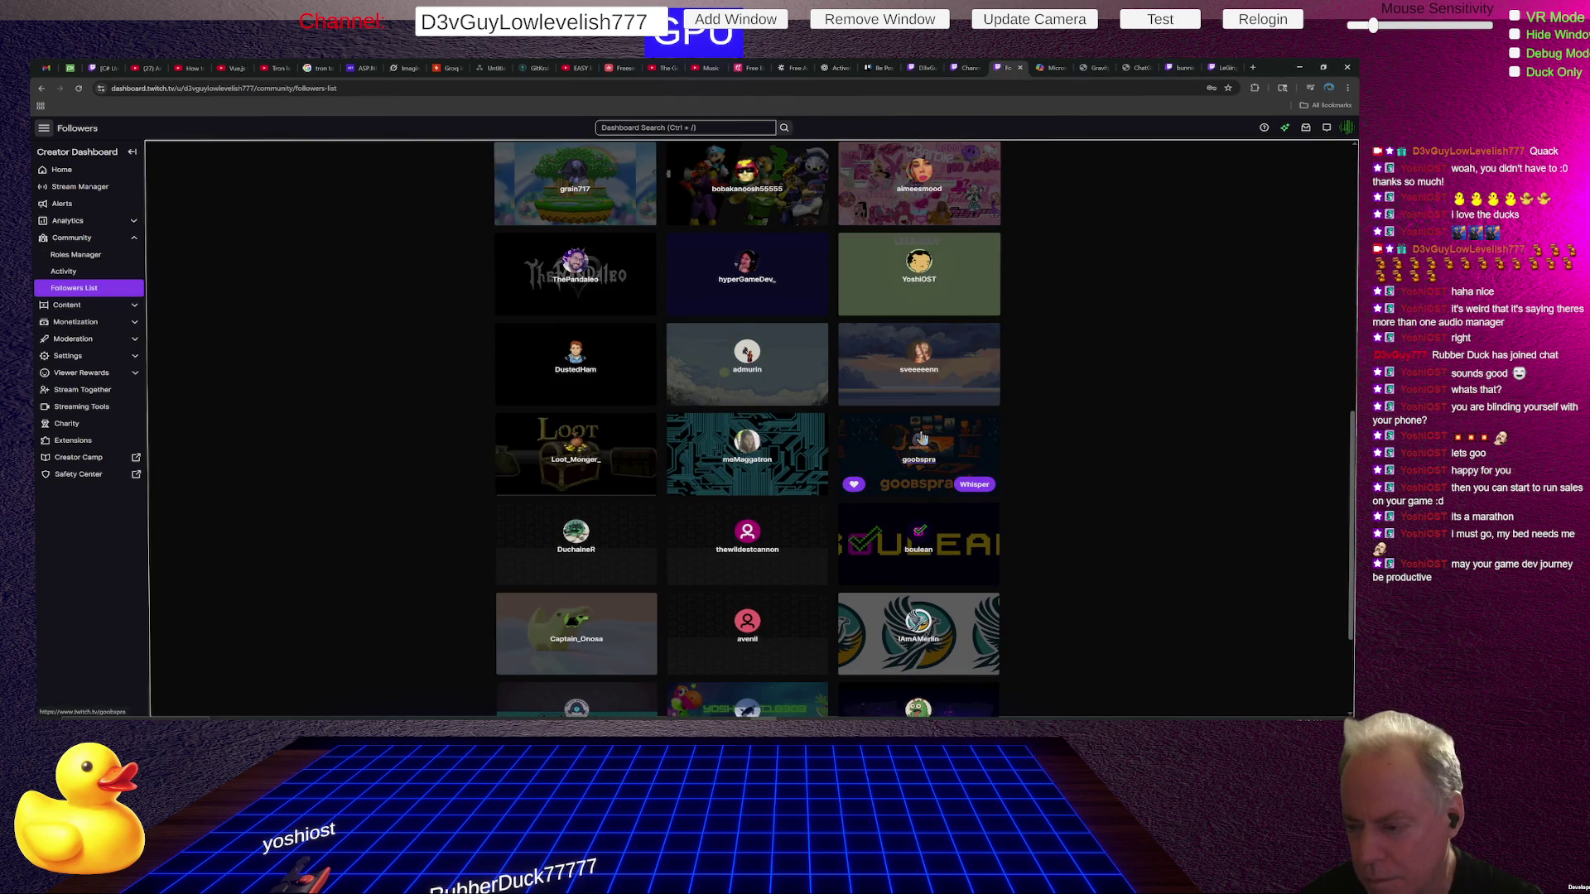
scroll(918, 435, down, 2)
scroll(917, 432, down, 1)
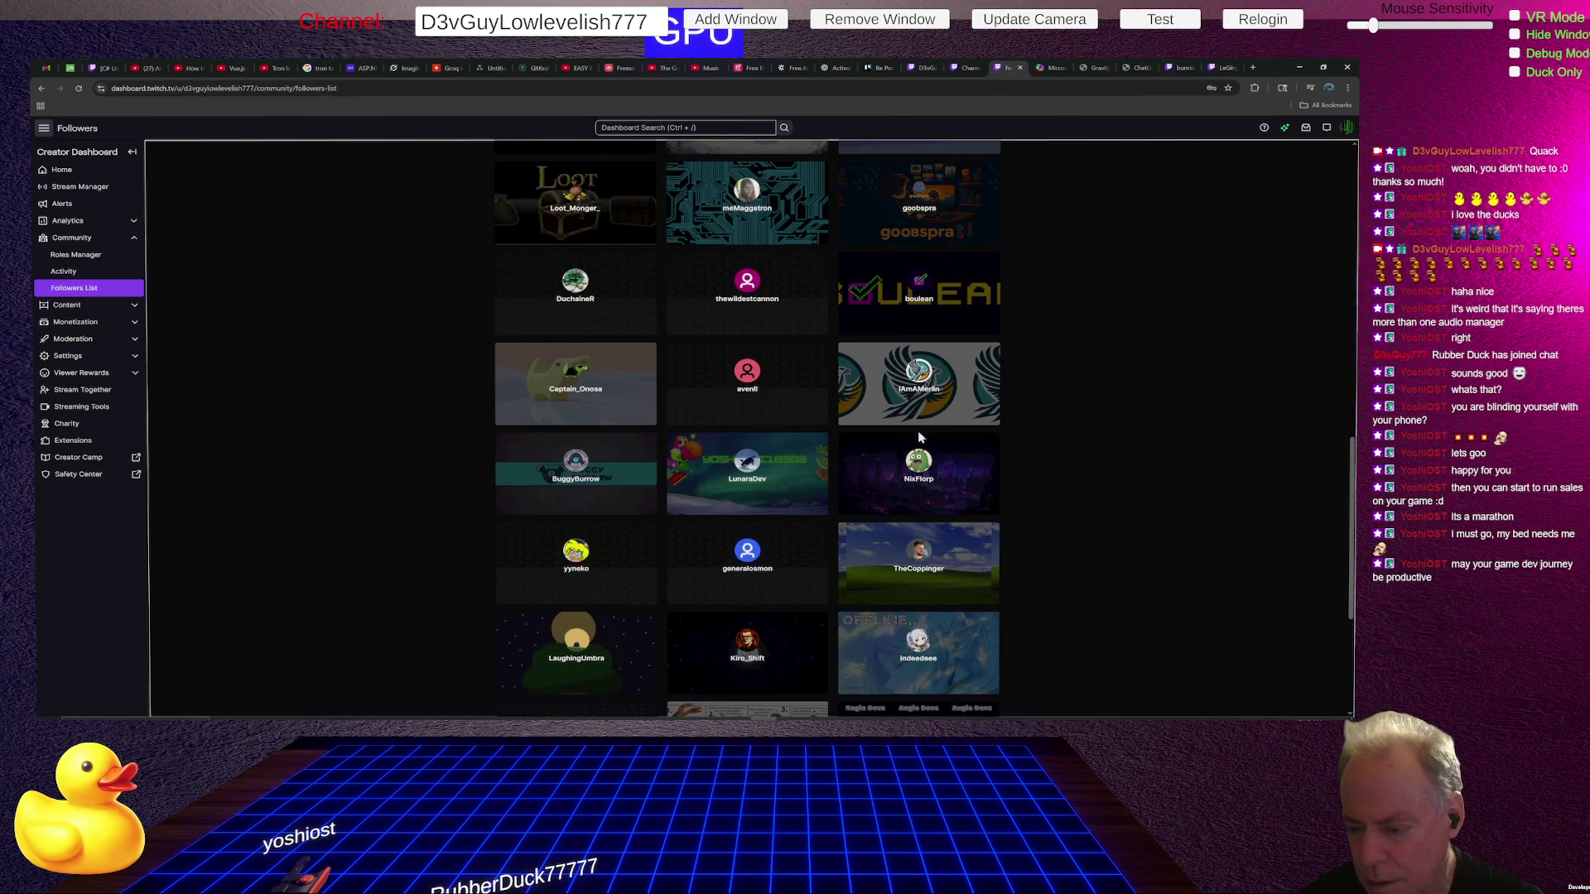
mouse_move(886, 418)
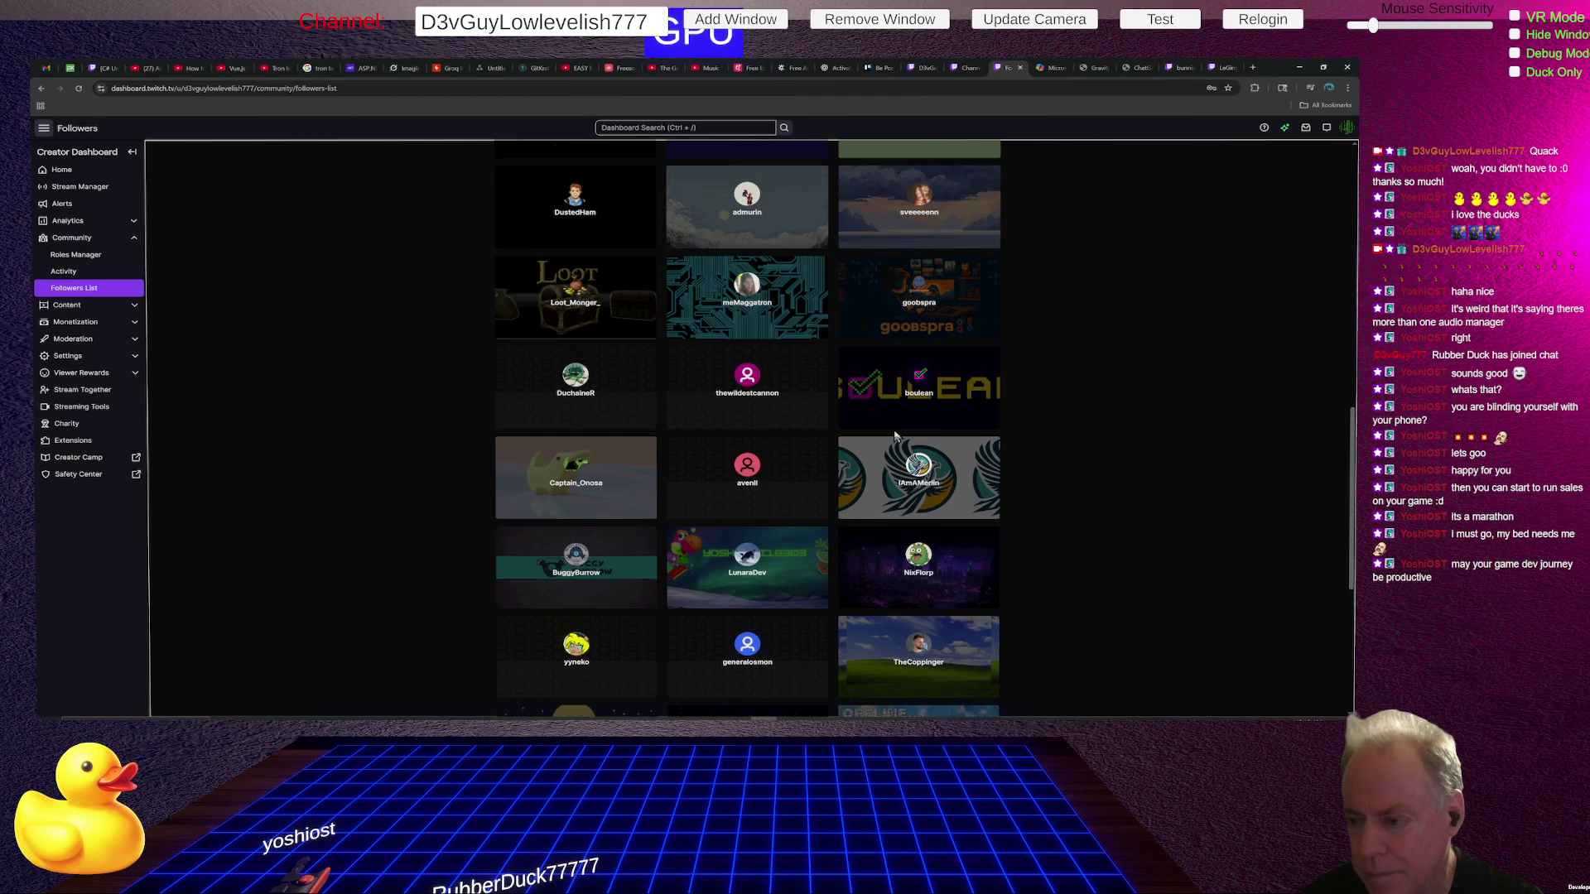
scroll(894, 430, up, 2)
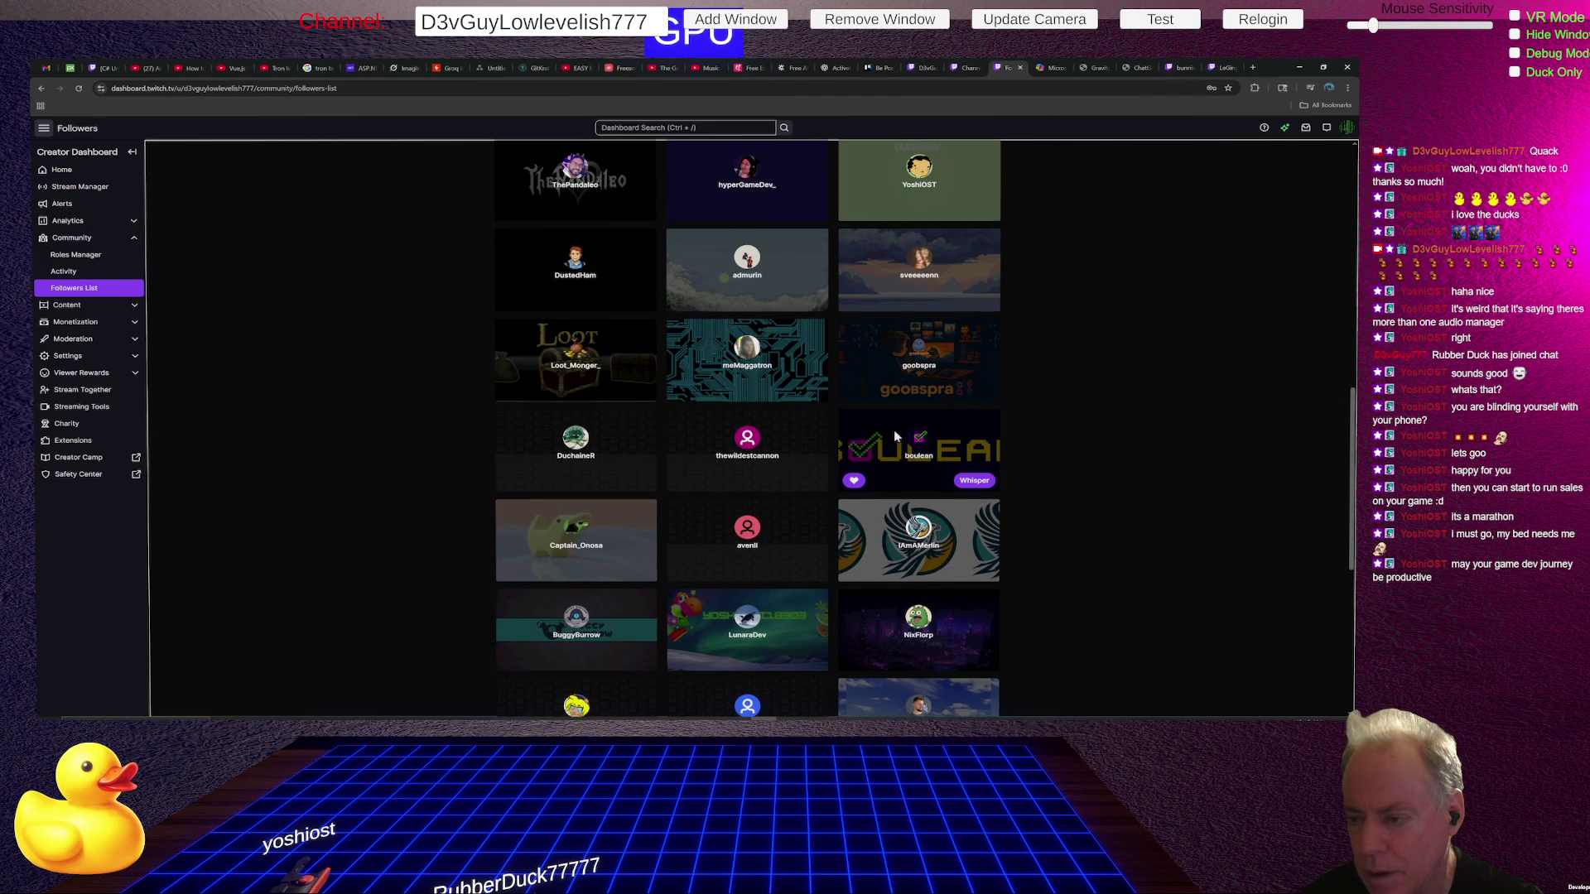
scroll(893, 430, up, 2)
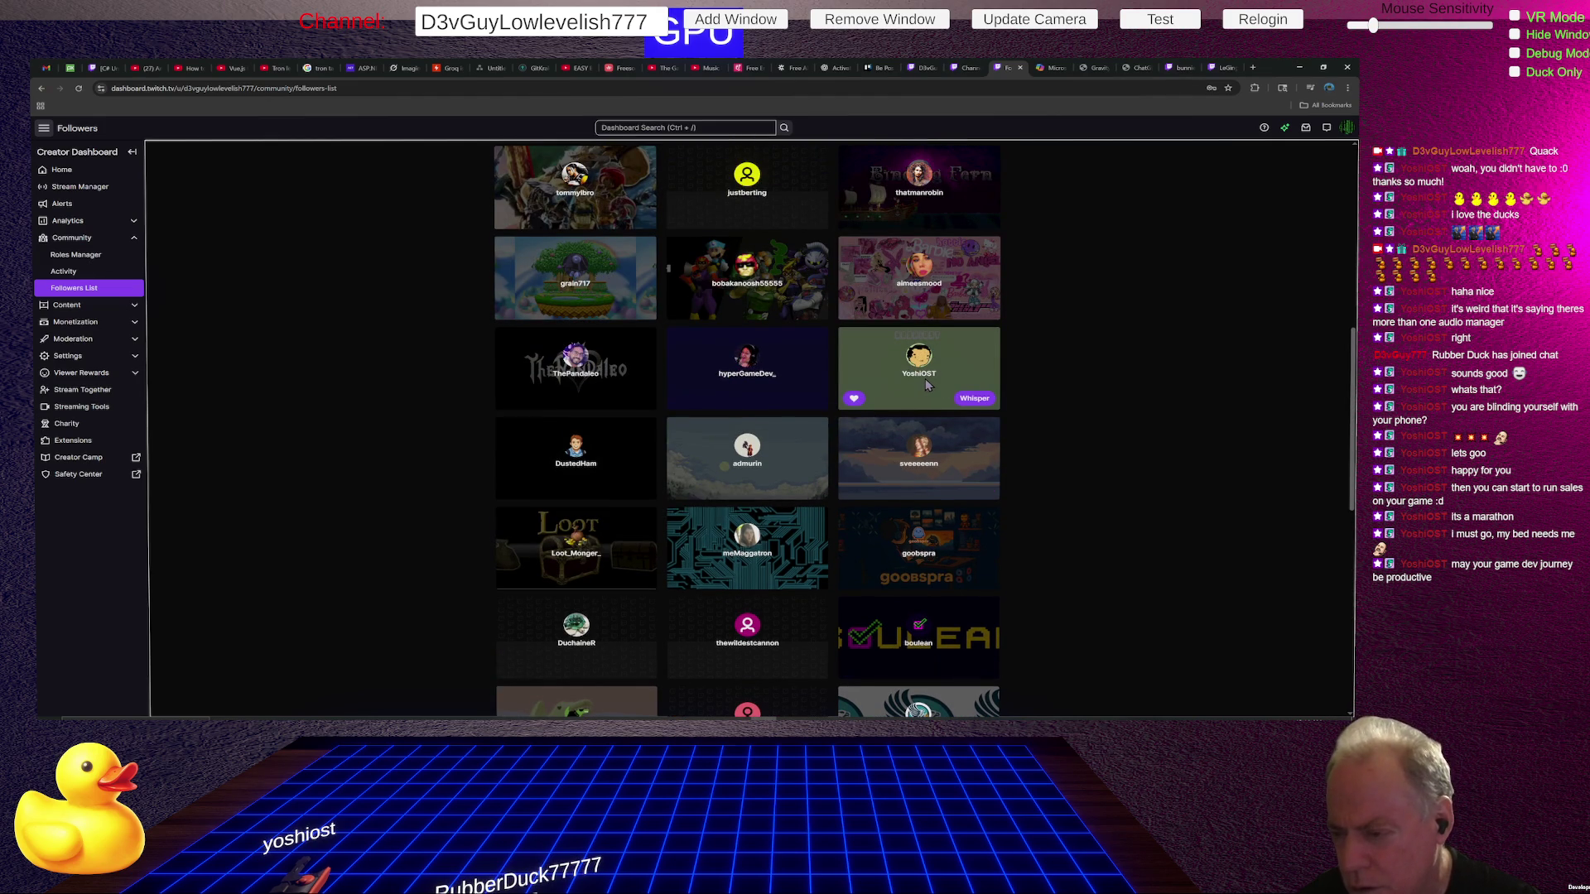
Add YoshiOST to Suggested Channels from the search results, then return to the Followers list.
click(981, 72)
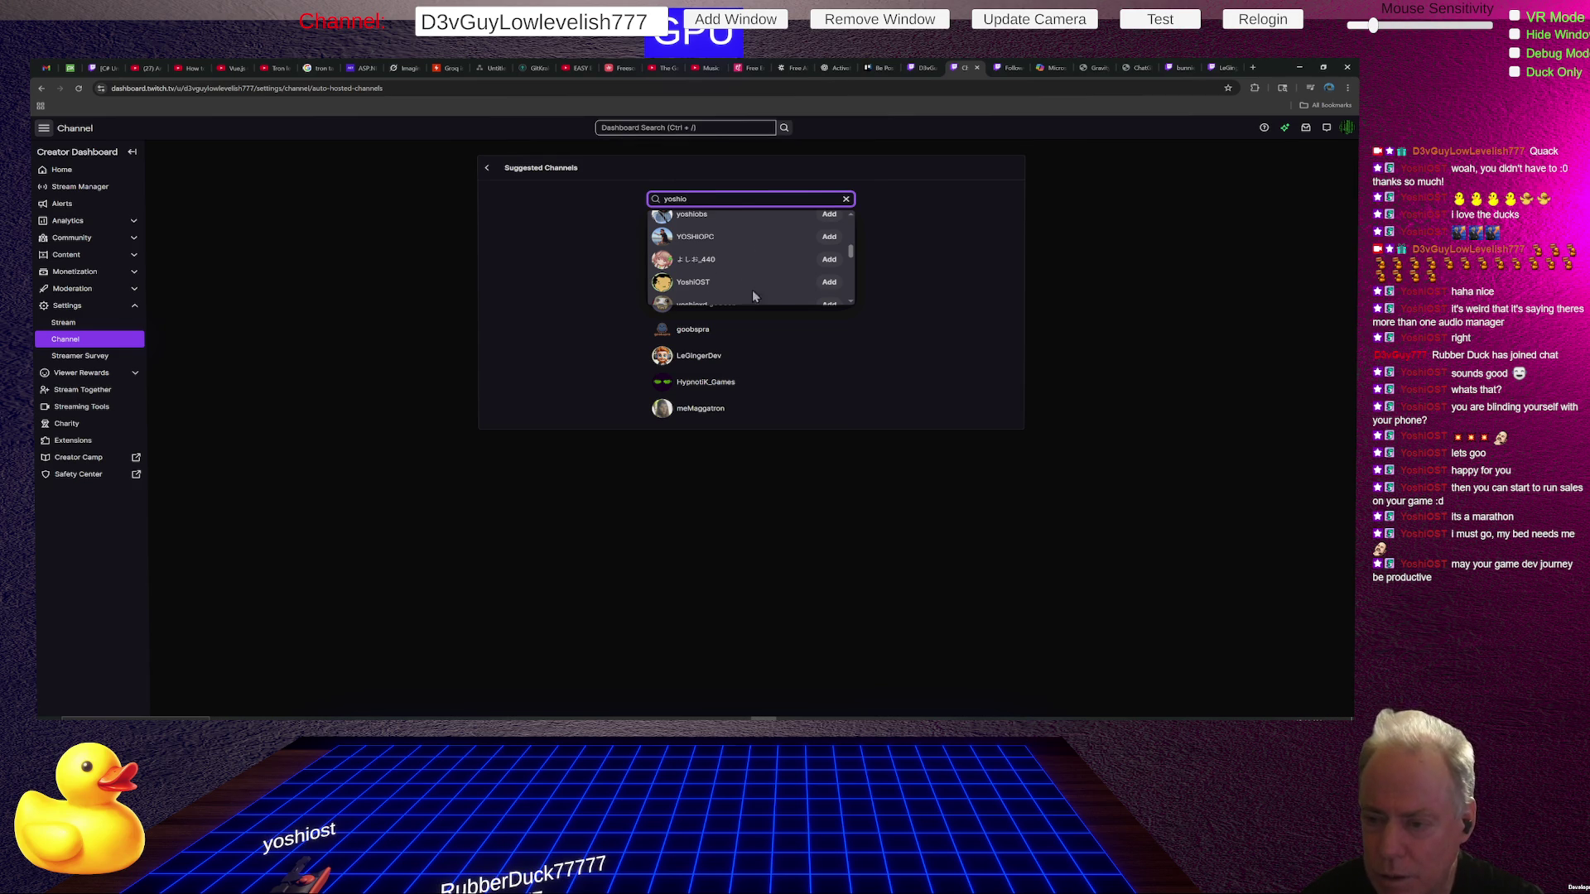
click(828, 283)
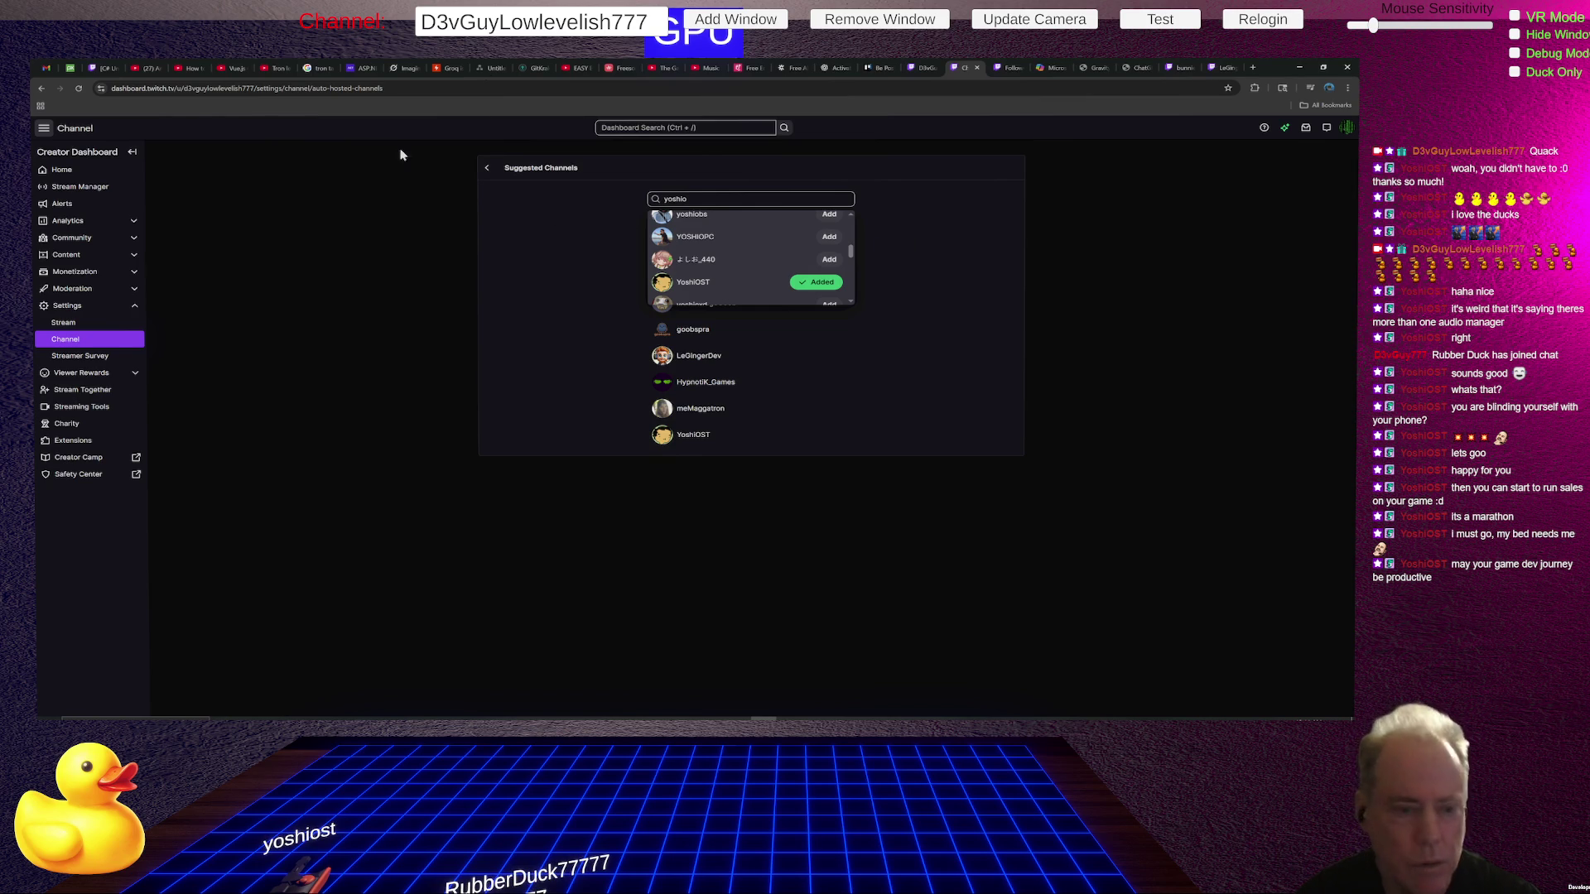
click(1006, 68)
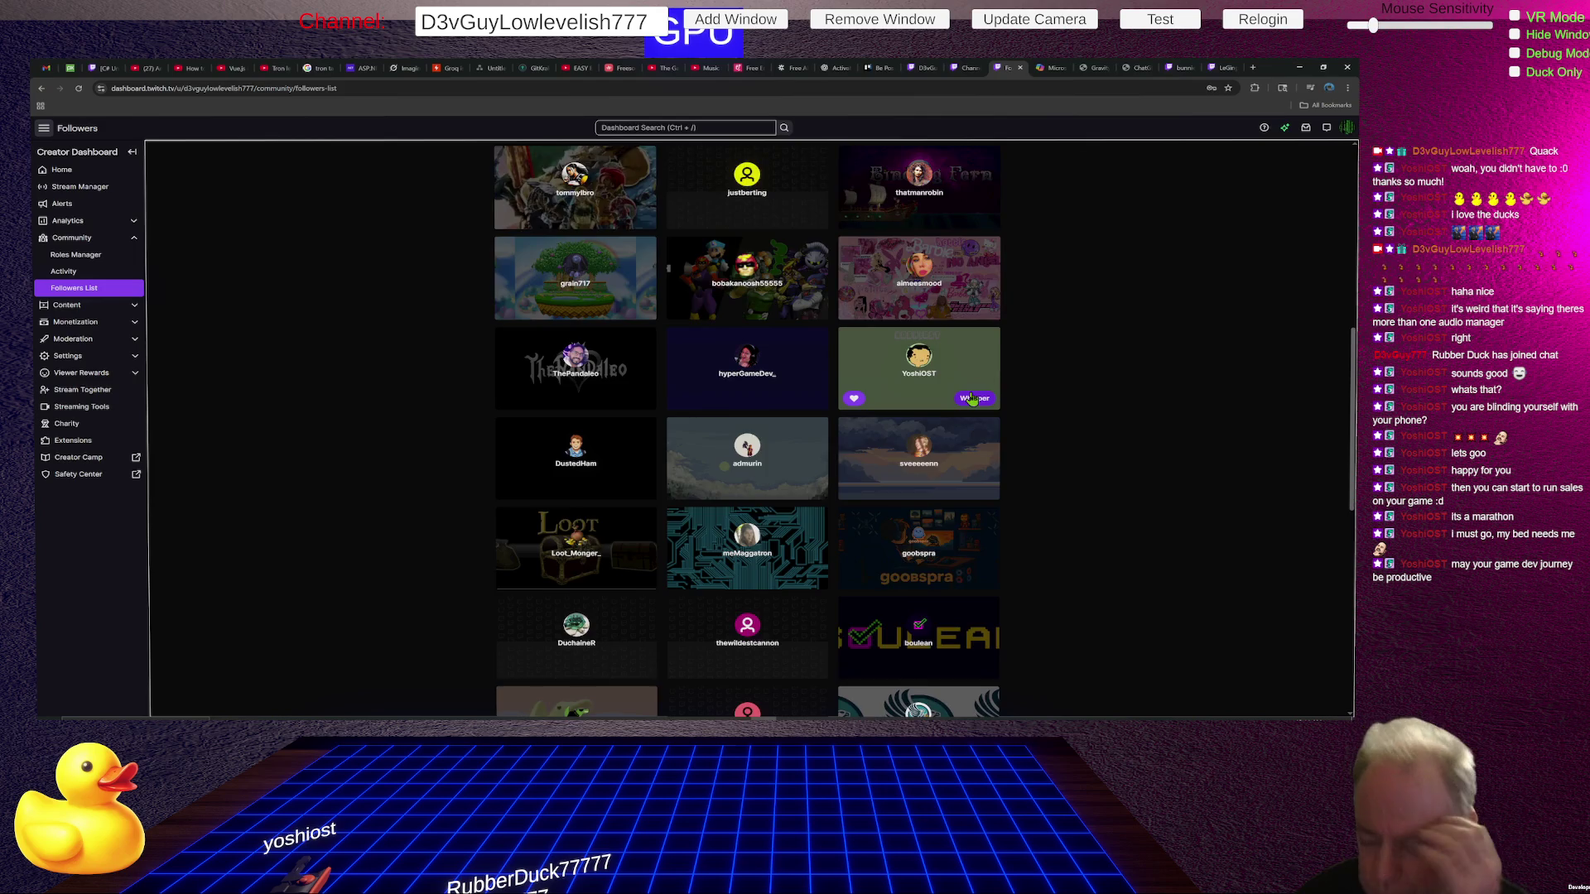
Browse the Followers List, then return to the public Twitch channel page.
scroll(972, 399, down, 2)
scroll(972, 399, down, 3)
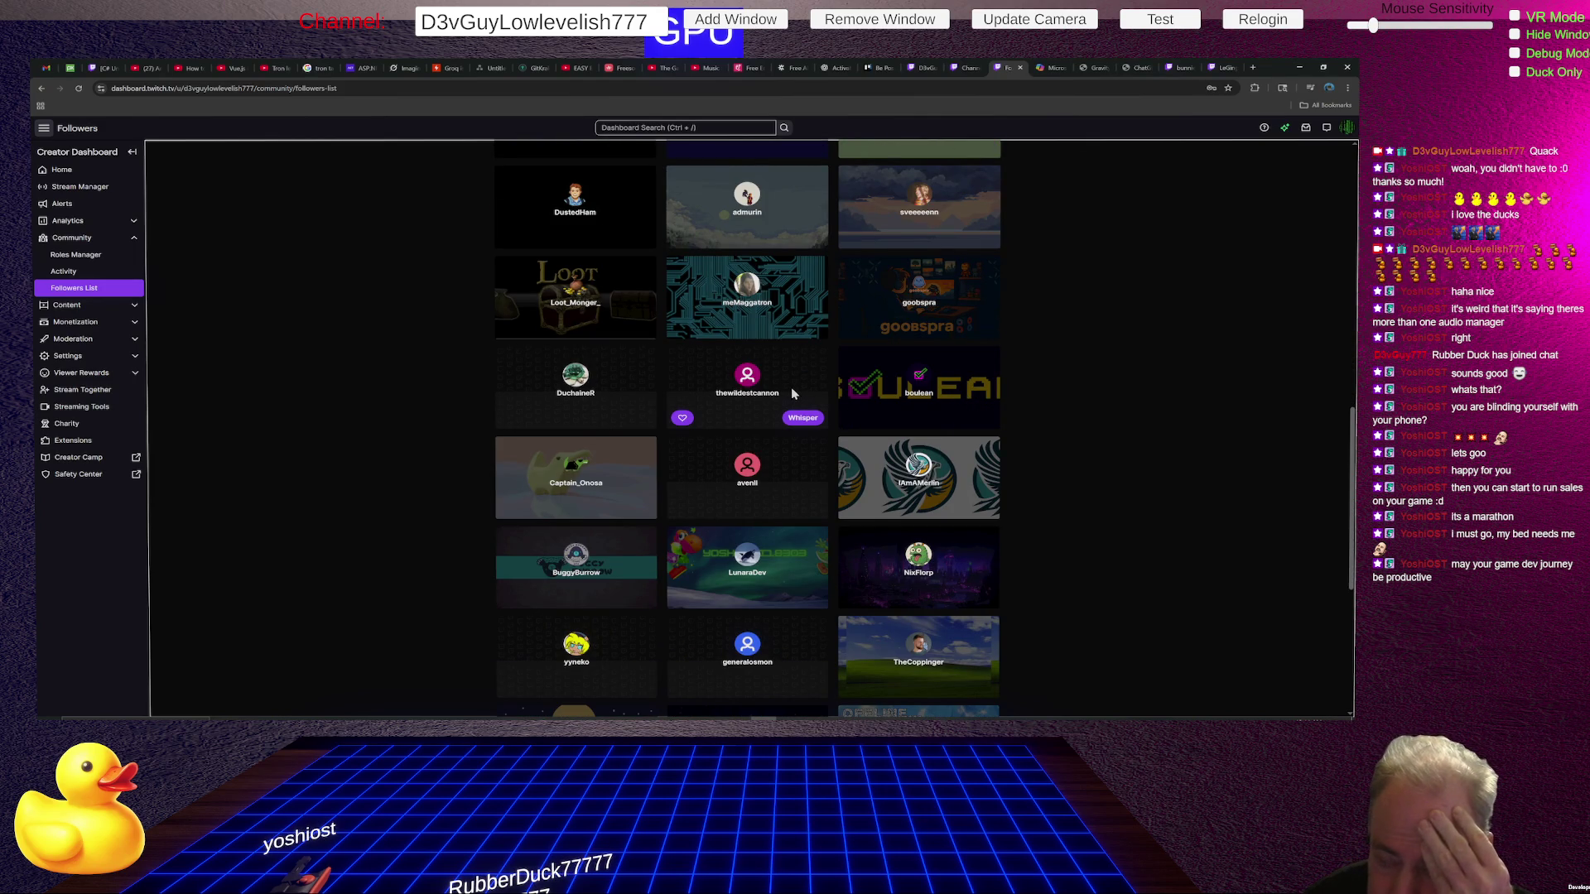
scroll(791, 391, up, 10)
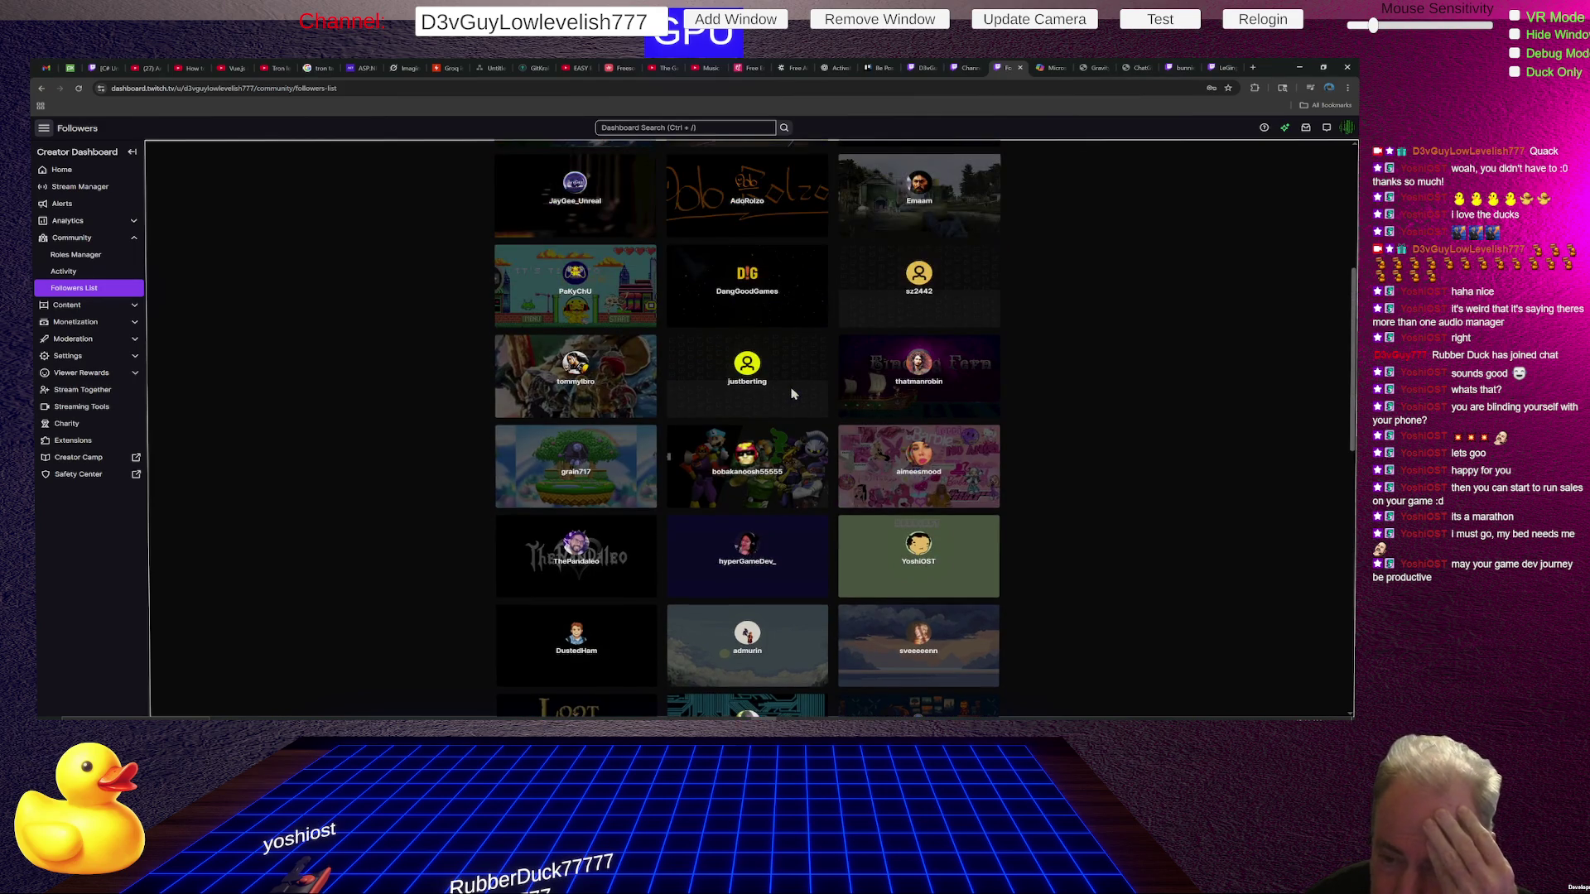
scroll(792, 394, up, 3)
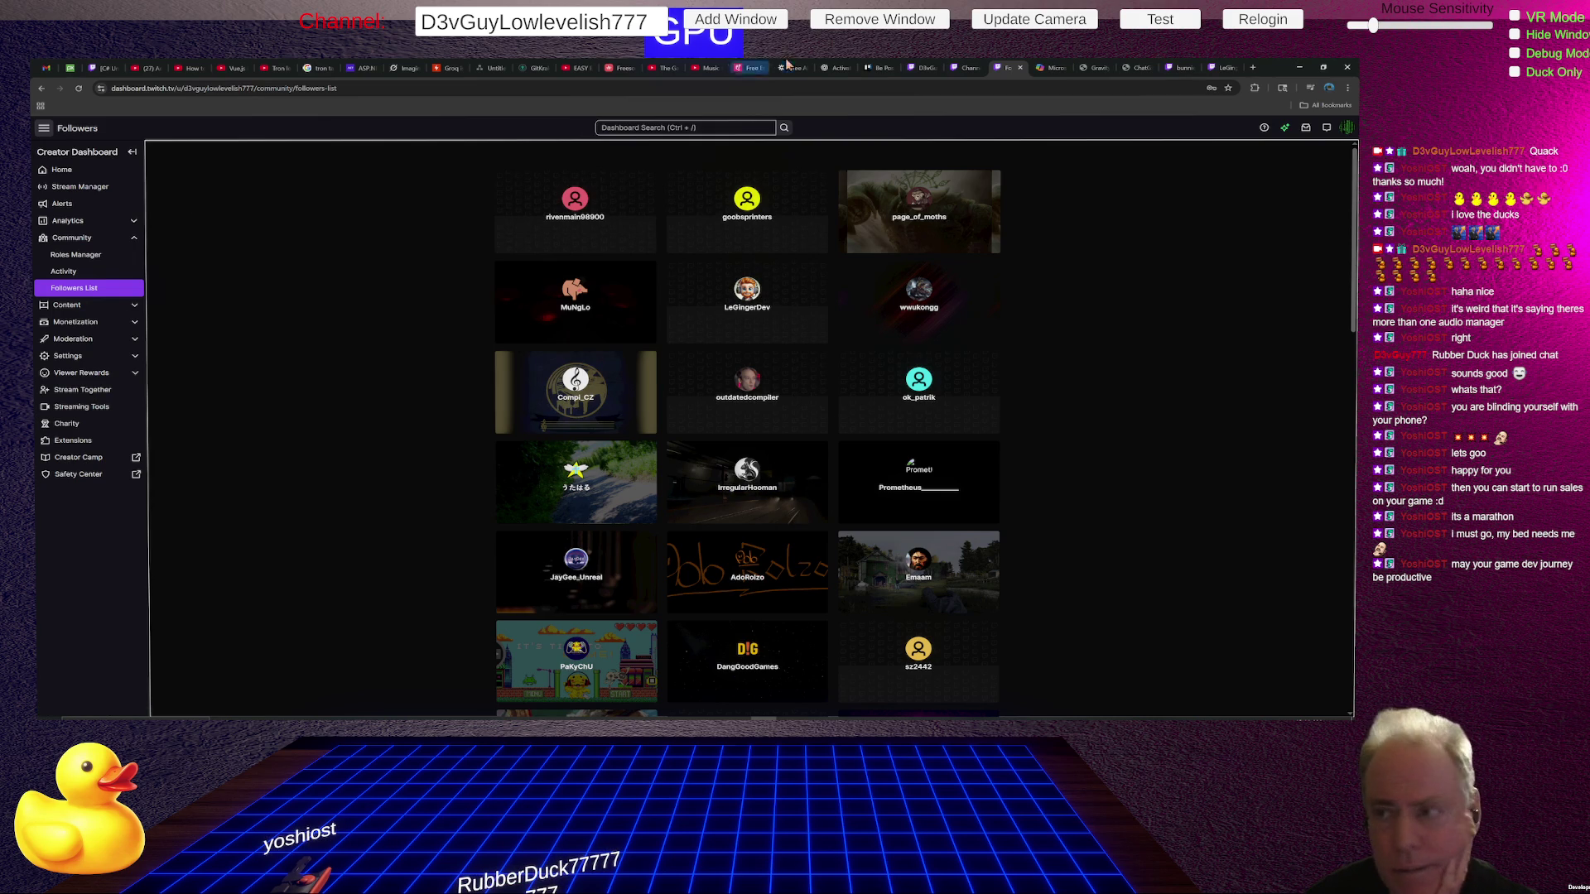
click(926, 68)
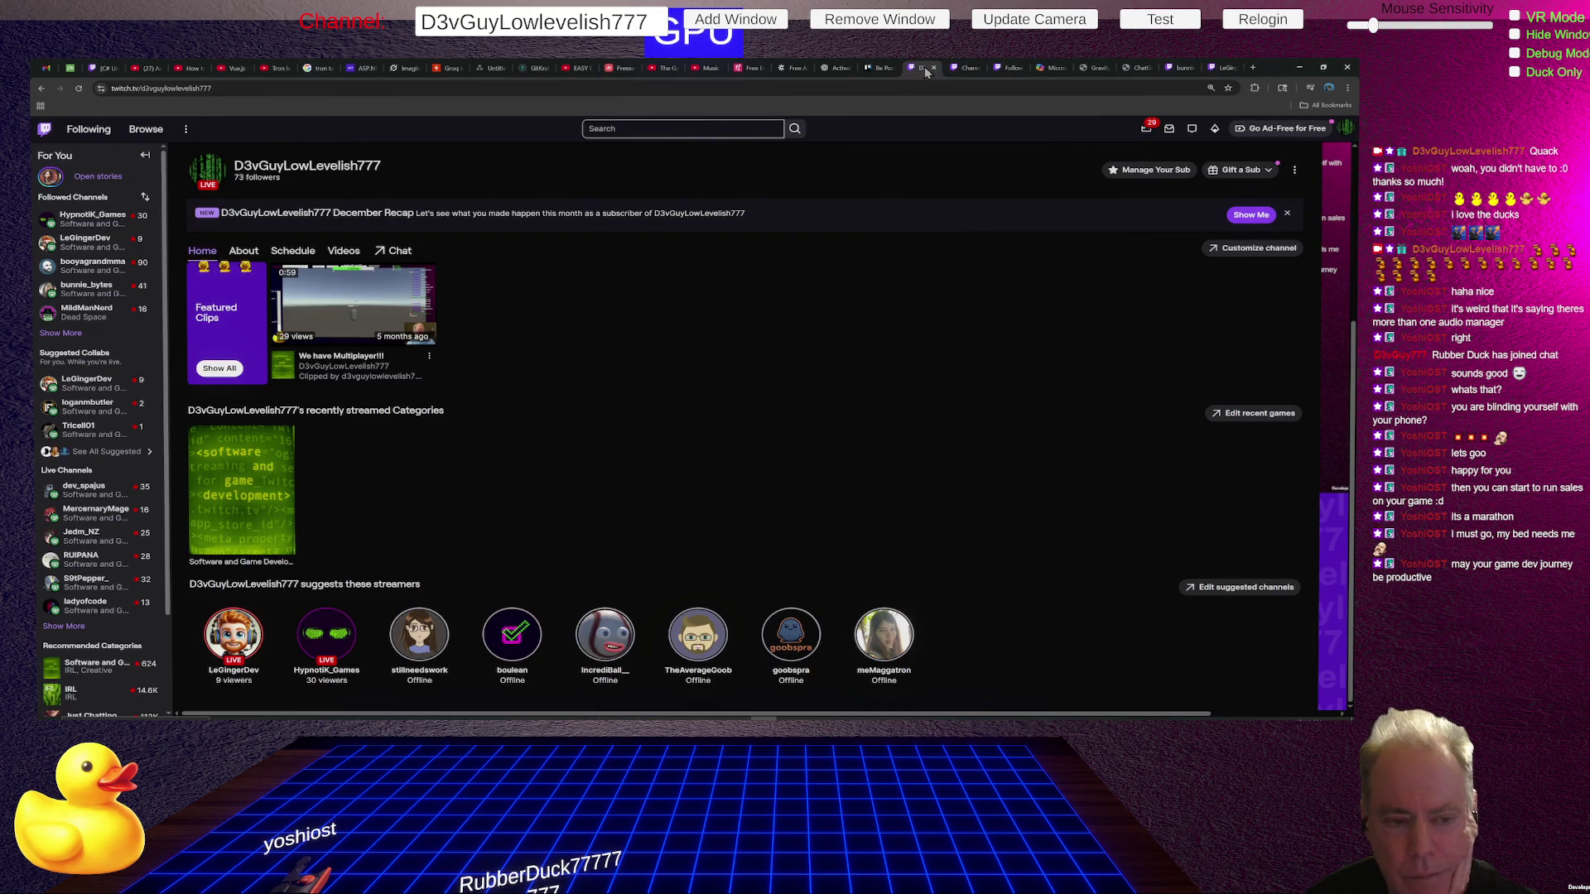
click(970, 68)
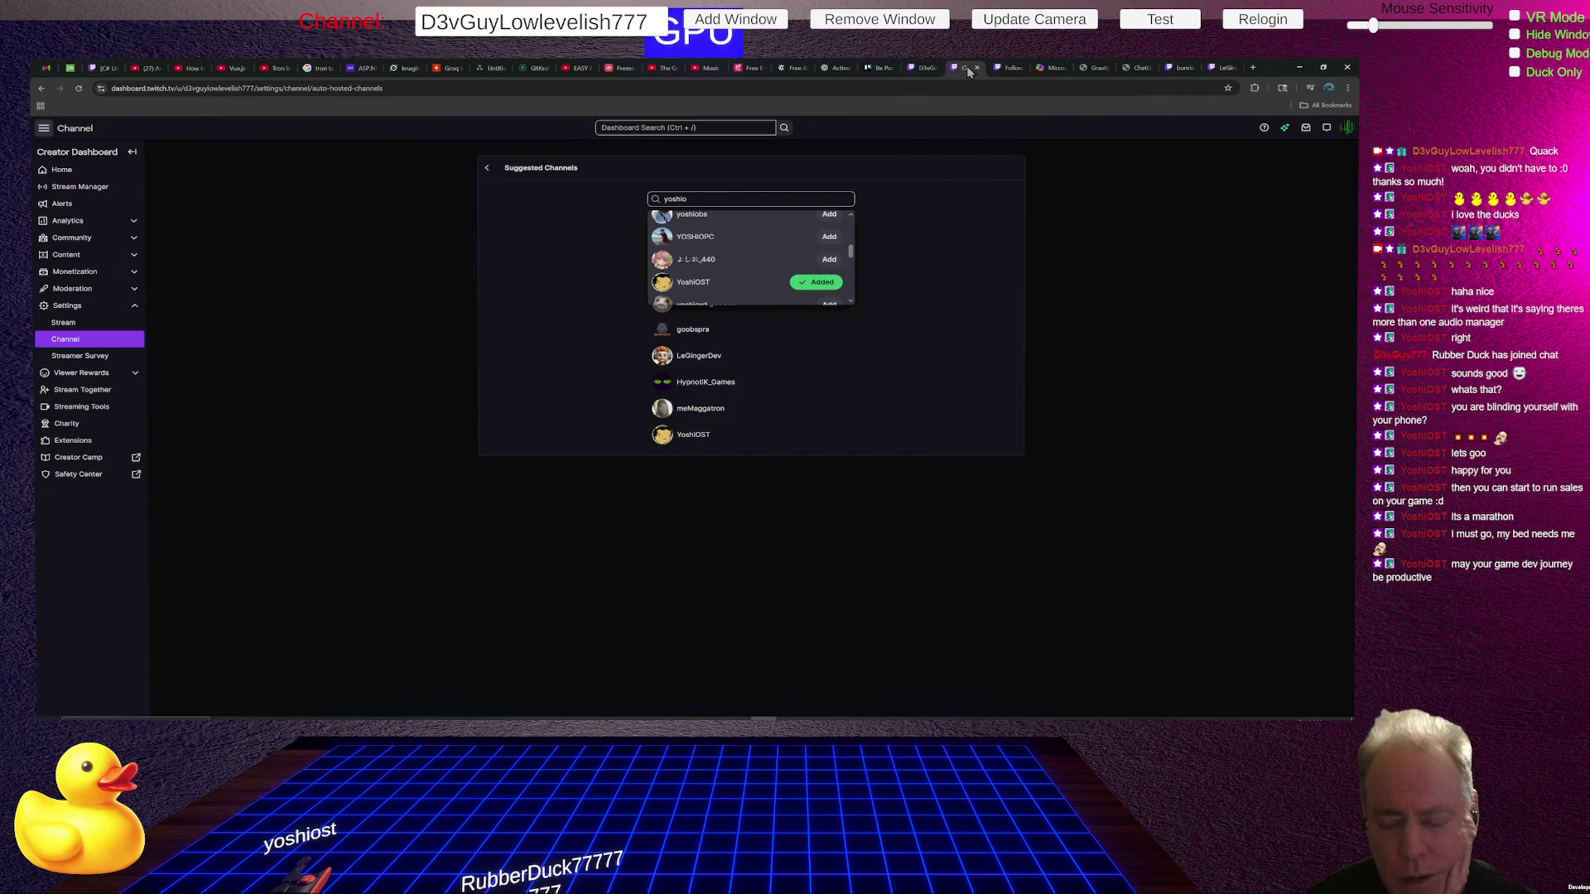
click(927, 67)
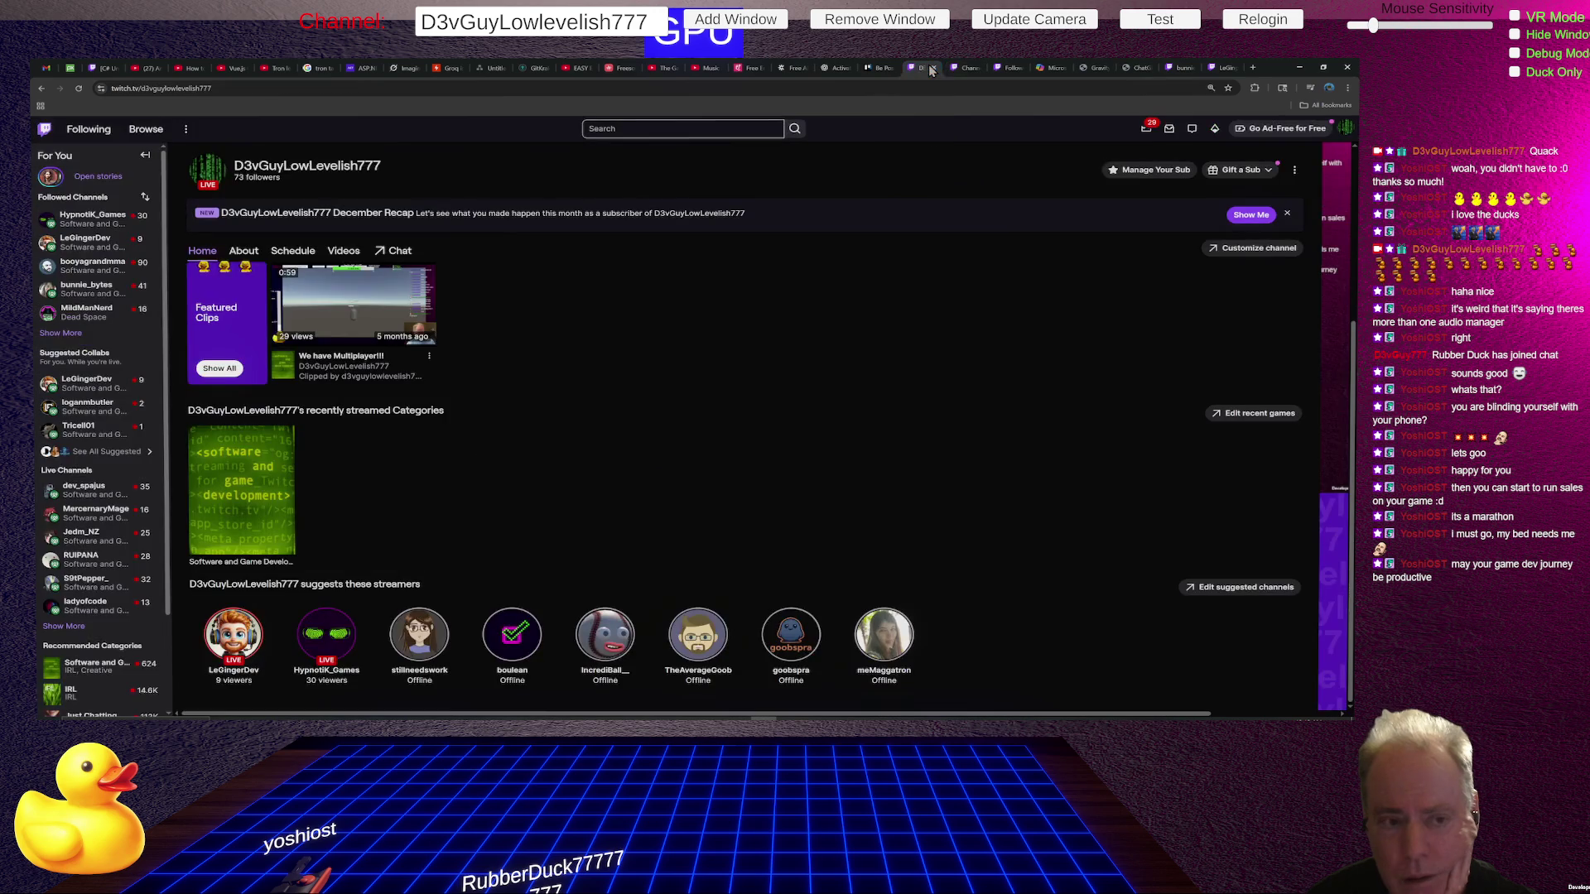
click(63, 333)
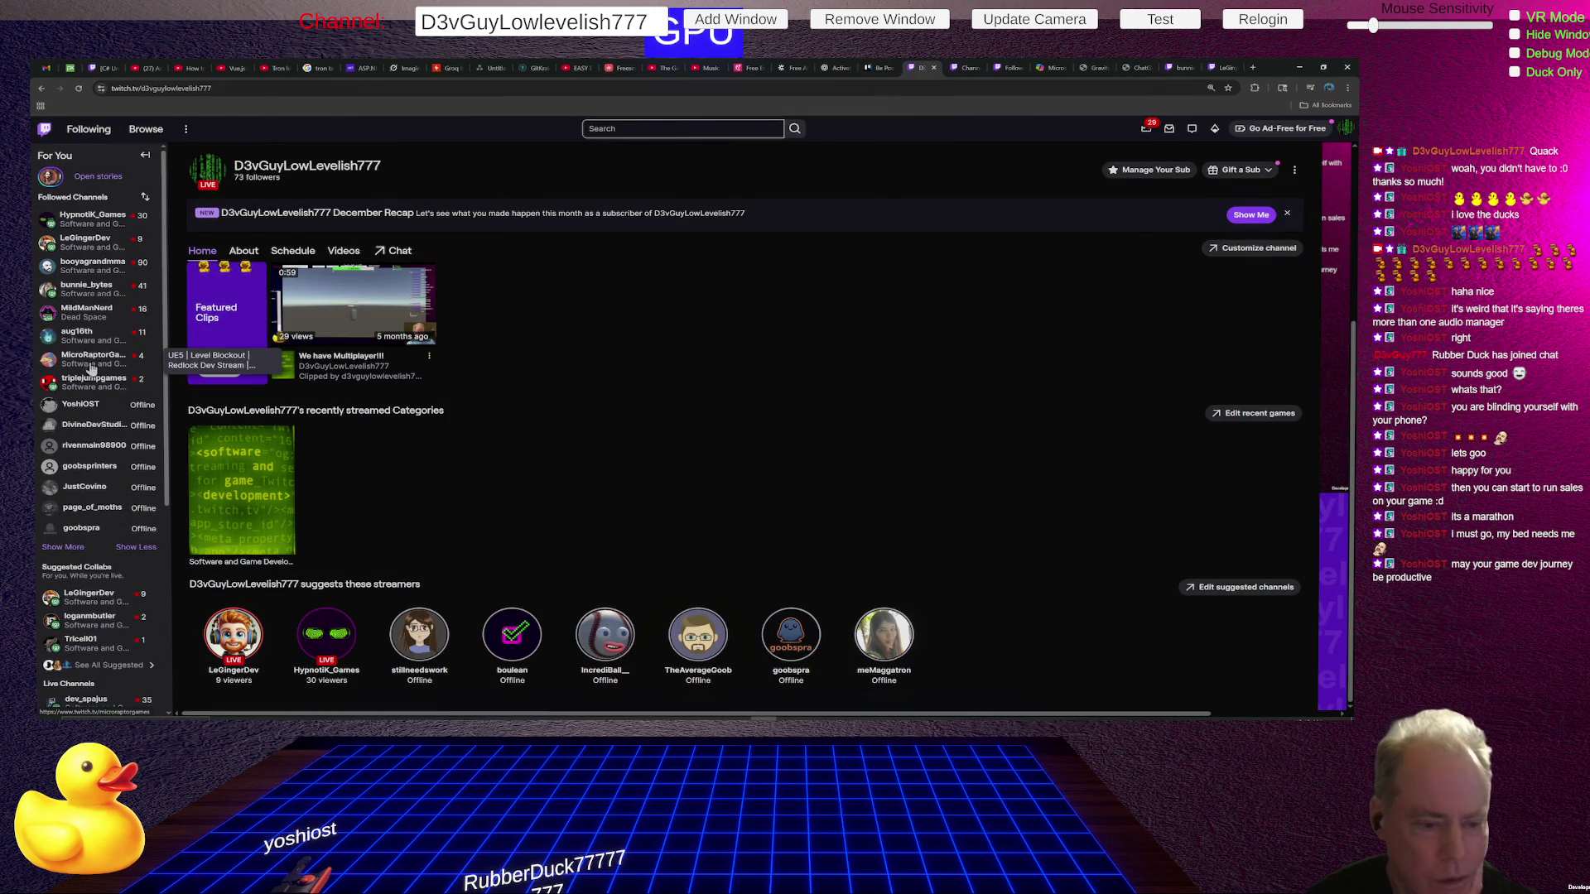
scroll(91, 362, down, 2)
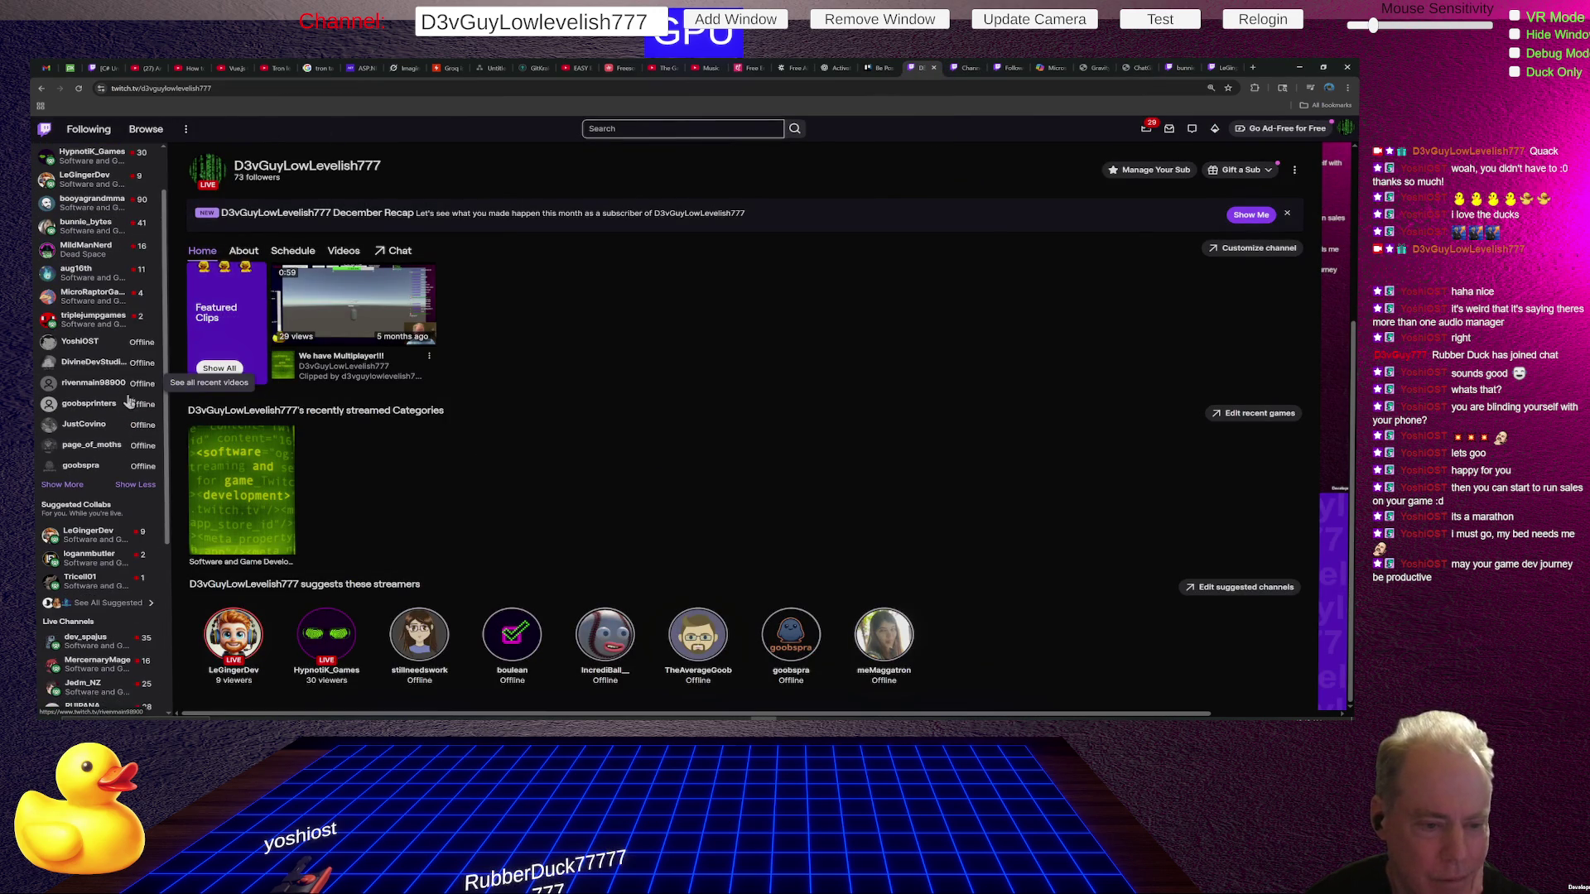
click(63, 486)
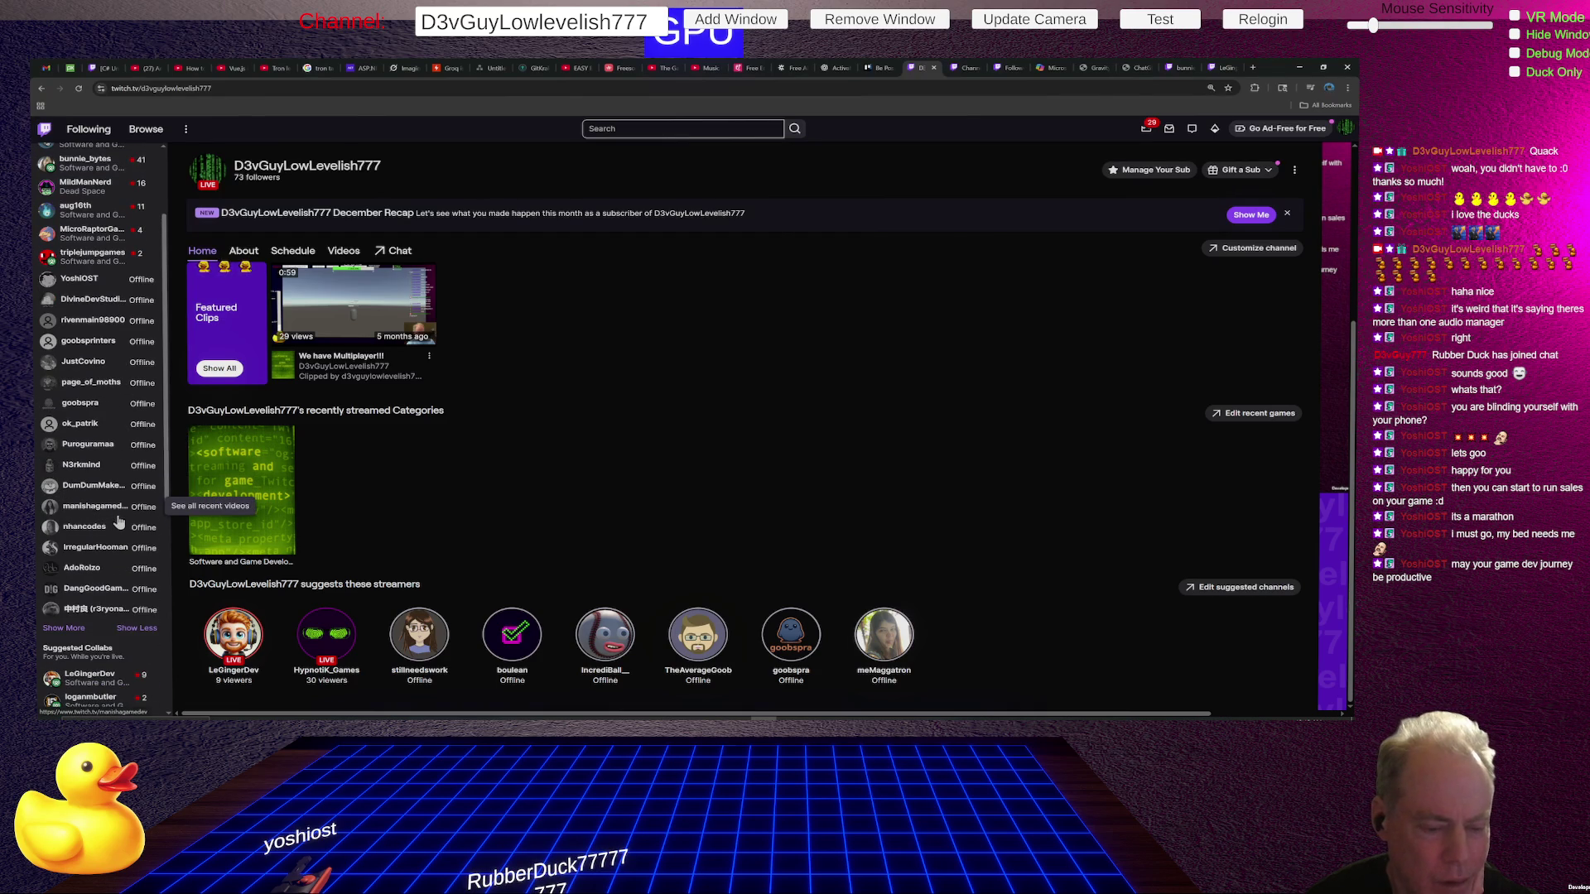
scroll(116, 521, down, 2)
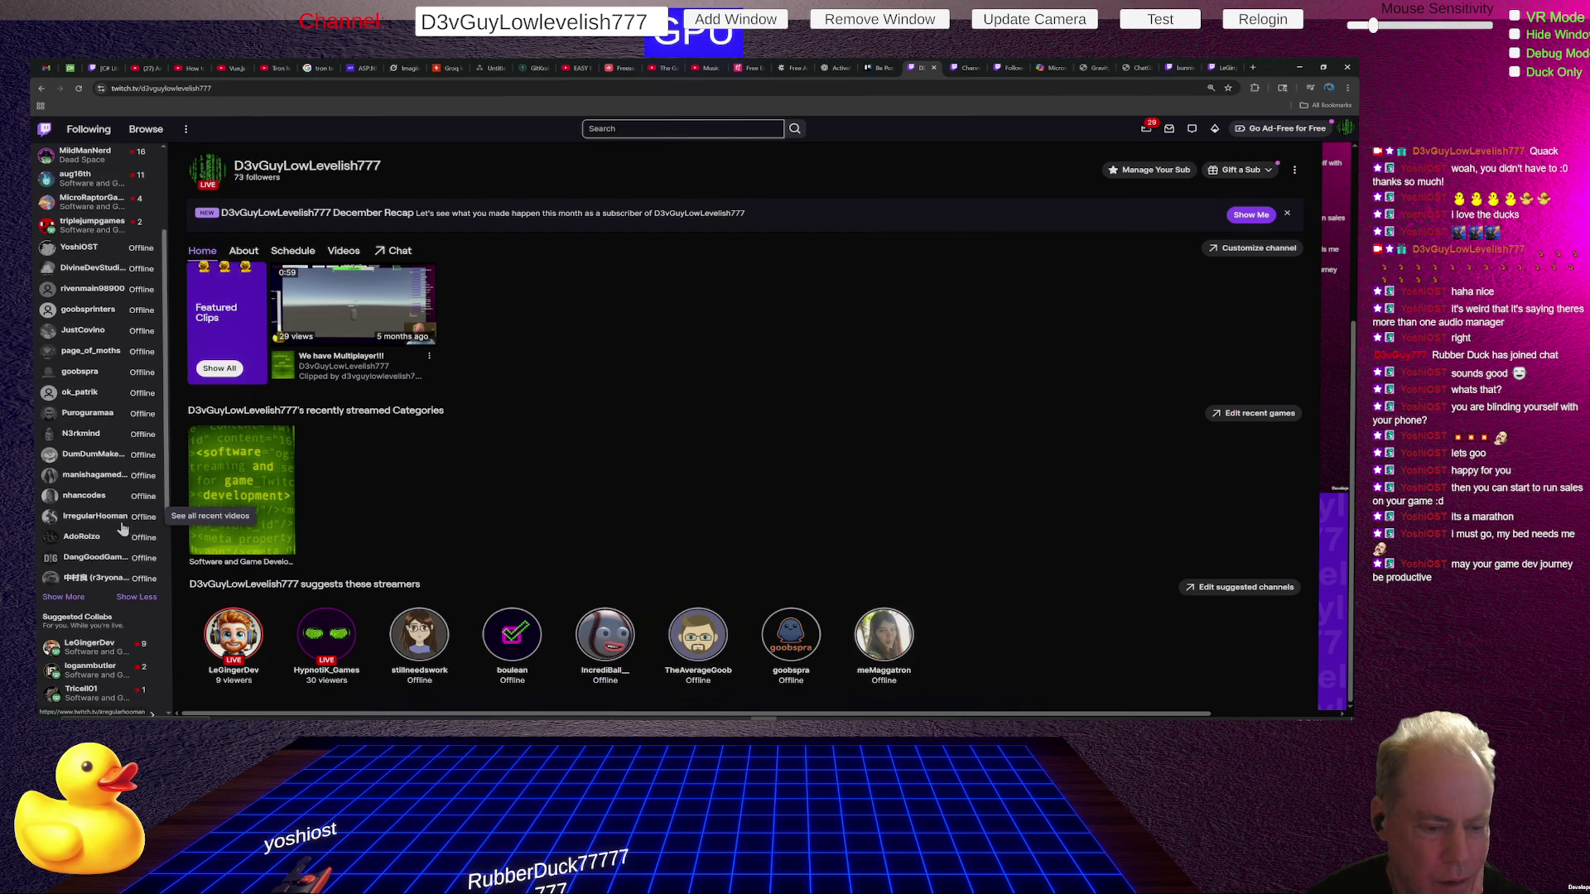
click(77, 598)
scroll(95, 579, down, 2)
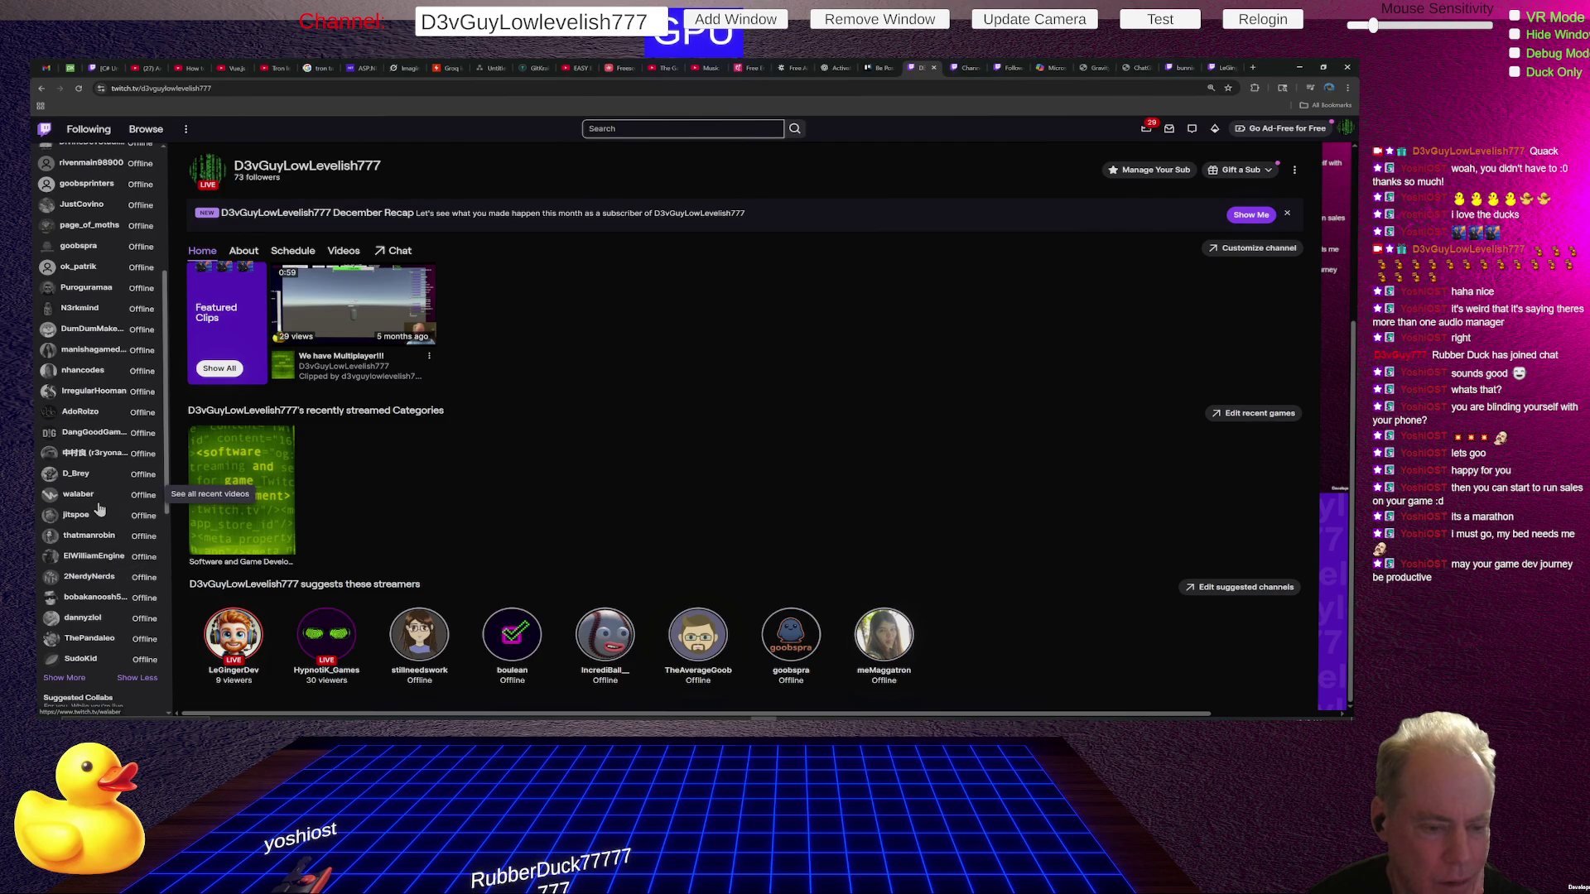
scroll(98, 508, down, 1)
click(72, 586)
scroll(95, 554, down, 2)
scroll(101, 532, down, 1)
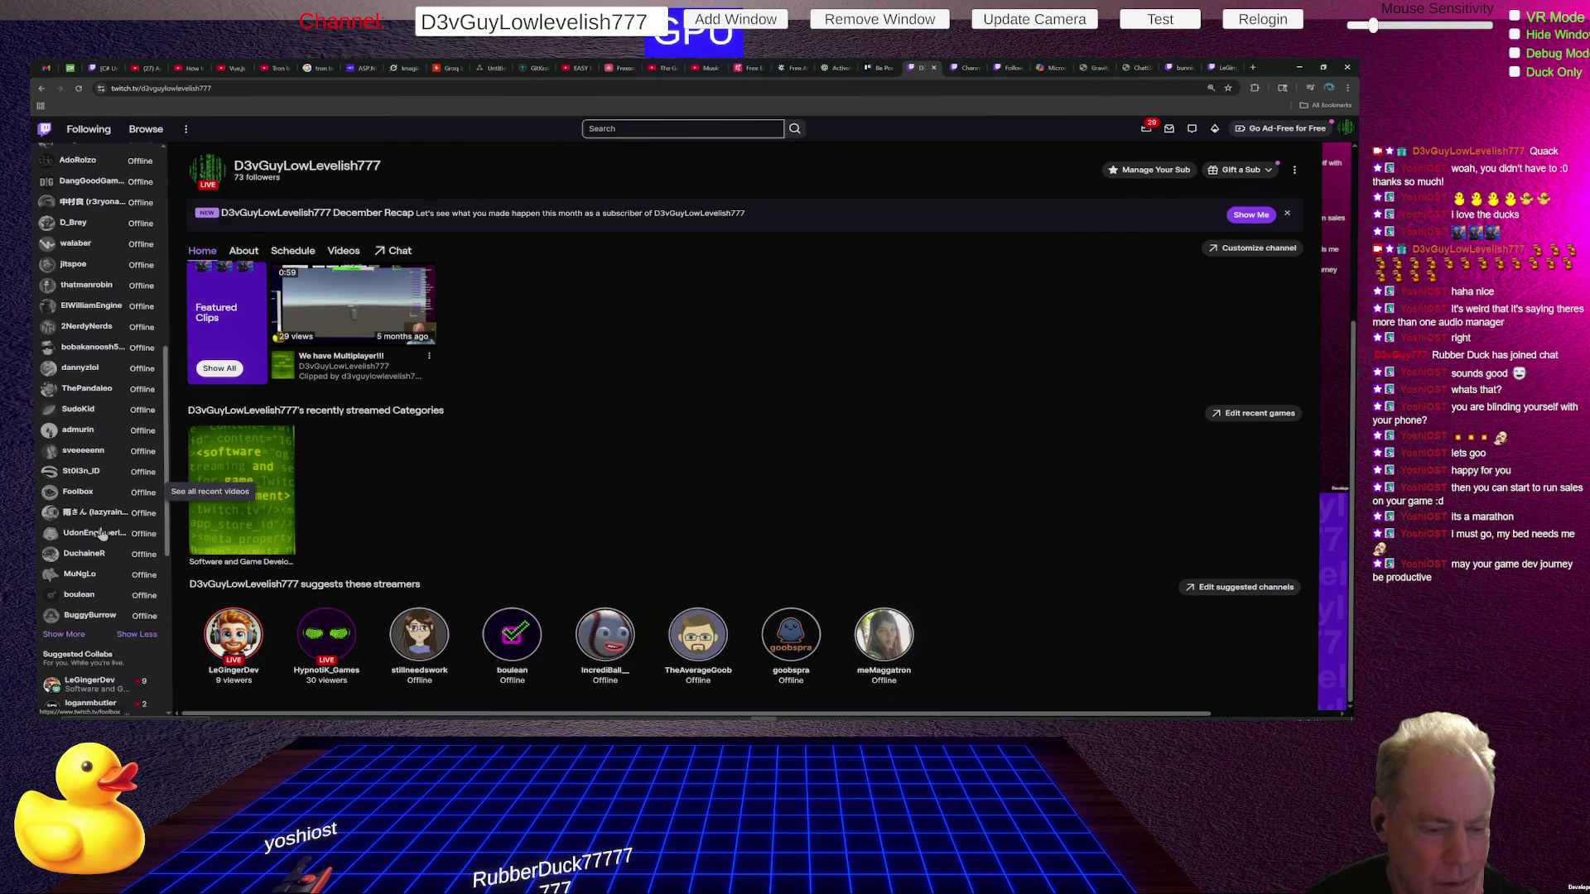
click(68, 635)
scroll(100, 555, down, 1)
scroll(101, 554, down, 1)
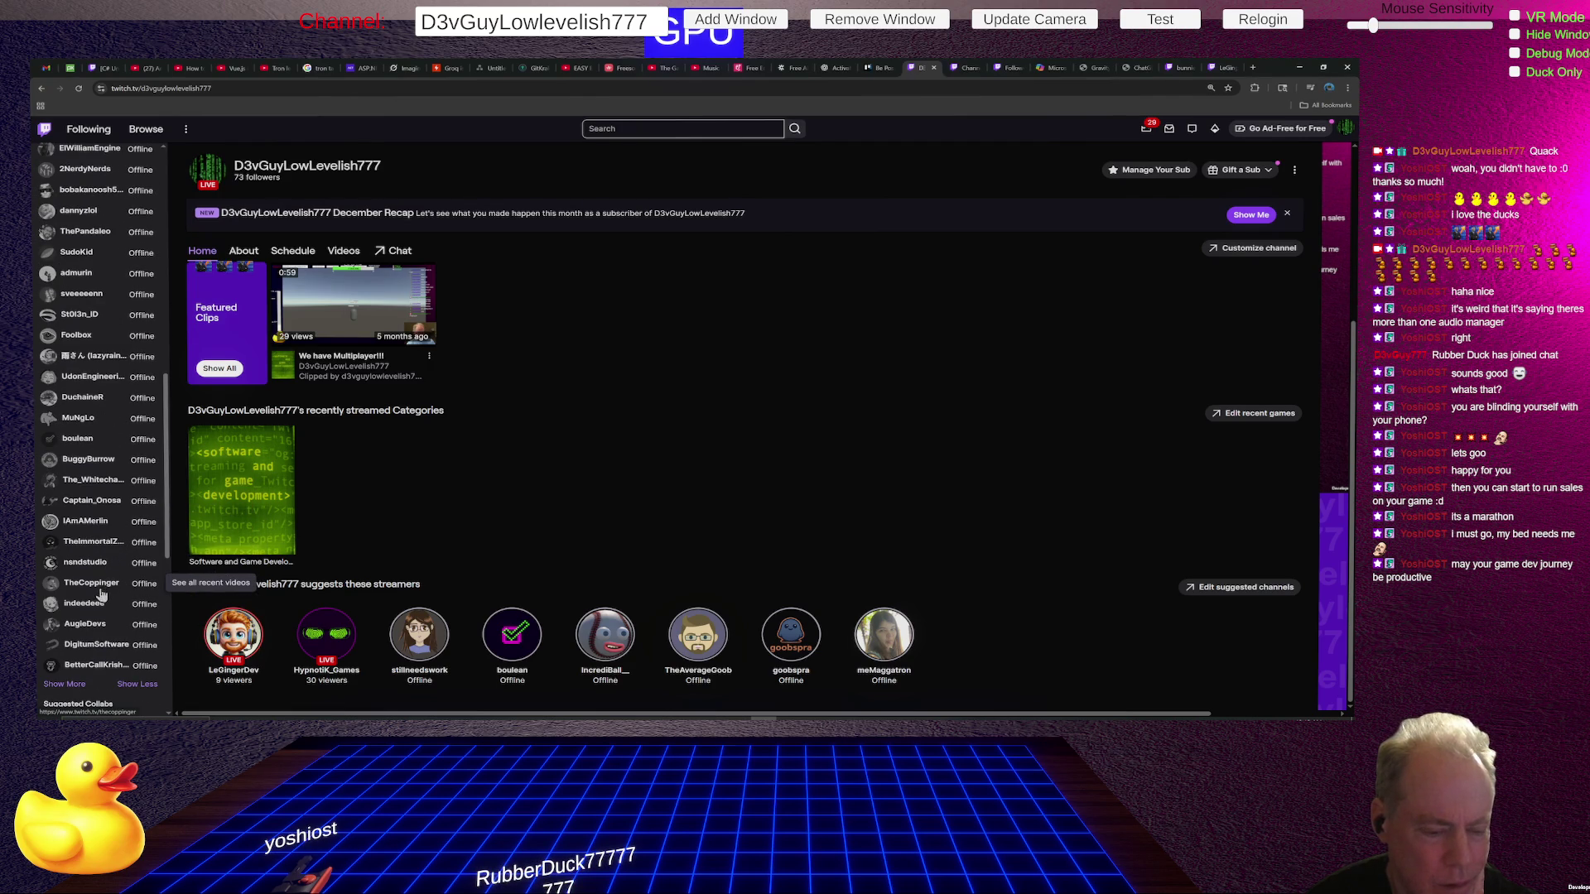
scroll(101, 589, down, 1)
click(73, 654)
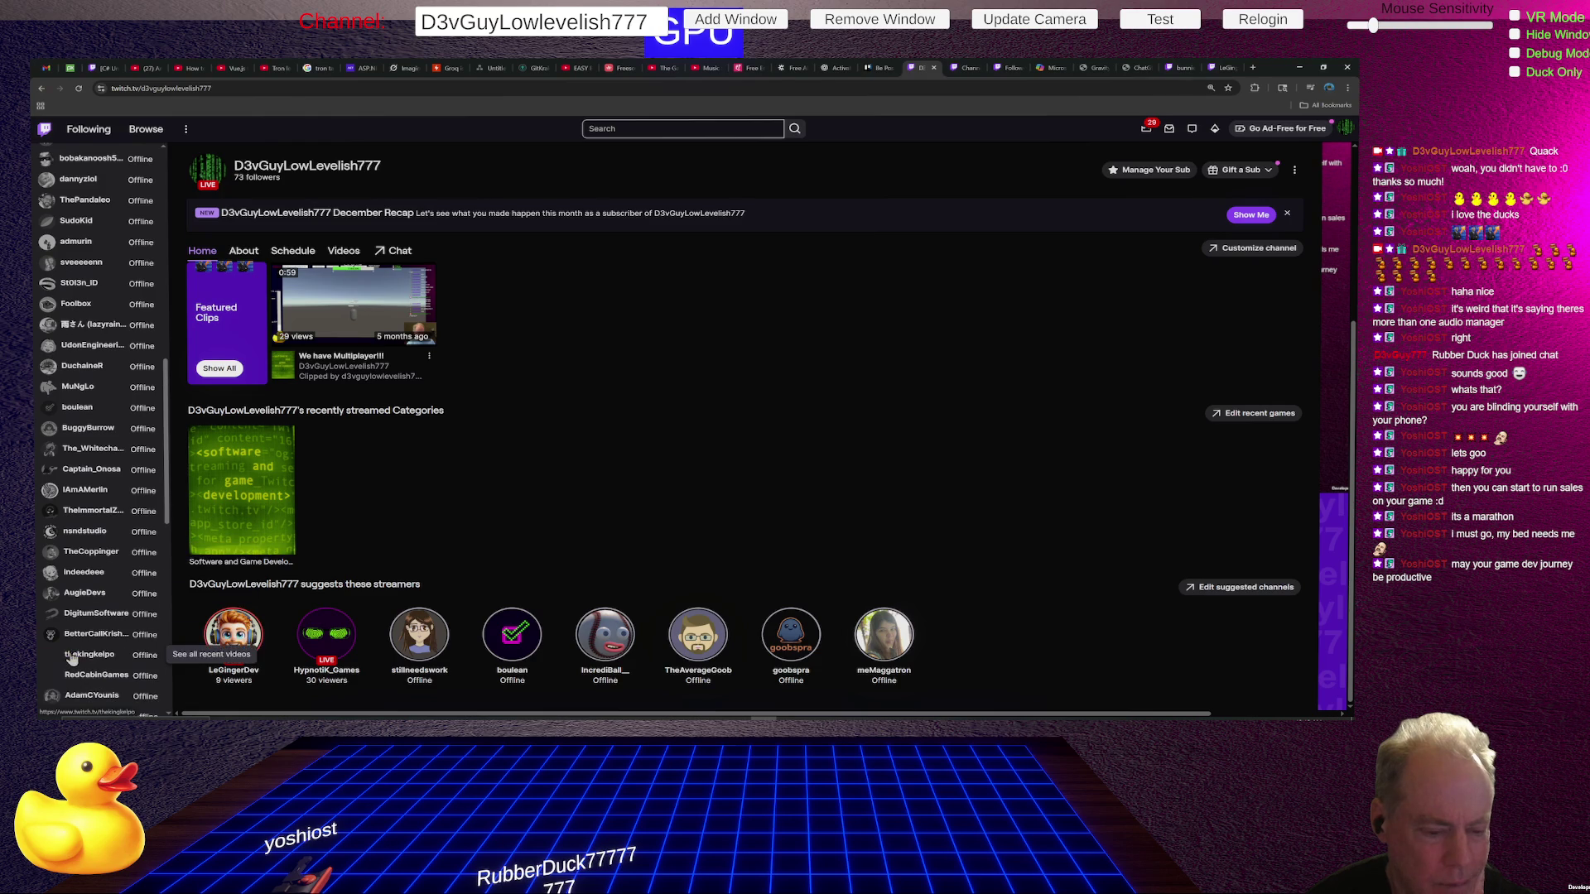
scroll(92, 592, down, 2)
scroll(93, 592, down, 2)
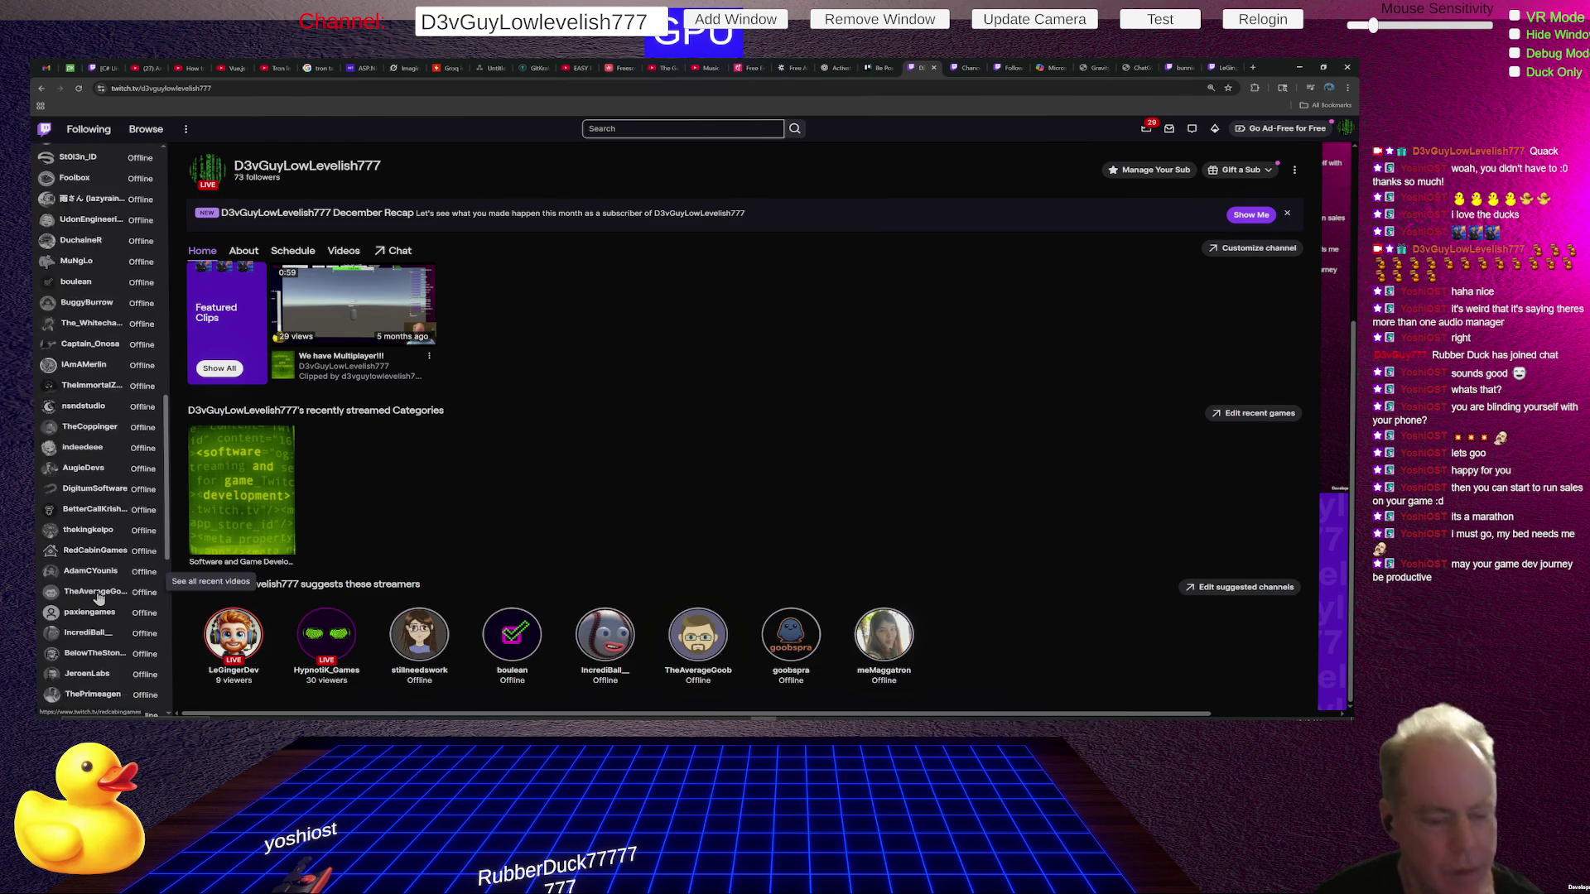
scroll(97, 594, down, 2)
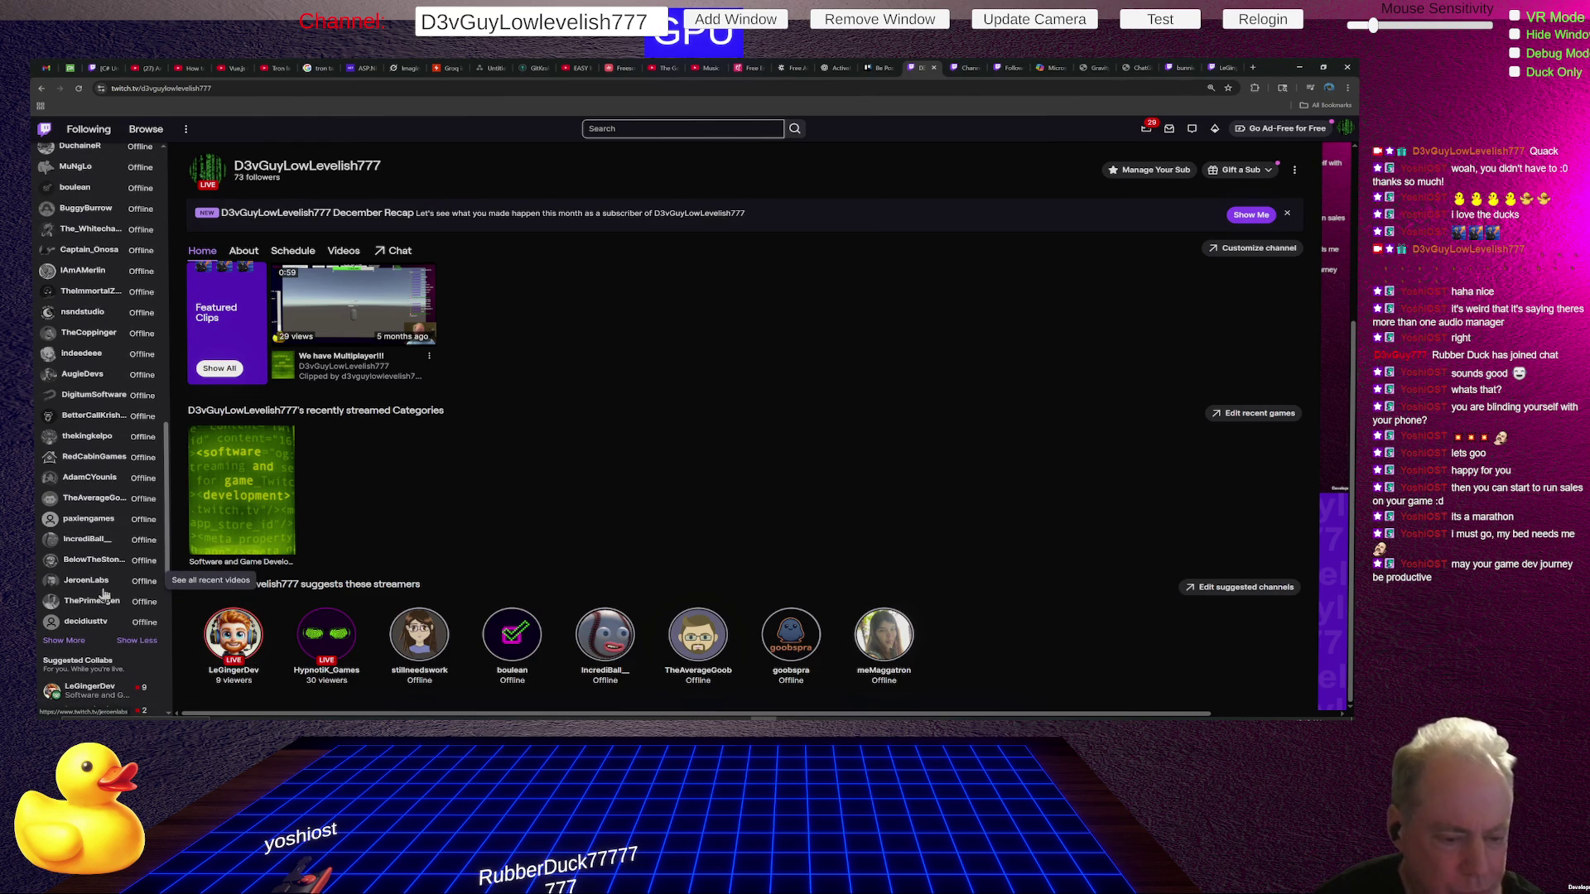
click(81, 647)
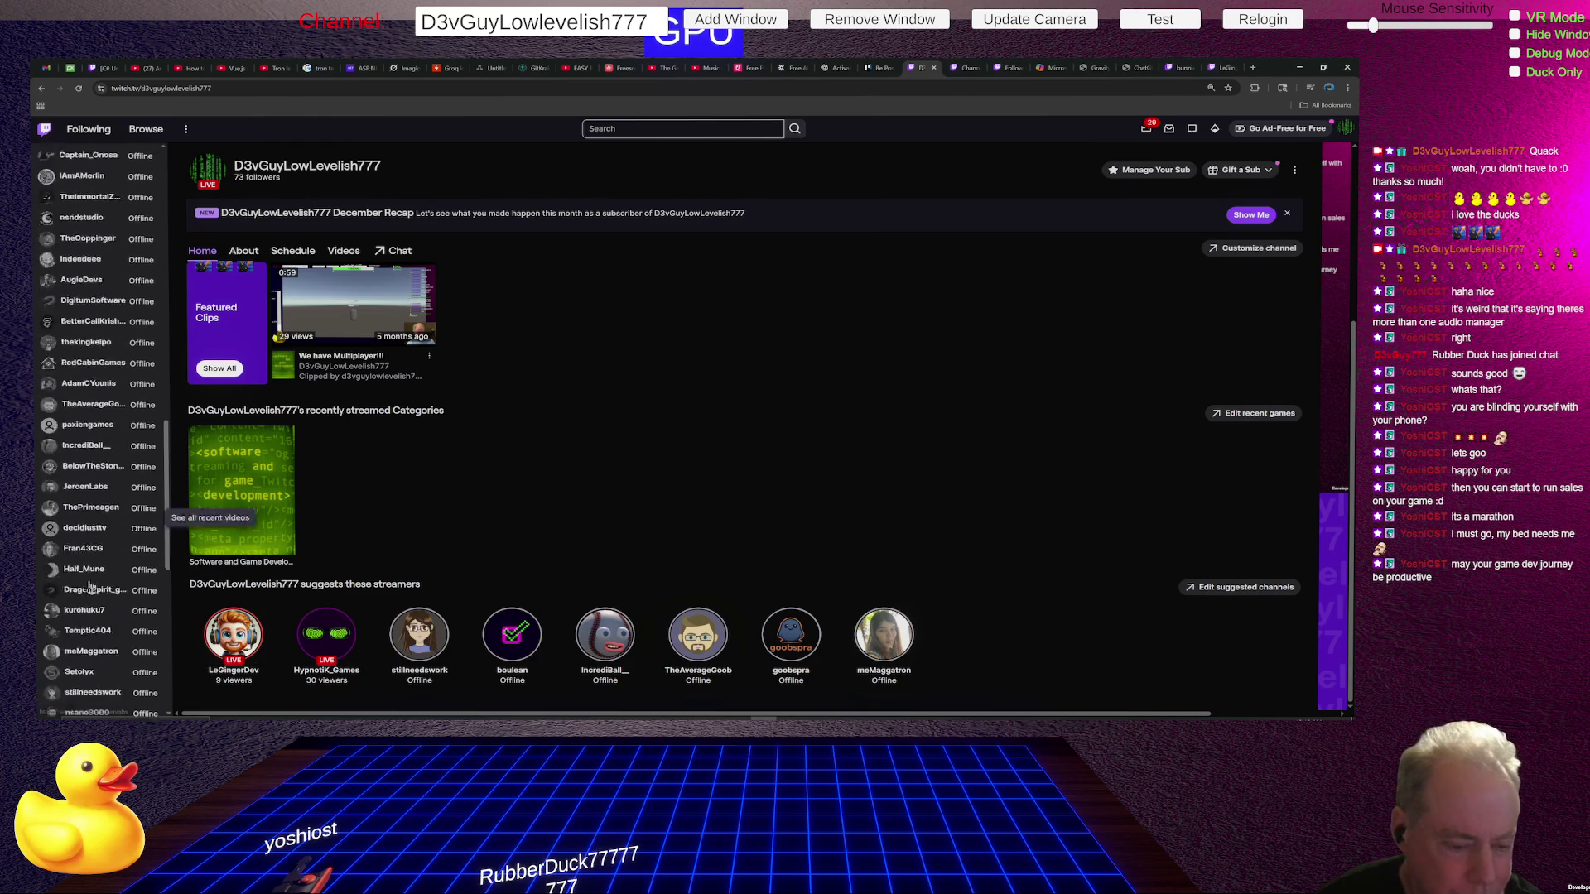
scroll(91, 588, down, 4)
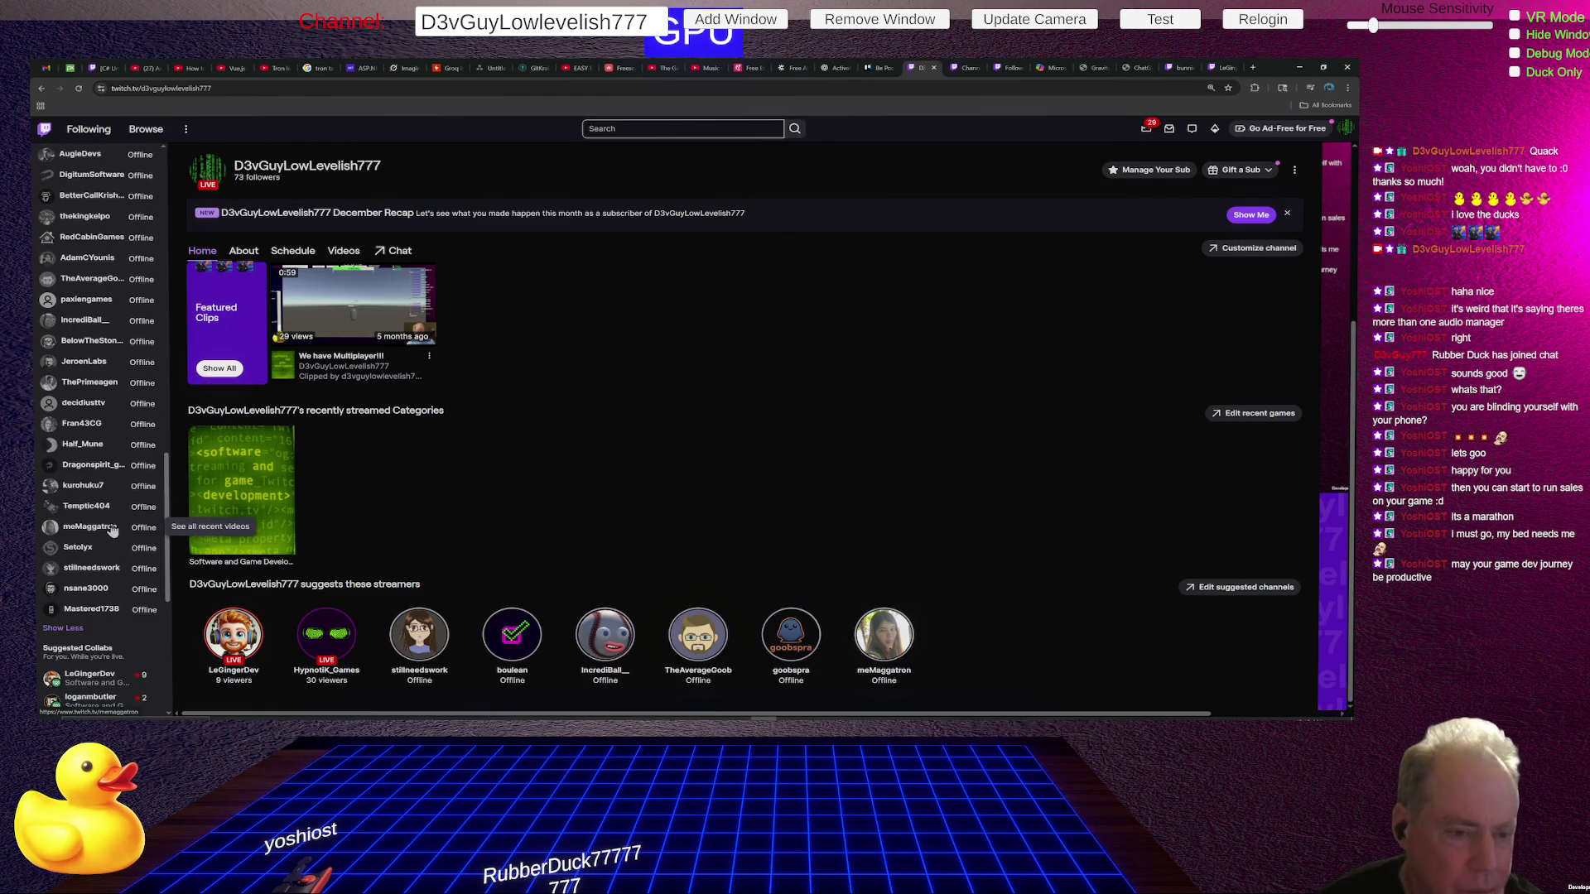
scroll(110, 530, up, 1)
scroll(113, 530, up, 1)
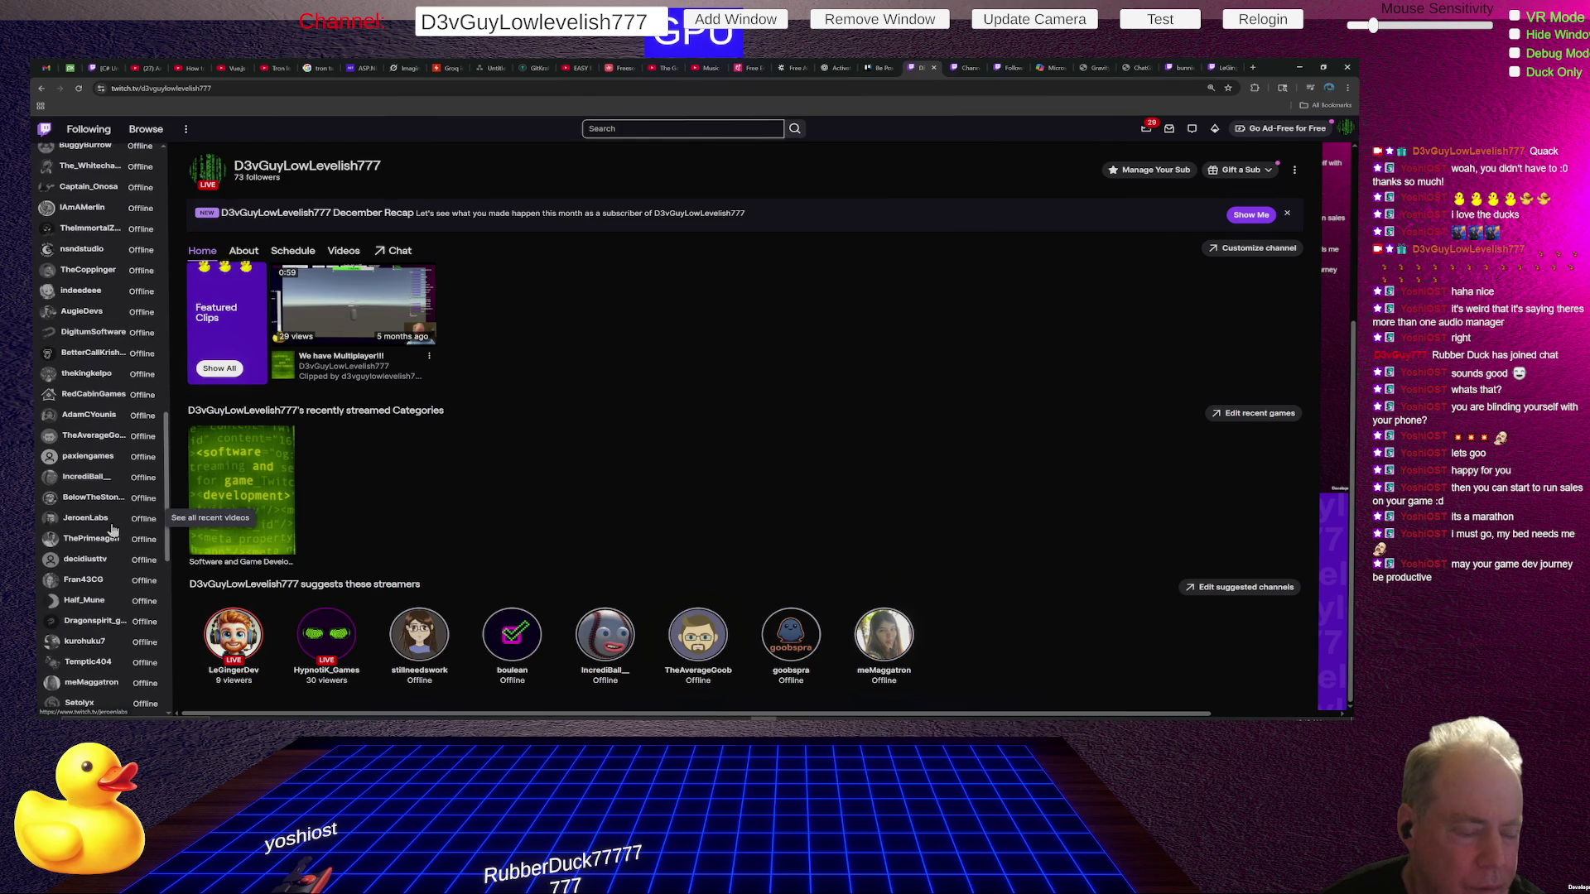
scroll(103, 520, up, 1)
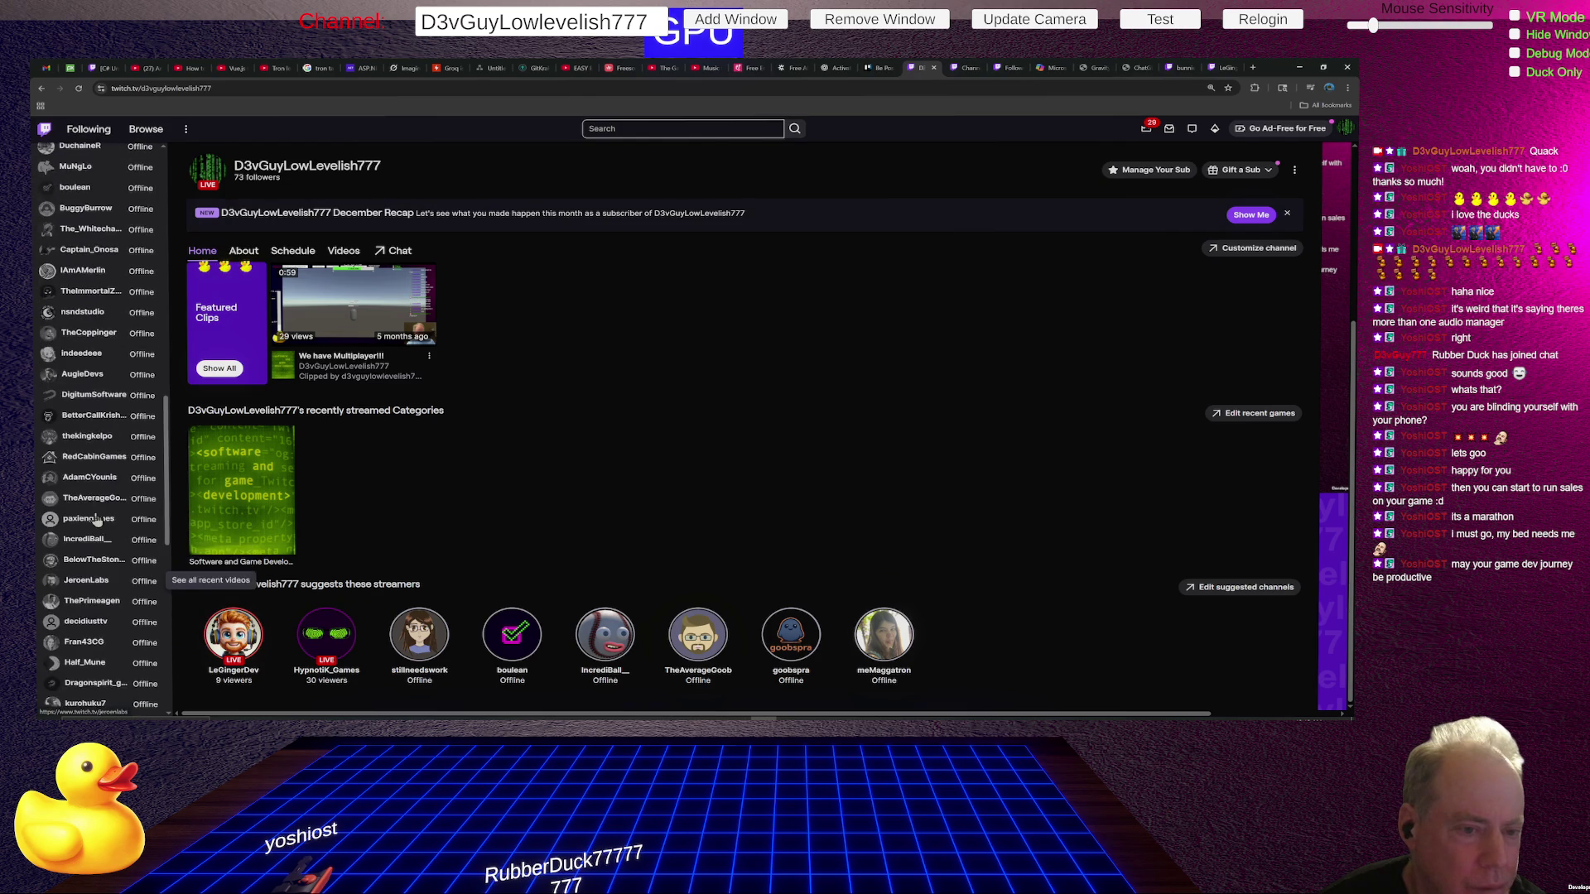
scroll(97, 519, up, 3)
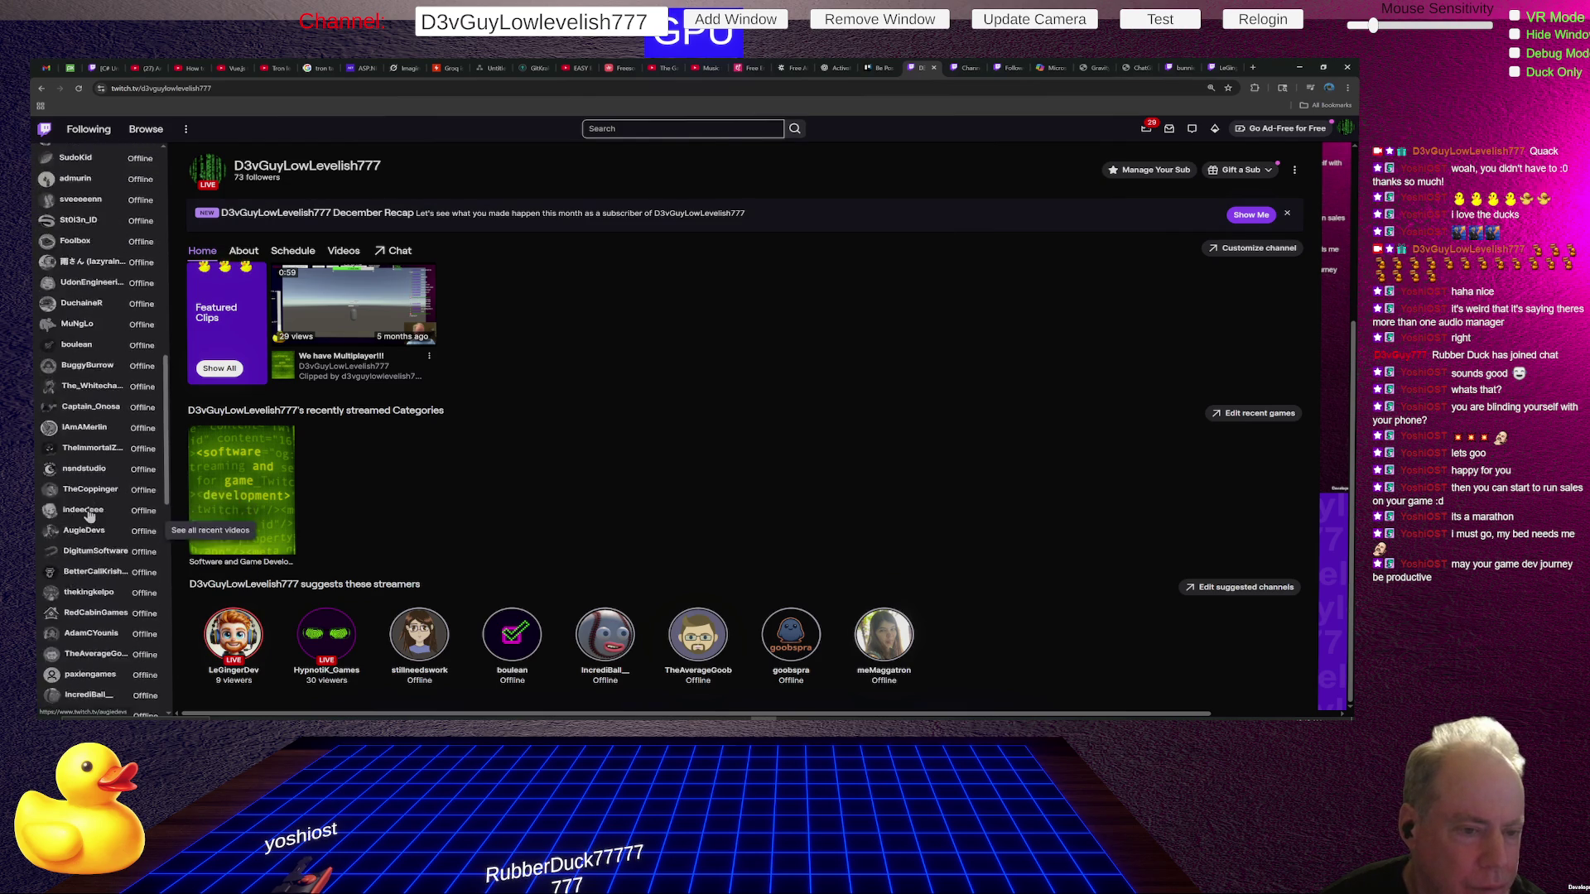
scroll(89, 515, up, 5)
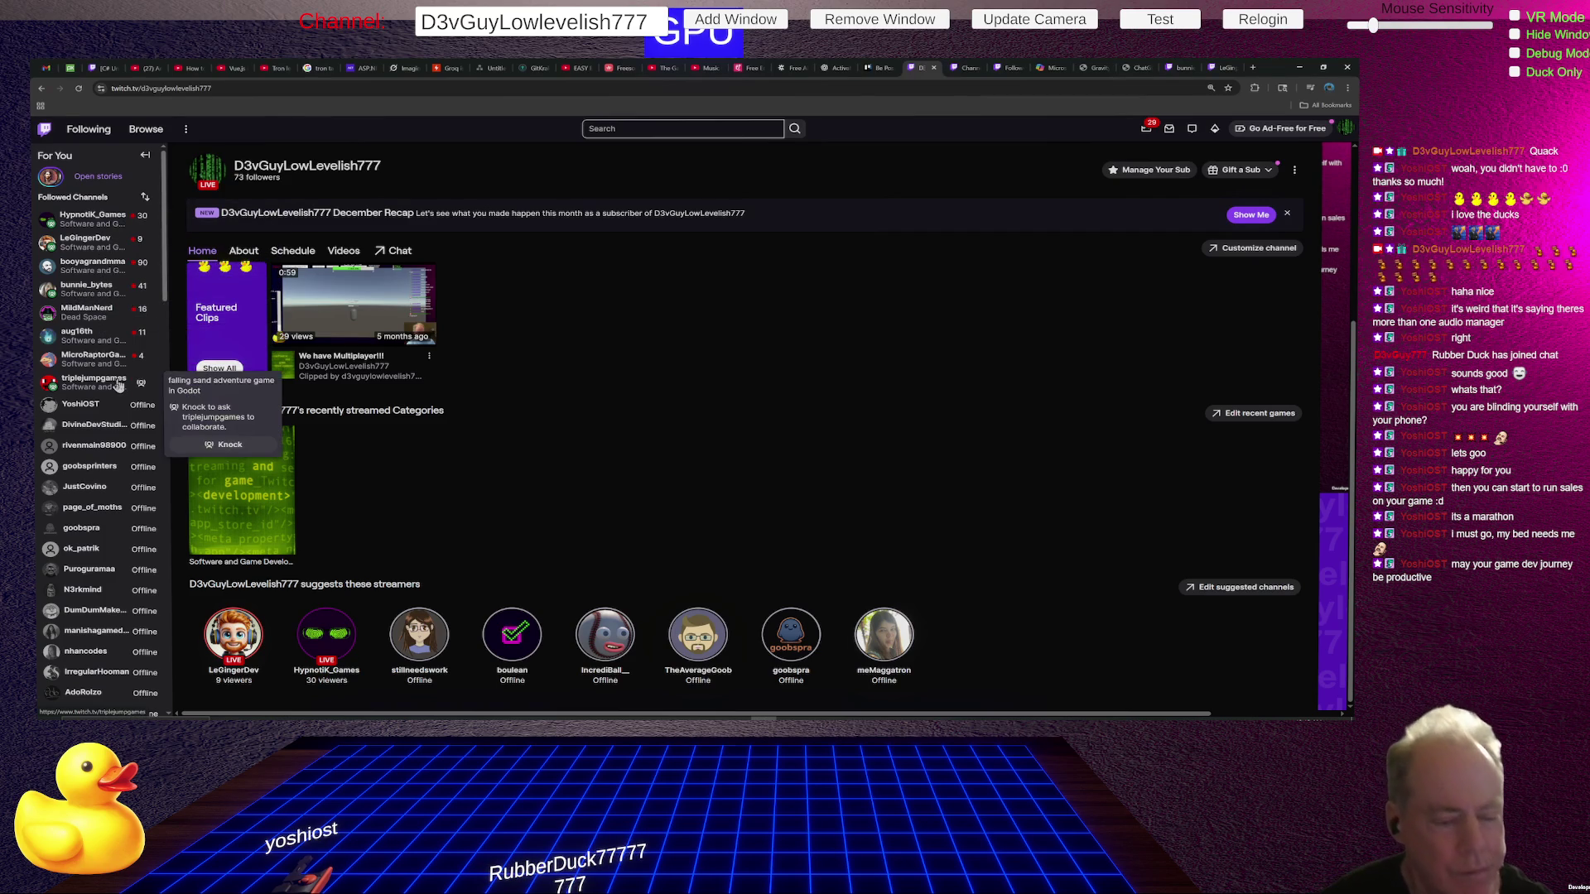
scroll(96, 377, down, 1)
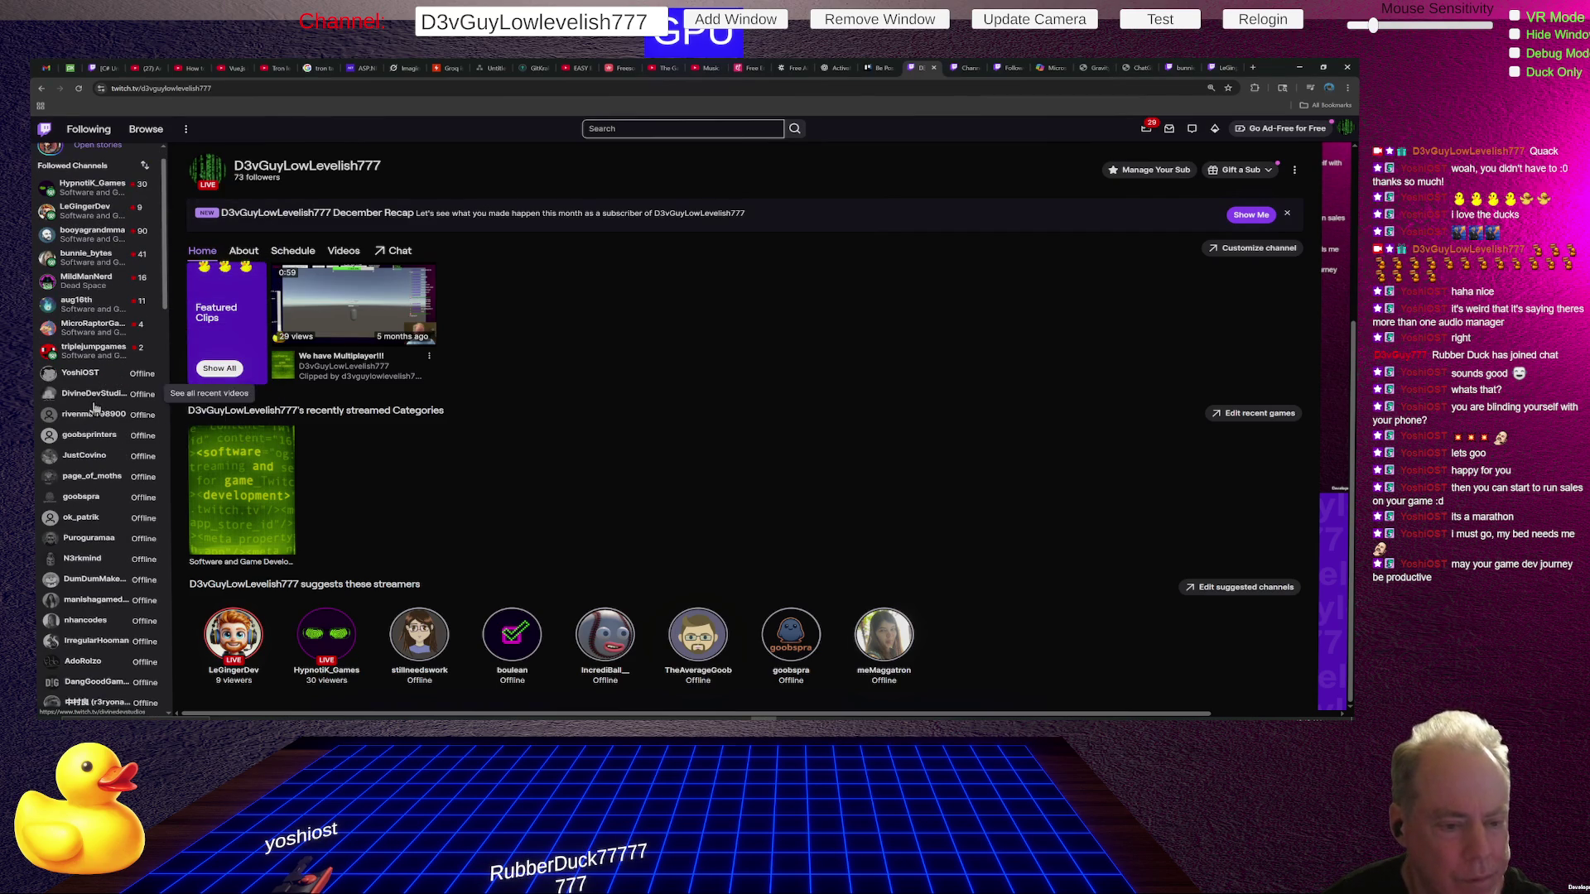
scroll(87, 412, down, 1)
scroll(87, 406, down, 1)
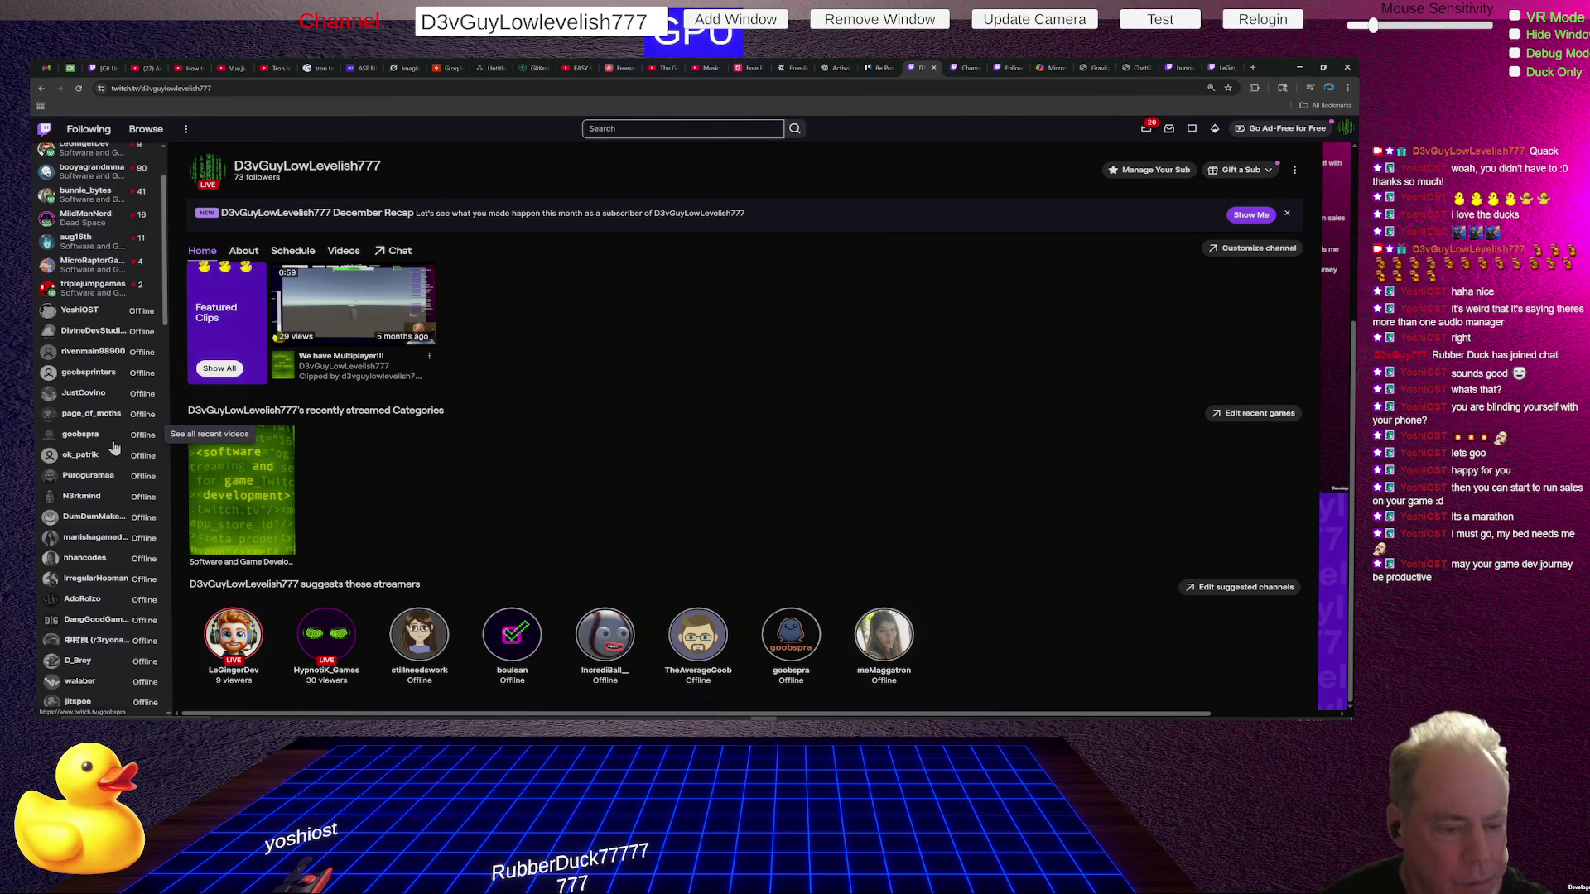
scroll(94, 447, down, 1)
scroll(99, 447, down, 1)
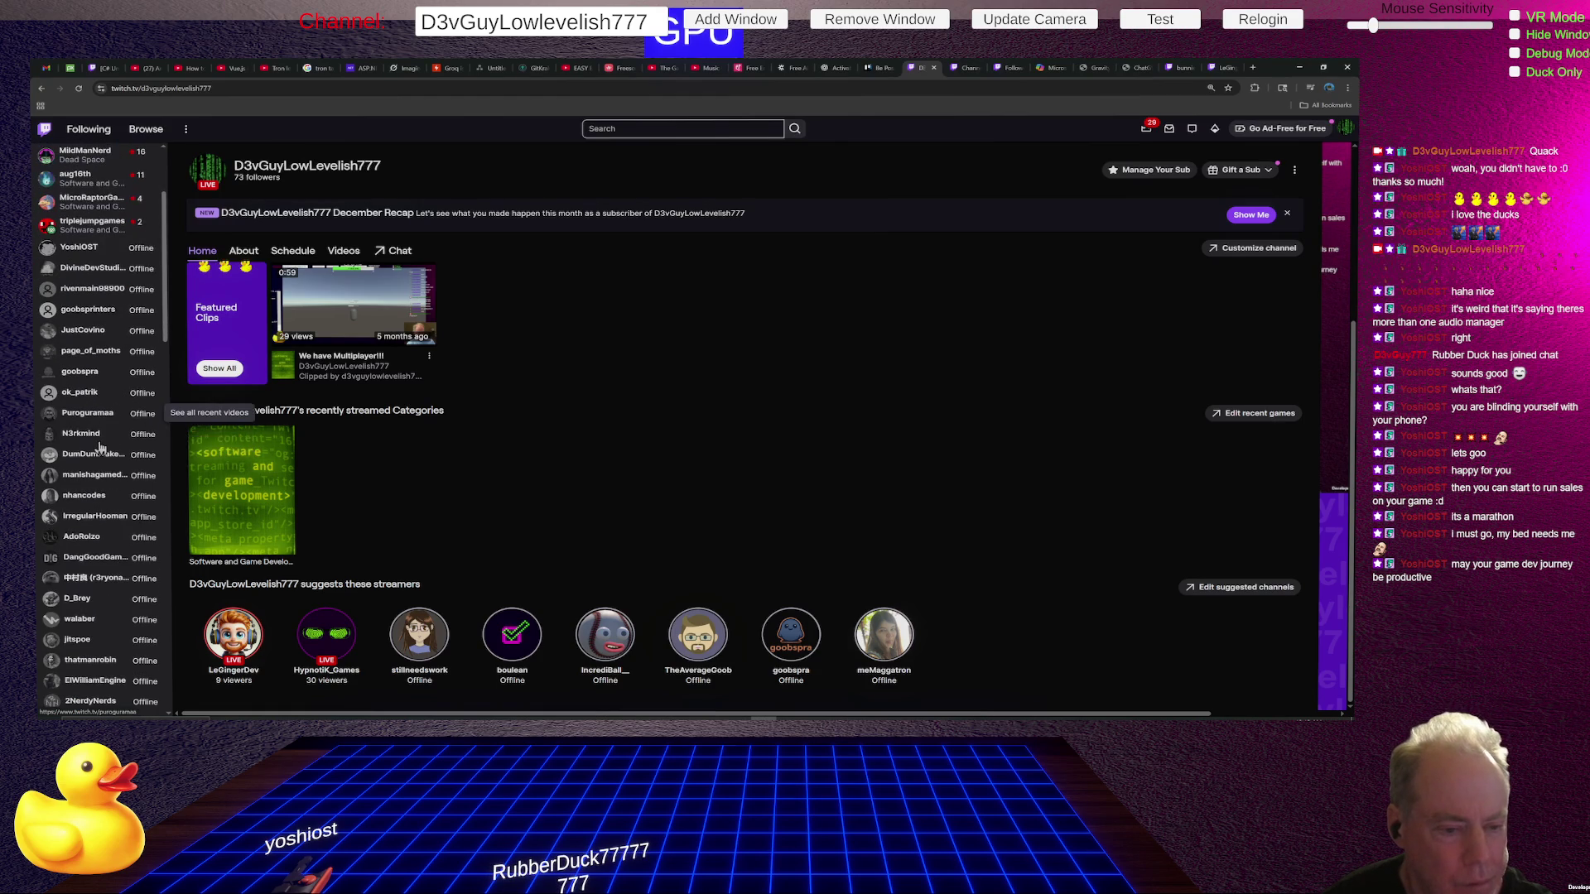
scroll(96, 449, down, 1)
scroll(94, 451, down, 1)
scroll(95, 453, down, 1)
scroll(99, 455, down, 1)
scroll(101, 457, down, 1)
scroll(104, 460, down, 1)
scroll(107, 477, down, 1)
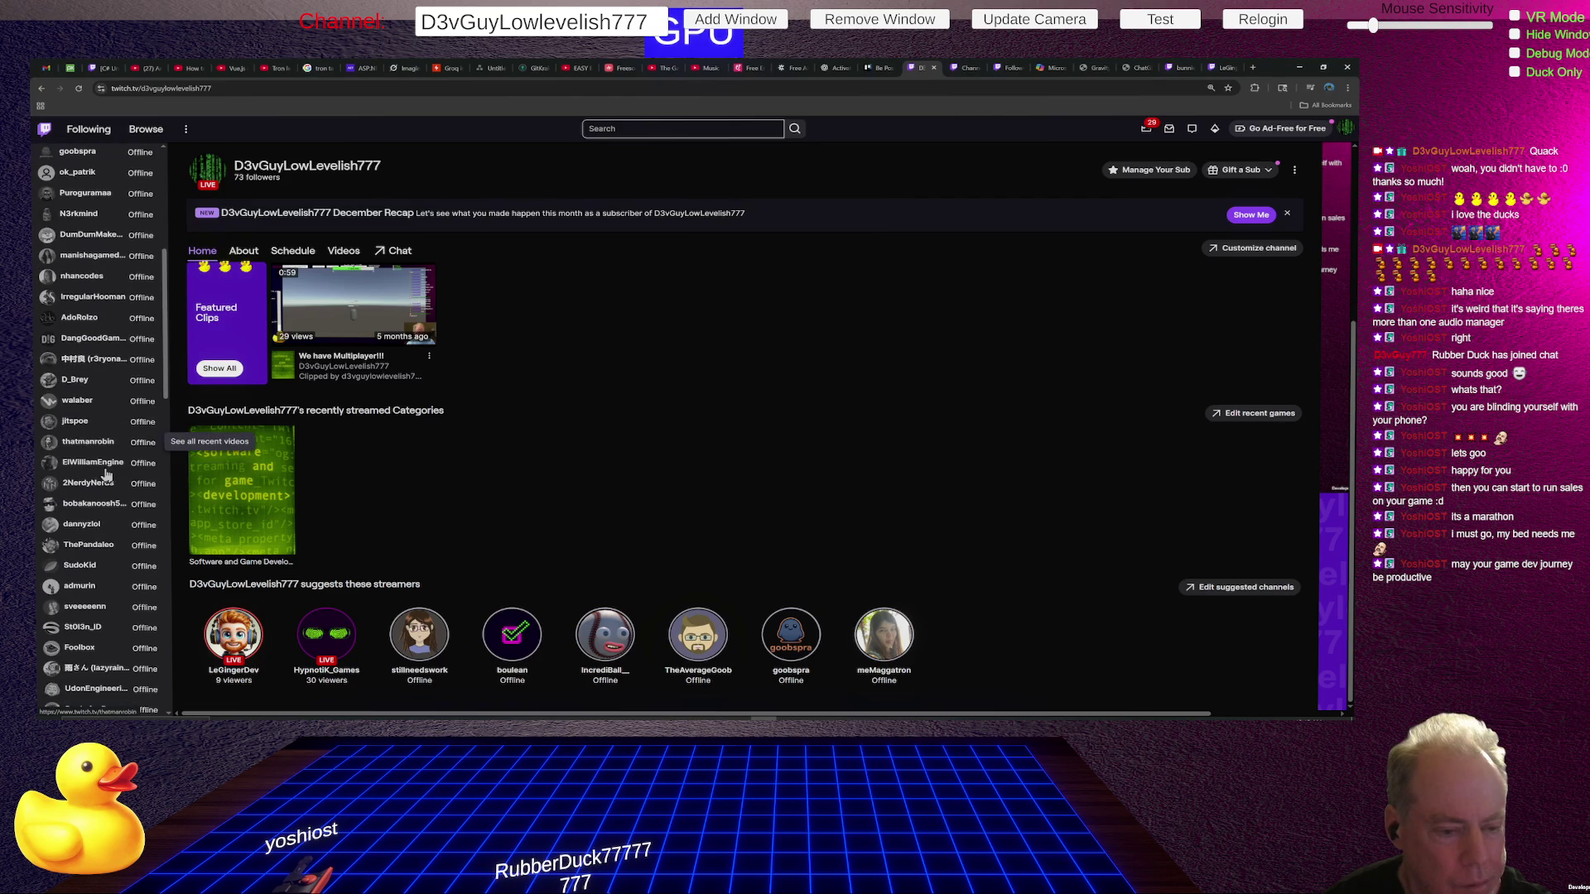
scroll(106, 475, down, 1)
scroll(104, 475, down, 2)
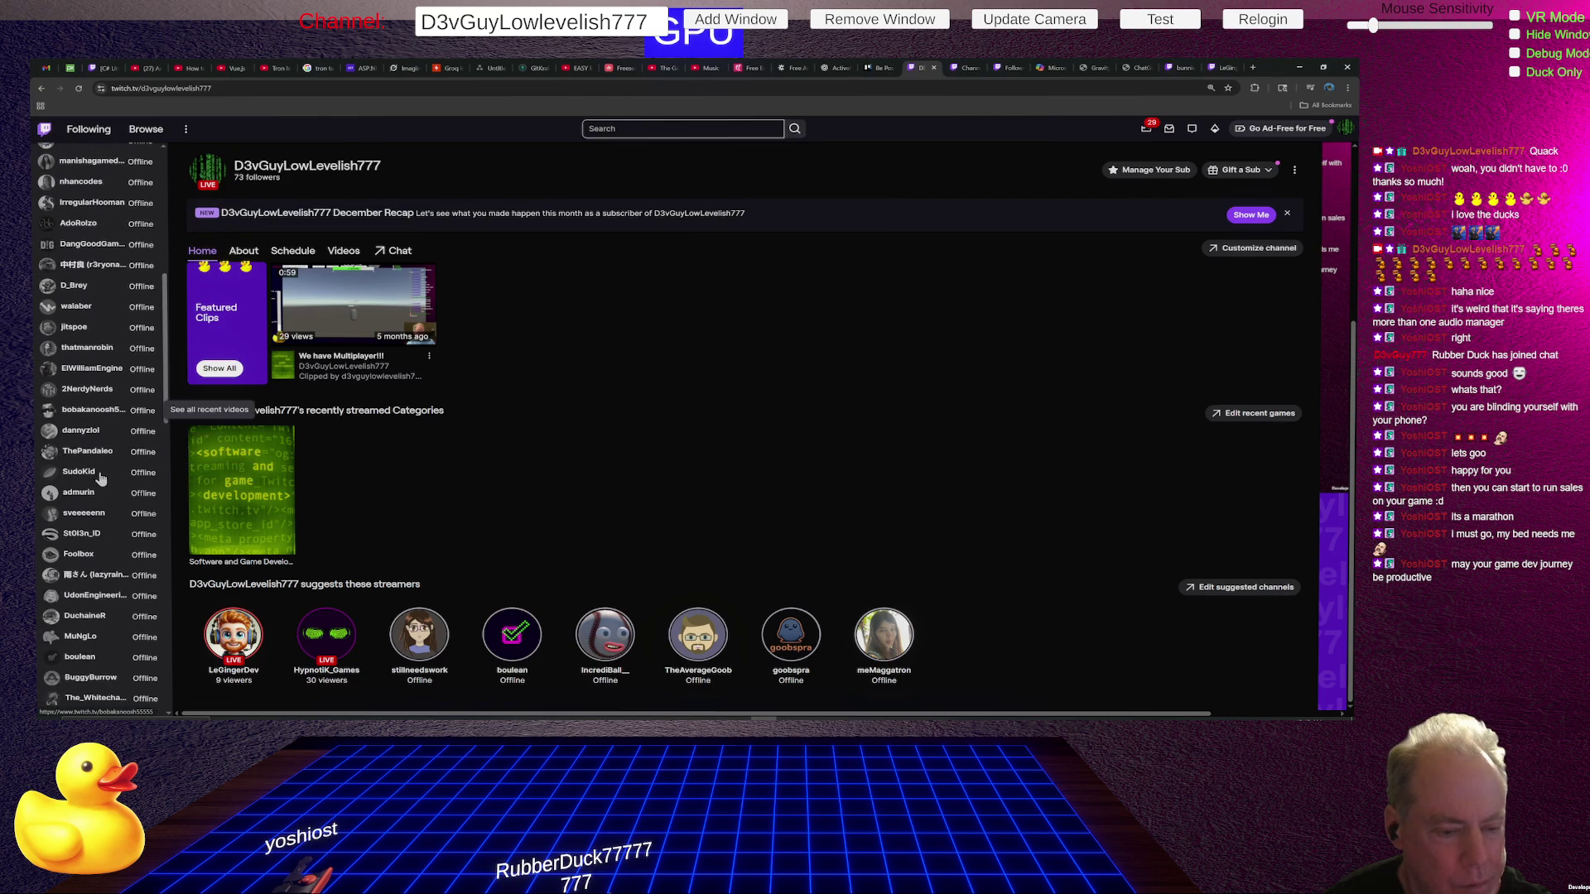
scroll(92, 485, down, 2)
scroll(92, 487, down, 2)
scroll(83, 495, down, 2)
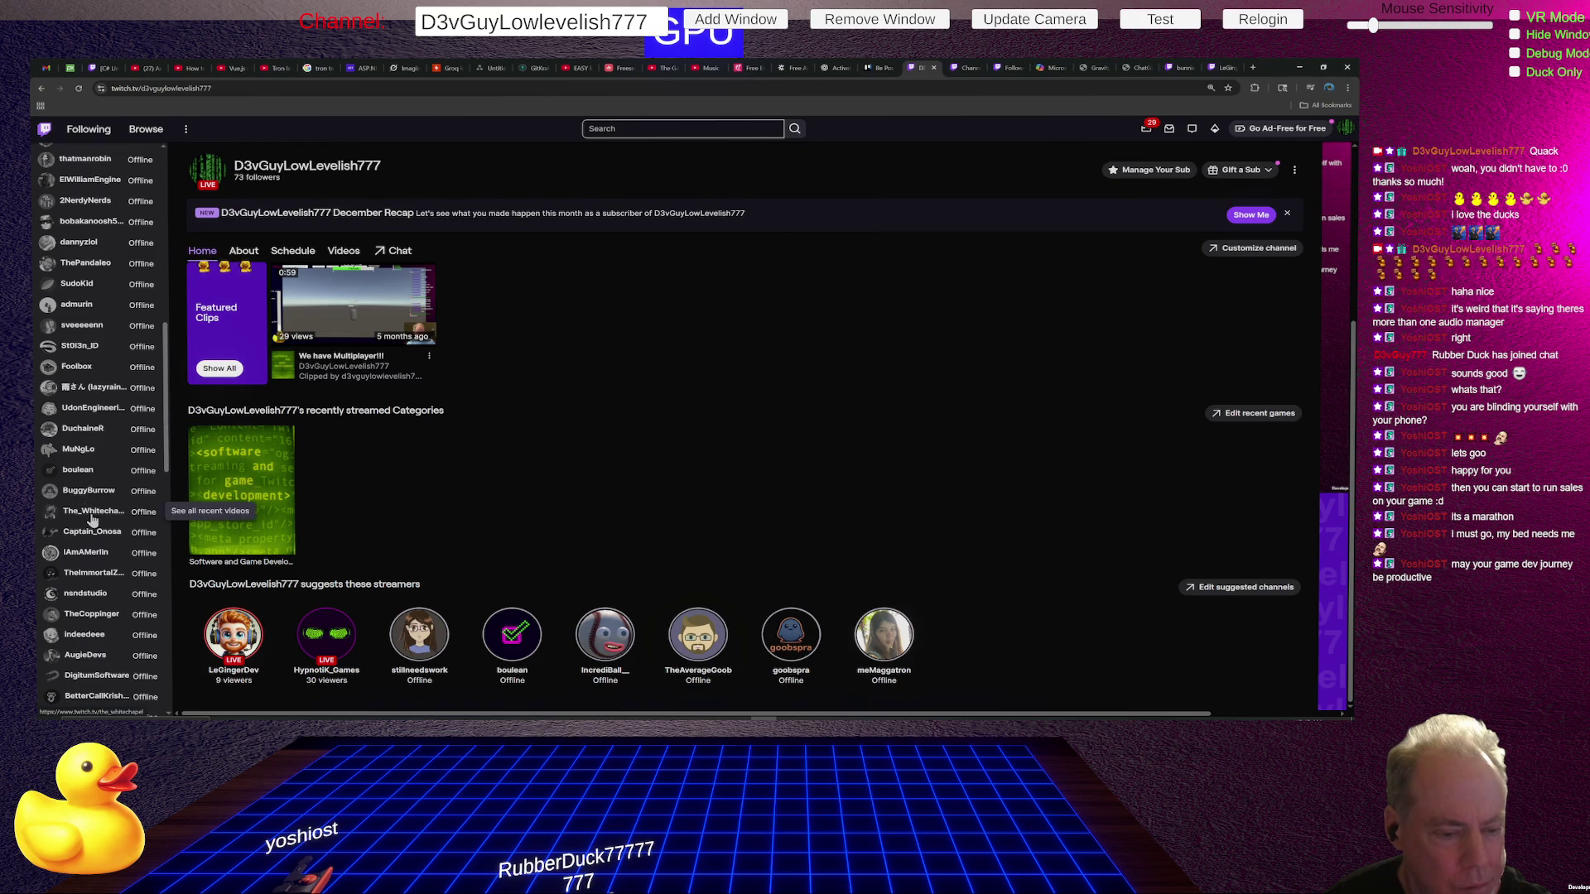
scroll(93, 509, down, 3)
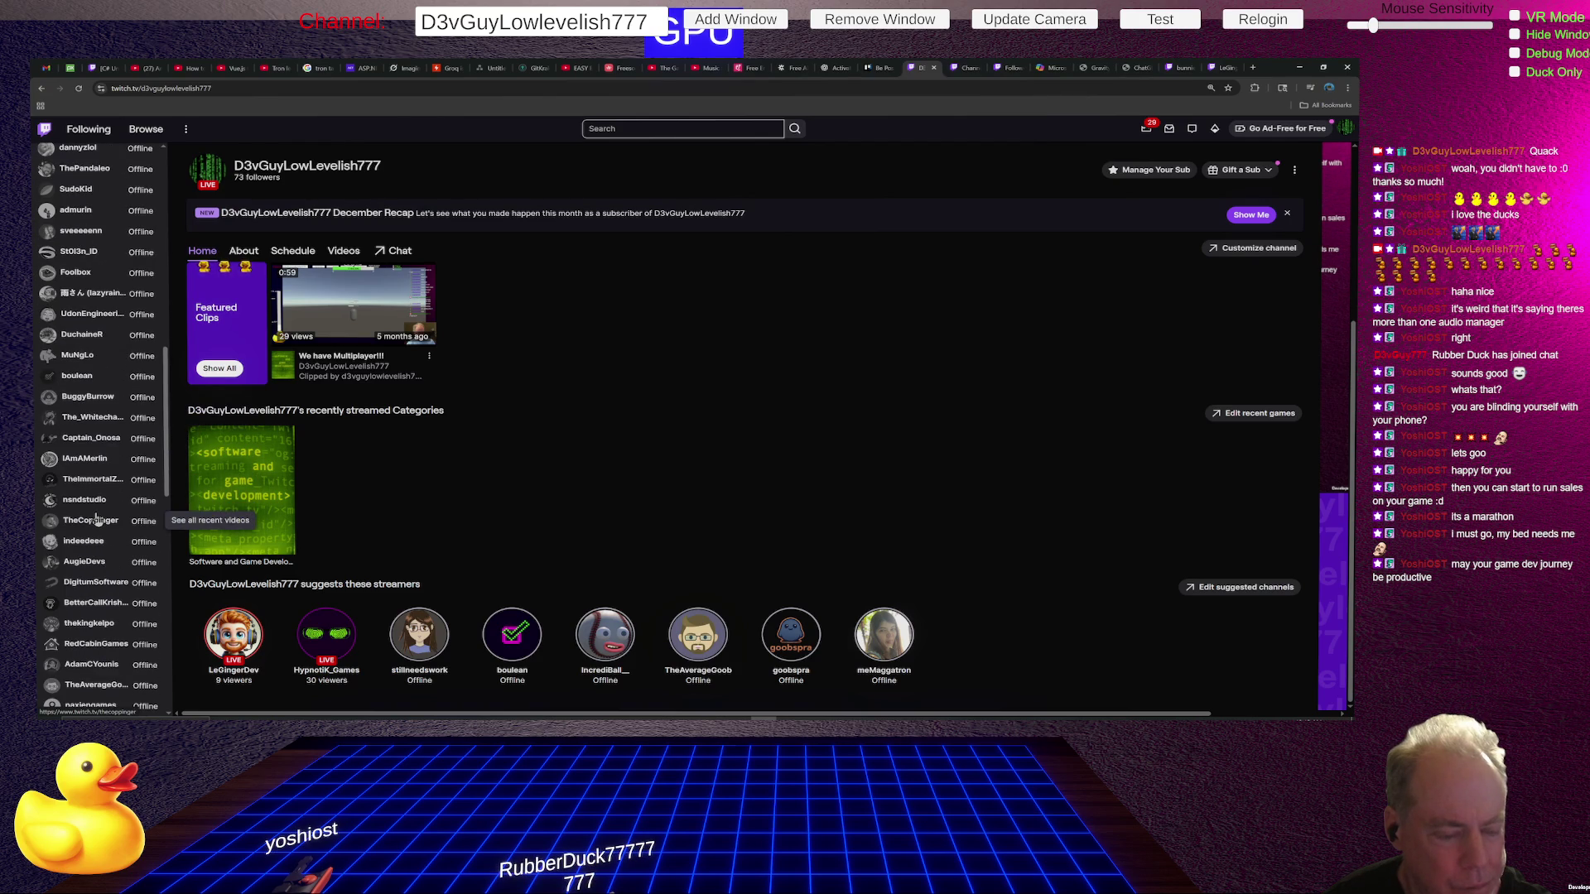
scroll(94, 519, down, 1)
scroll(97, 518, down, 1)
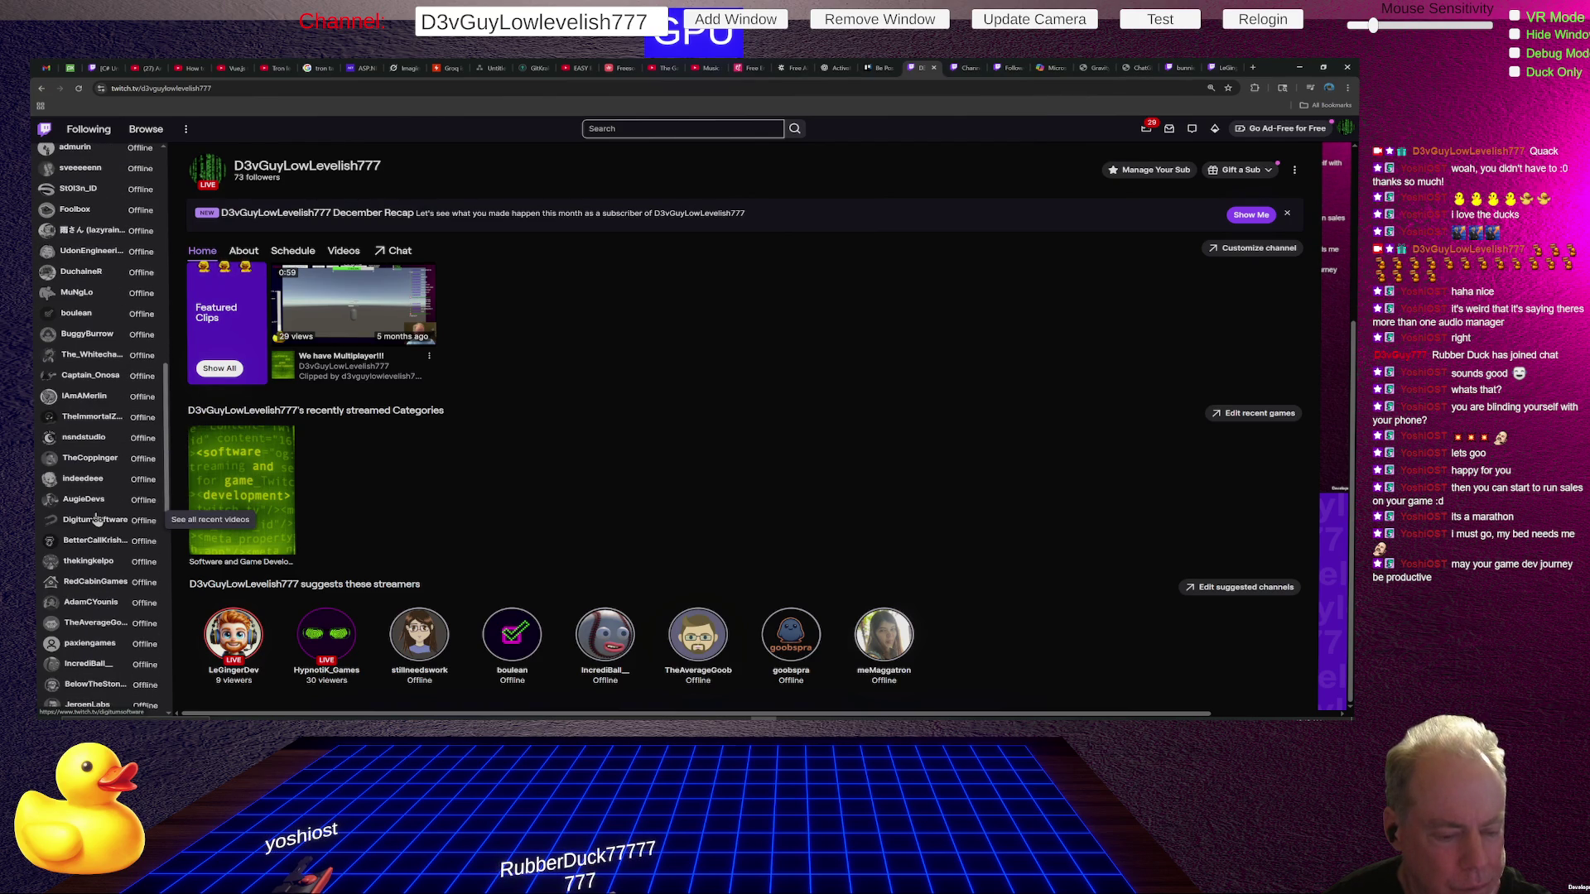
scroll(97, 519, down, 1)
scroll(97, 518, down, 1)
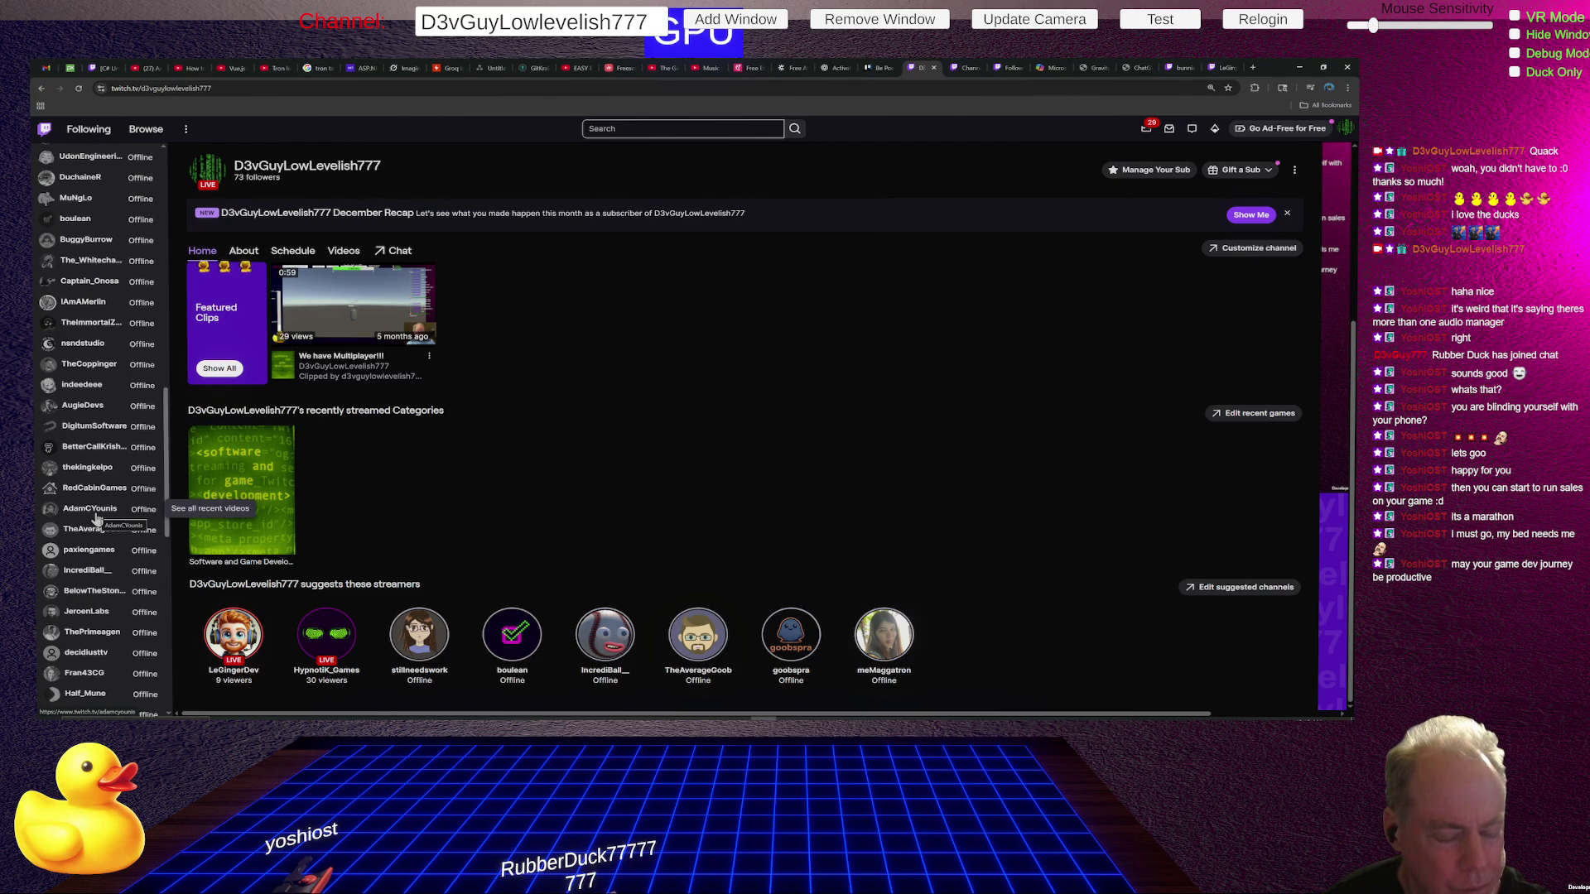
scroll(96, 519, down, 1)
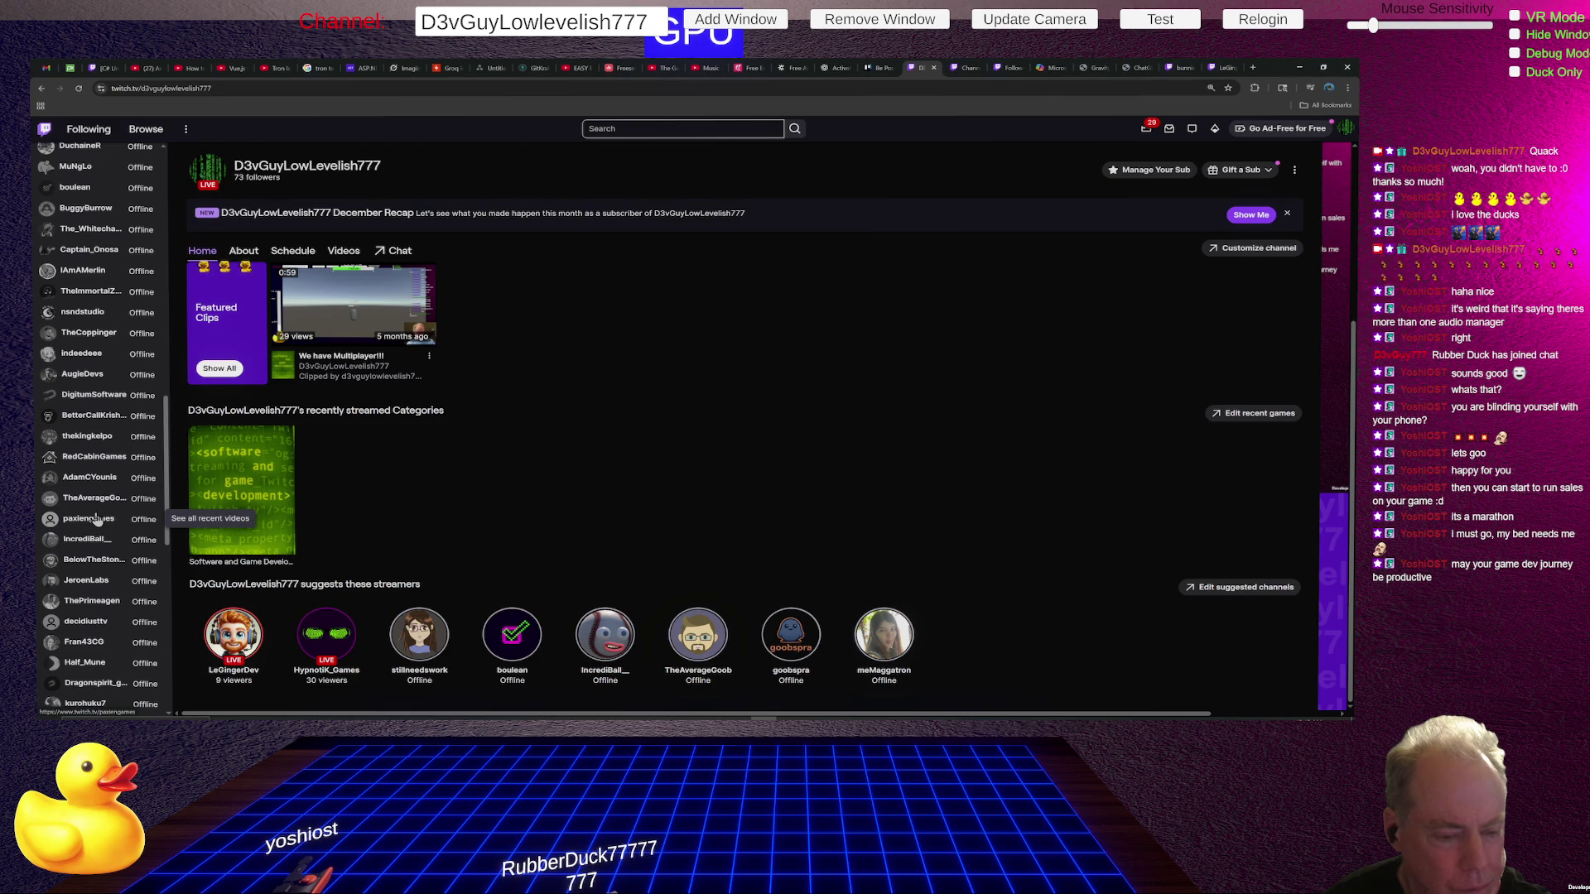
scroll(97, 519, down, 1)
scroll(97, 517, down, 1)
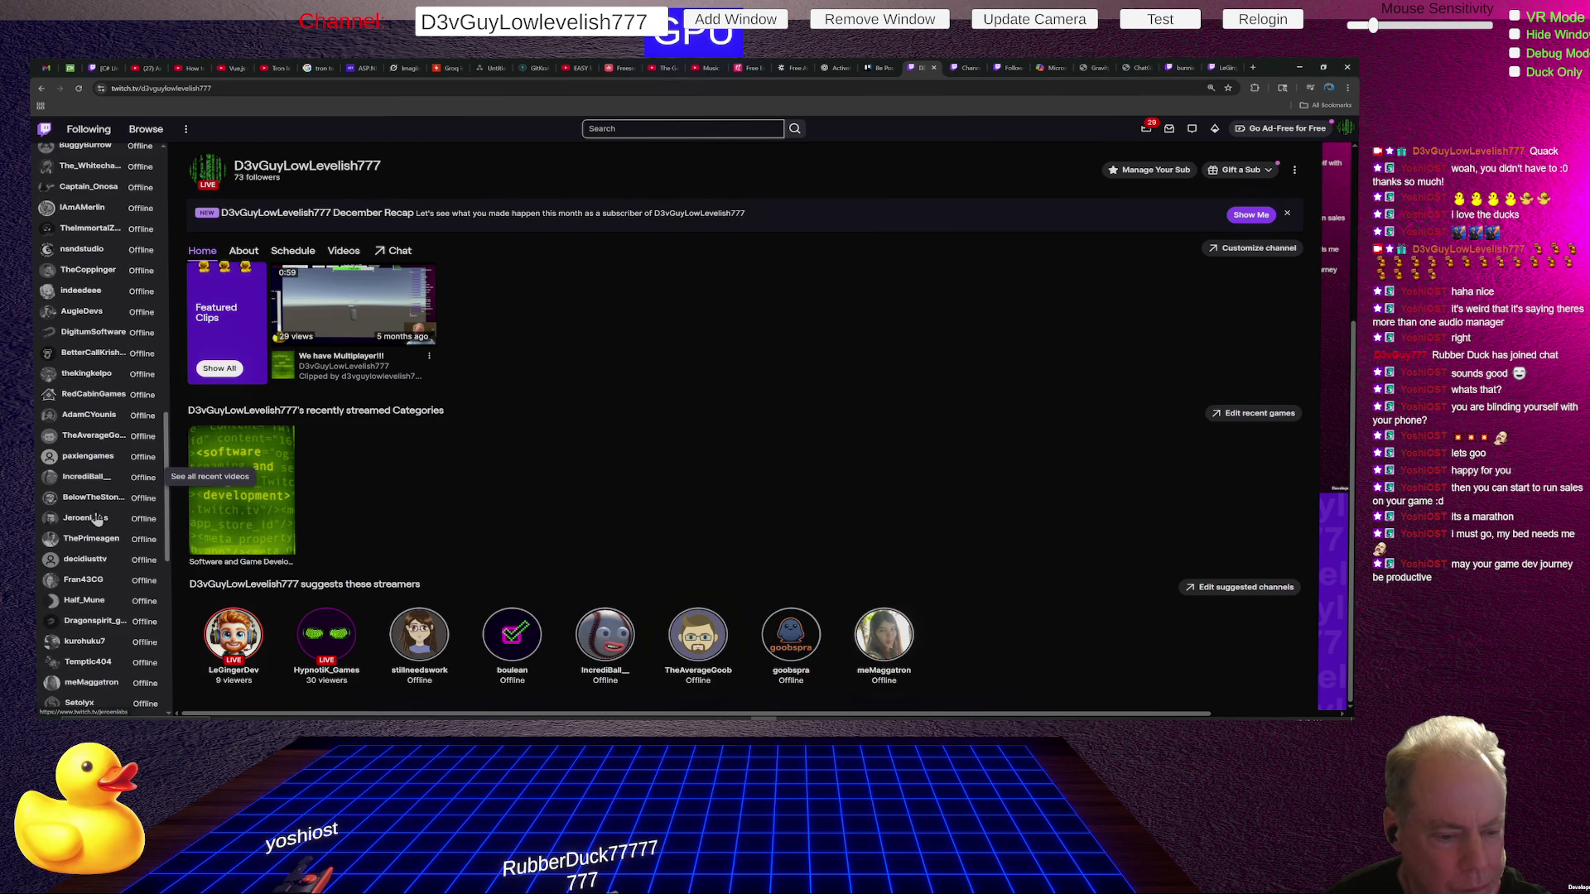
scroll(97, 514, down, 1)
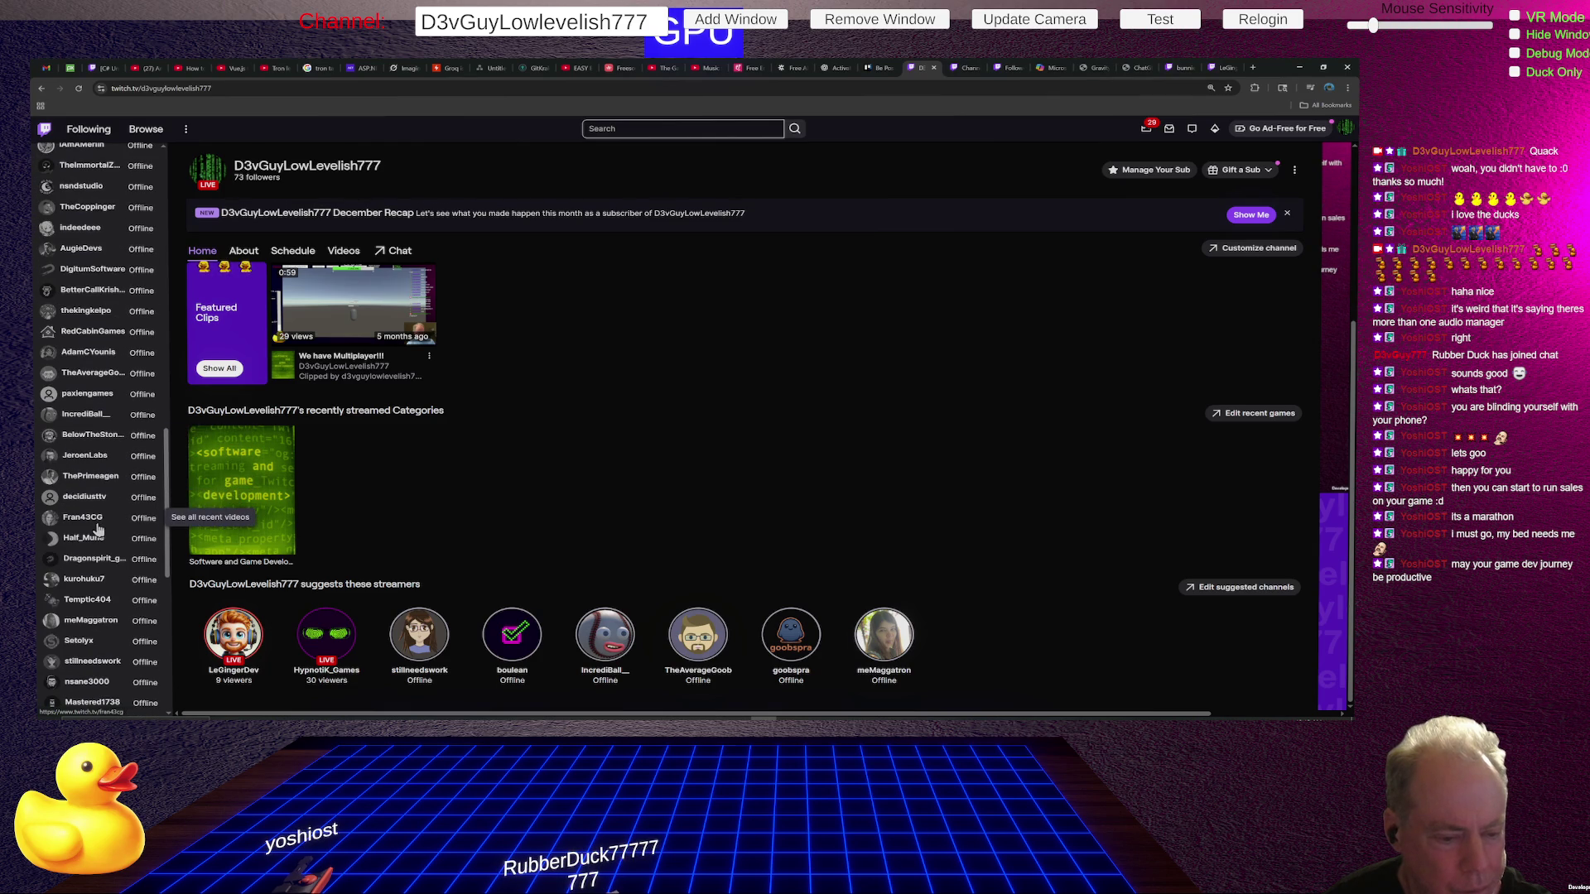
scroll(120, 341, down, 3)
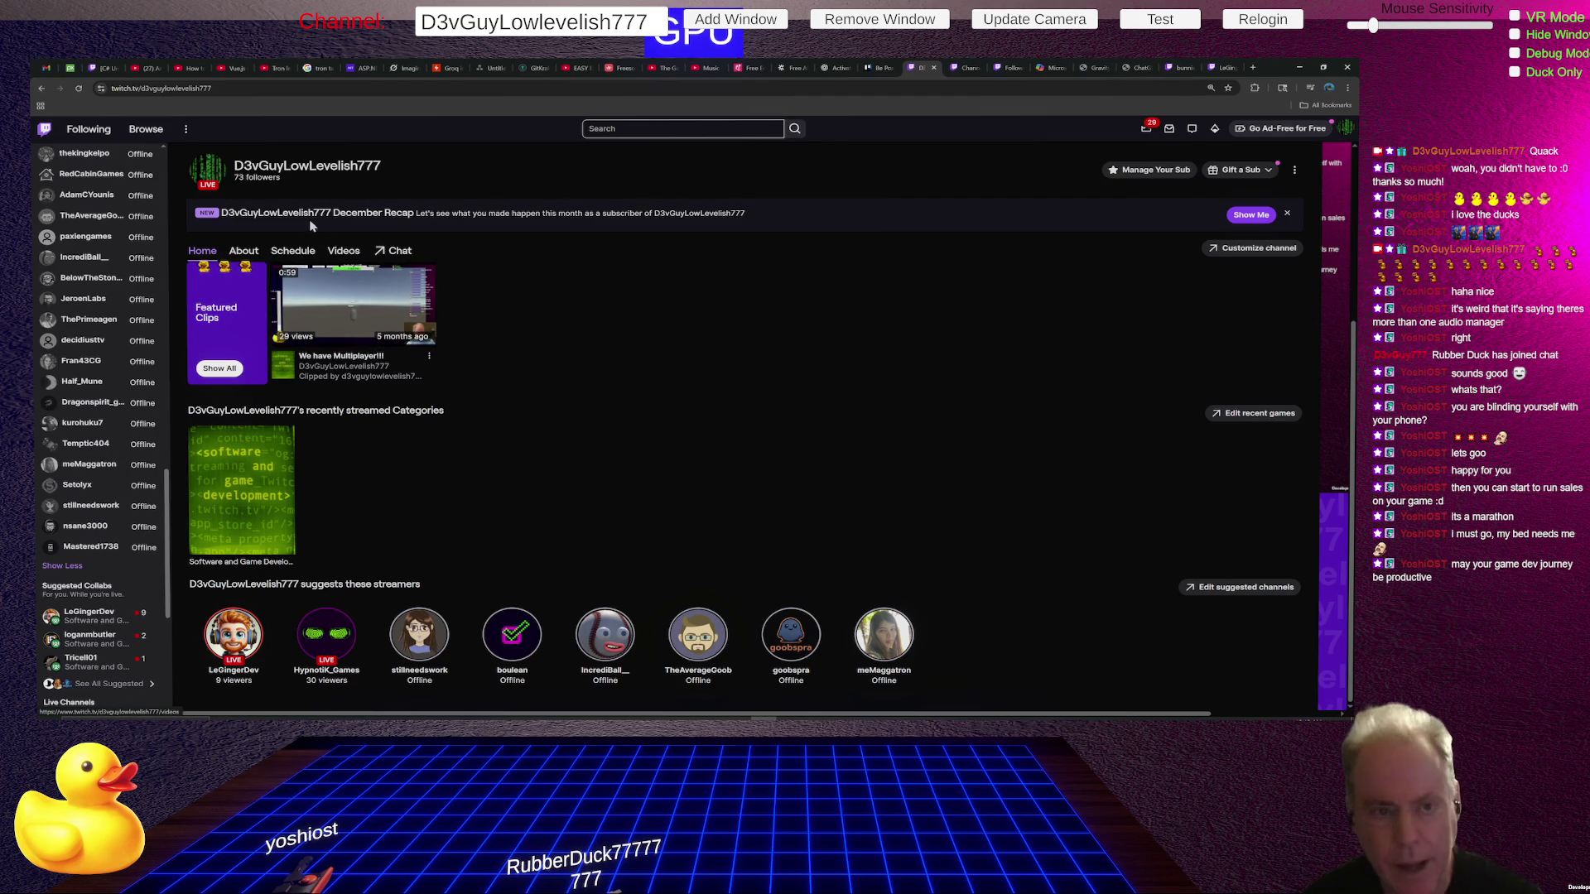
click(81, 88)
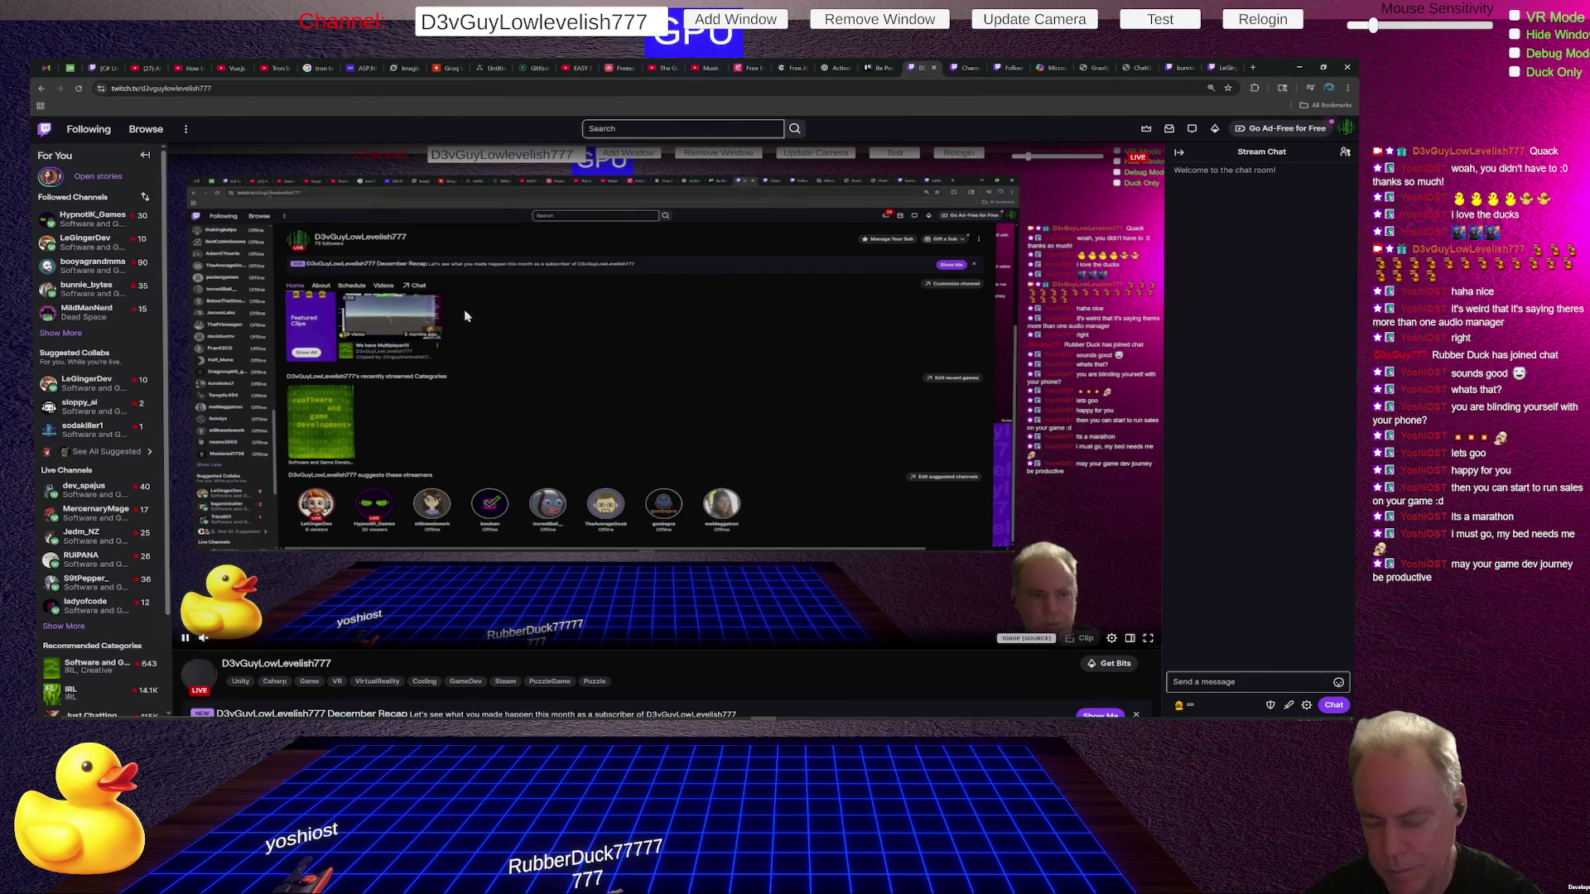
Go to the channel Home page and open Edit suggested channels in the Featured Content settings.
click(298, 665)
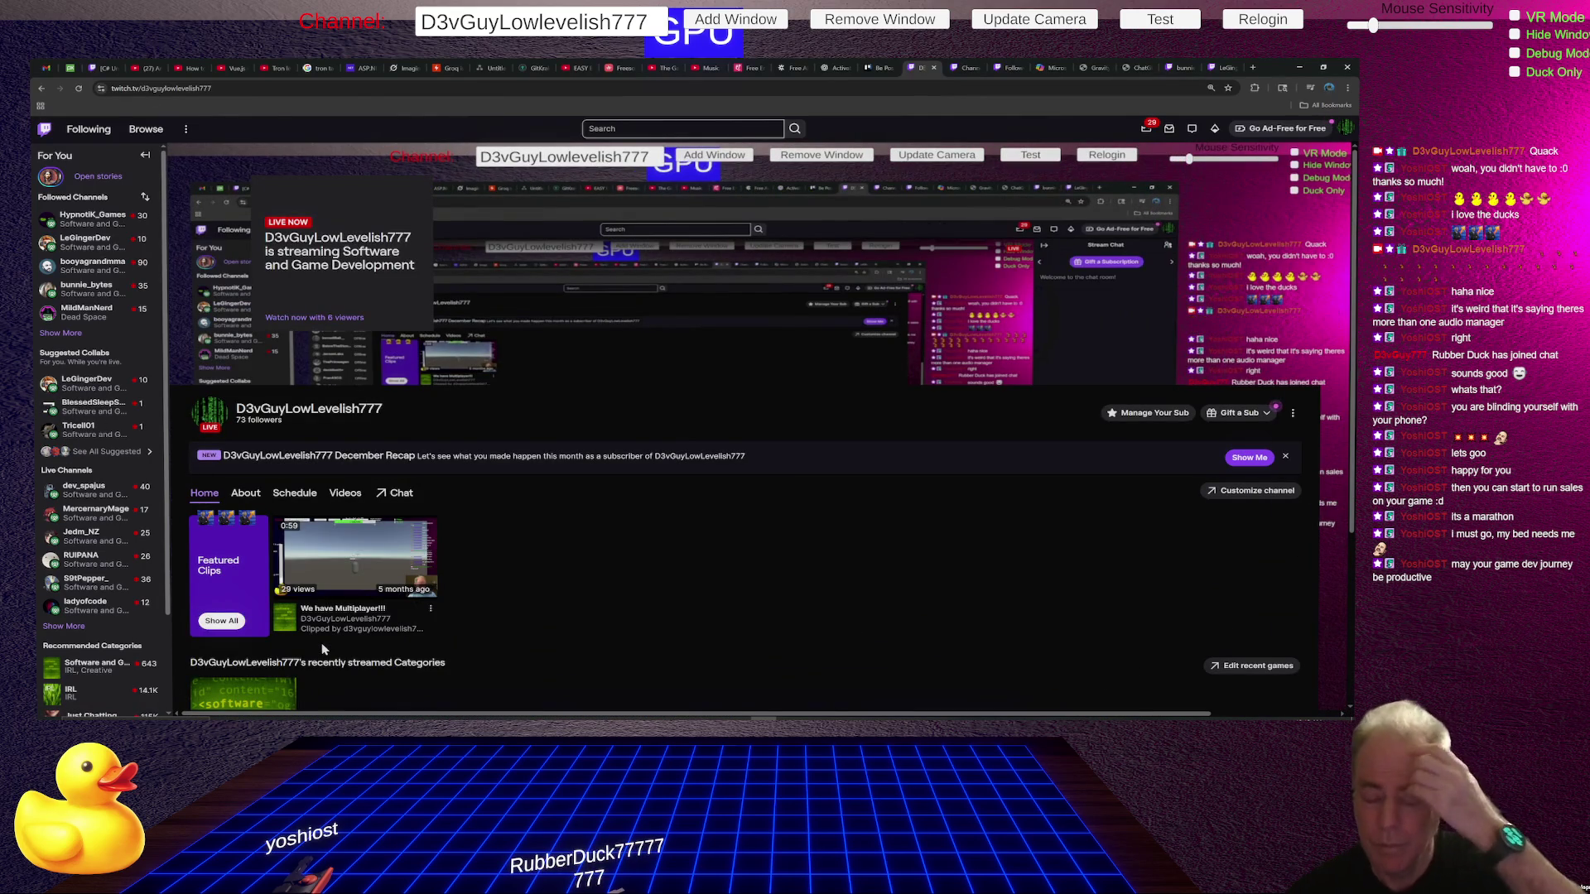
scroll(628, 539, down, 2)
scroll(629, 538, down, 1)
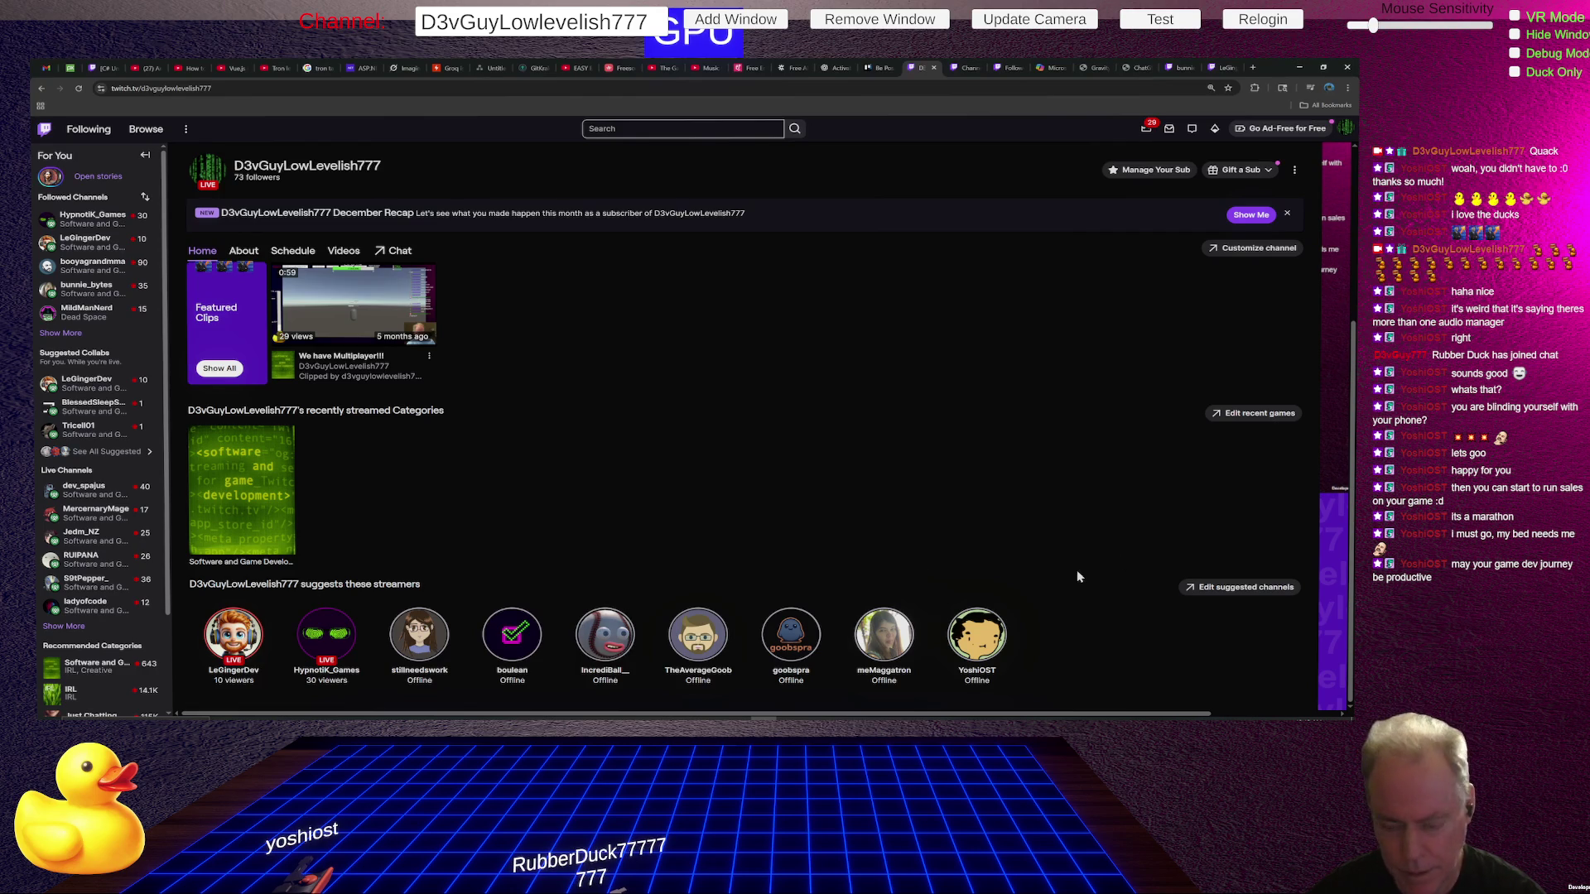
click(1238, 590)
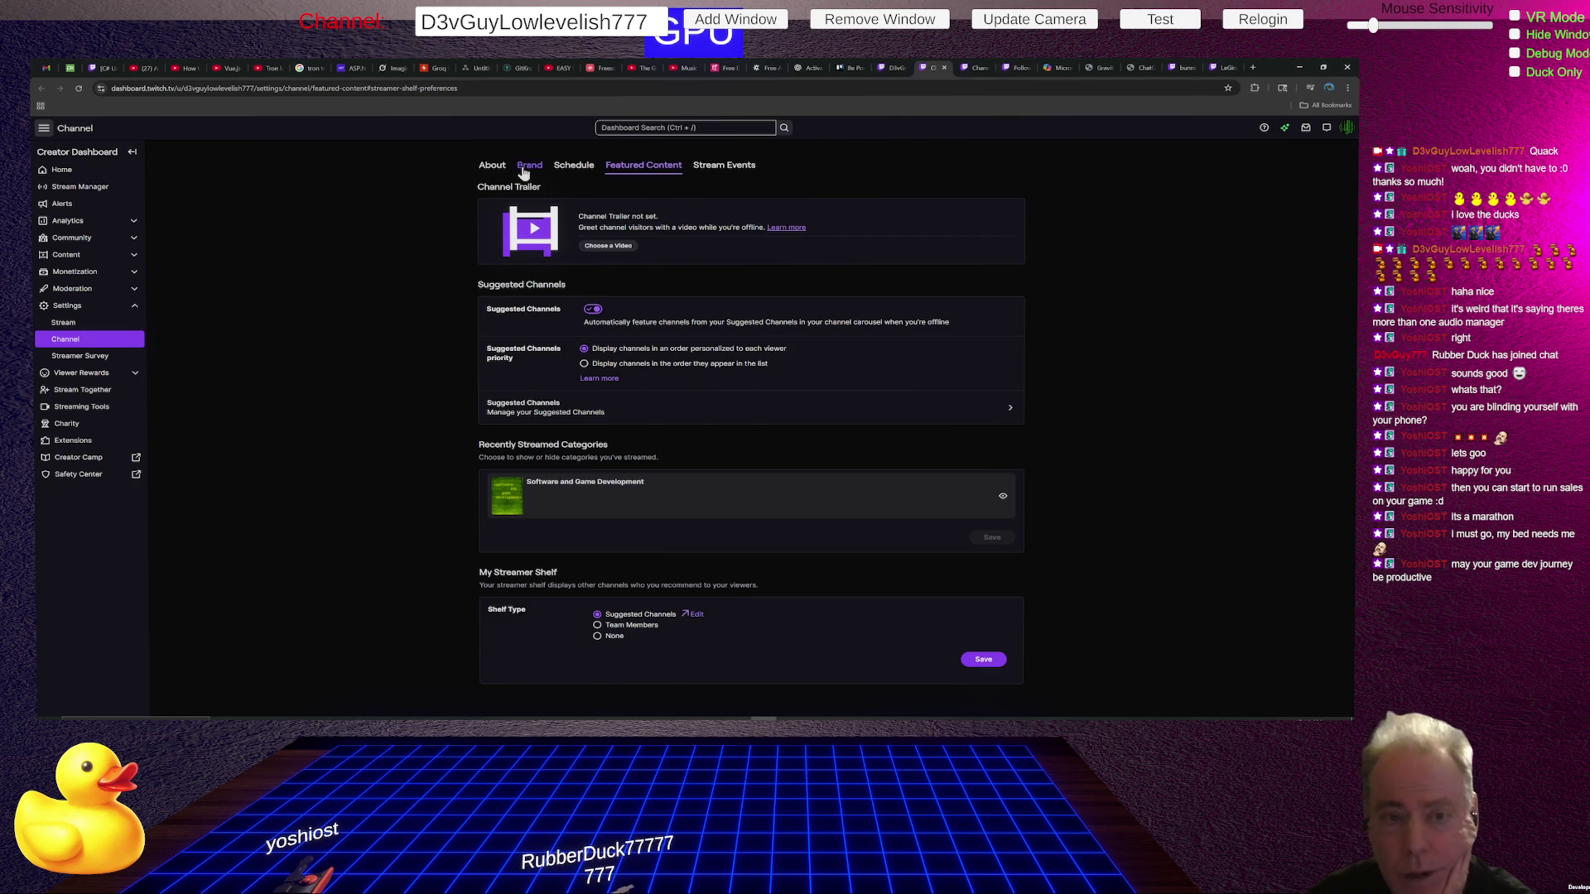
Close the stream, Followers and duplicate channel settings tabs, returning to the channel home page.
click(1227, 66)
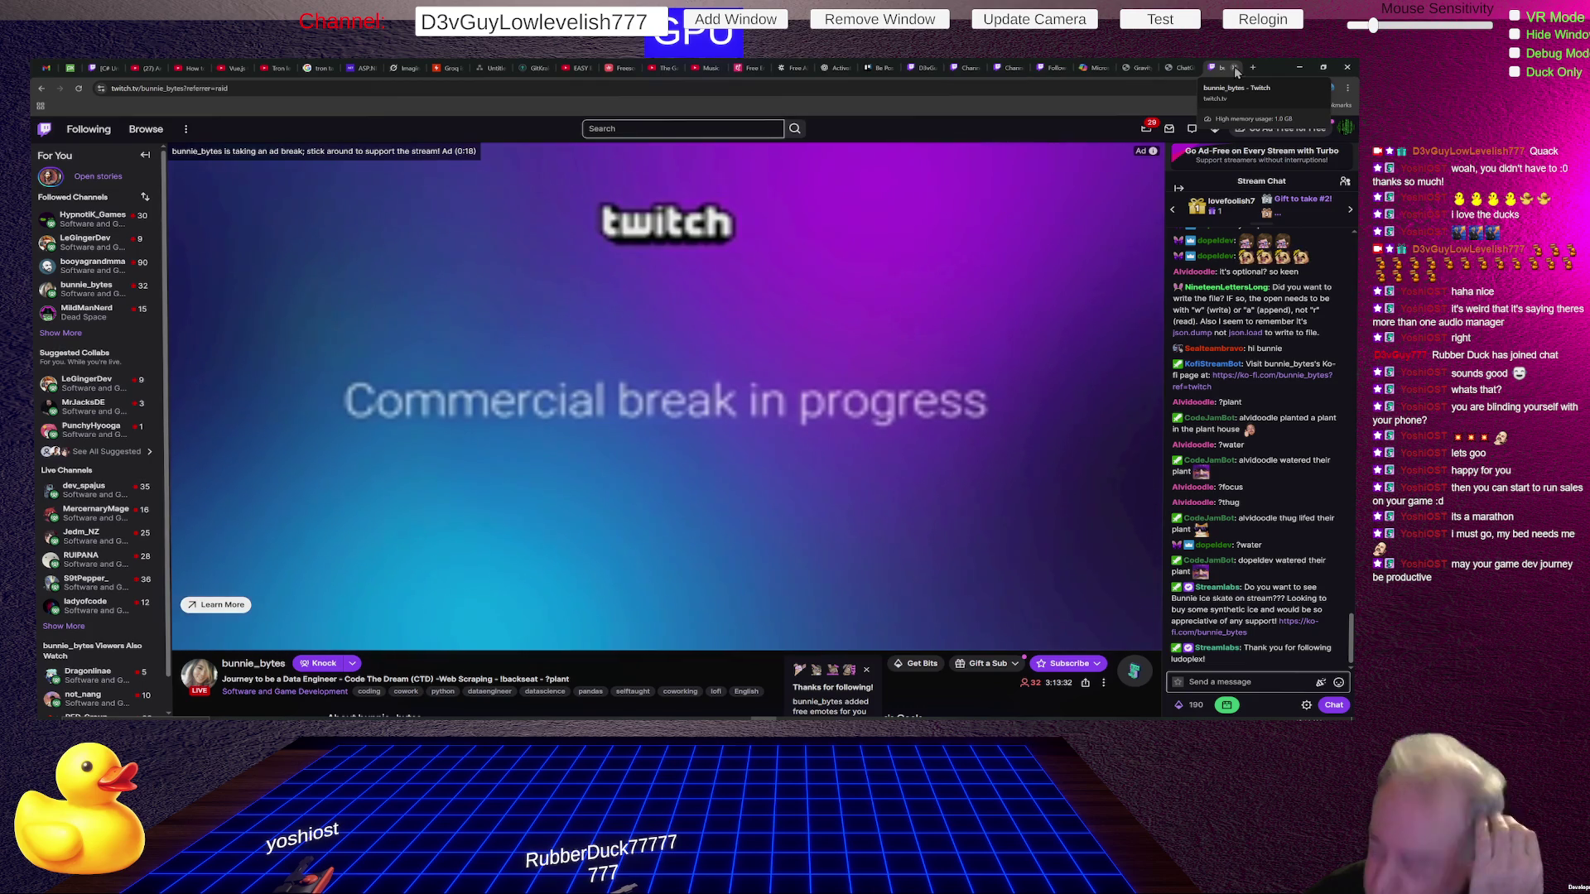
click(1235, 69)
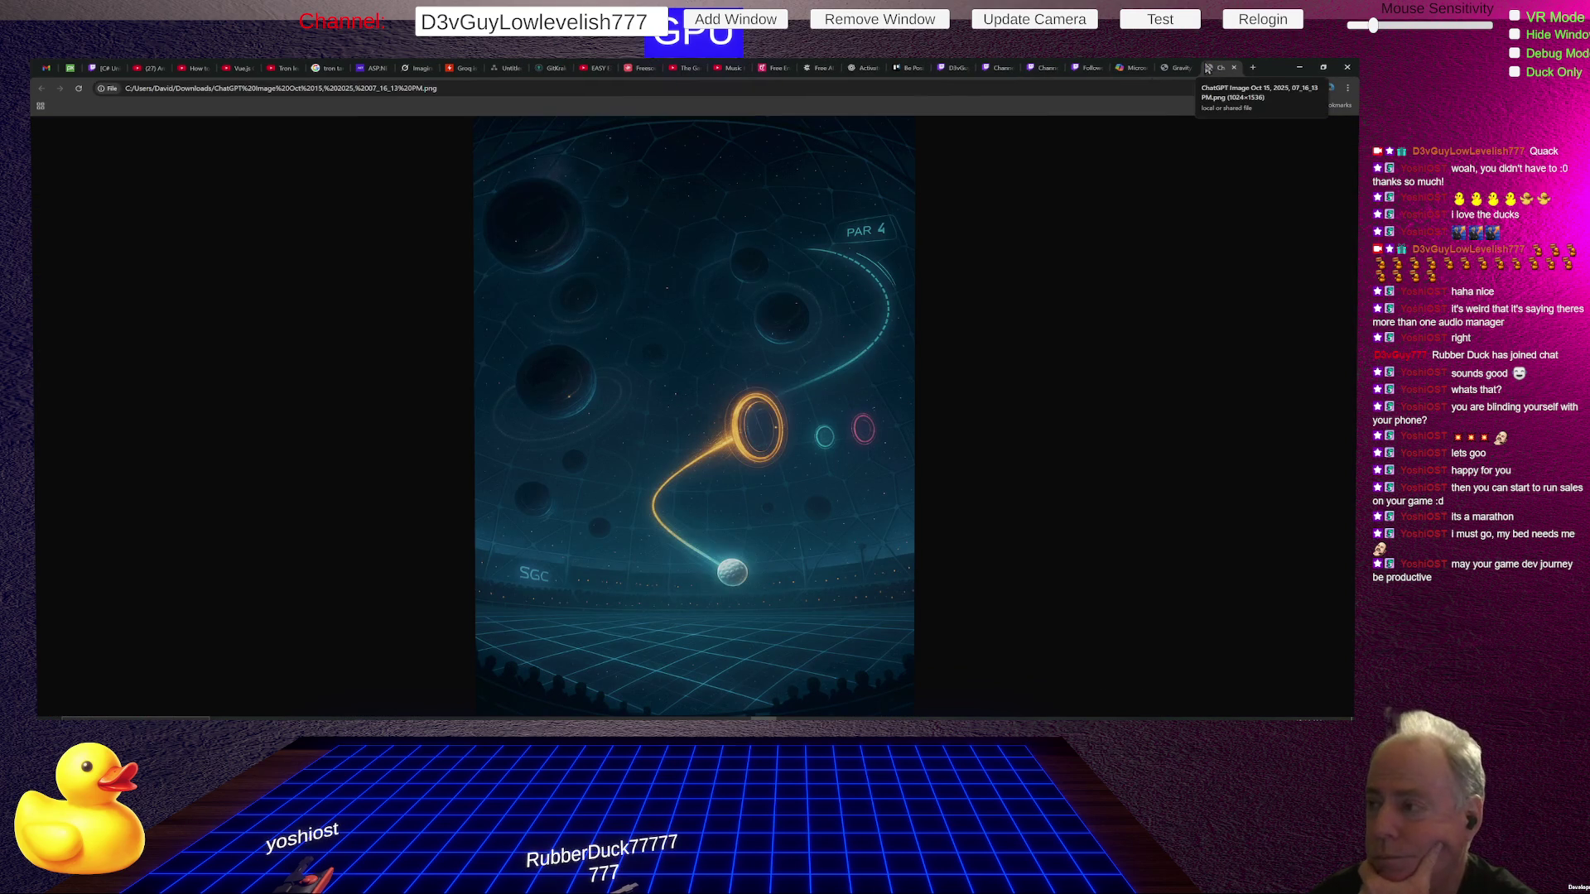
click(1088, 69)
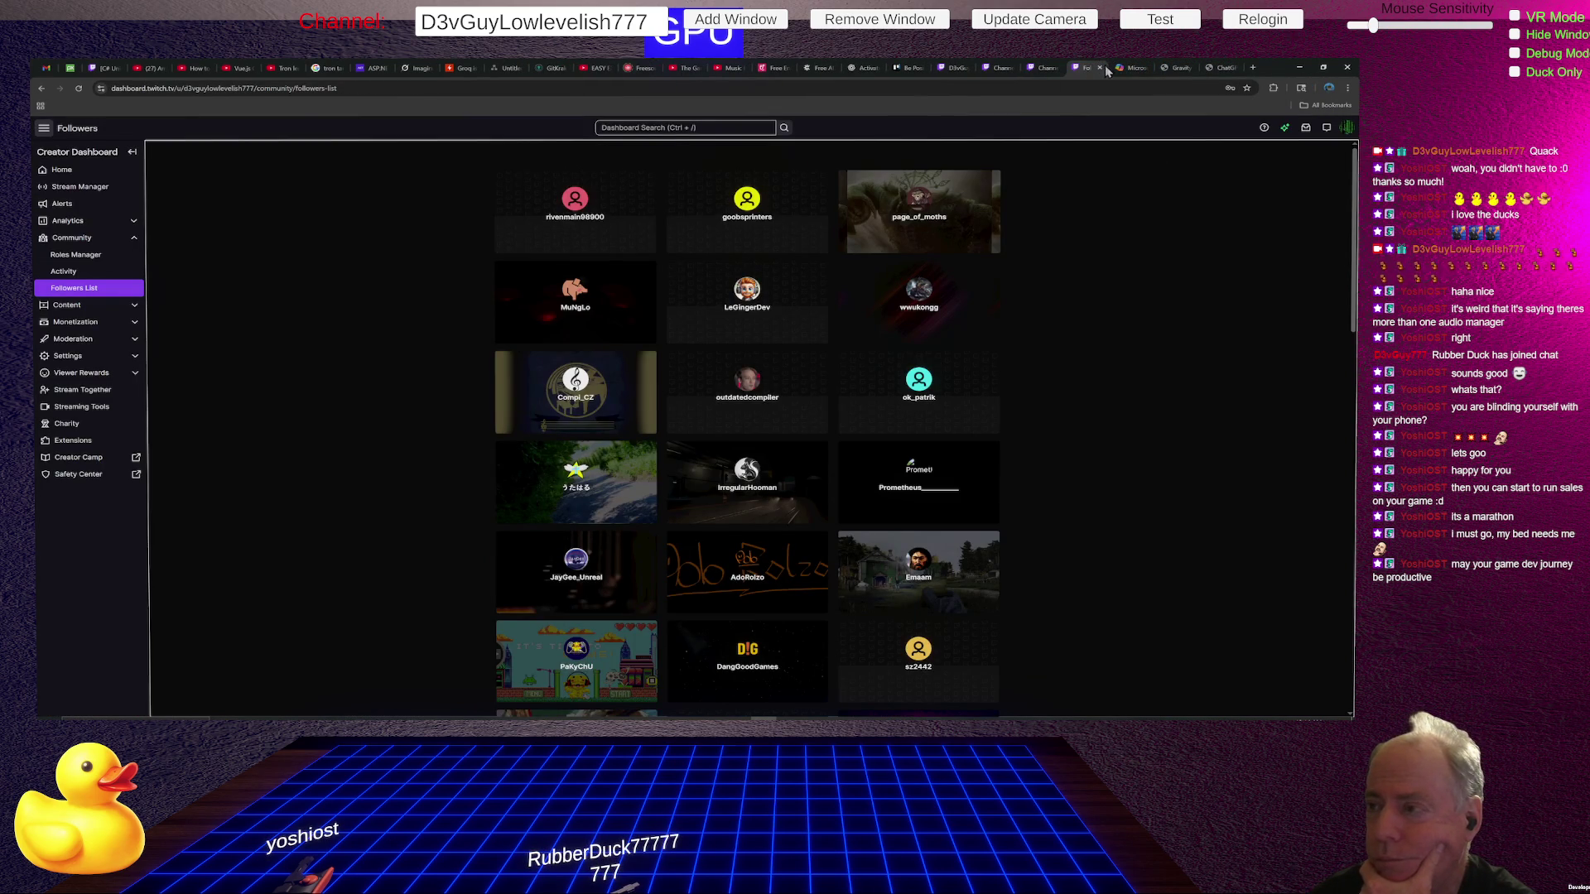
click(1100, 69)
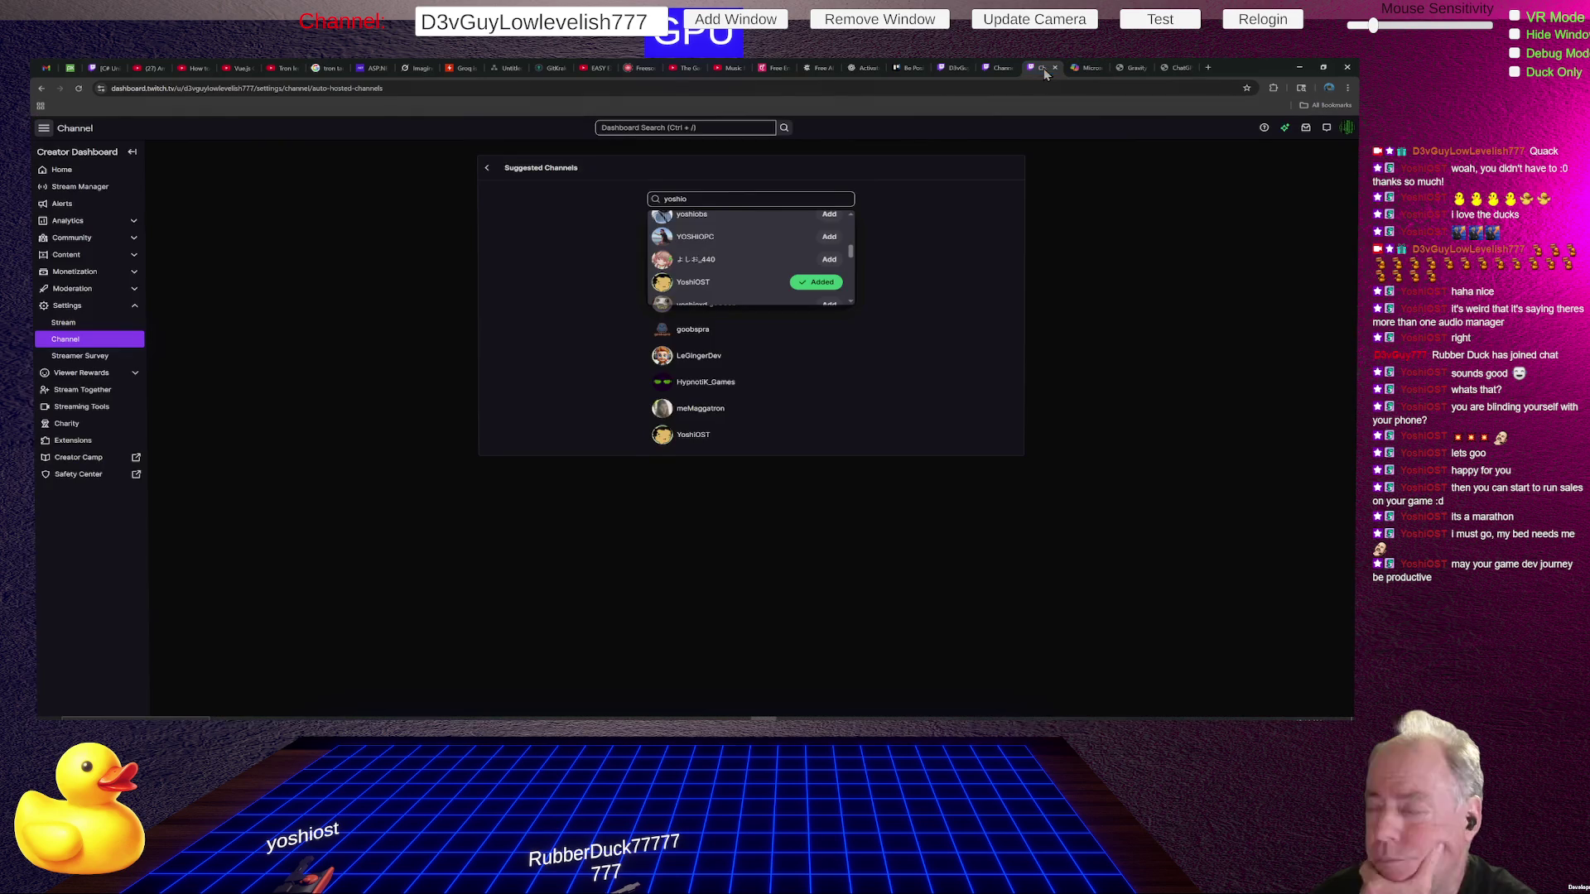
click(1056, 69)
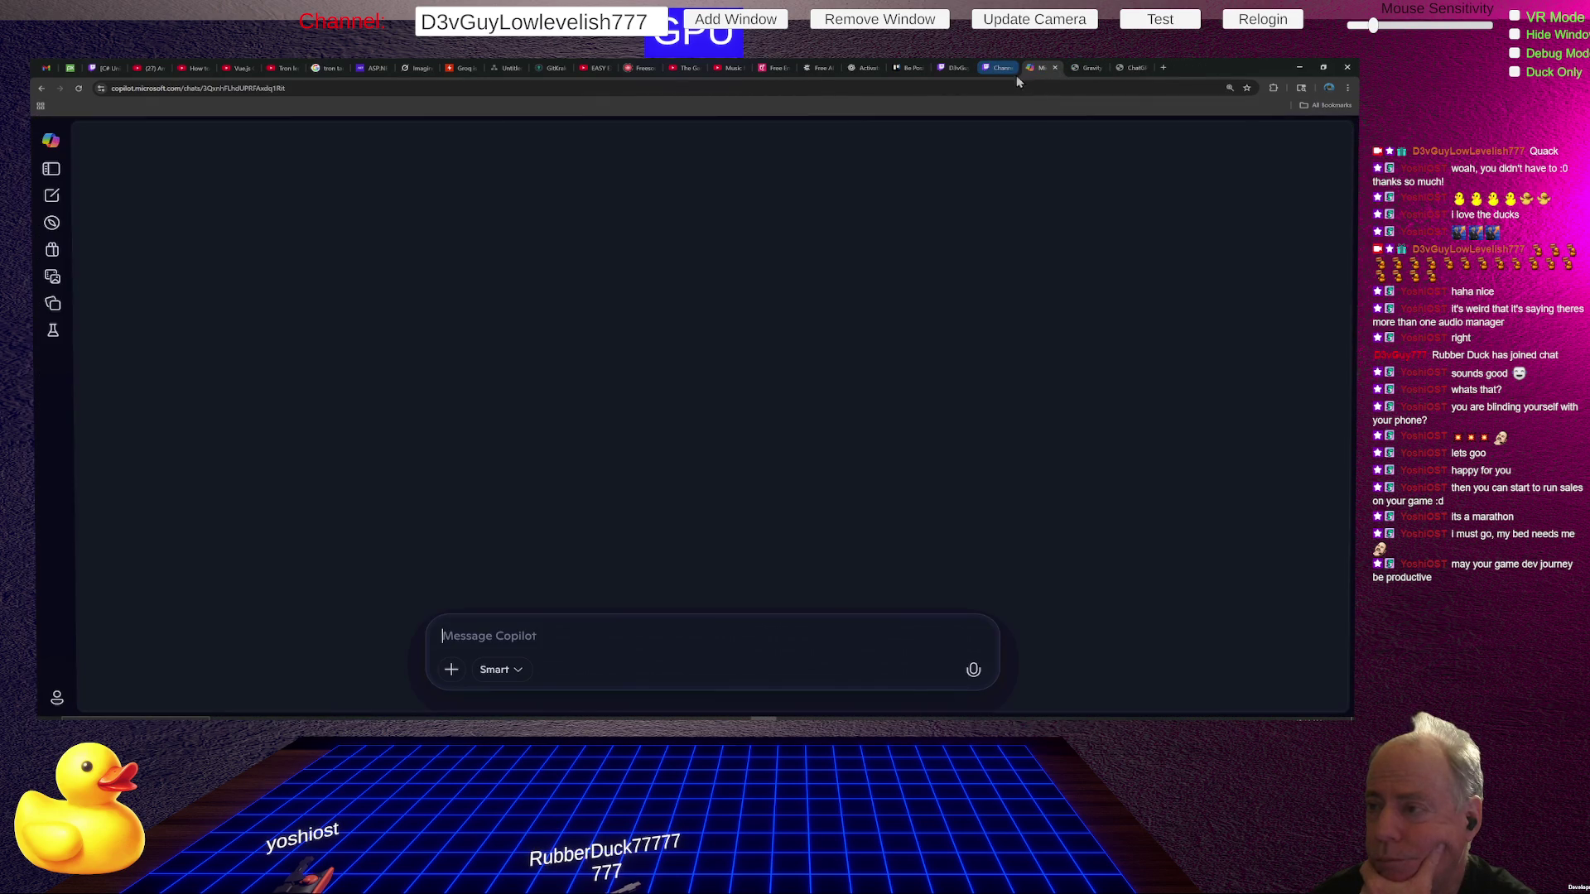
click(1002, 69)
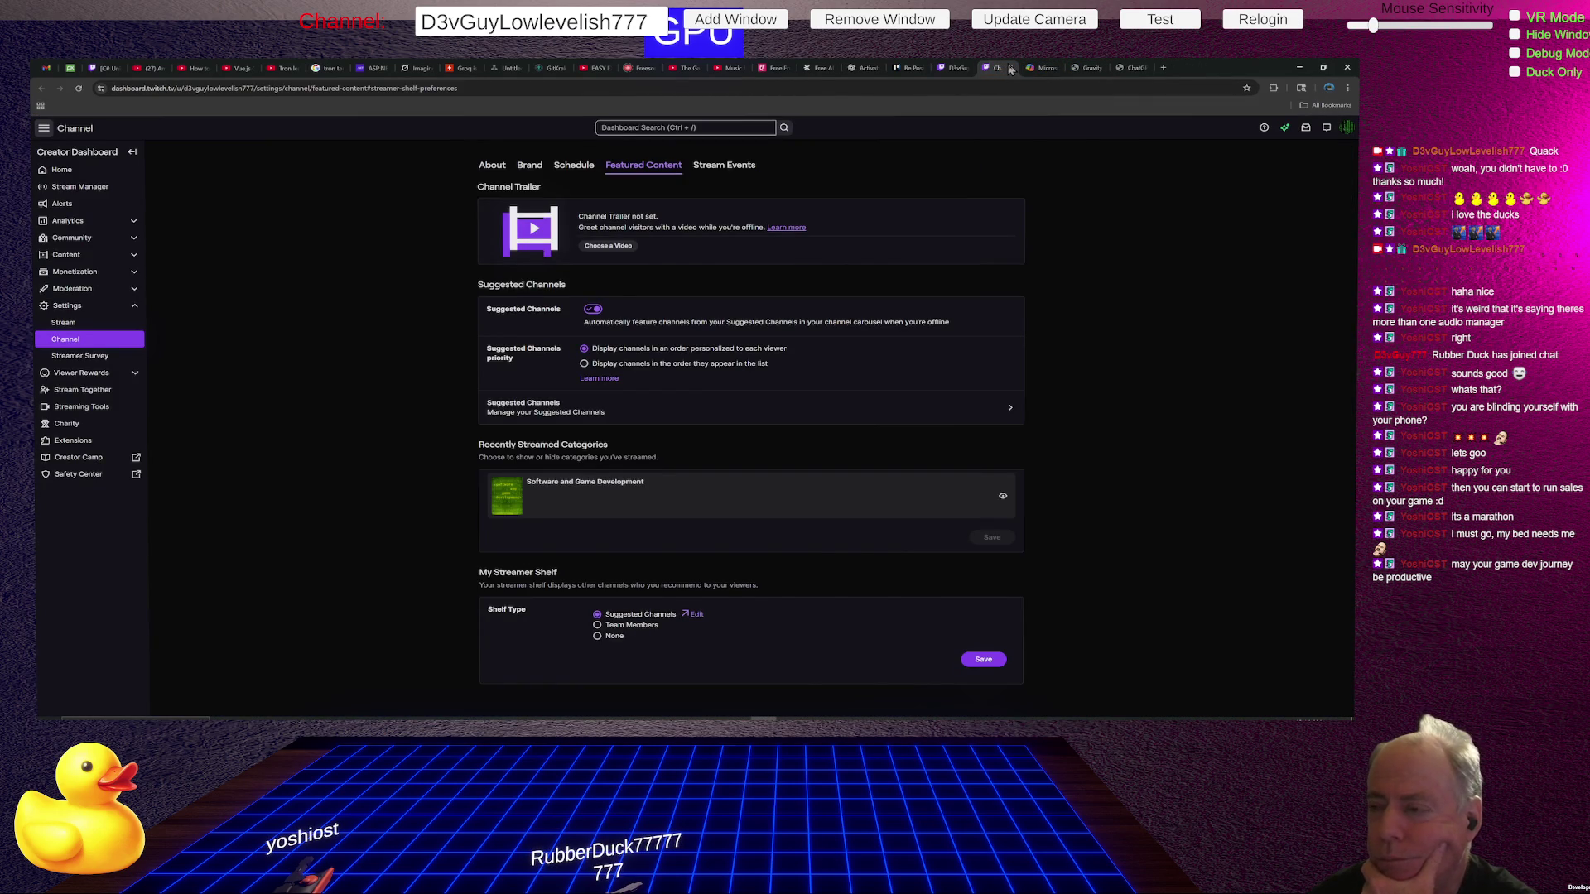
click(1009, 71)
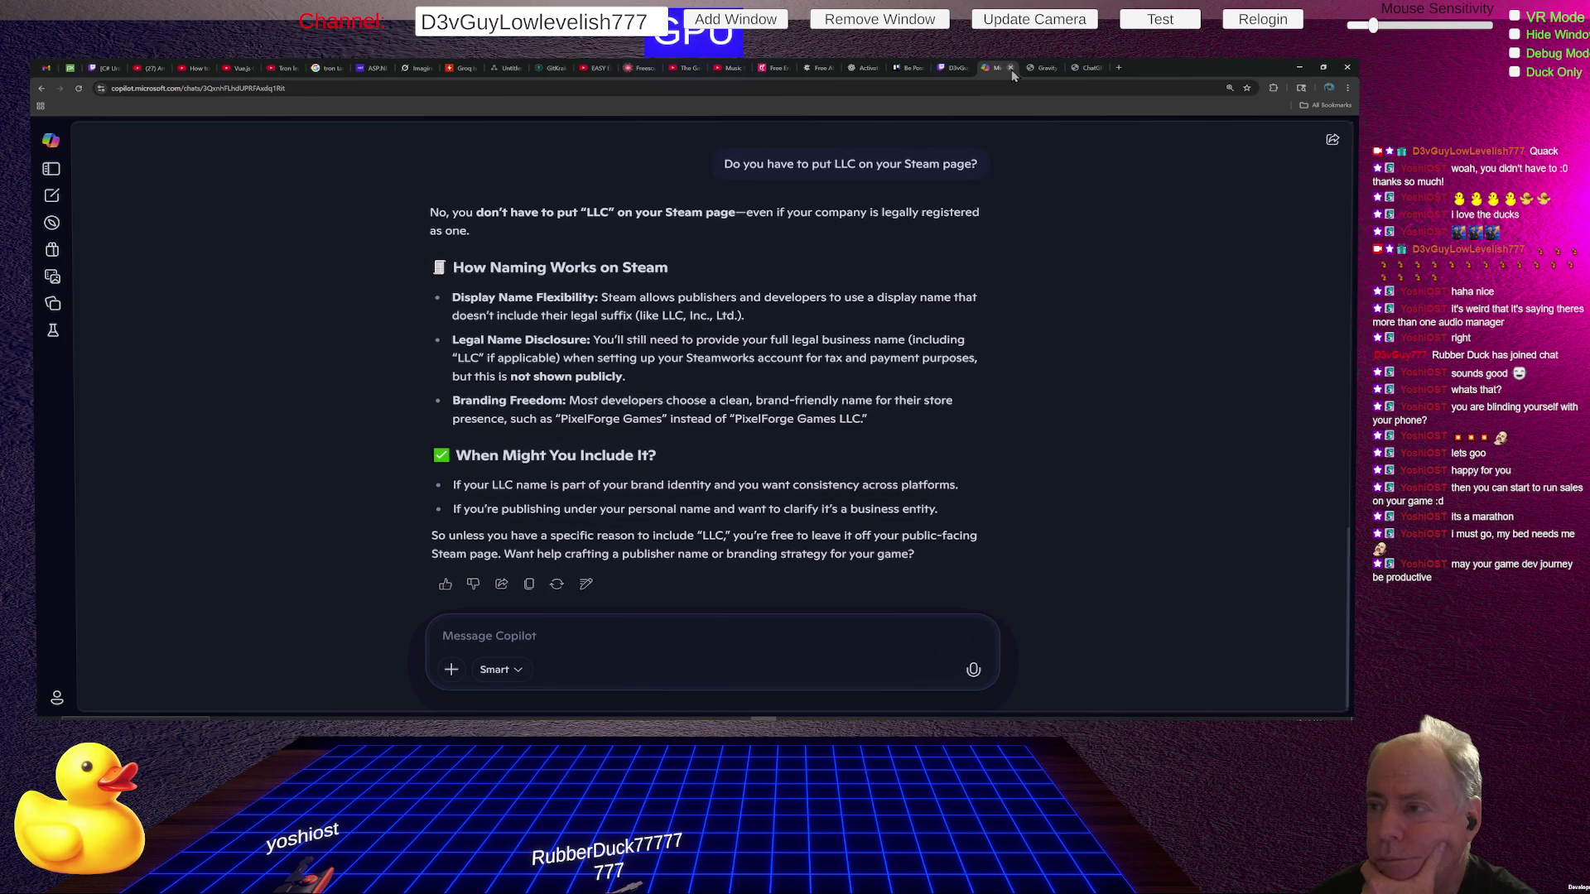
click(959, 70)
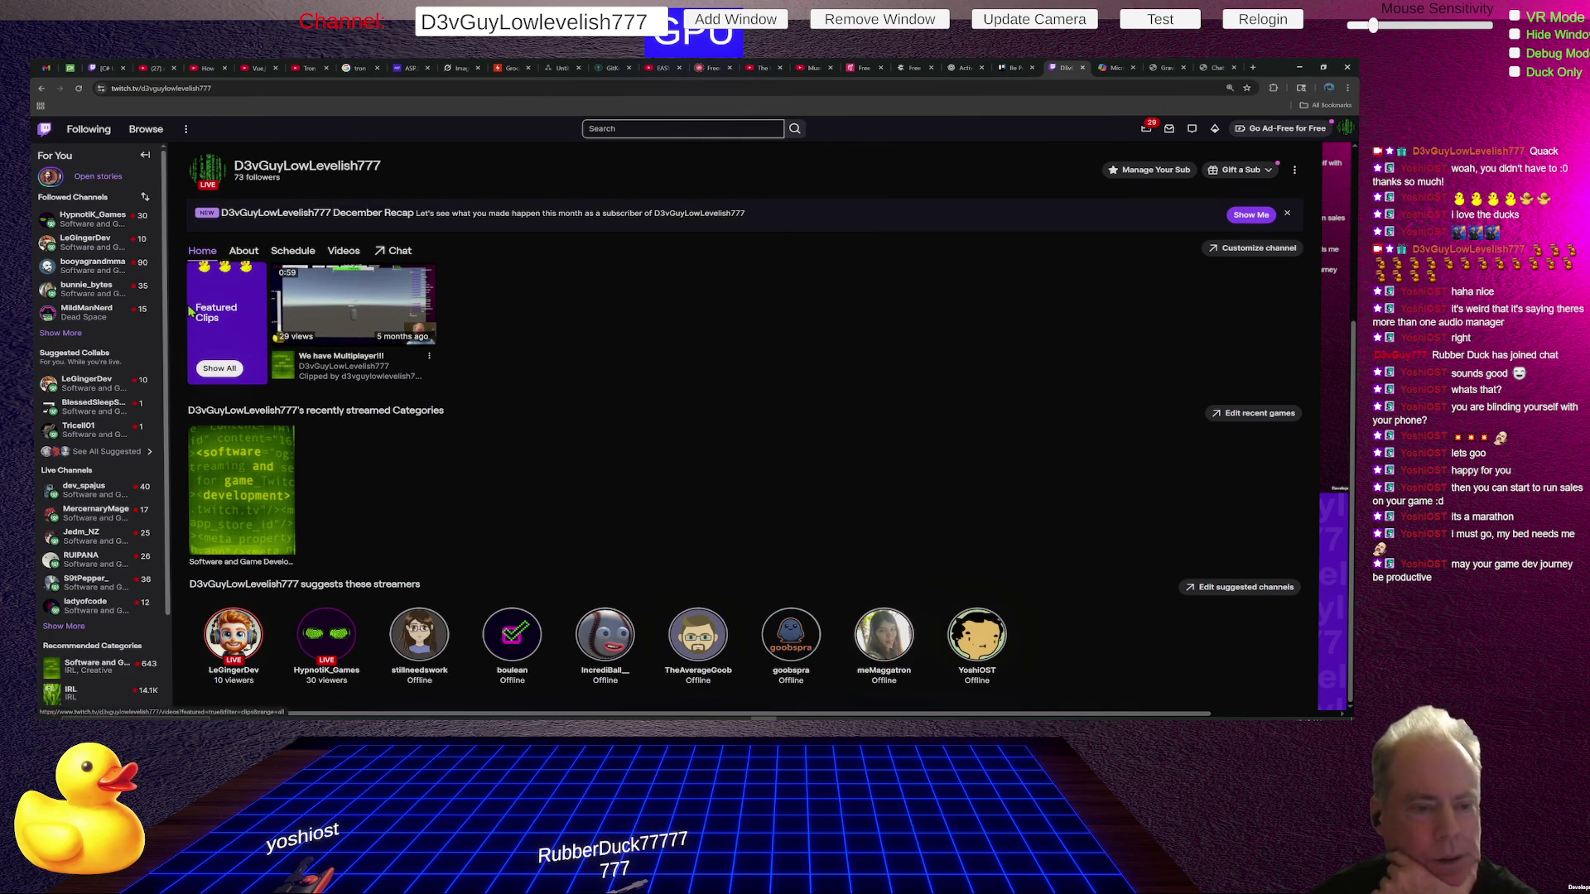
Open a suggested streamer's channel, then meMaggatron's channel from its suggested streamers row.
click(883, 636)
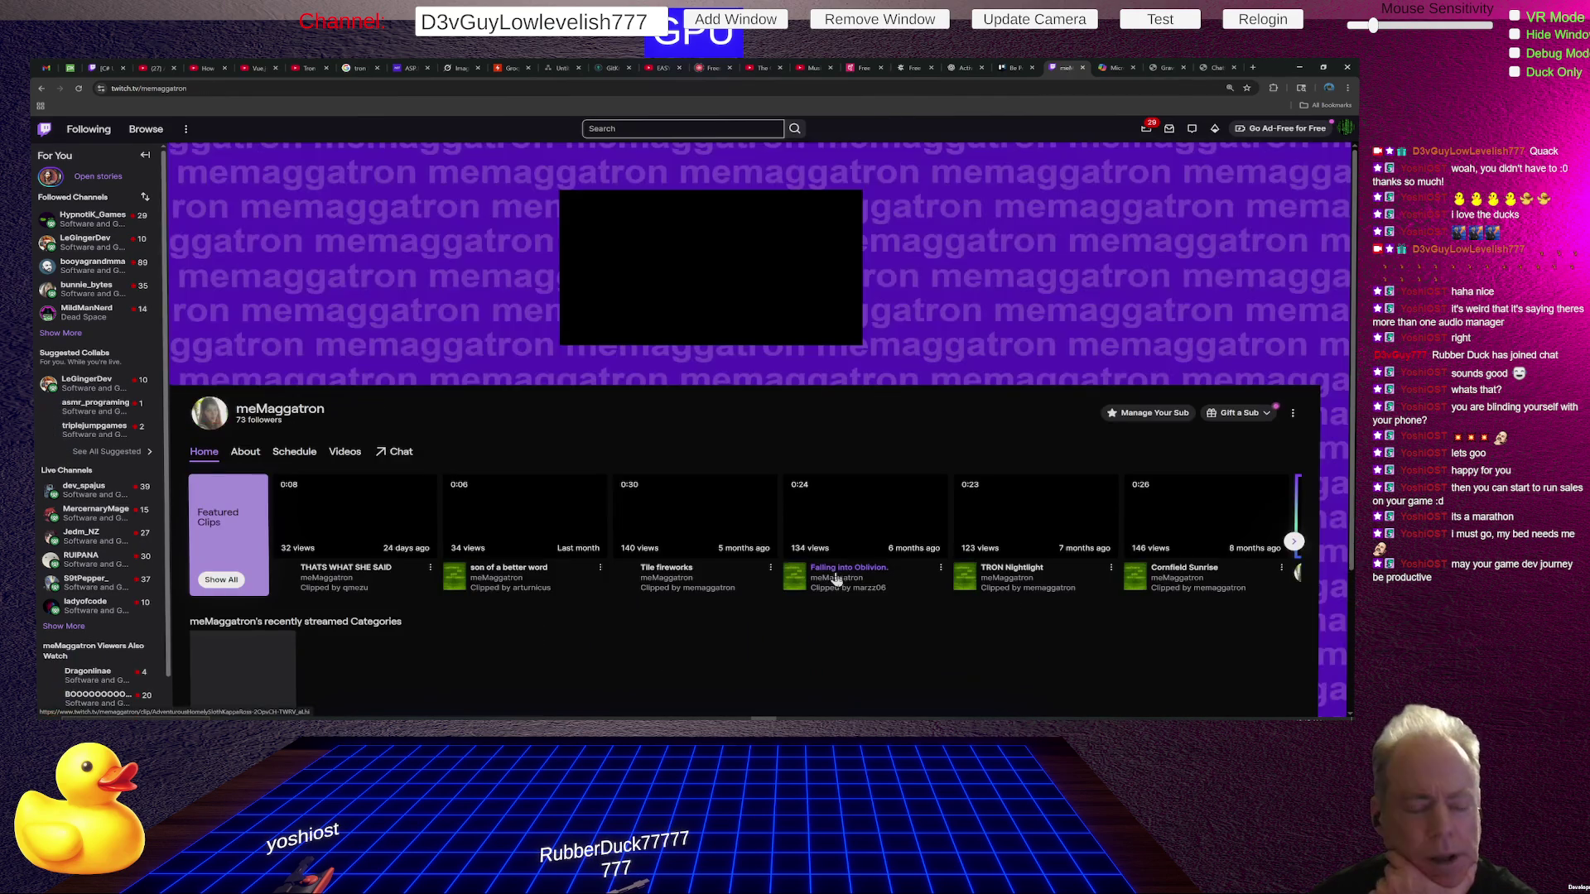
scroll(722, 420, down, 1)
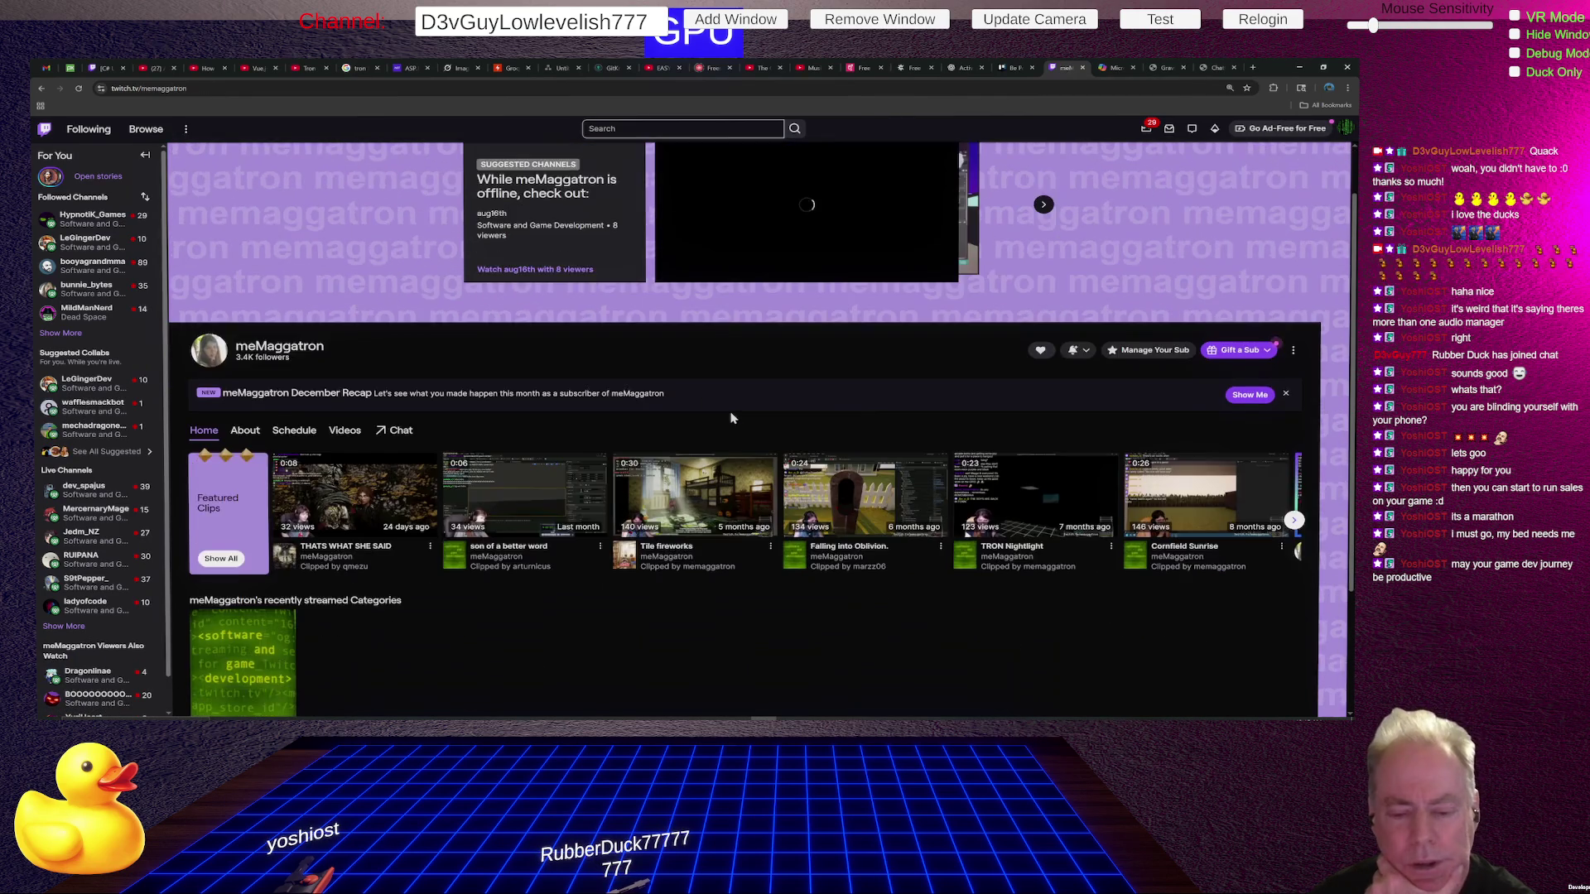
scroll(595, 405, down, 3)
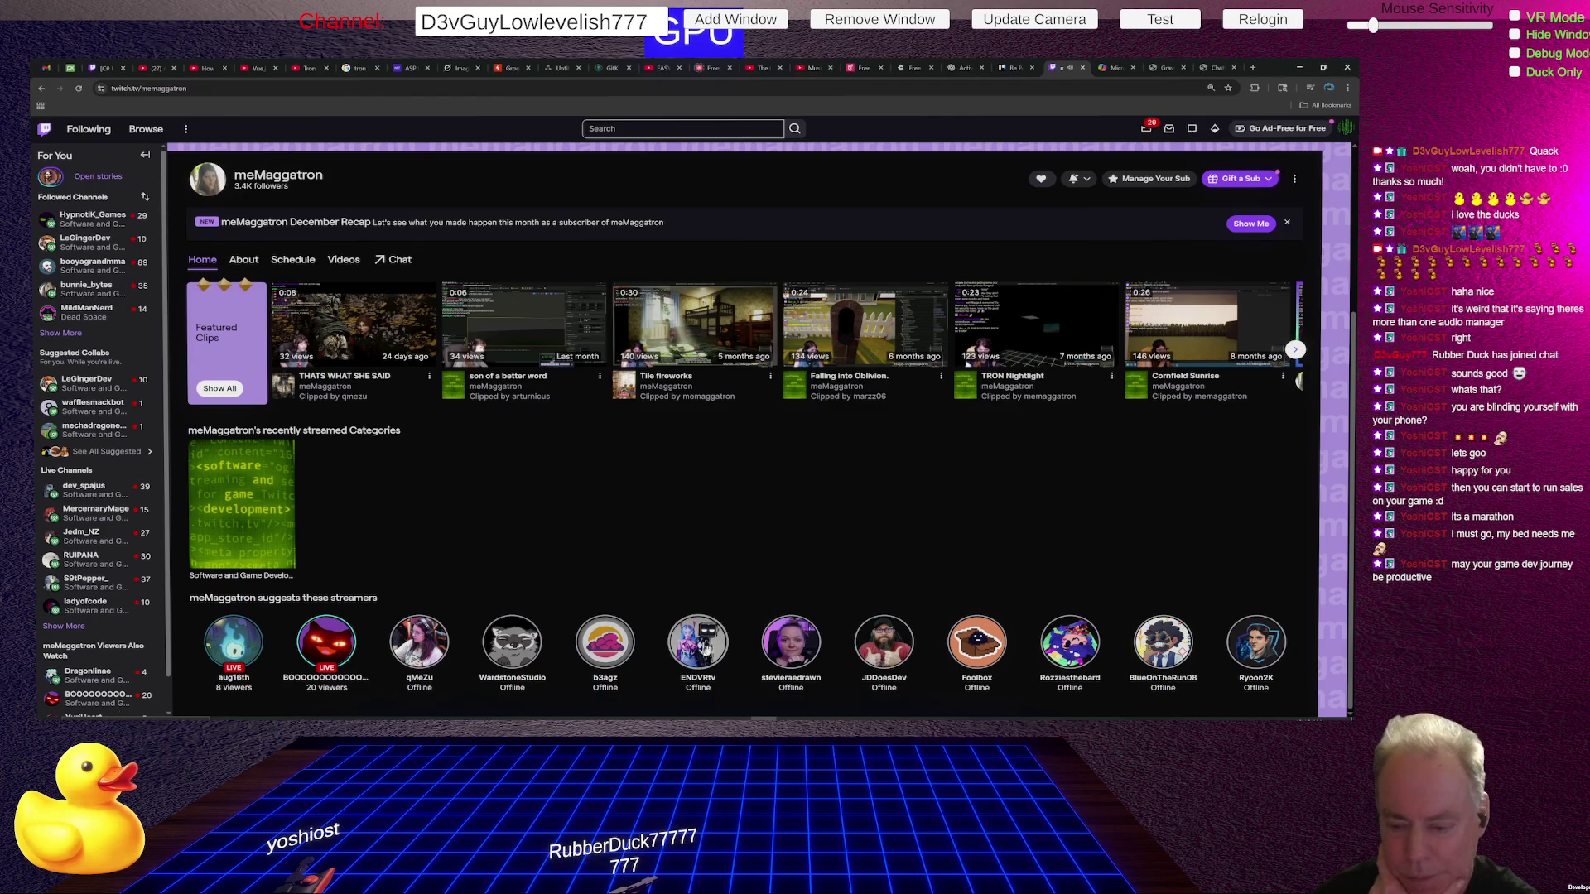
click(702, 643)
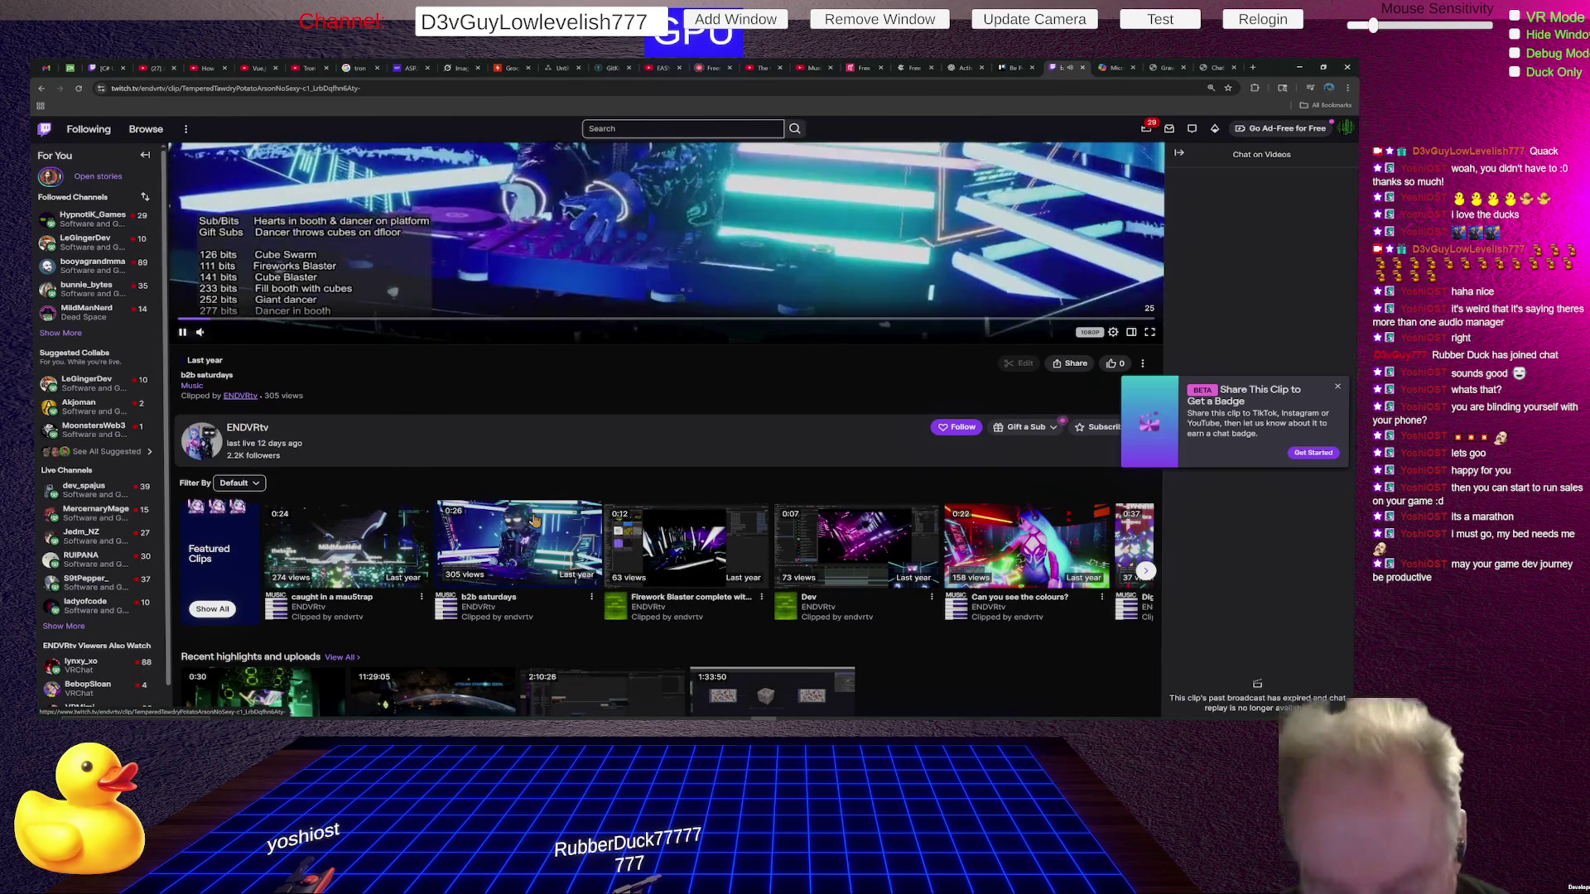
Turn the ENDVRtv clip's volume nearly silent, then raise it to about 89%.
scroll(662, 395, up, 4)
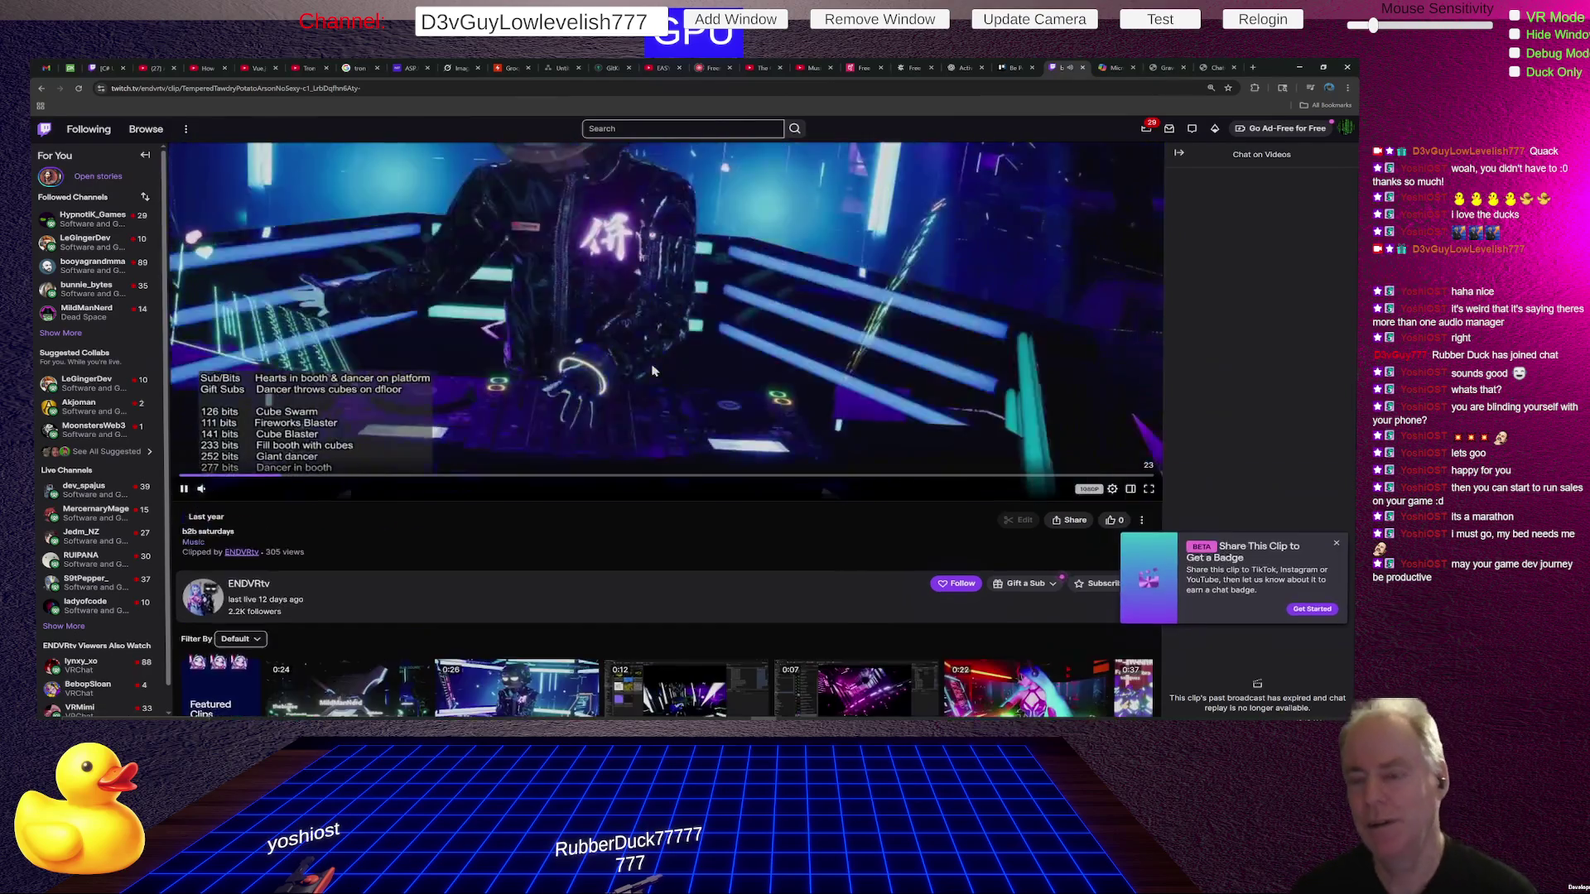
scroll(663, 395, up, 1)
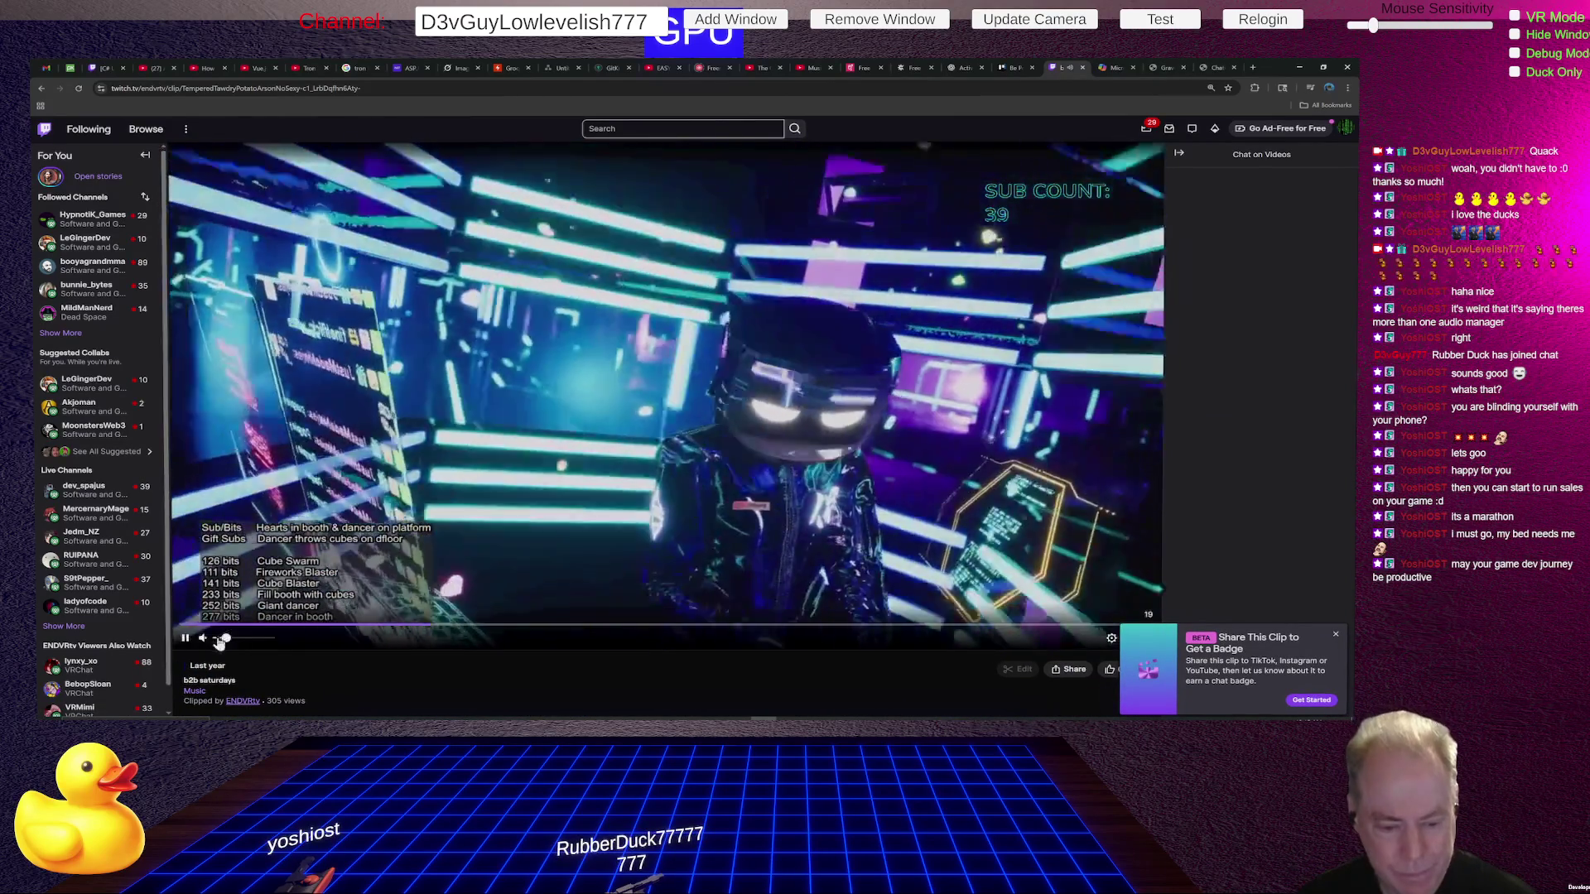
mouse_move(220, 642)
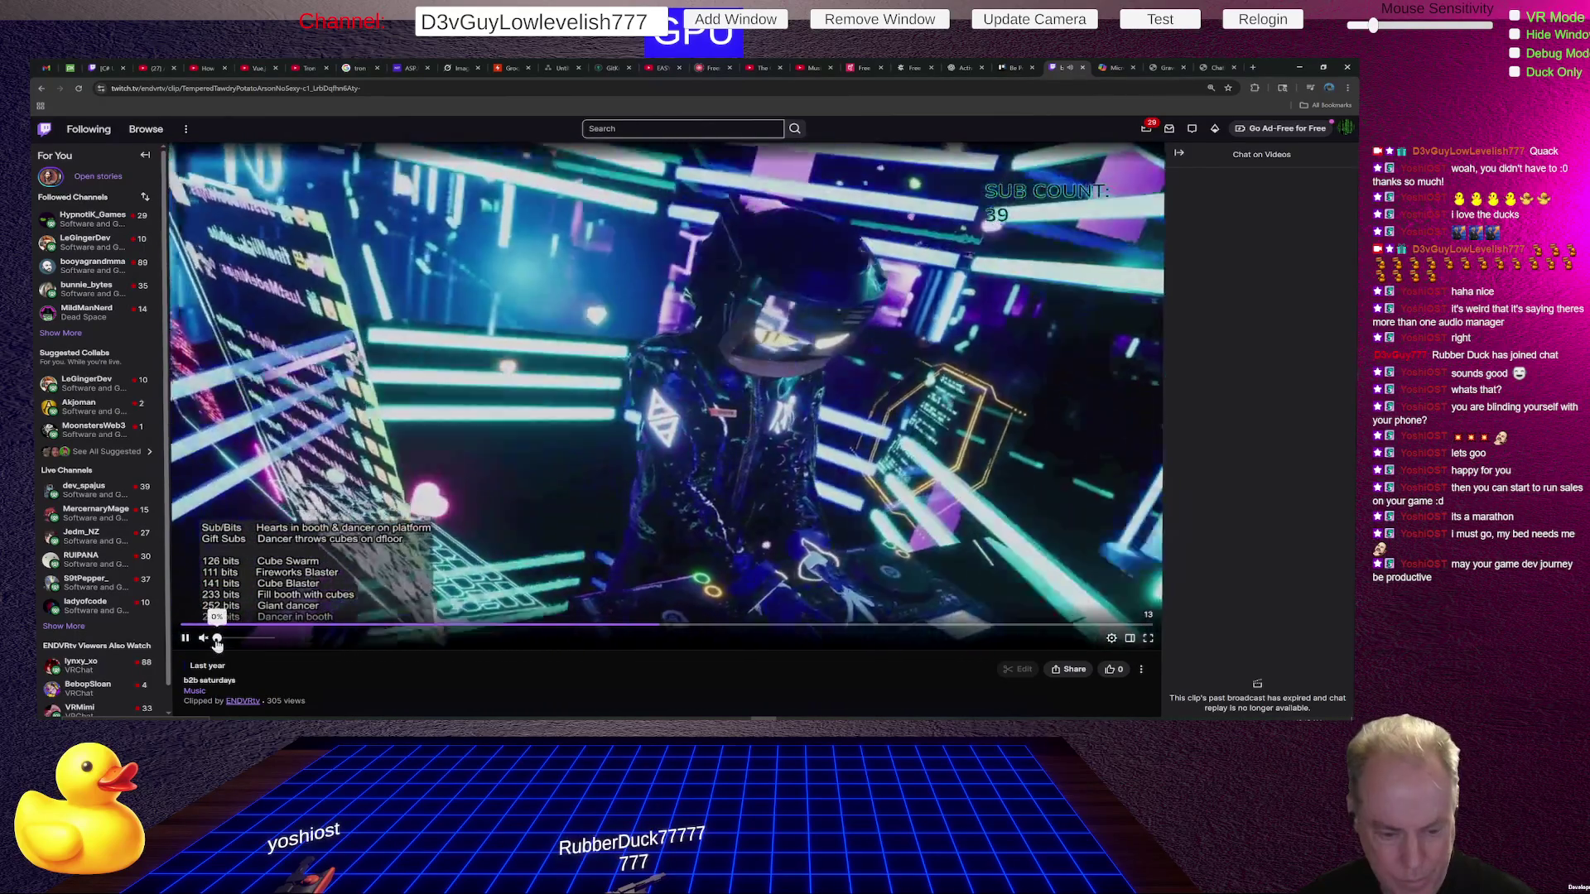
drag(221, 642, 218, 641)
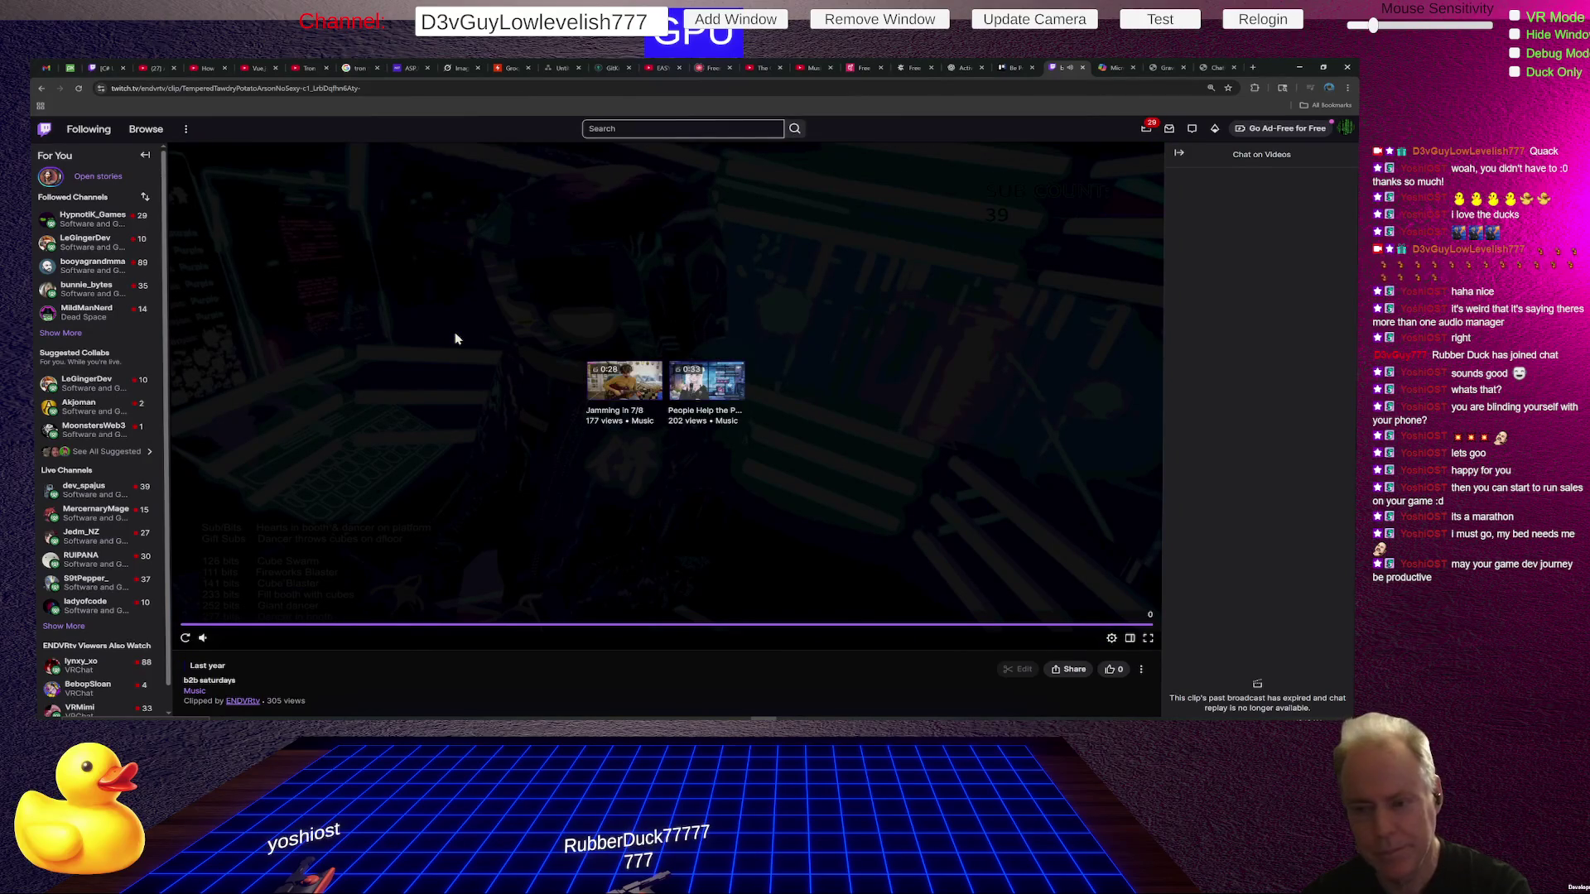
scroll(537, 364, down, 6)
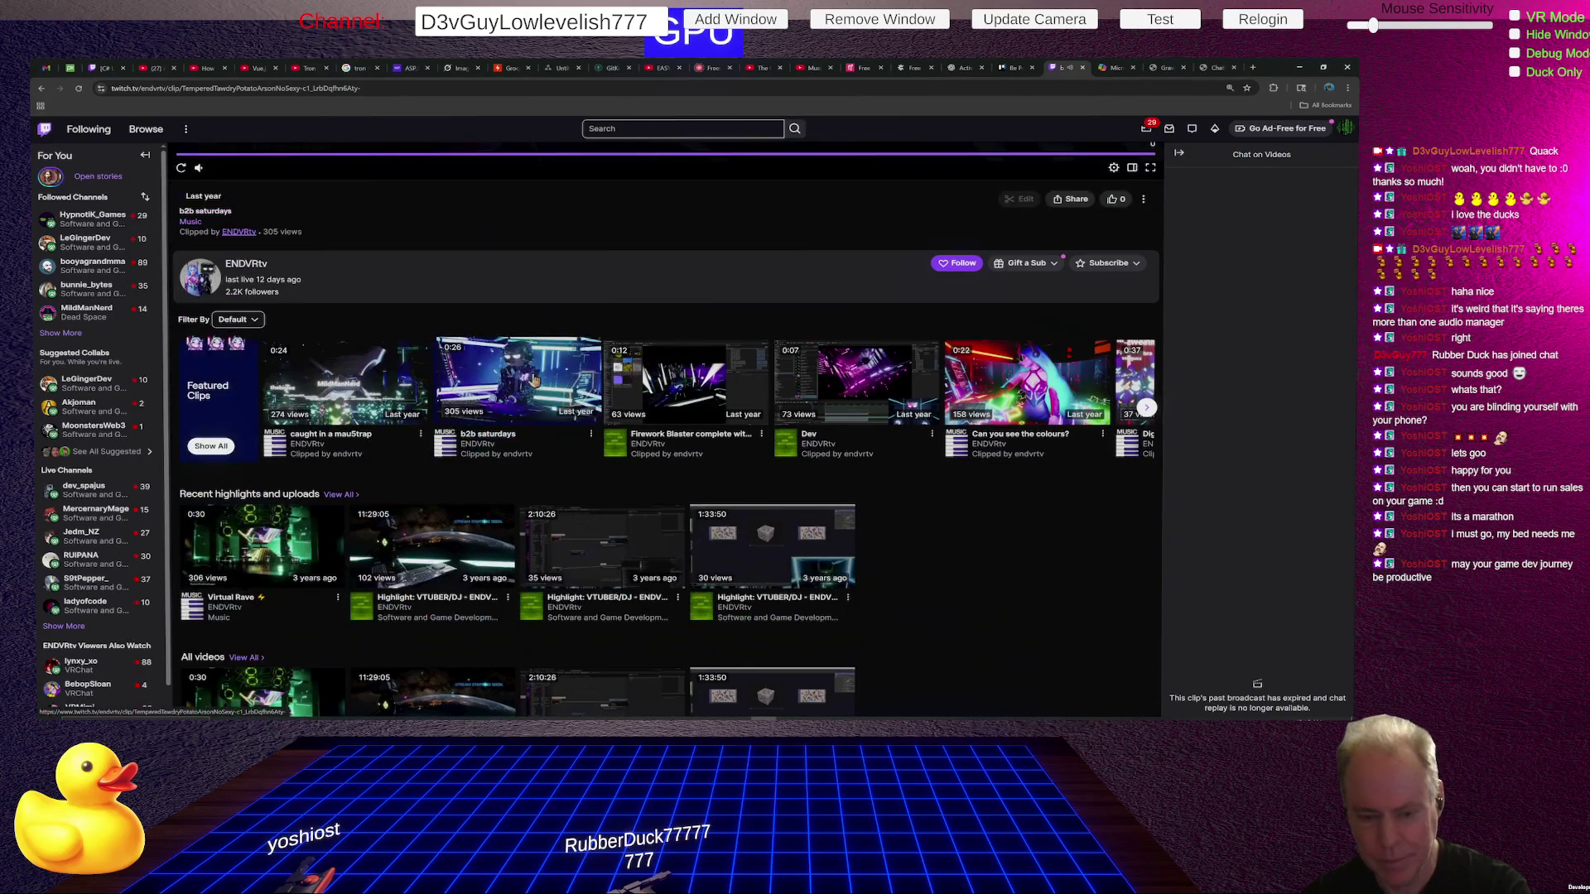
scroll(683, 398, down, 2)
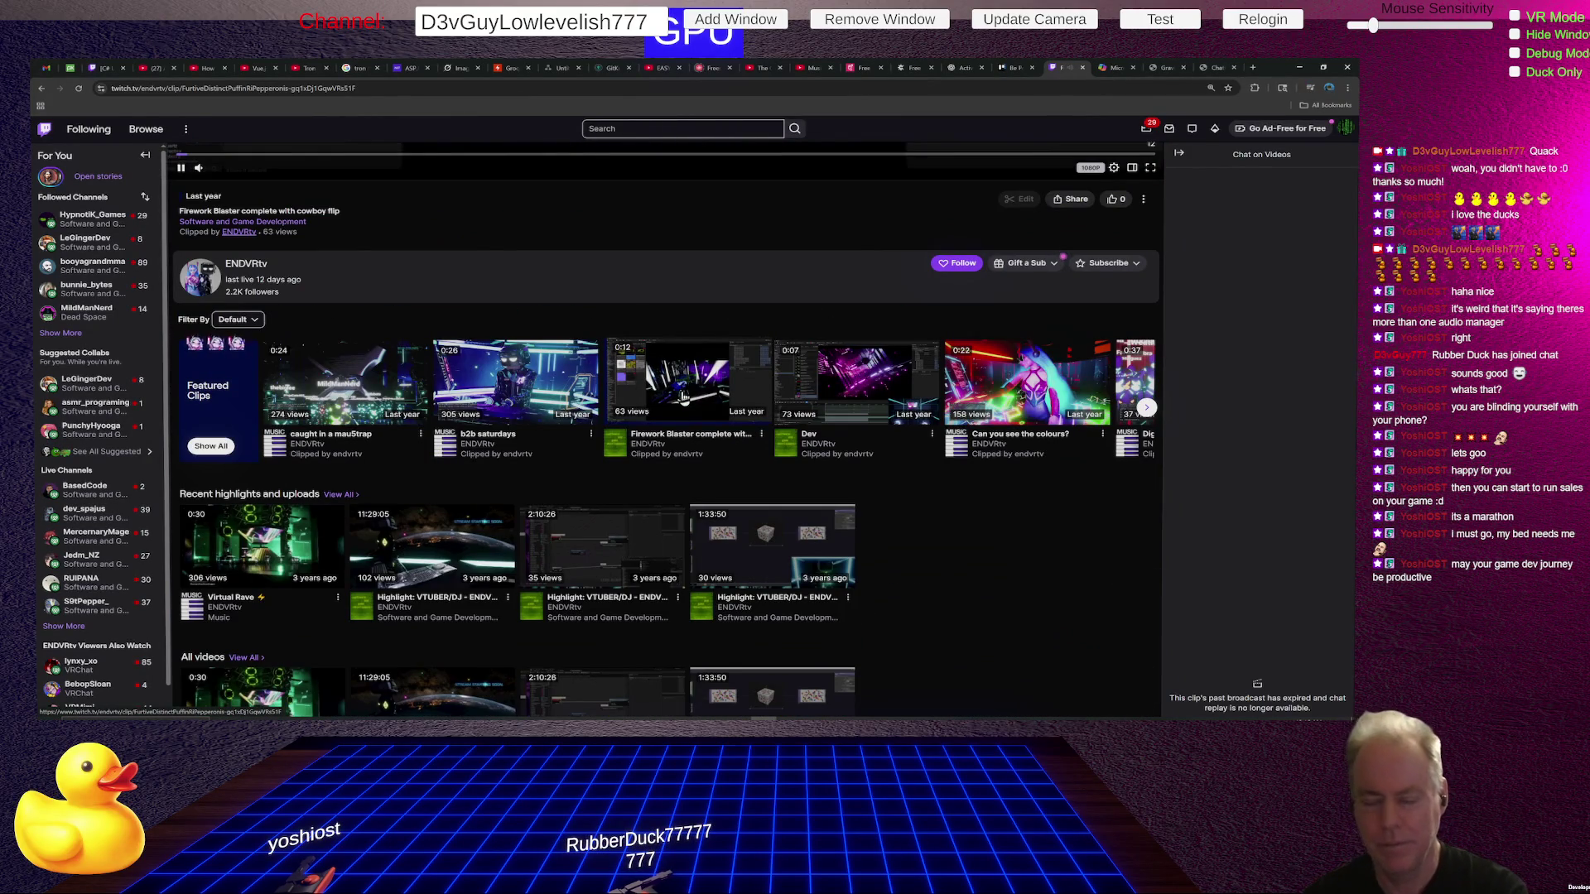
scroll(732, 426, up, 5)
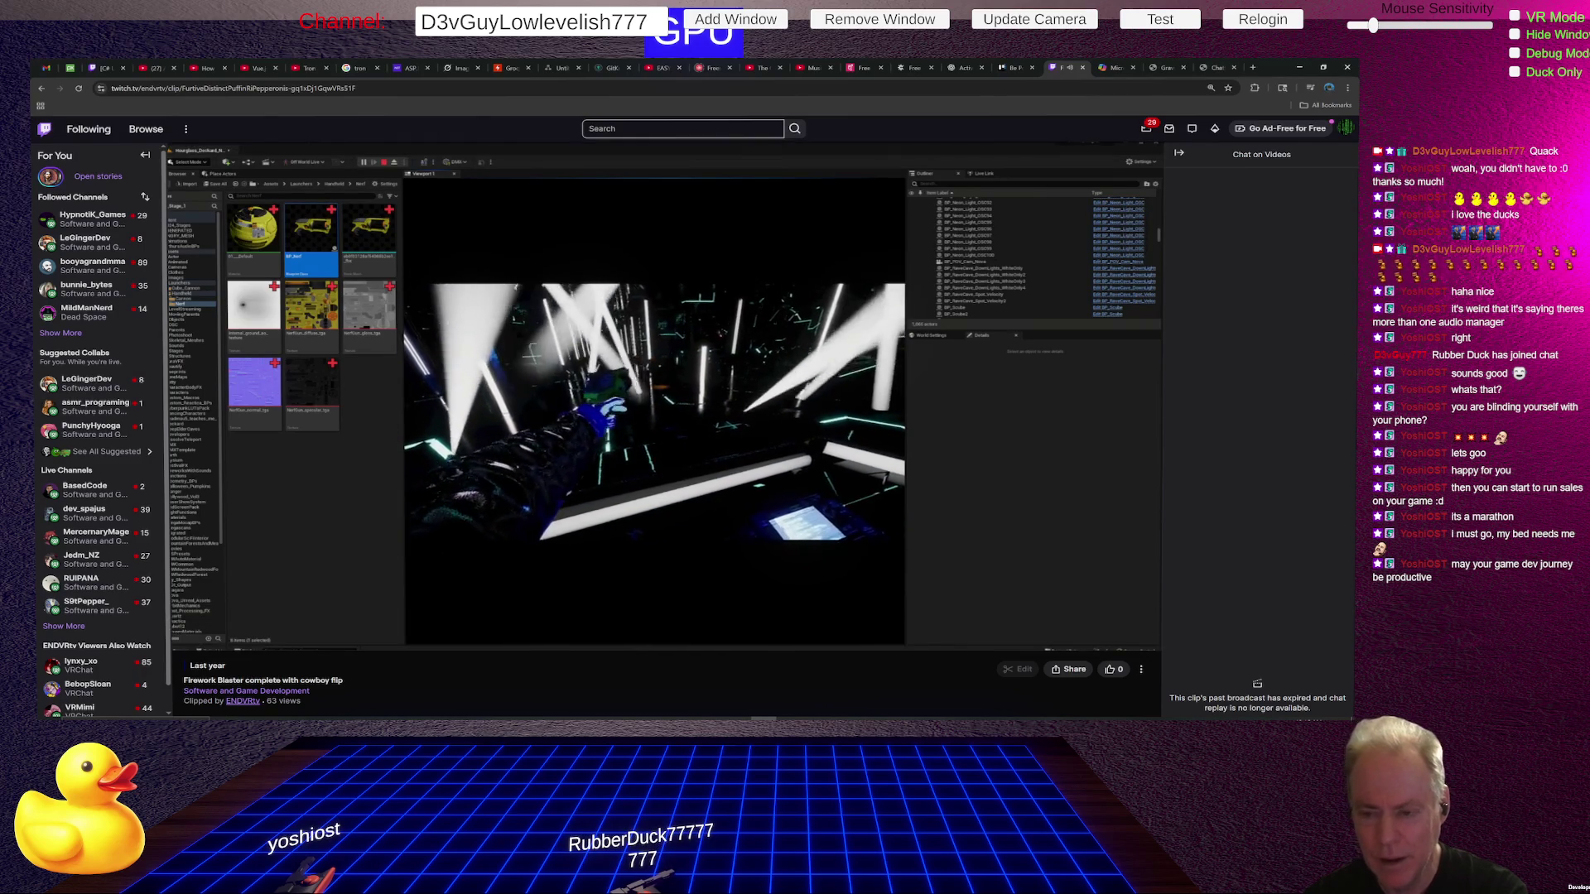
mouse_move(238, 641)
drag(239, 641, 265, 644)
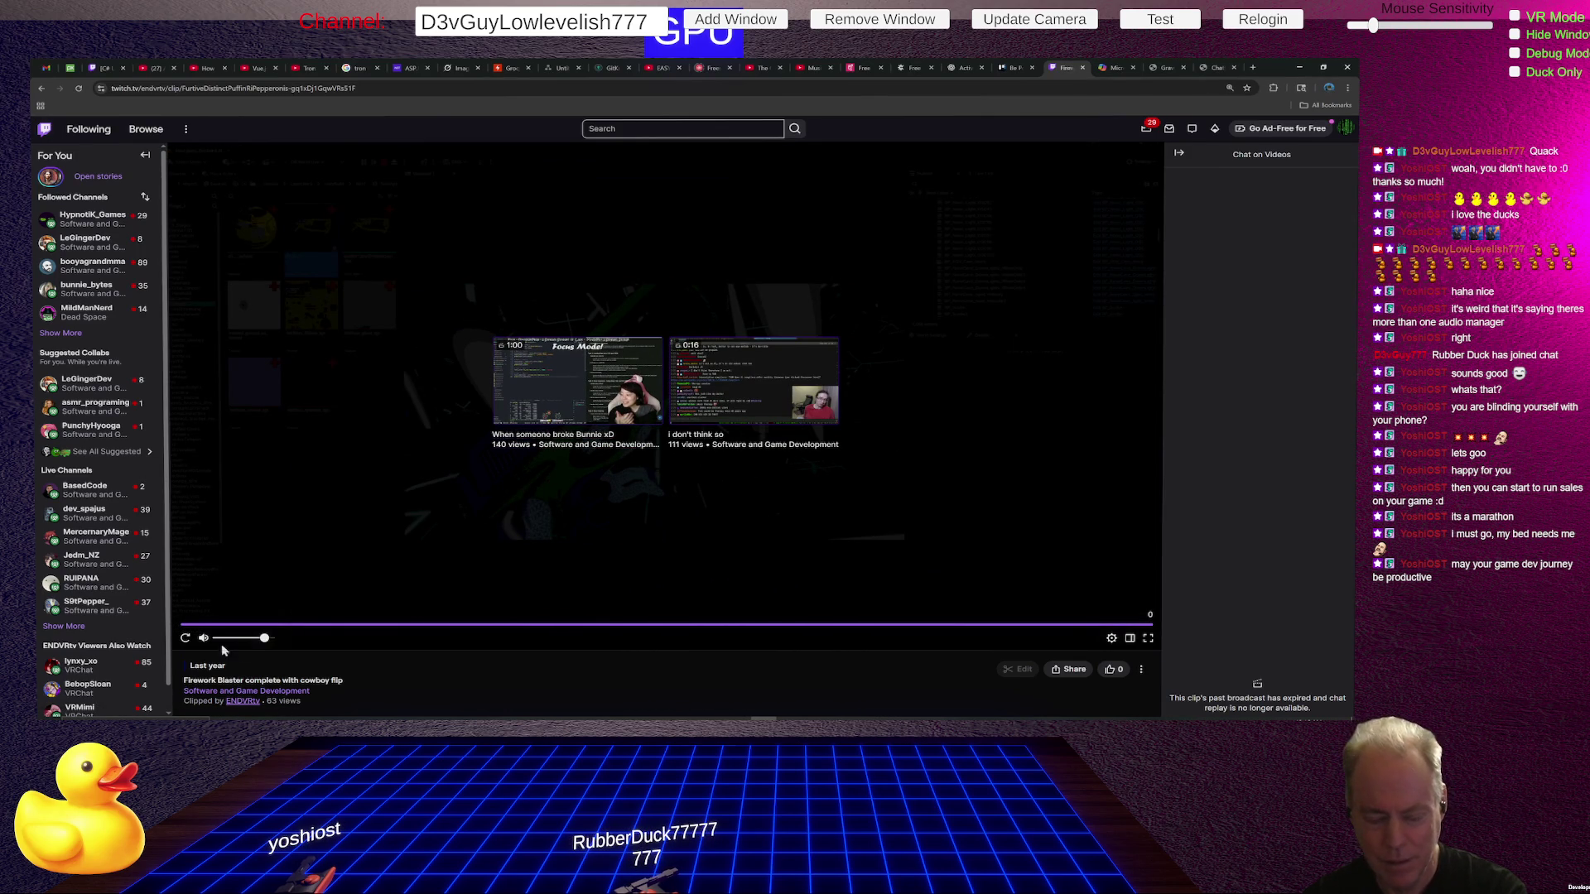
Open the 'Can you see the colours?' clip, then the long VTUBER/DJ highlight video, reloading past the ad.
scroll(447, 486, down, 5)
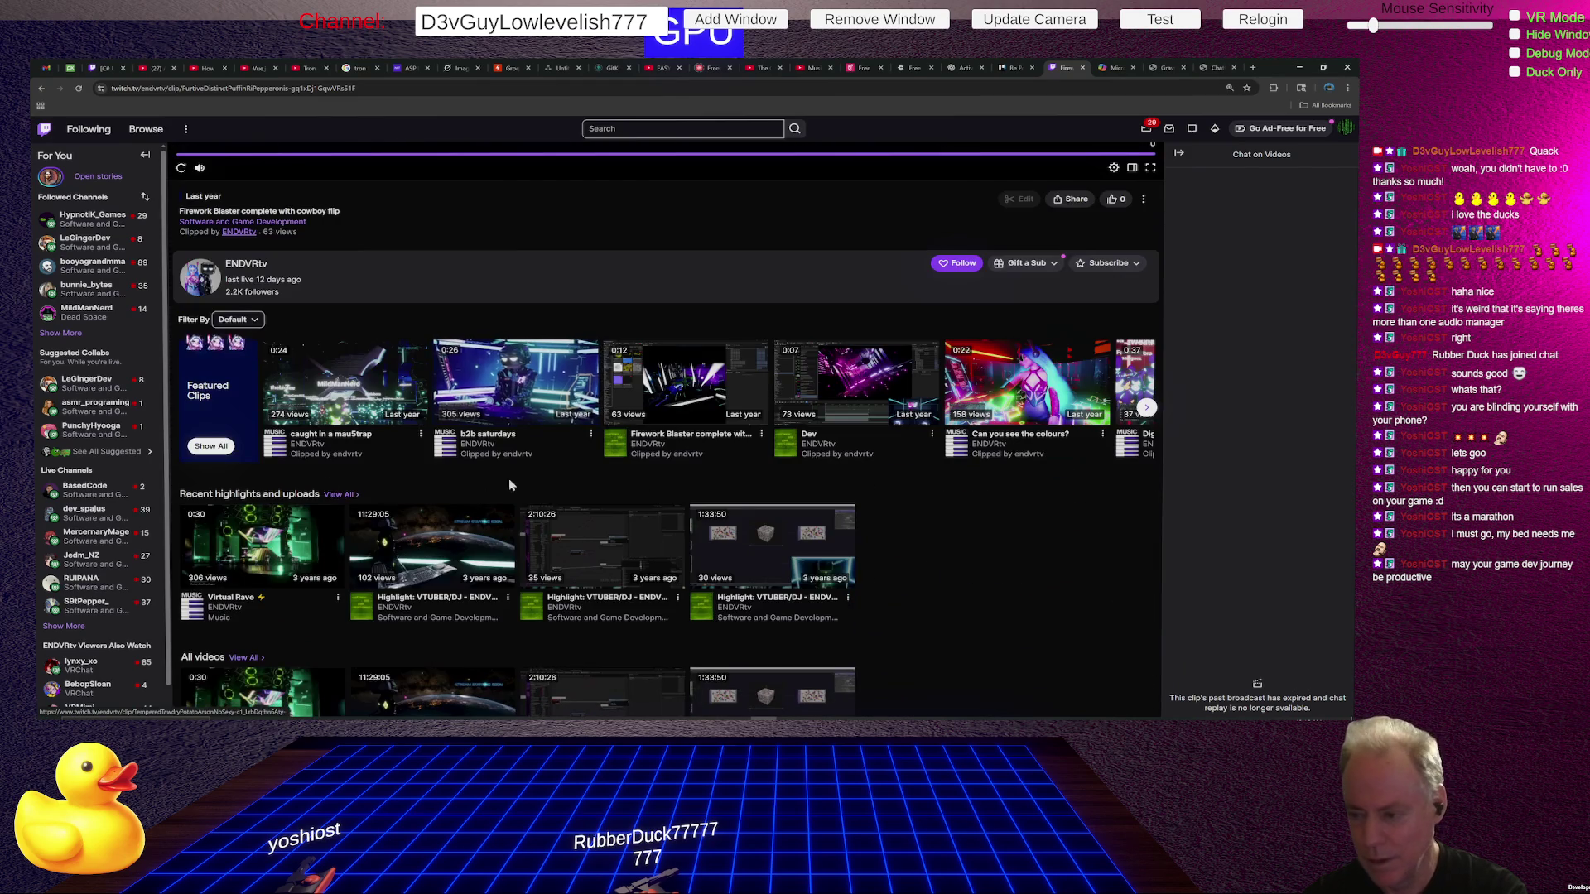
click(990, 386)
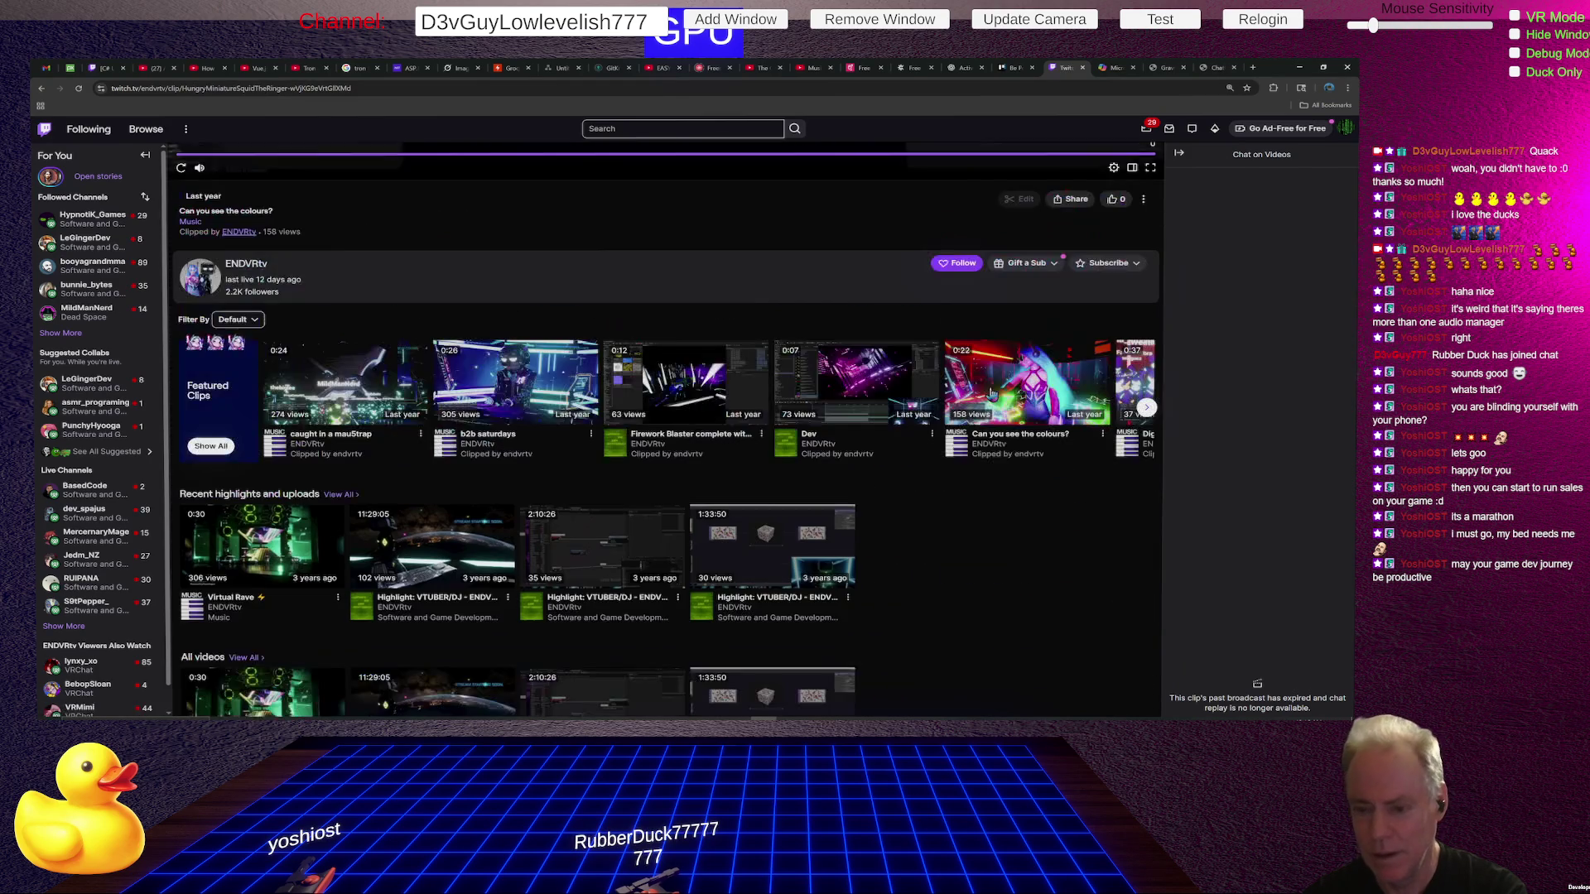
scroll(919, 444, up, 5)
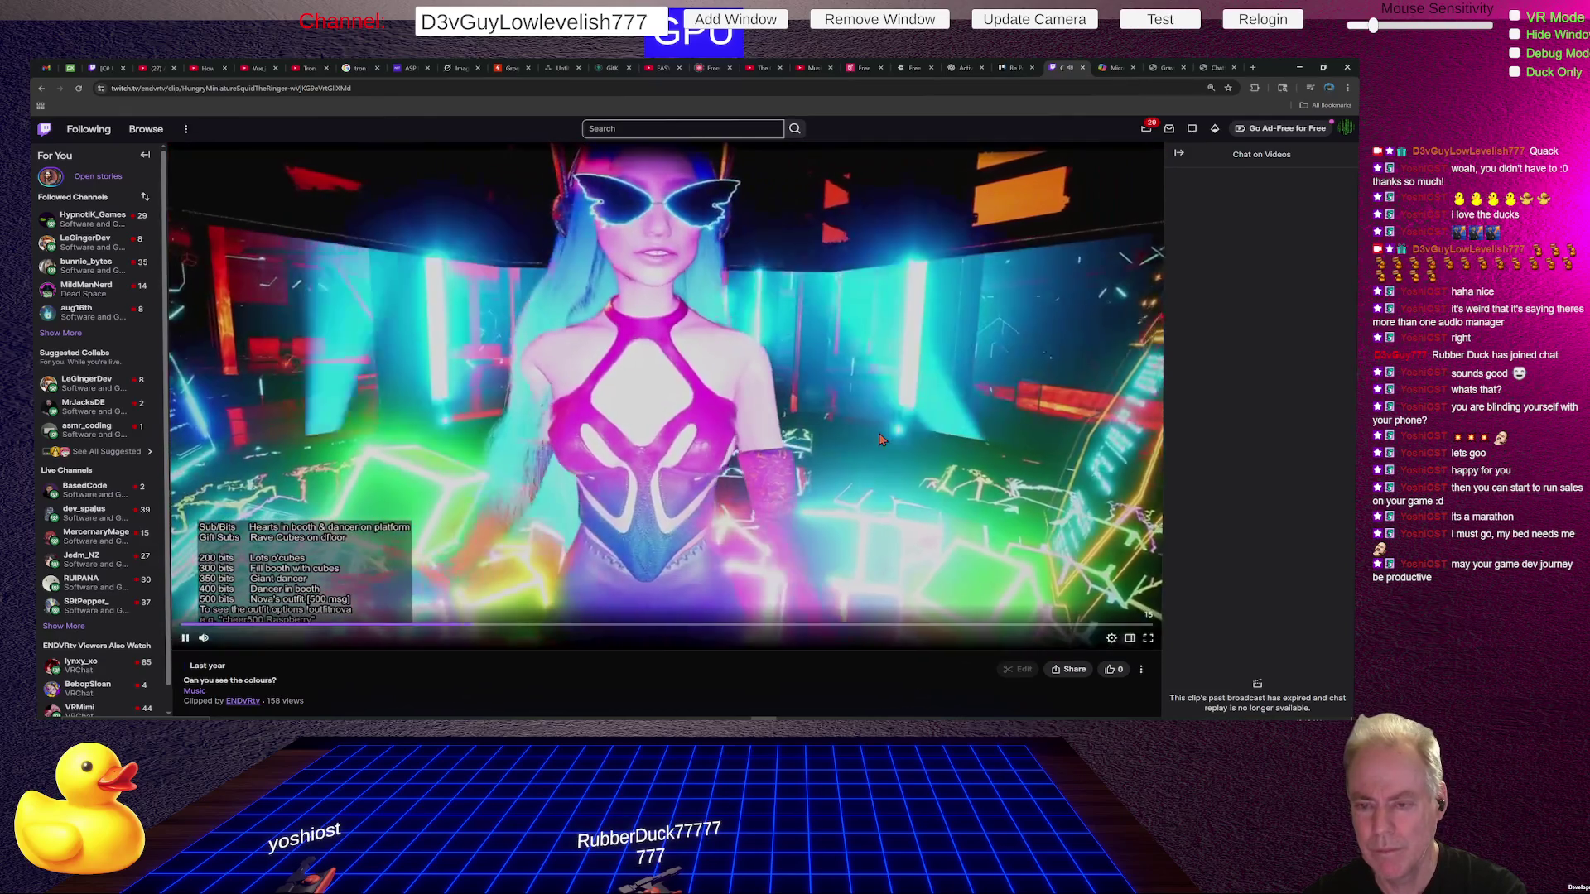
scroll(856, 374, down, 1)
scroll(855, 374, down, 7)
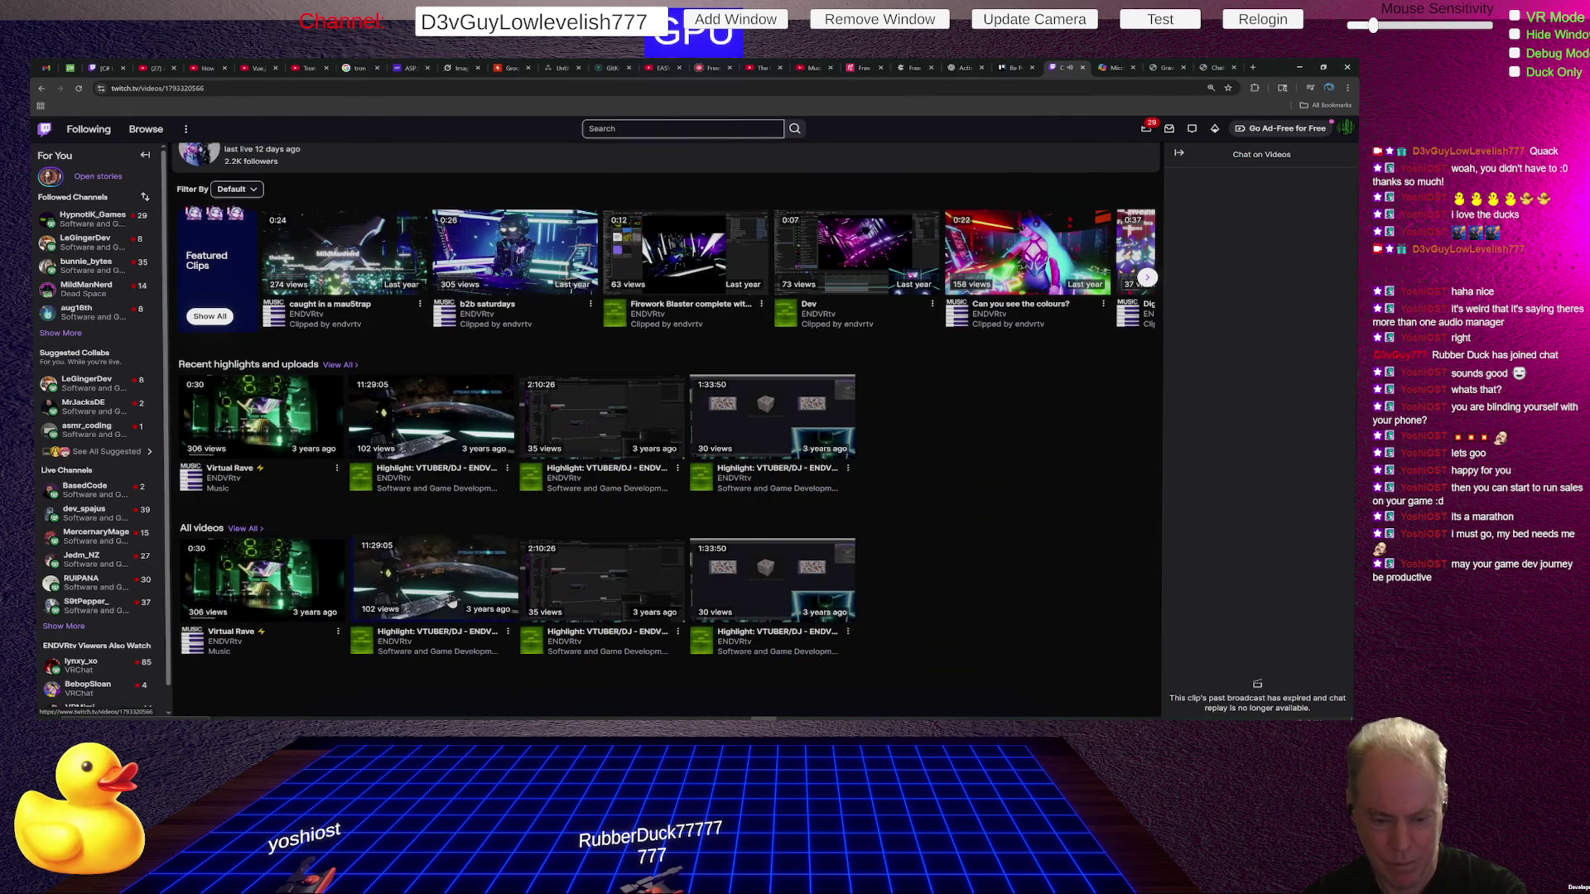
click(451, 602)
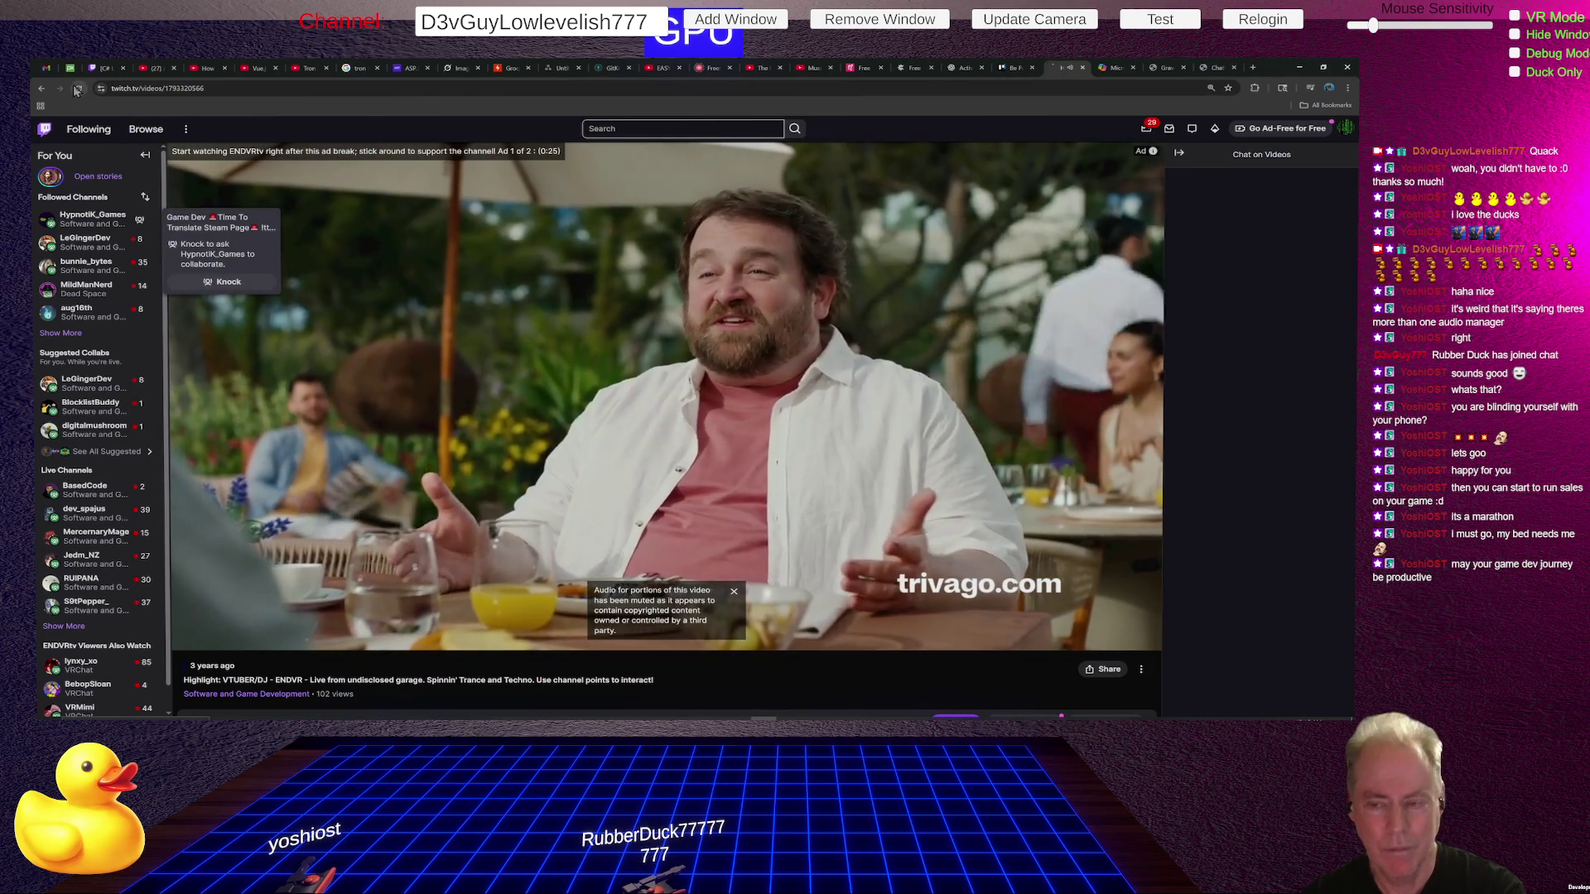
click(78, 89)
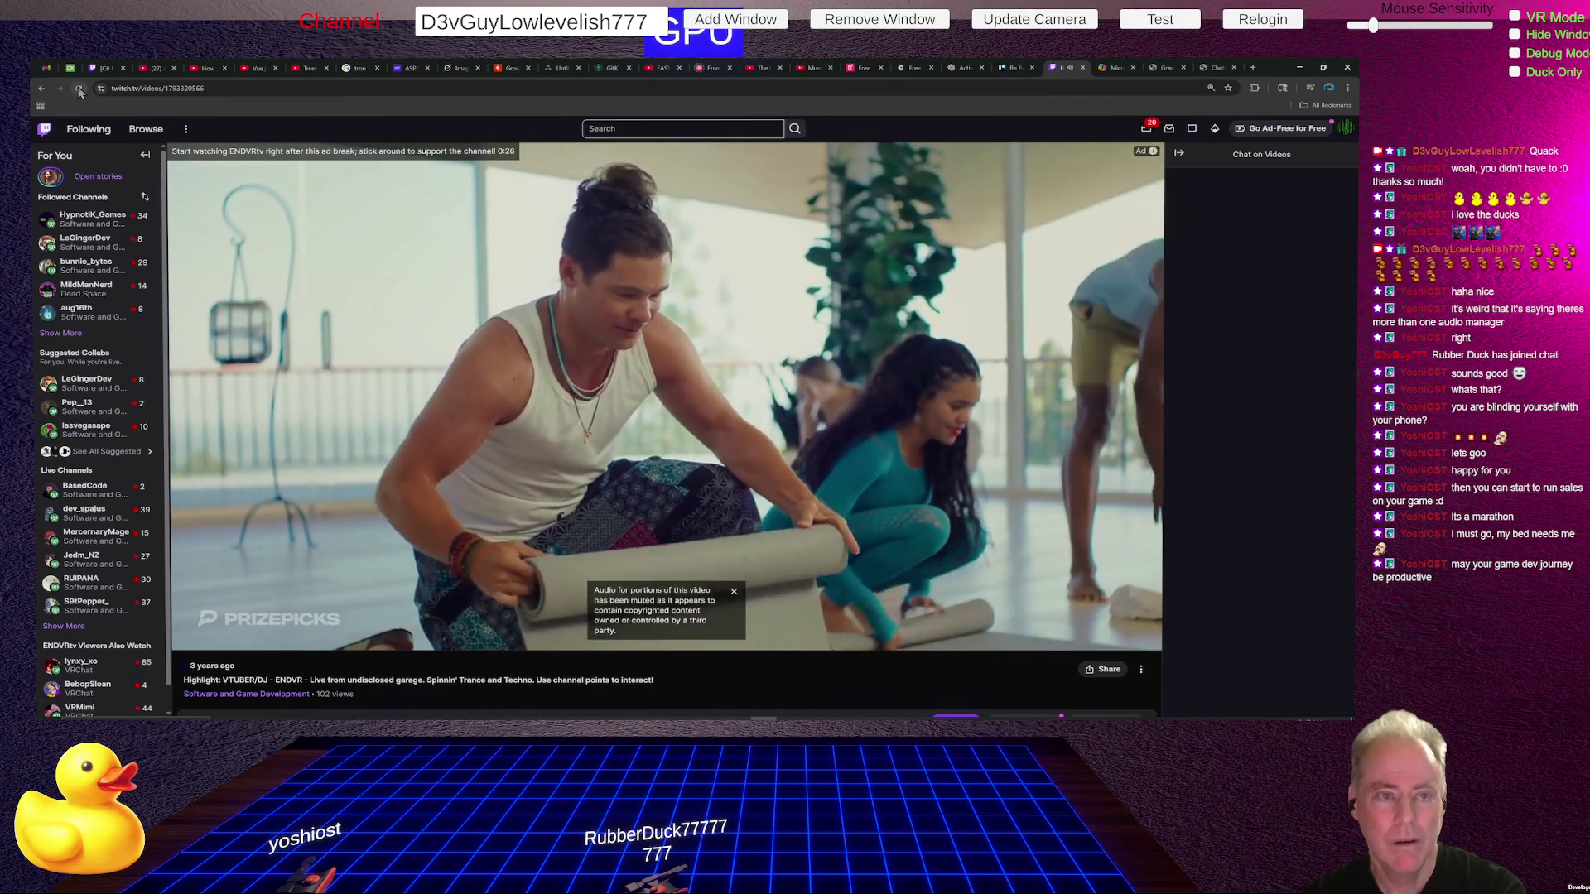
key(F5)
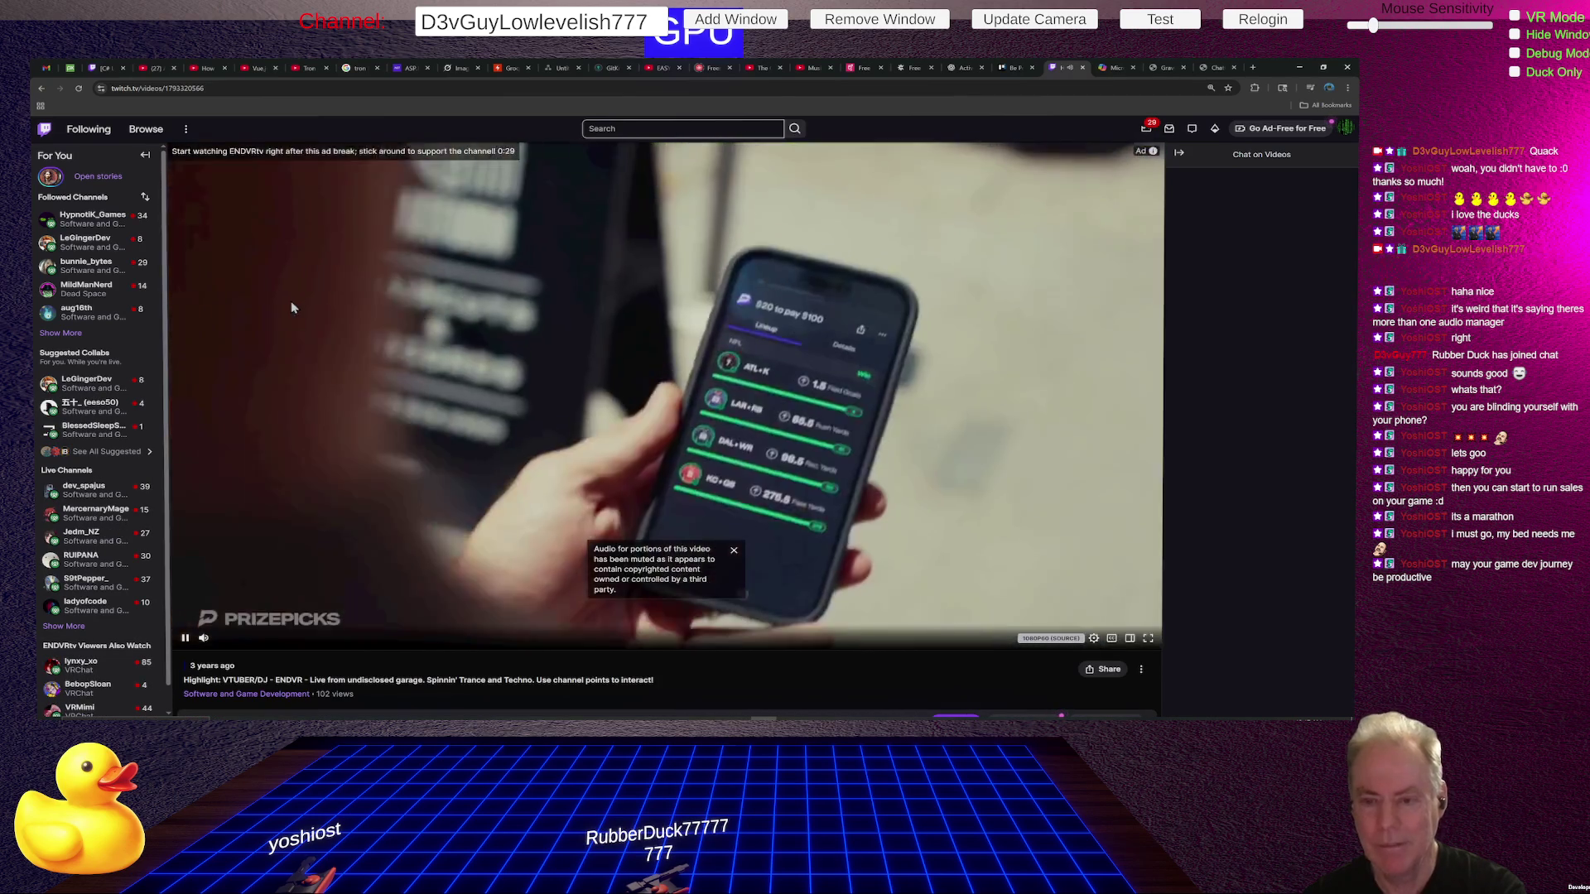
Open the Virtual Rave video and lower its volume to 11%.
scroll(420, 458, down, 10)
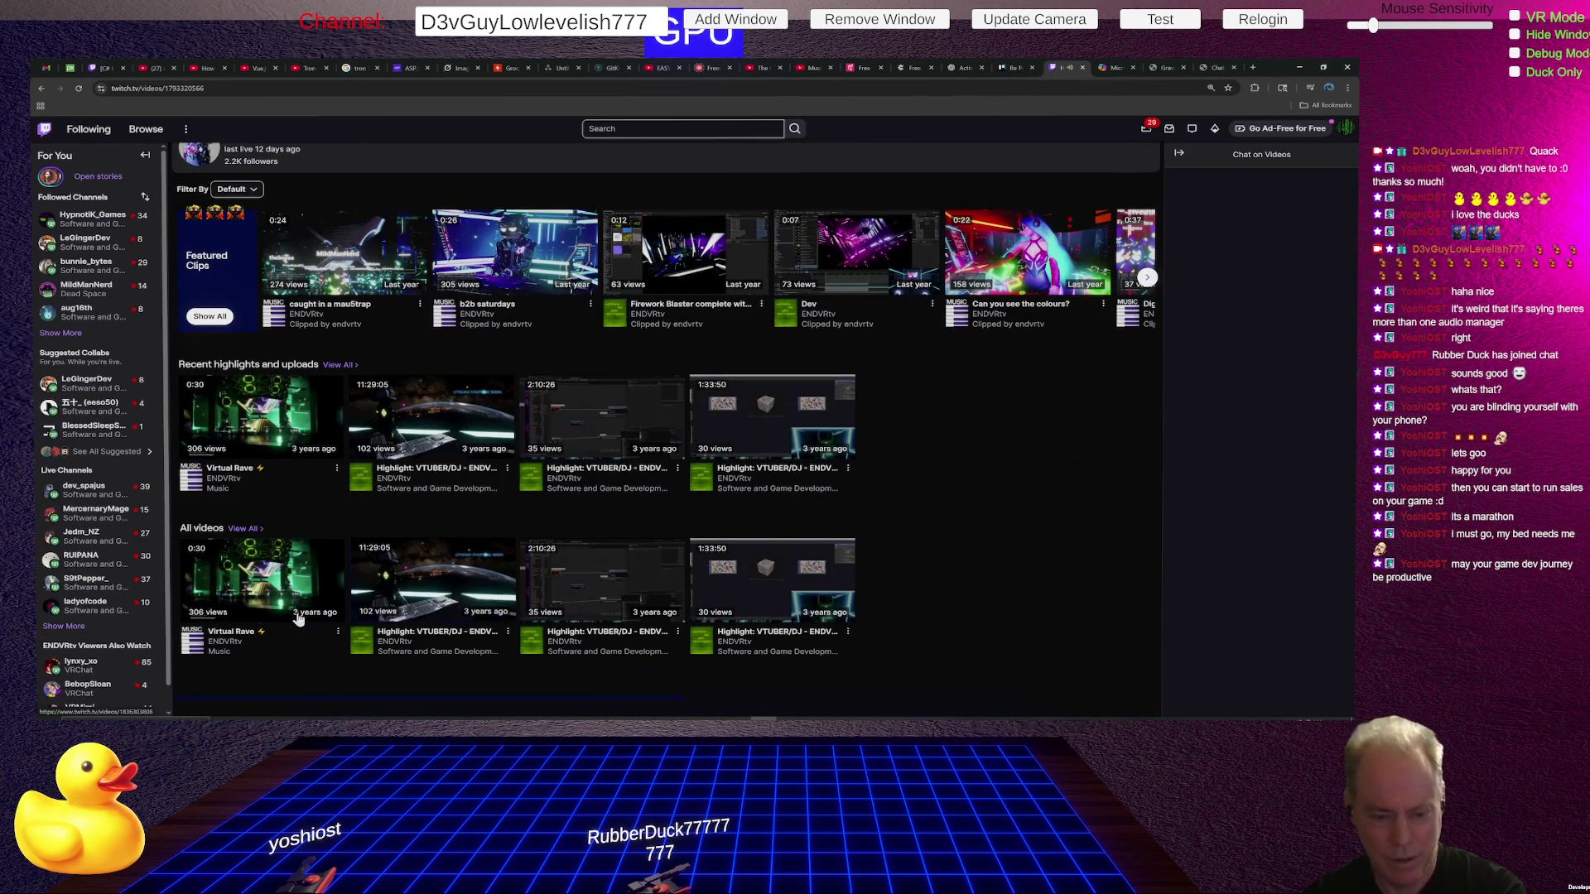
click(262, 574)
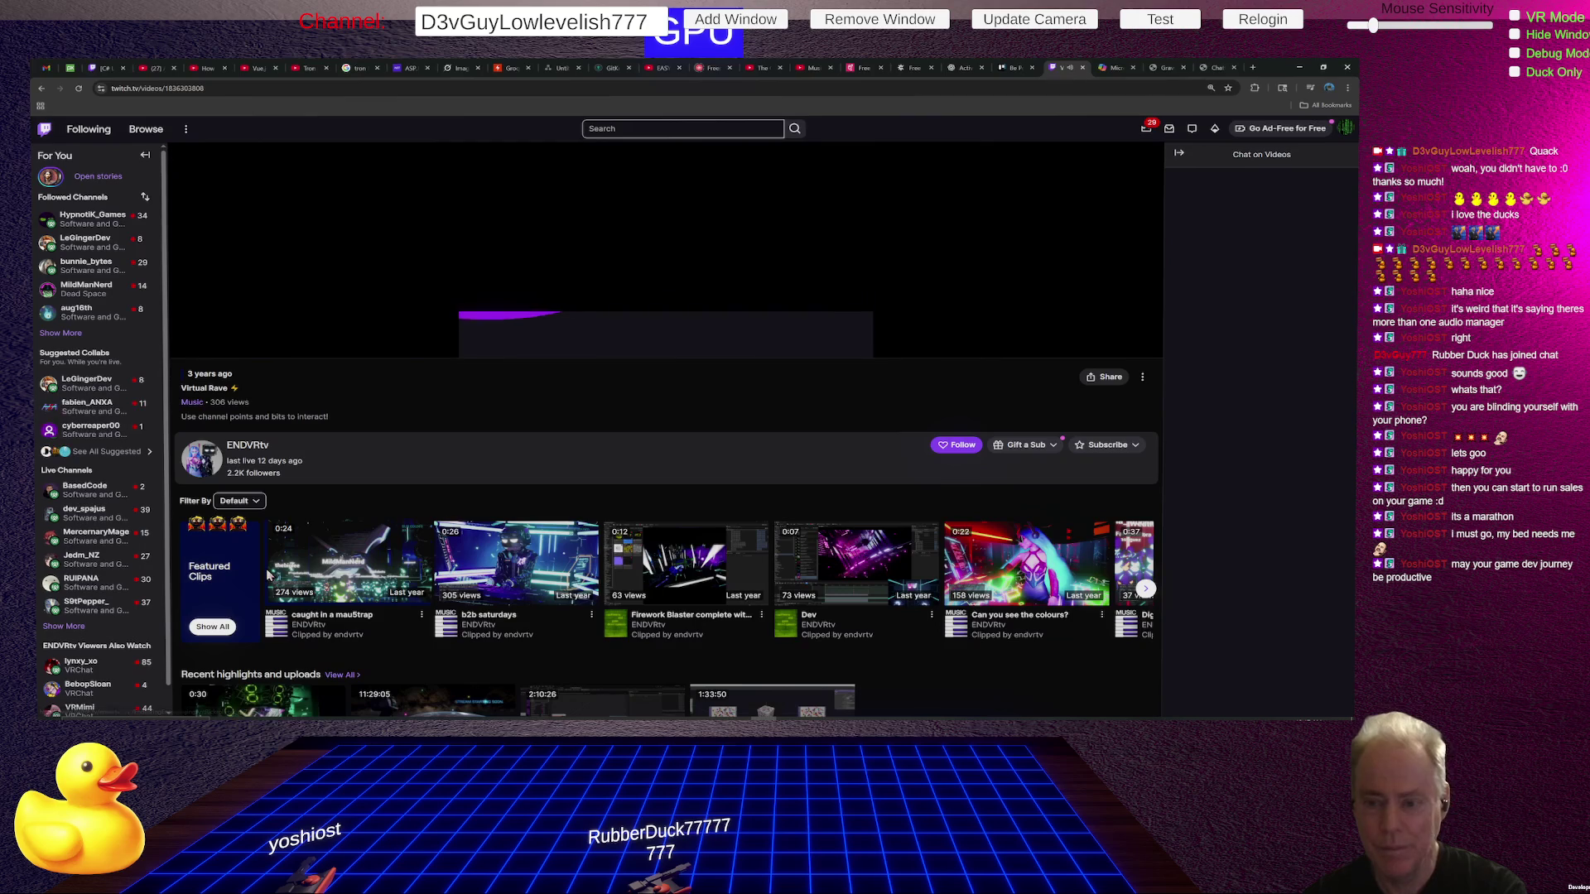
scroll(647, 485, up, 4)
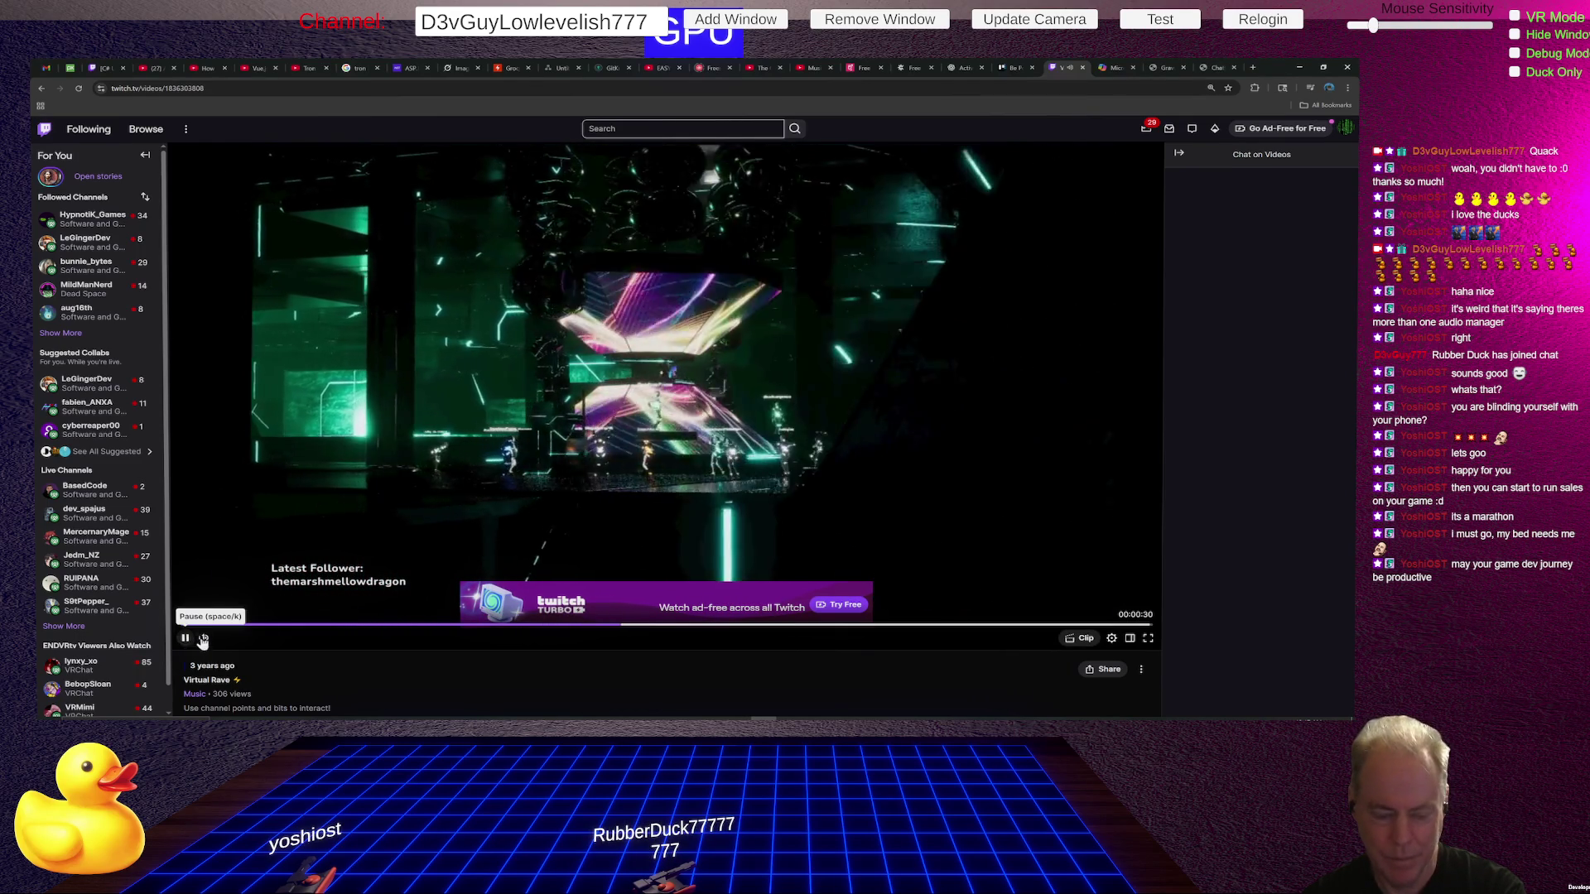
click(230, 639)
drag(230, 639, 222, 639)
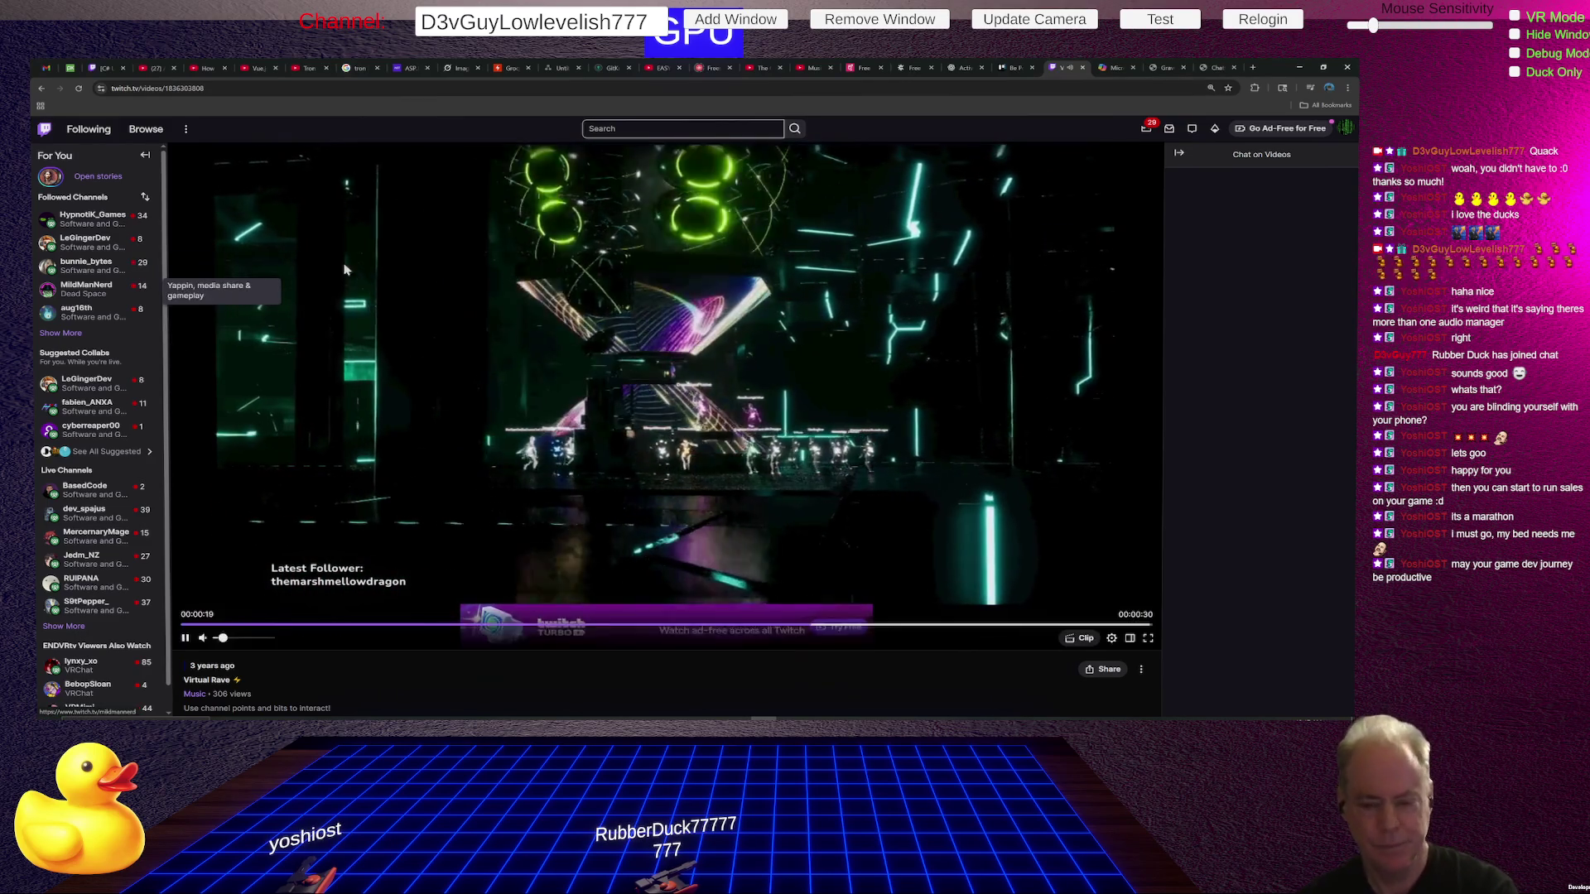
scroll(662, 323, down, 5)
scroll(687, 314, up, 5)
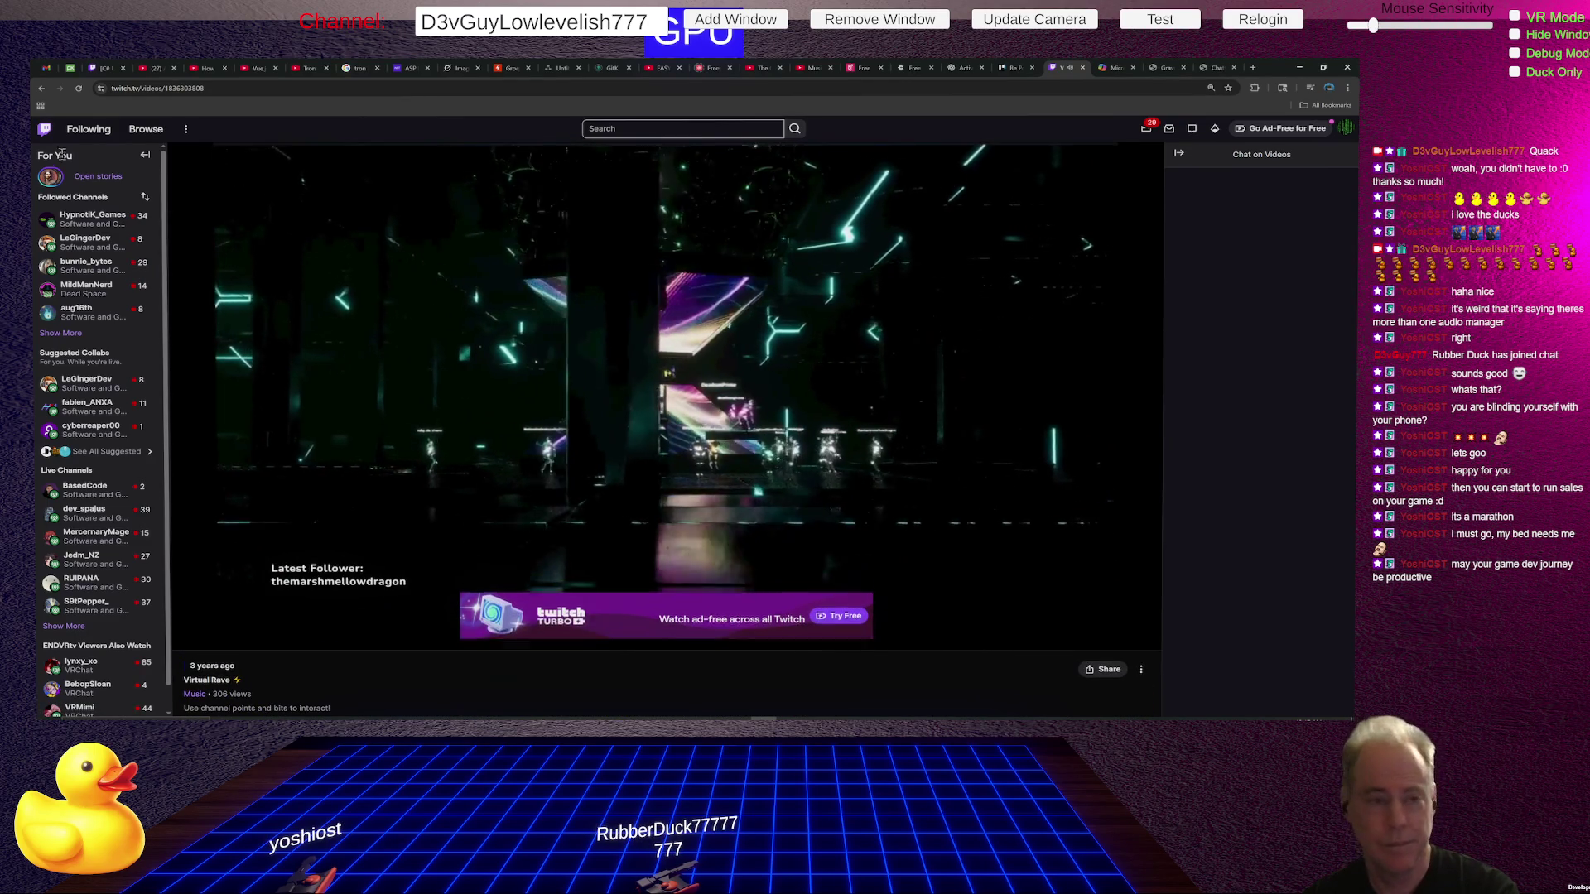
Go back through the highlight video and clip to the Browse categories directory.
click(41, 88)
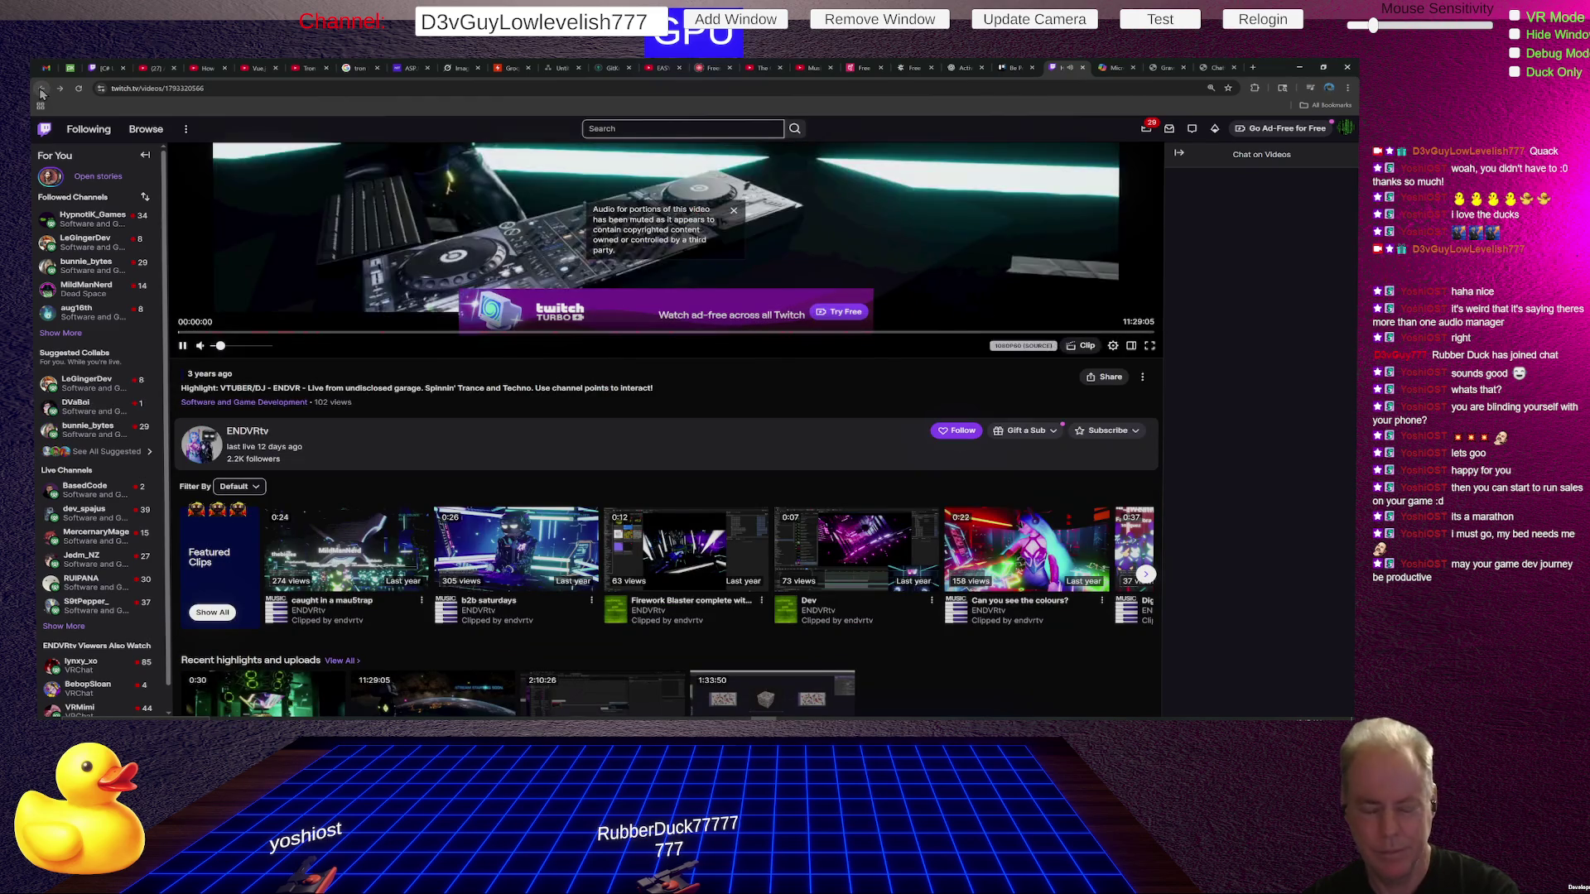
click(42, 90)
click(41, 89)
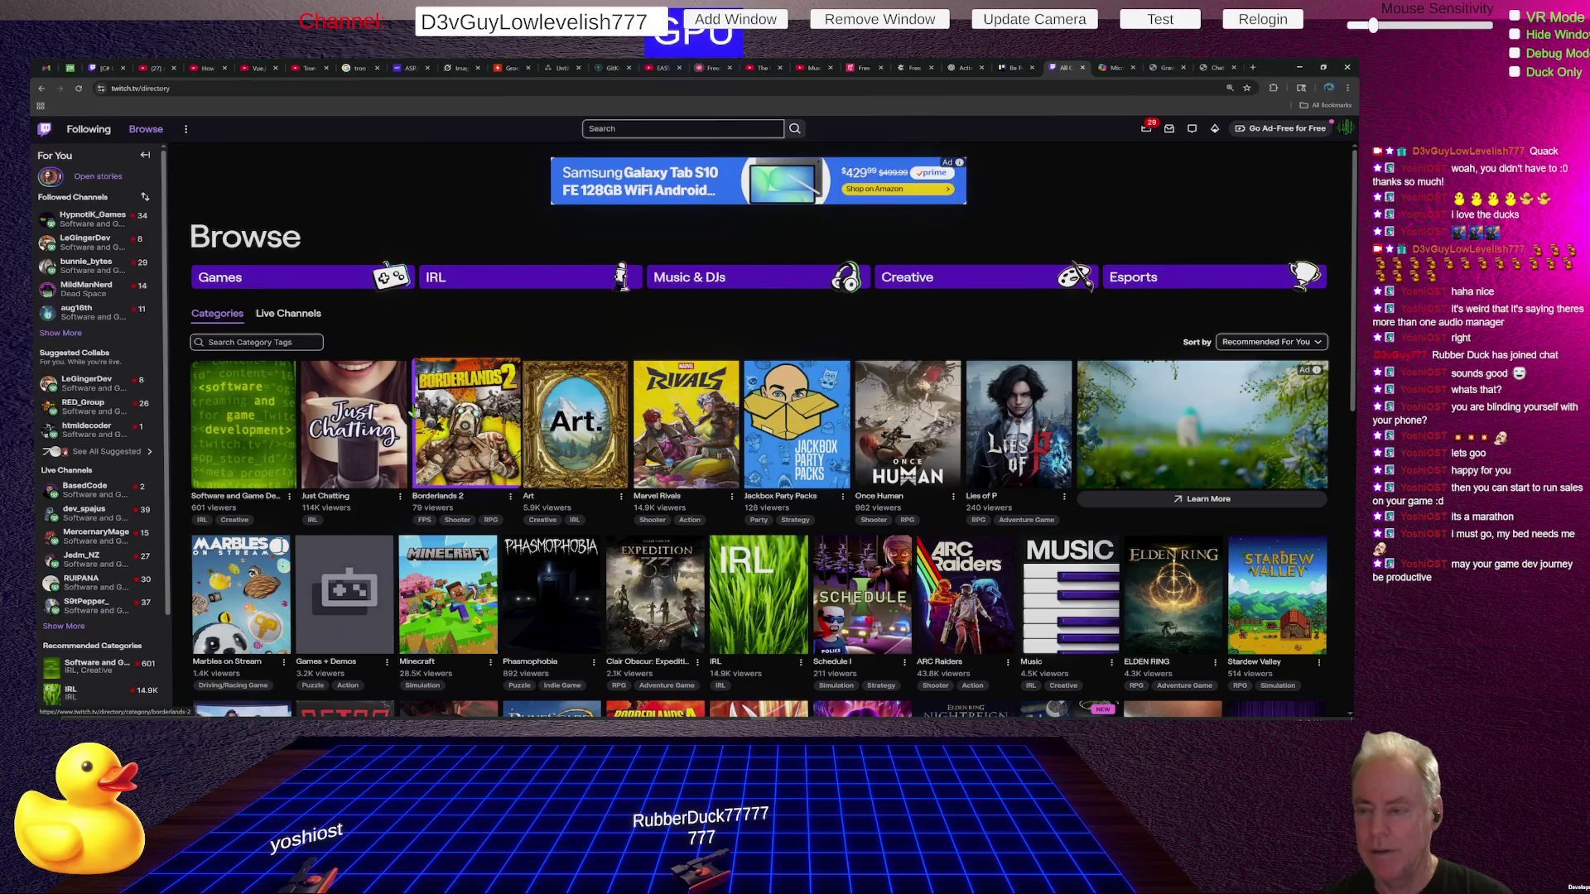
Alt+Tab from Chrome to the Unity editor showing the 'Be Positive' main menu.
key(alt+Tab)
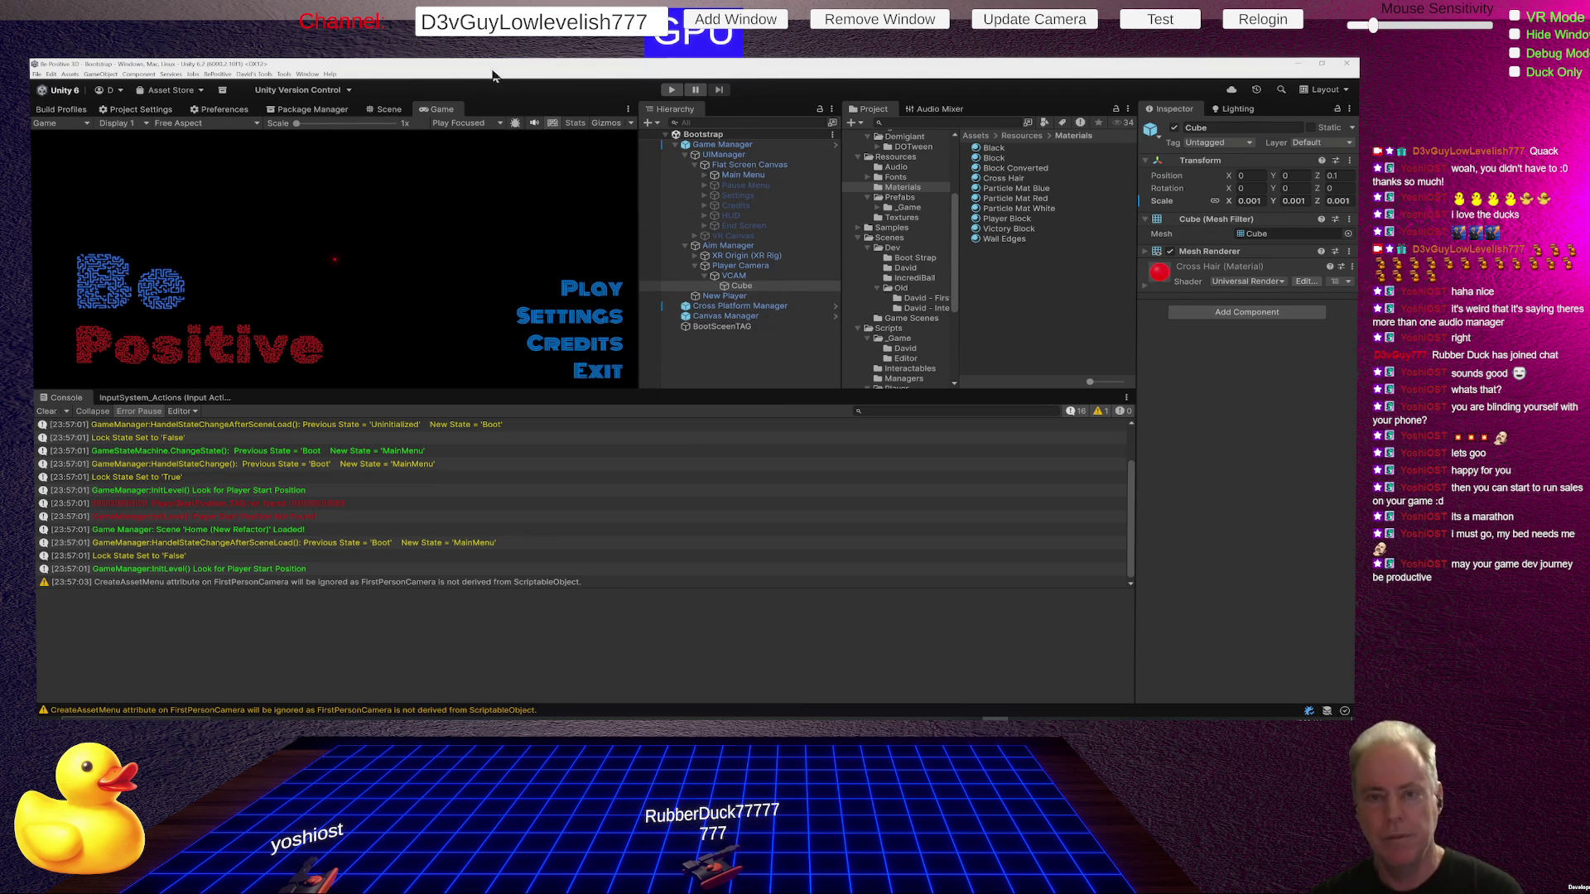
In the Scene view, frame the Cube and look around toward the pink menu text.
click(397, 111)
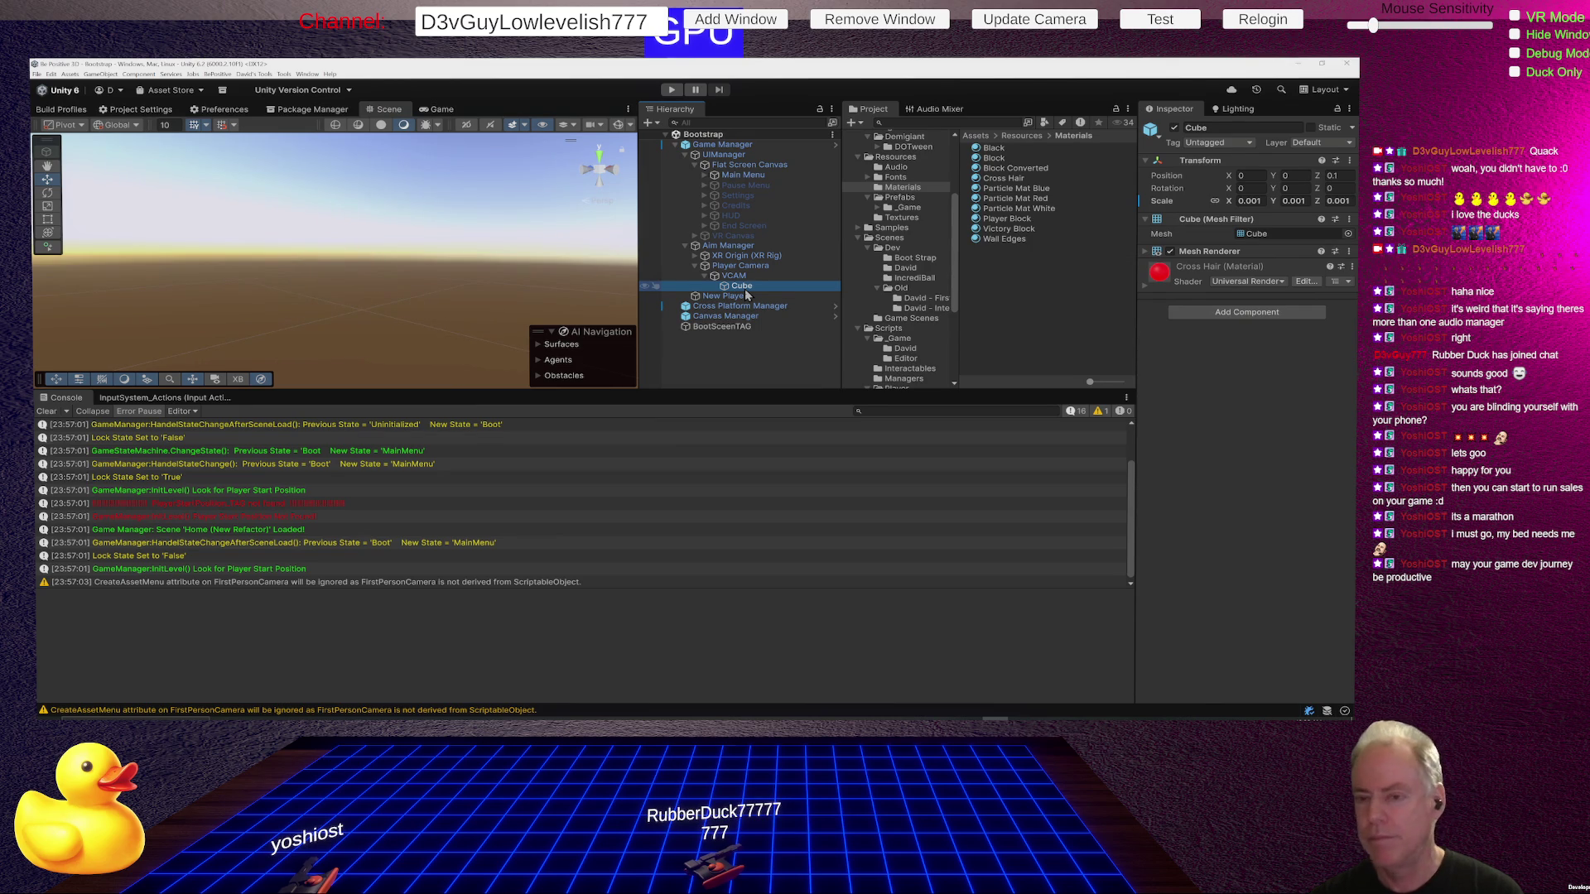
double_click(745, 287)
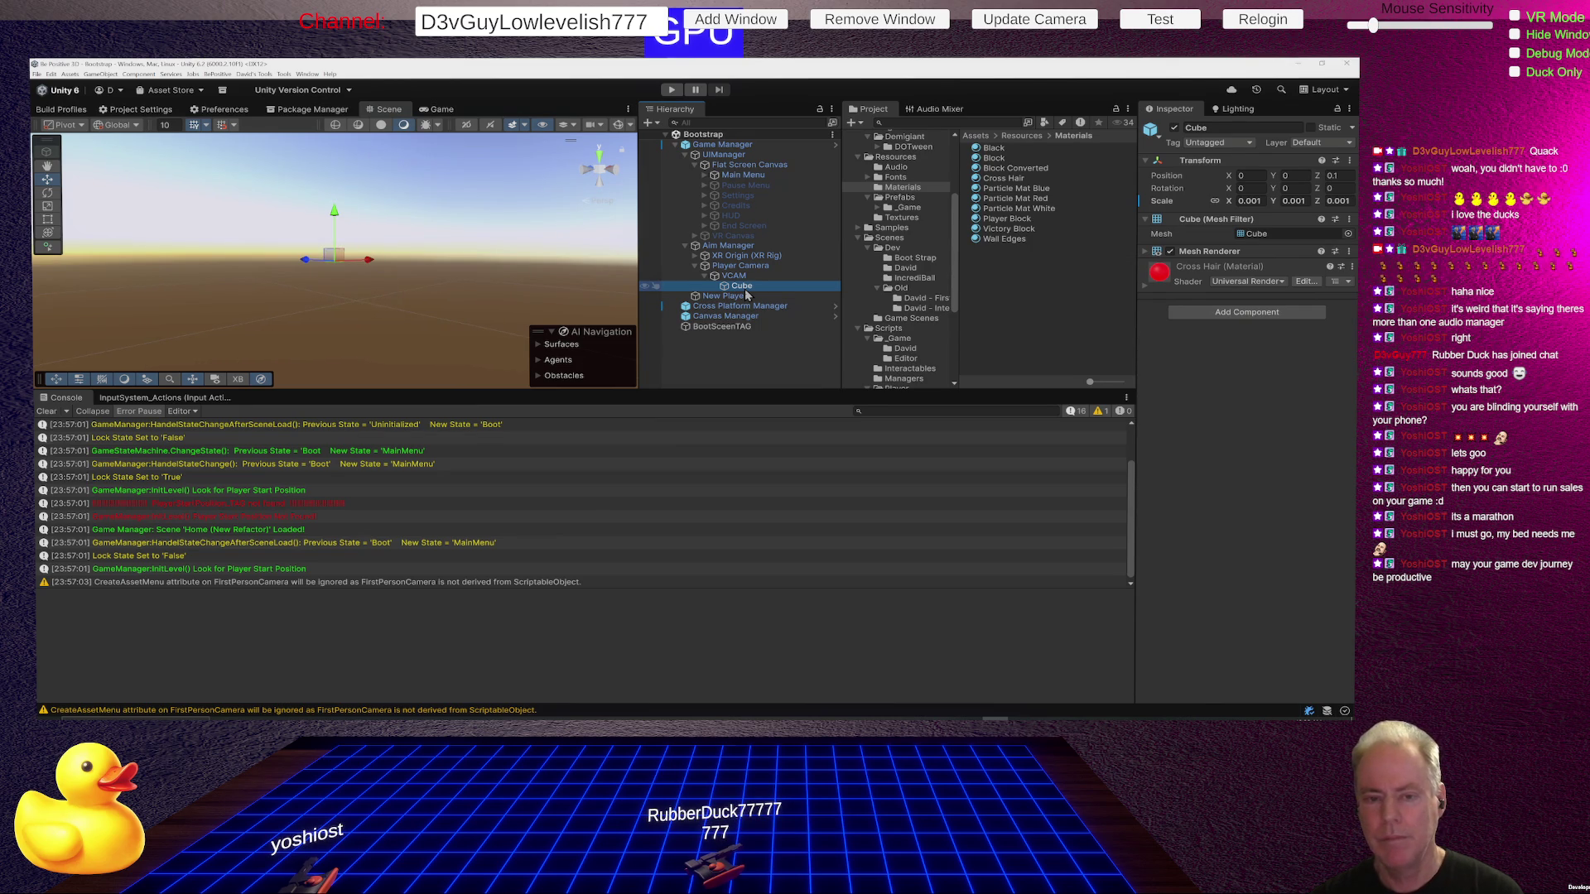
right_click(346, 285)
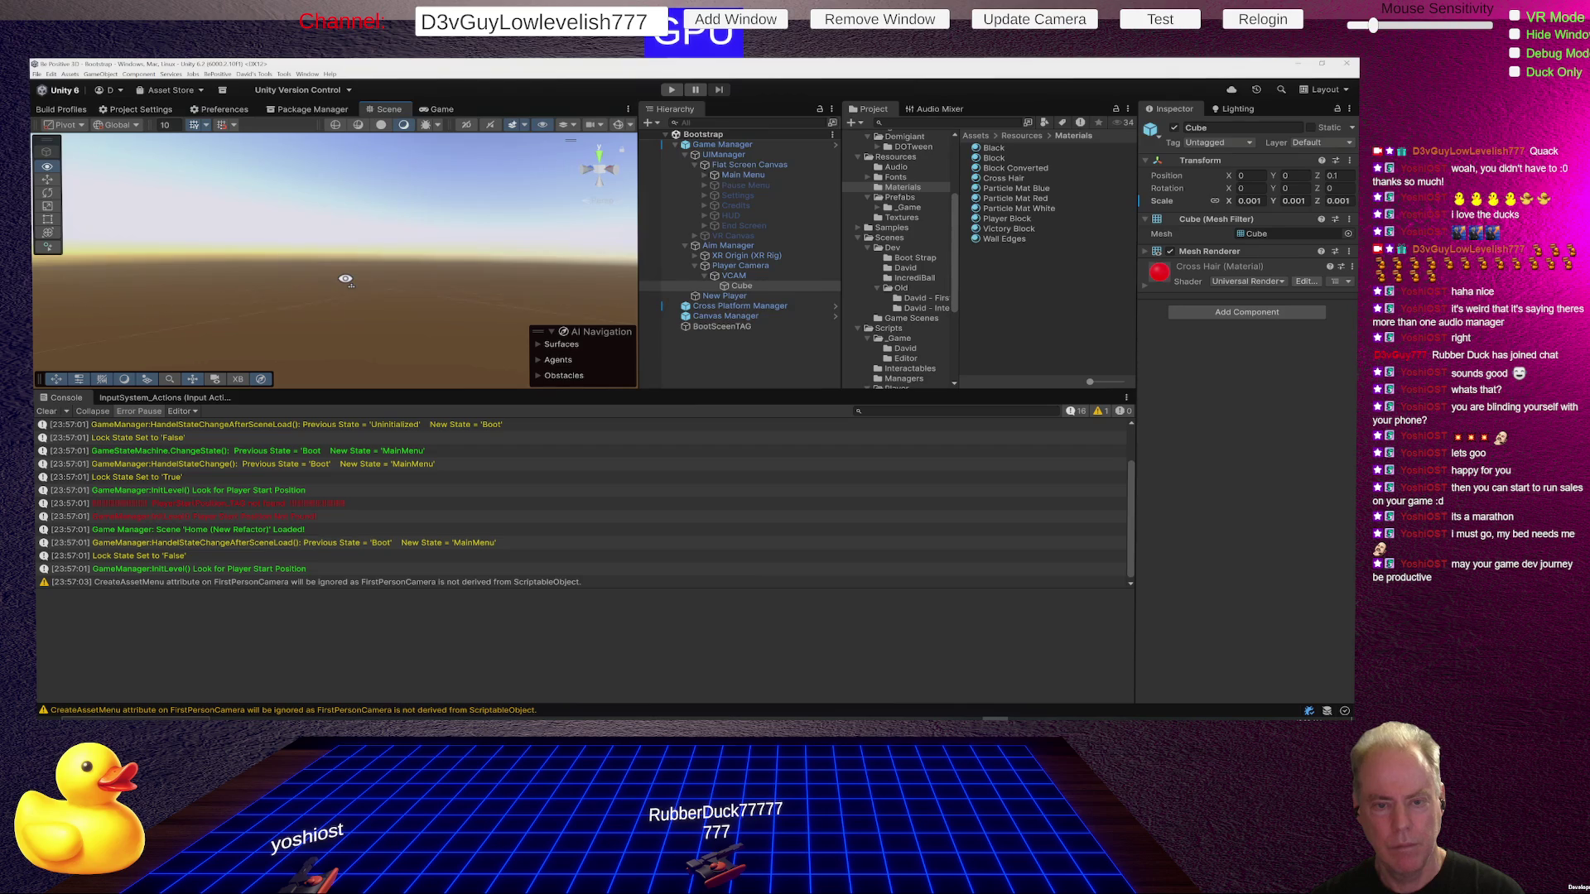
click(741, 286)
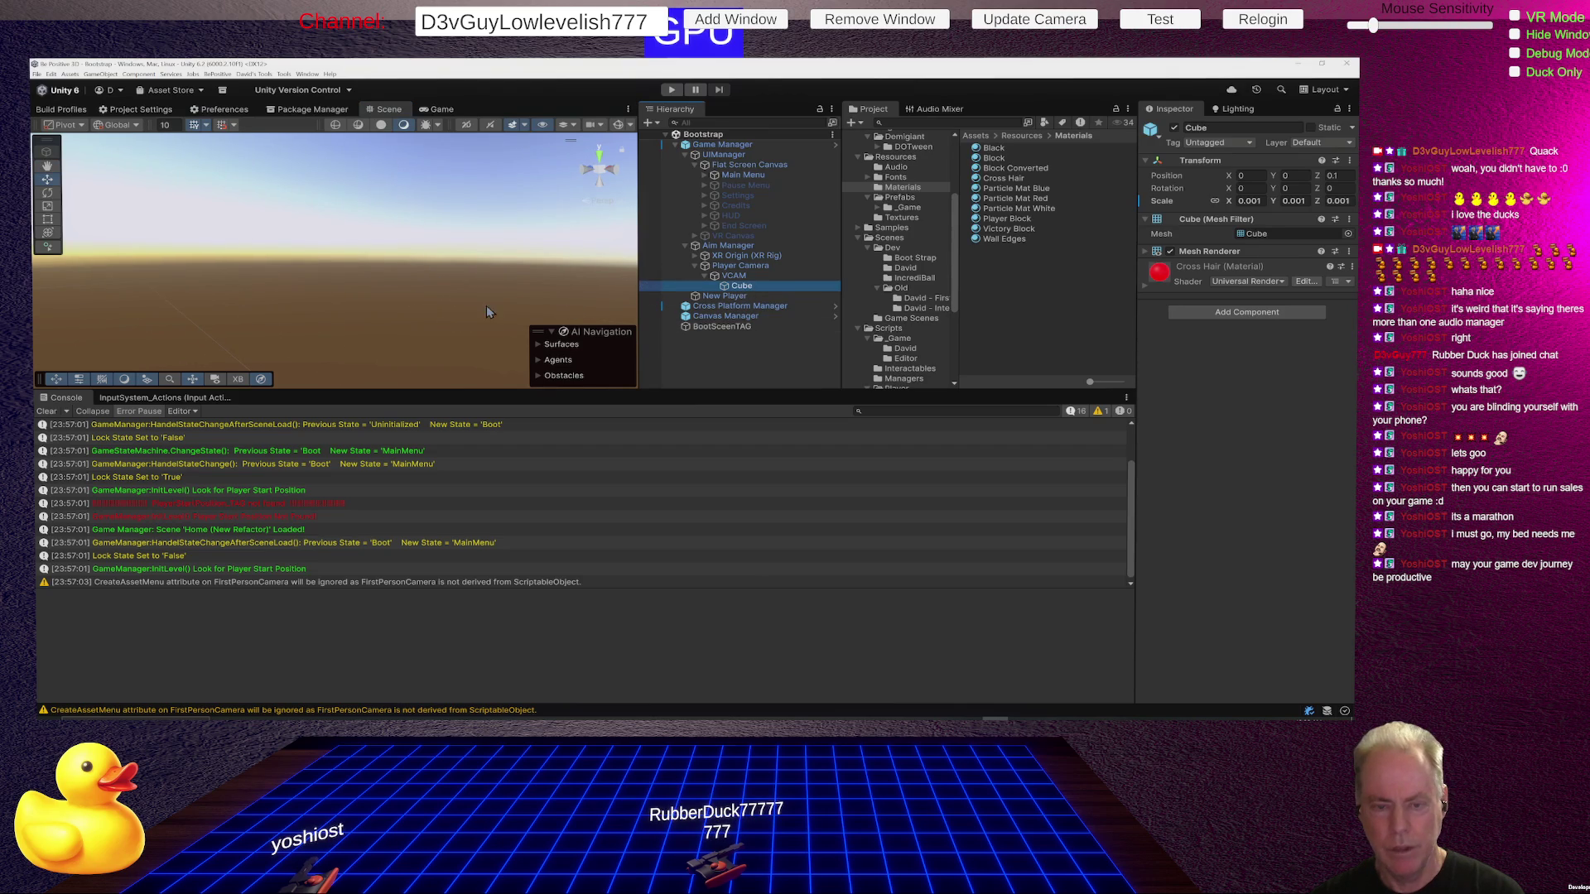
right_click(419, 322)
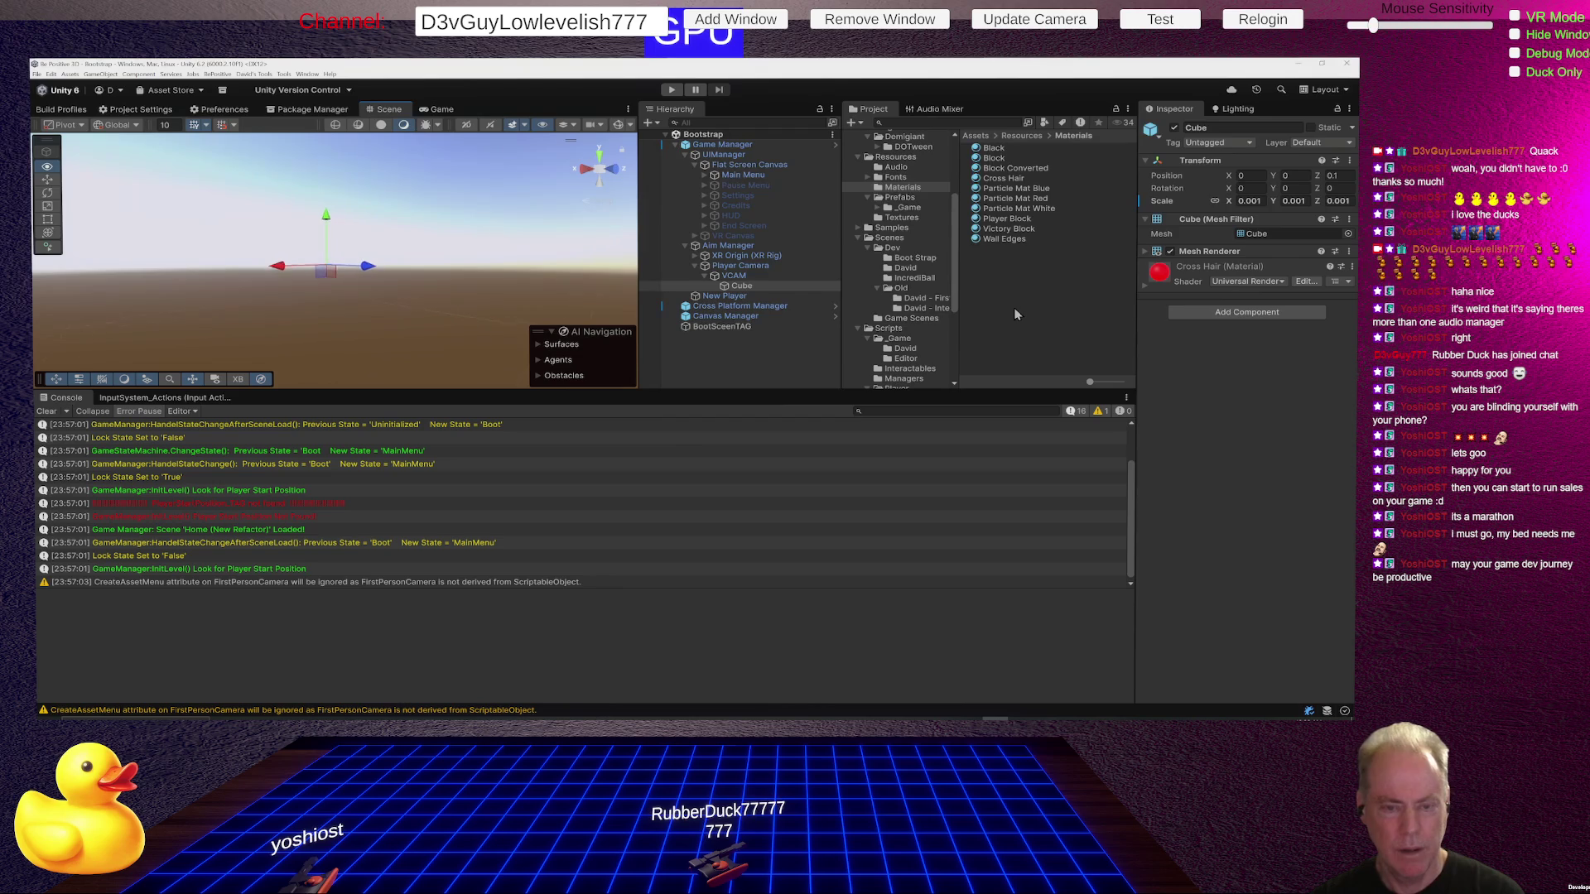
mouse_move(568, 329)
mouse_down()
mouse_move(561, 274)
mouse_move(527, 265)
mouse_move(248, 284)
mouse_move(316, 304)
mouse_move(414, 281)
mouse_up()
key(f)
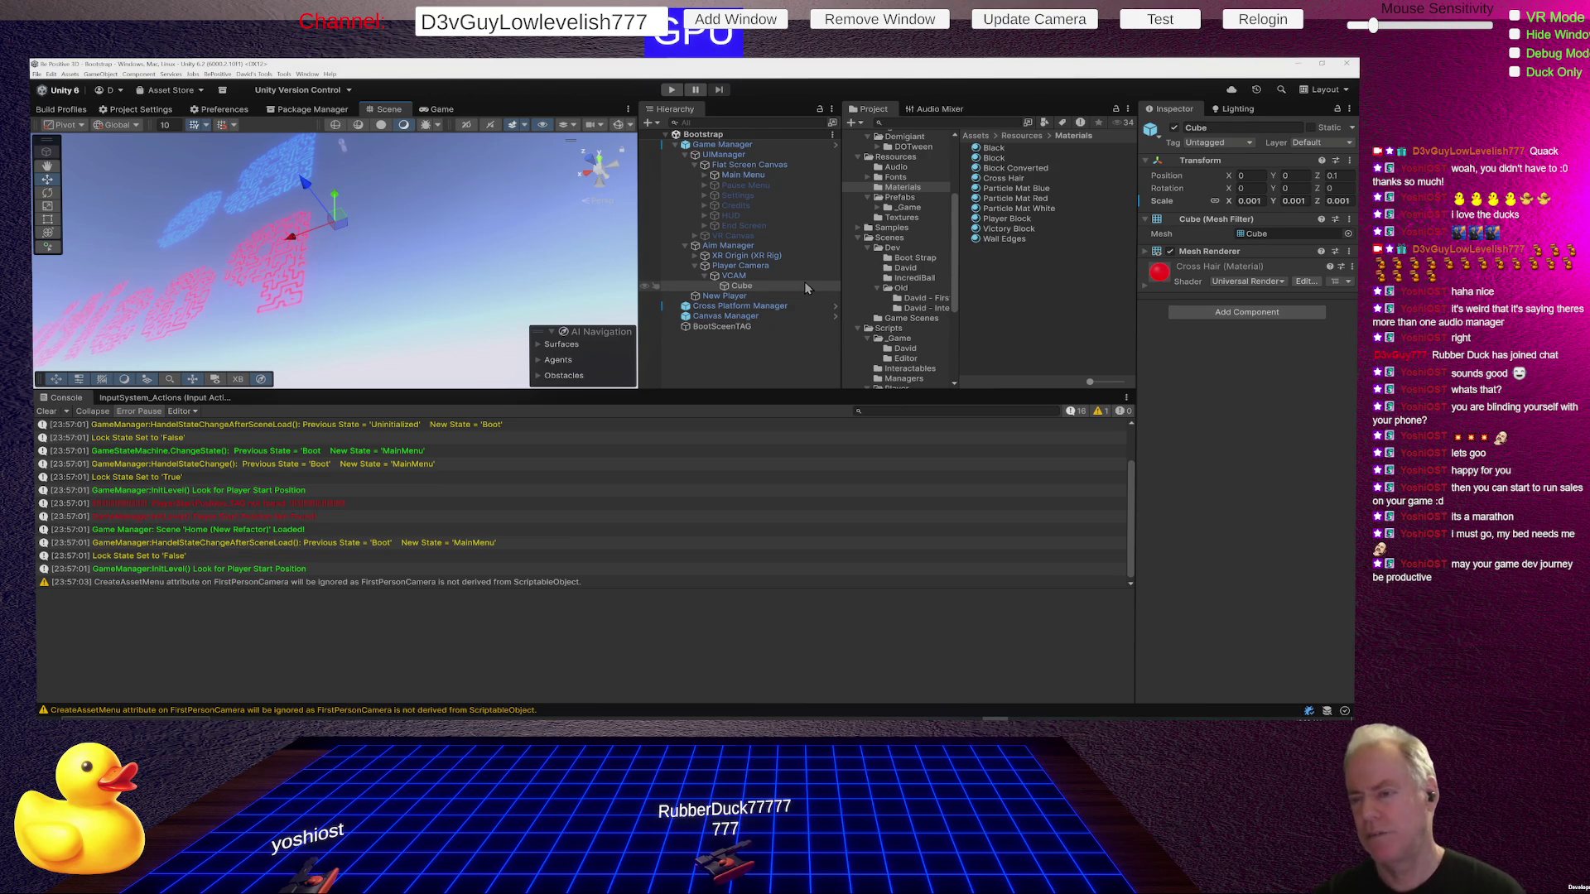
Inspect UIManager and Game Manager, then open the GameManager script in Rider.
click(742, 156)
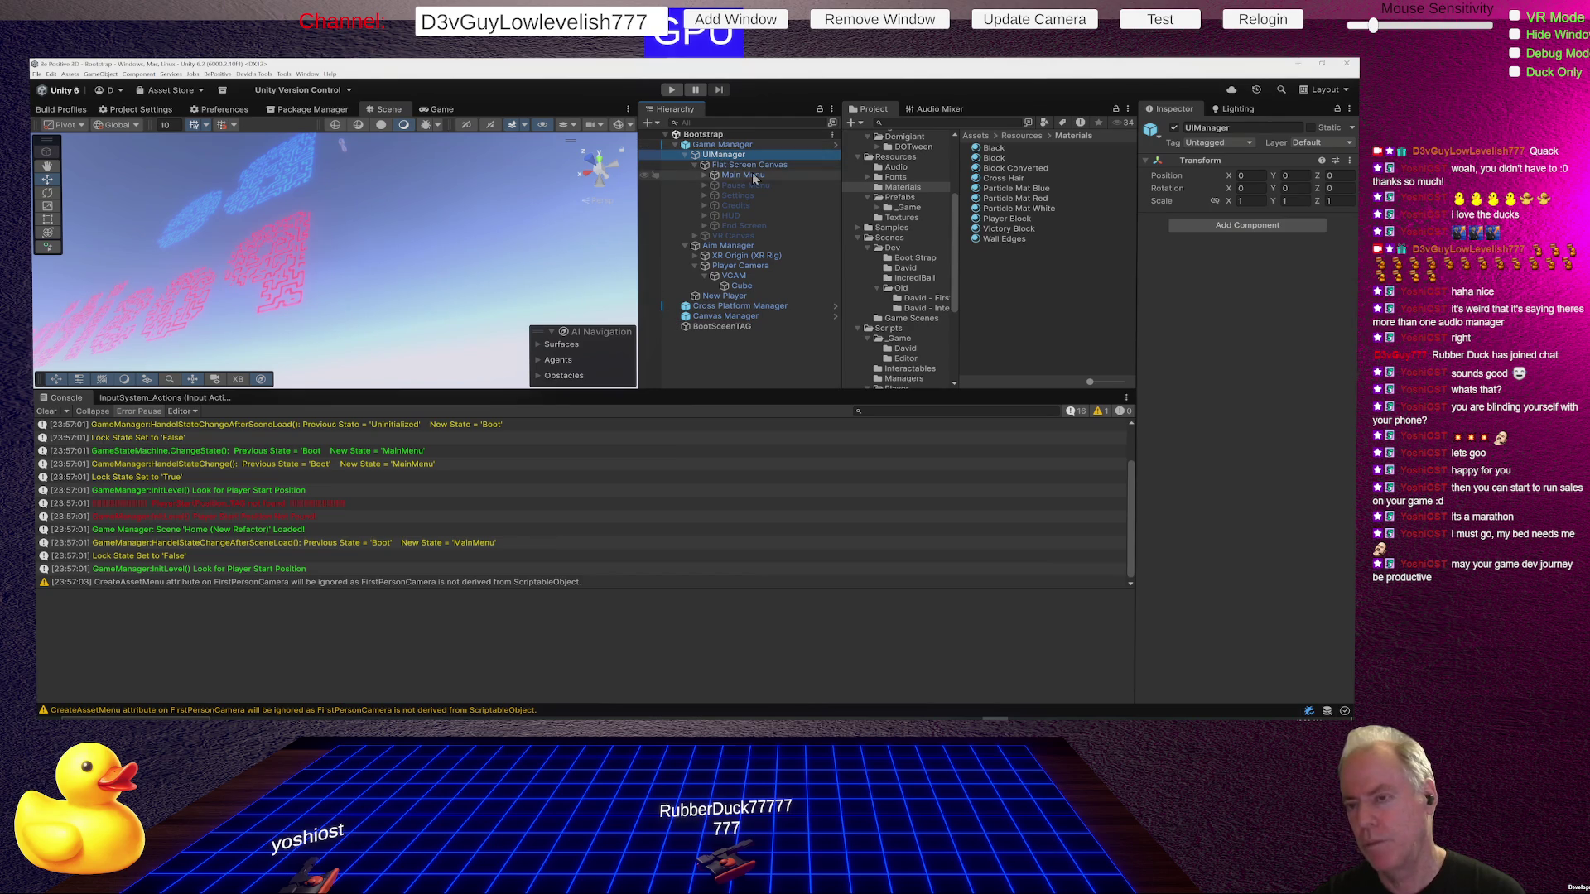
click(730, 146)
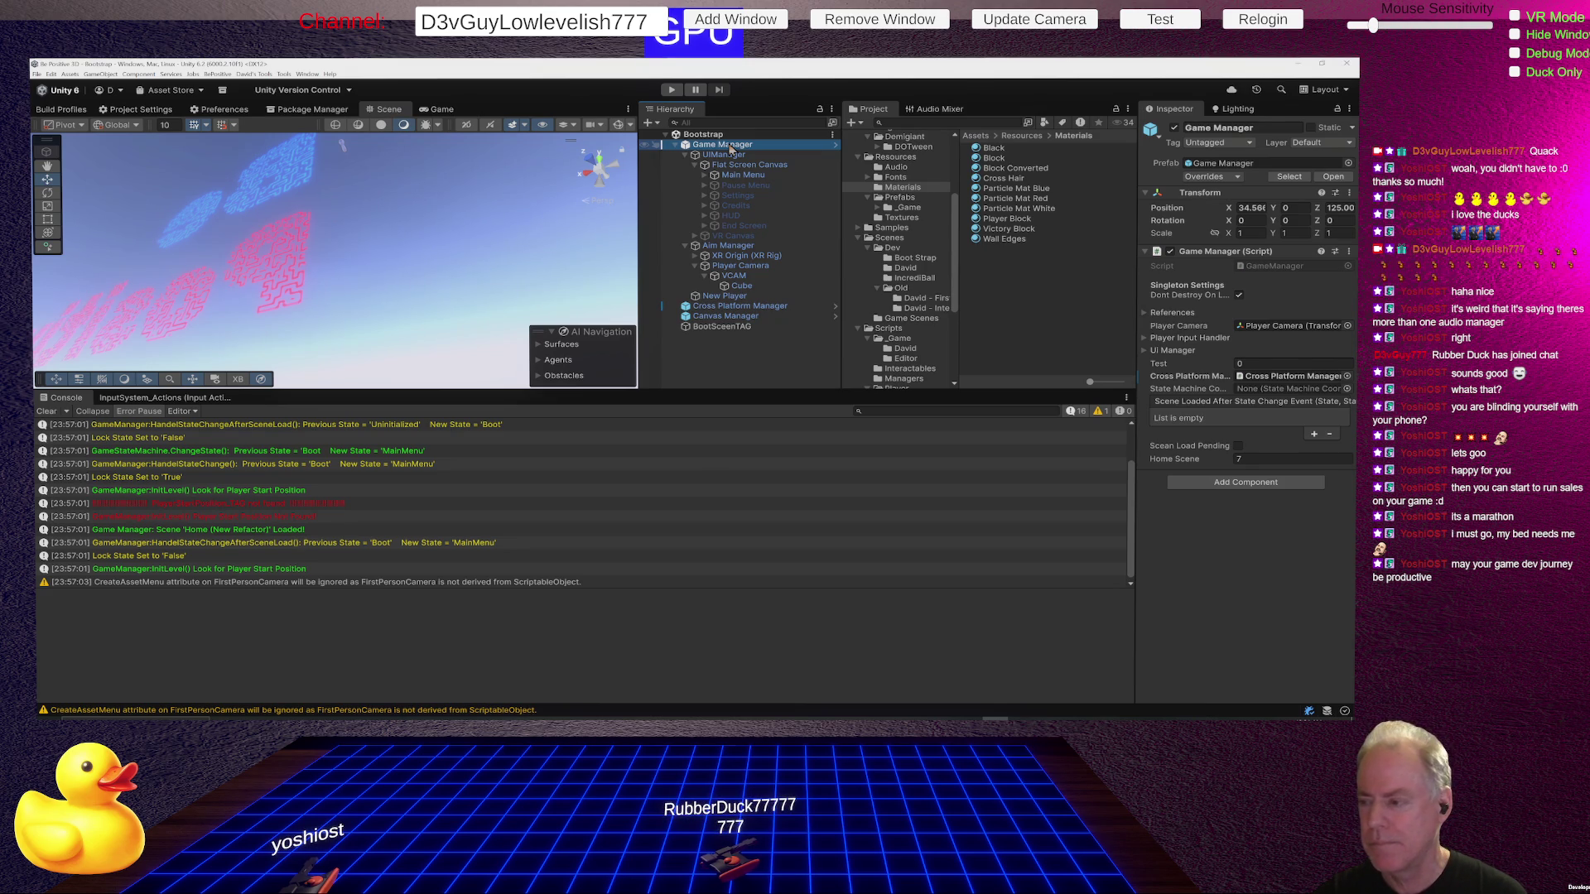
double_click(1301, 267)
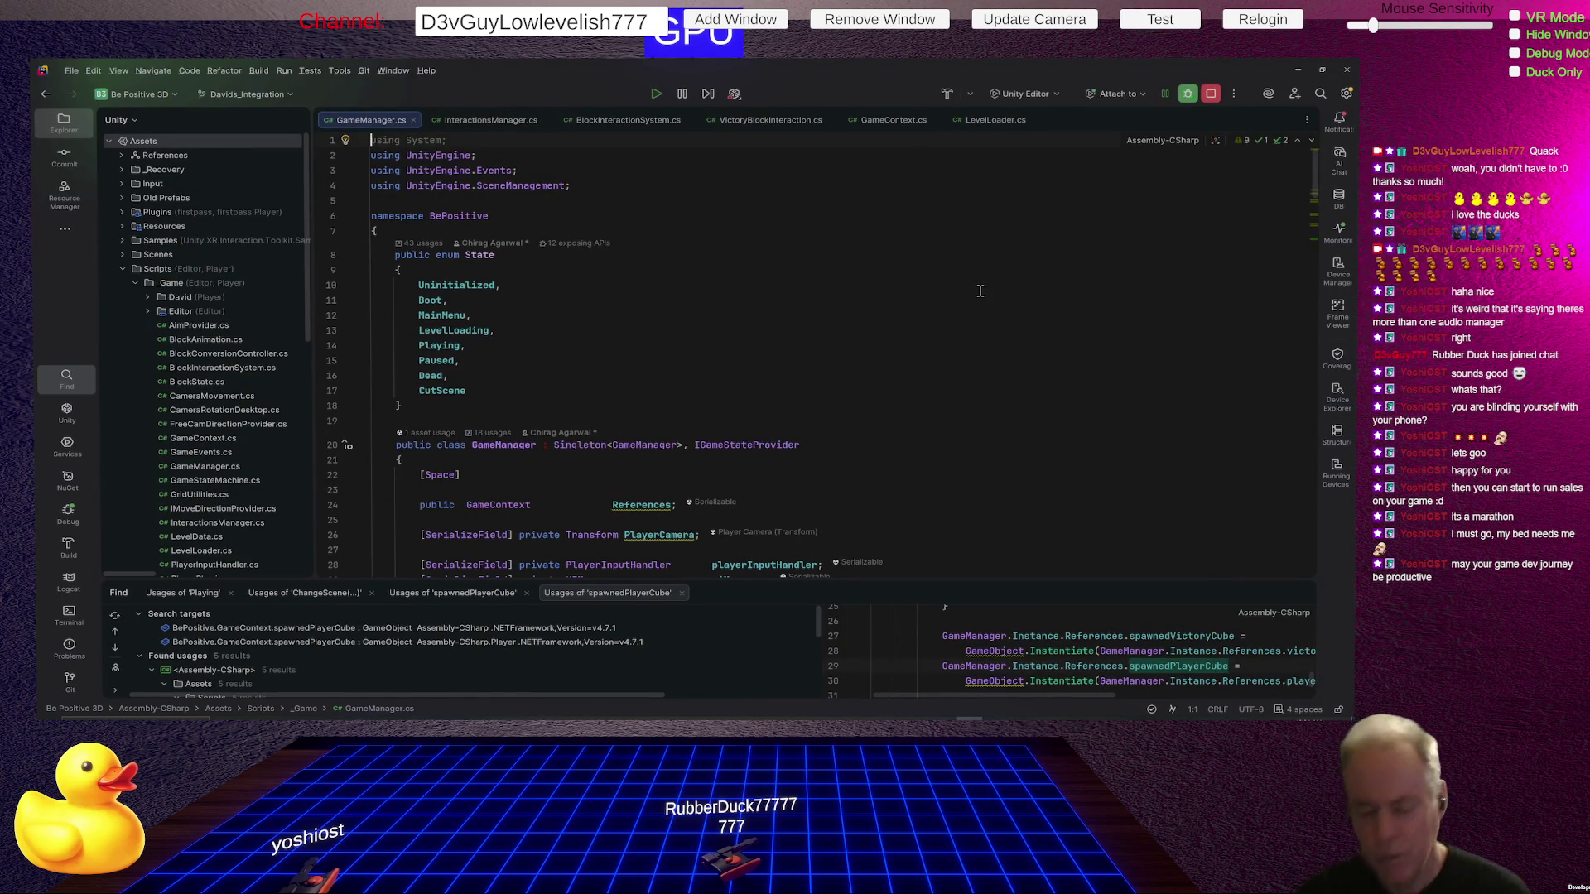
Jump from GameManager's UIManager reference to UIManager.cs and review fields like vrActive and uiDistance.
scroll(912, 291, down, 1)
scroll(912, 291, down, 5)
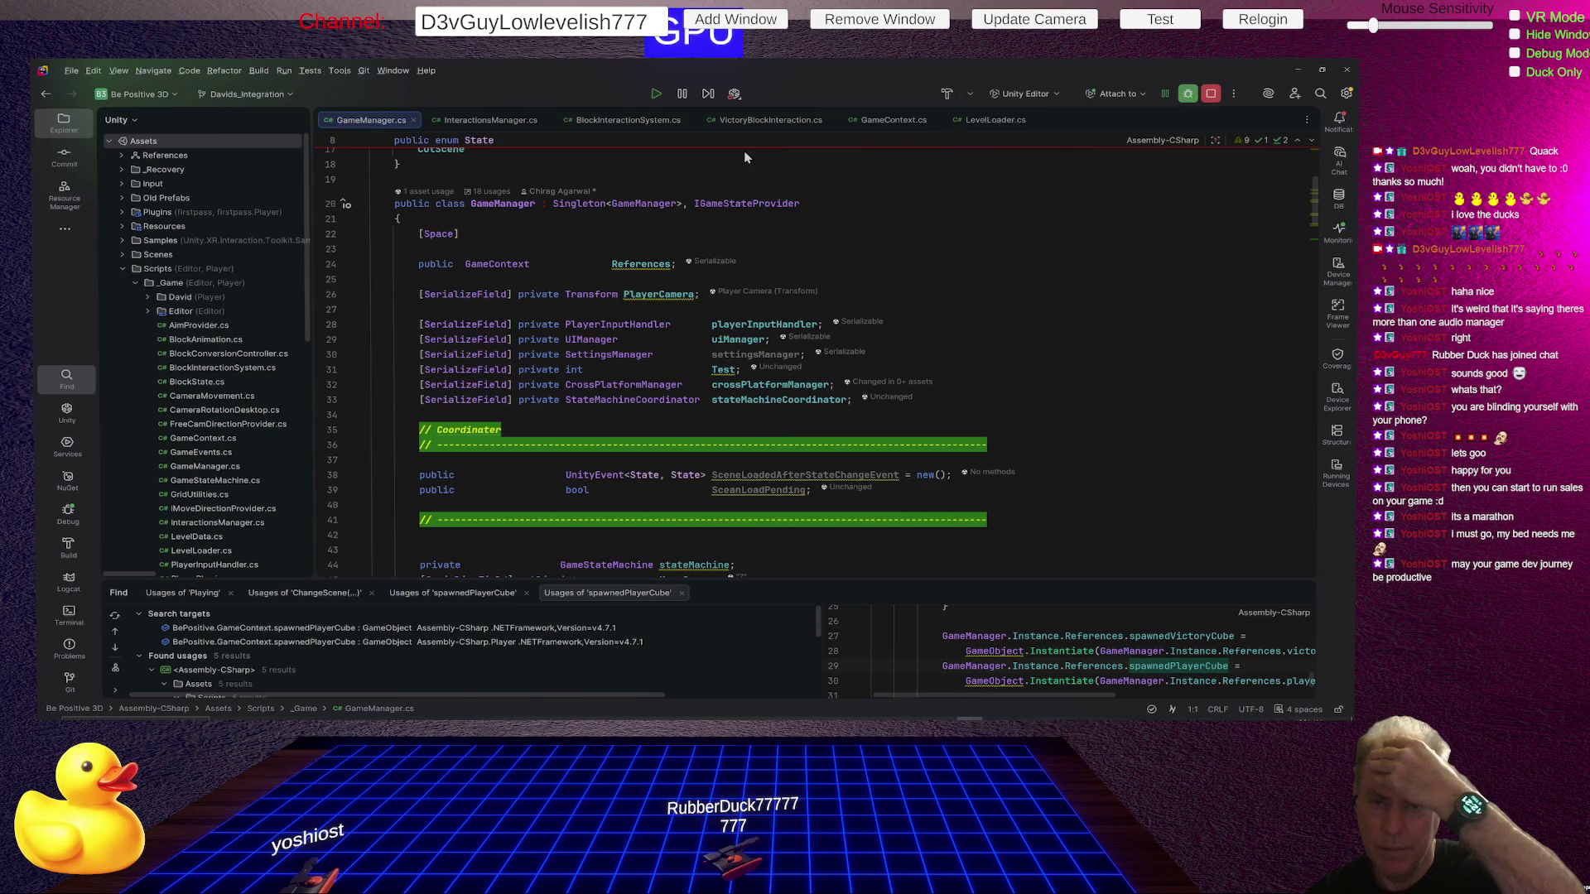
click(606, 340)
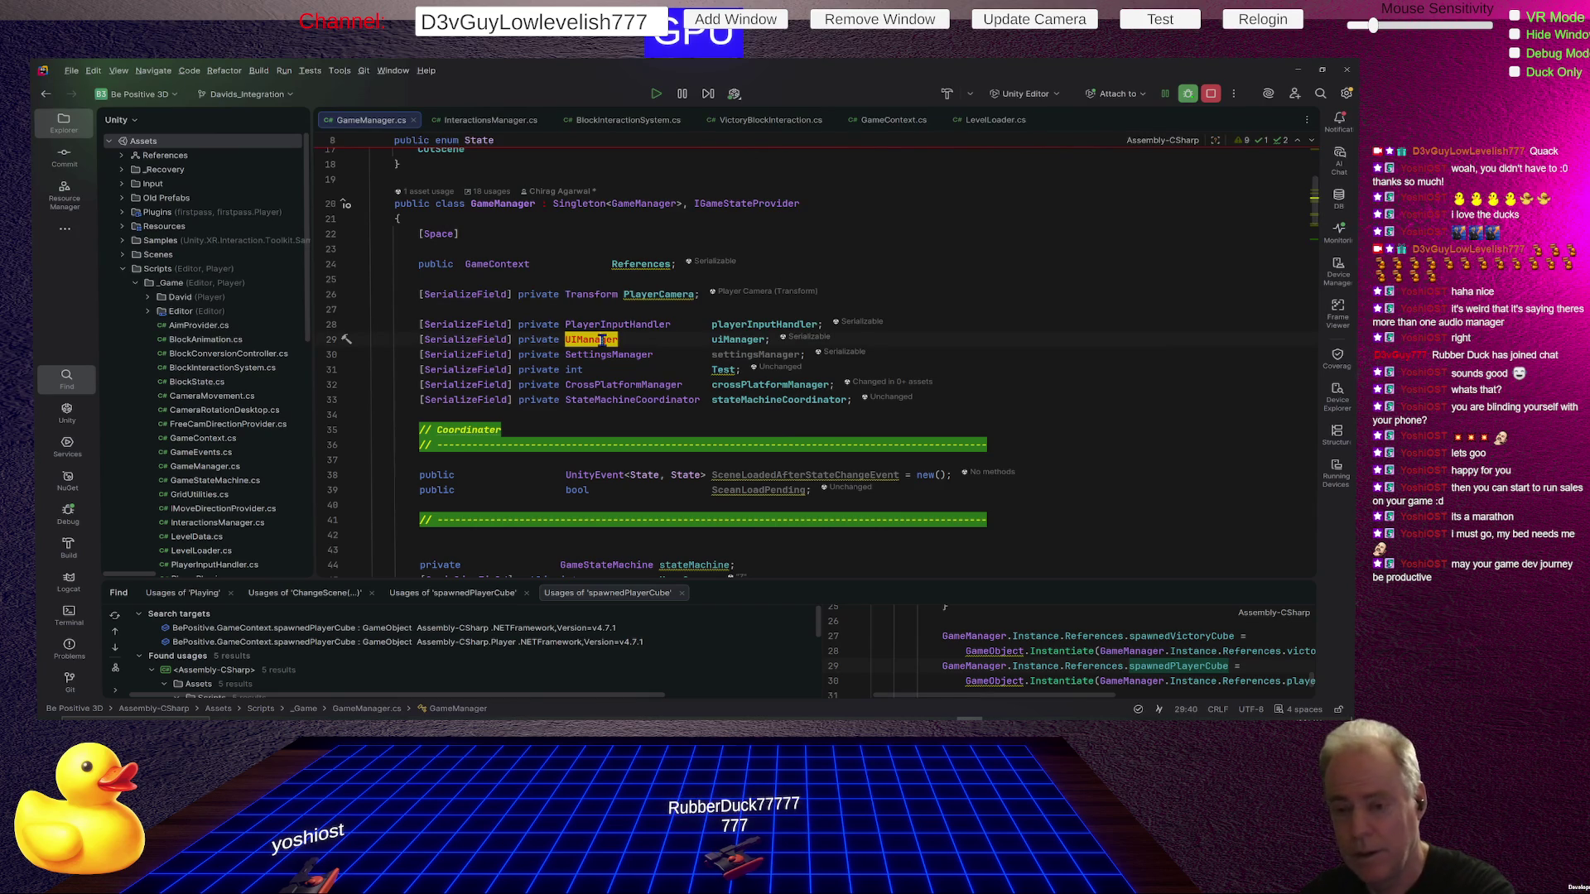
ctrl+click(603, 341)
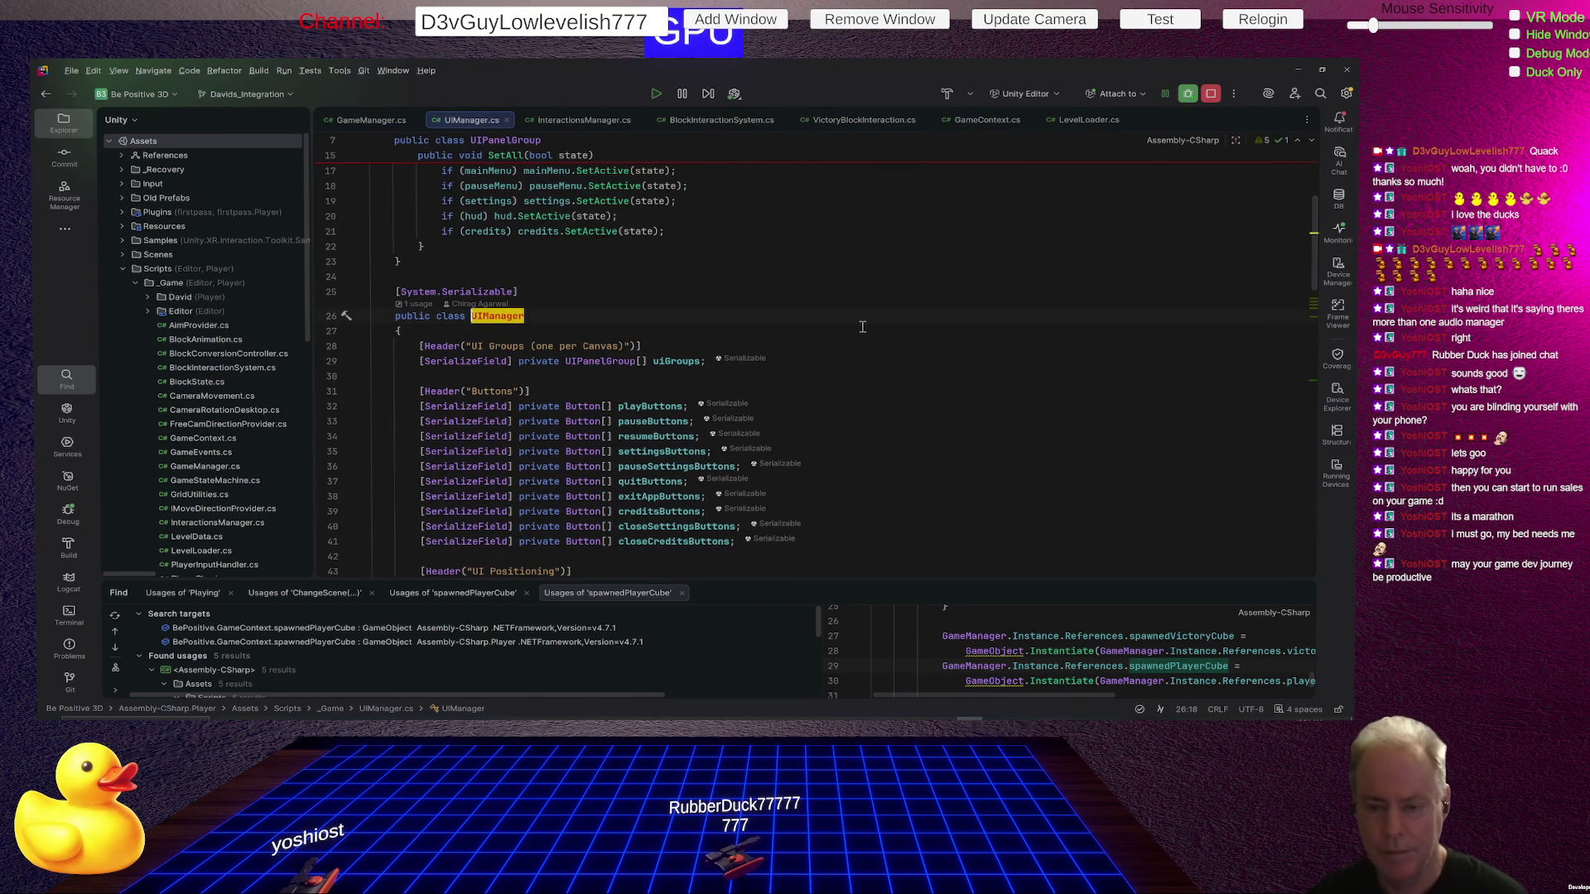
scroll(850, 297, down, 2)
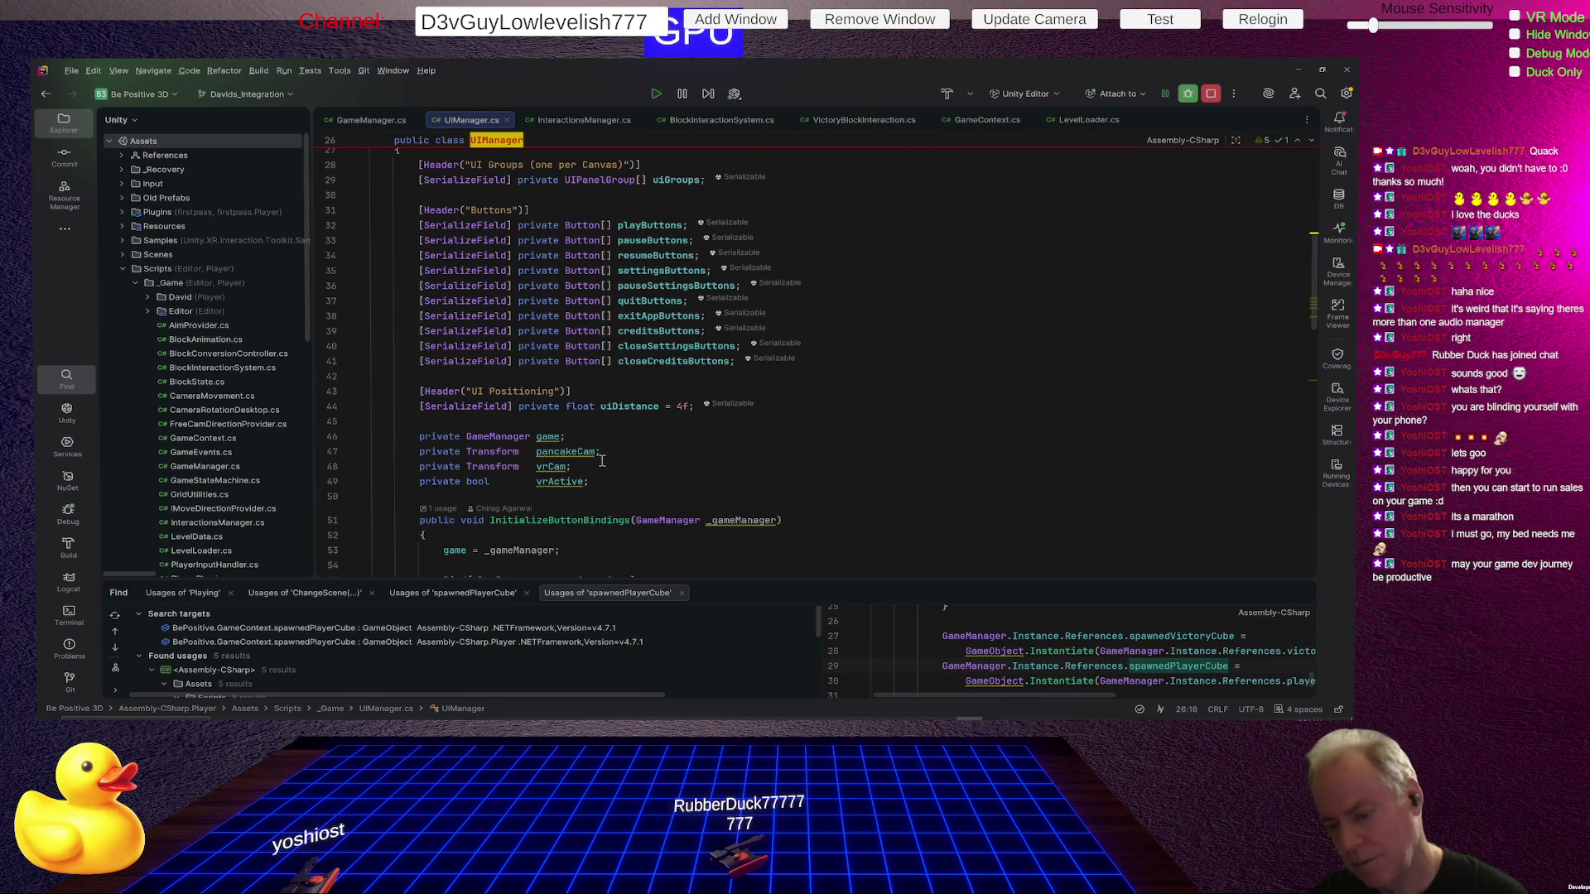
click(564, 483)
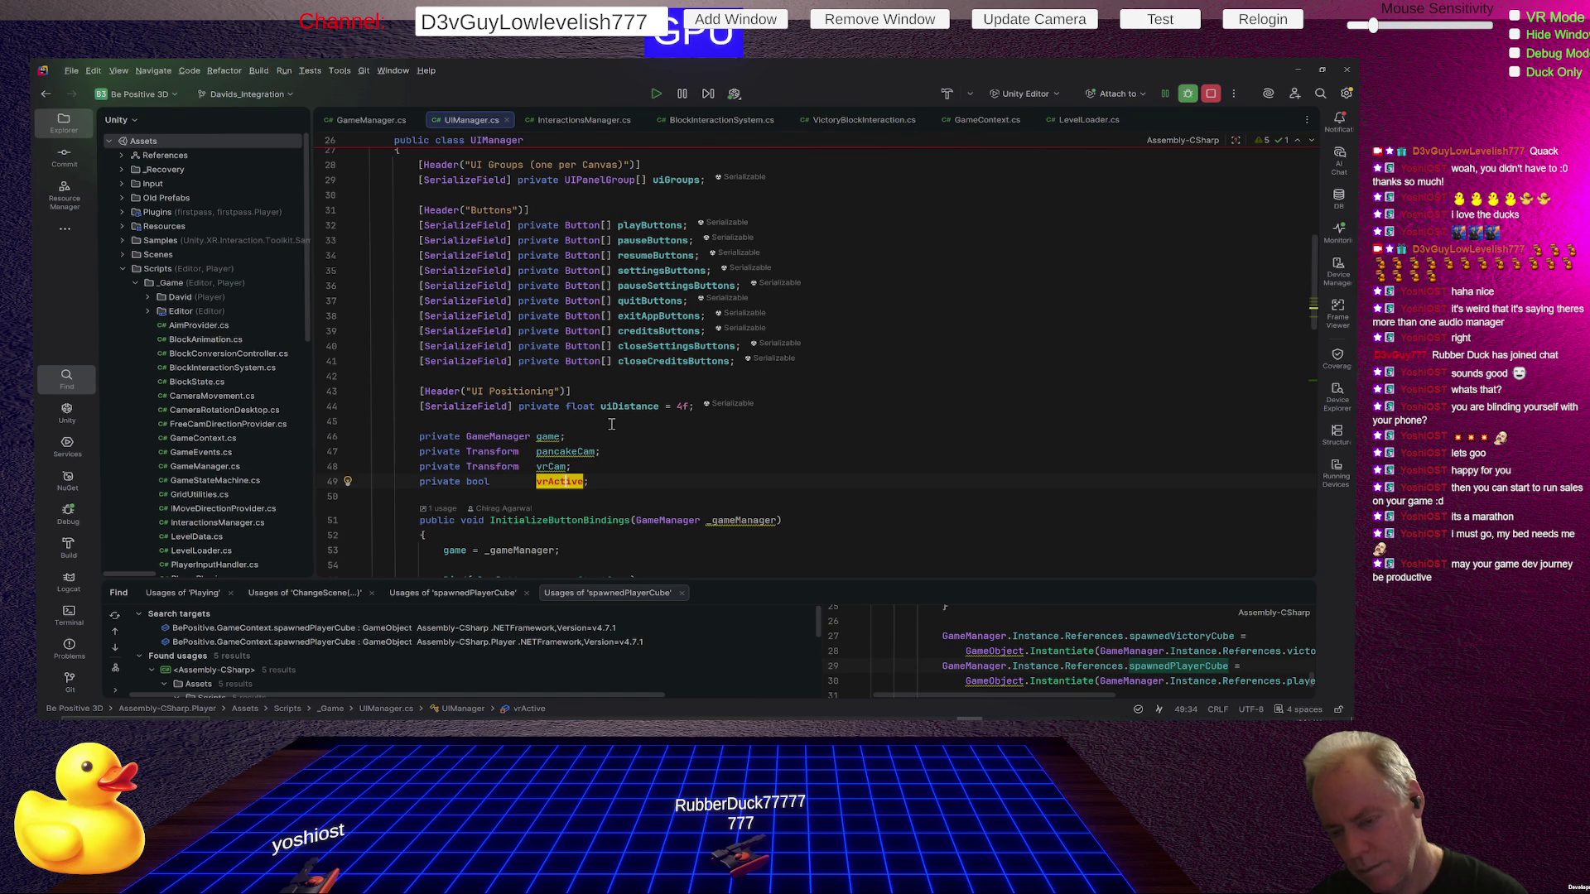
click(611, 424)
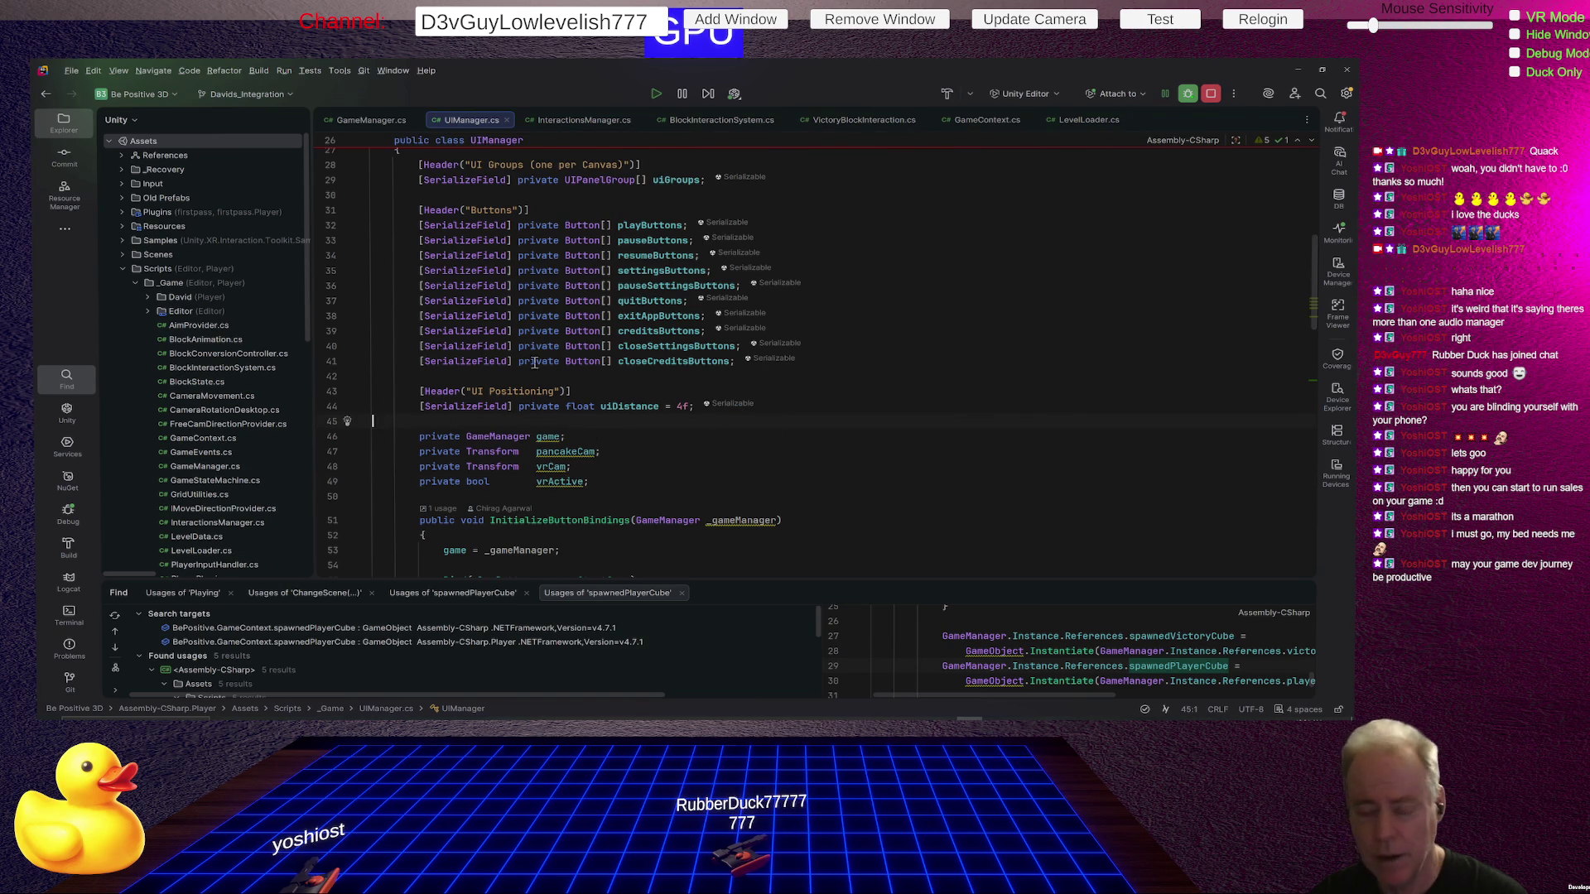
scroll(800, 359, up, 2)
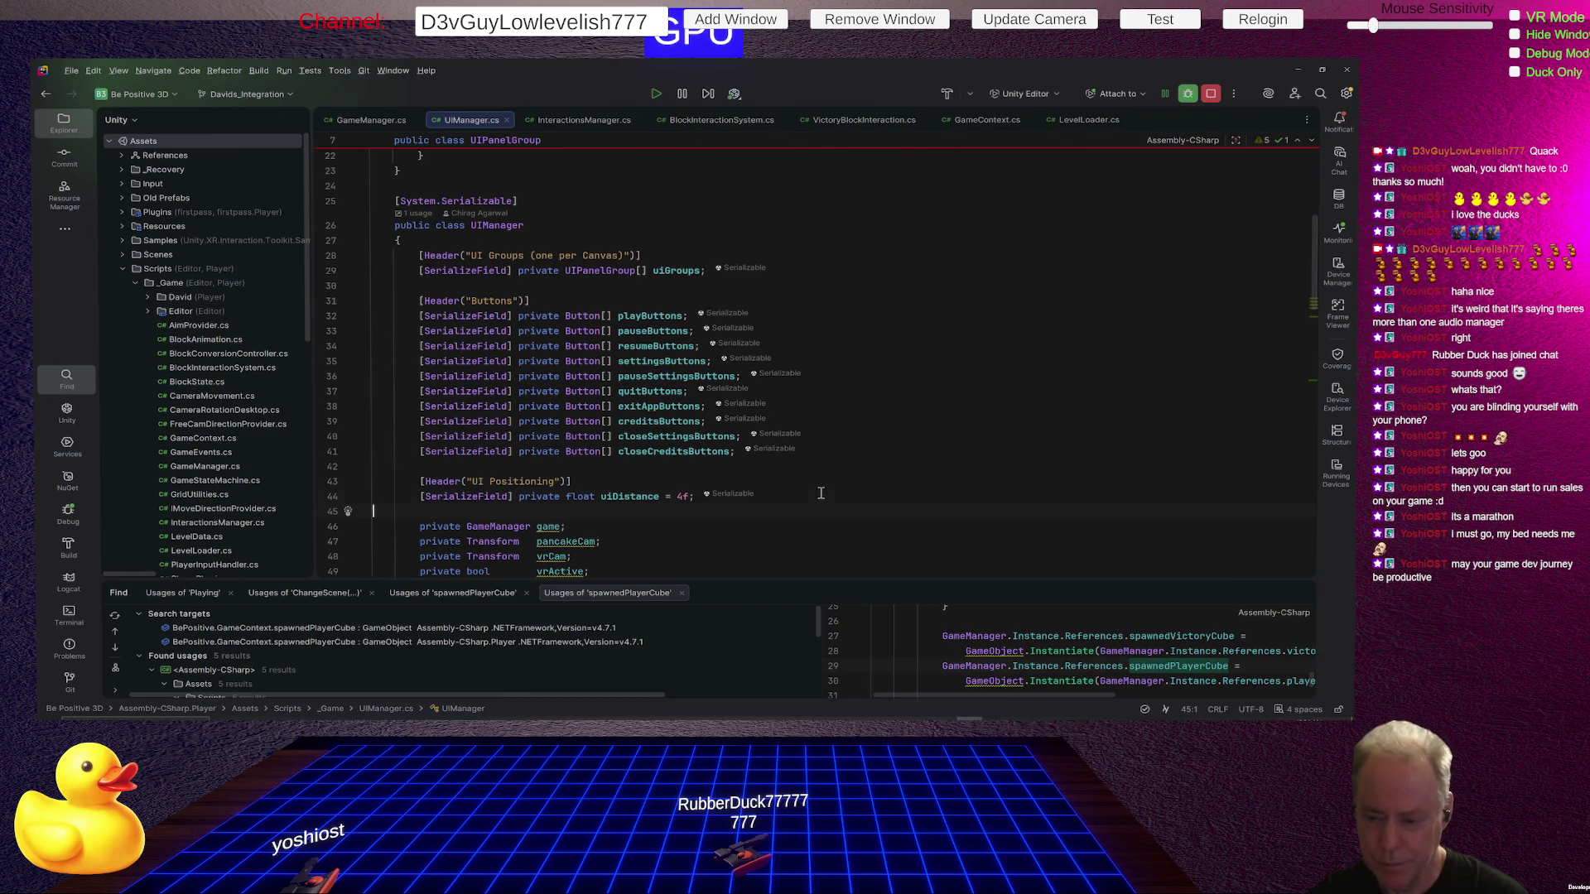
Add a [Header("UI Game Objects")] line below uiDistance.
key(Return)
key(Return)
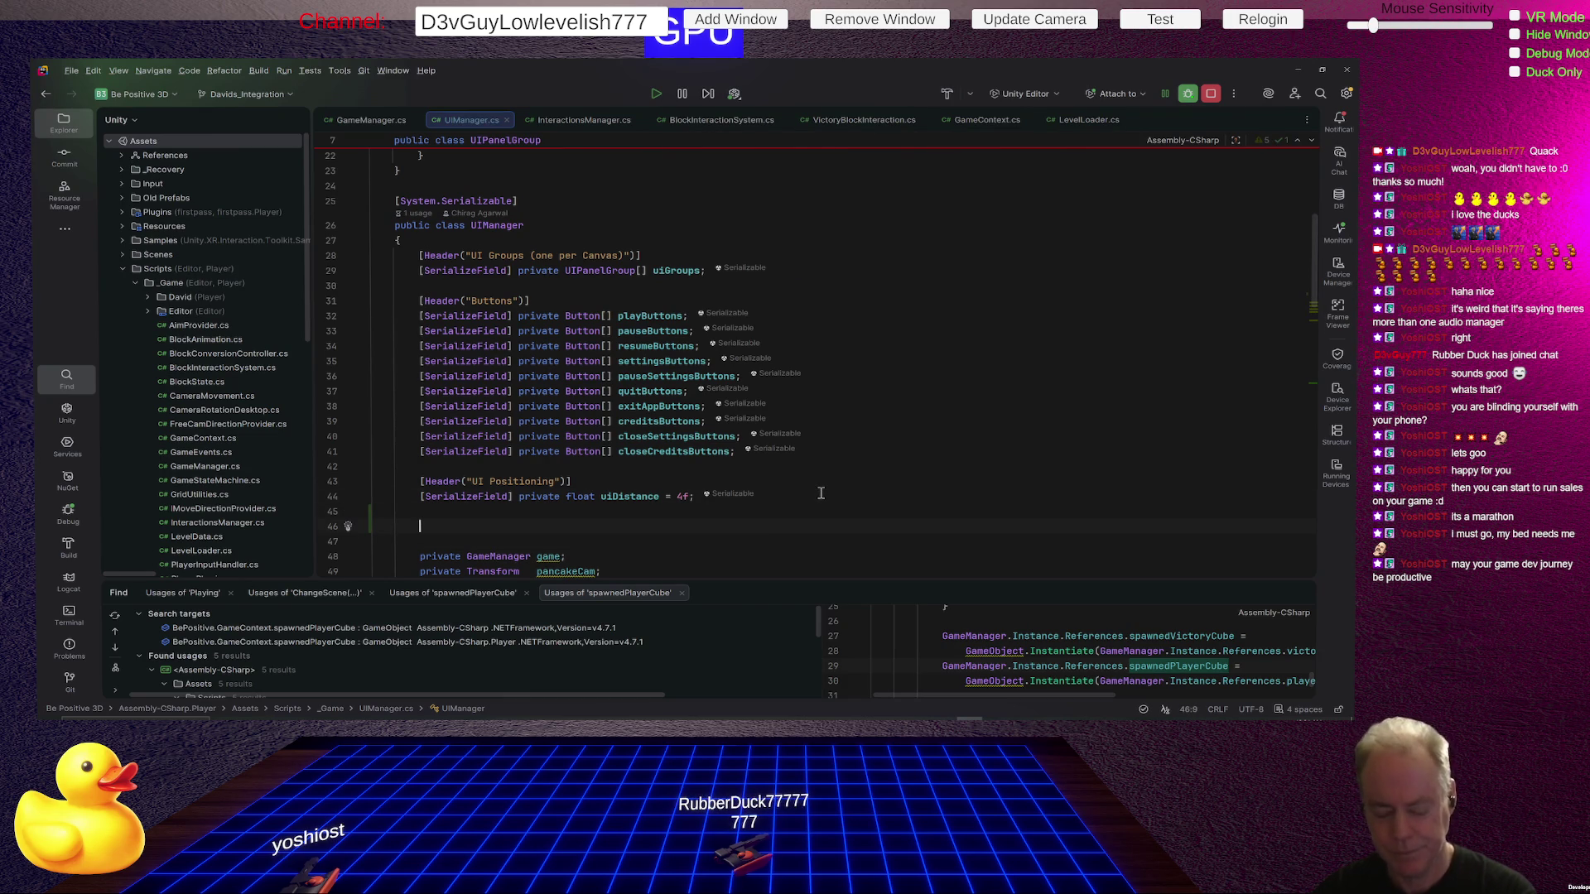
text([)
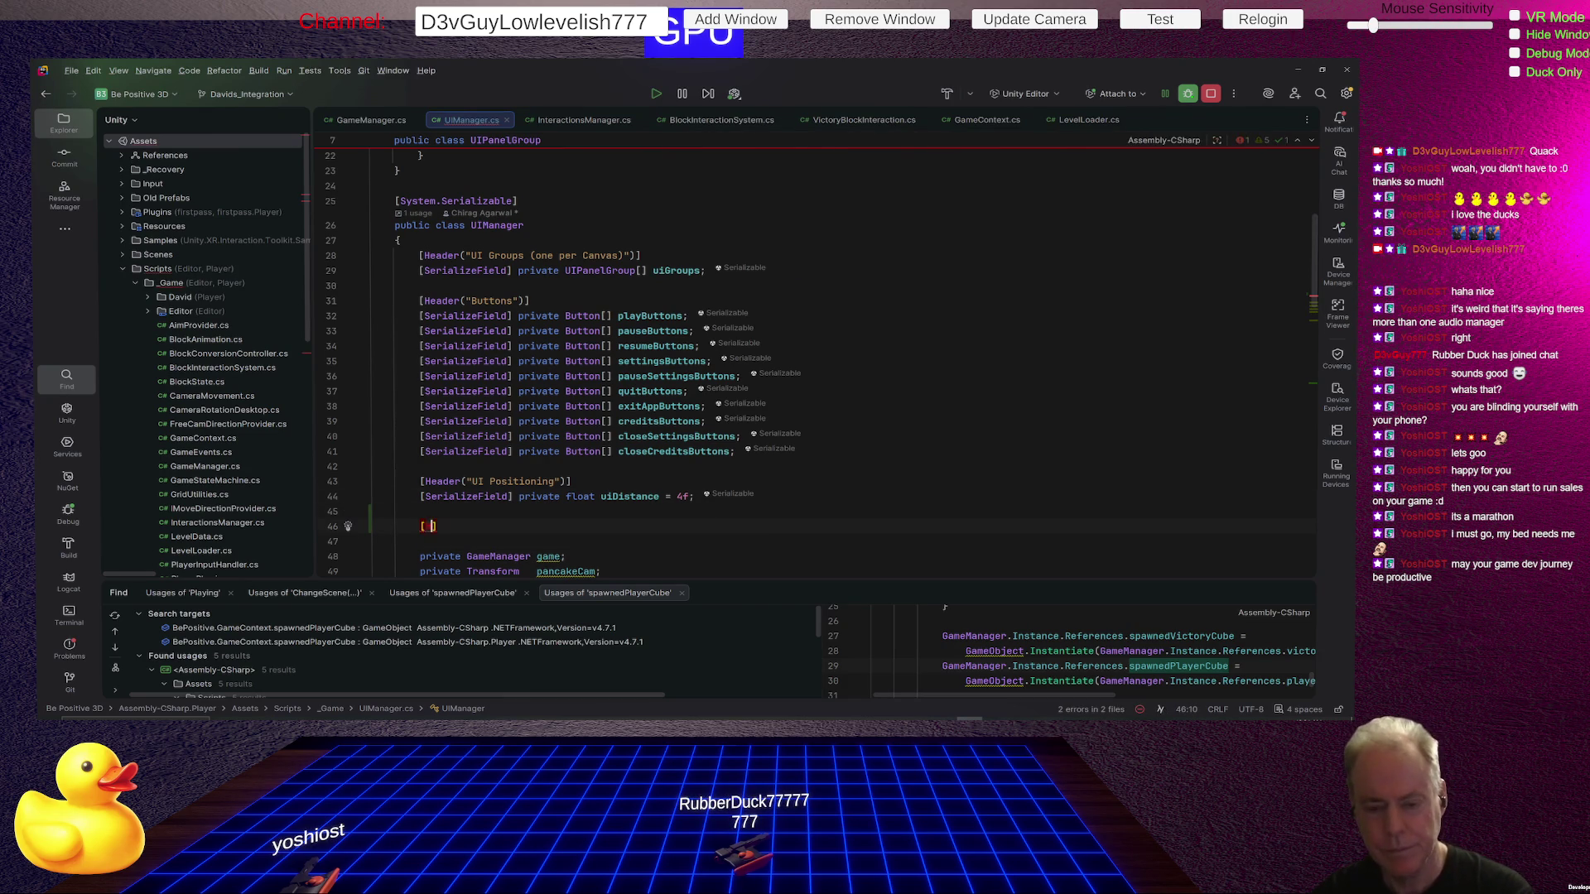
text(Header)
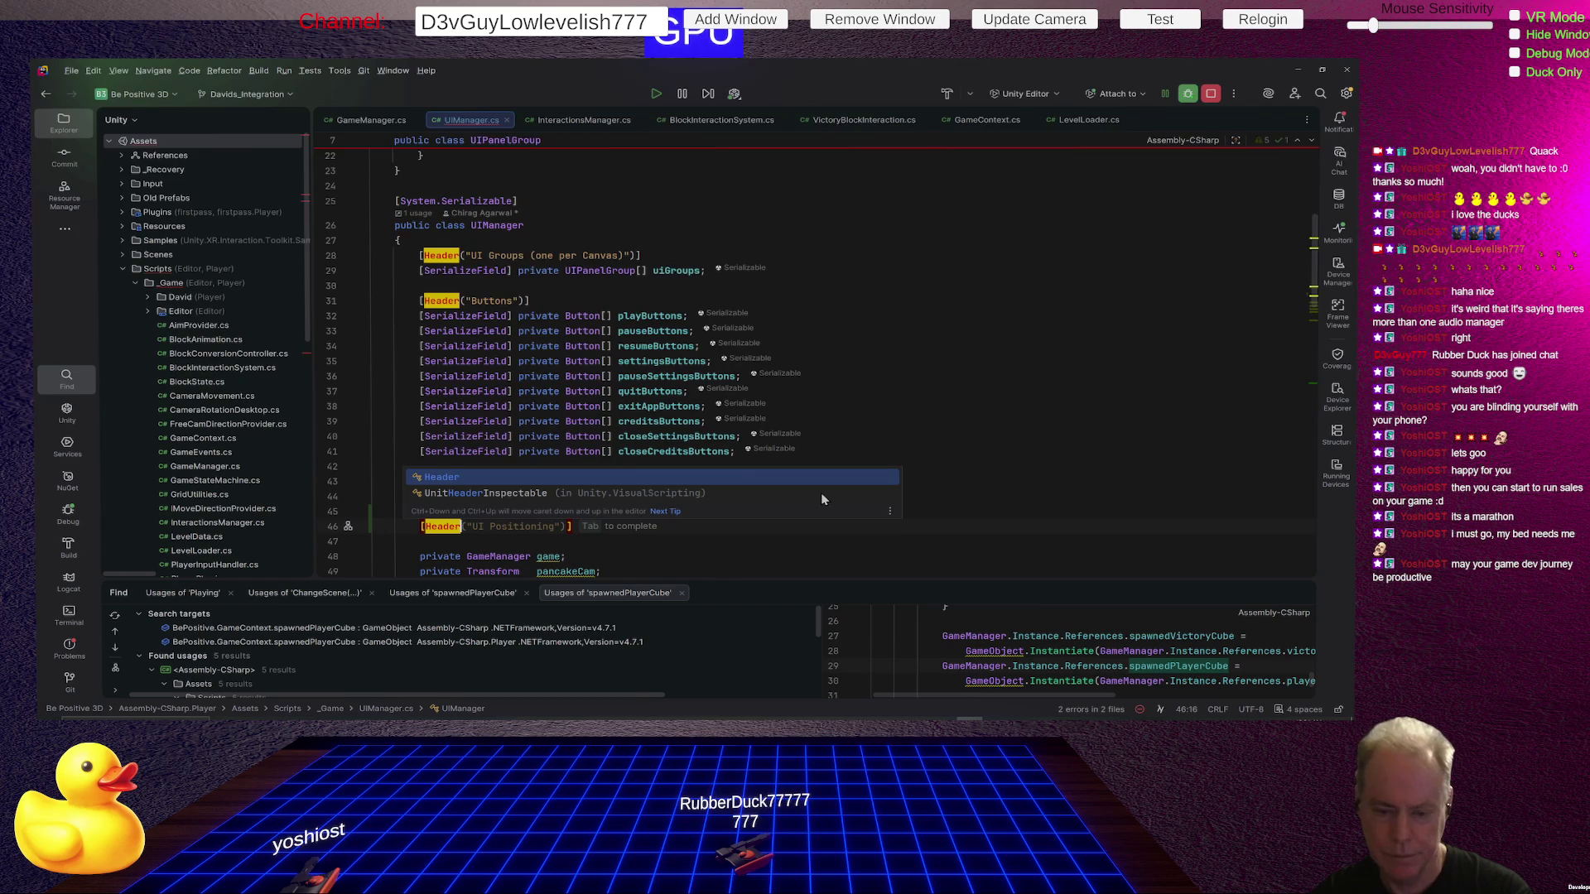
text(("UI Game Objects)
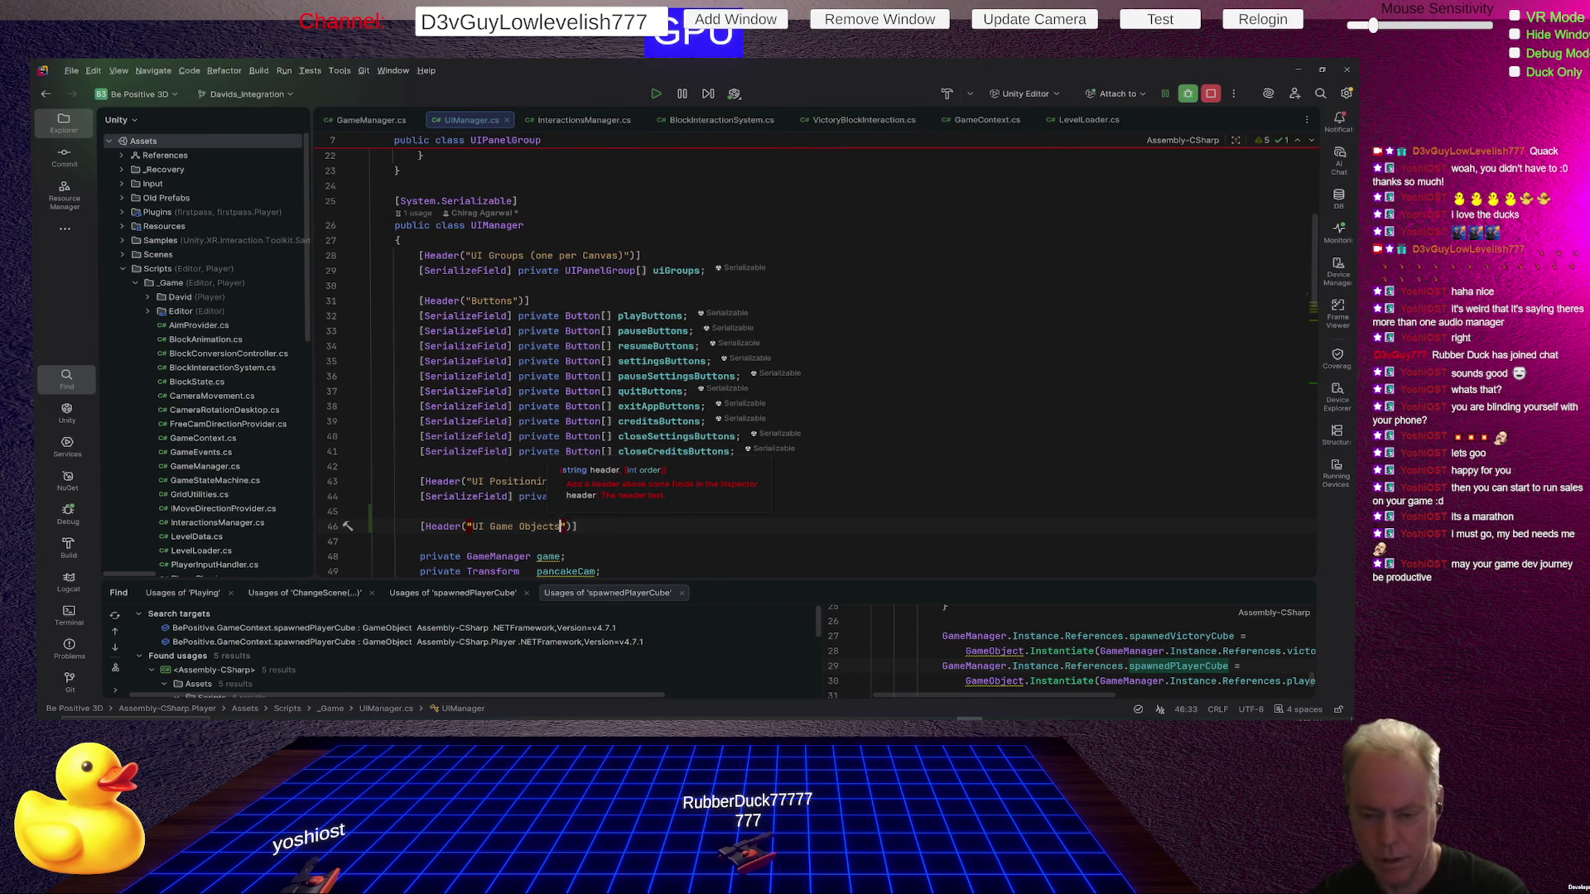
key(Right)
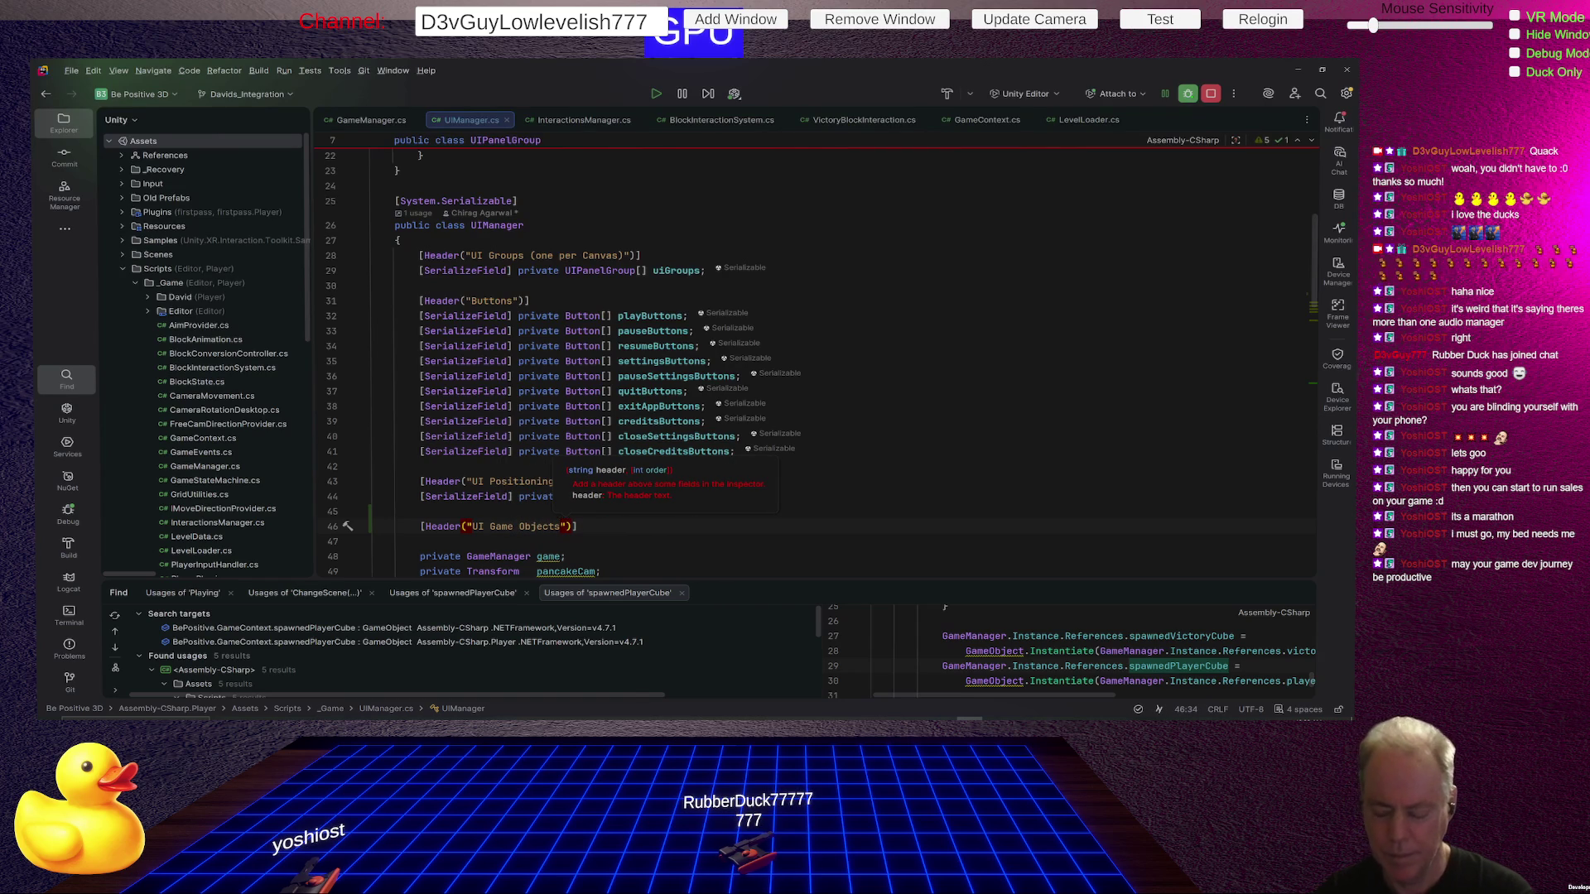
key(Return)
Declare a [SerializeField] GameObject field named crossHair, correcting the misspelled name.
text([ser)
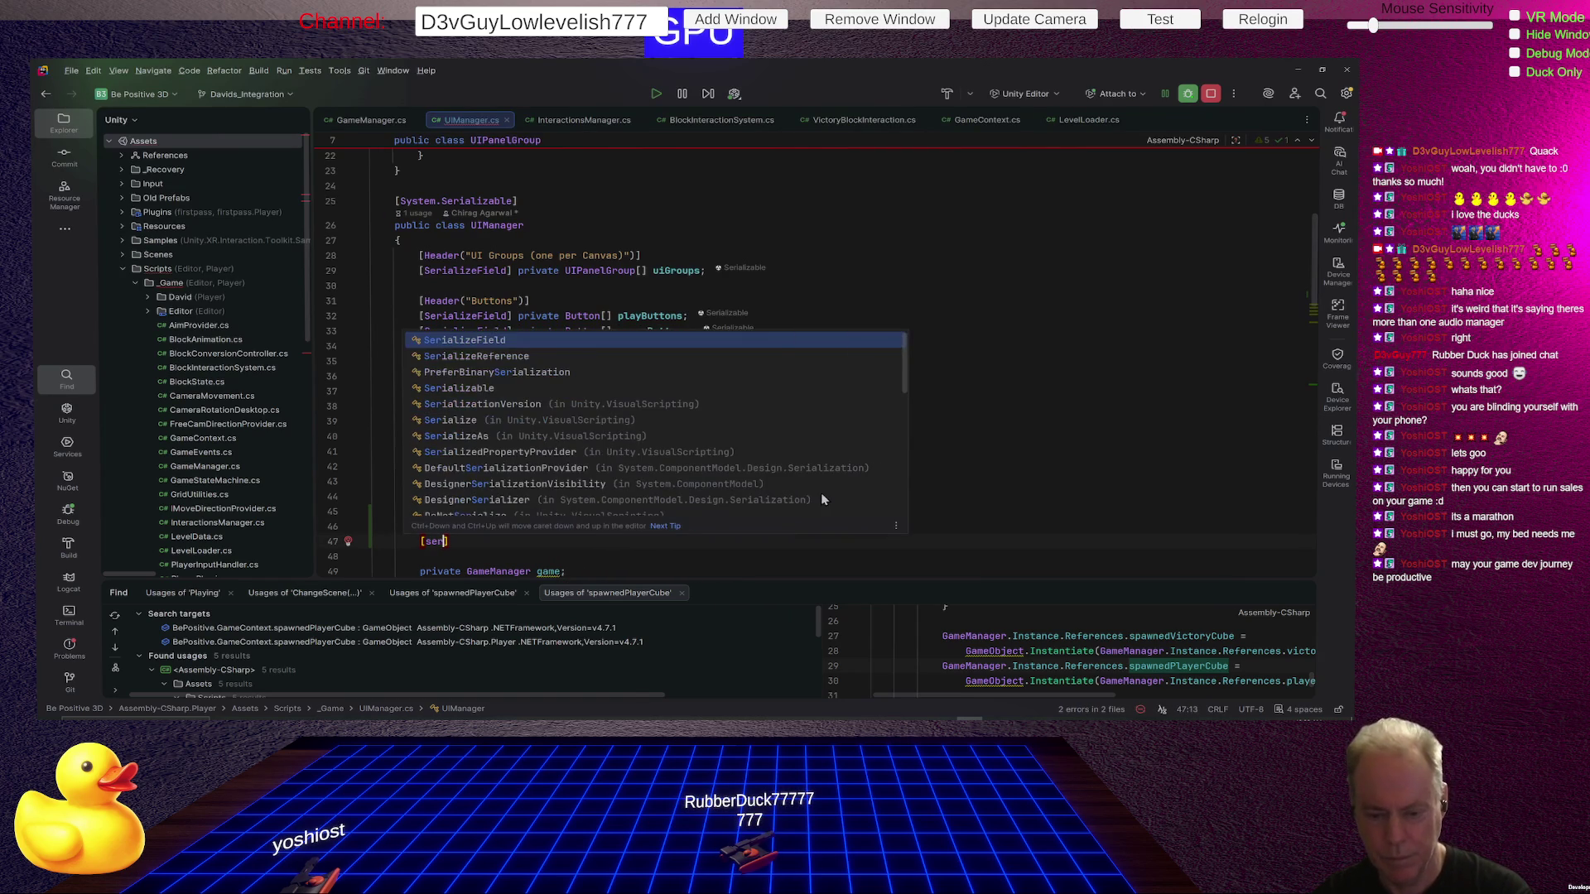
text(fi)
key(Return)
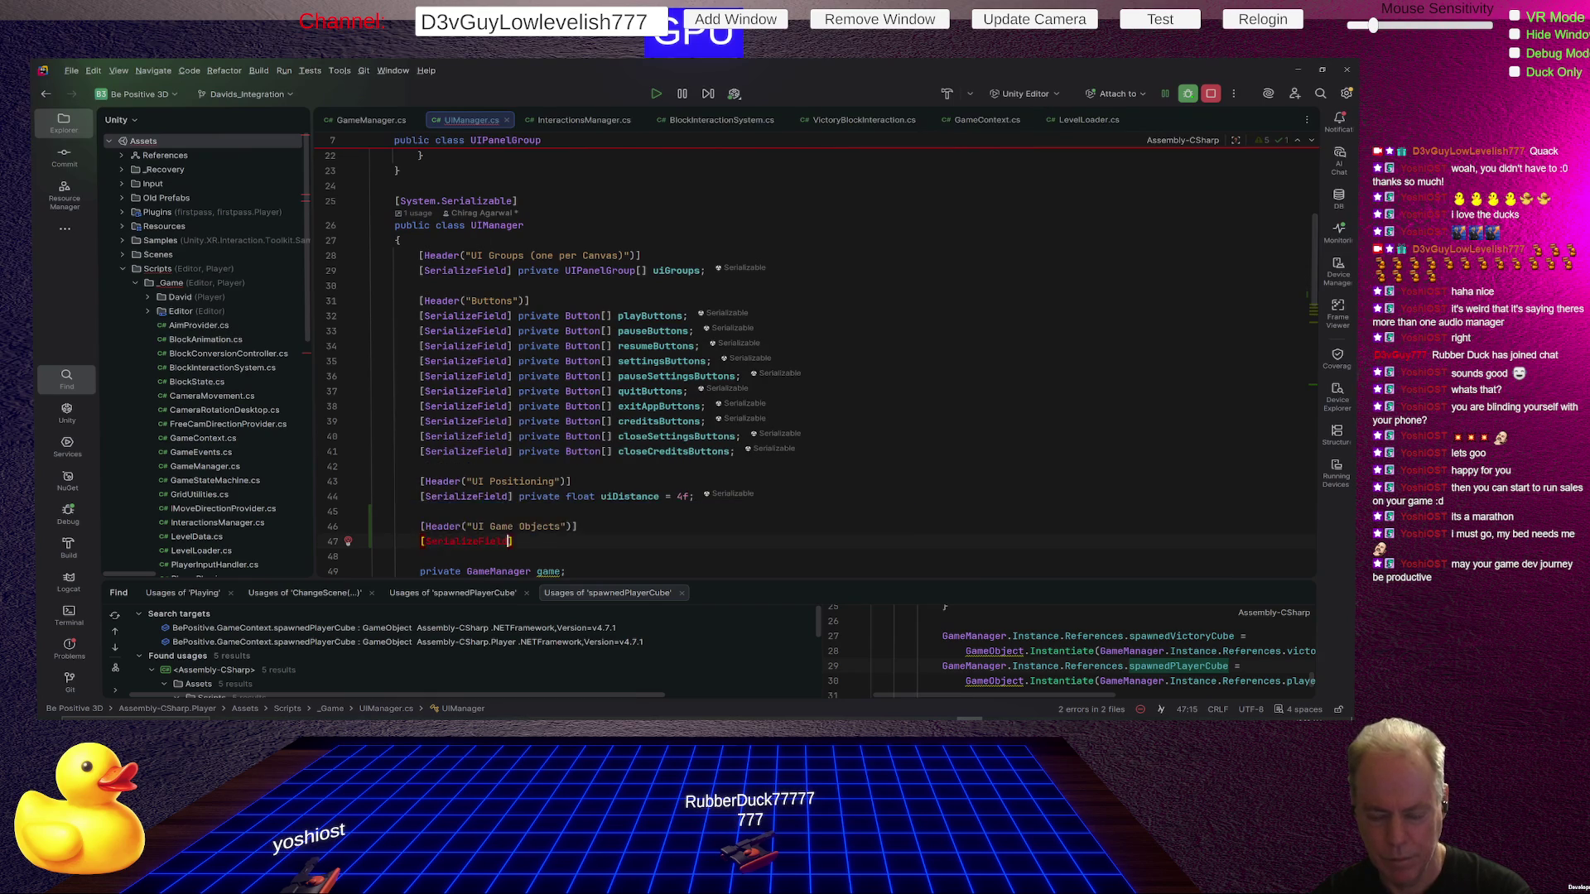
text(Game)
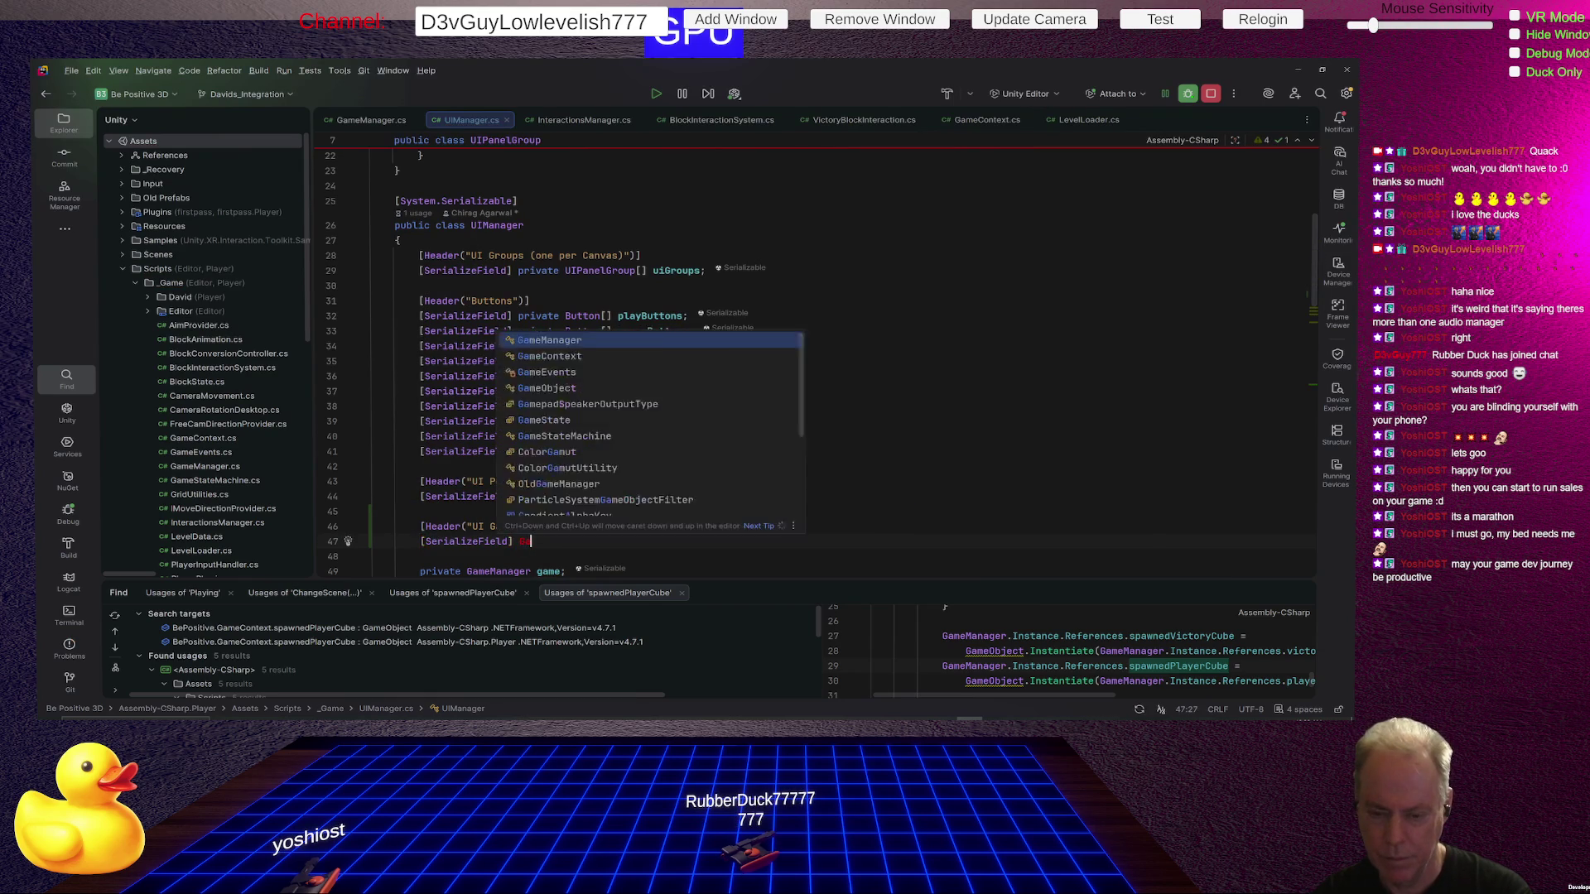
key(Down)
key(Down)
key(Down)
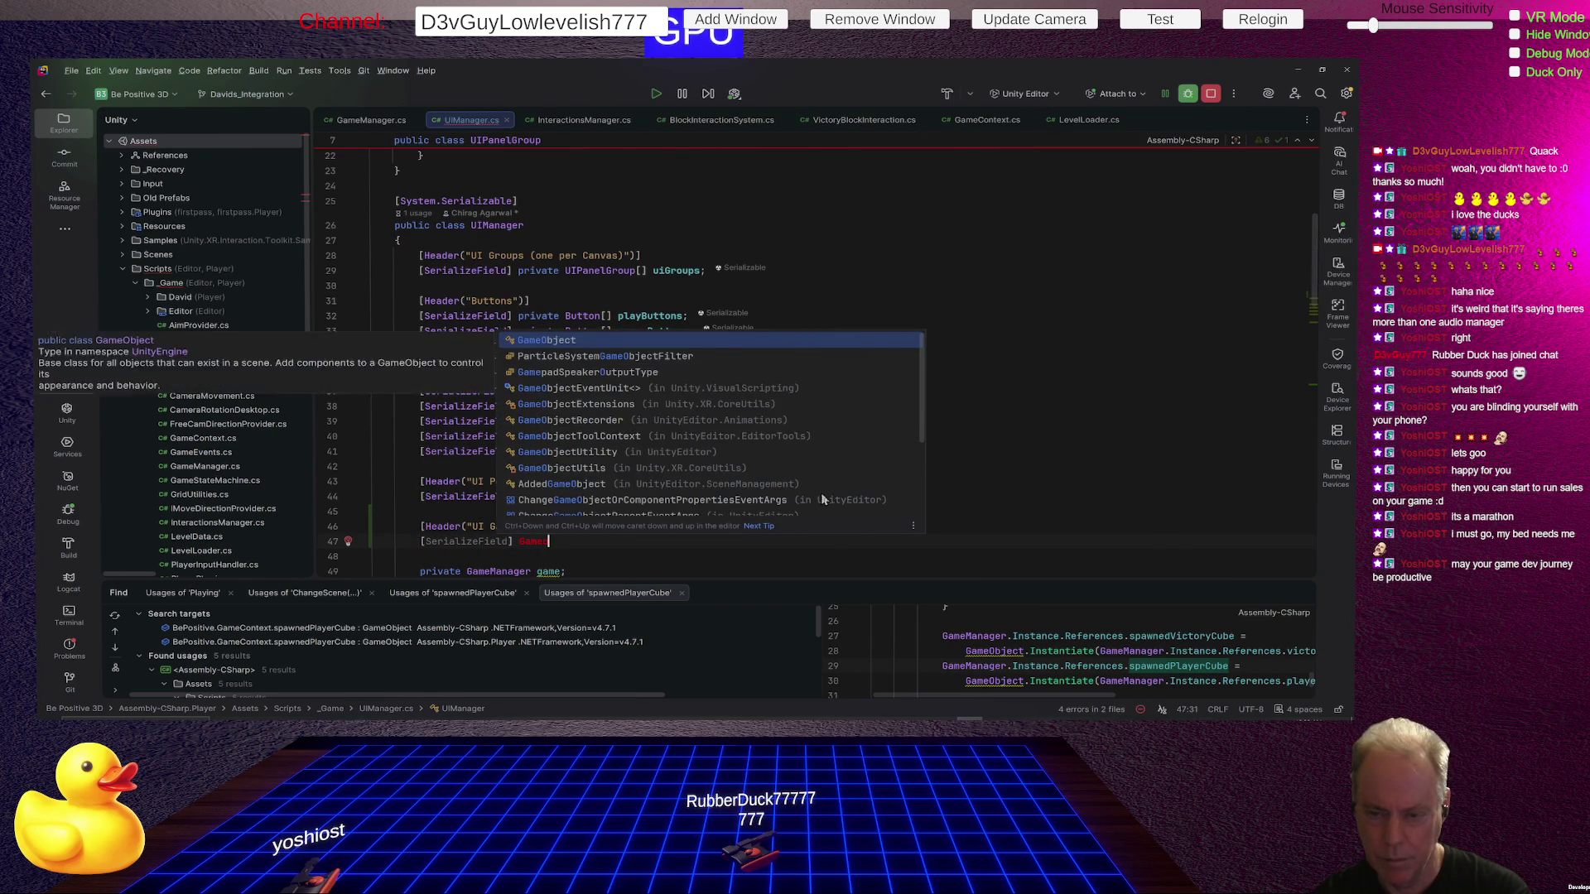
key(Return)
text(Ta)
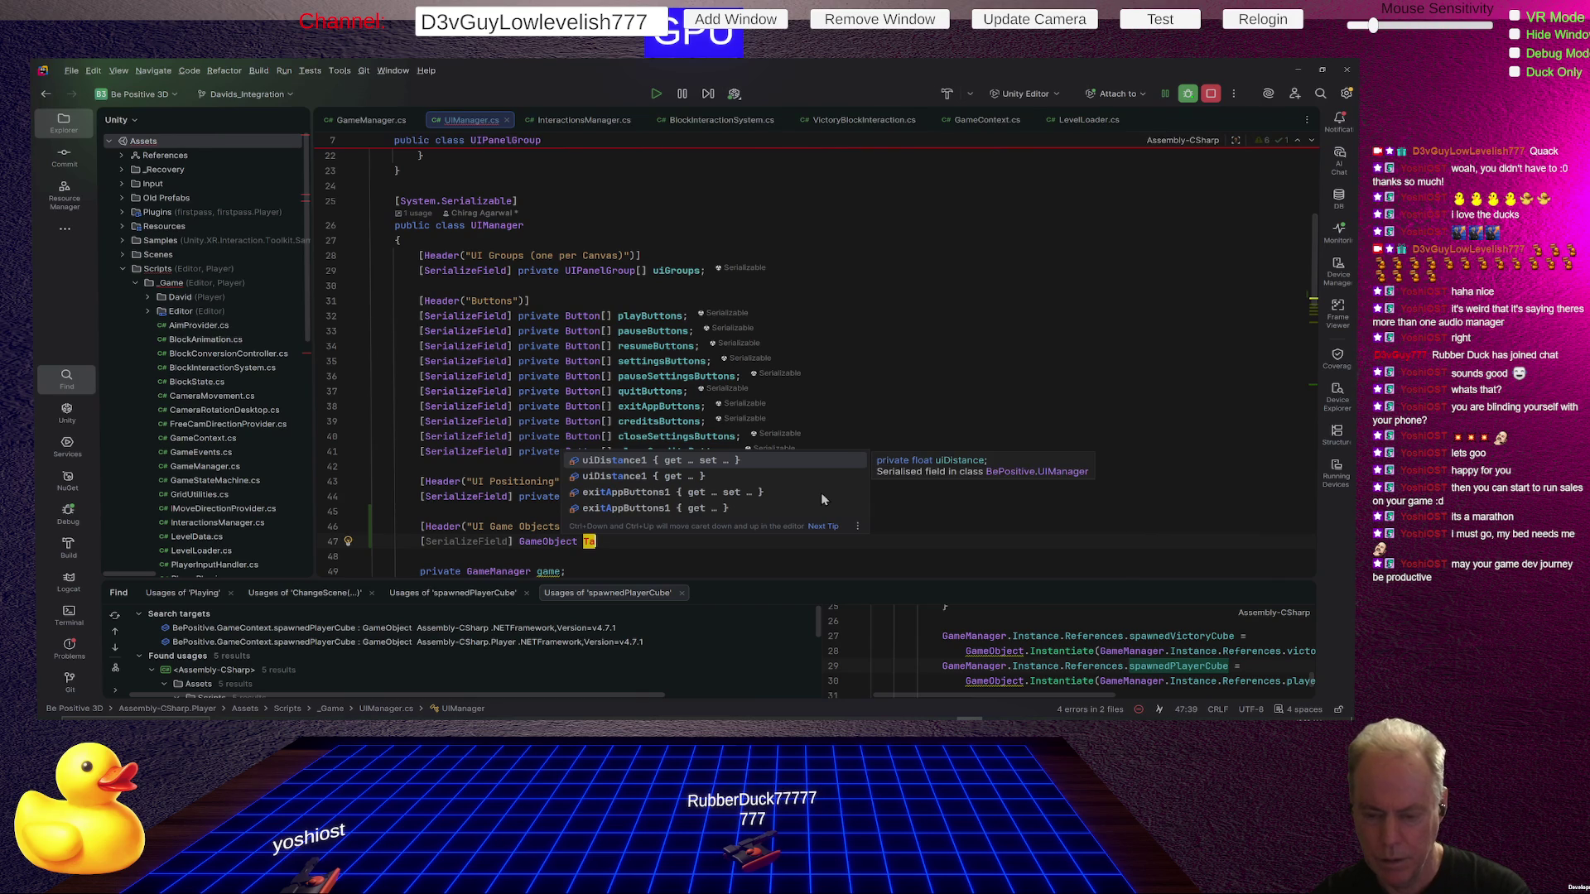
key(BackSpace)
key(BackSpace)
text(Crosshare)
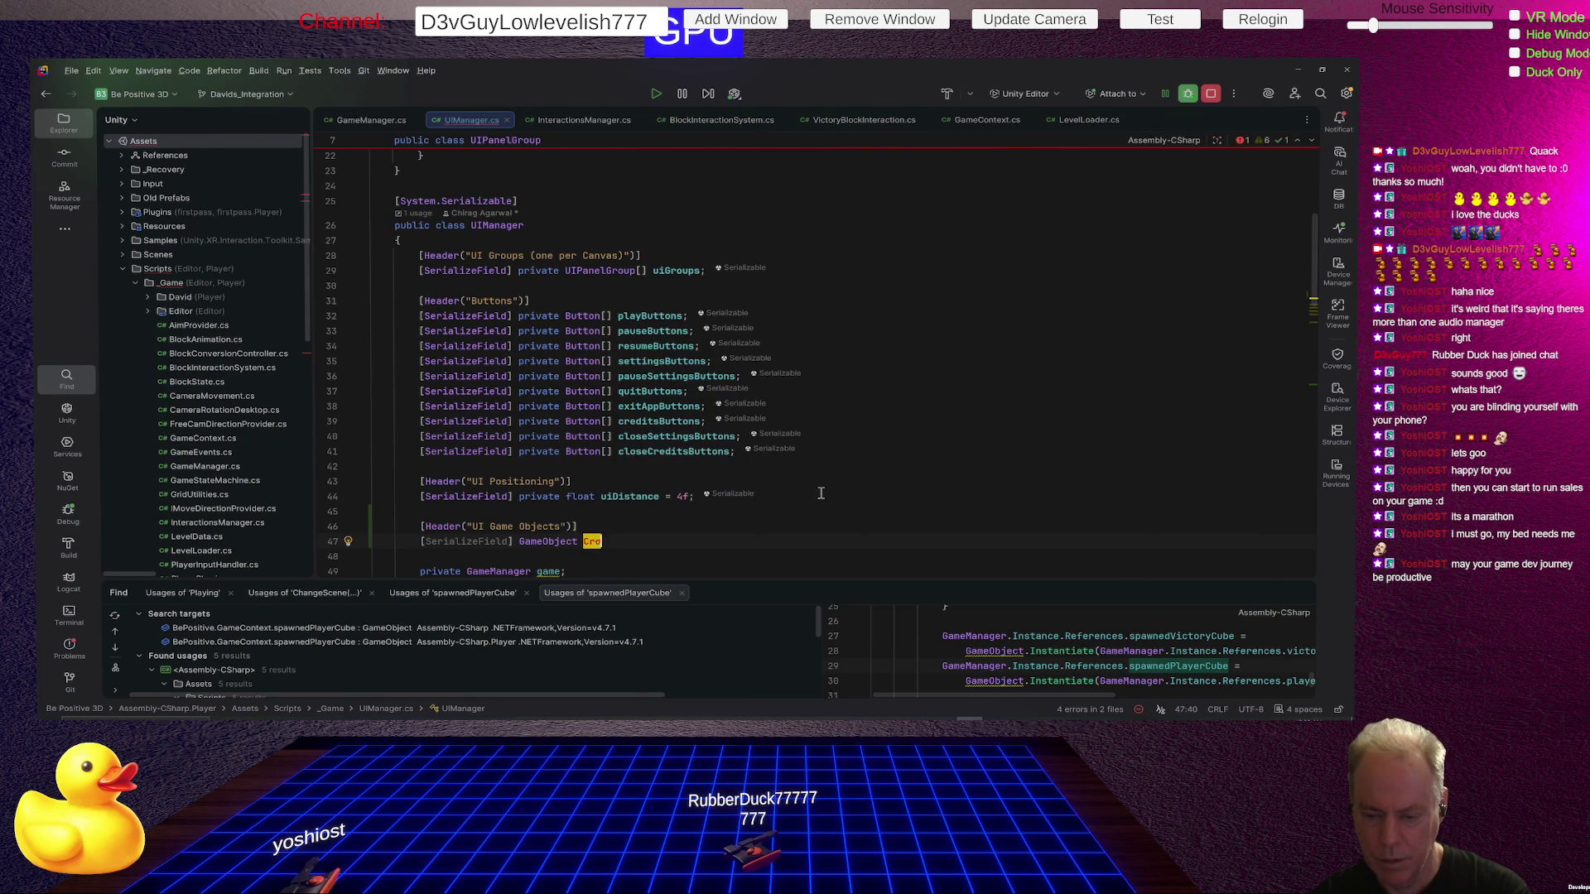
key(ctrl+BackSpace)
text(crossHair)
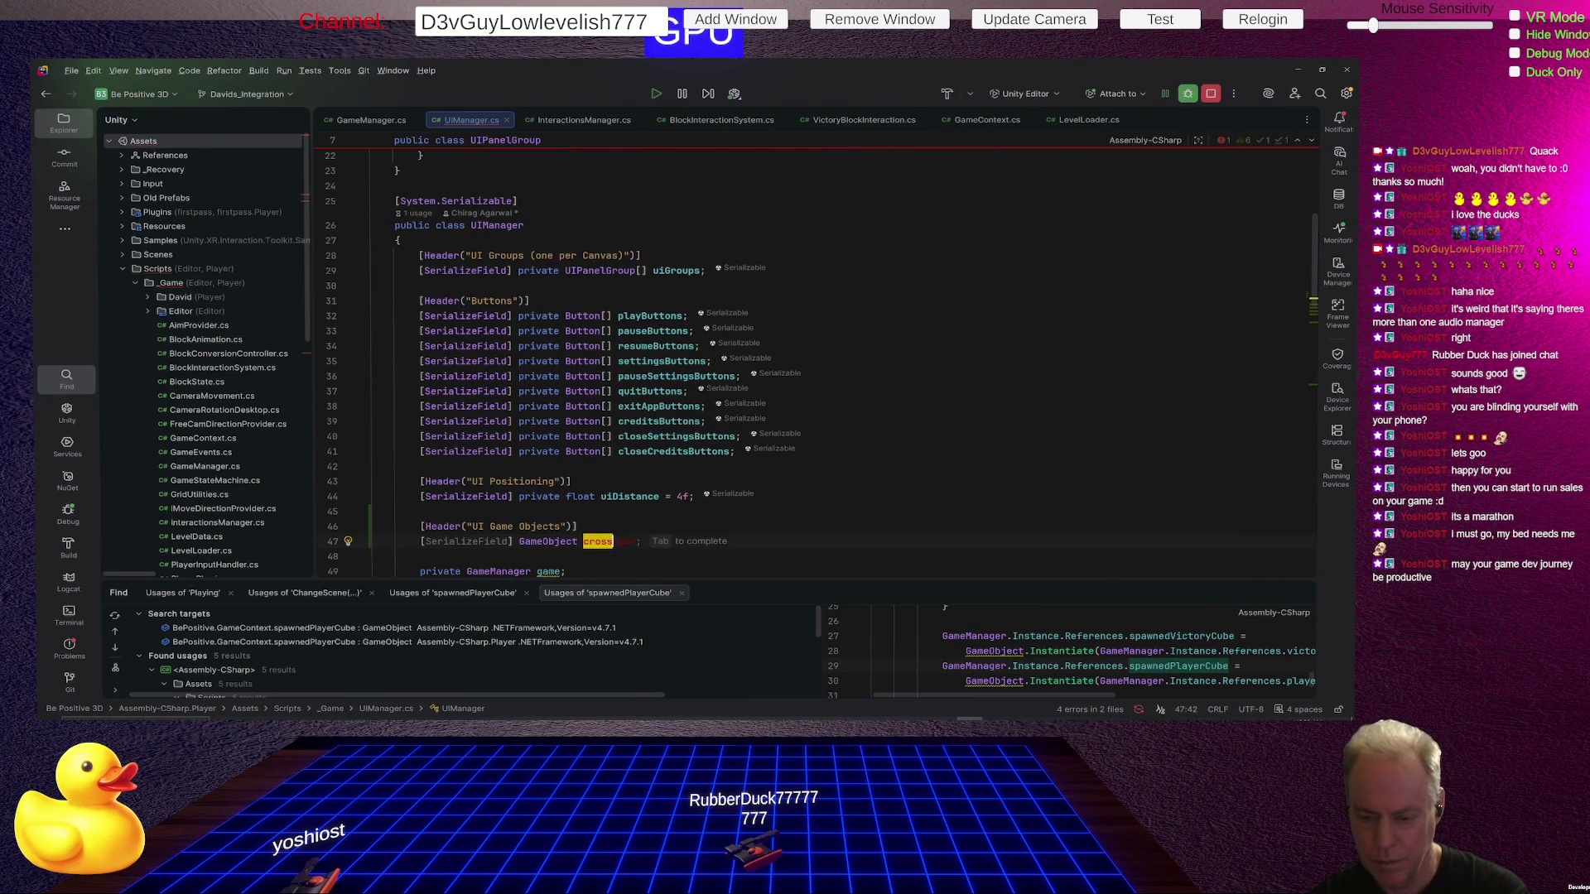
key(Return)
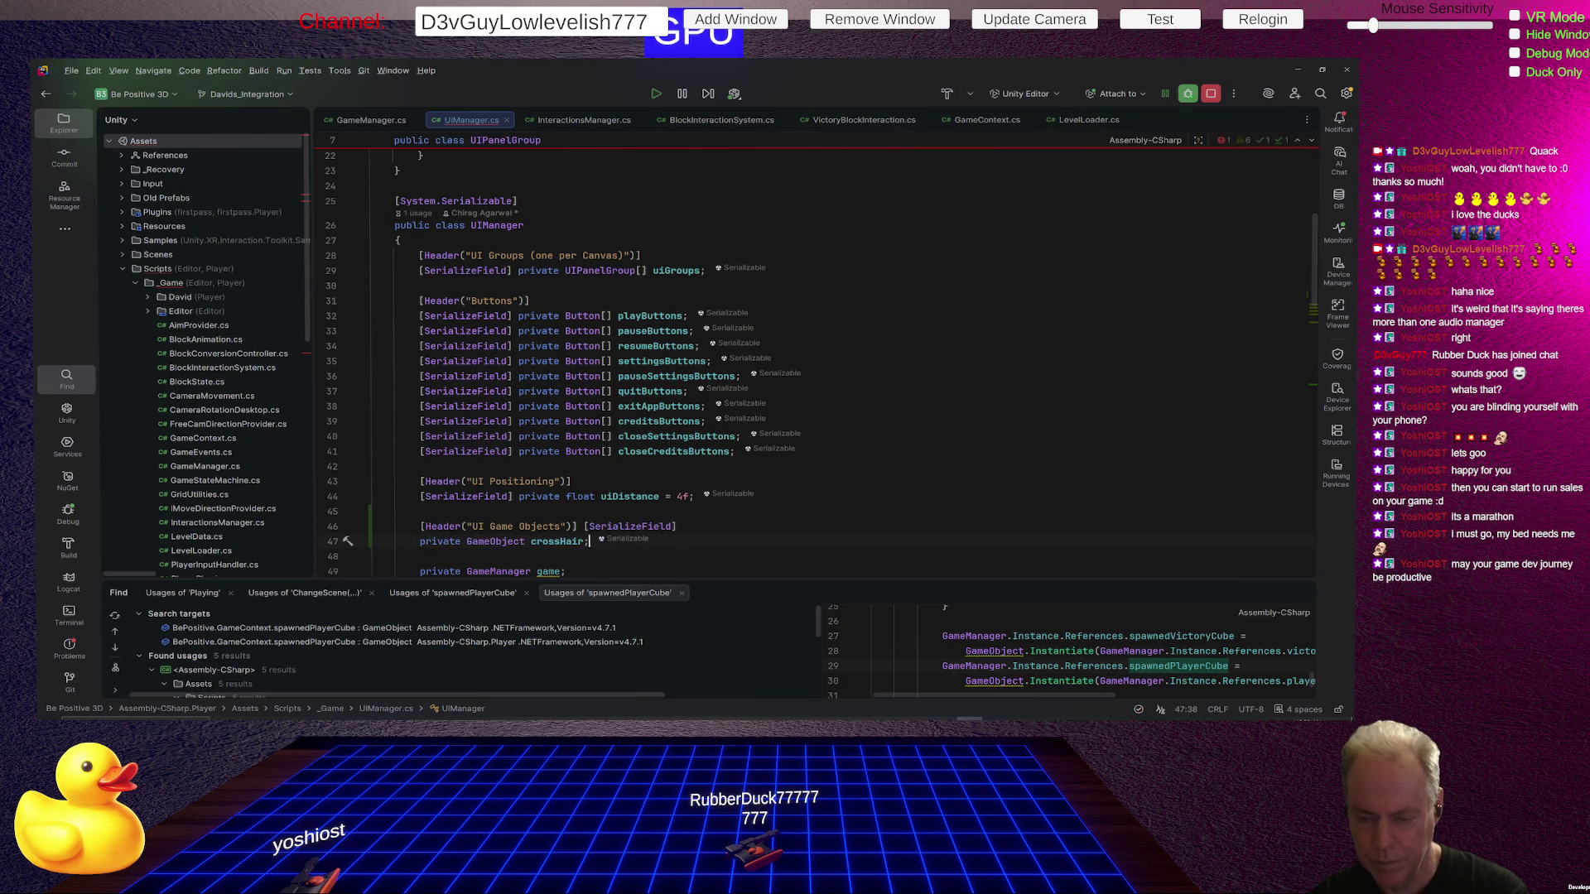
Put the crossHair field on the SerializeField line, then highlight uiGroups usages.
key(Up)
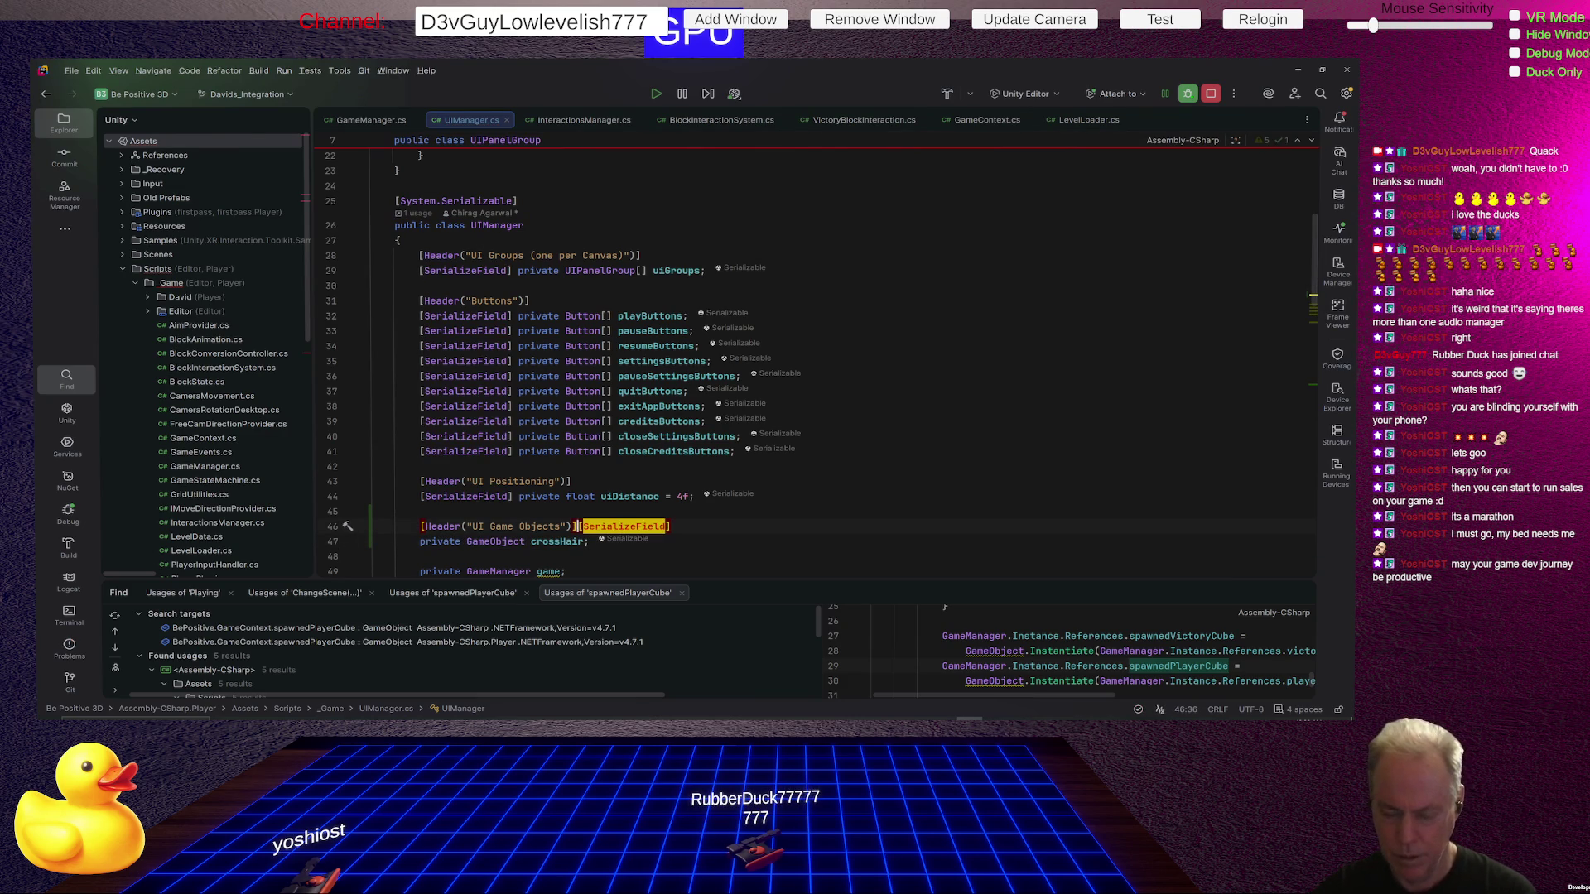
key(Return)
key(End)
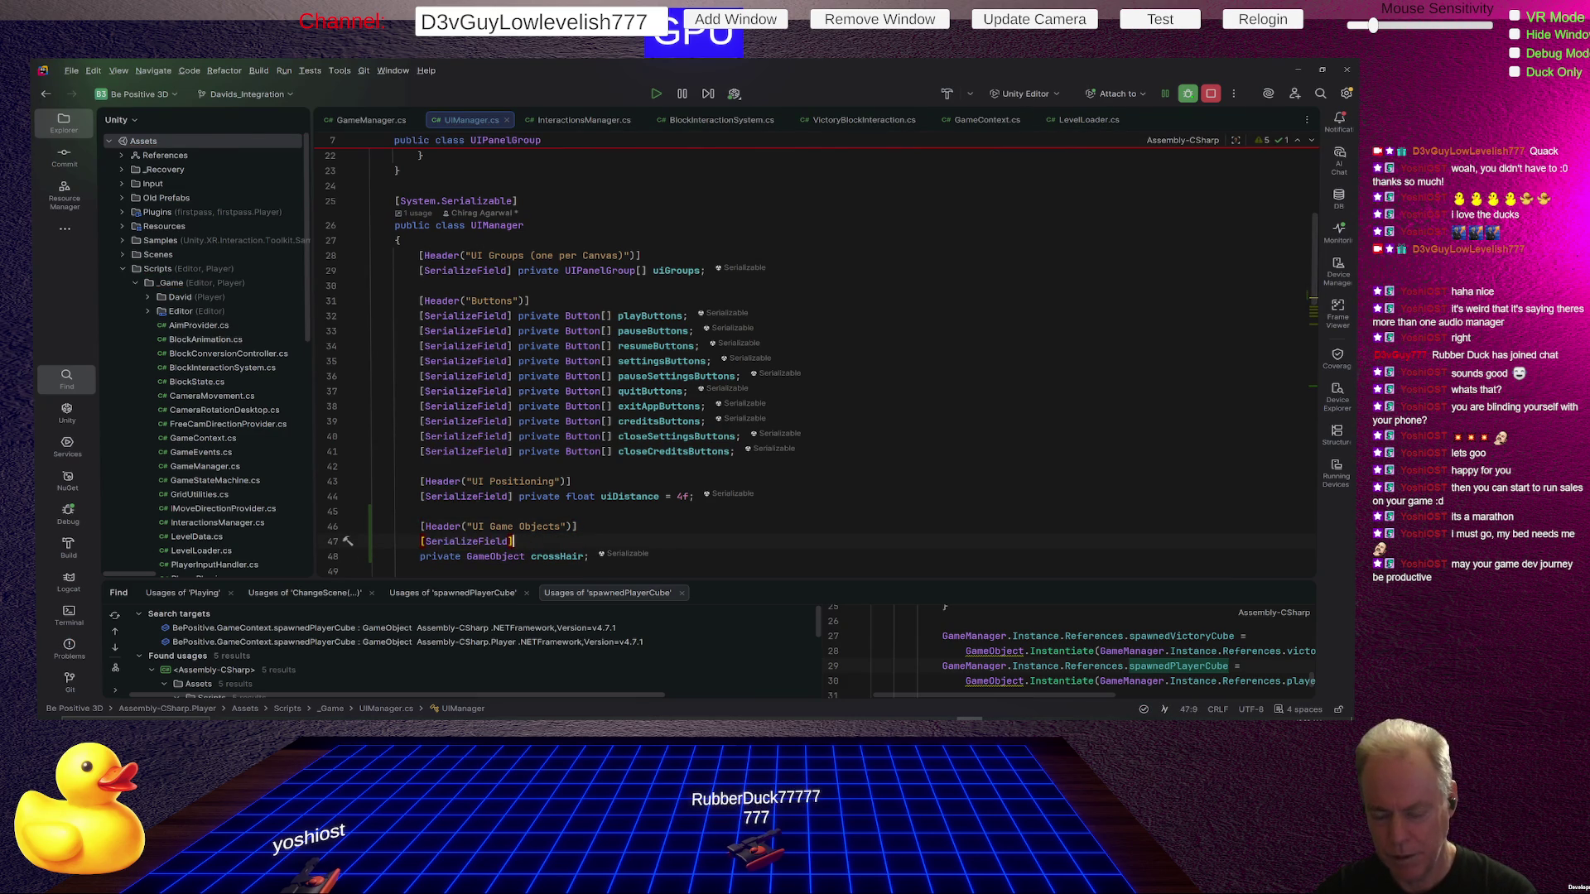
key(Delete)
key(Delete)
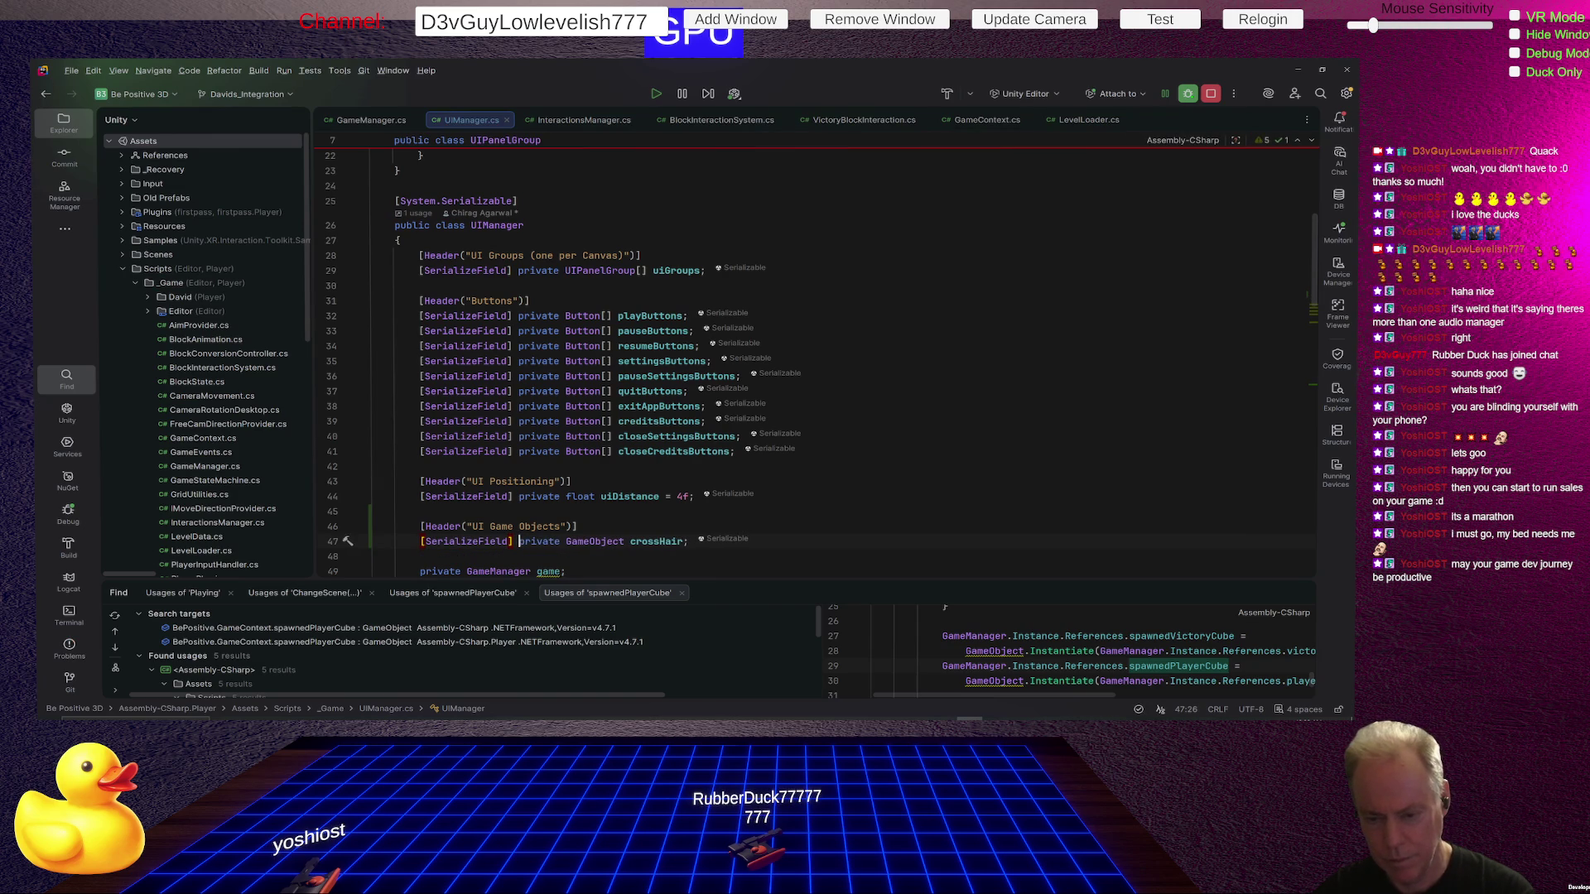
click(374, 556)
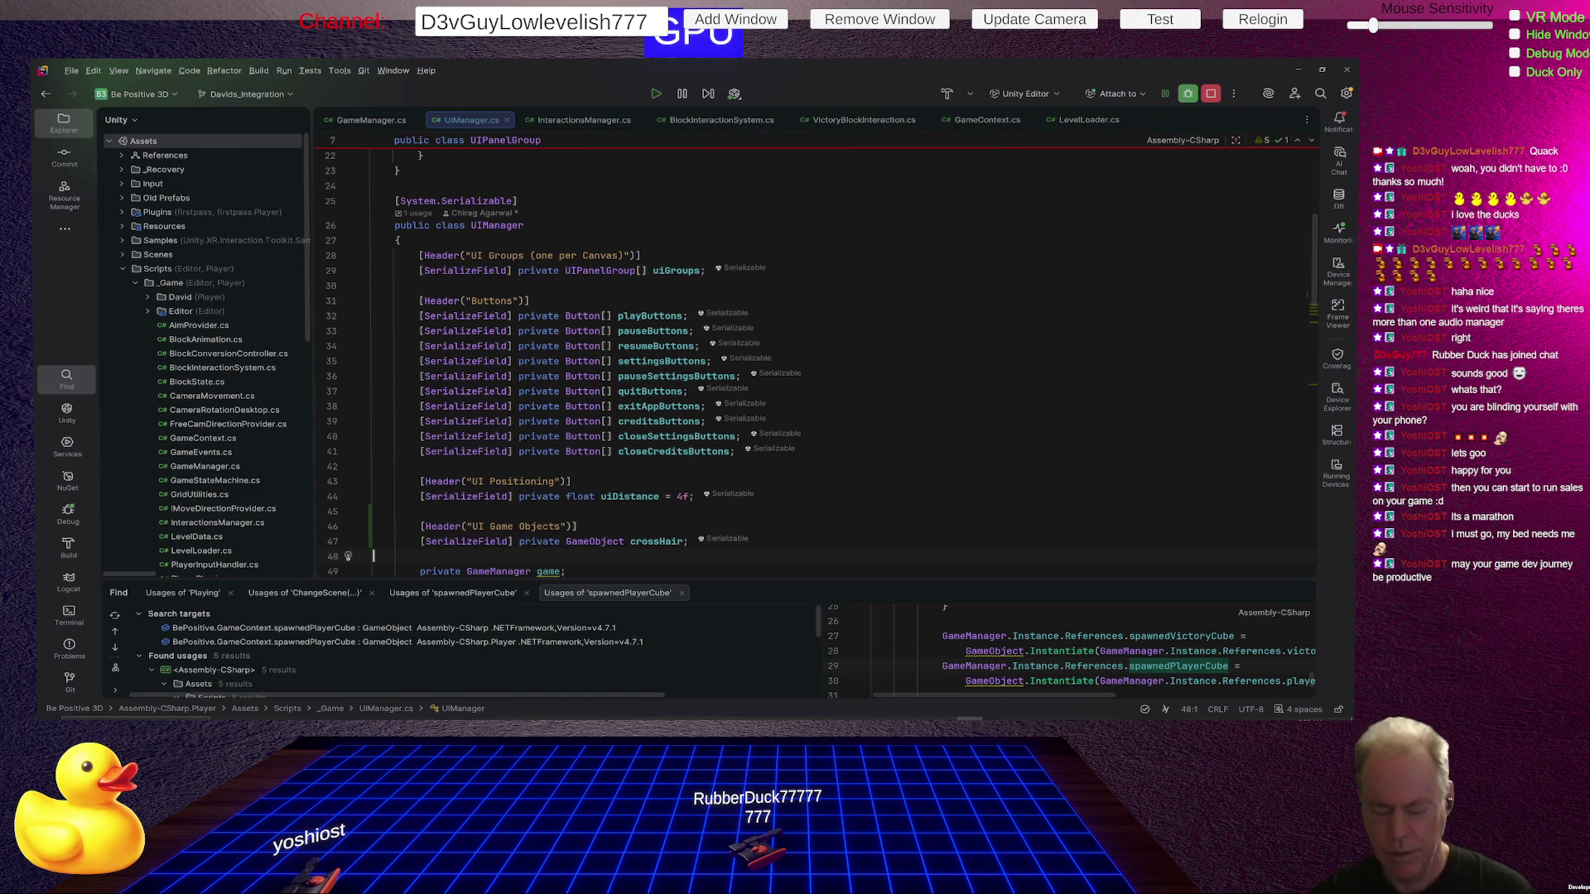
scroll(823, 484, down, 5)
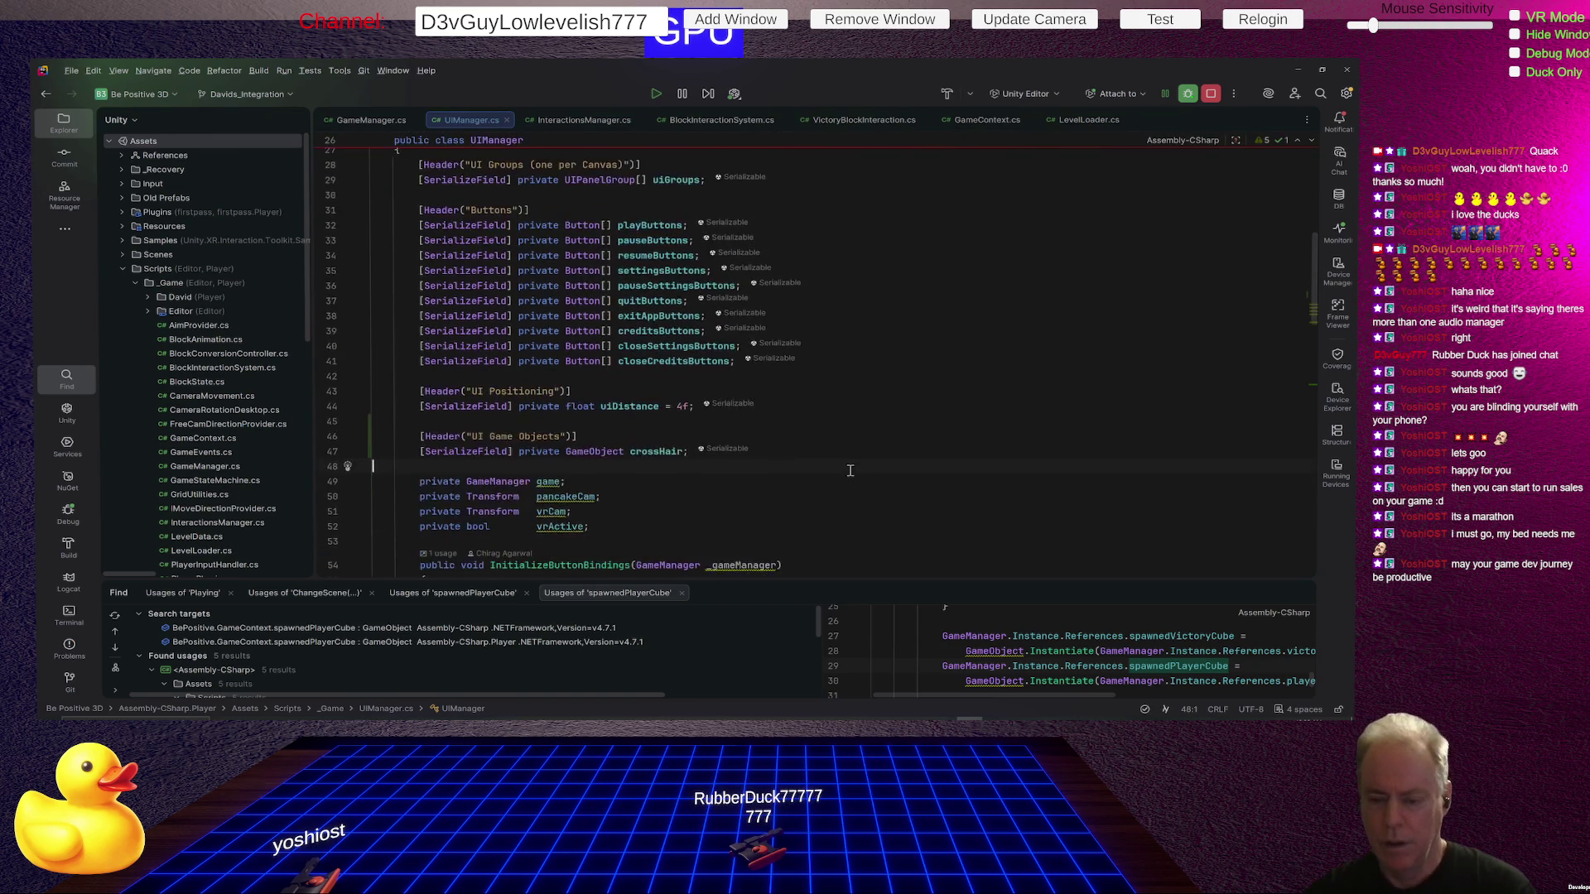
scroll(797, 302, down, 10)
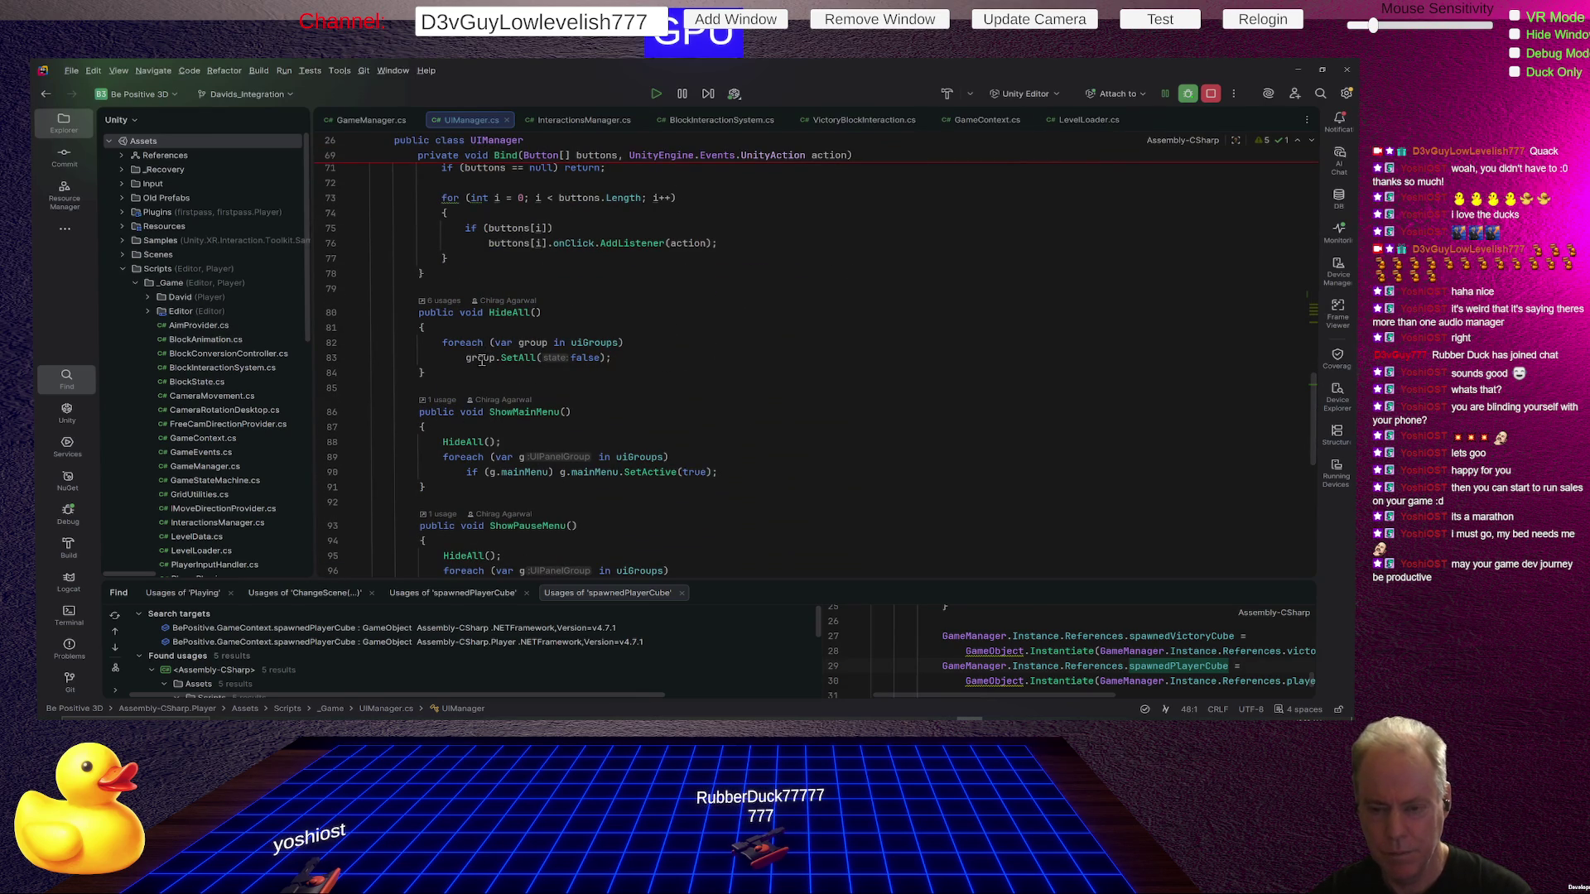
click(592, 342)
scroll(739, 352, up, 15)
scroll(739, 352, down, 4)
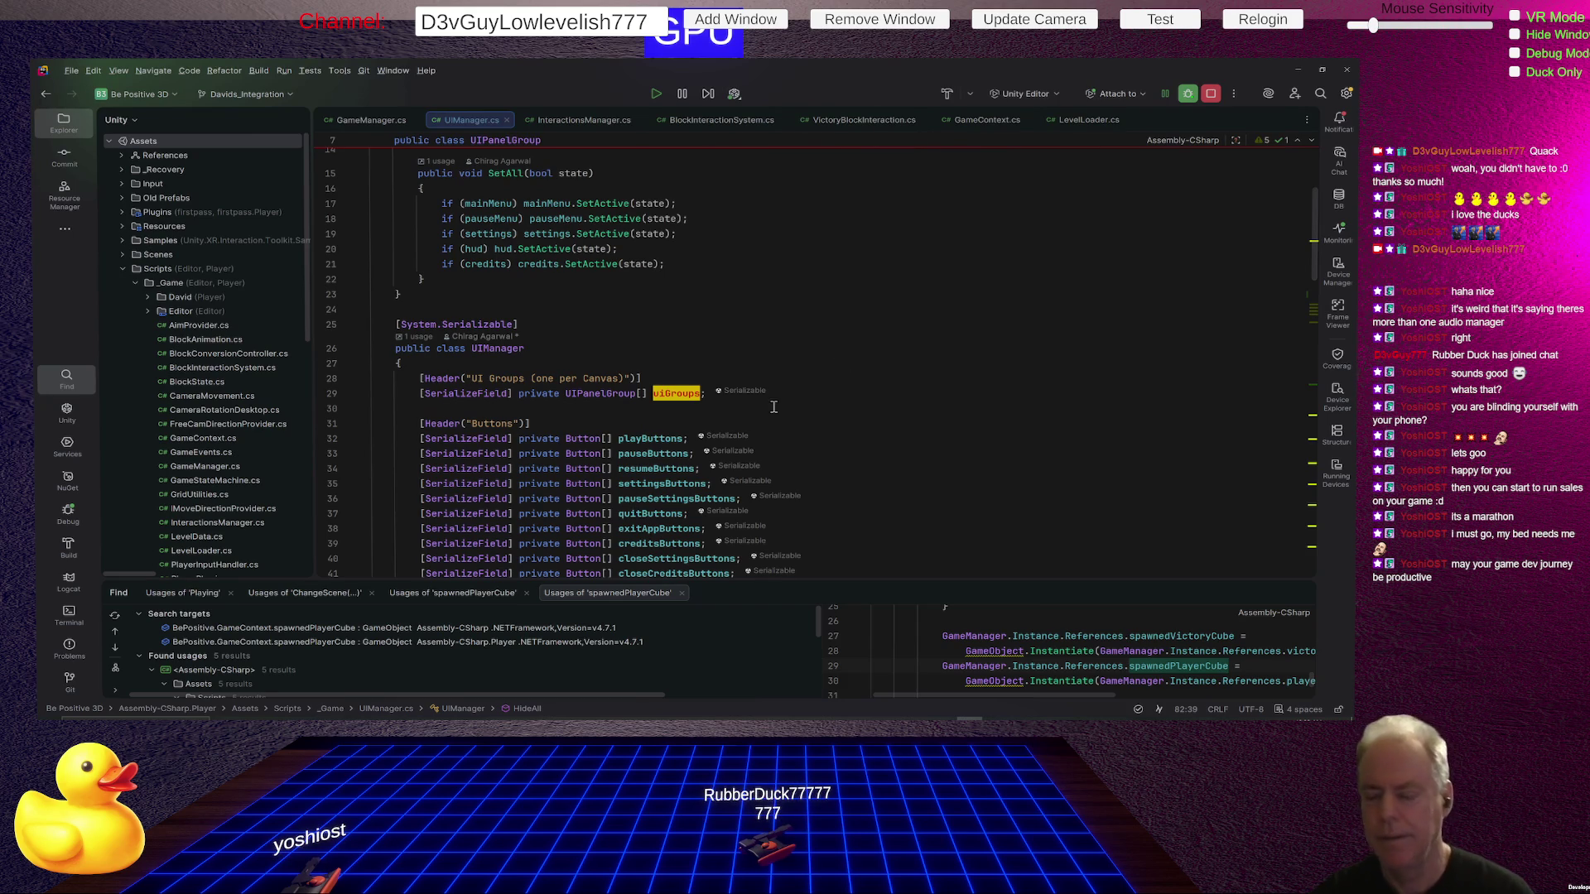
scroll(811, 379, down, 3)
scroll(810, 380, down, 3)
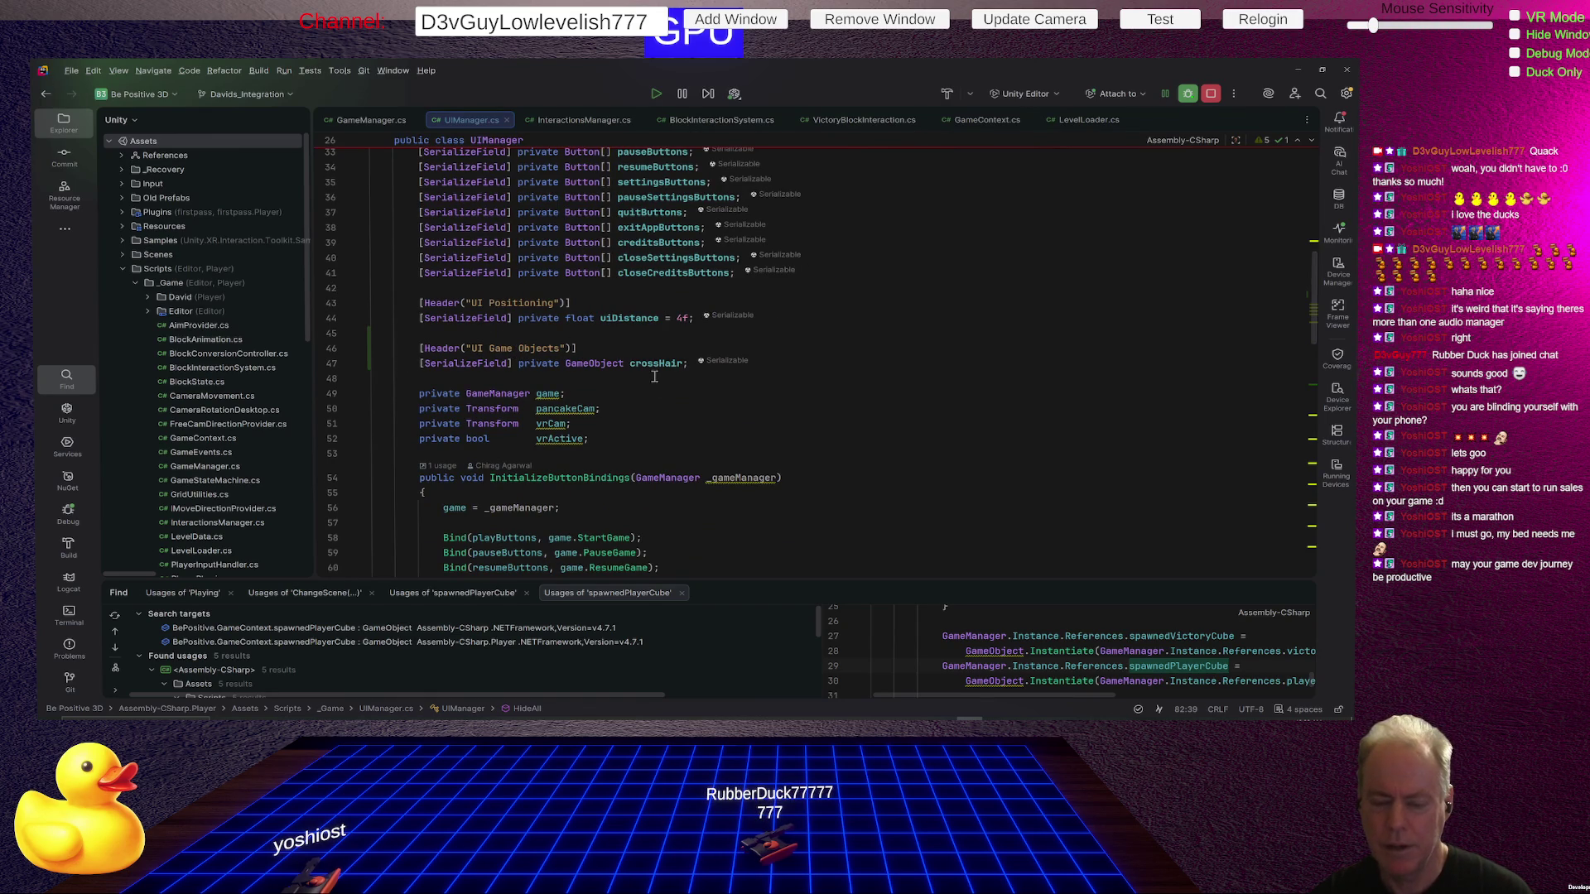
scroll(652, 377, down, 2)
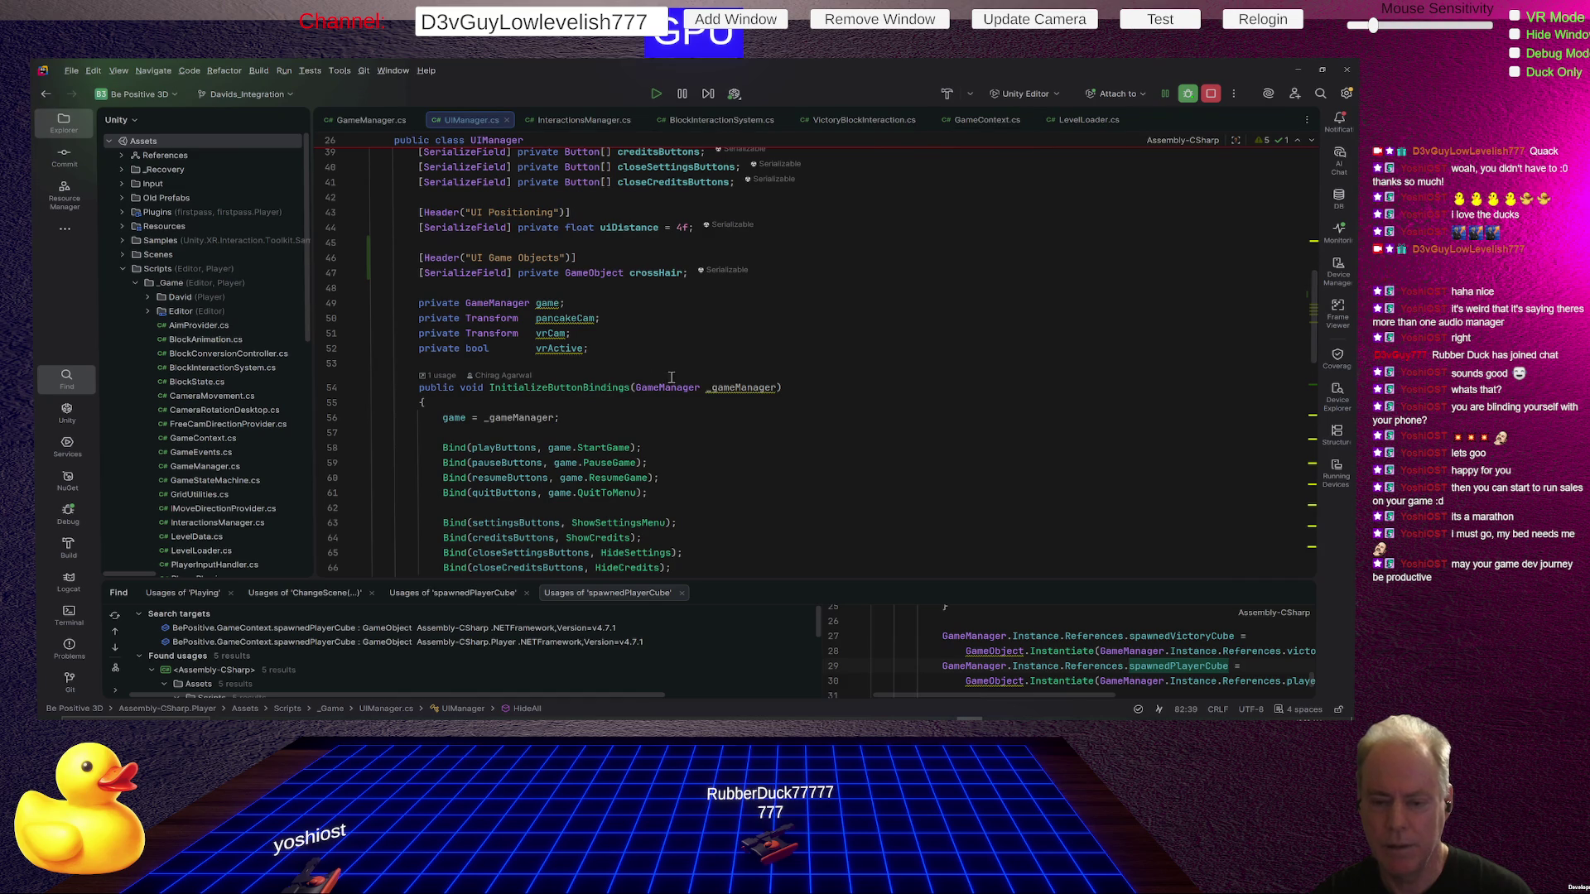
scroll(666, 381, down, 7)
scroll(678, 385, down, 3)
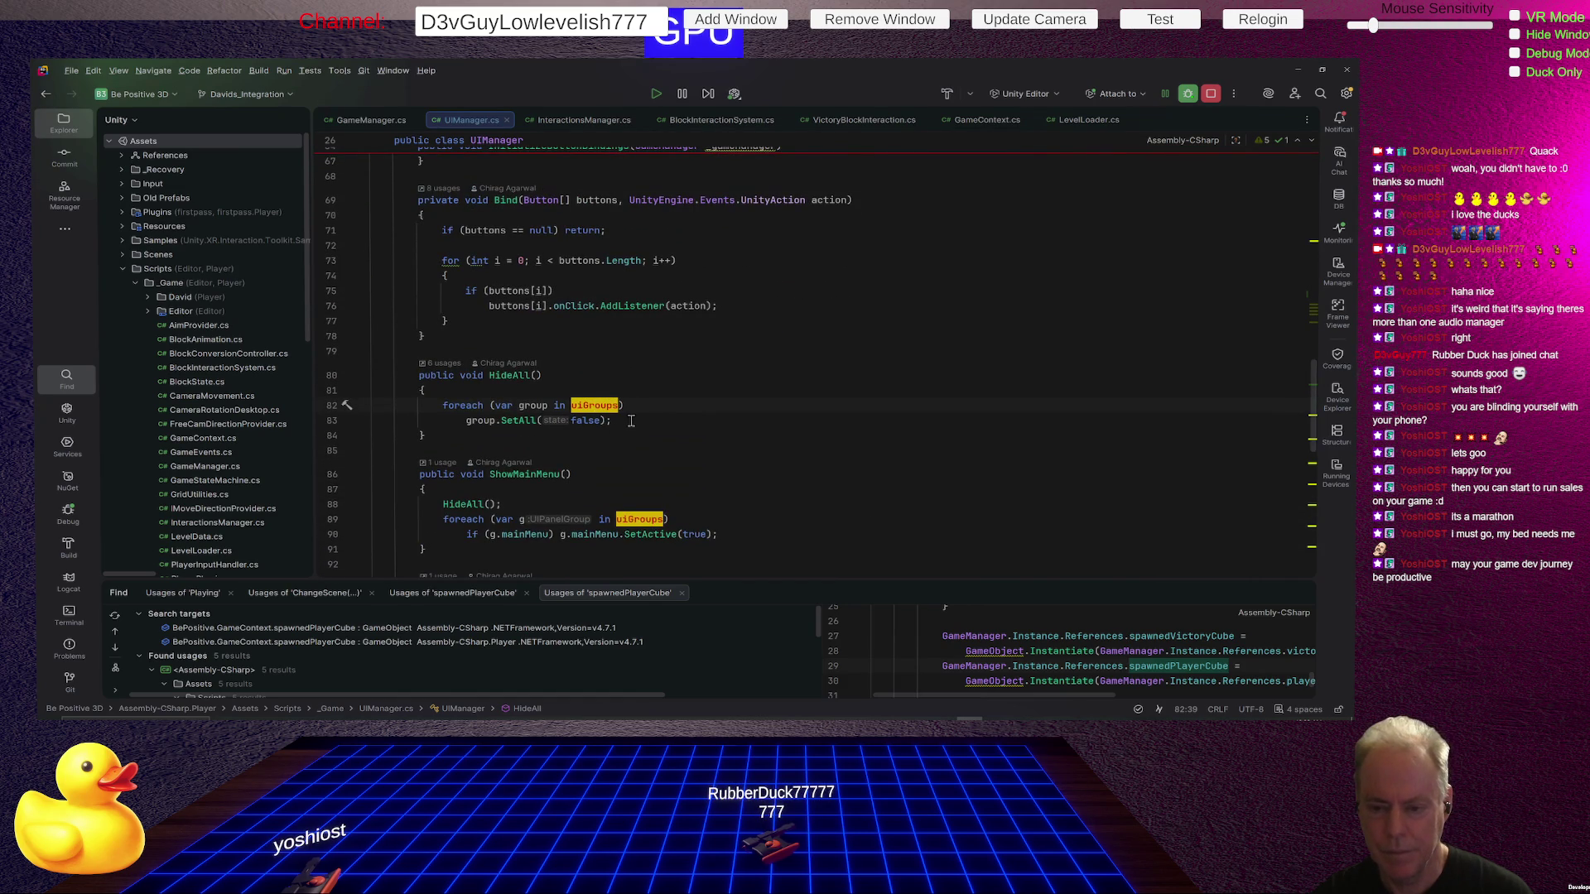
click(635, 406)
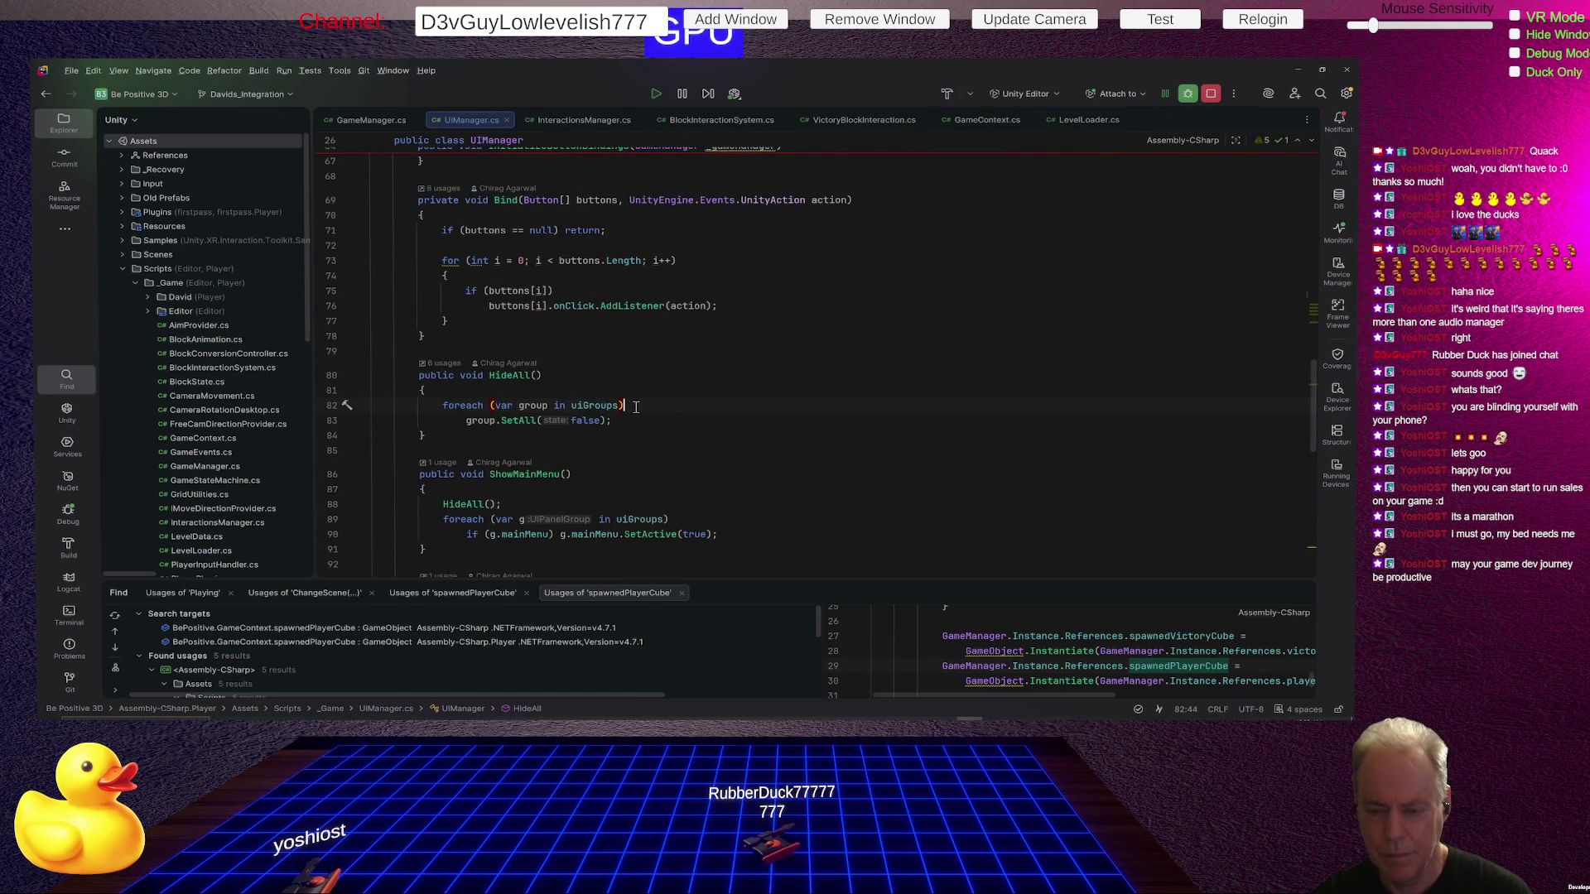
click(631, 420)
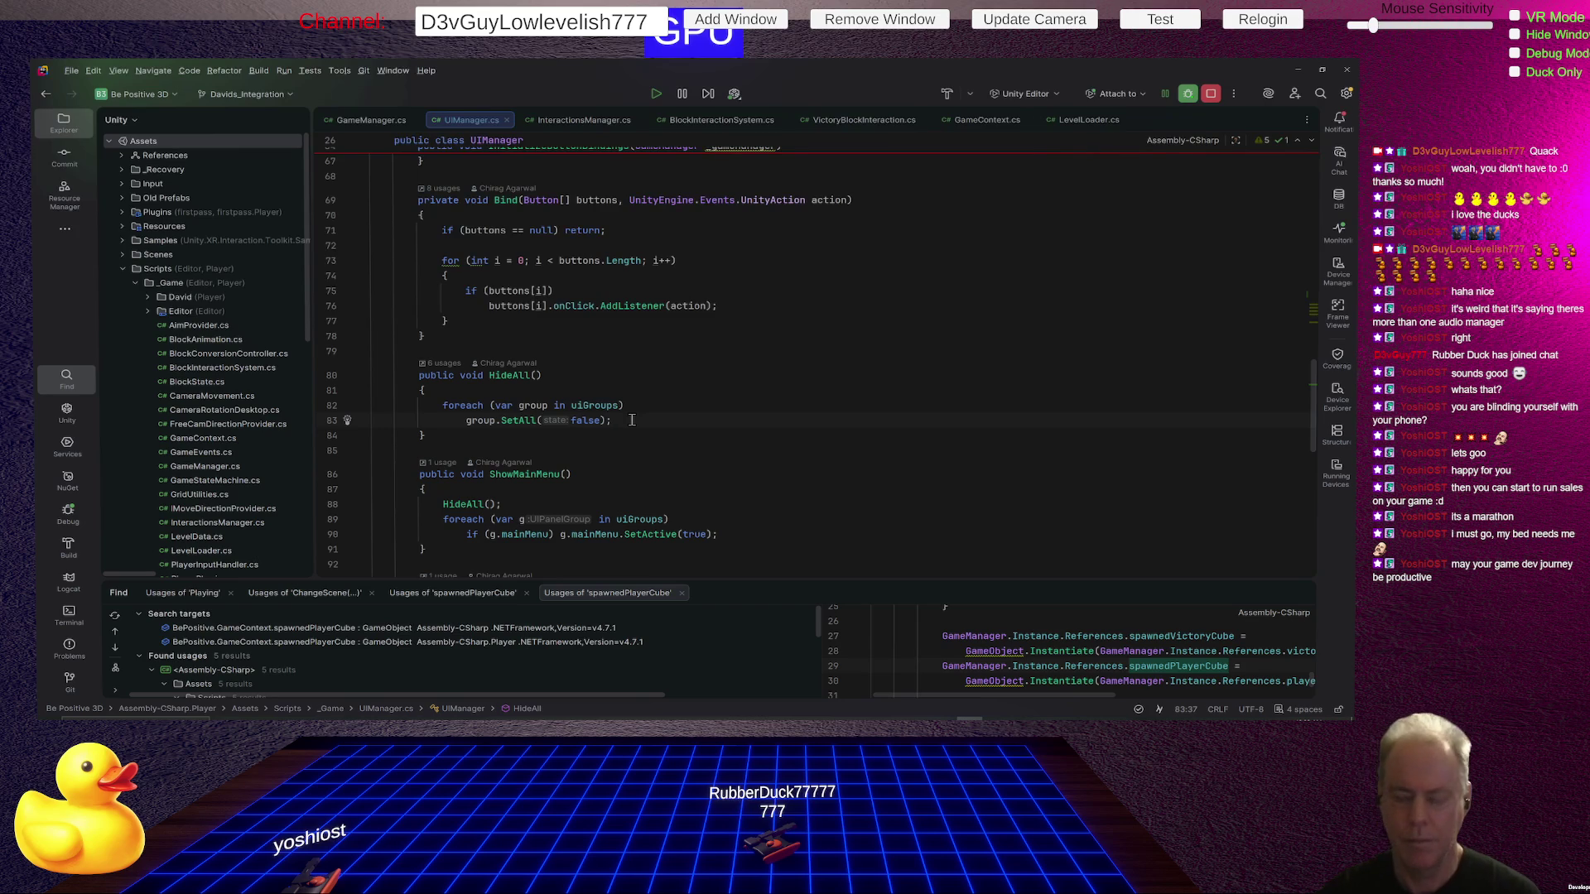
key(Return)
key(Return)
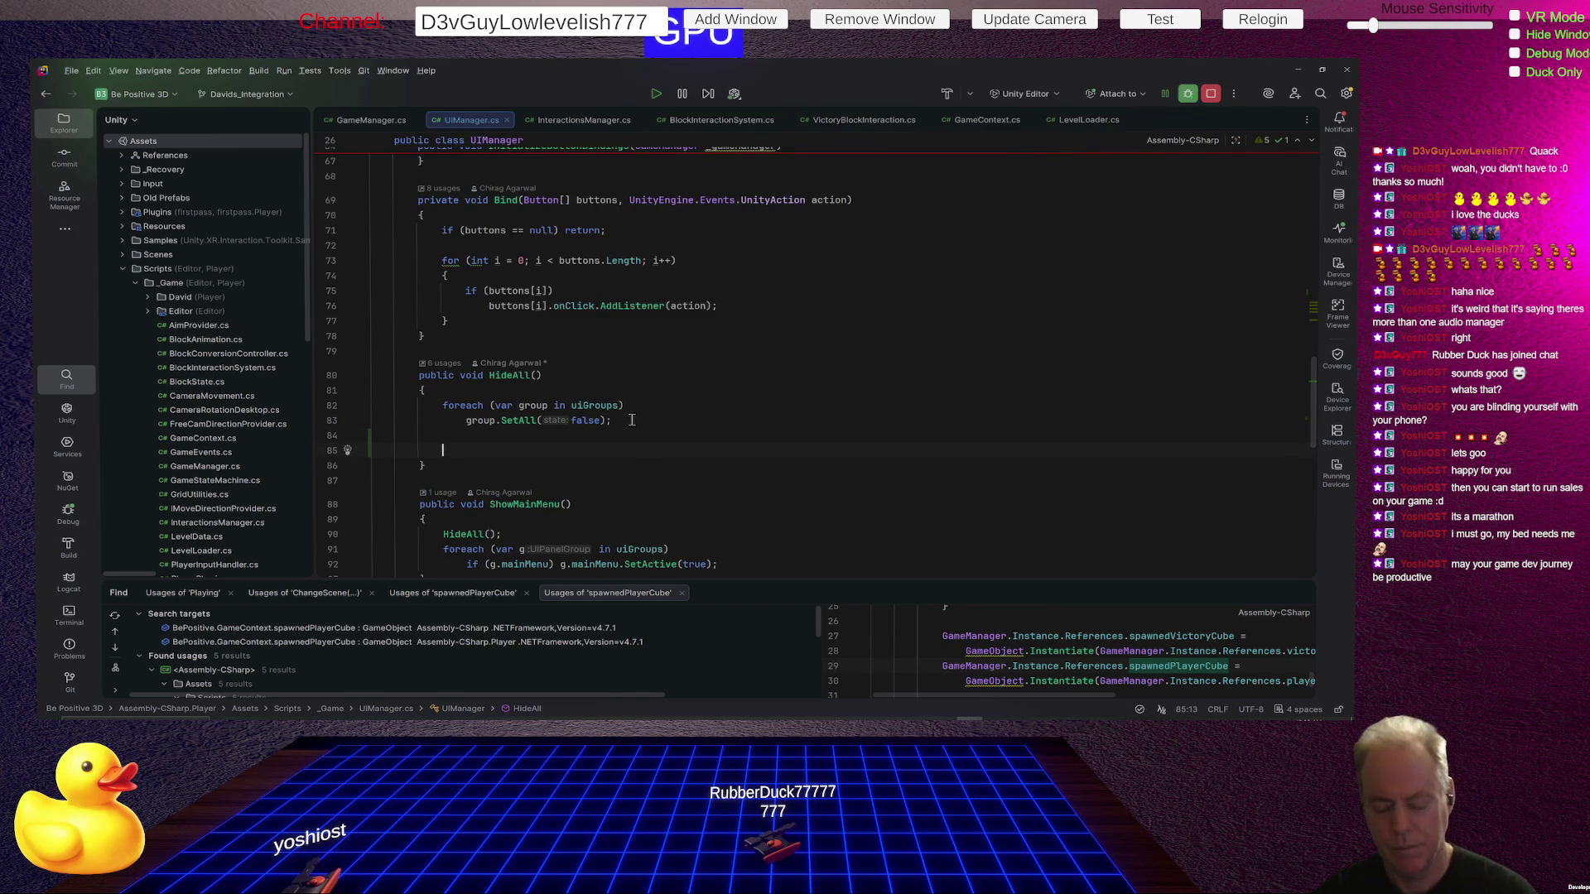
Add crossHair.SetActive(false); to HideAll() and scroll through the remaining UIManager methods.
text(crossHair.SetActive(false);)
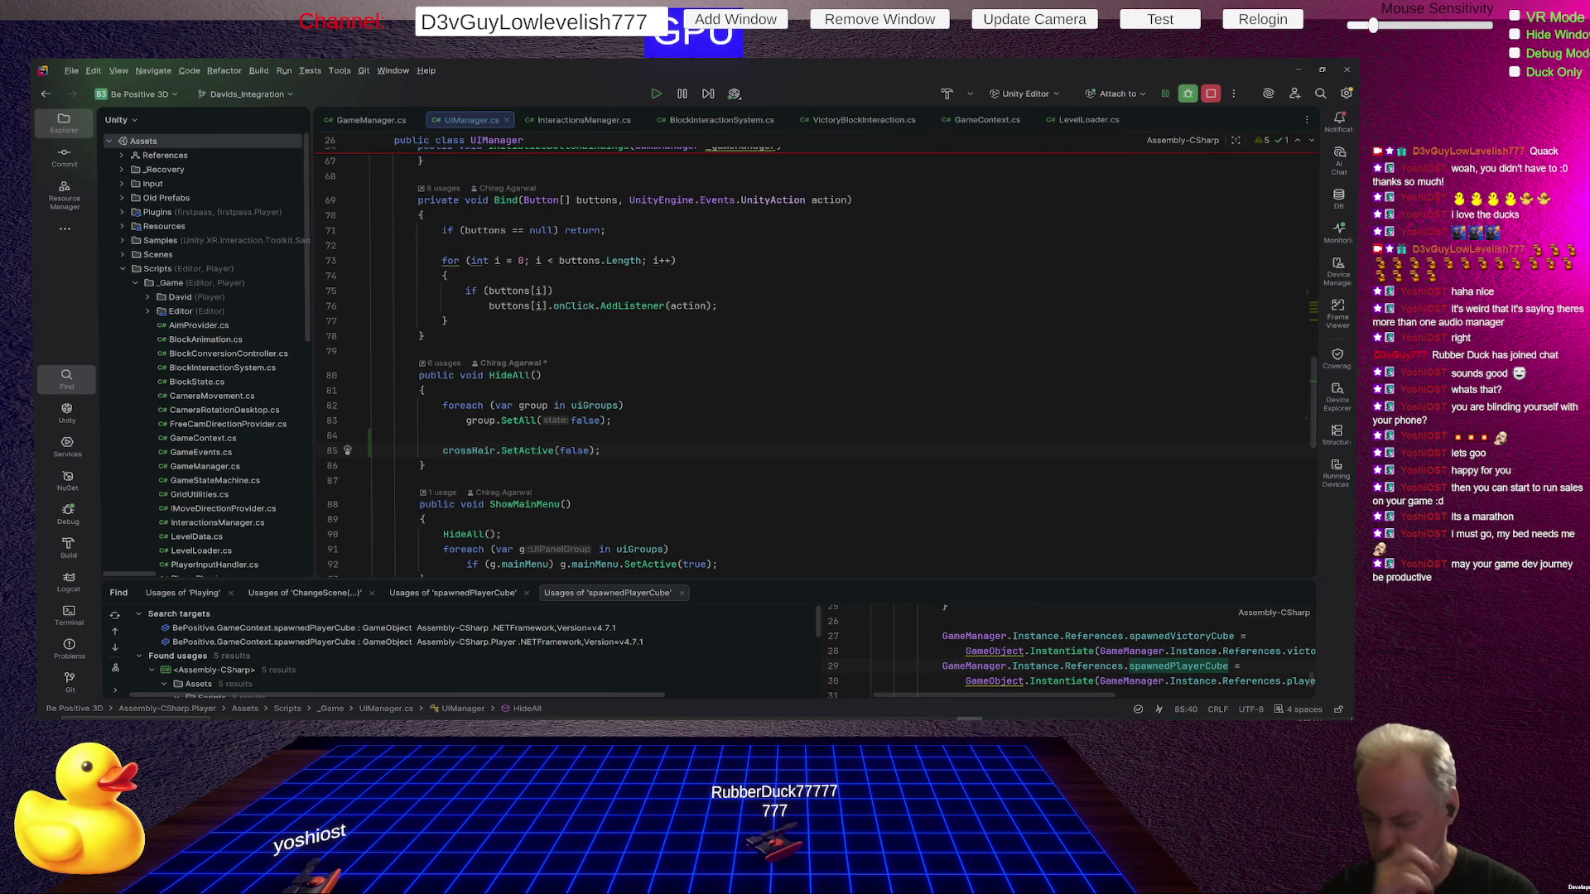
scroll(587, 461, down, 5)
scroll(560, 458, down, 2)
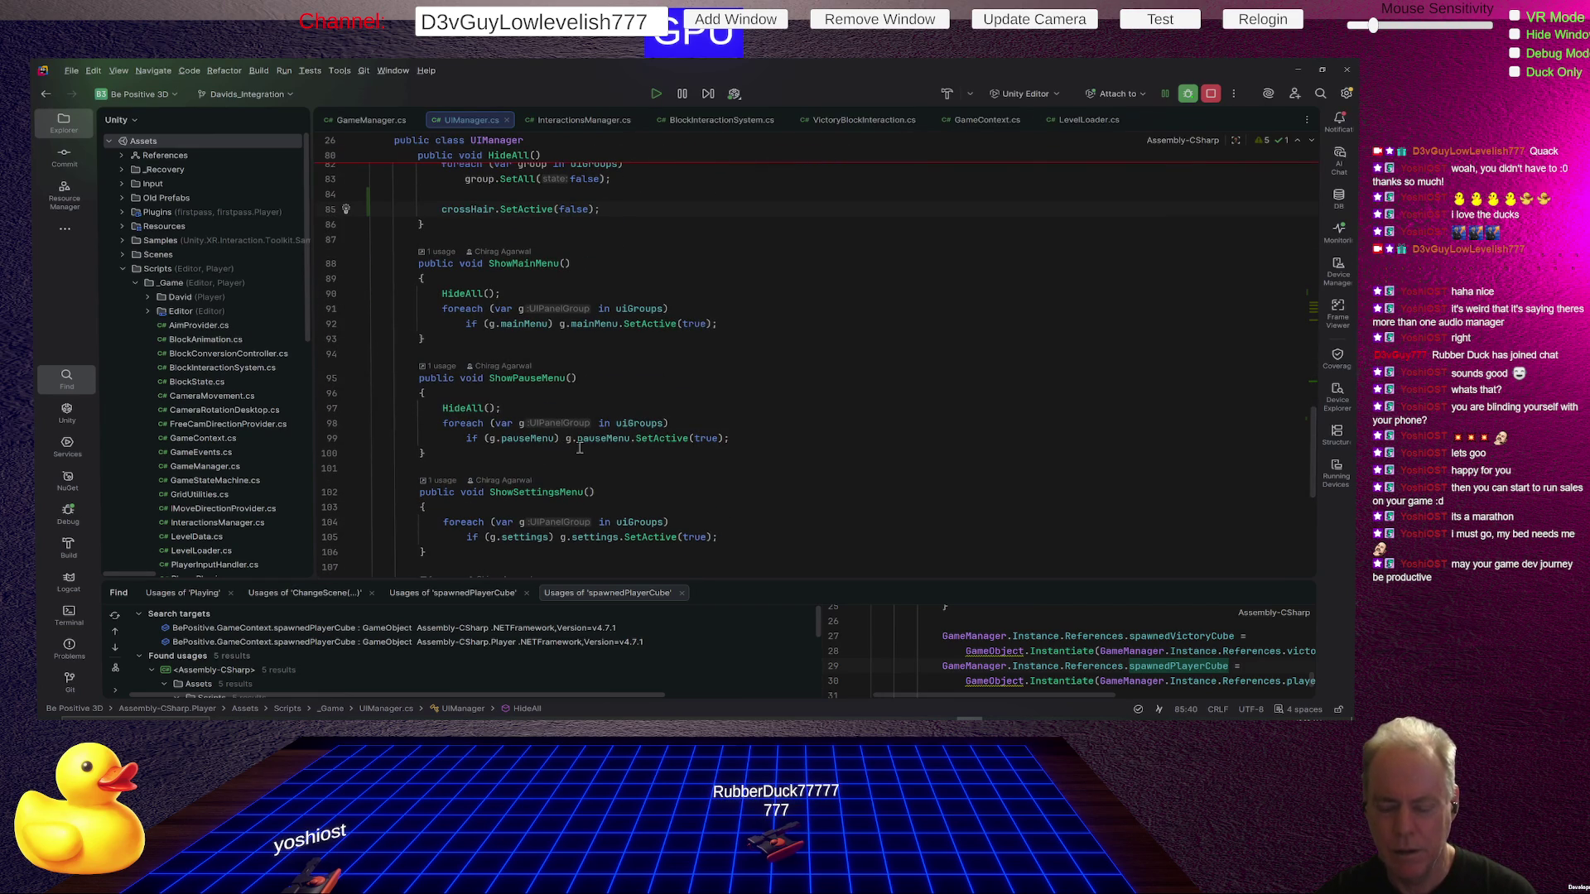
scroll(580, 447, down, 3)
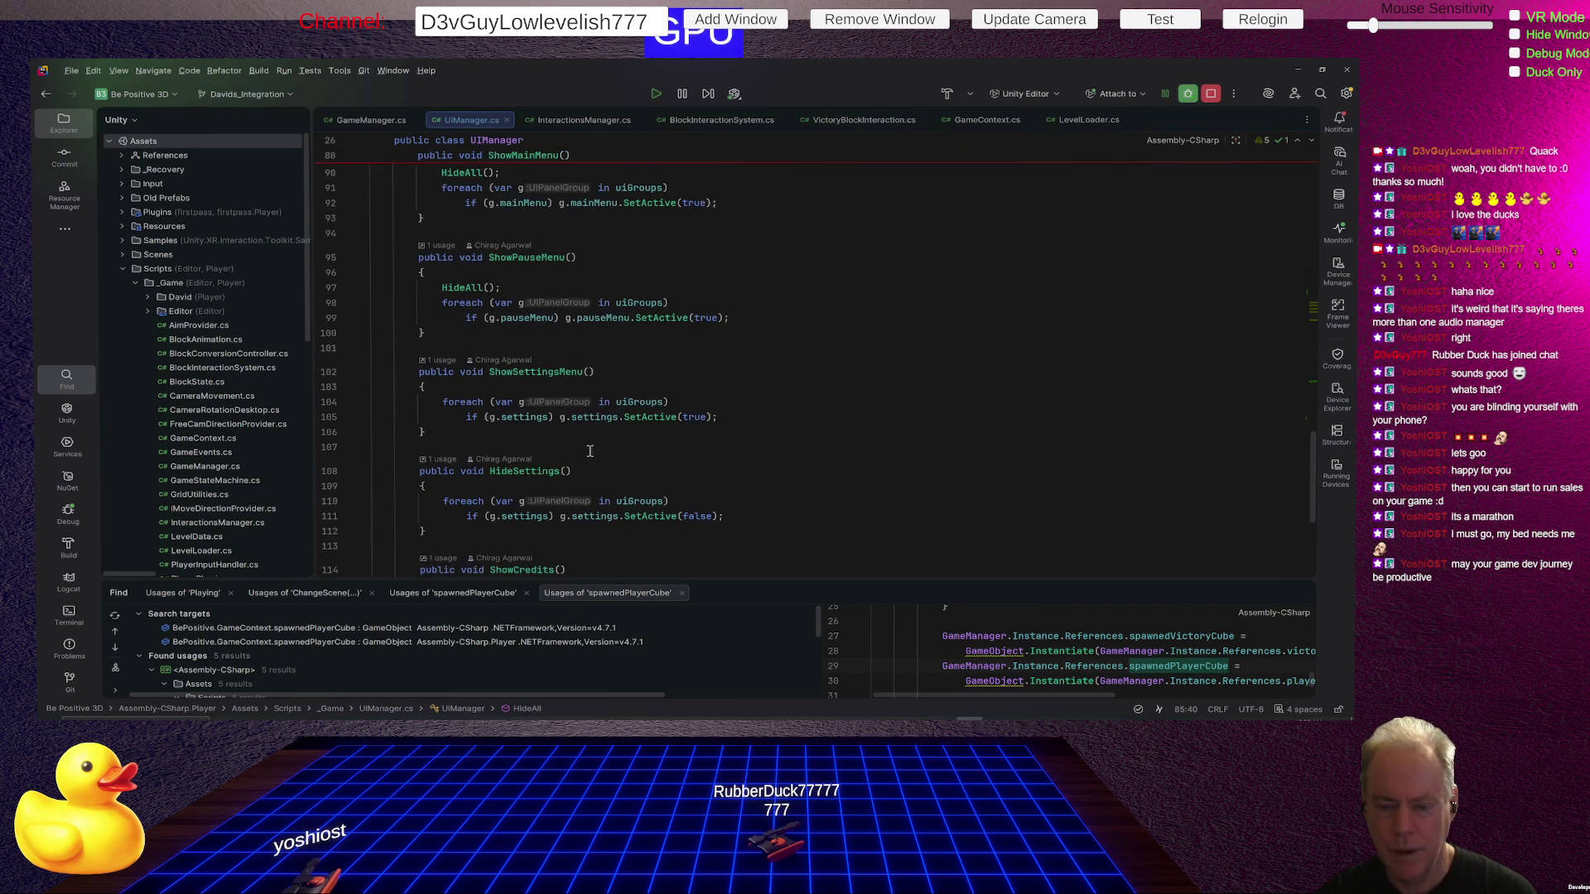
scroll(602, 459, down, 2)
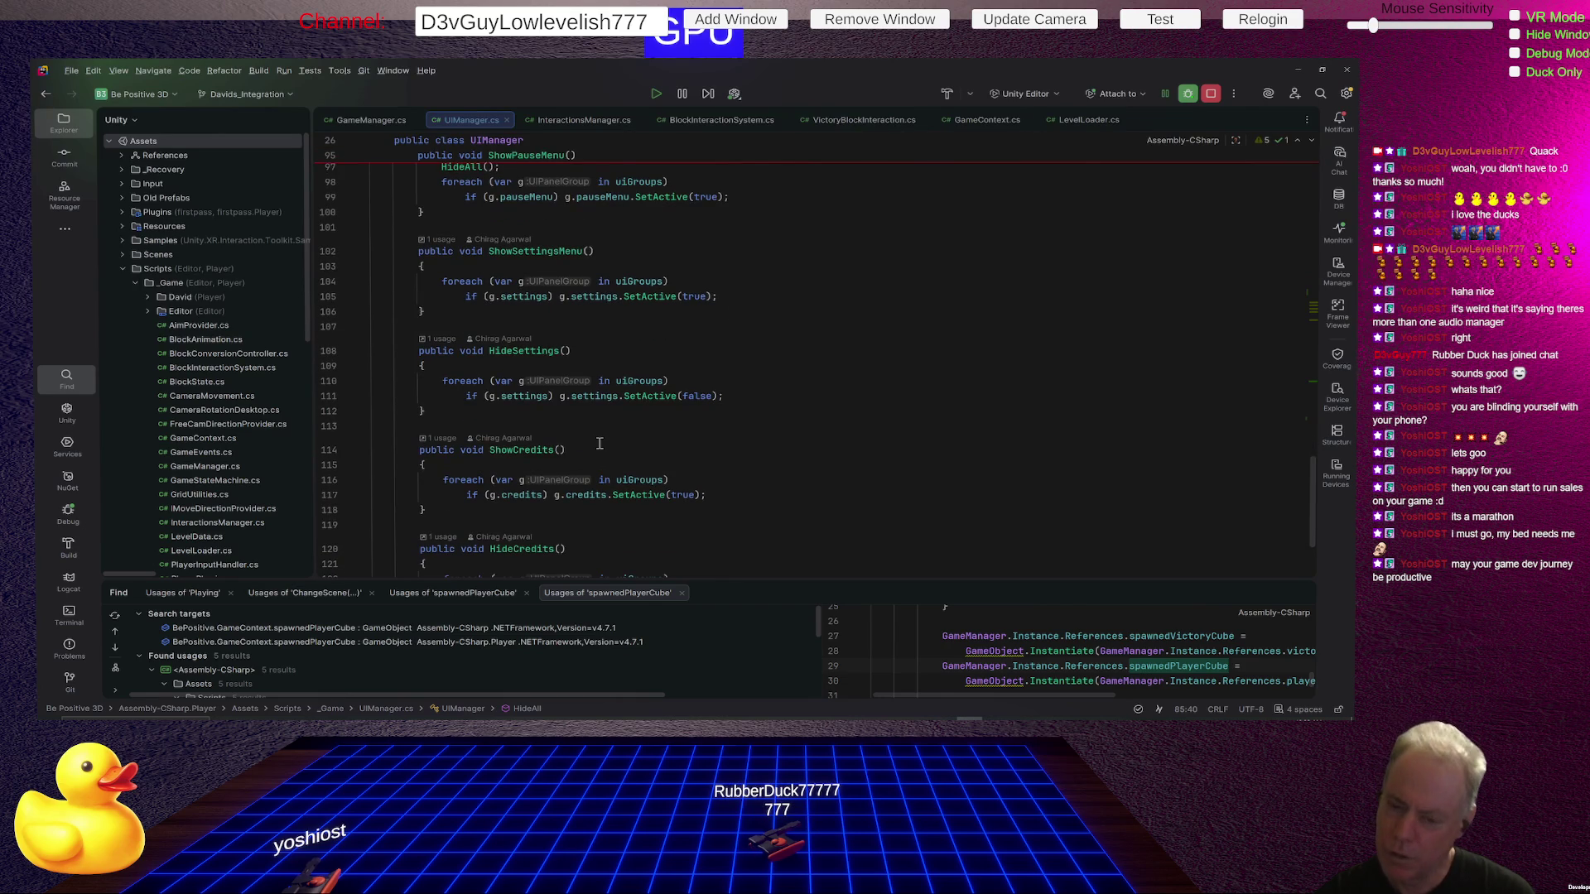
scroll(596, 443, down, 3)
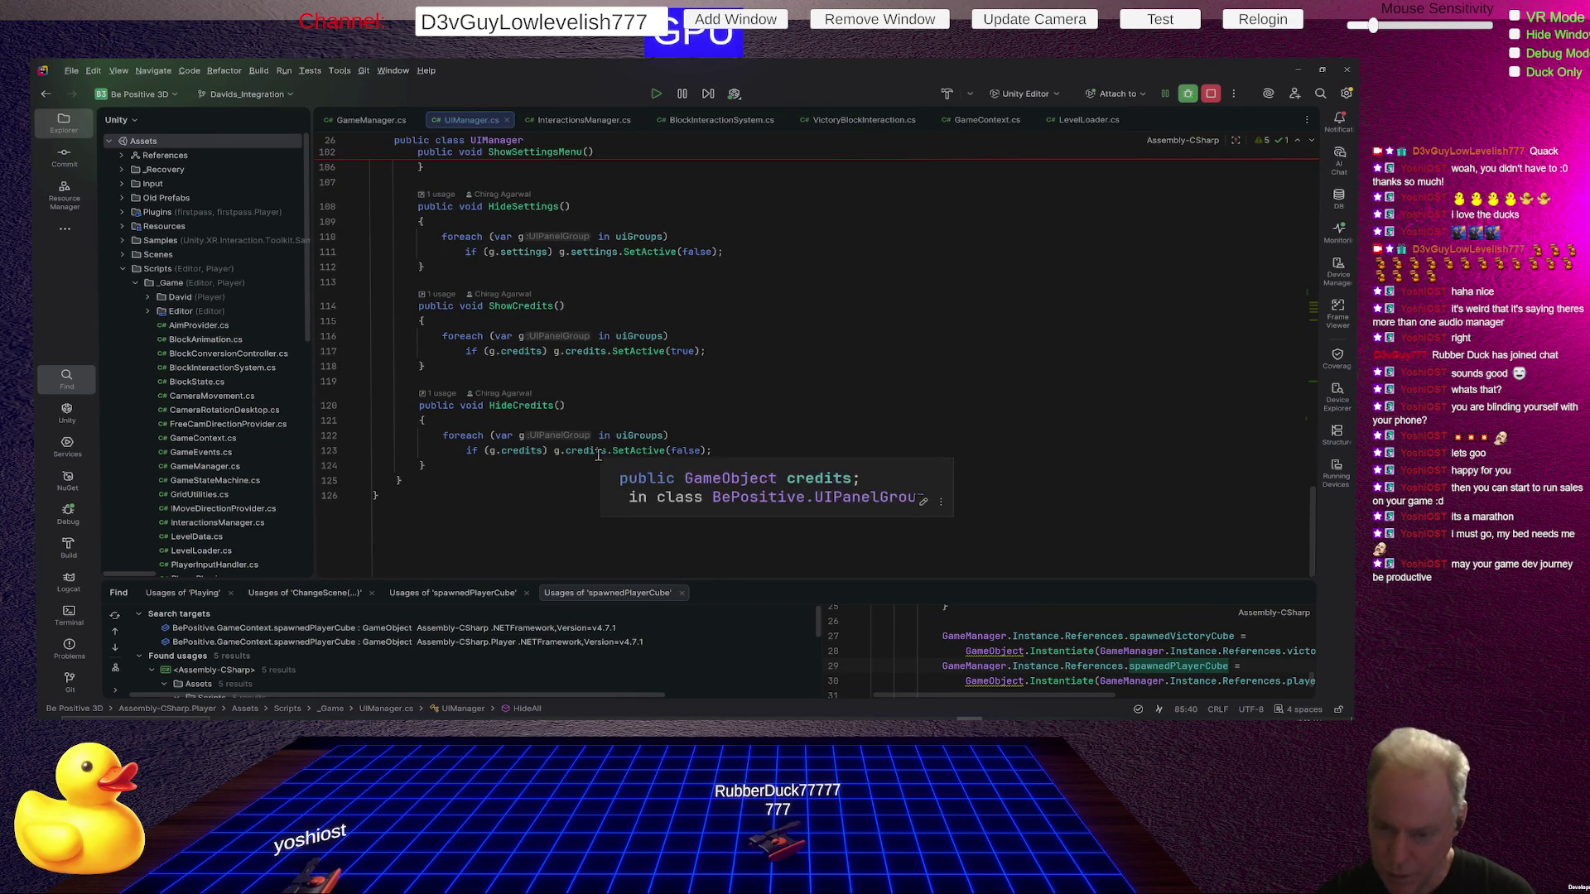
scroll(616, 451, up, 3)
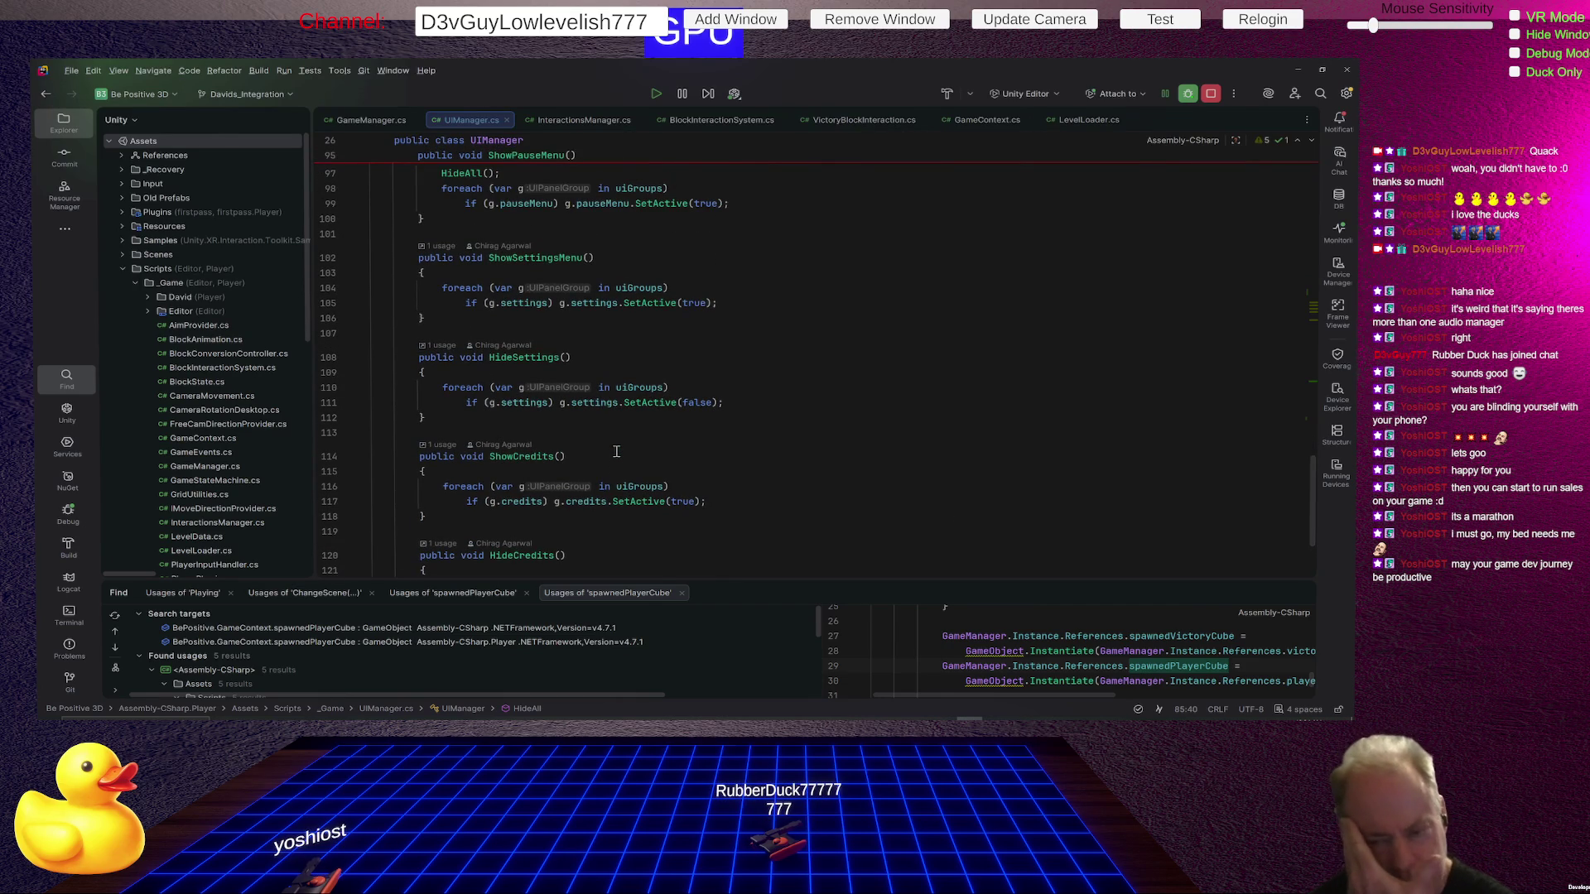
scroll(677, 420, up, 1)
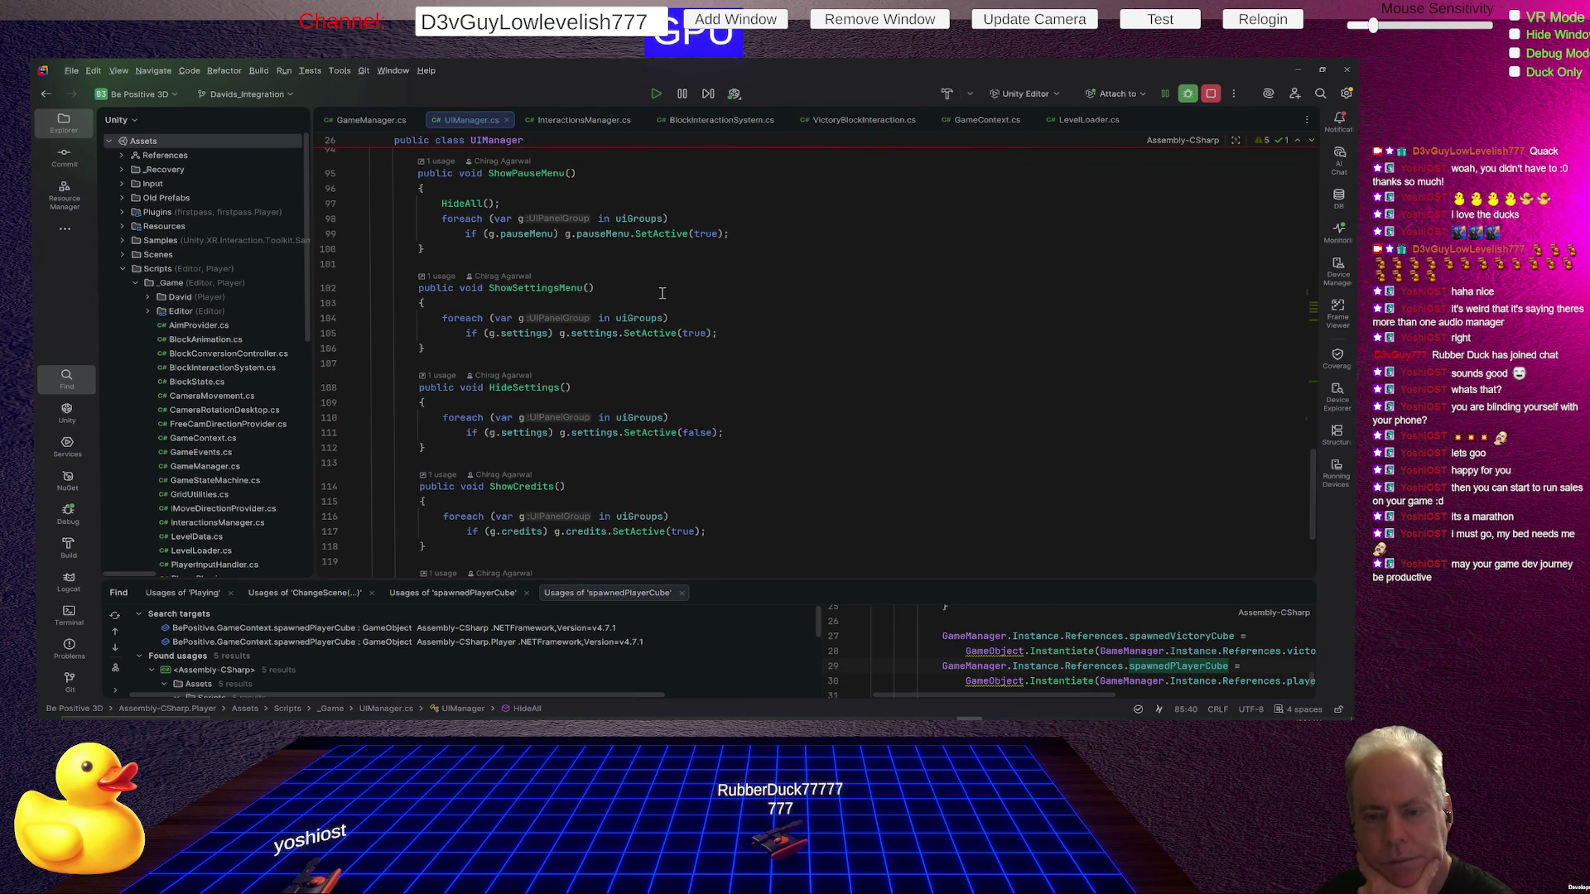
scroll(687, 284, up, 5)
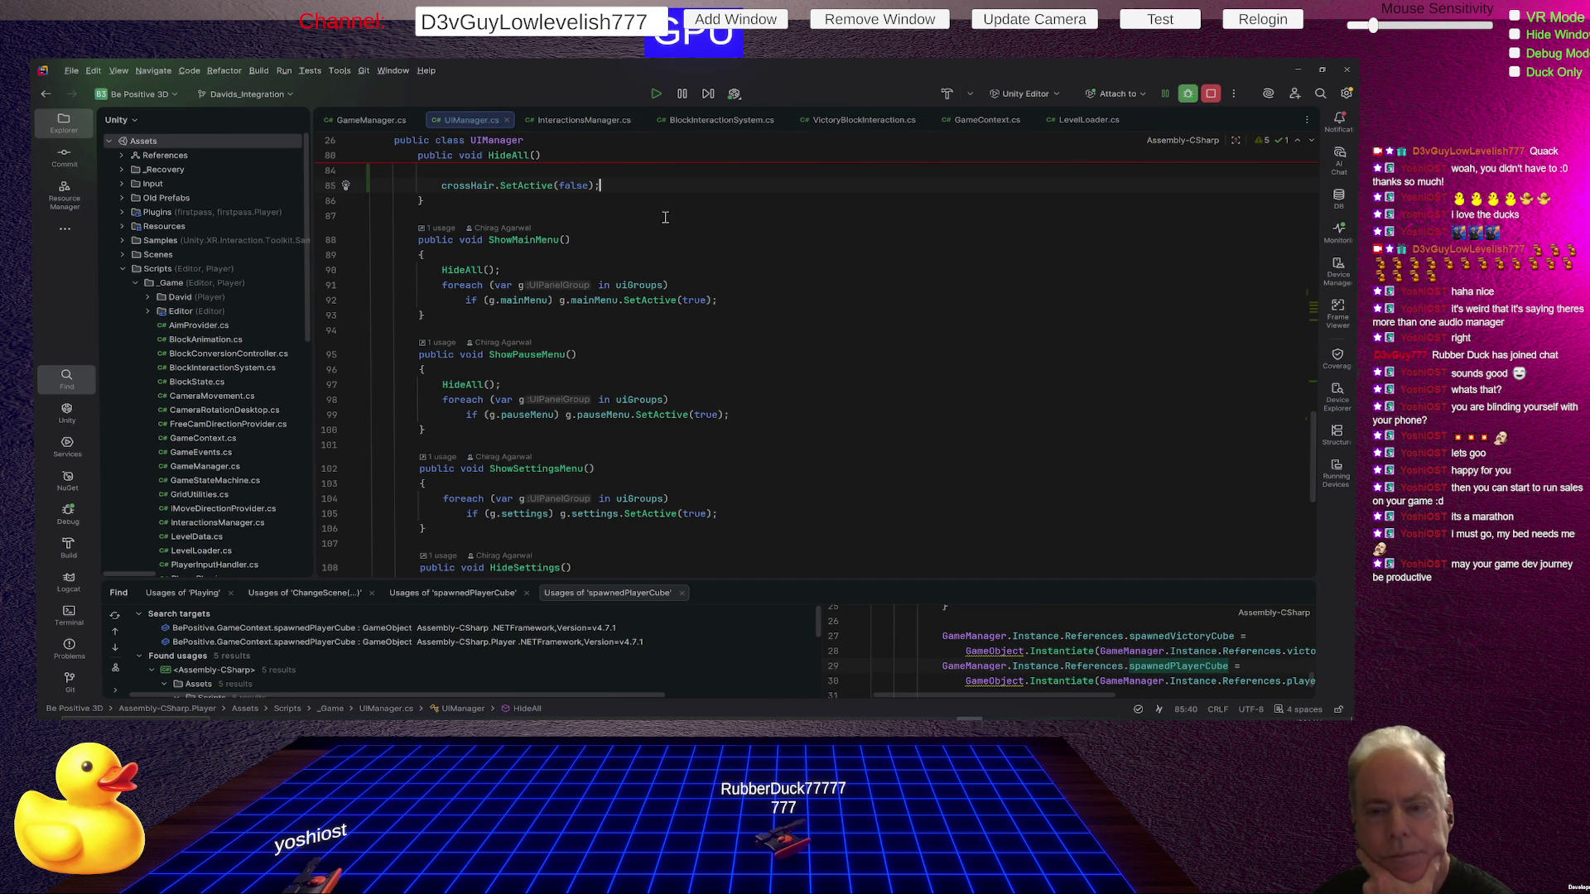
Change crossHair.SetActive(false) to SetActive(true) in UIManager's HideAll method.
scroll(664, 217, up, 3)
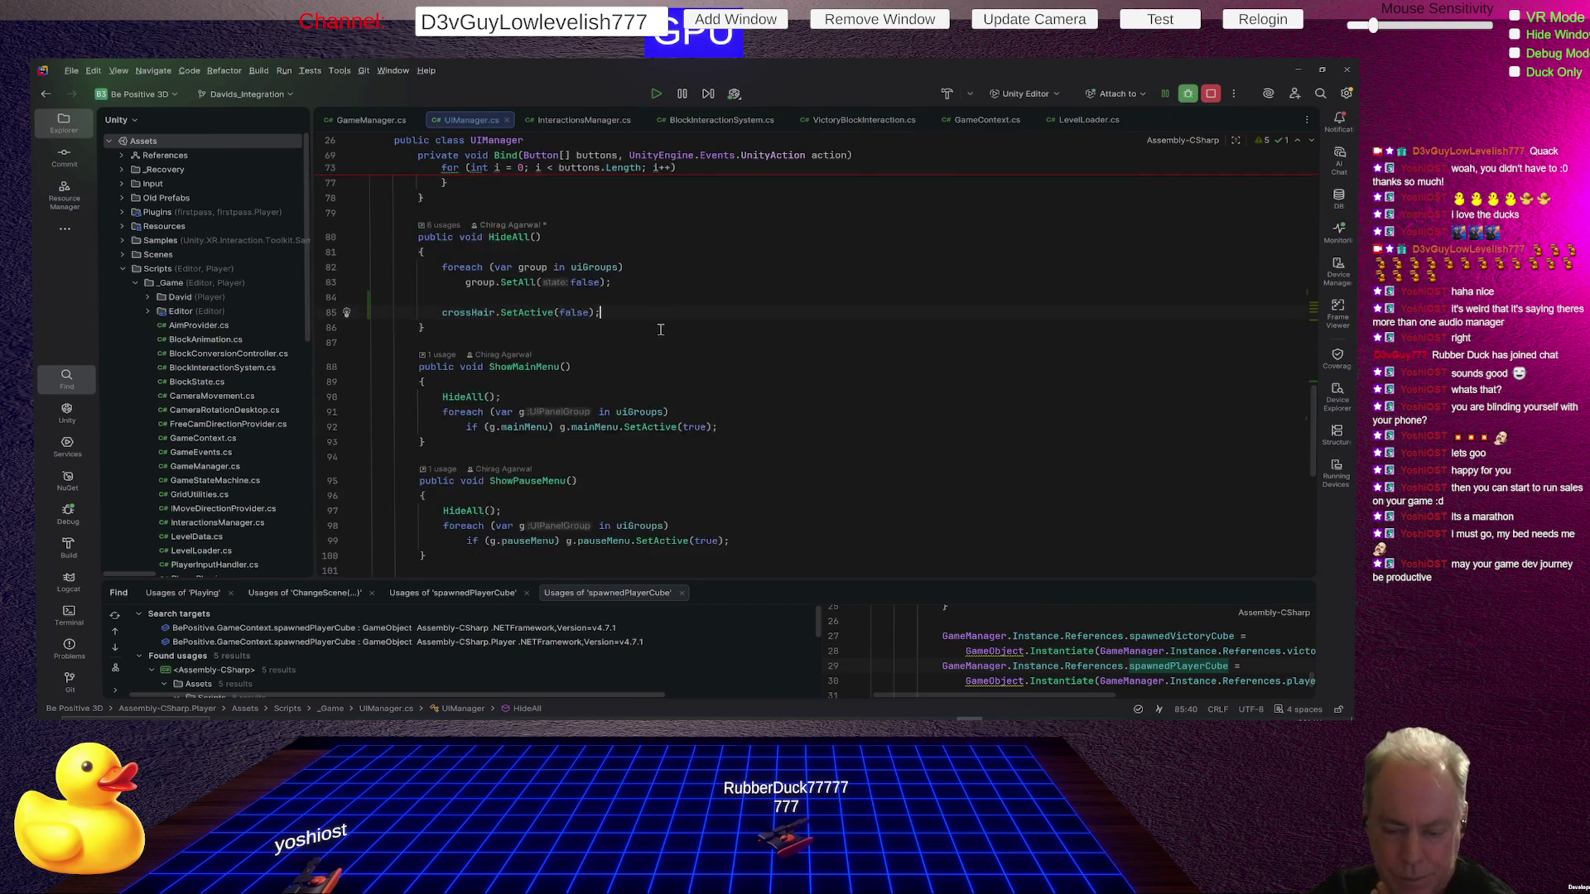
scroll(654, 356, down, 5)
scroll(648, 381, down, 1)
scroll(648, 381, down, 2)
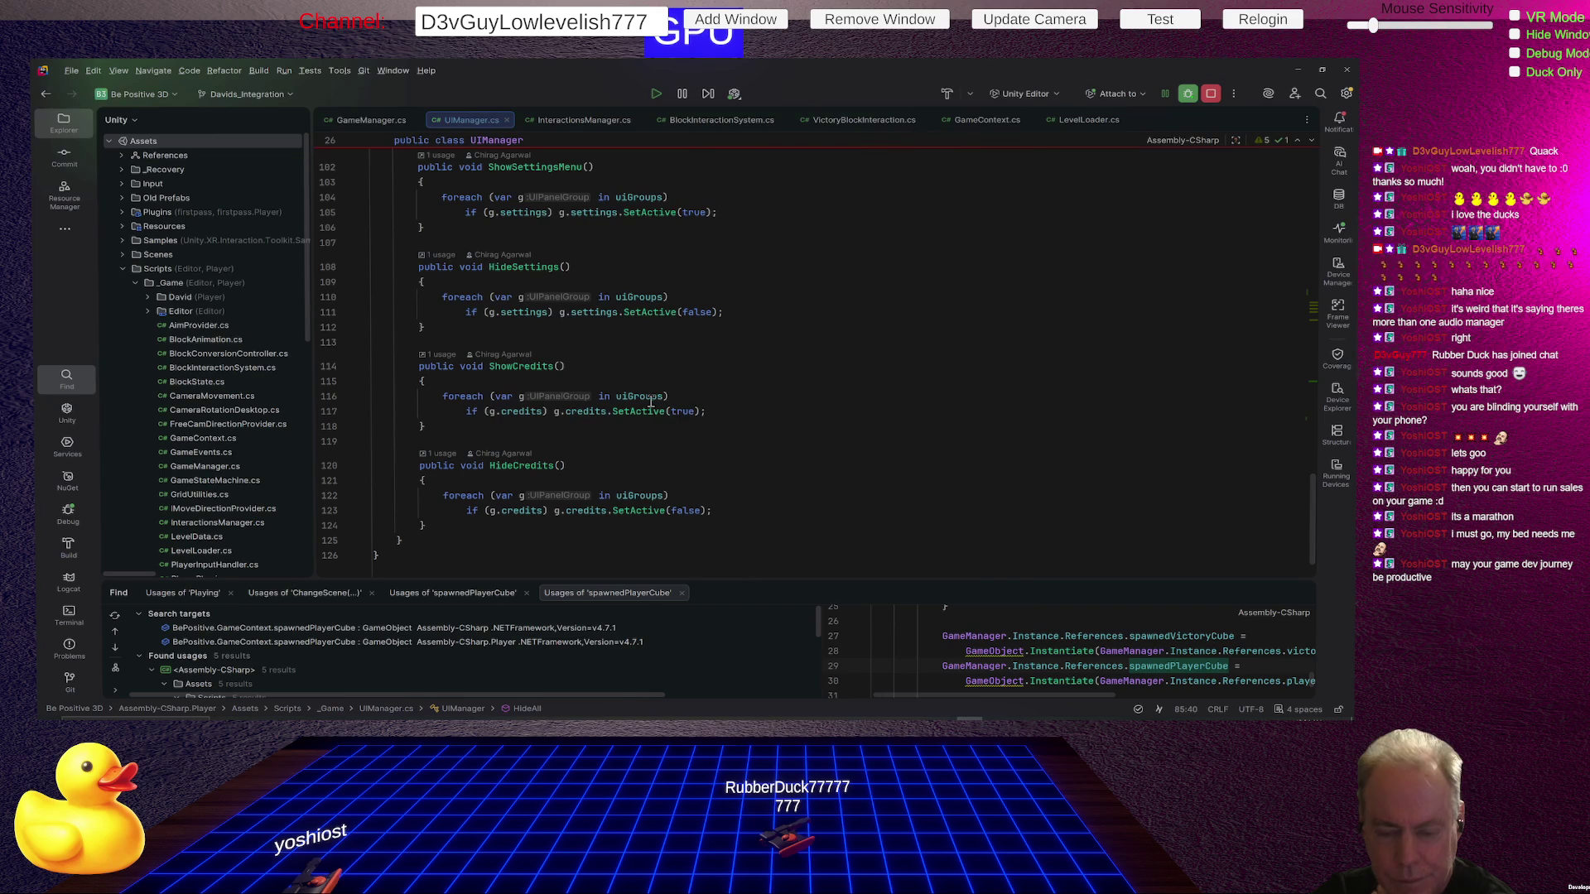
scroll(644, 384, up, 6)
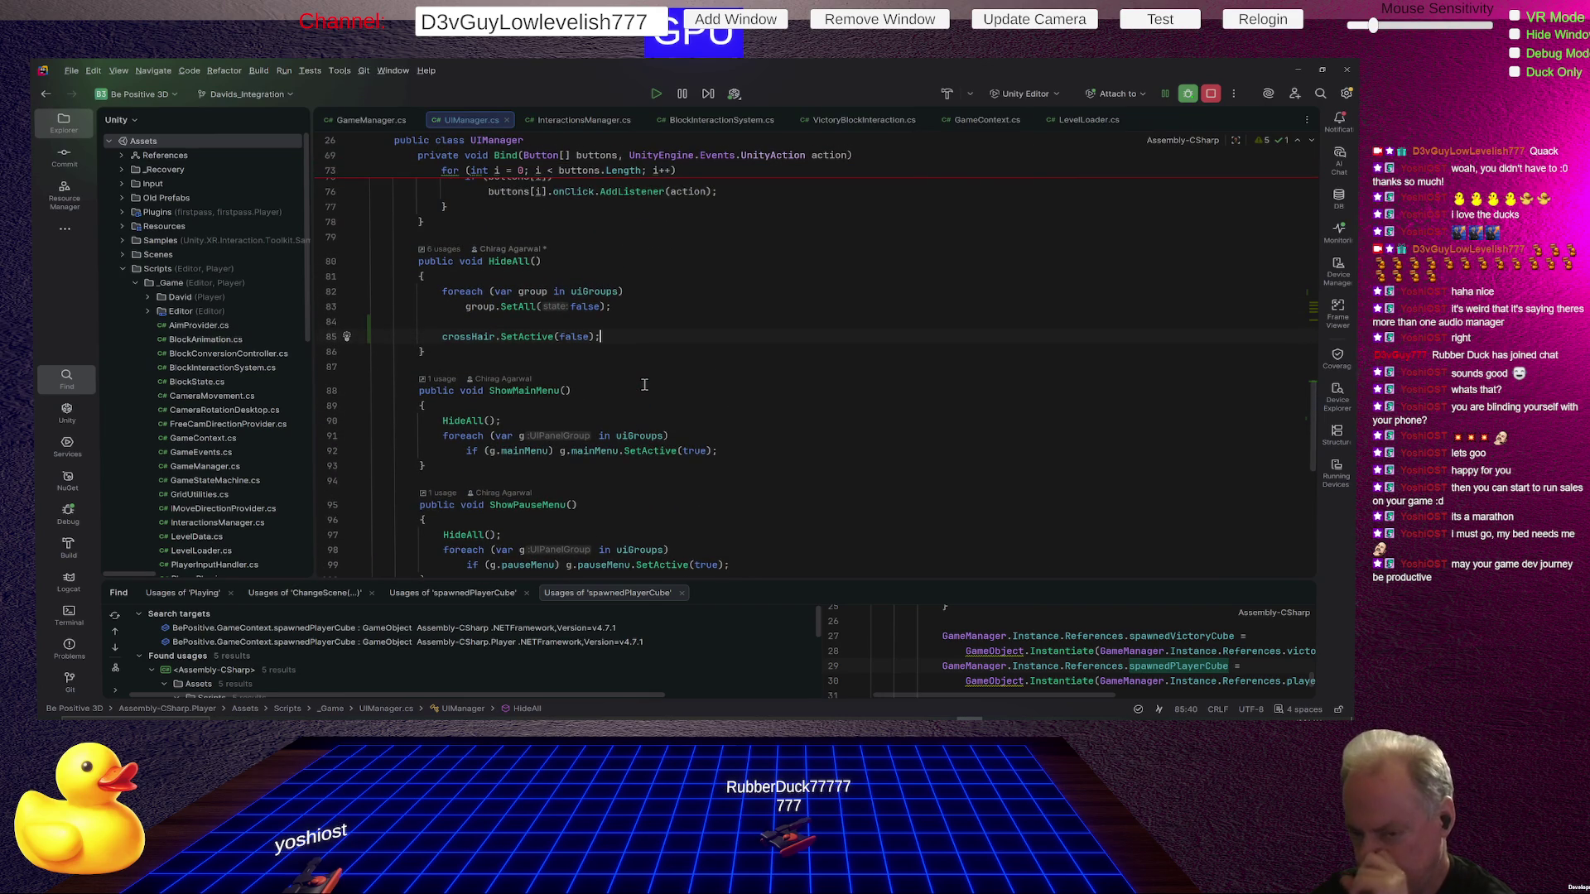
double_click(574, 336)
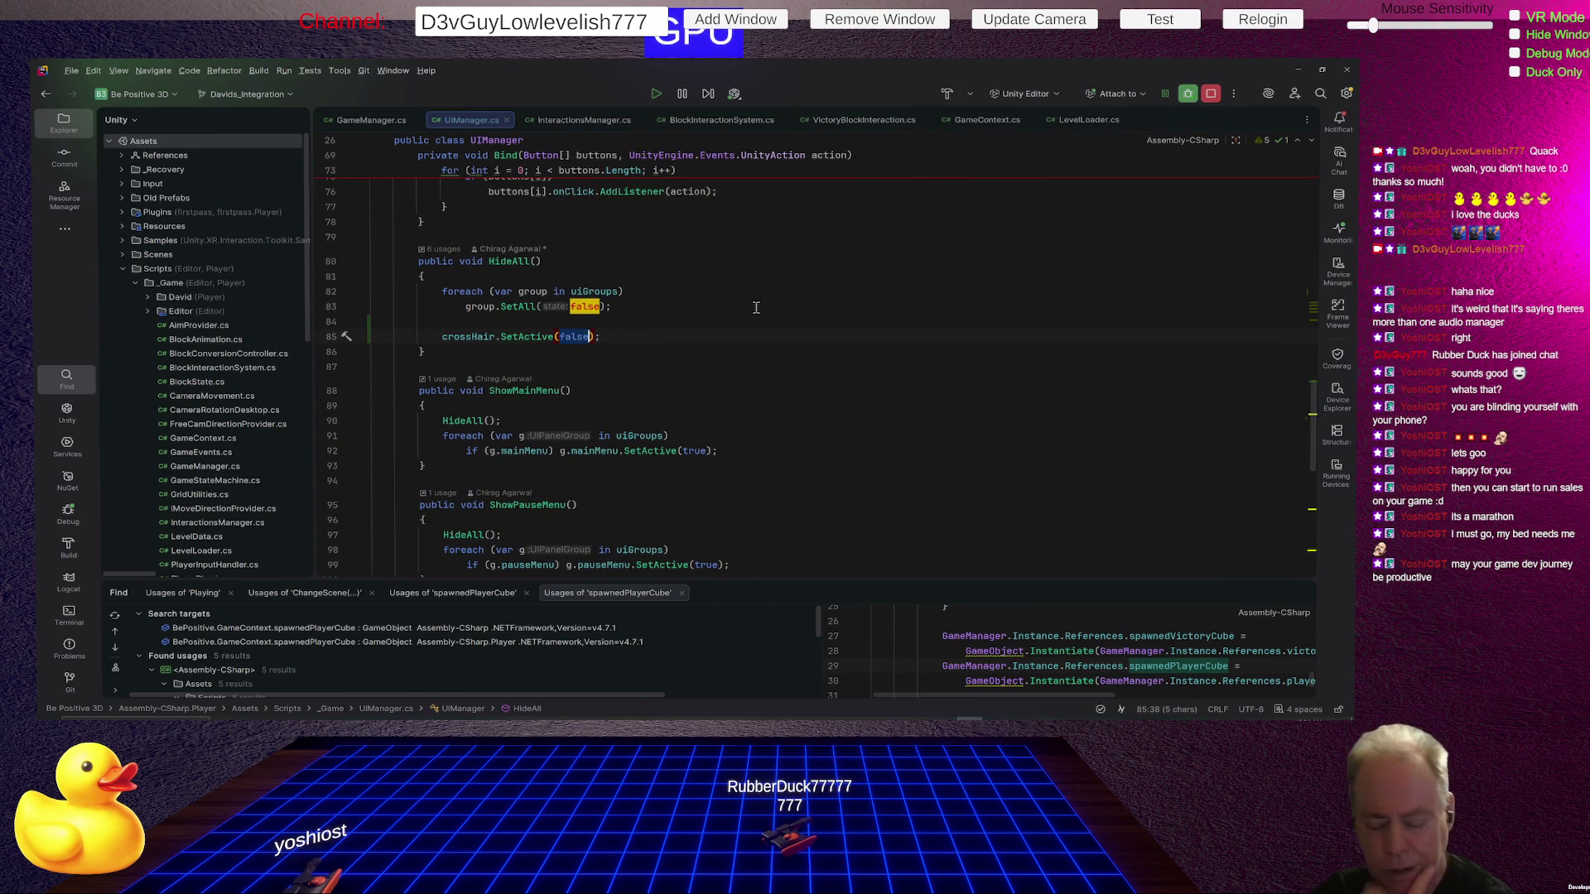
text(Tru)
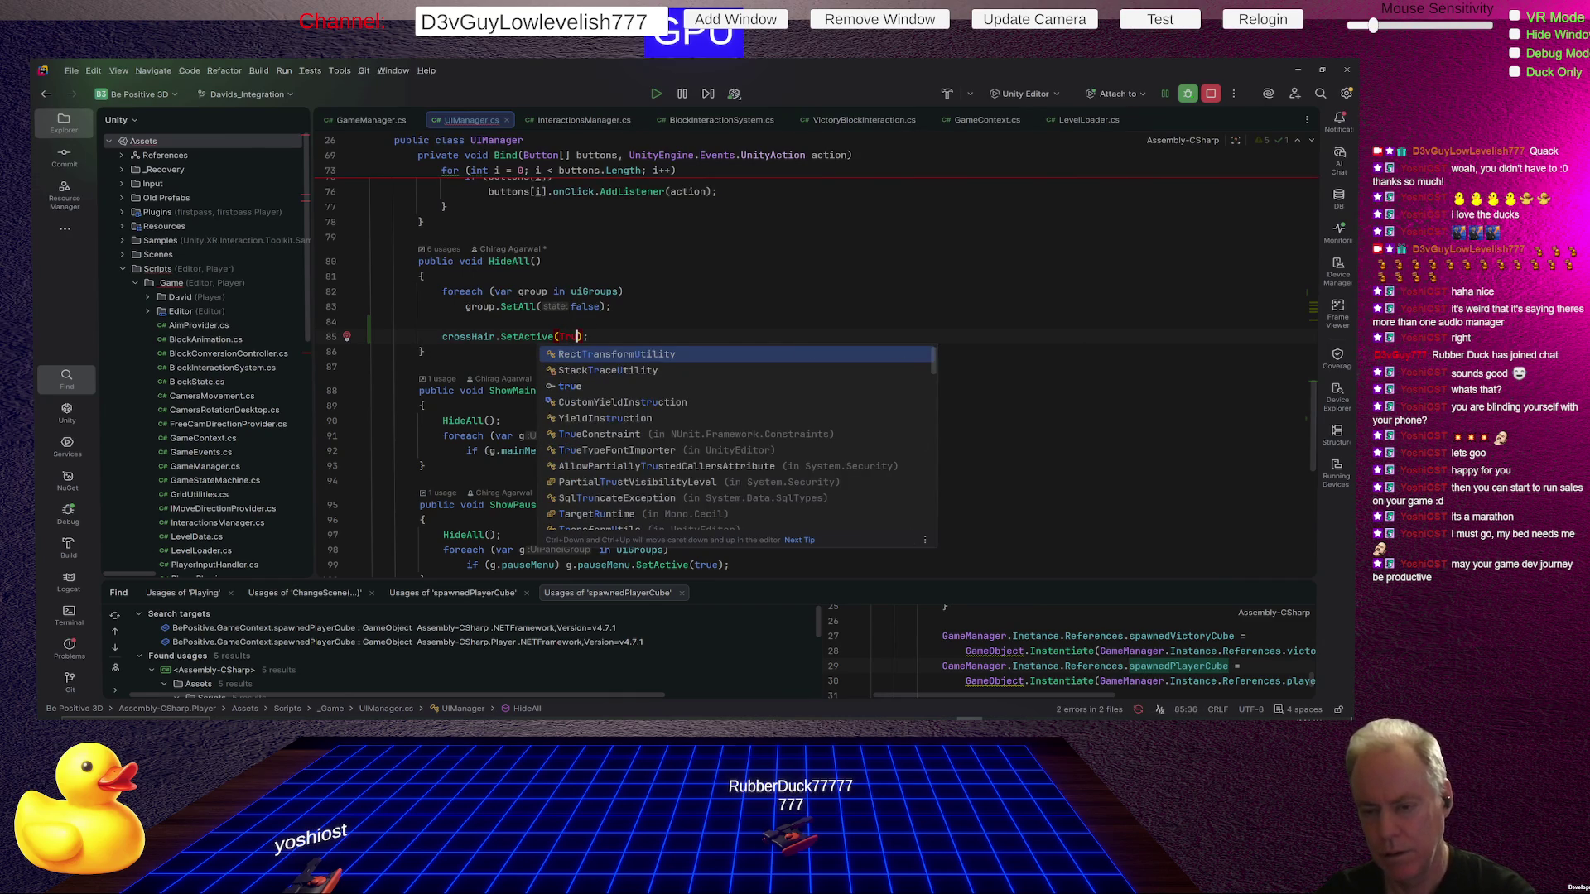
text(e)
key(Return)
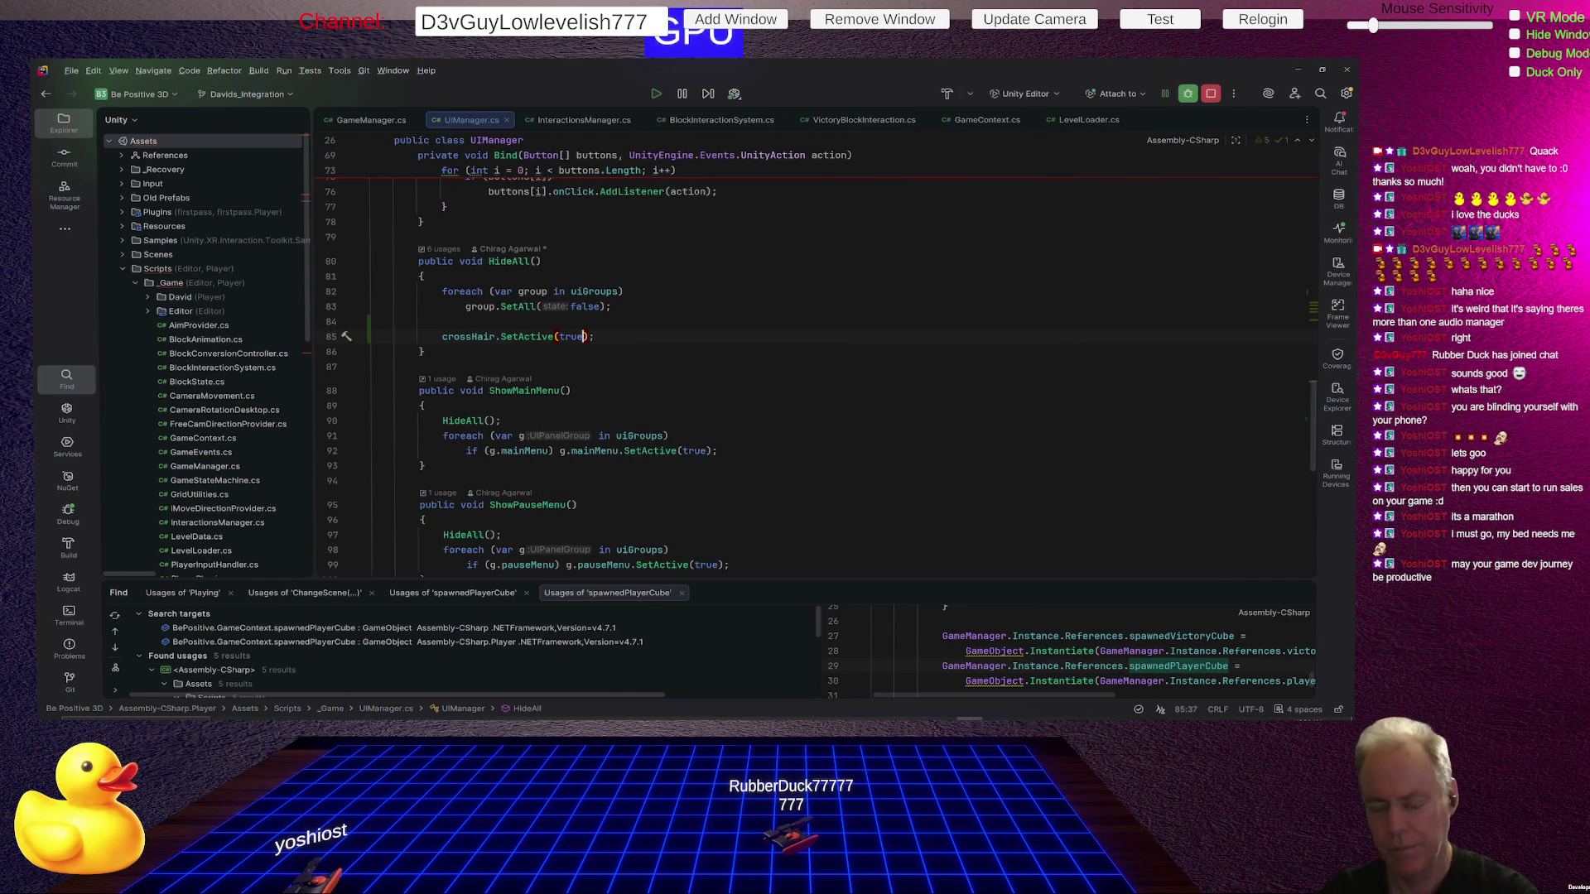
scroll(555, 325, down, 2)
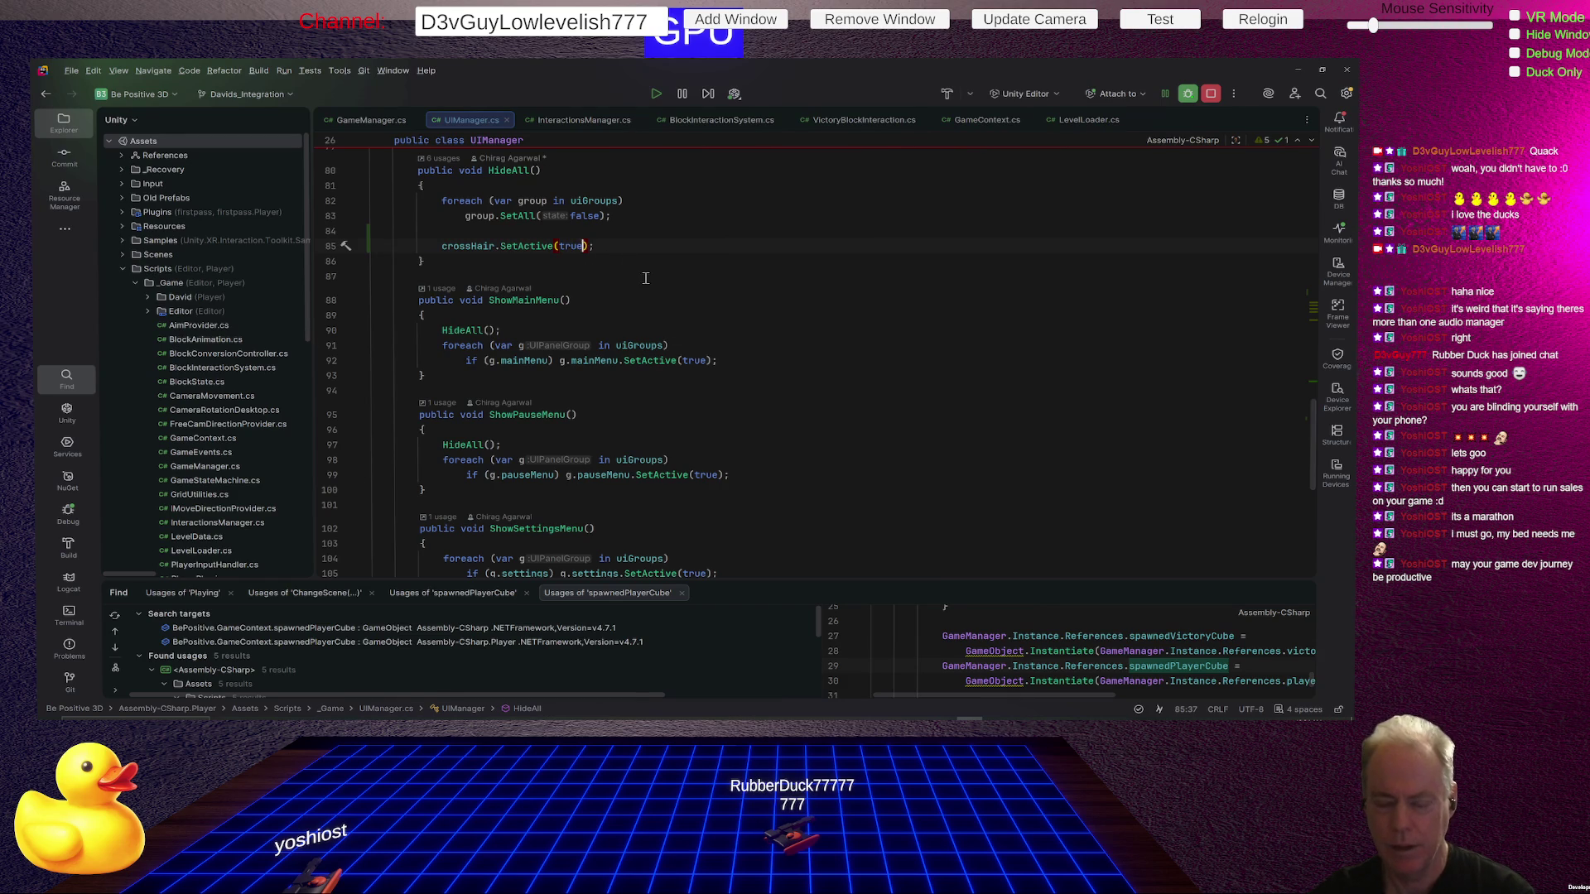
mouse_move(631, 343)
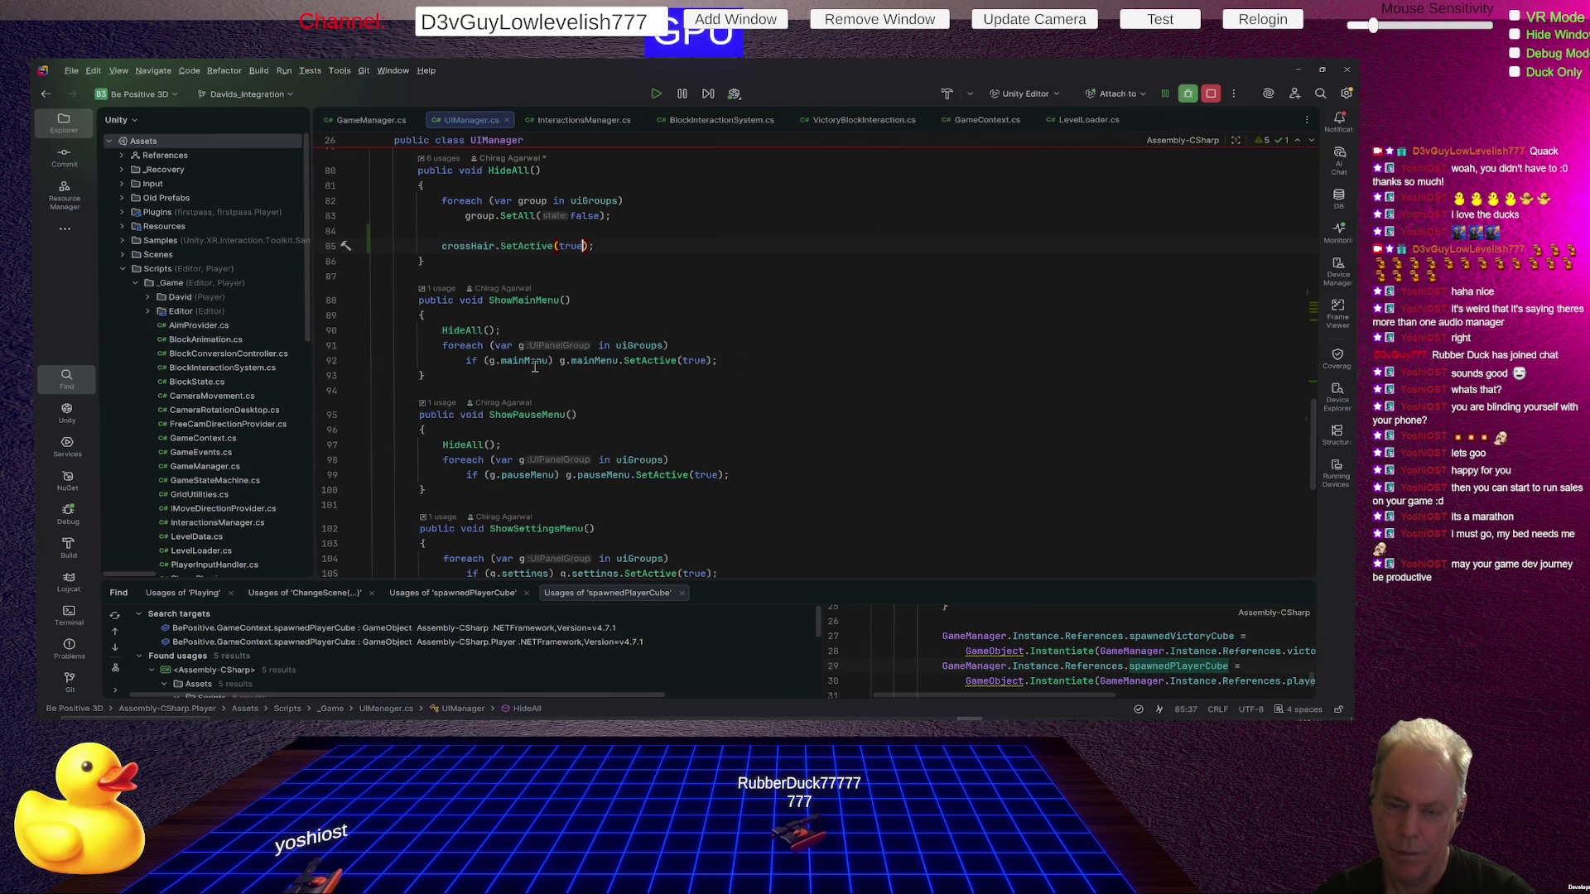
mouse_move(527, 361)
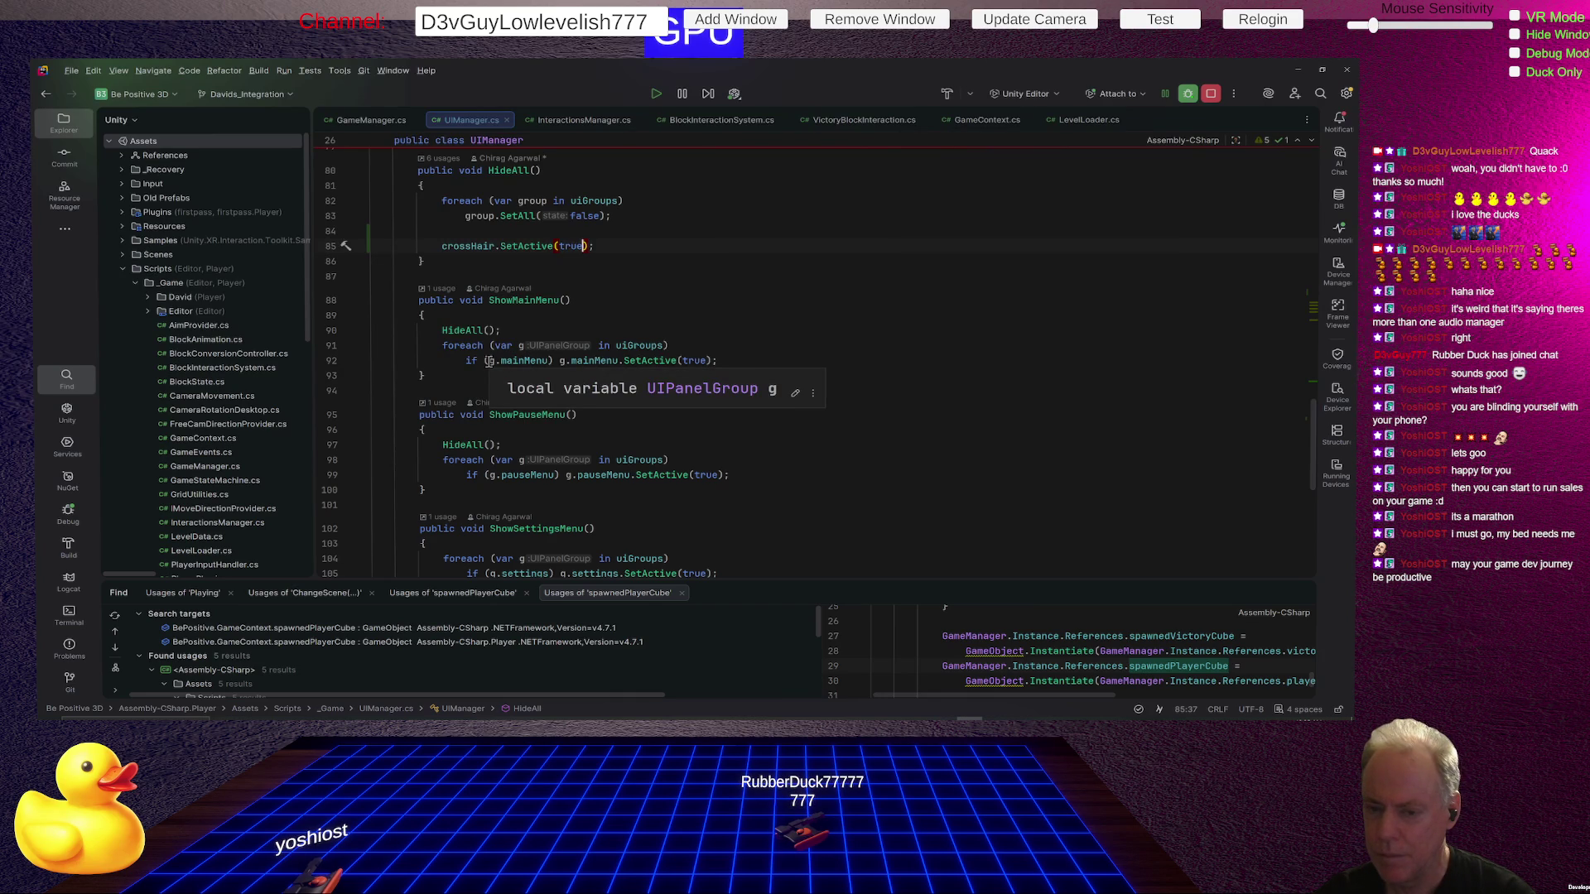
click(661, 346)
scroll(785, 313, up, 10)
scroll(784, 313, up, 10)
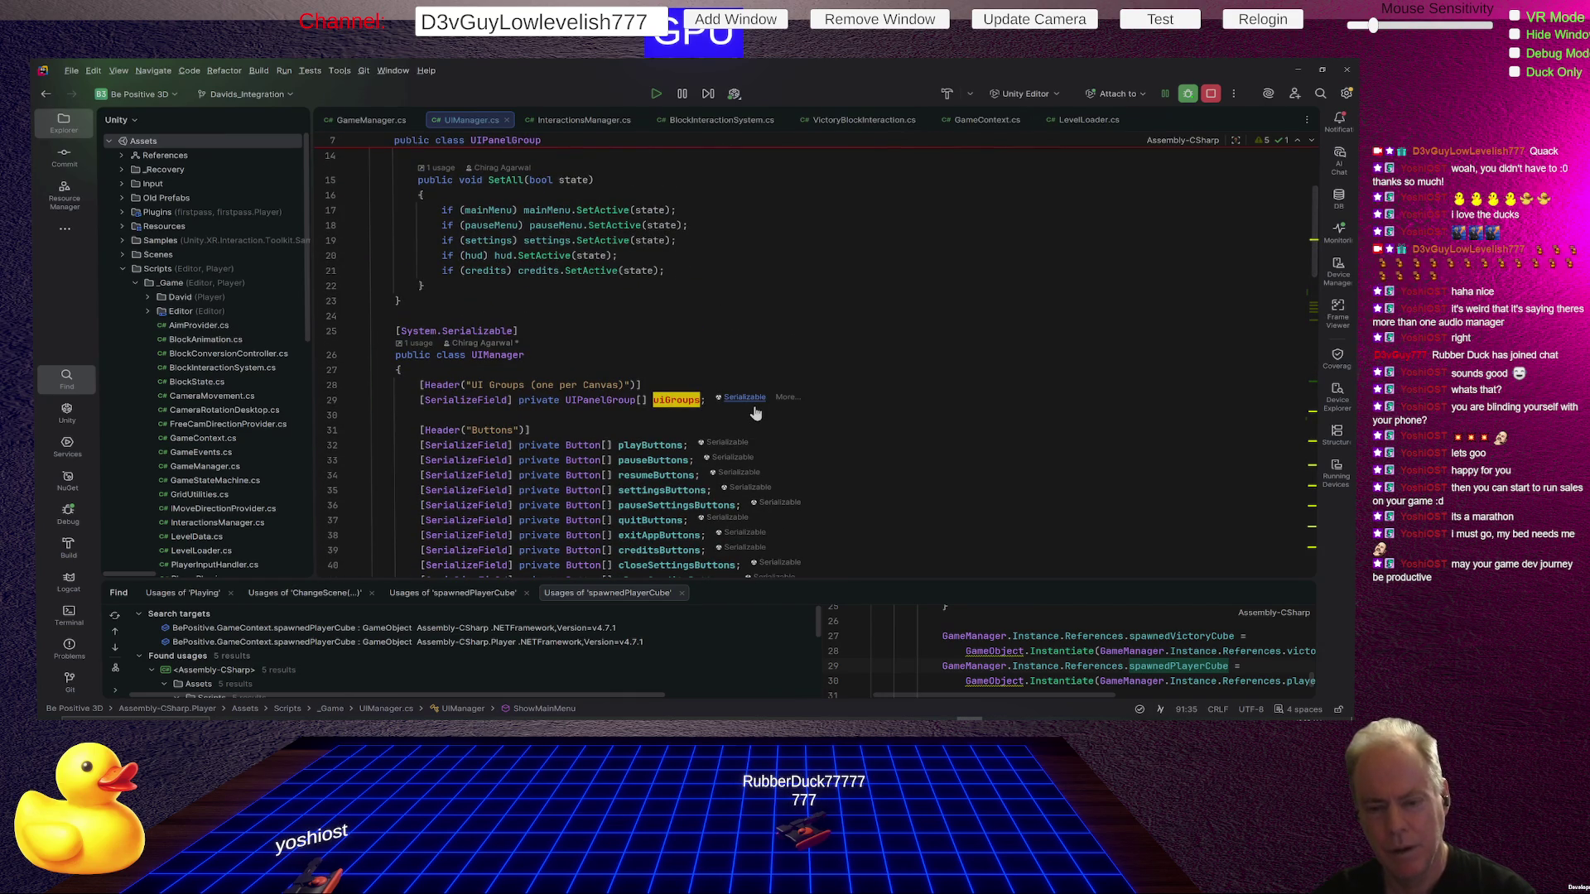
mouse_move(755, 412)
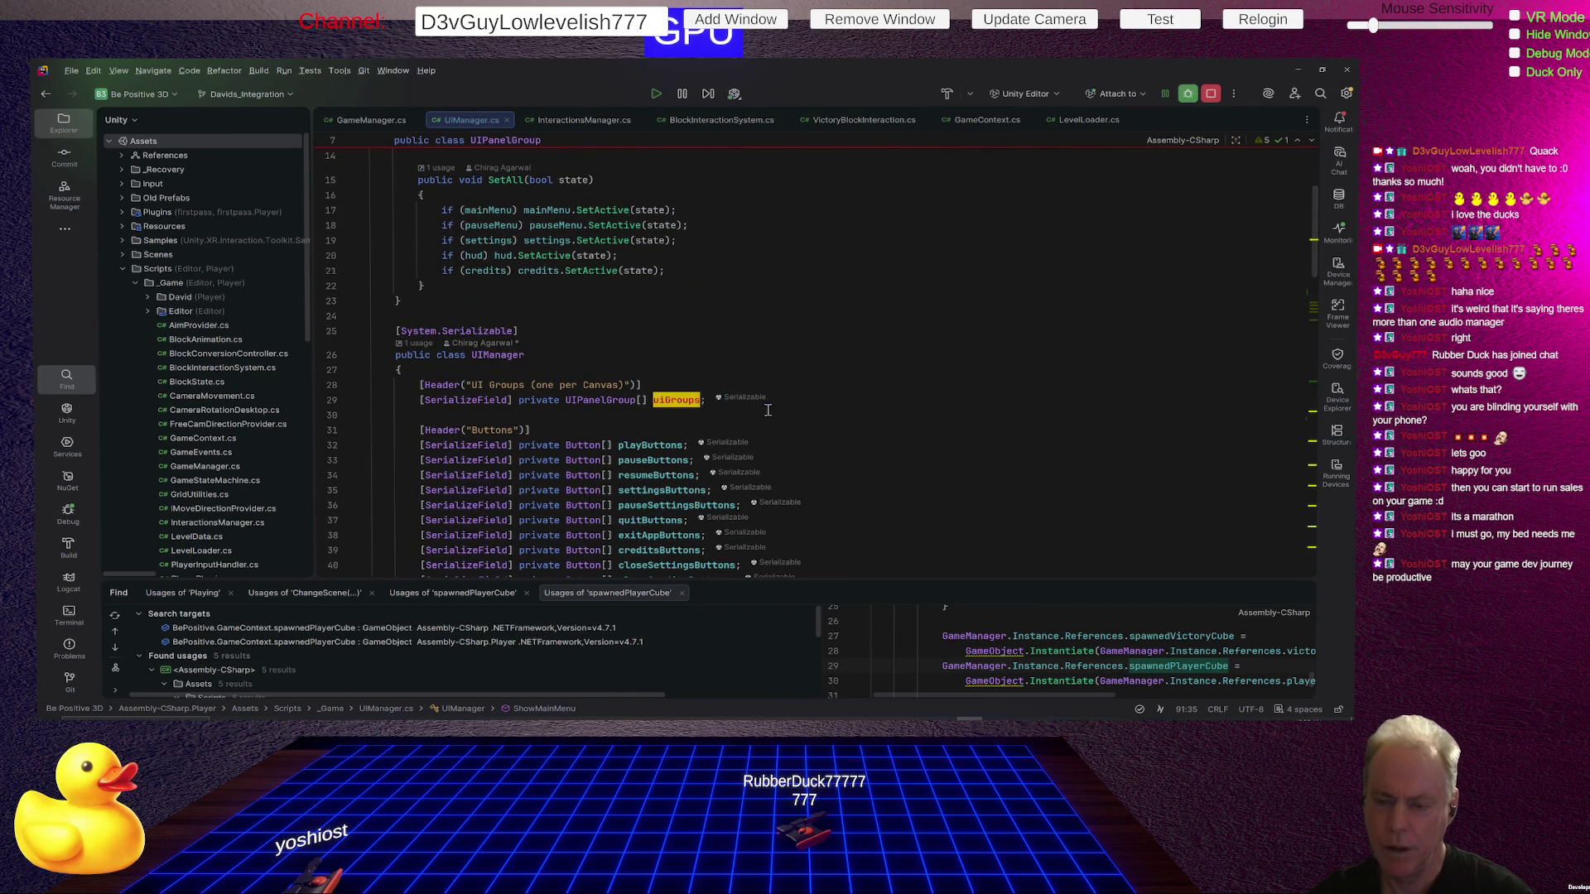
click(610, 399)
scroll(736, 378, up, 4)
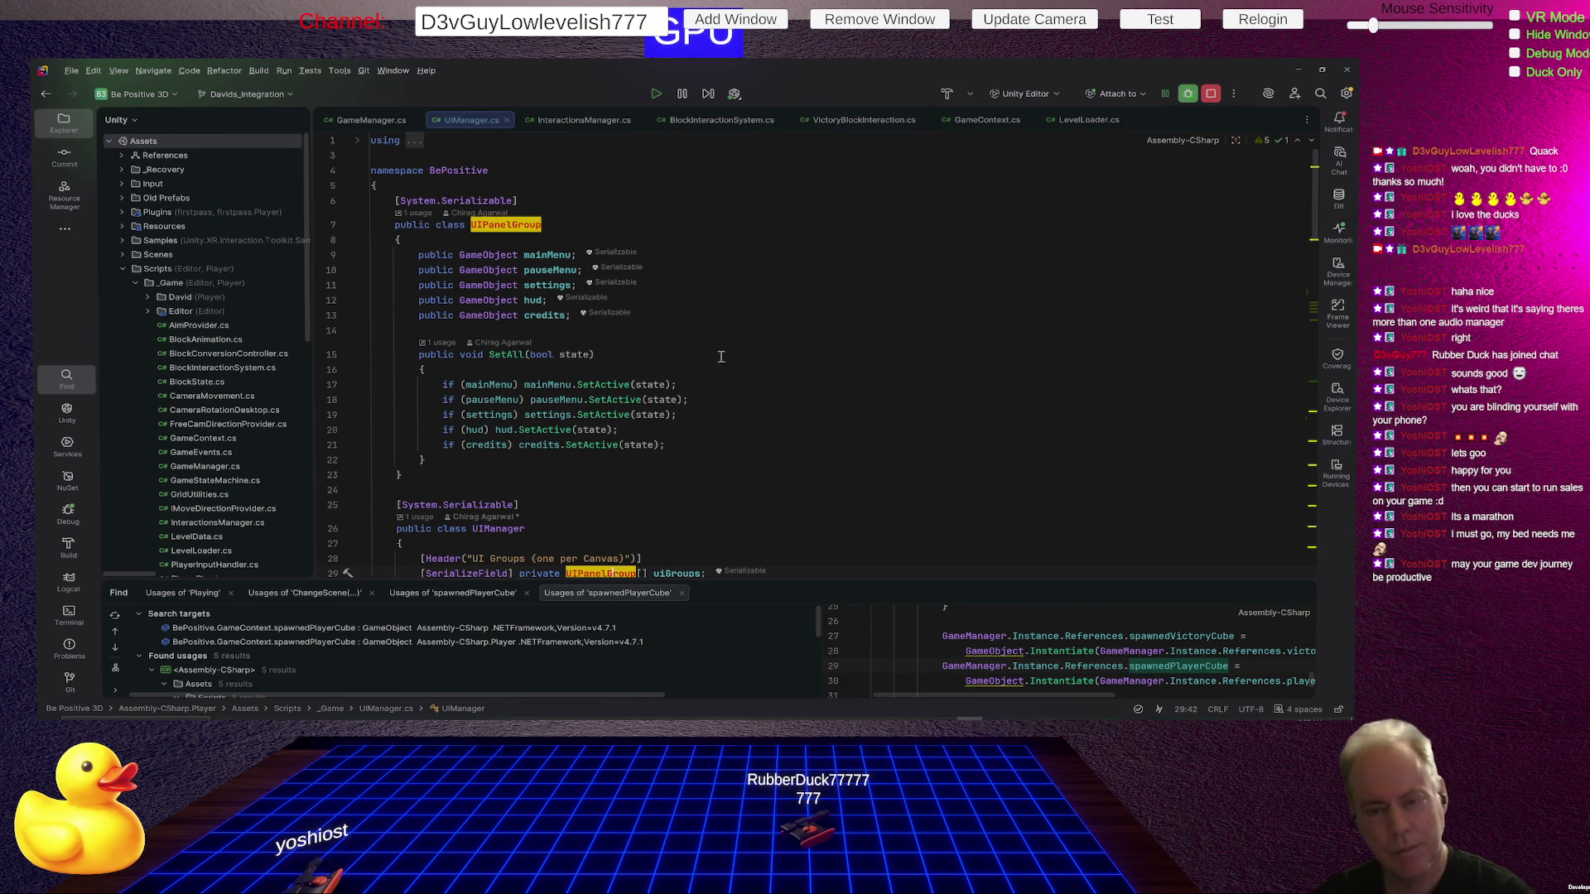
scroll(717, 378, down, 15)
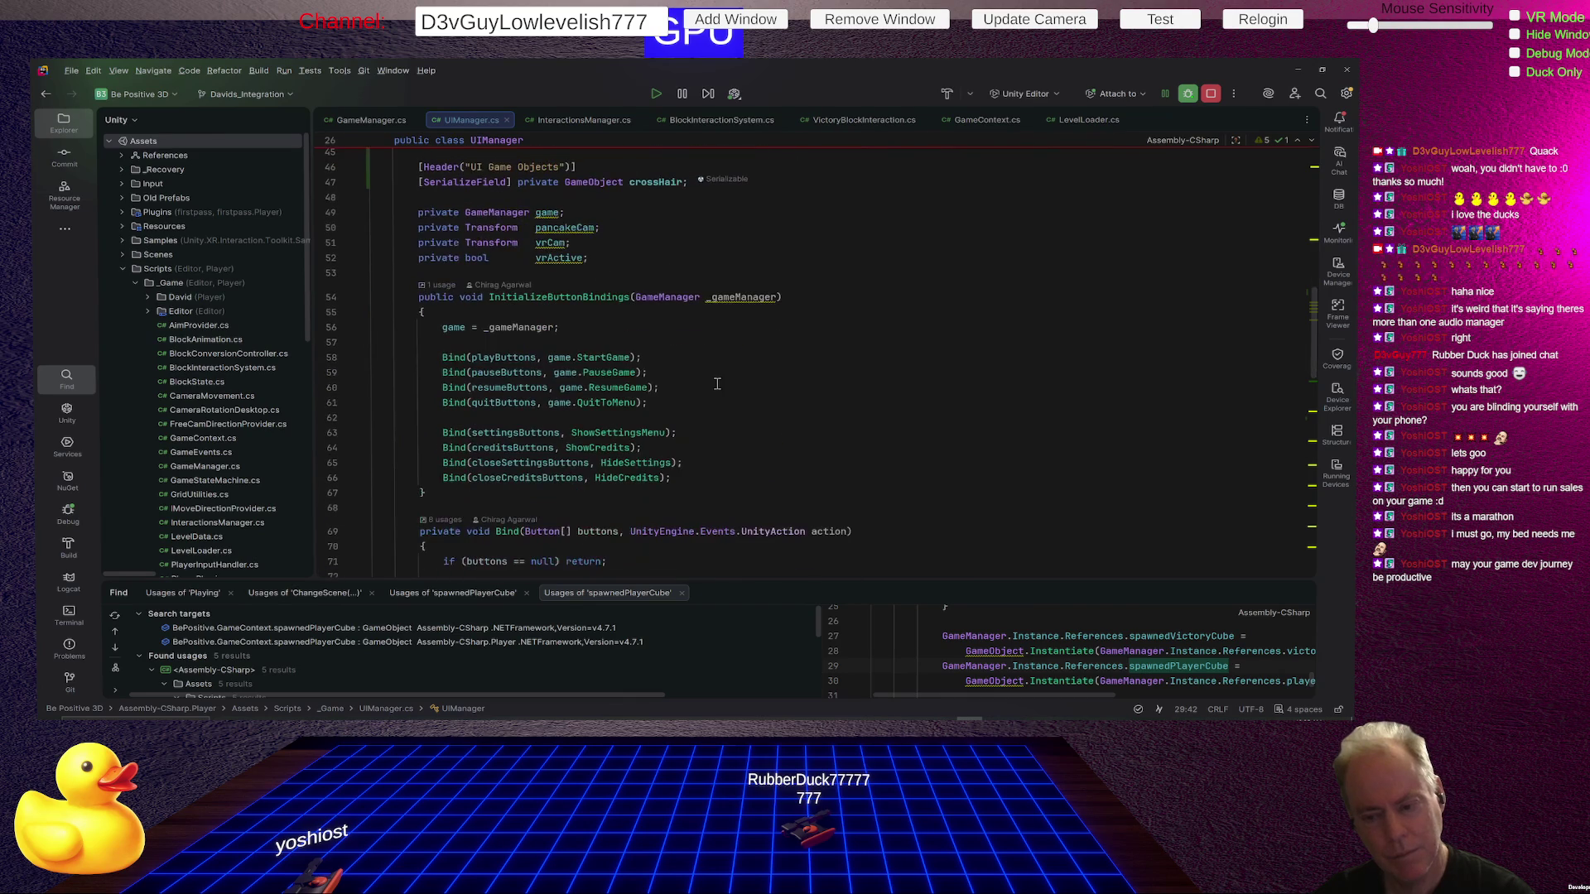
scroll(717, 383, down, 7)
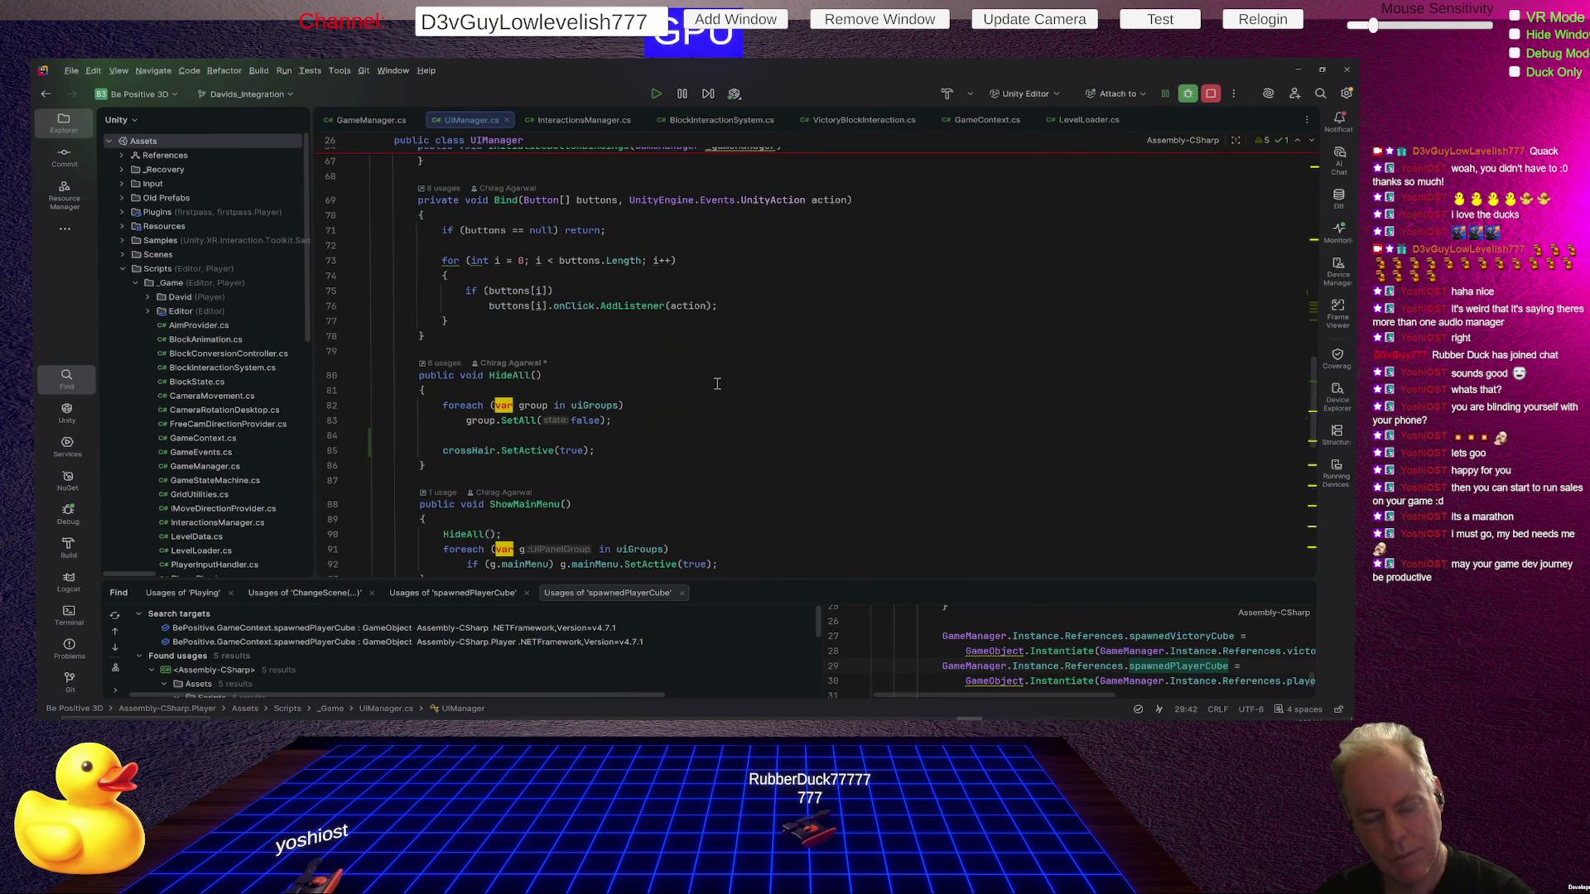
scroll(717, 383, down, 2)
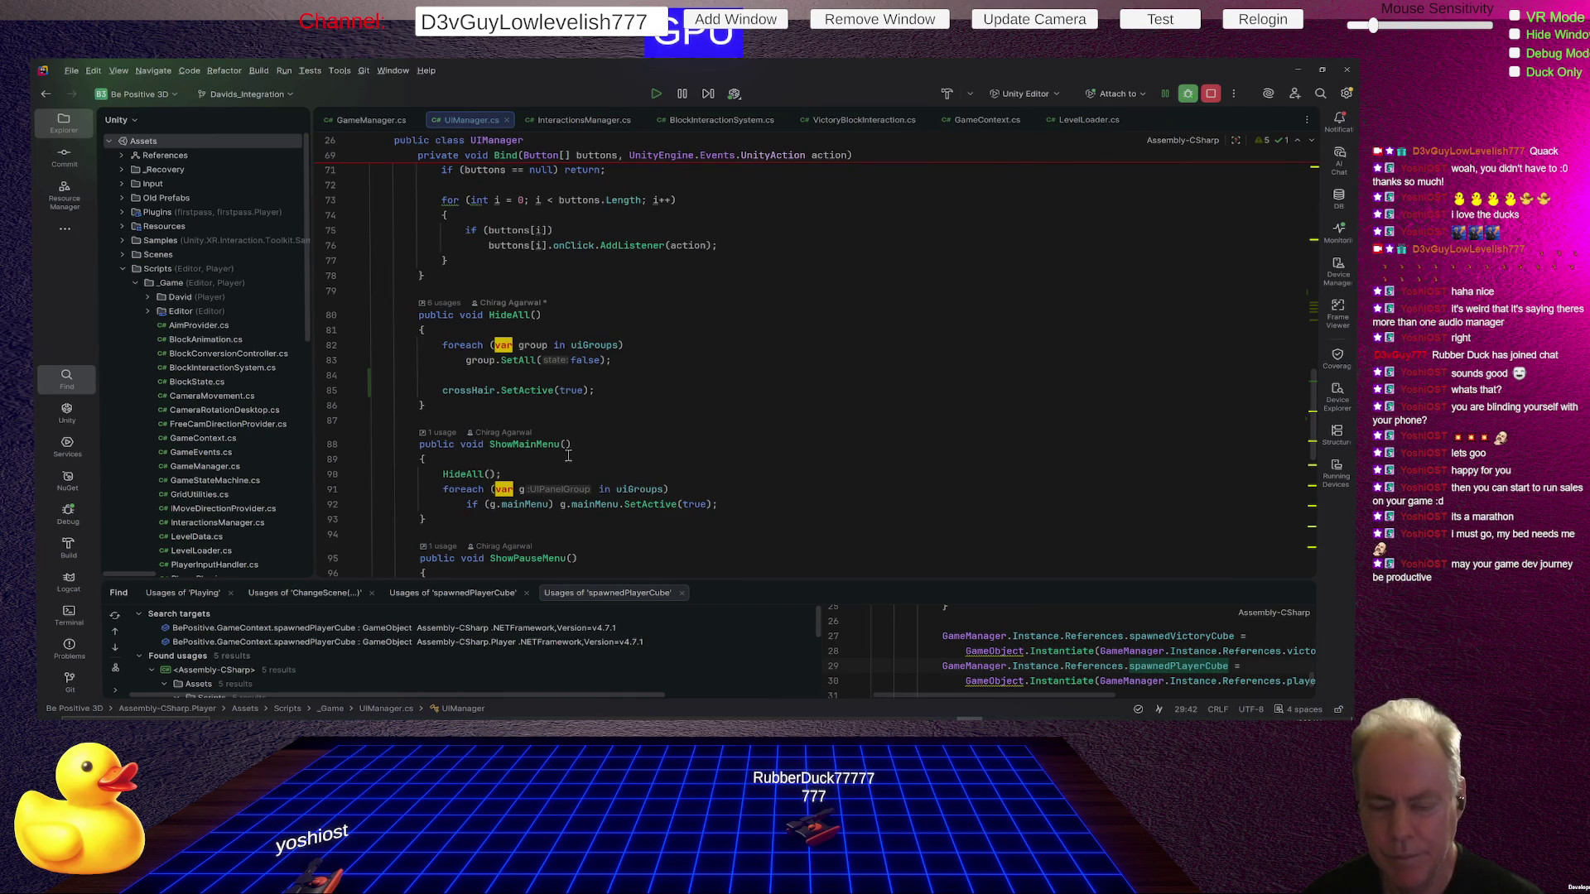
scroll(693, 444, down, 3)
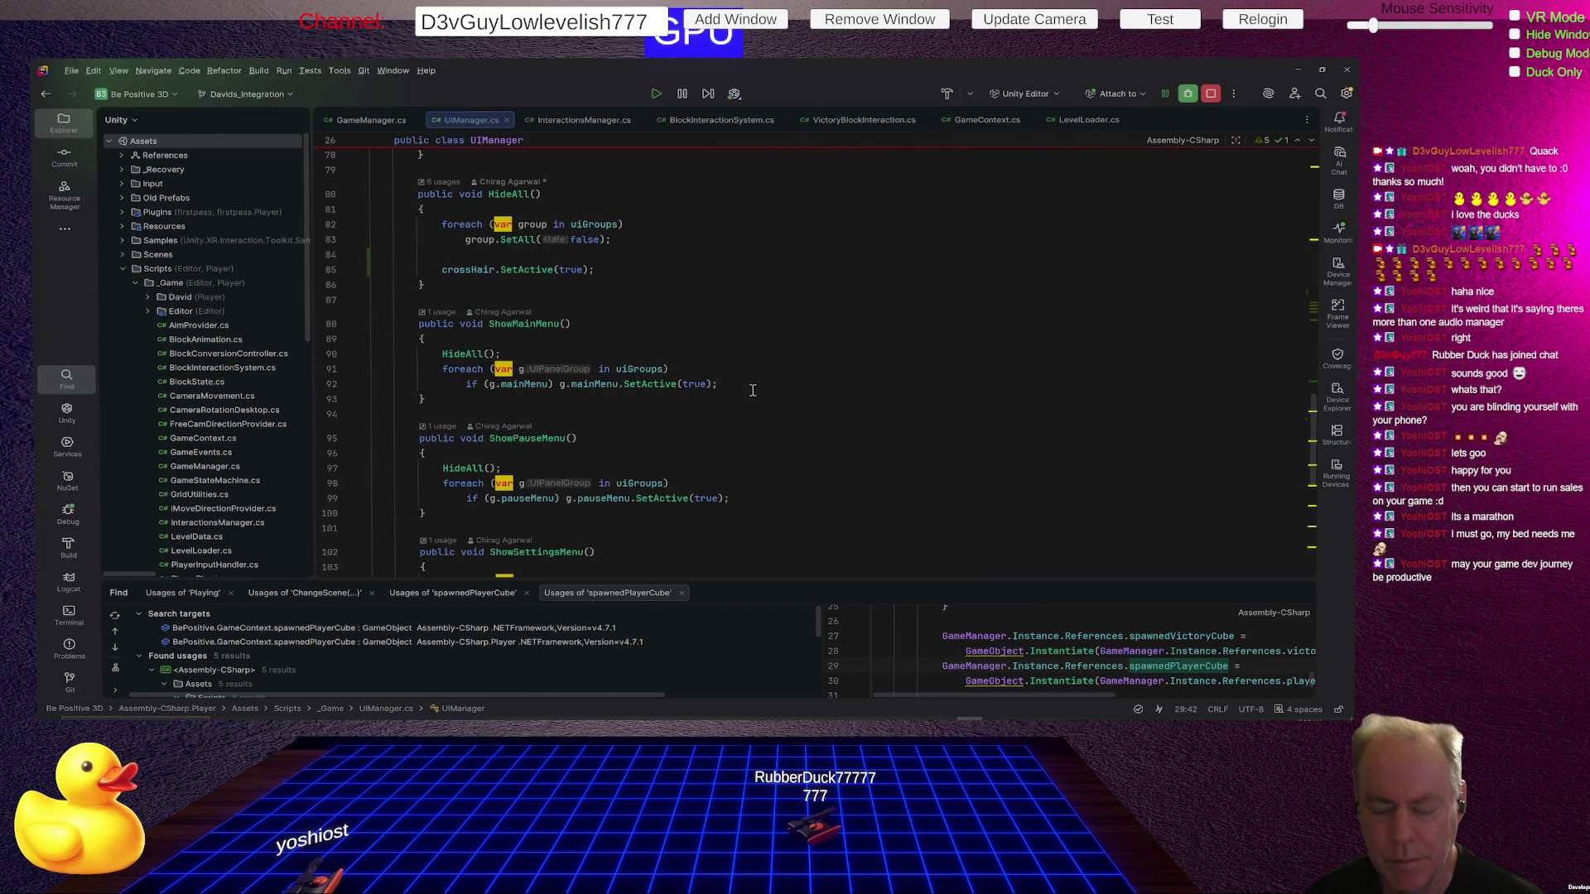
Add crossHair.SetActive(false); after the loop in ShowMainMenu and copy that line.
click(752, 385)
key(Return)
key(Return)
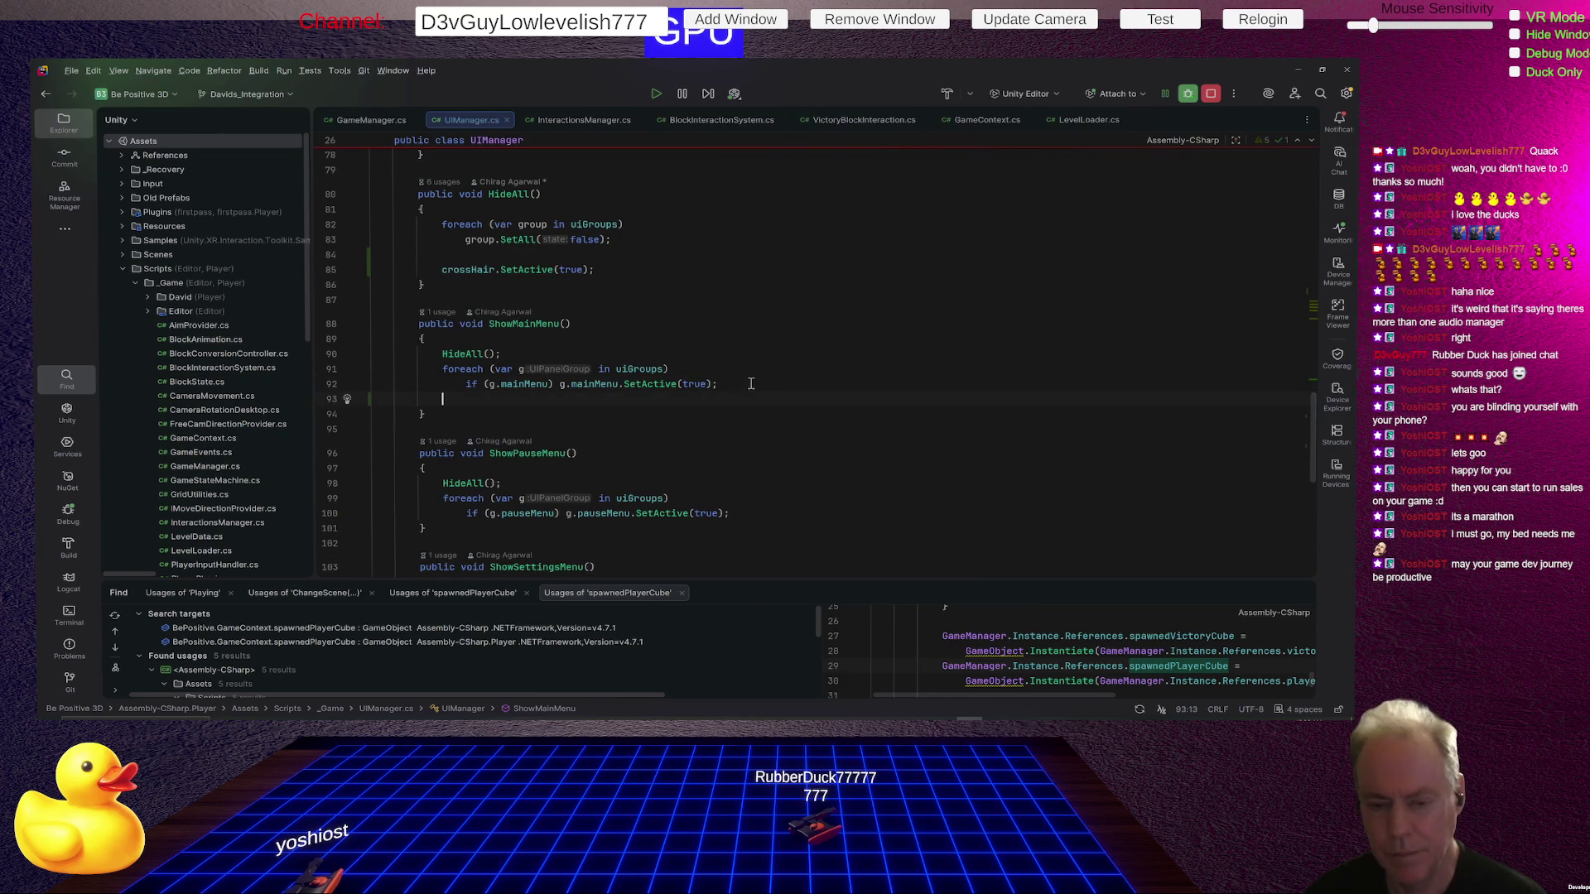
text(crossHair.SetActive(false);)
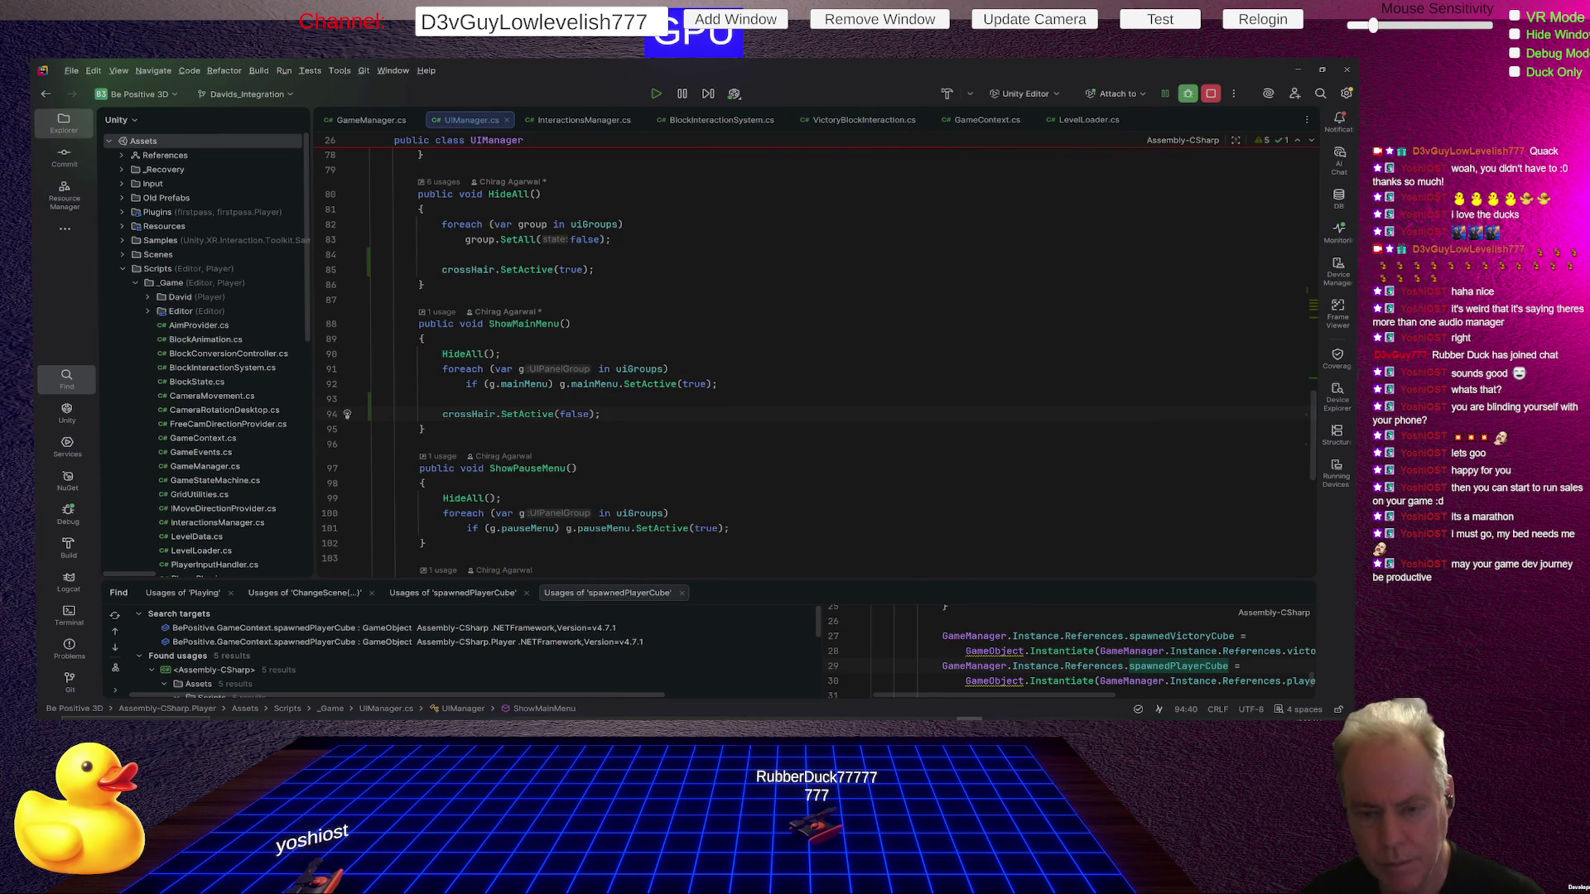
click(590, 414)
key(ctrl+shift+Left)
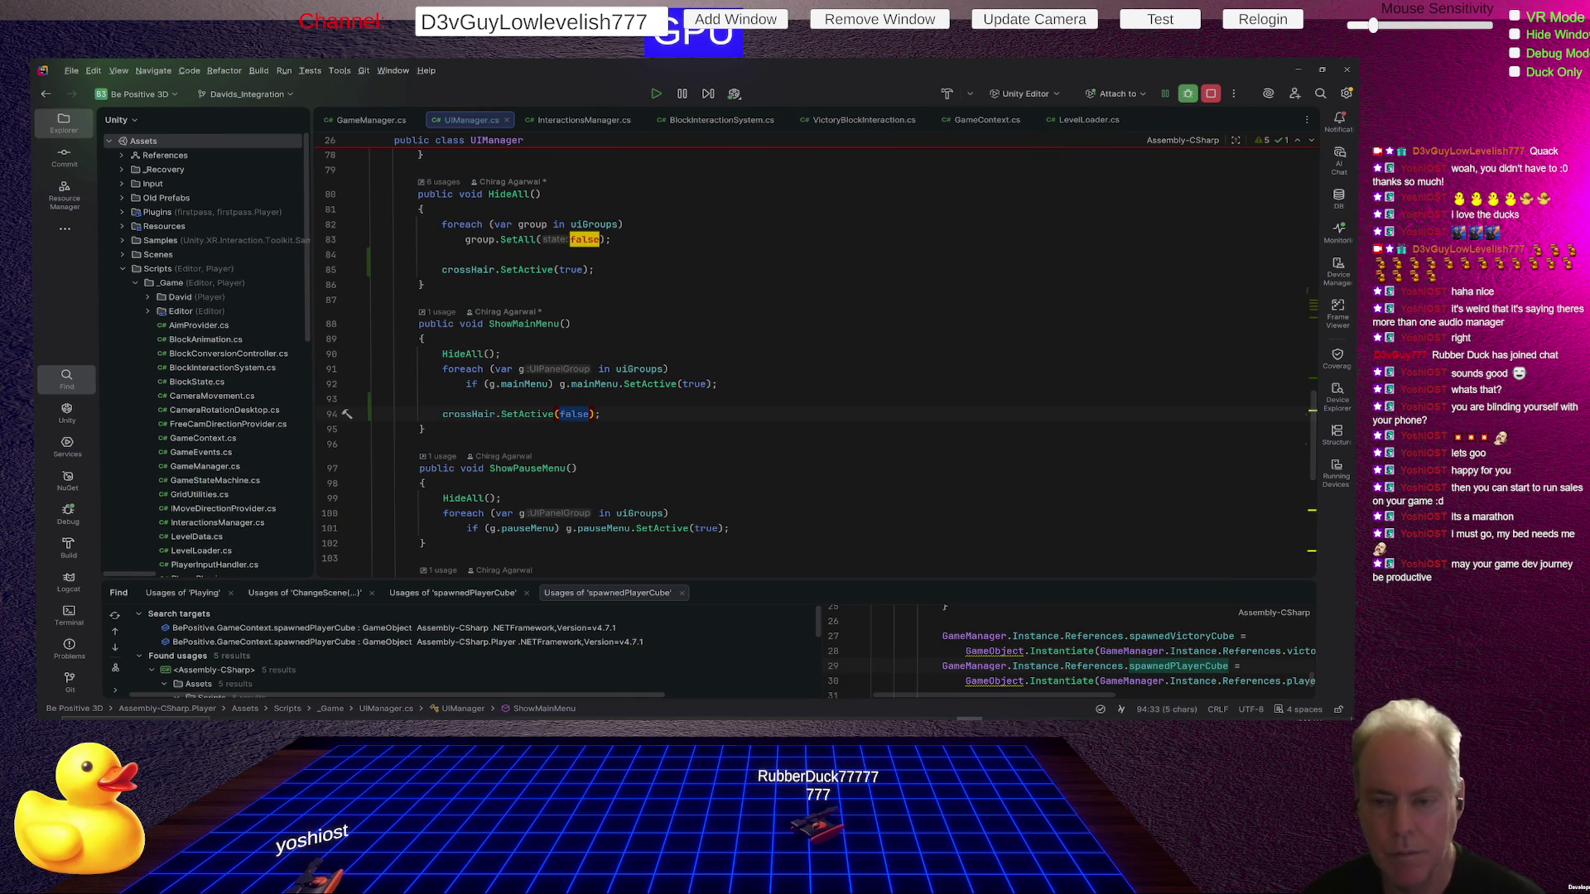
mouse_move(372, 414)
mouse_down()
mouse_move(372, 429)
mouse_move(372, 400)
mouse_move(372, 429)
mouse_up()
key(ctrl+c)
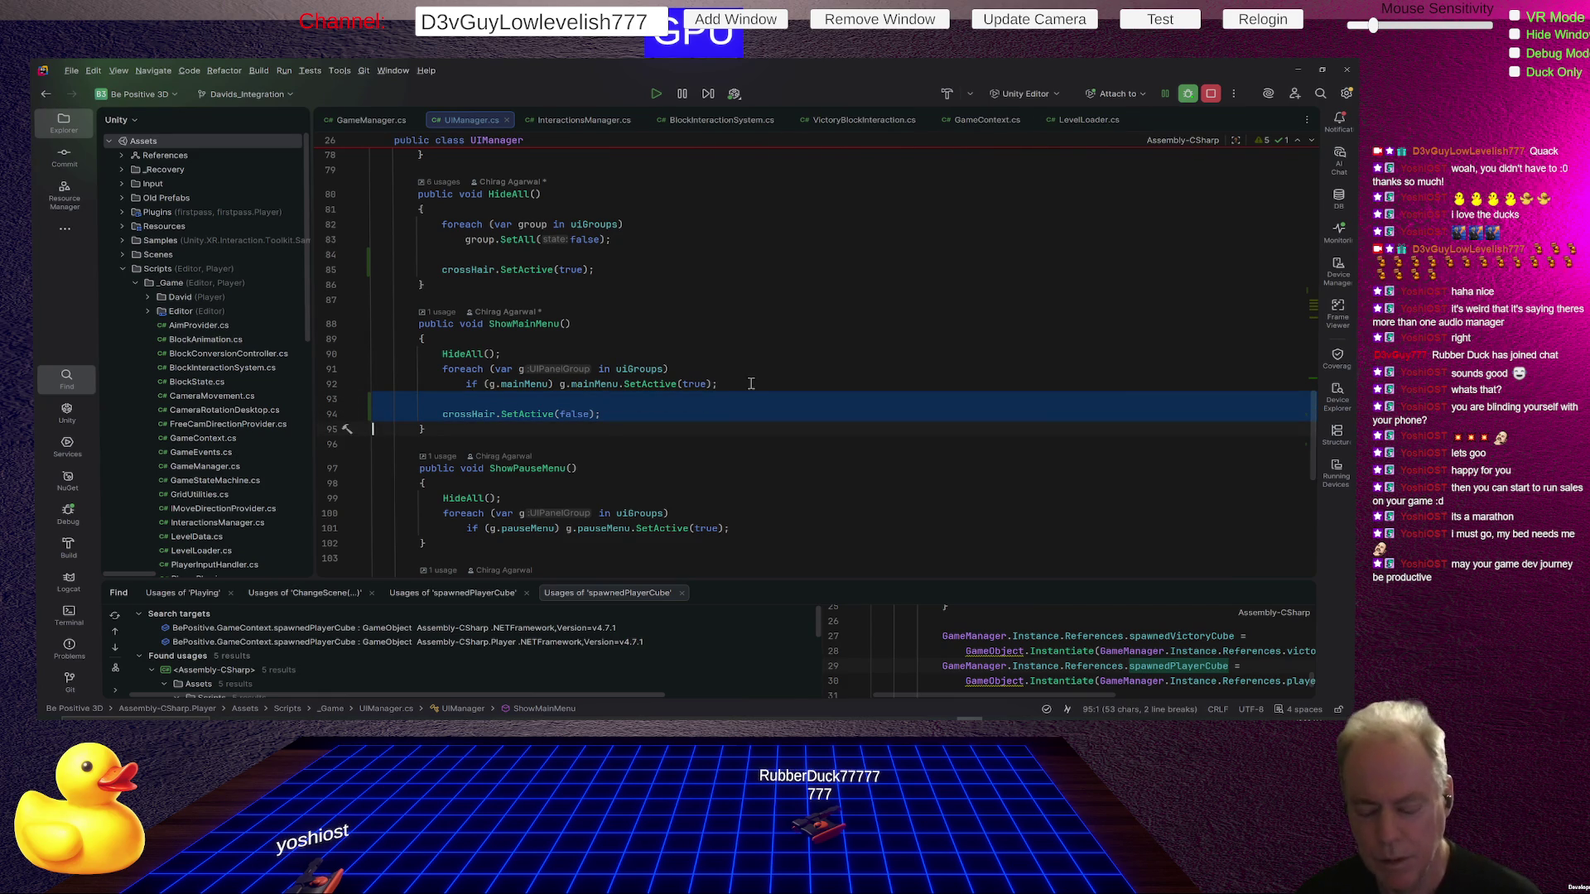
Paste the crosshair-hiding line into ShowPauseMenu and ShowSettingsMenu.
scroll(751, 384, down, 3)
click(572, 419)
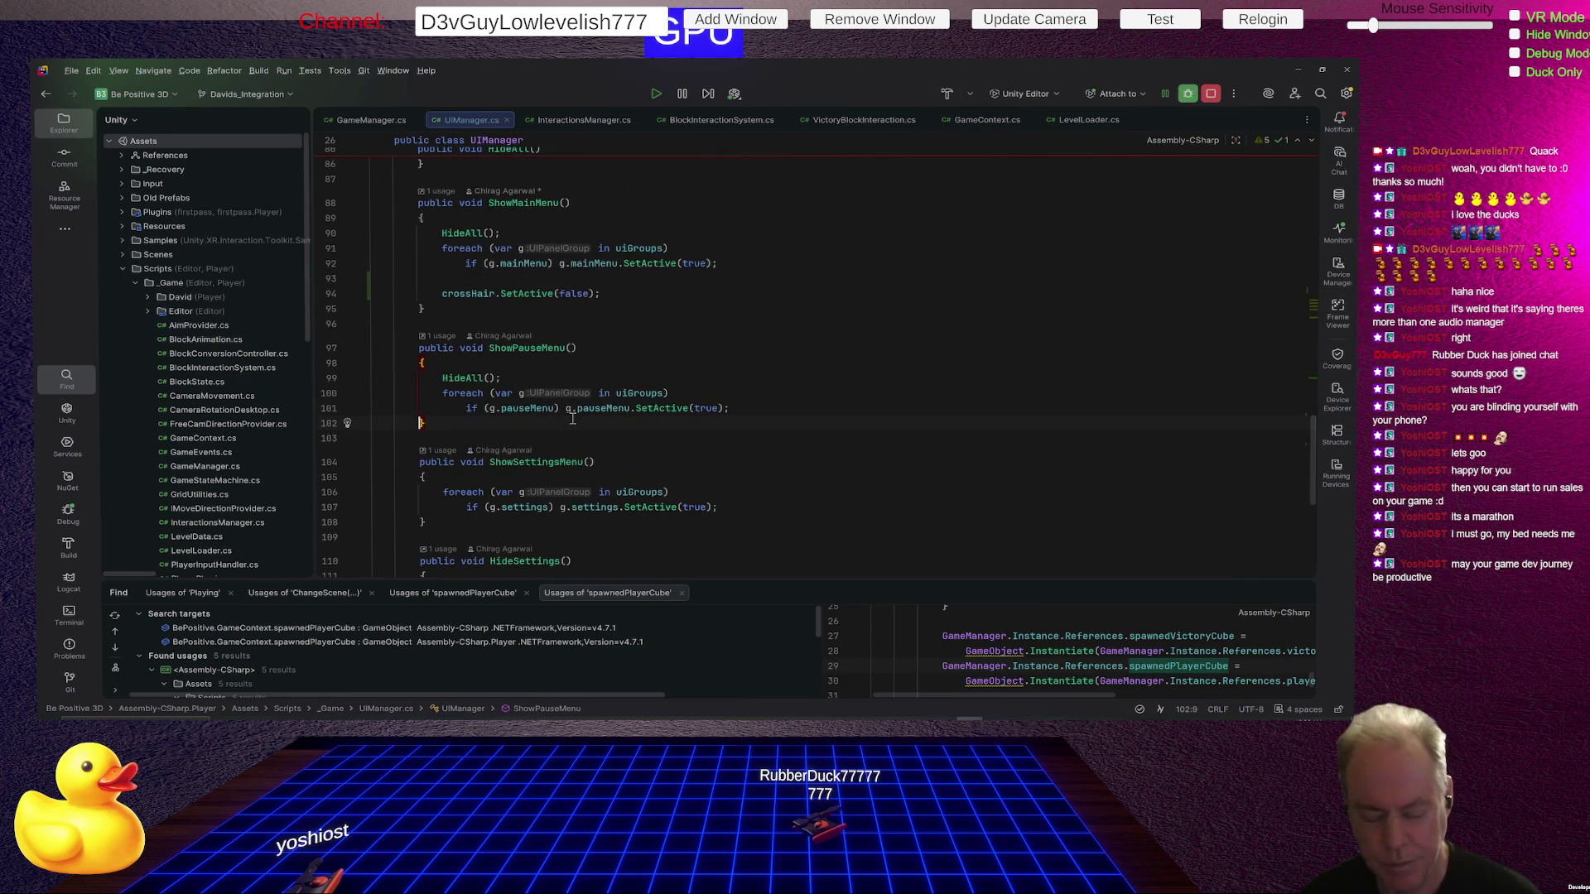
key(ctrl+v)
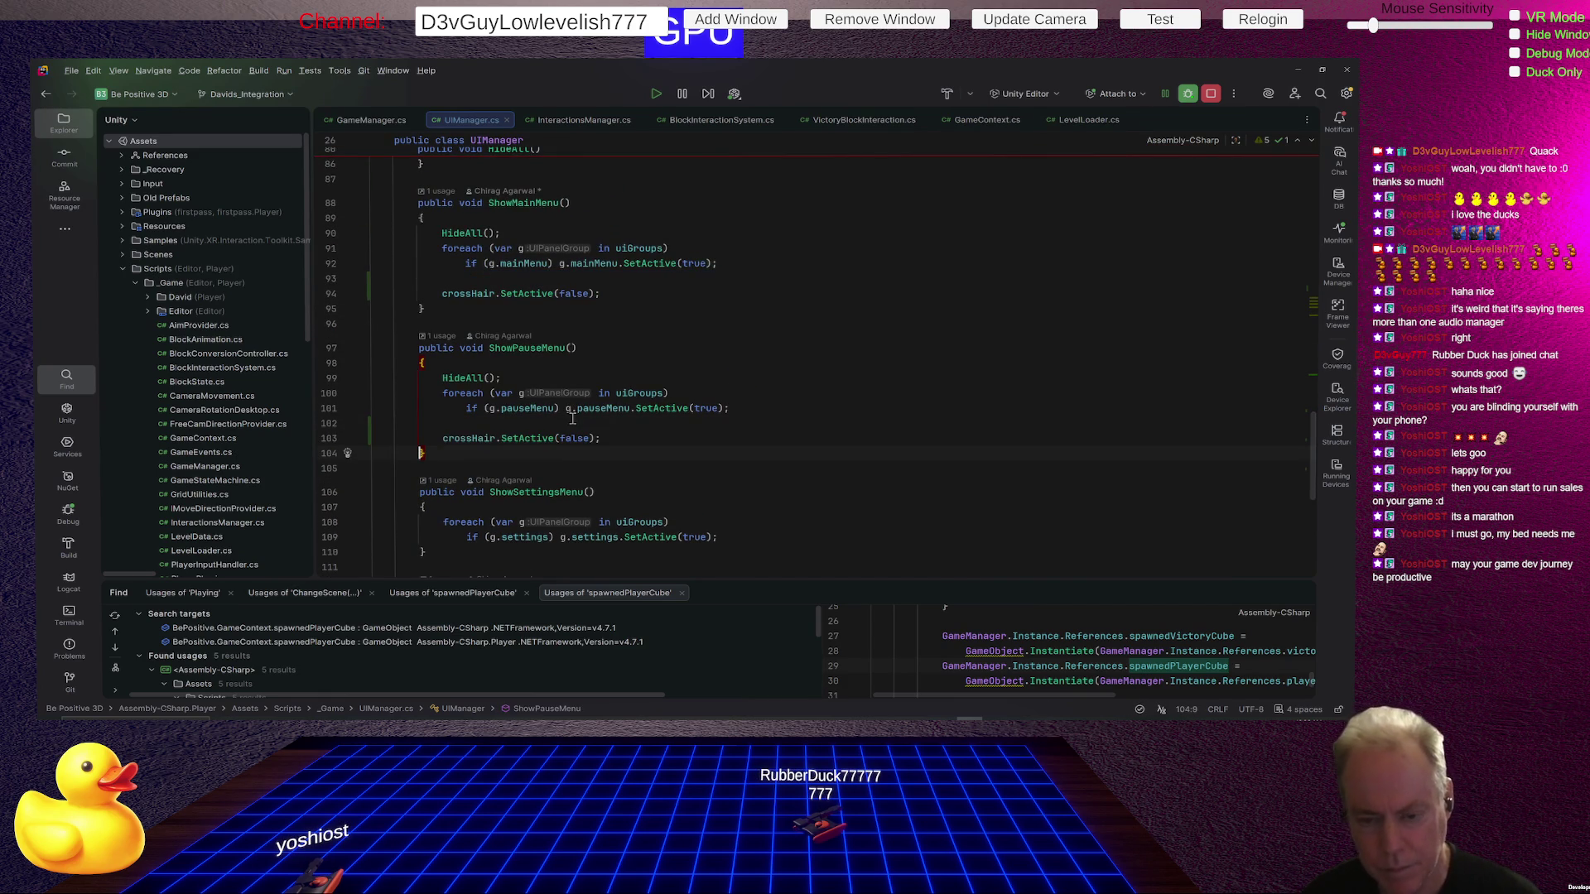
scroll(734, 390, down, 2)
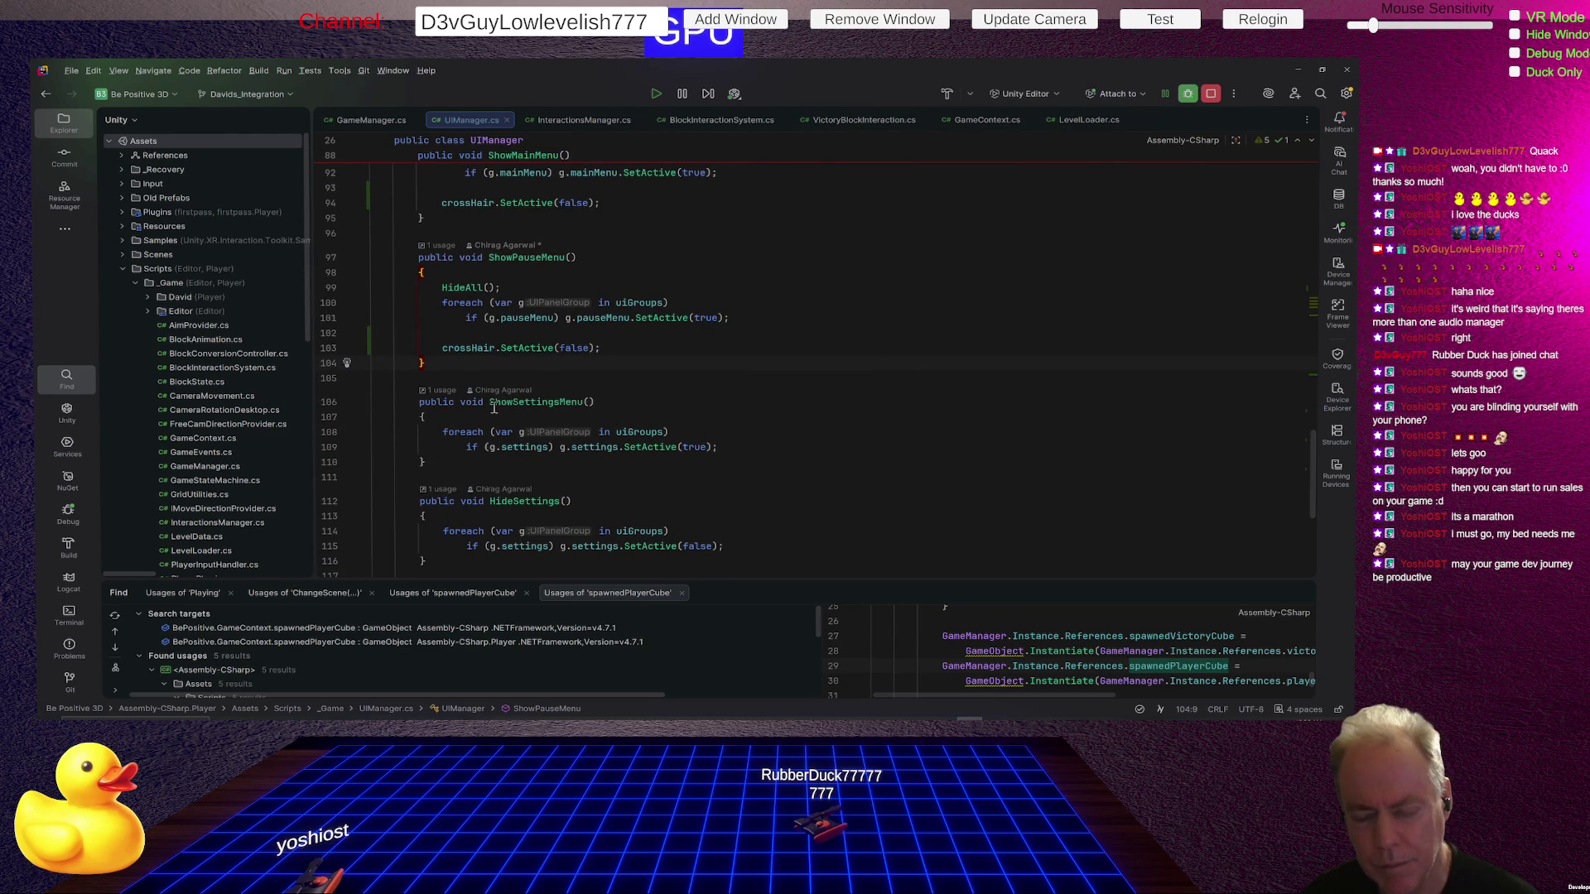
click(449, 459)
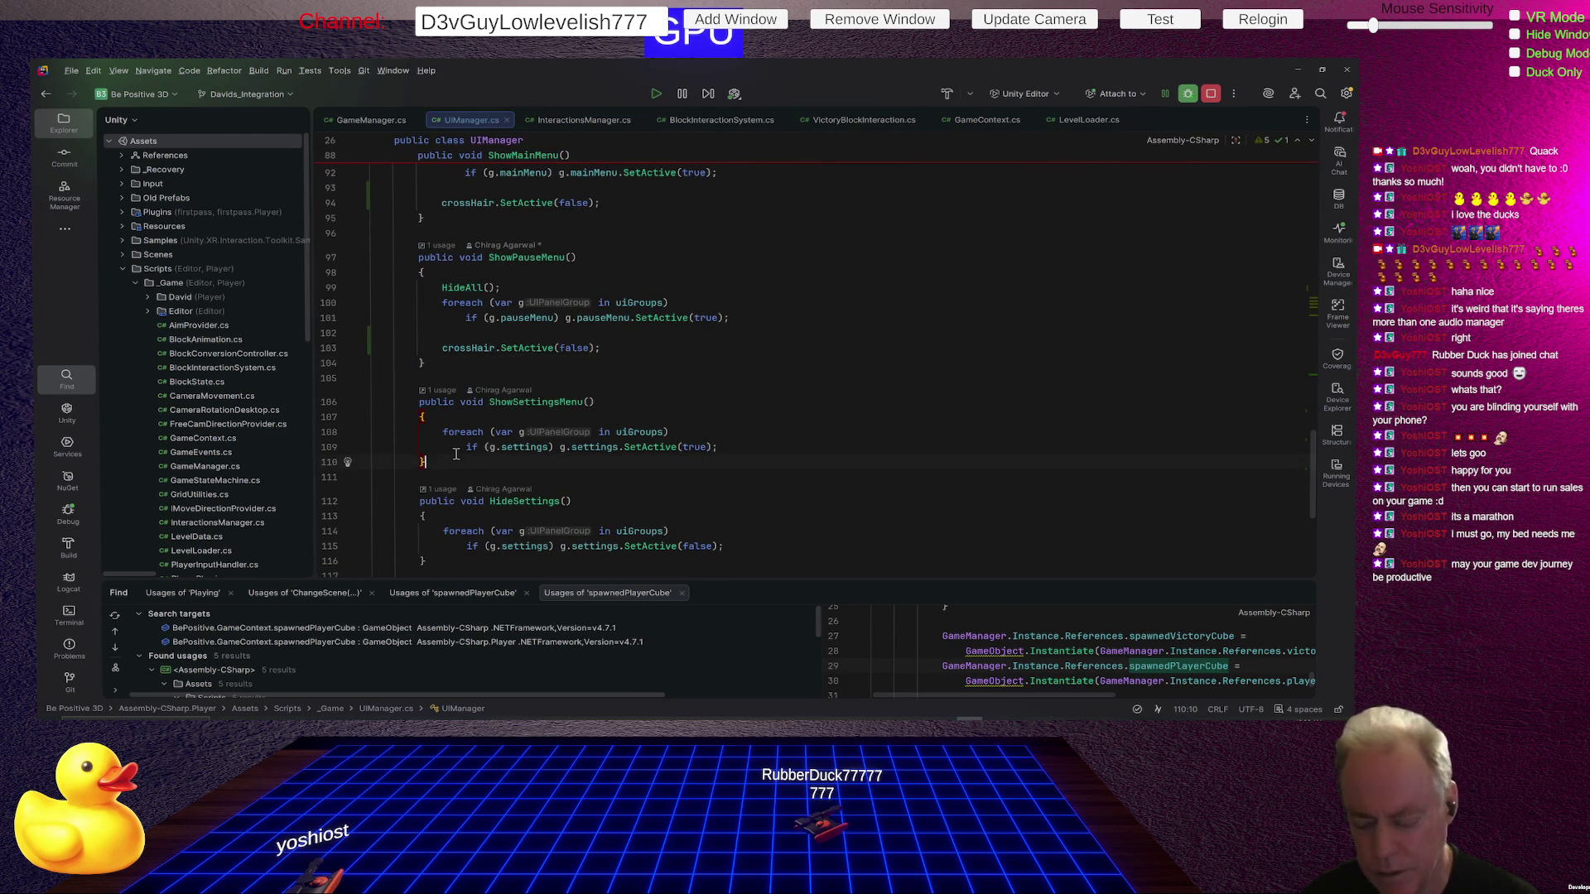
key(Home)
key(ctrl+v)
Paste the crosshair-hiding line into ShowCredits too, then return to Unity to recompile.
scroll(497, 447, down, 3)
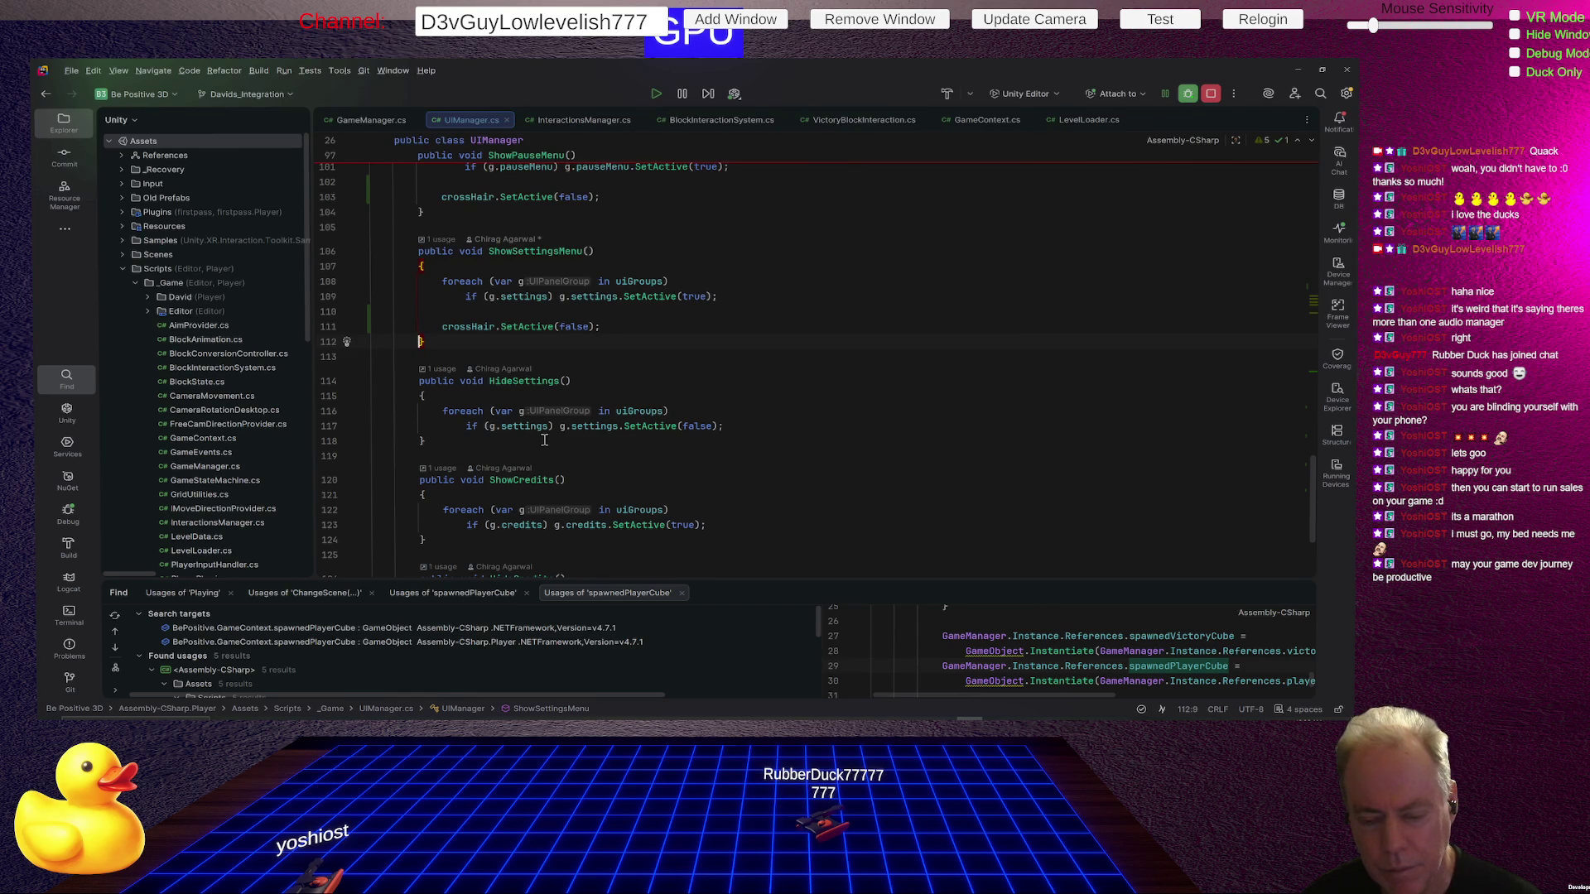
scroll(544, 440, down, 1)
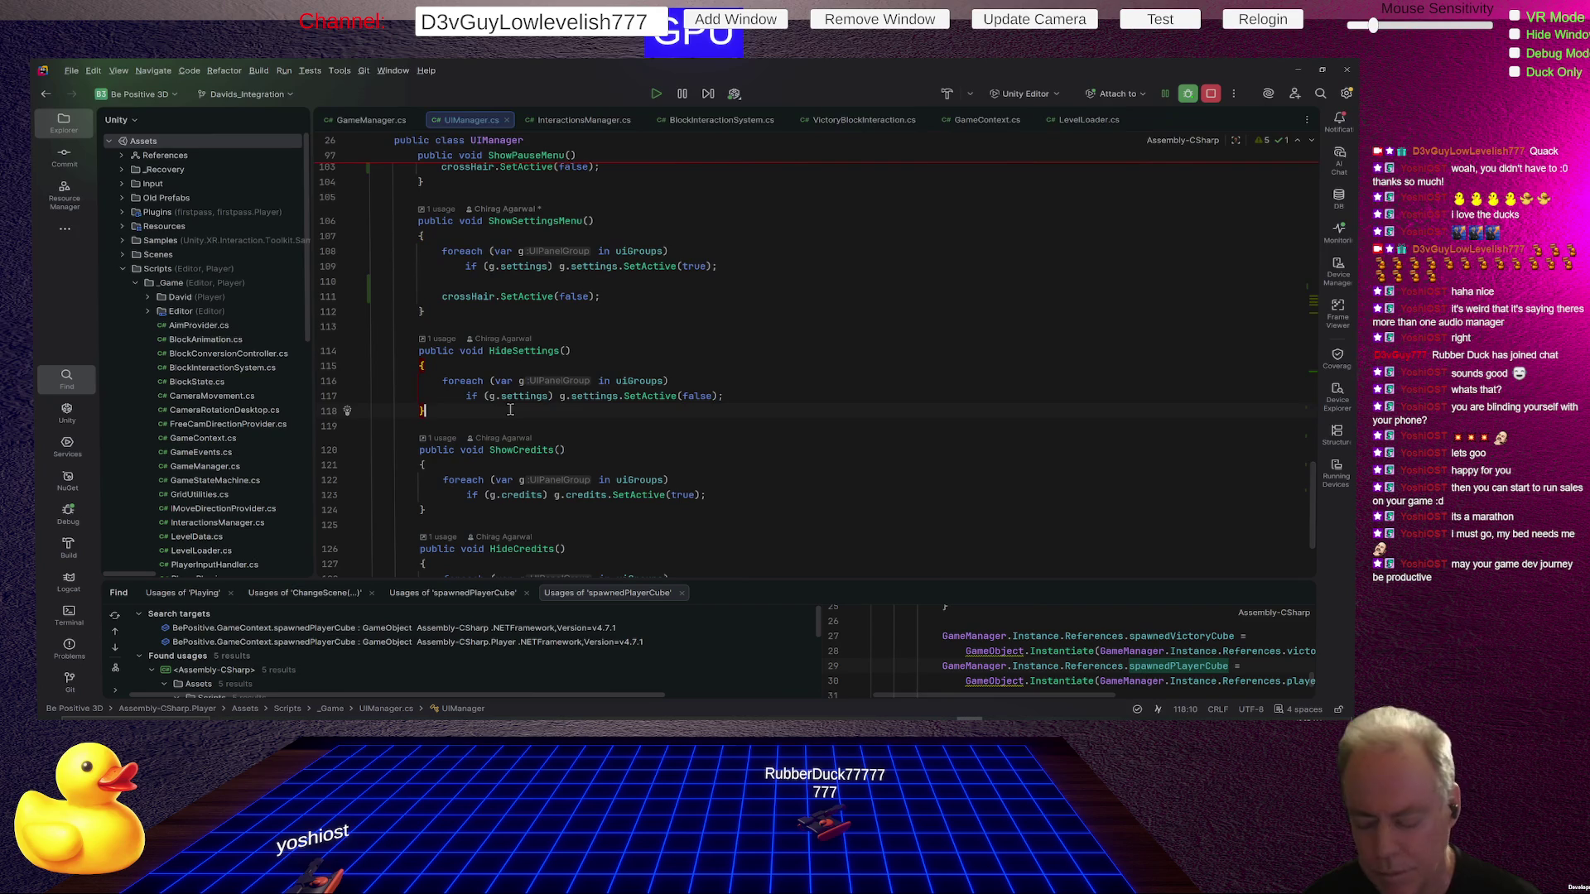
key(Down)
key(Down)
key(Down)
key(Home)
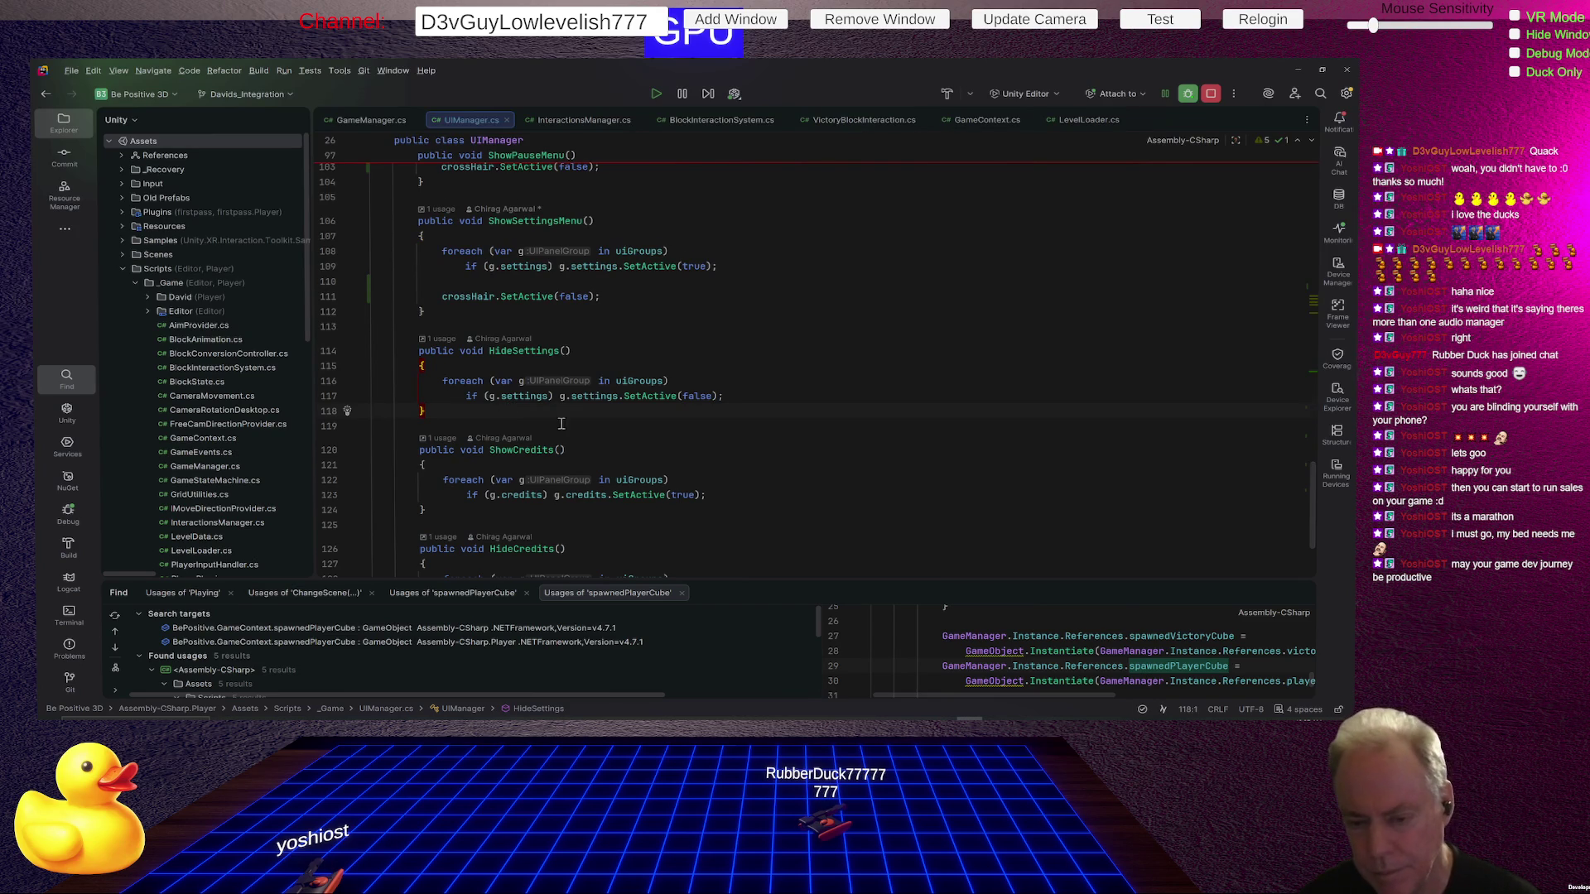
scroll(561, 424, down, 1)
click(504, 478)
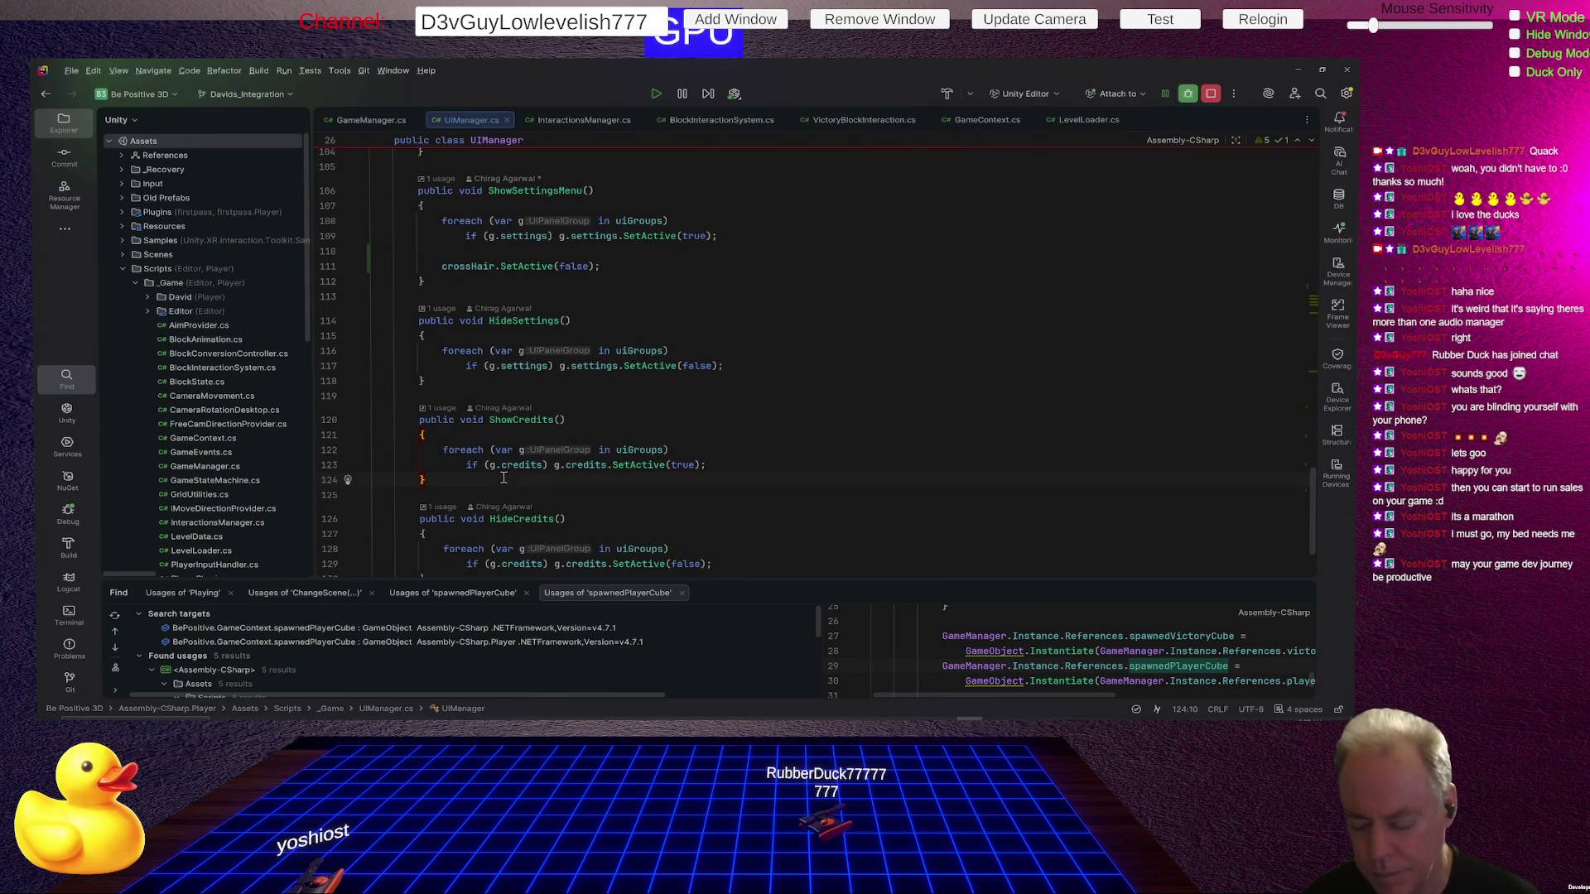
key(Left)
key(Home)
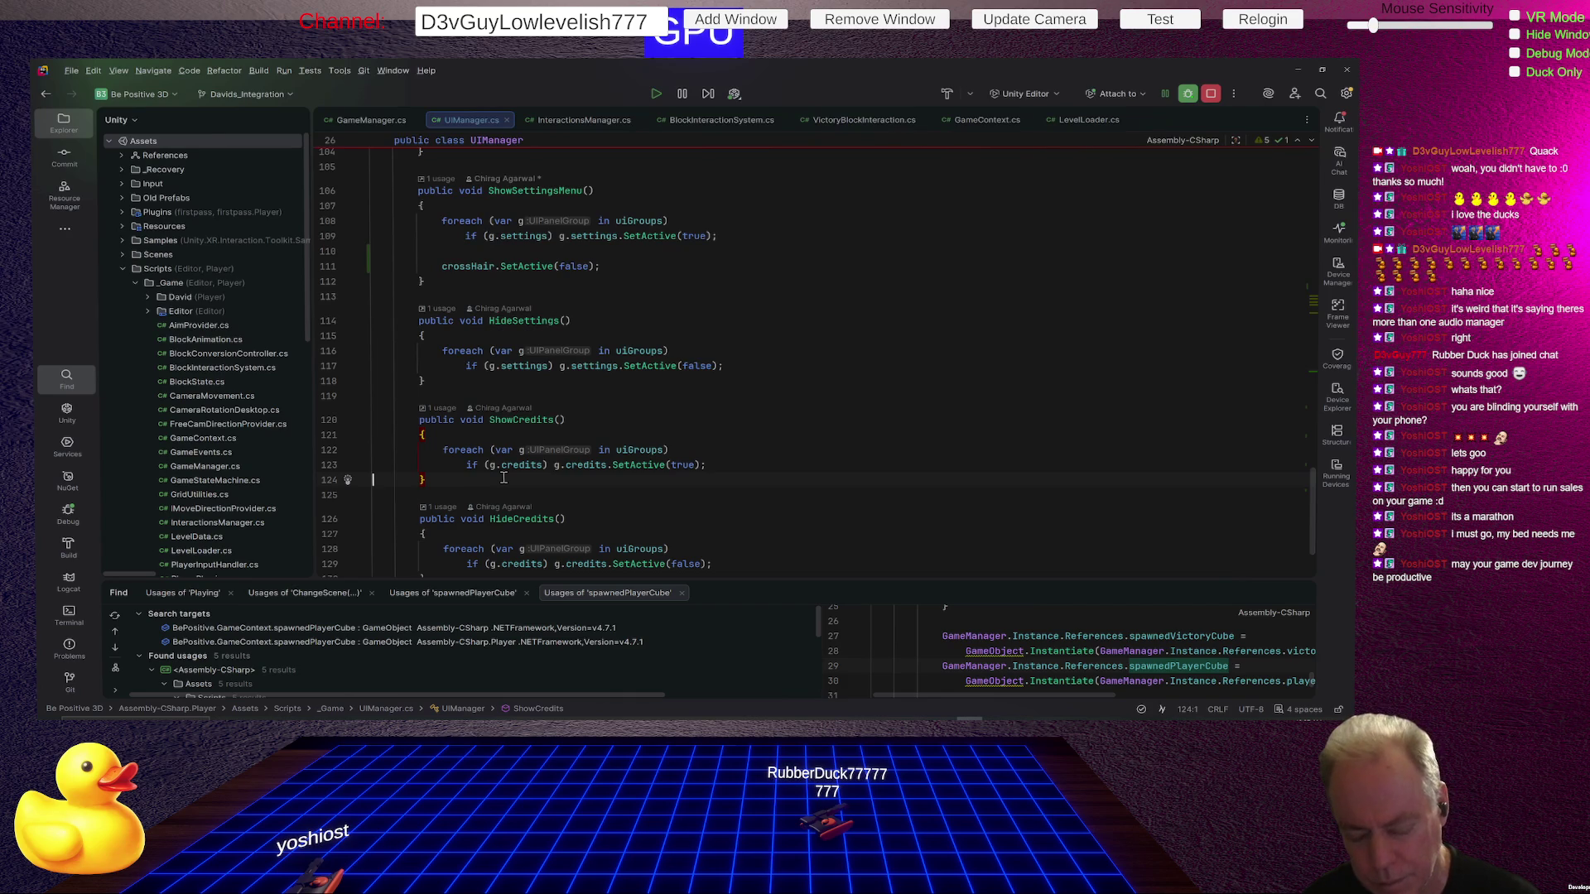
key(Return)
text(crossHair.SetActive(false);)
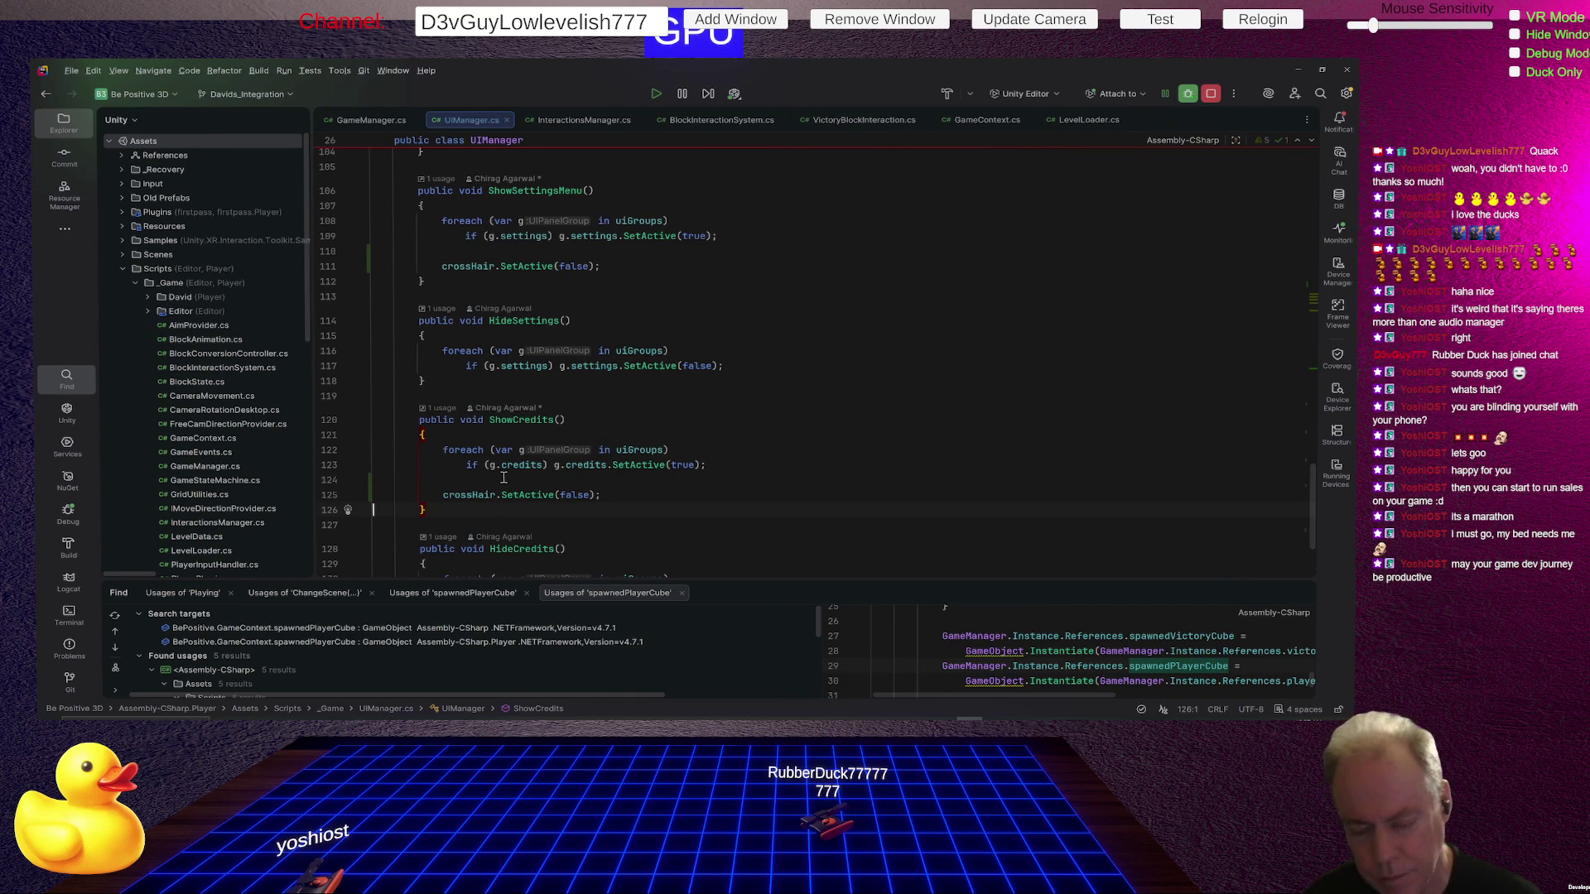
scroll(502, 478, down, 3)
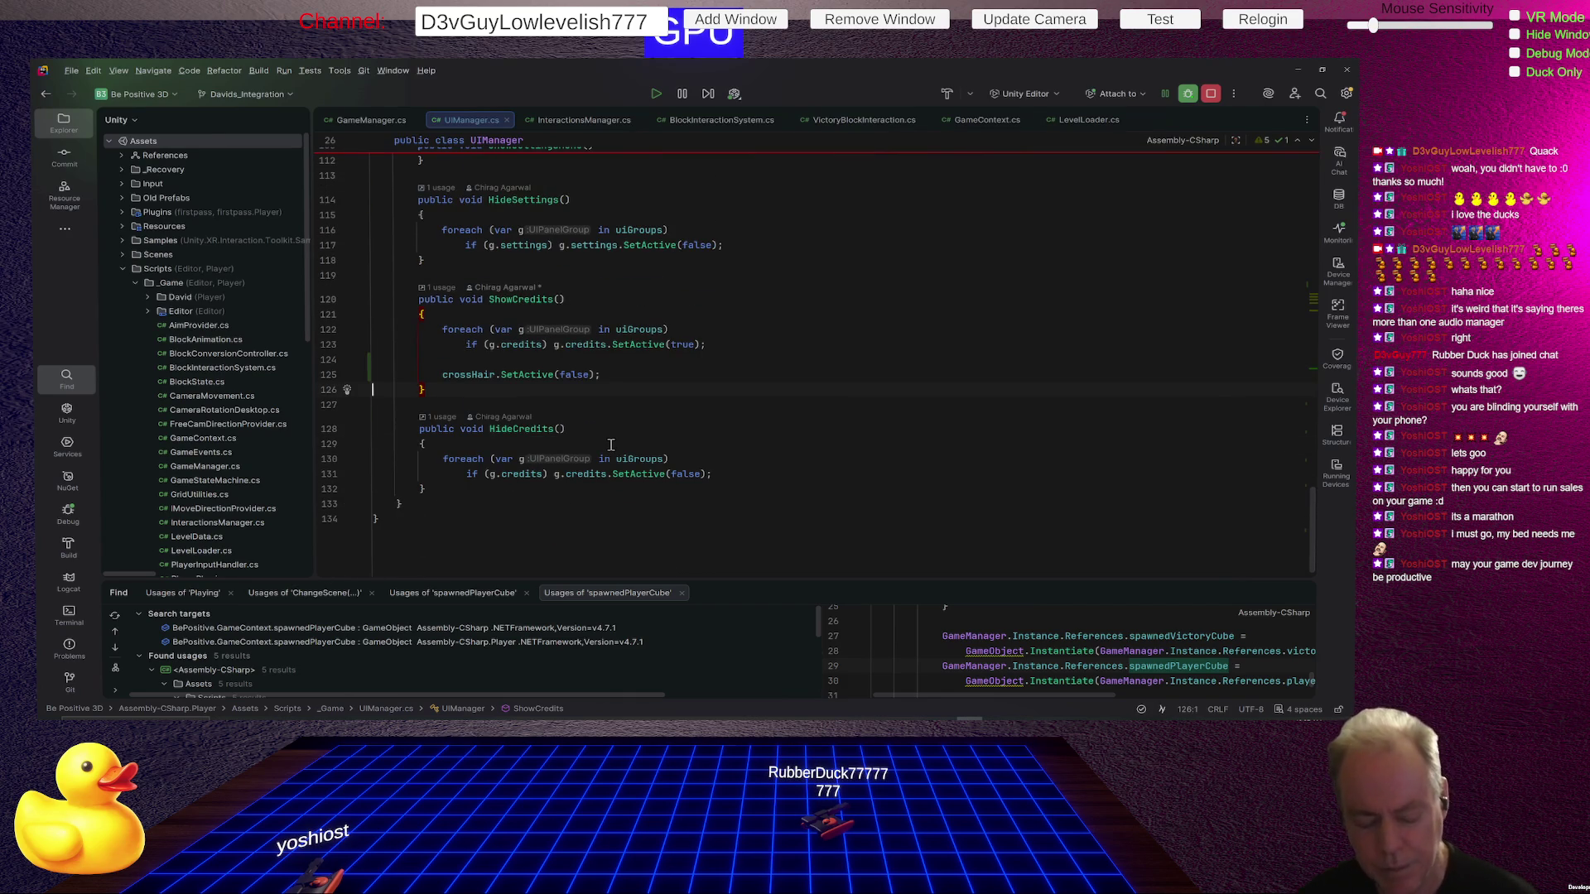
key(alt+Tab)
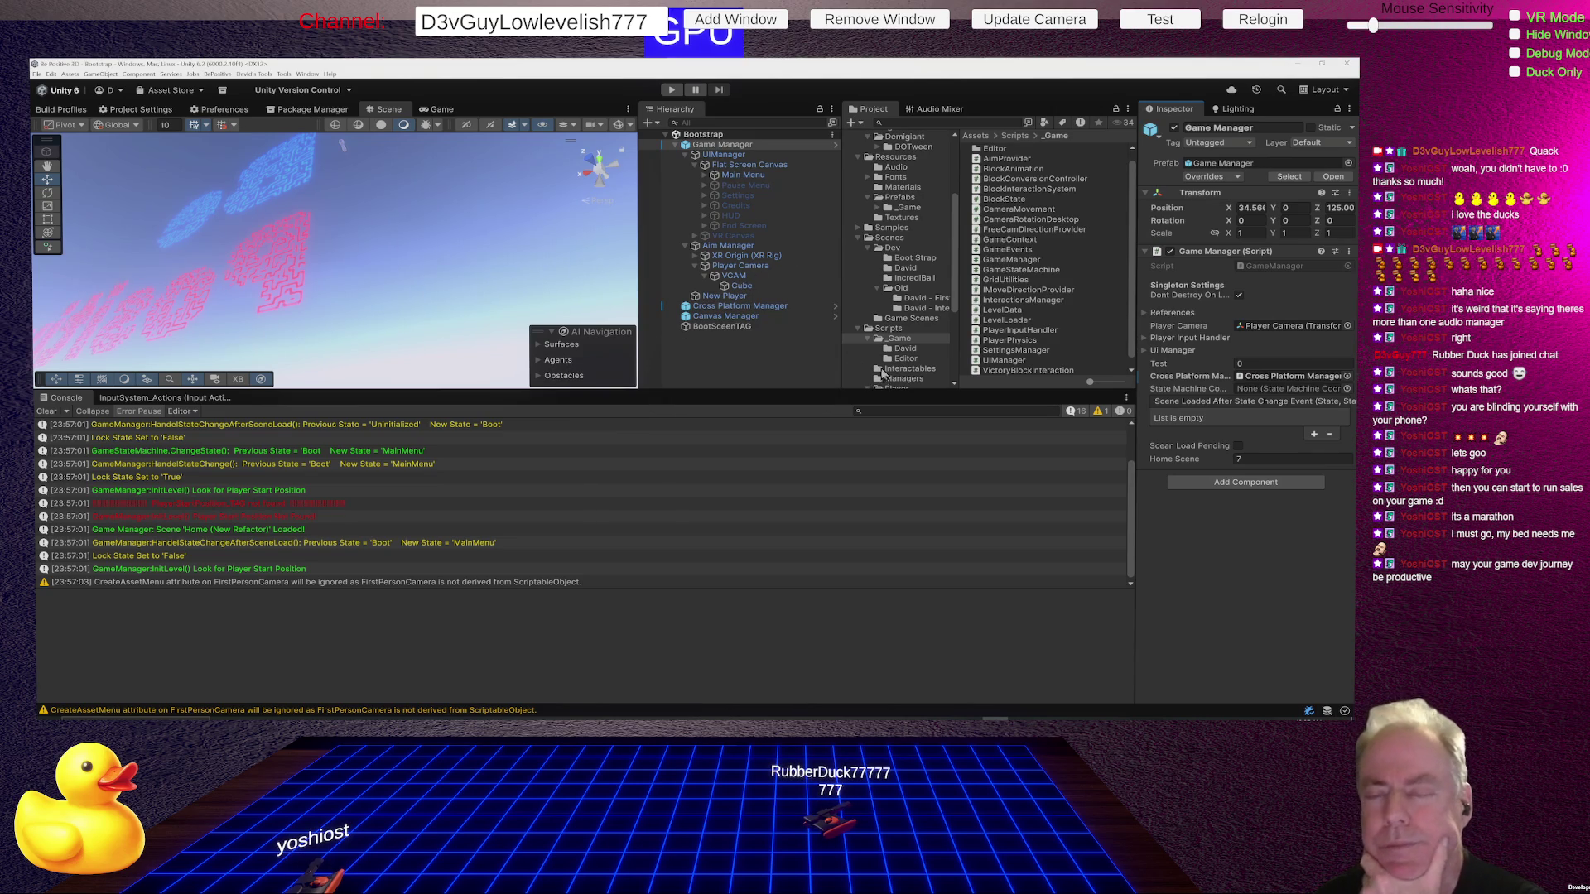
Run the game briefly, then open the Game Manager prefab in Prefab Mode.
click(670, 90)
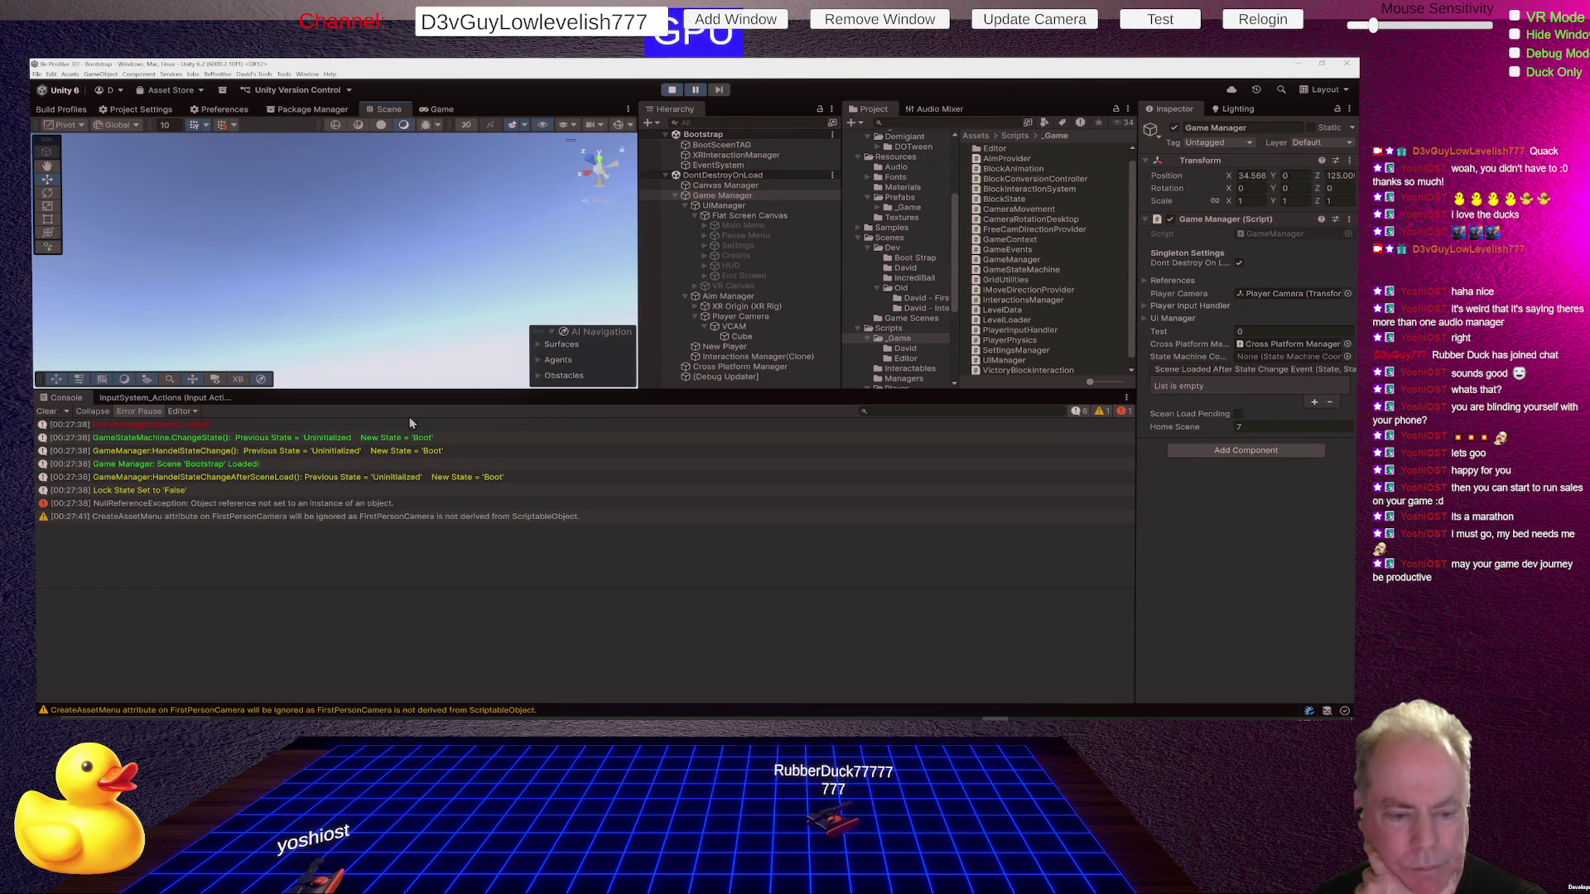
click(679, 88)
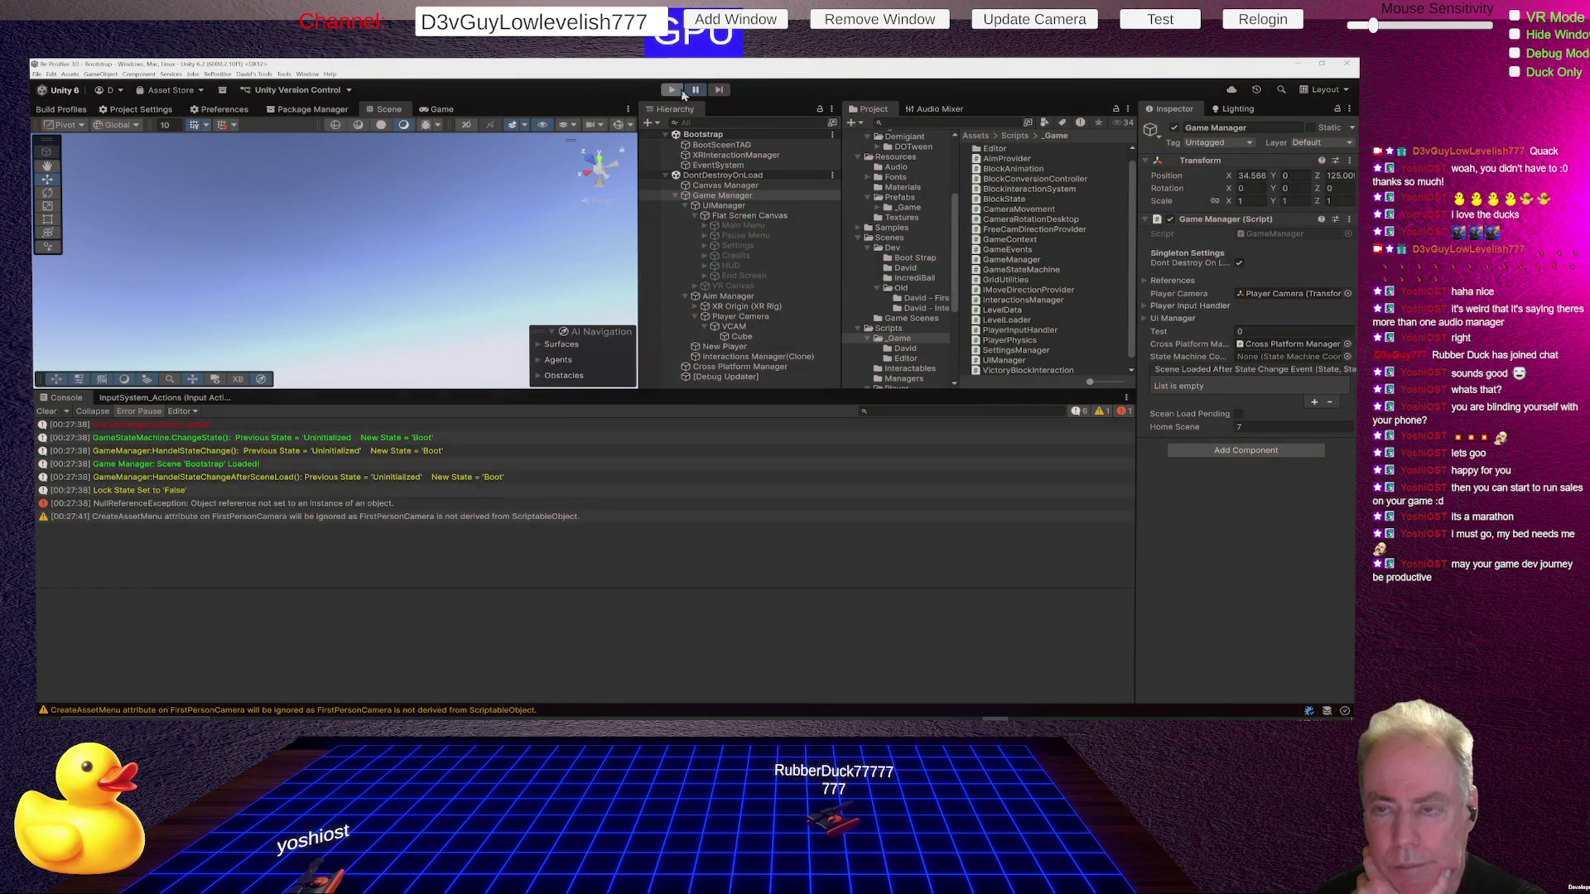
click(735, 145)
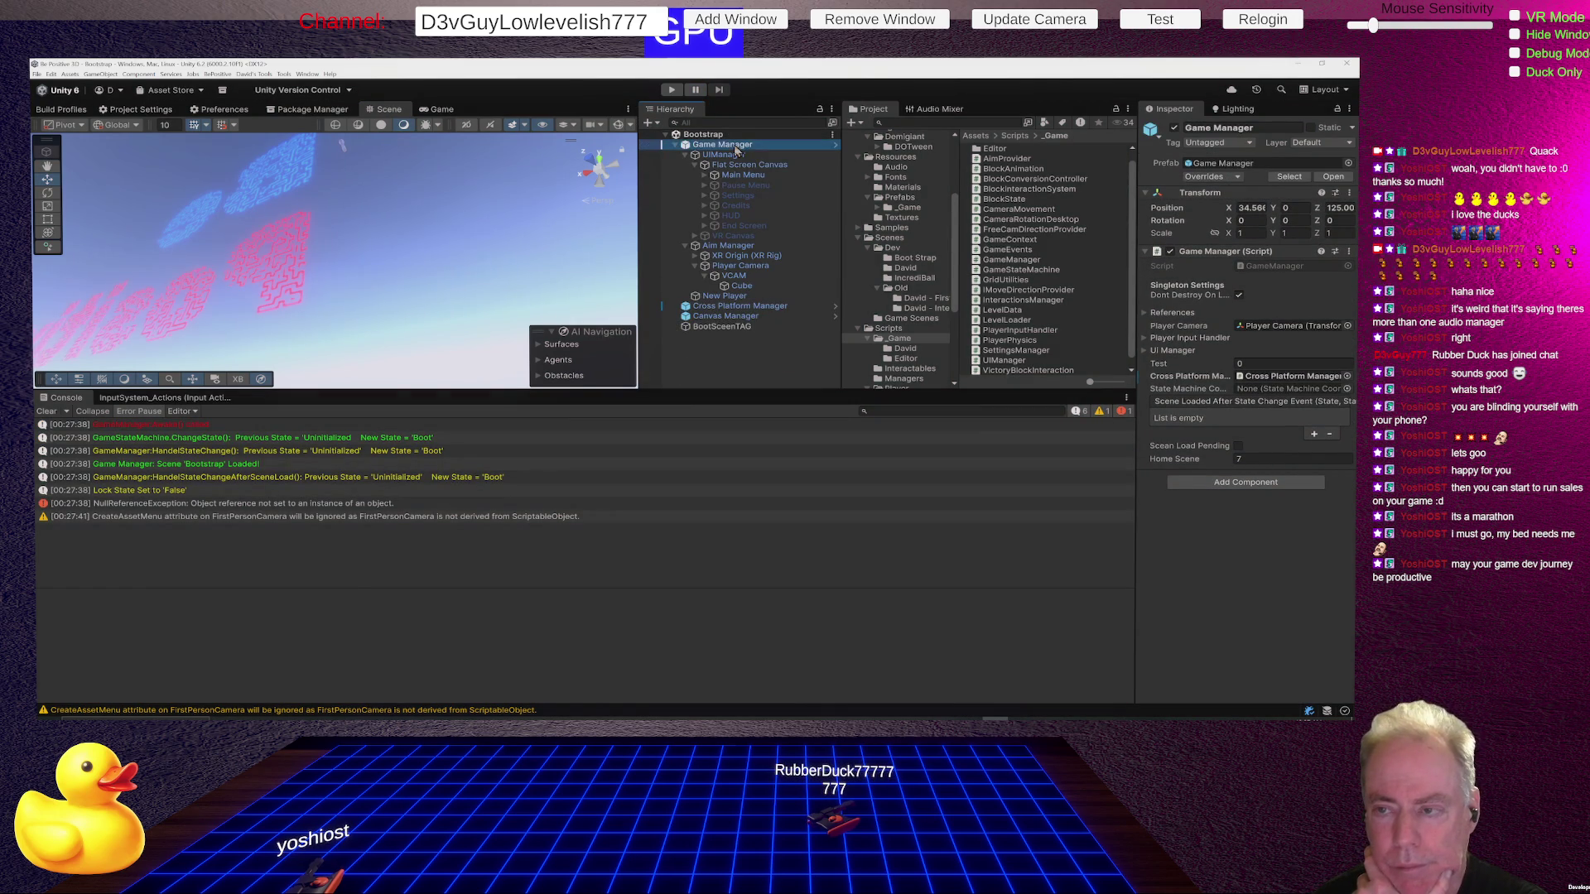
click(836, 146)
click(727, 152)
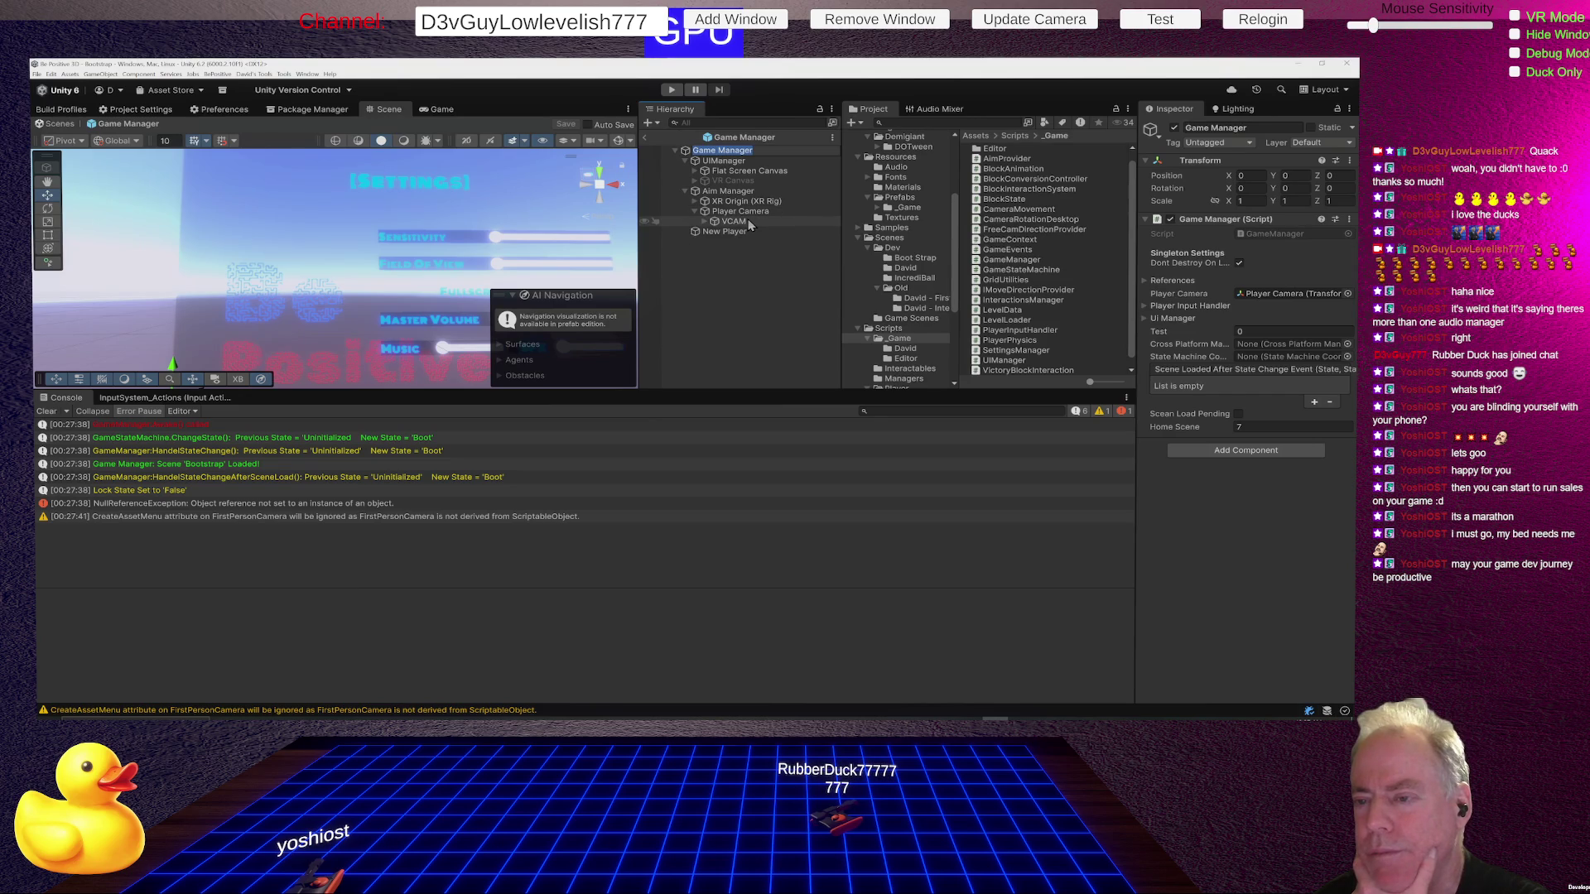
Rename the Cube under Player Camera's VCAM to 'Cross Hair'.
key(Escape)
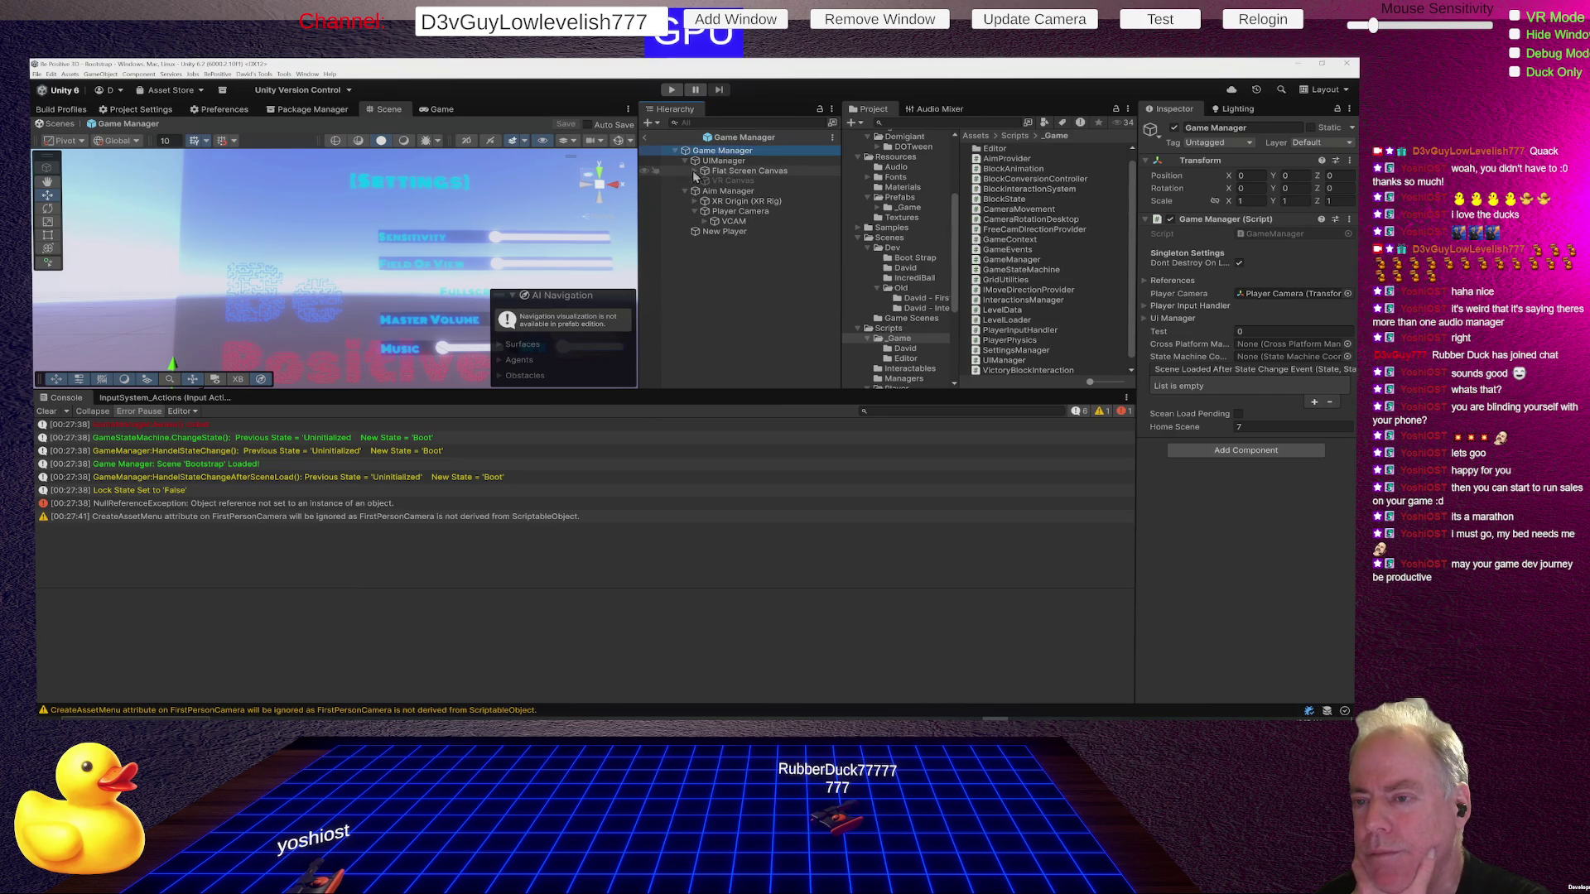
click(695, 173)
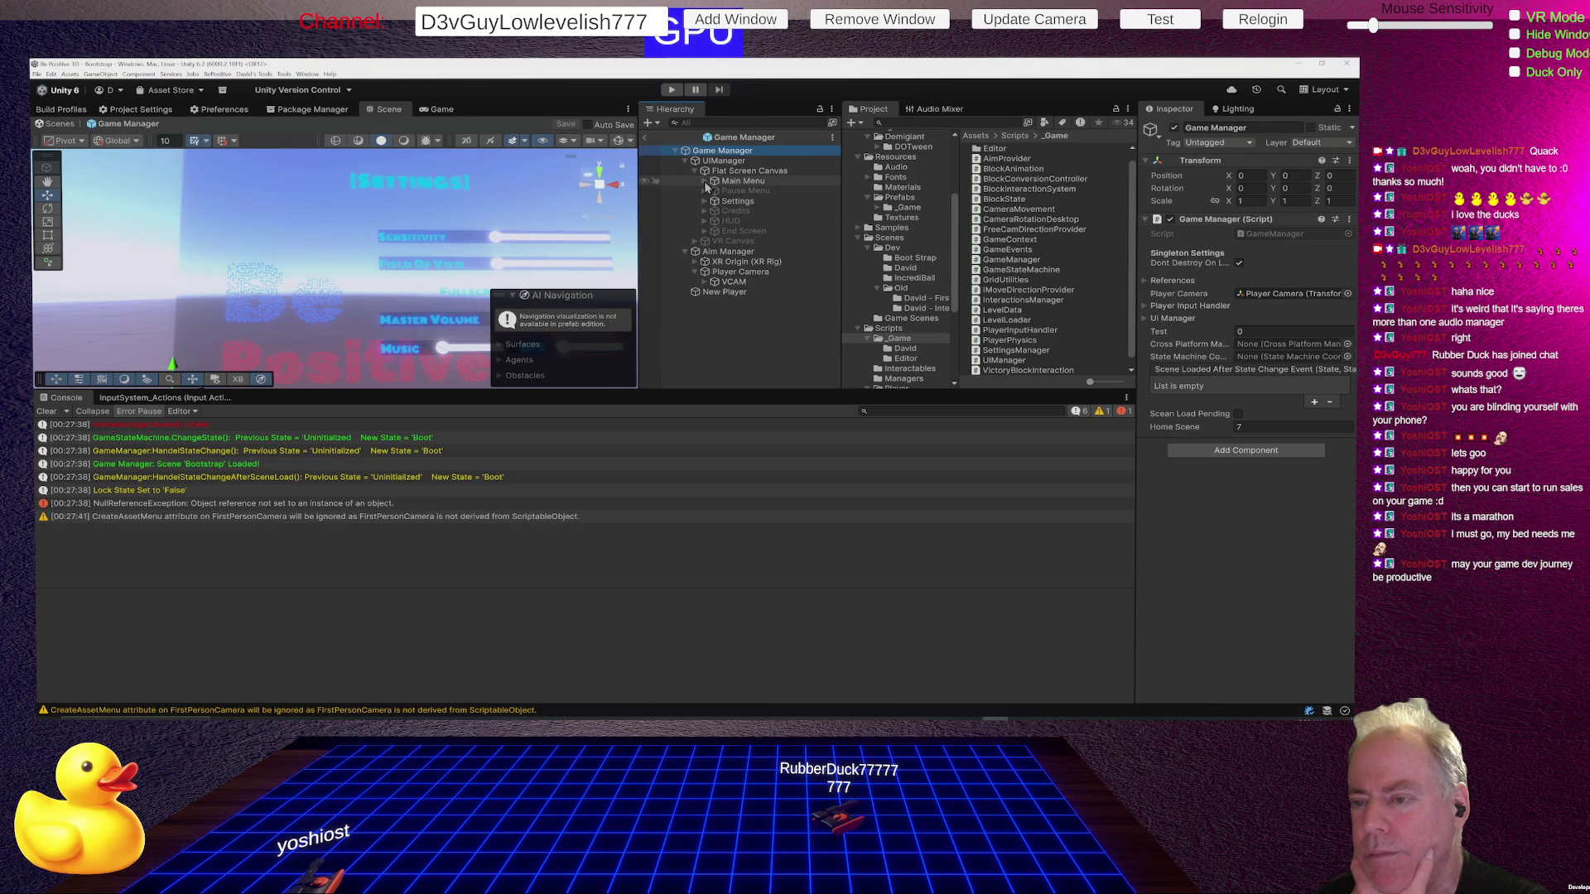
click(722, 274)
click(707, 282)
click(741, 293)
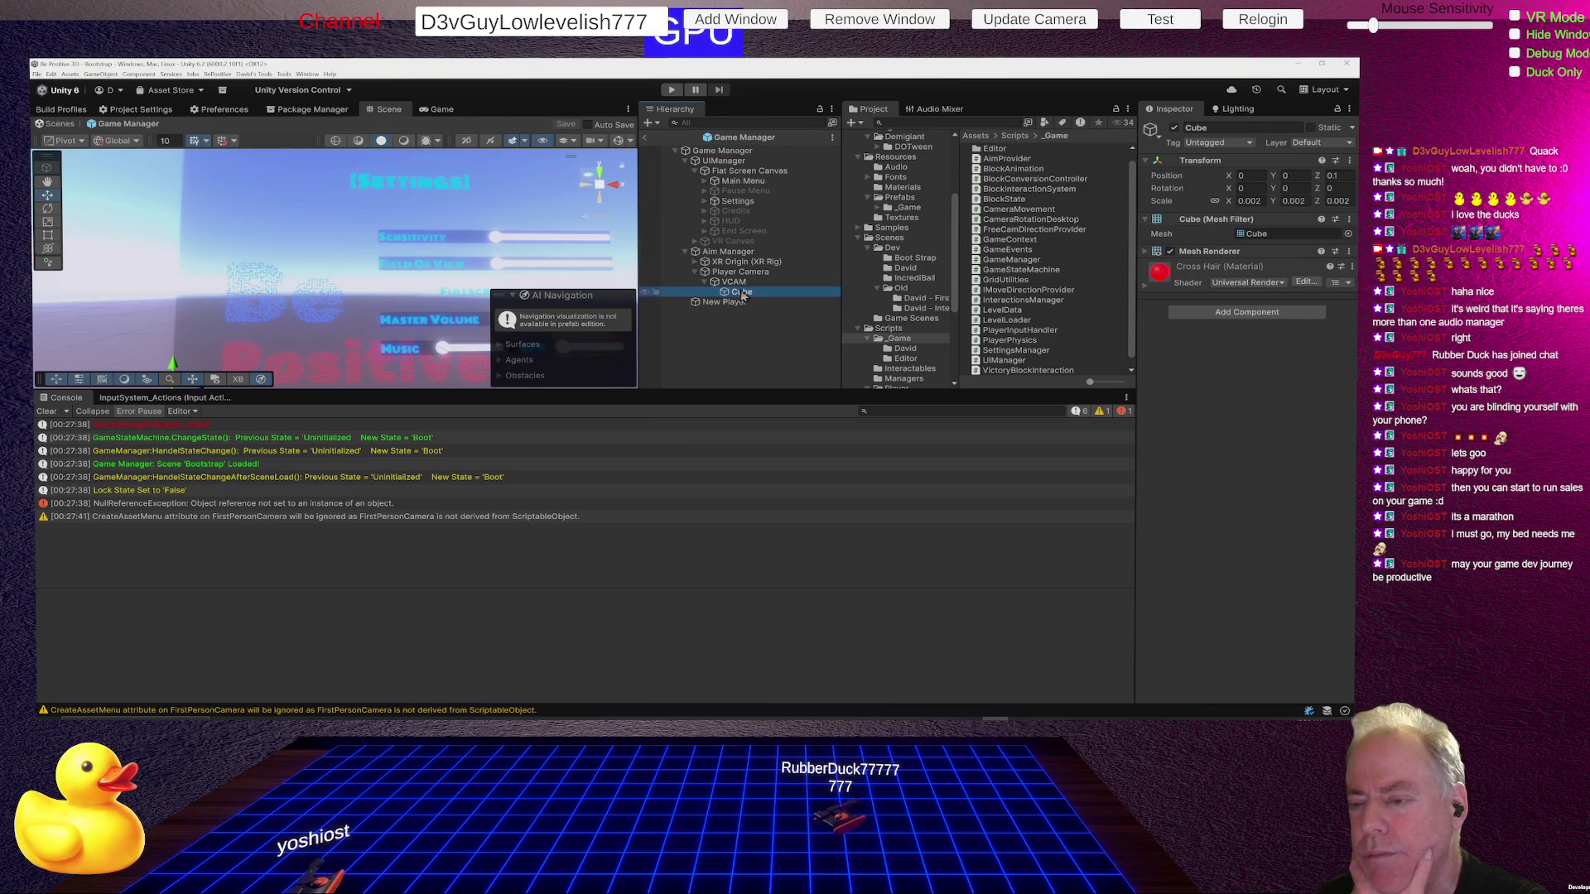
click(741, 293)
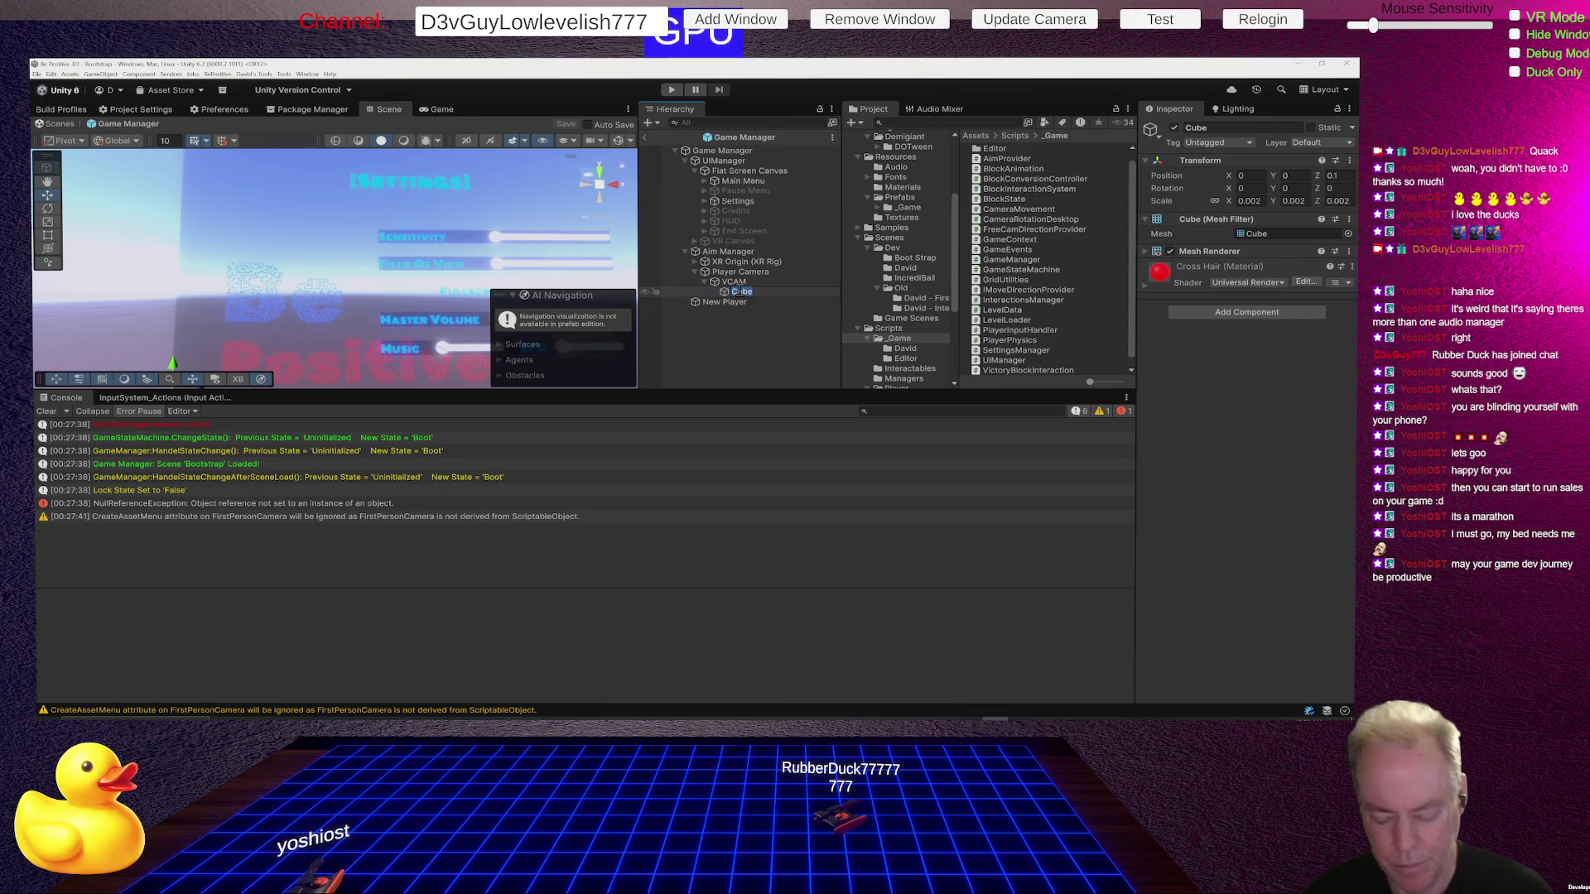
text(ross Hair)
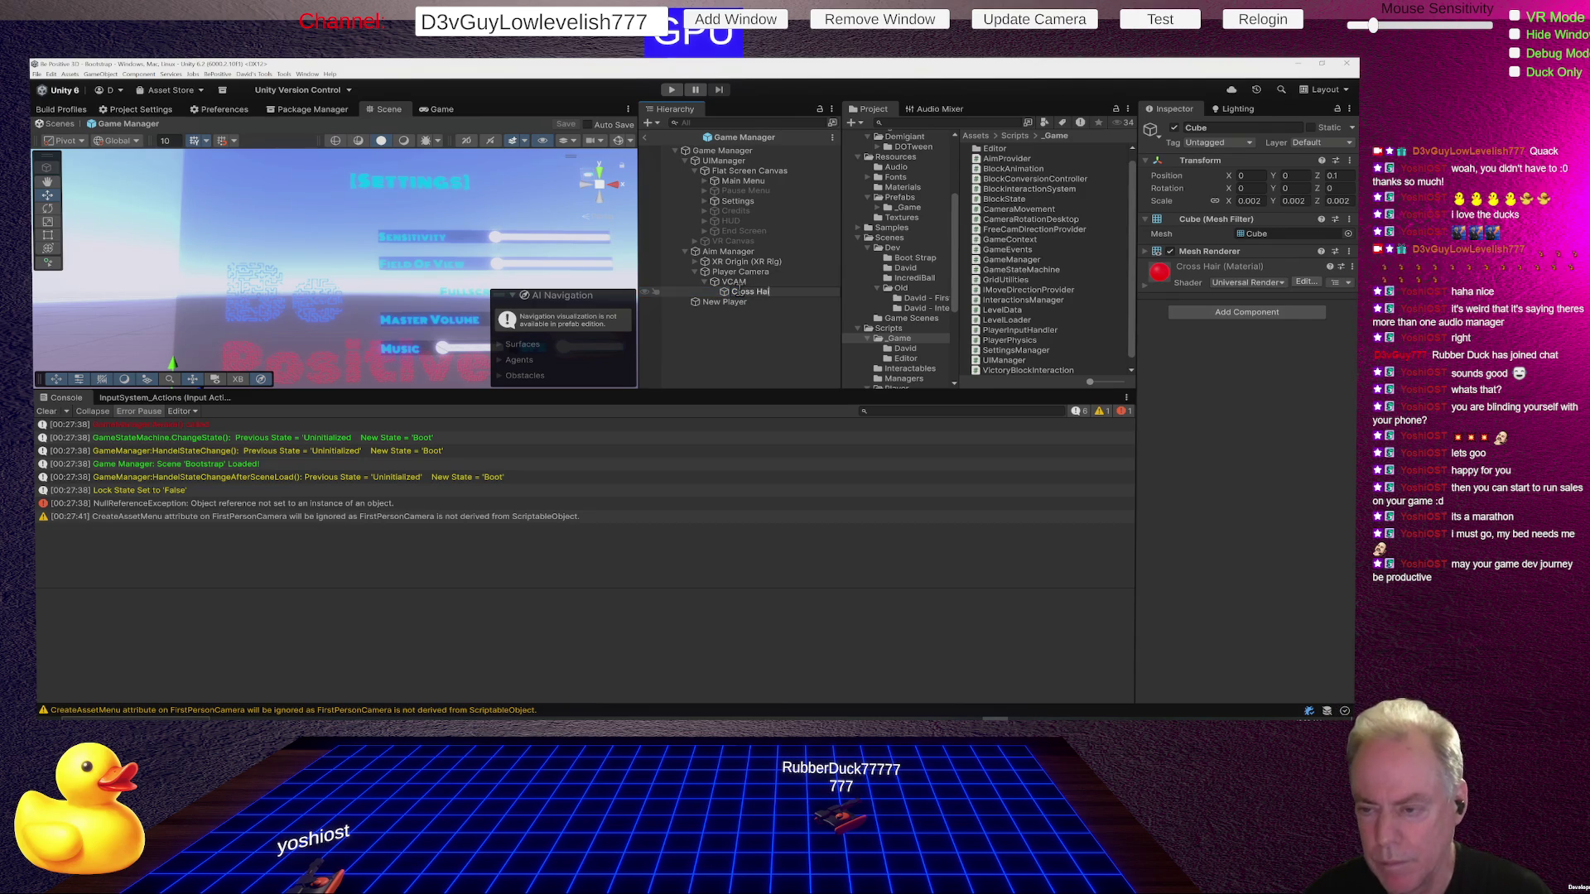
key(Return)
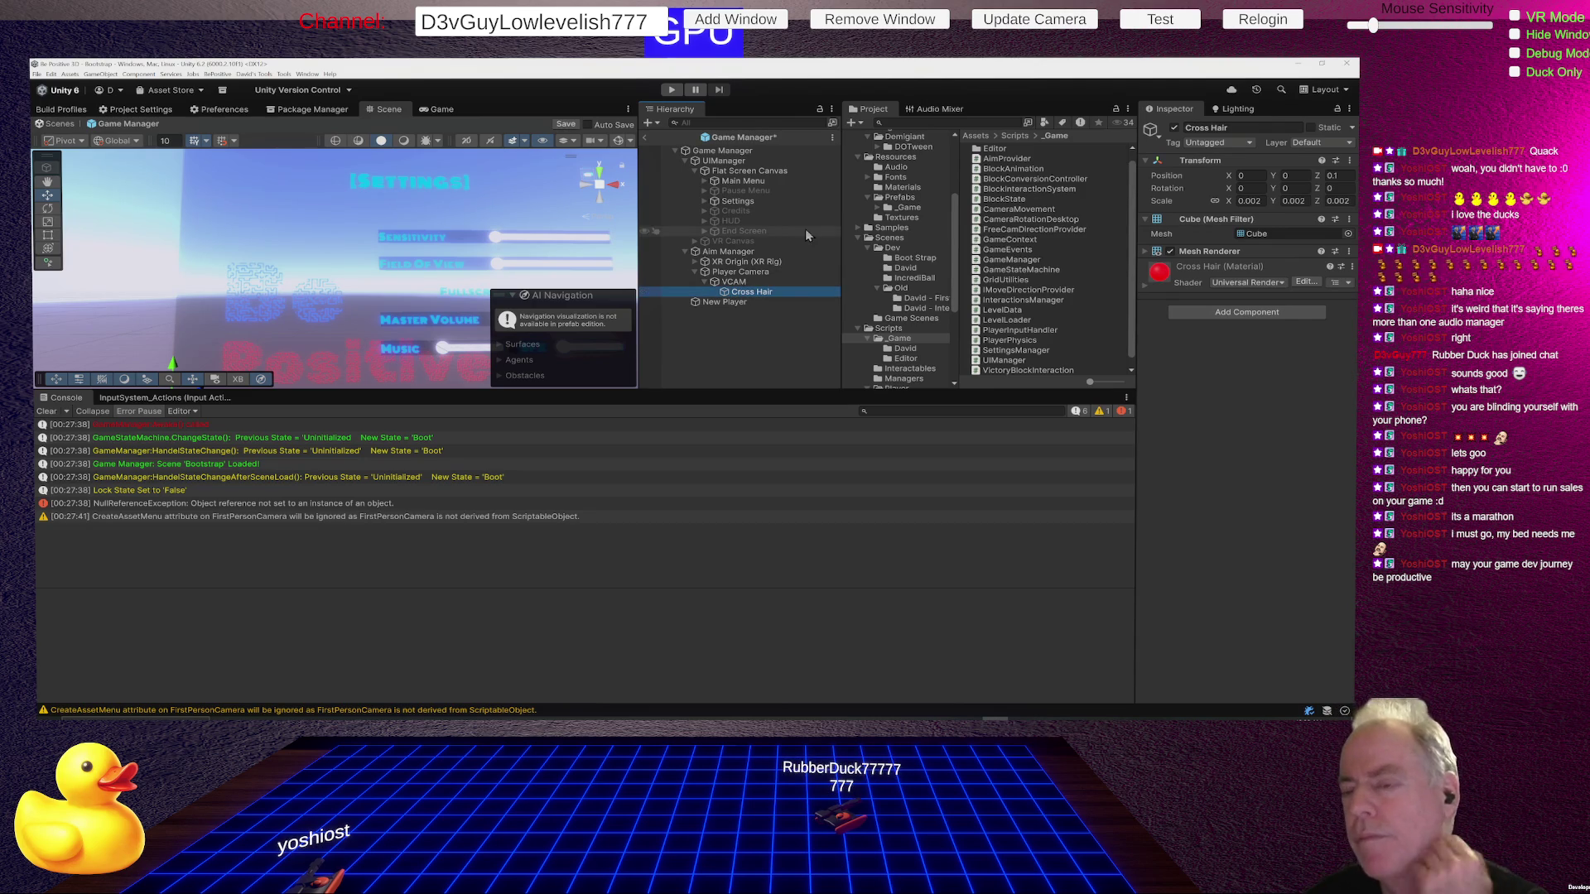
Assign Cross Hair to the Ui Manager's Cross Hair field, save the prefab, and expand Play Buttons.
click(727, 152)
drag(755, 291, 1287, 359)
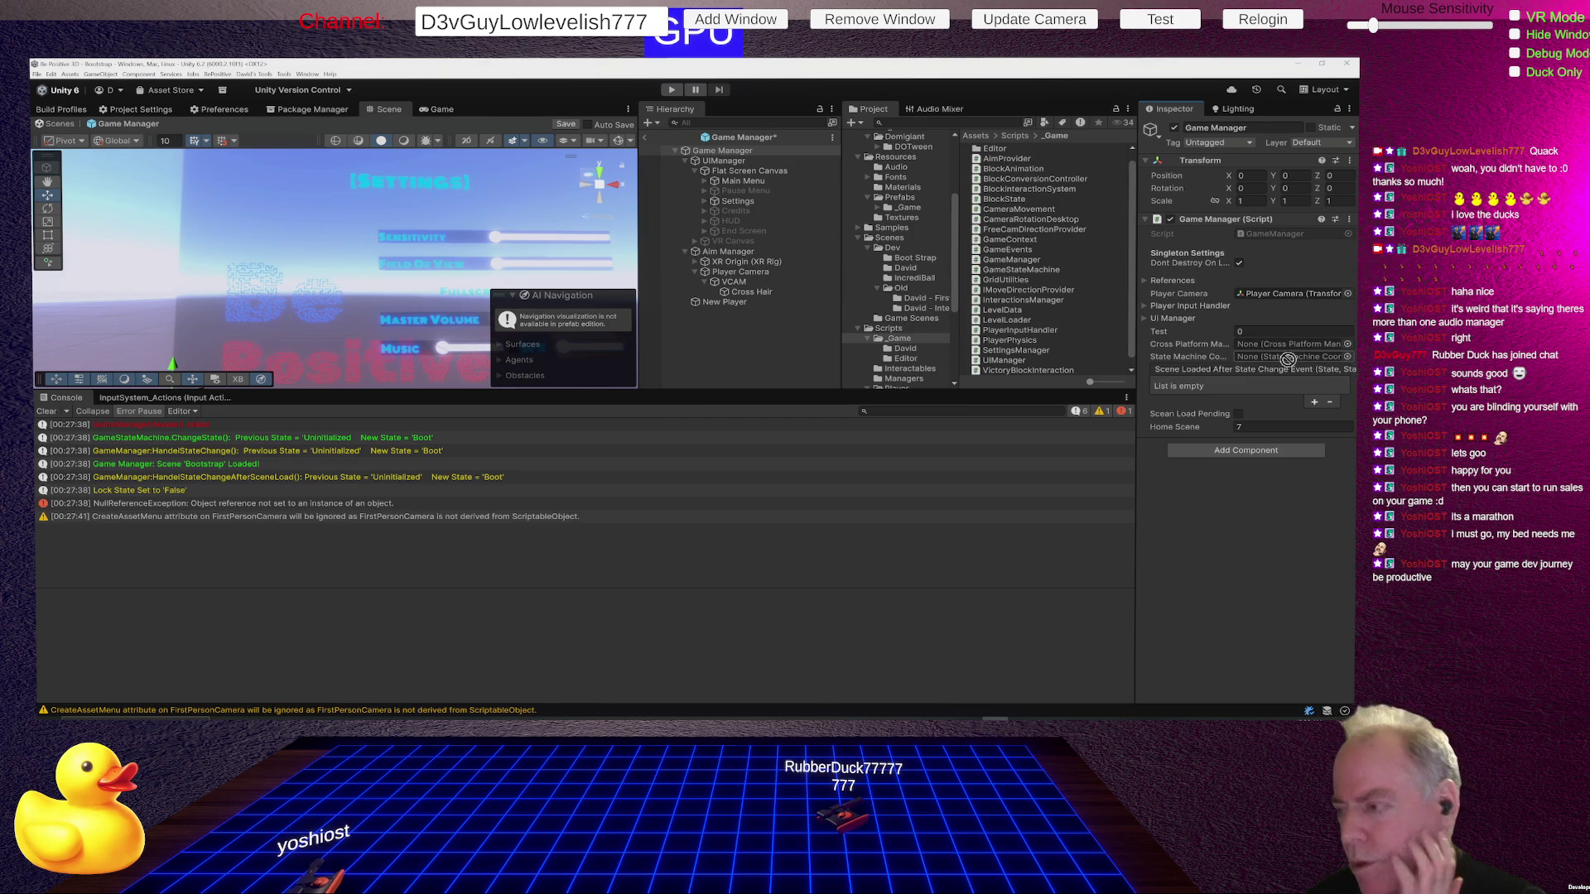
mouse_move(1288, 358)
mouse_down()
mouse_move(1258, 335)
mouse_move(1139, 318)
mouse_up()
click(1145, 319)
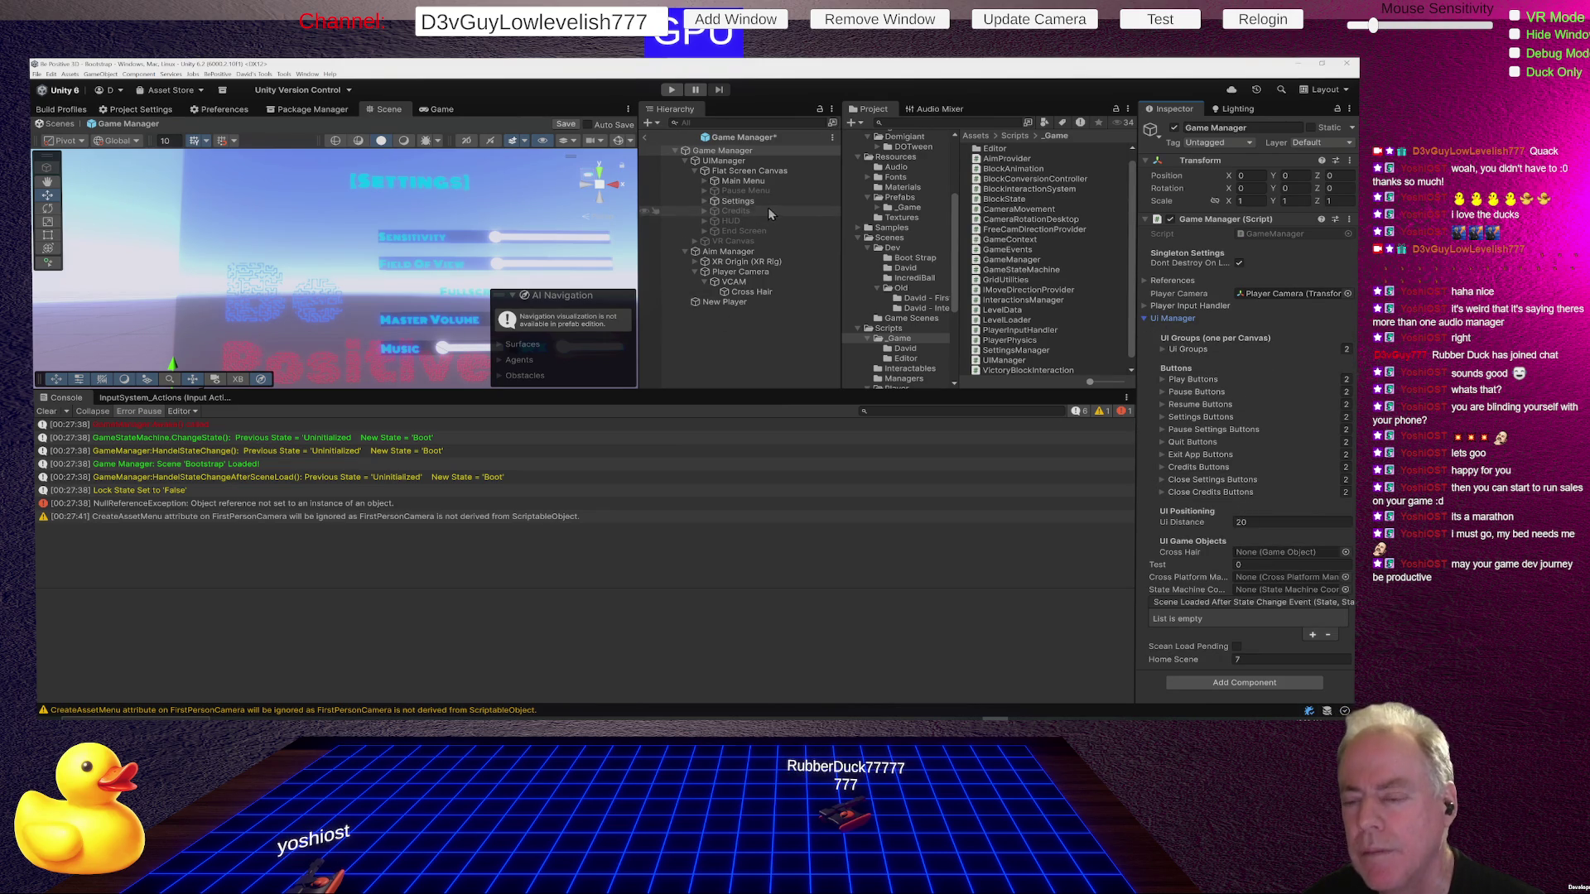
mouse_move(750, 291)
mouse_down()
mouse_move(1264, 565)
mouse_move(1283, 552)
mouse_up()
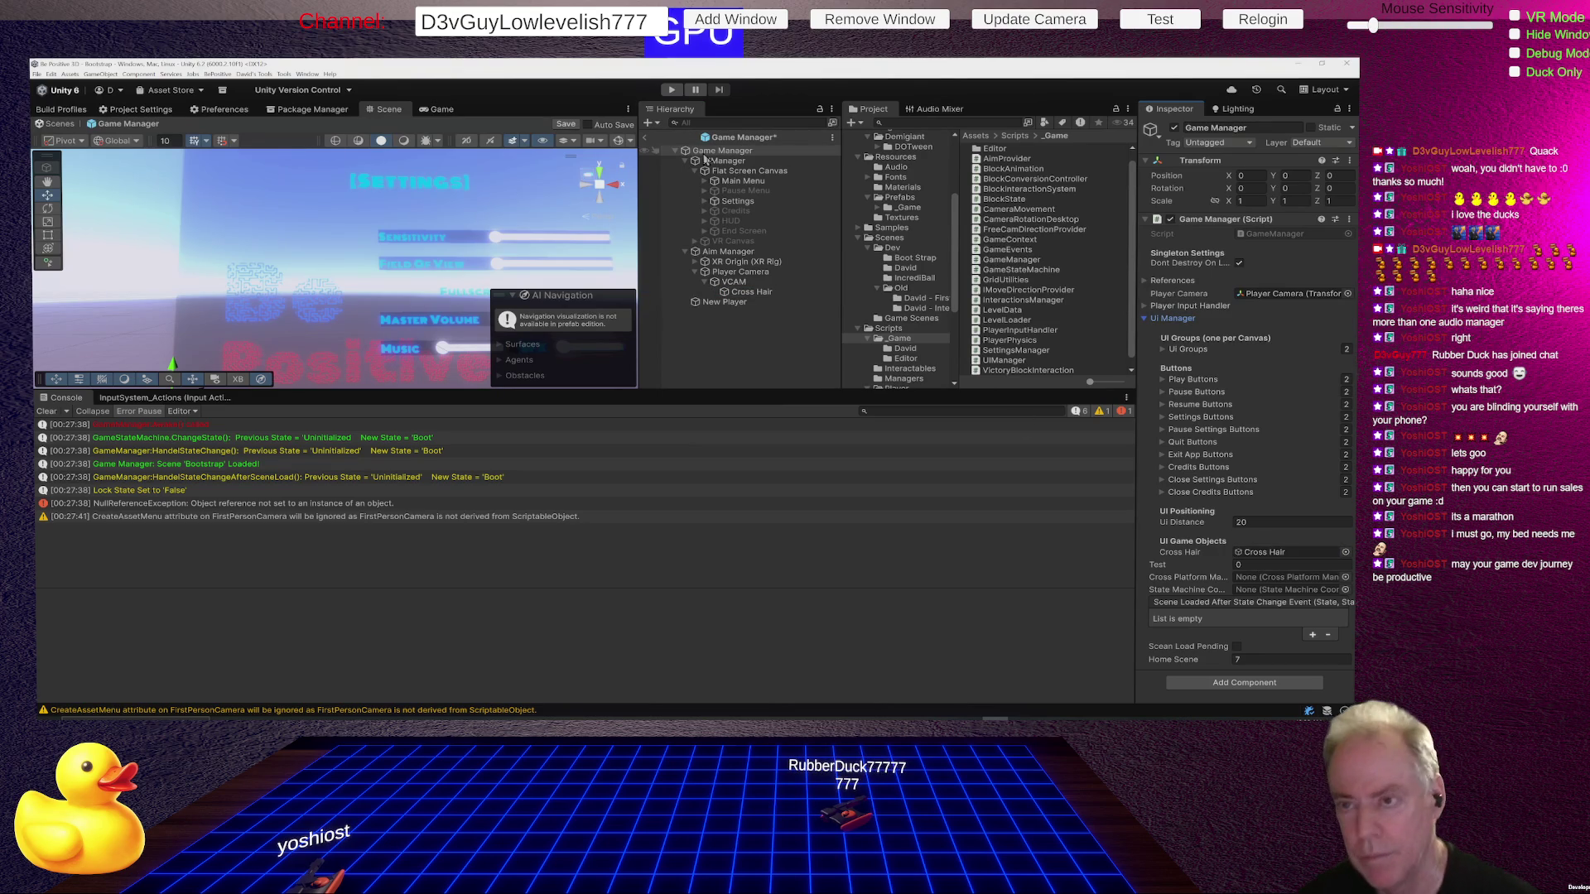
key(ctrl+s)
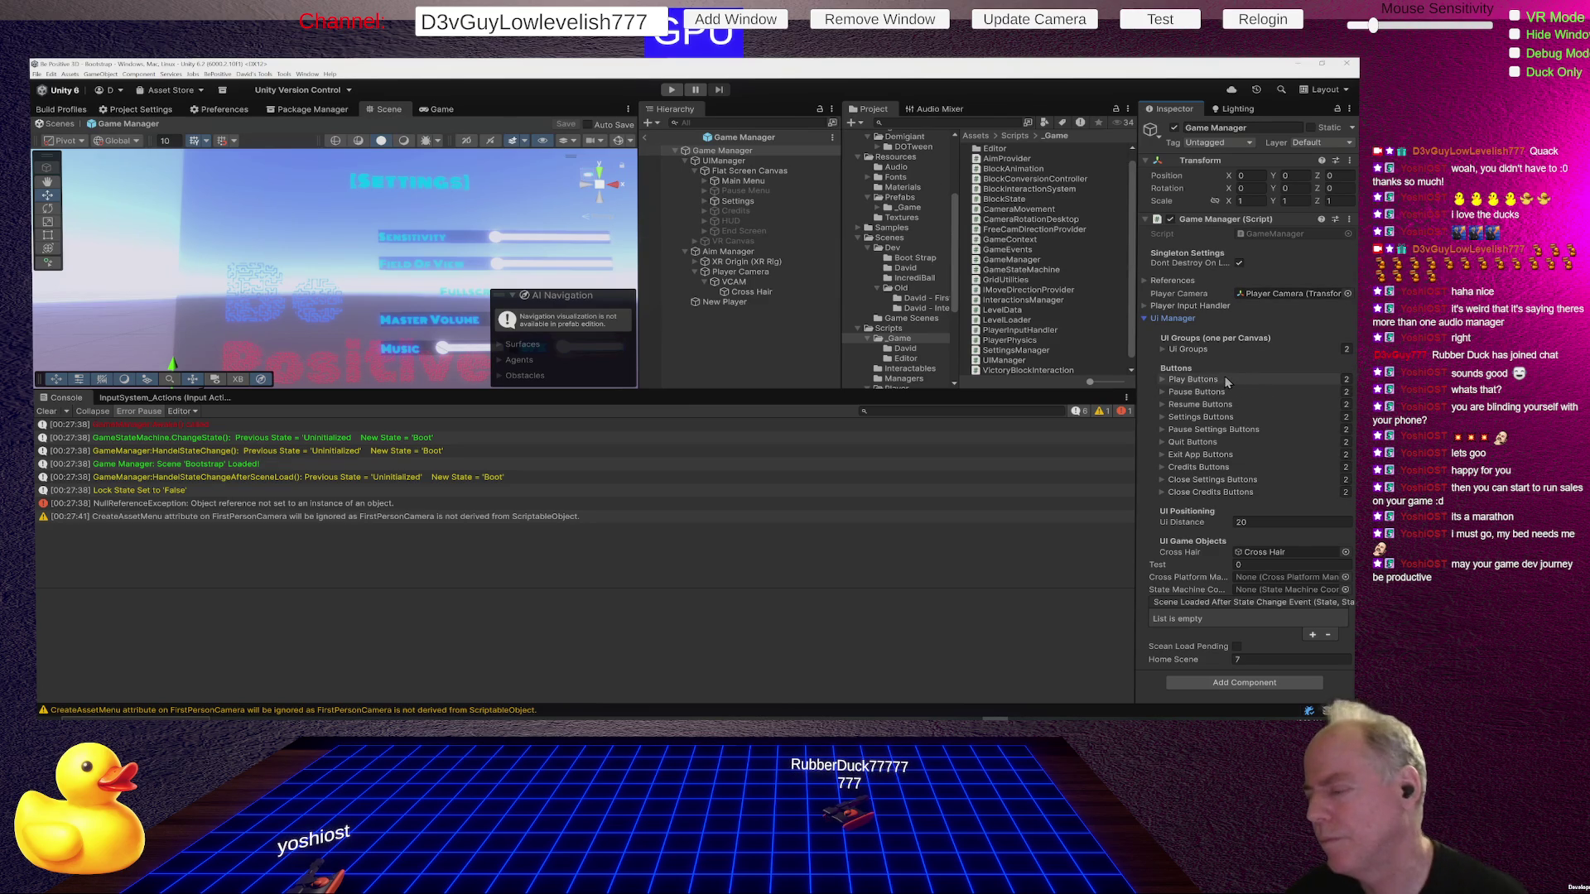
click(1163, 381)
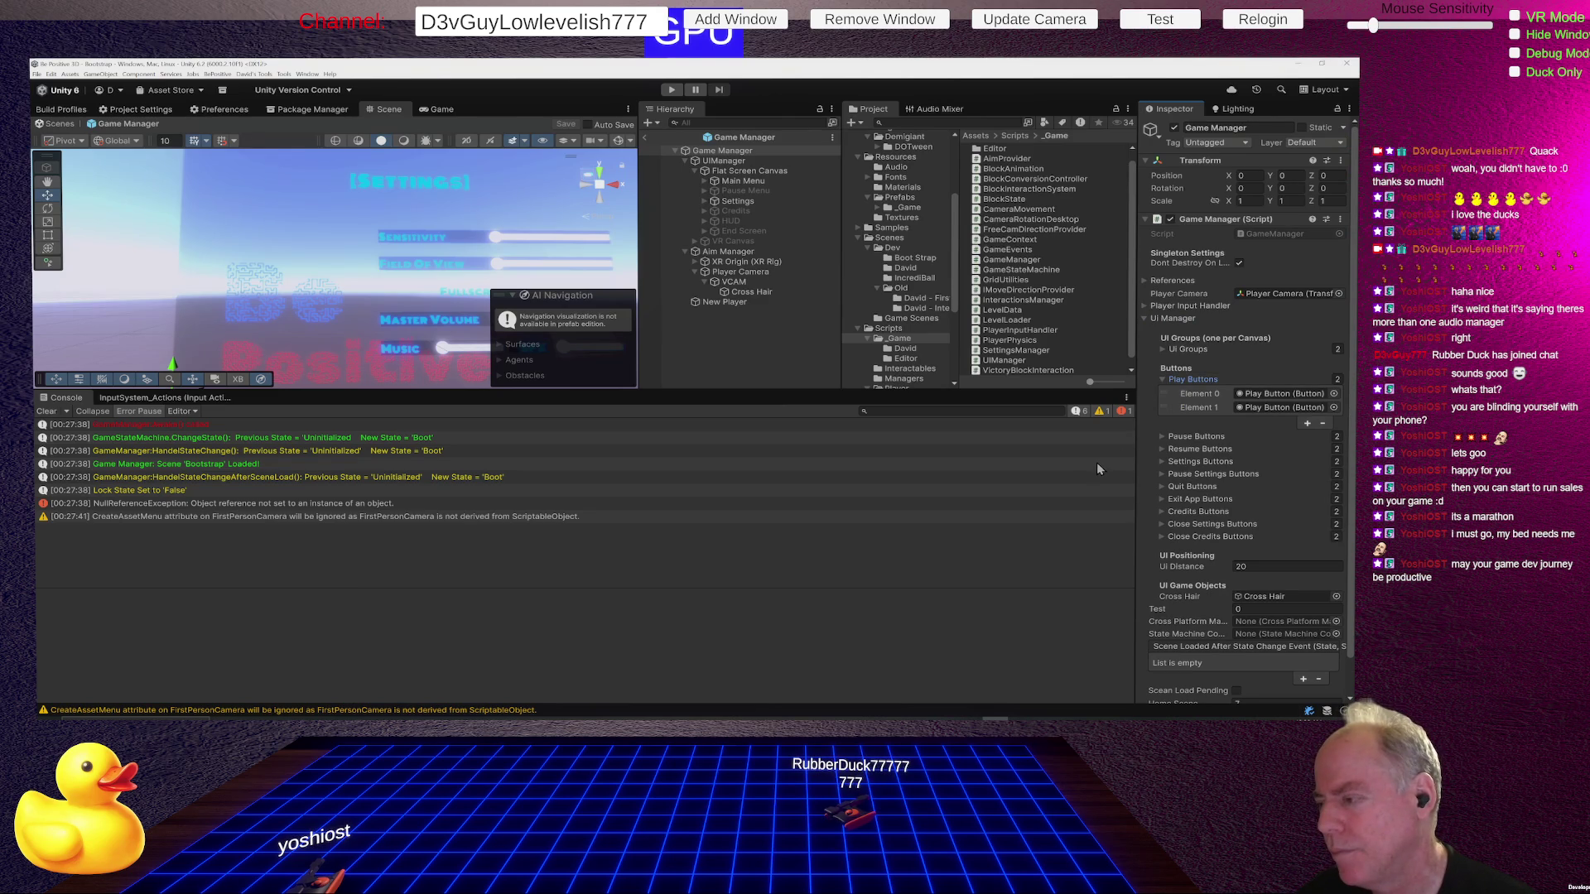
key(alt+Tab)
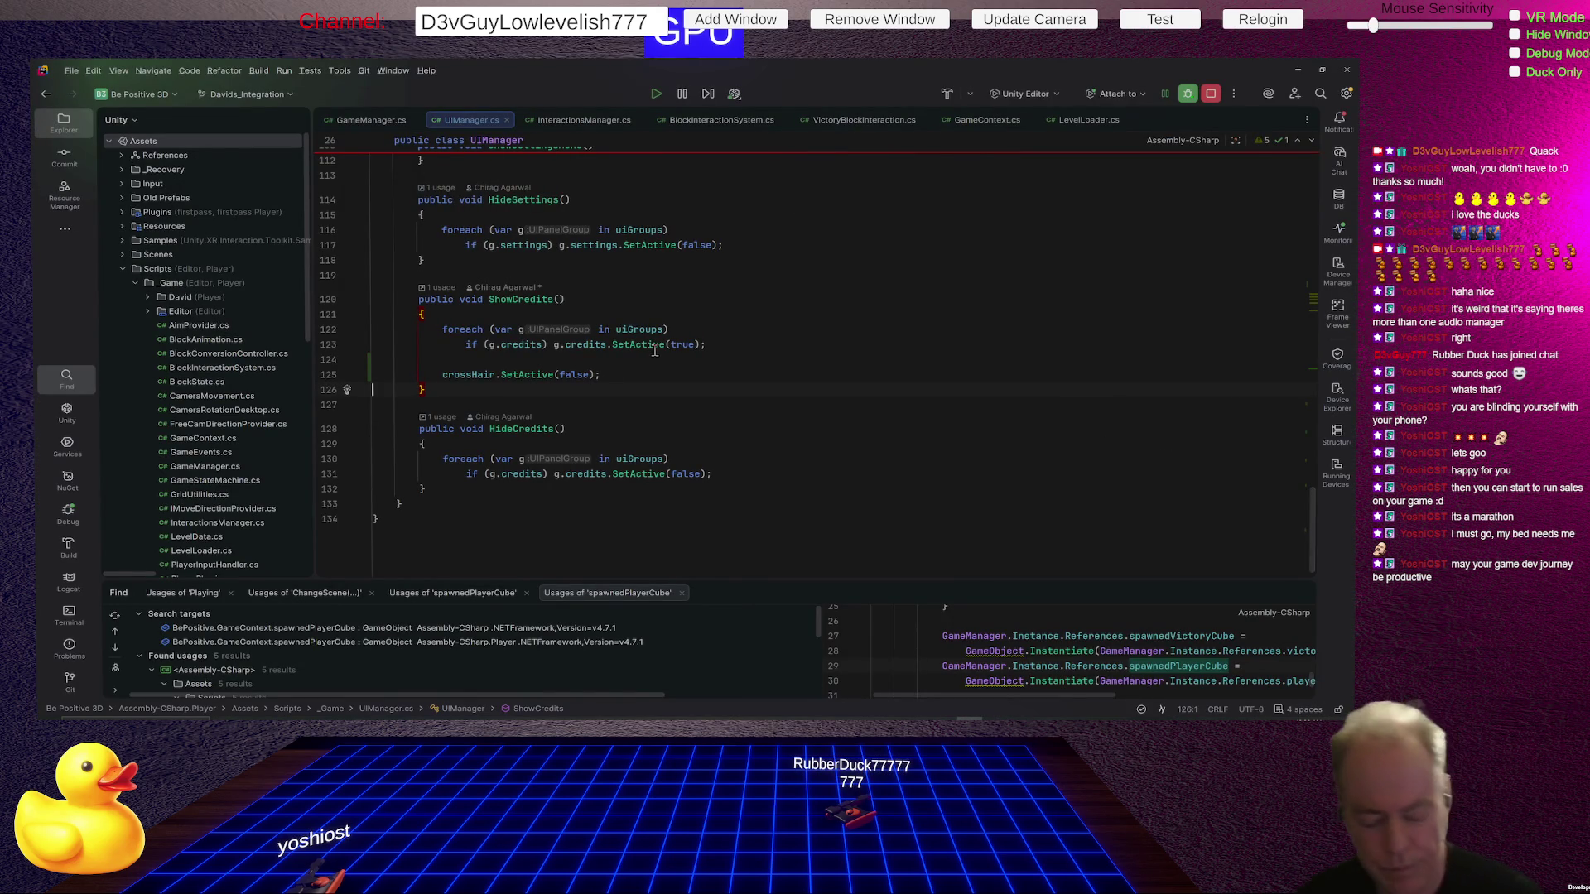
Play-test twice, launching the Sandbox level from the main menu each time, then stop.
key(alt+Tab)
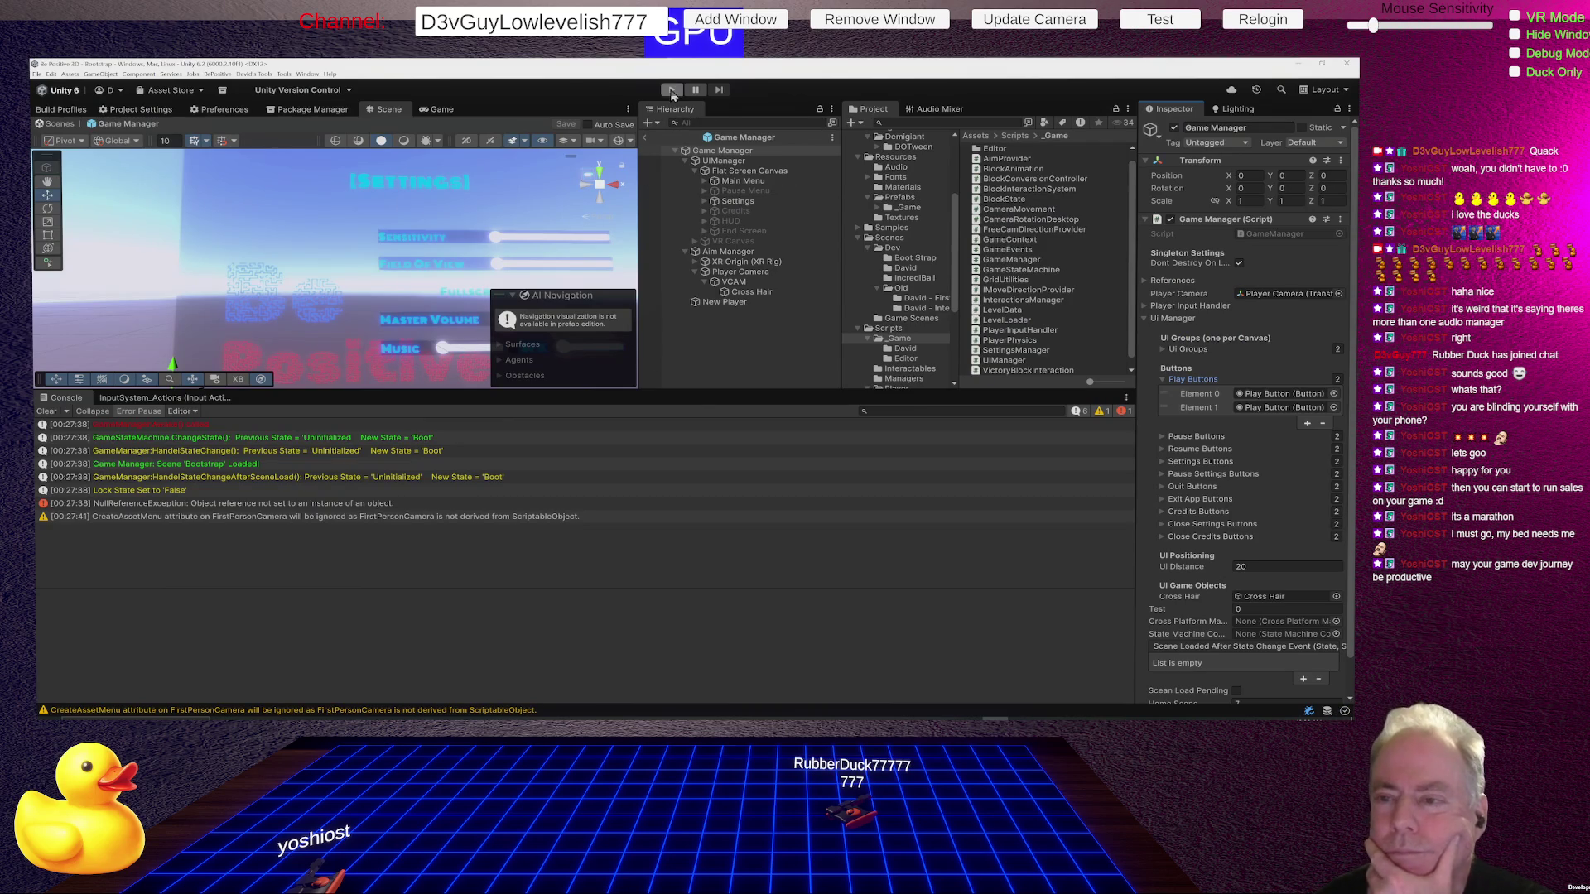
click(671, 91)
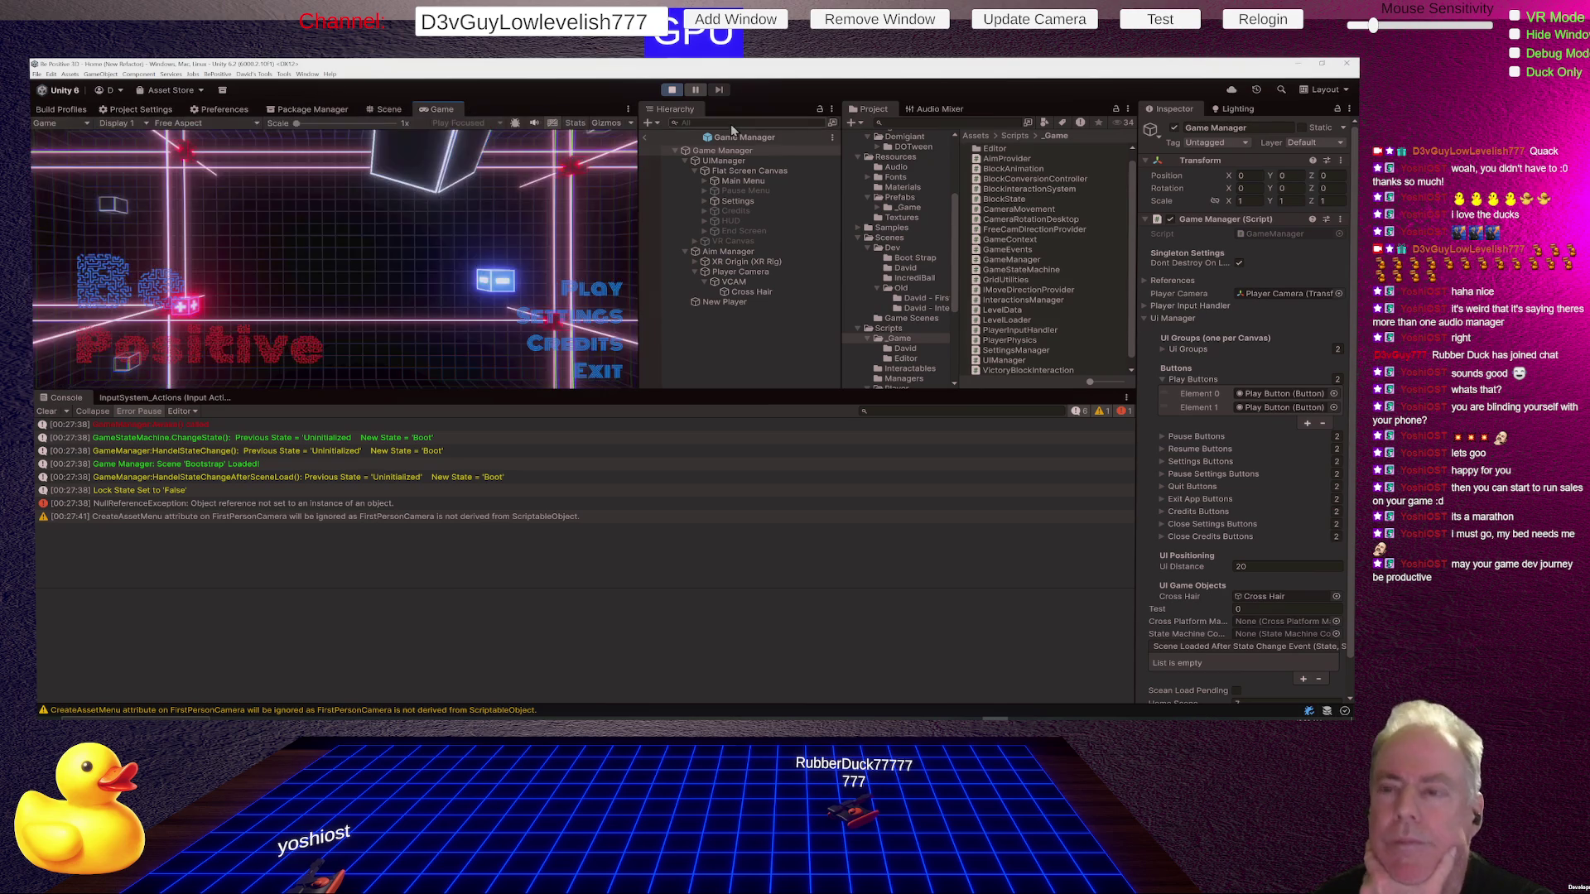
click(604, 283)
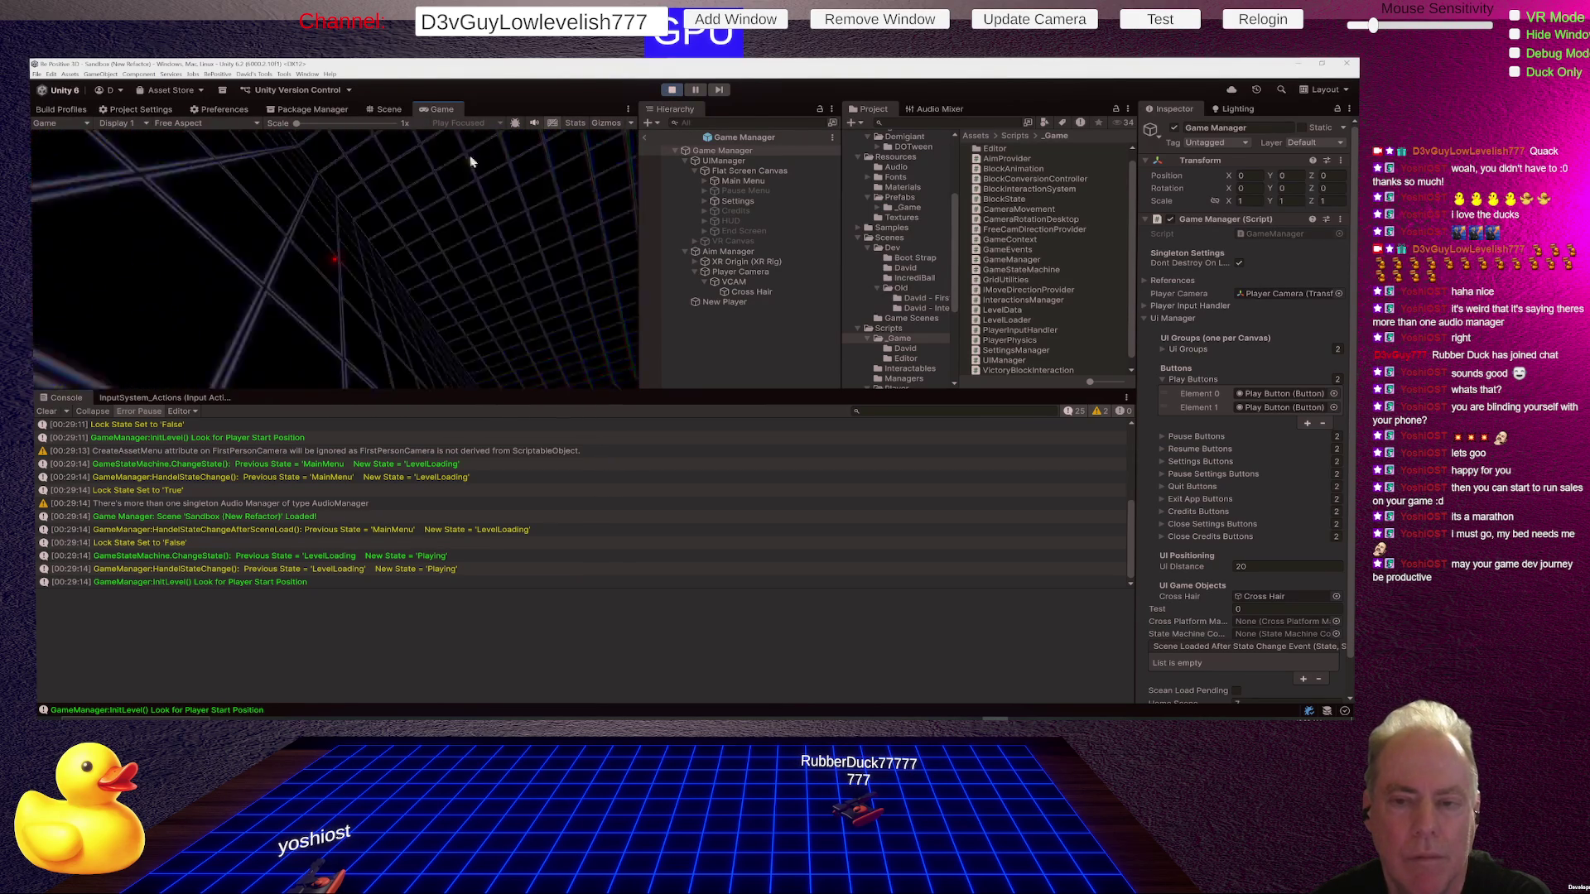
click(672, 91)
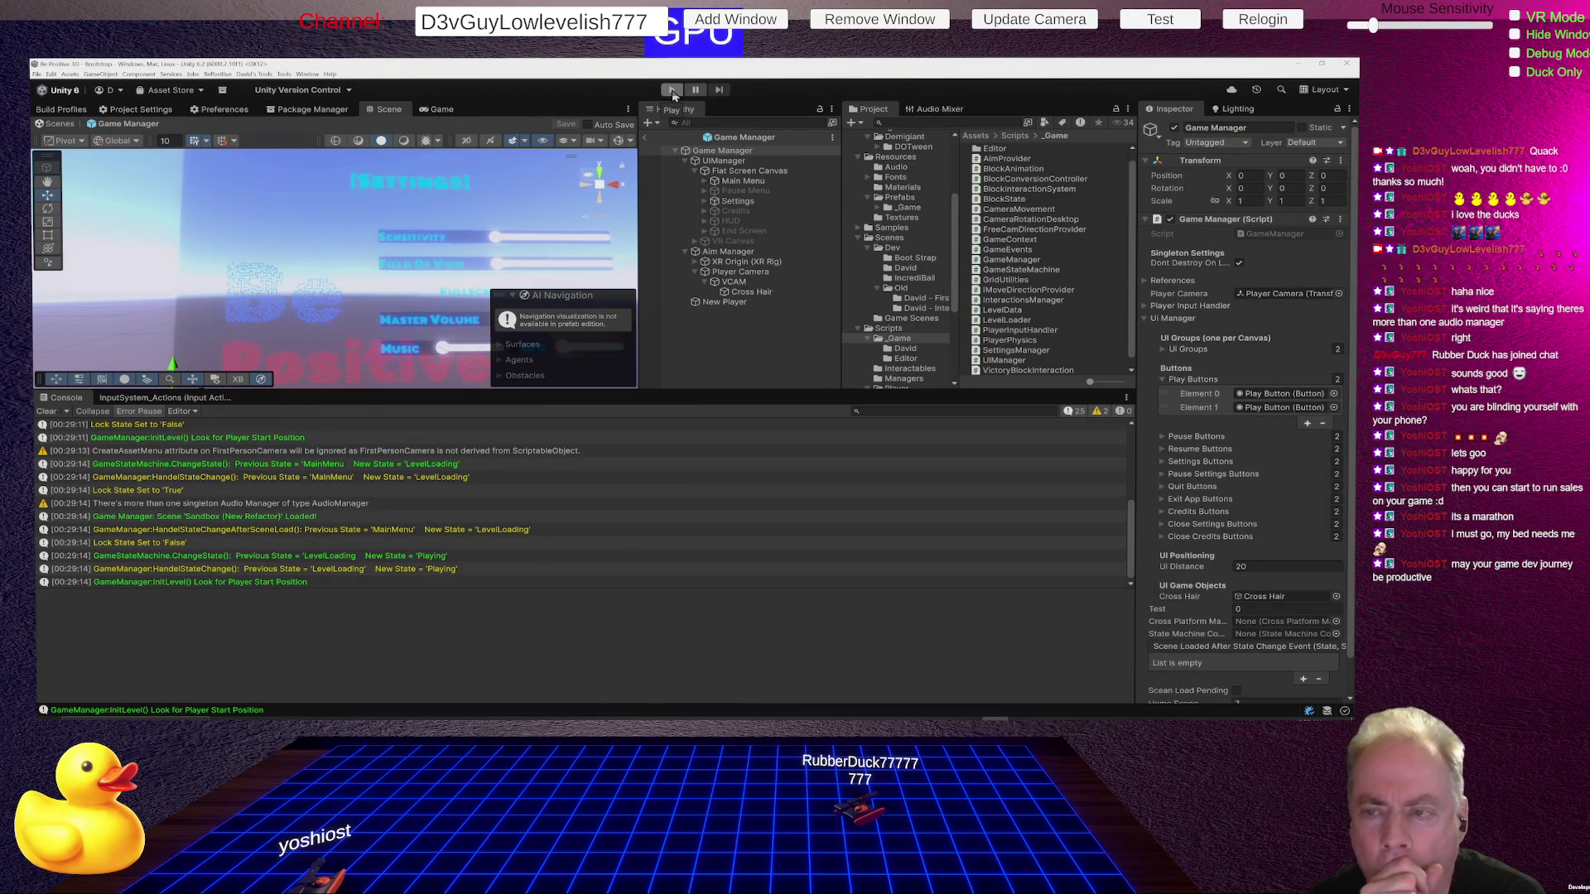
click(672, 91)
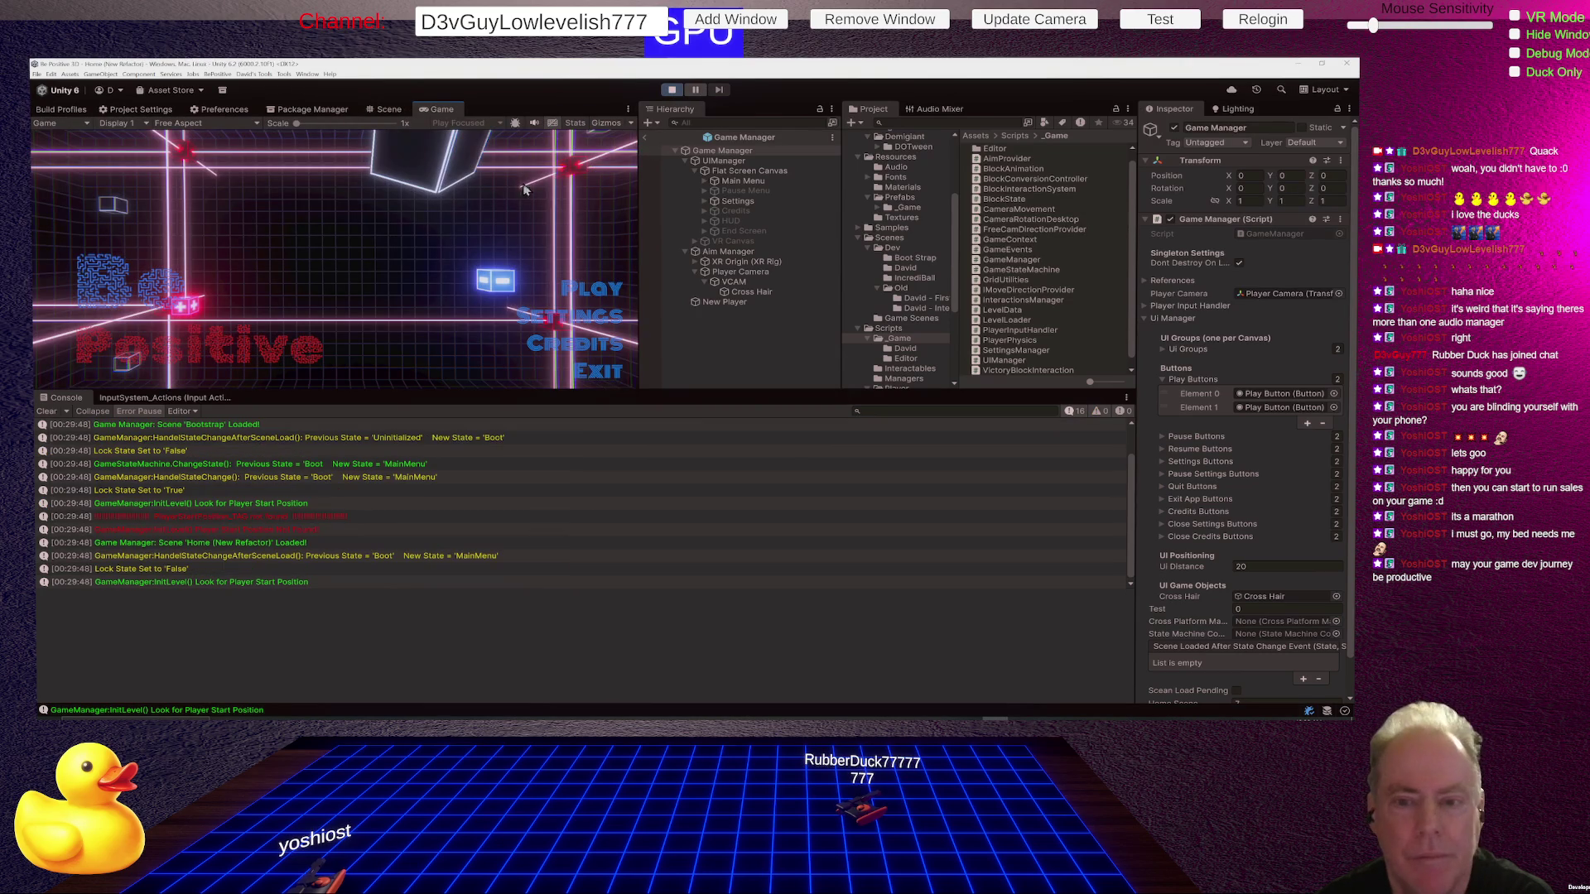
click(588, 287)
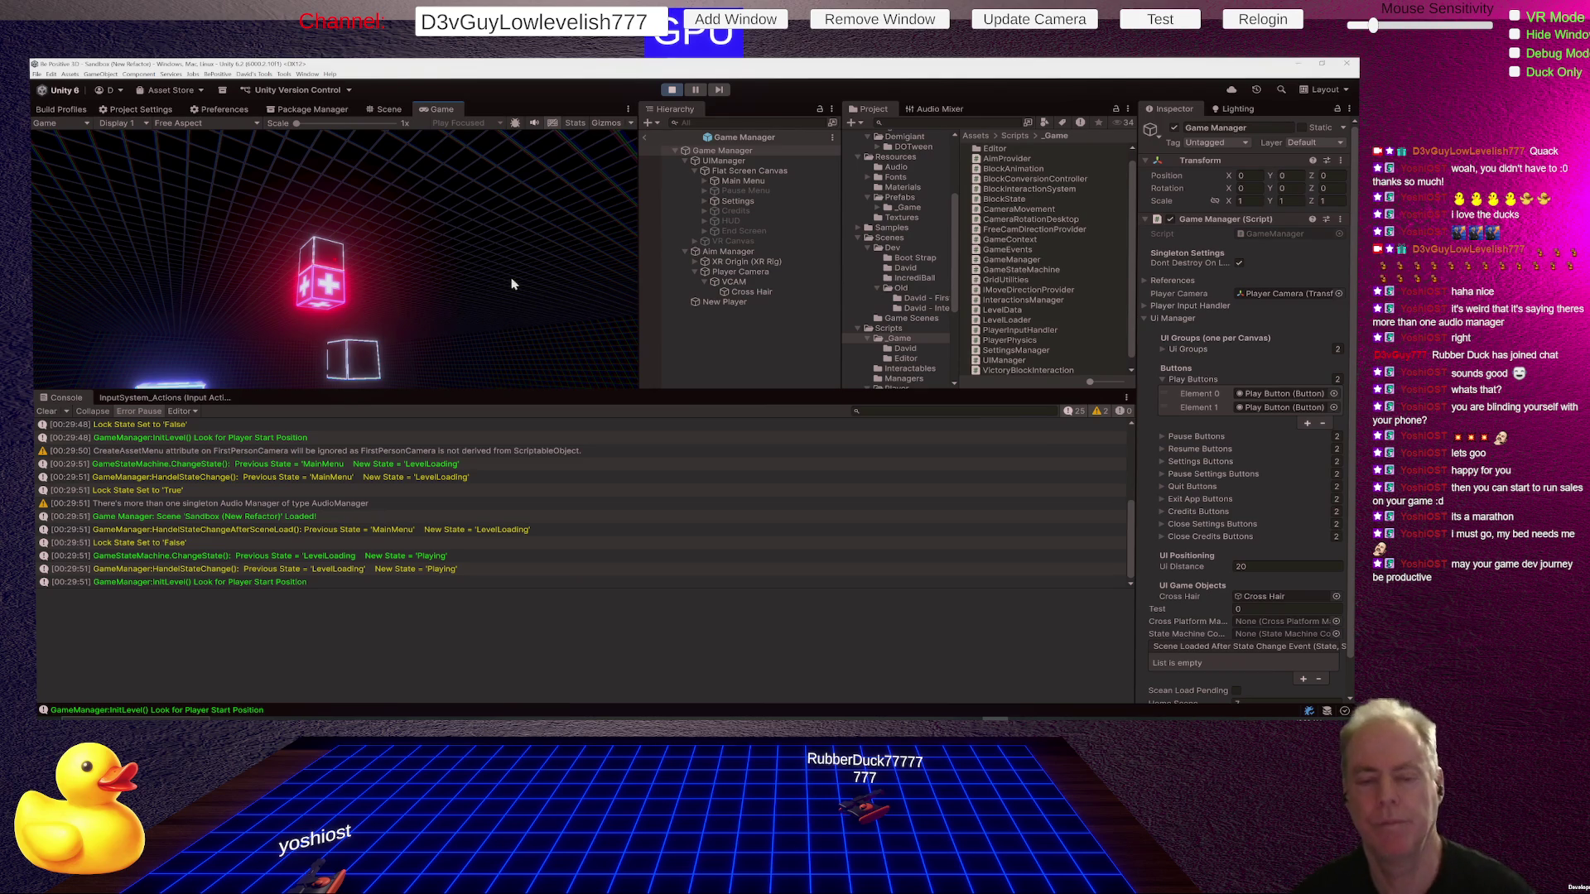
click(670, 89)
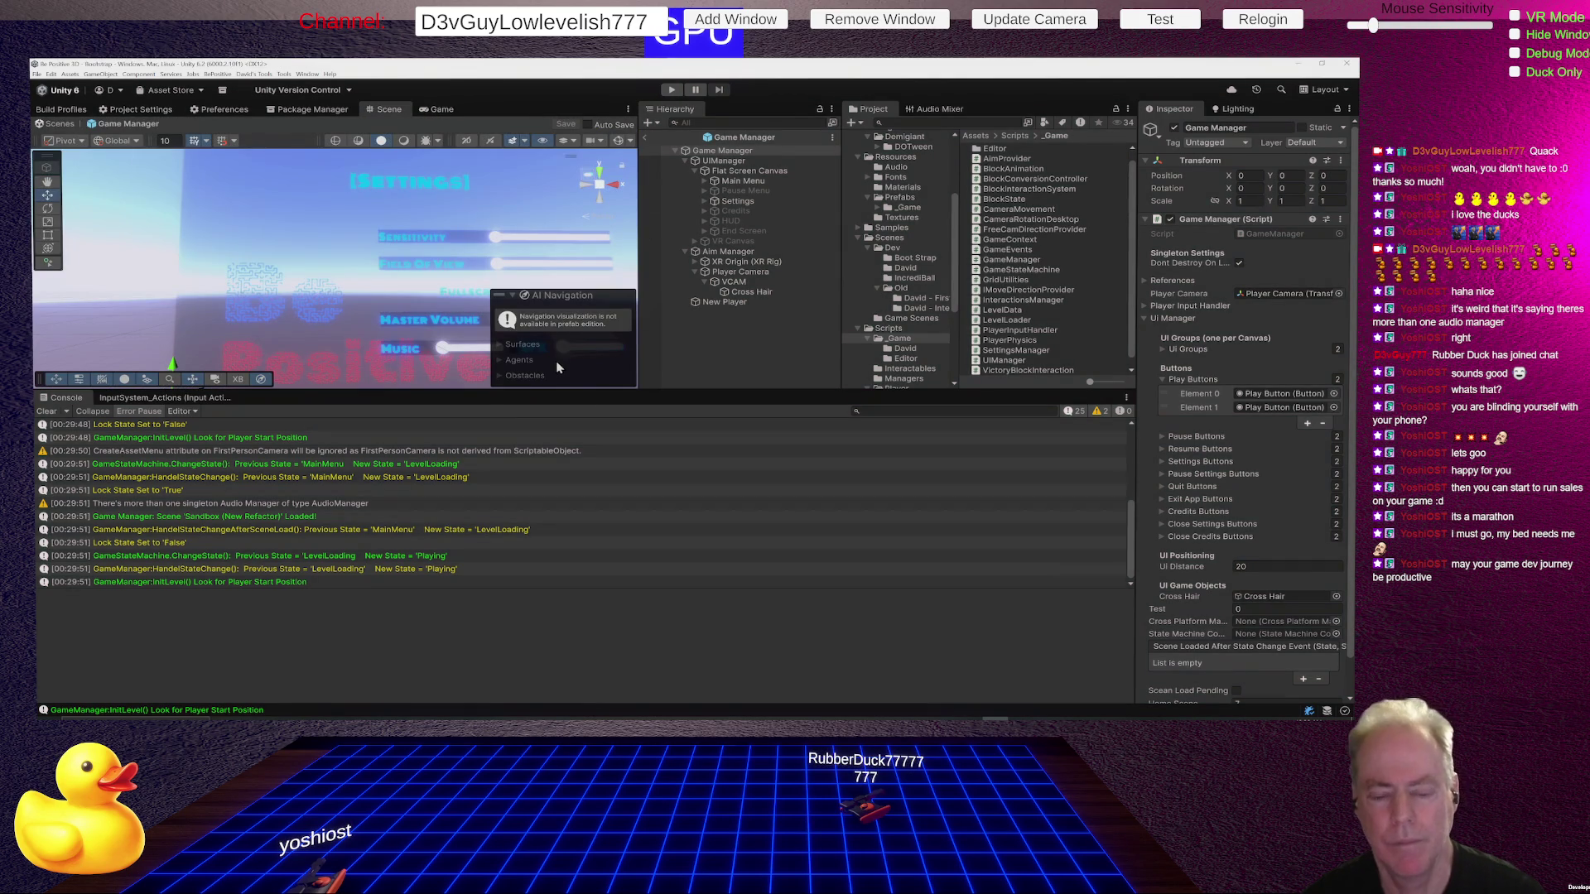
Go back in Rider to OldGameManager.cs at StartGame's cursor-lock code.
key(alt+Tab)
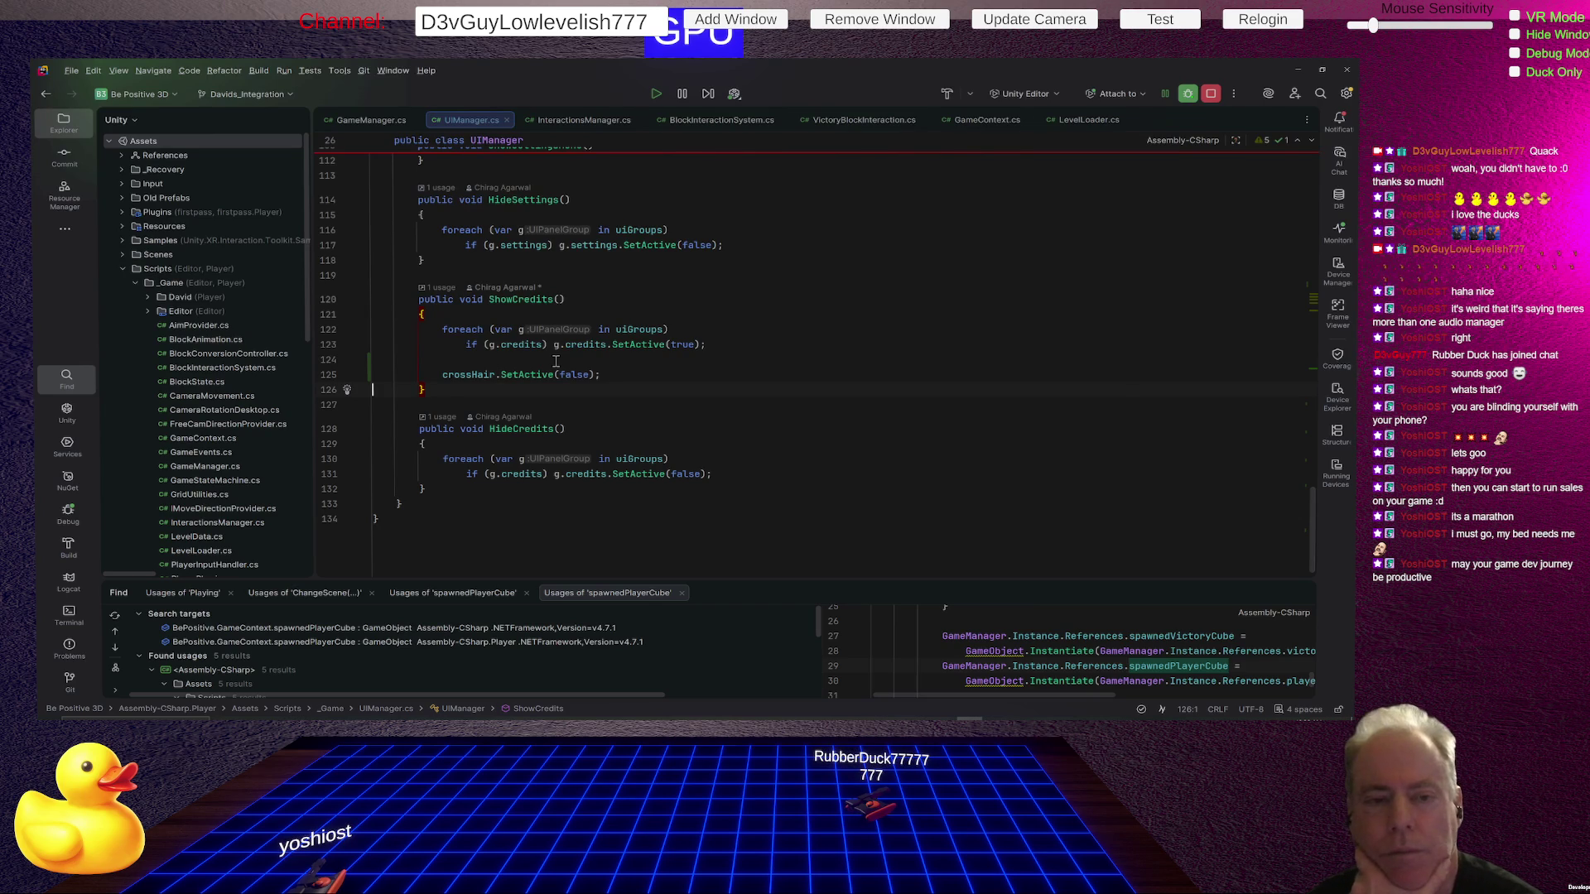
key(ctrl+alt+Left)
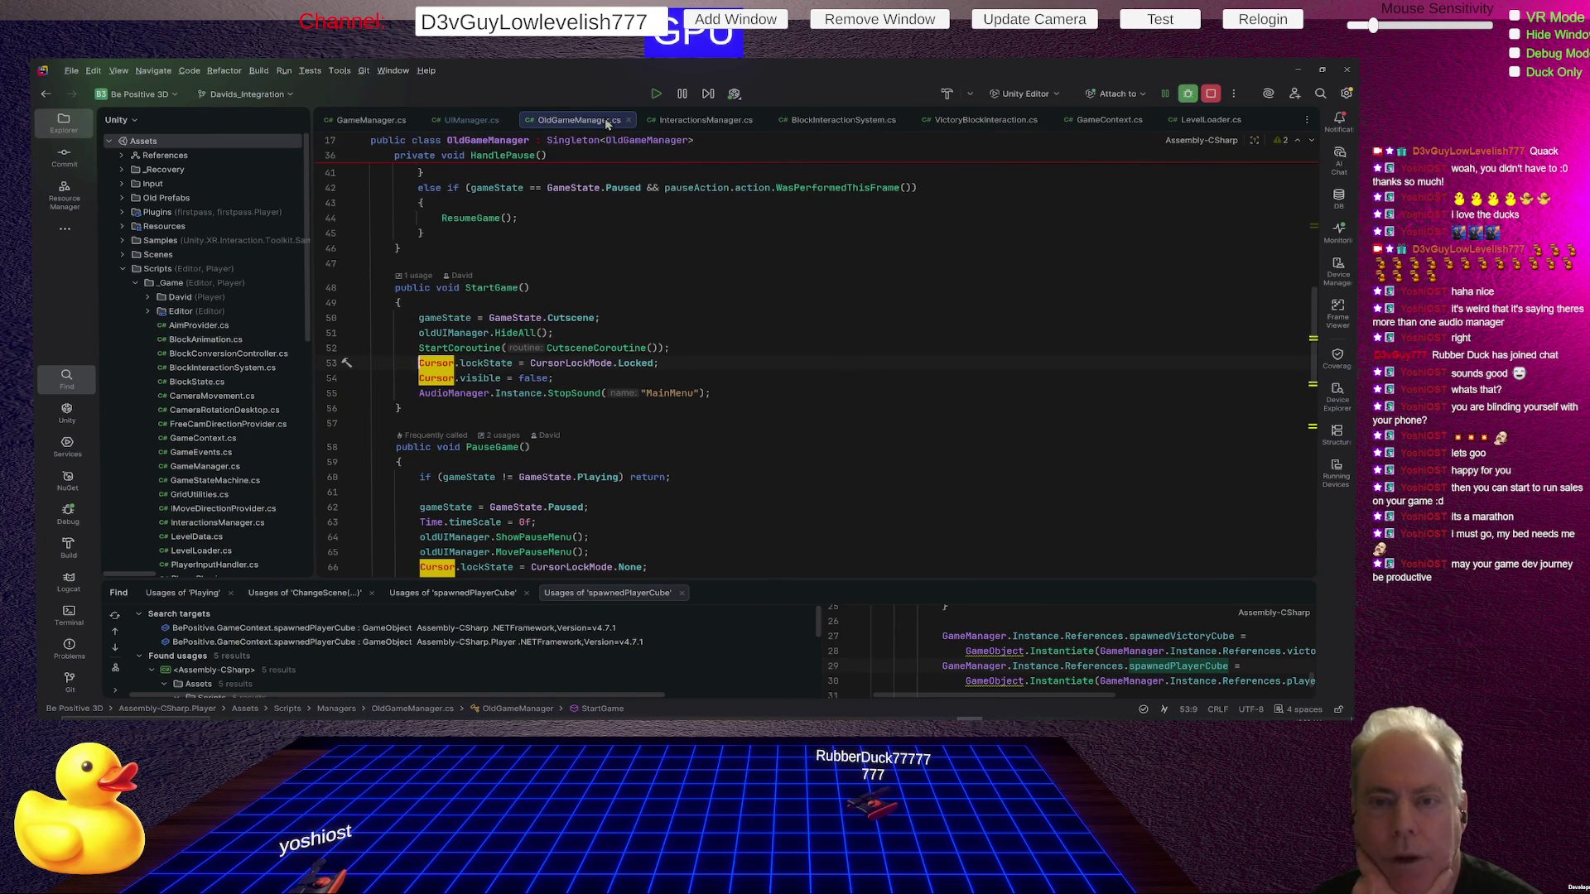
Move OldGameManager.cs to the first tab and search the file for 'cursor'.
drag(557, 126, 373, 120)
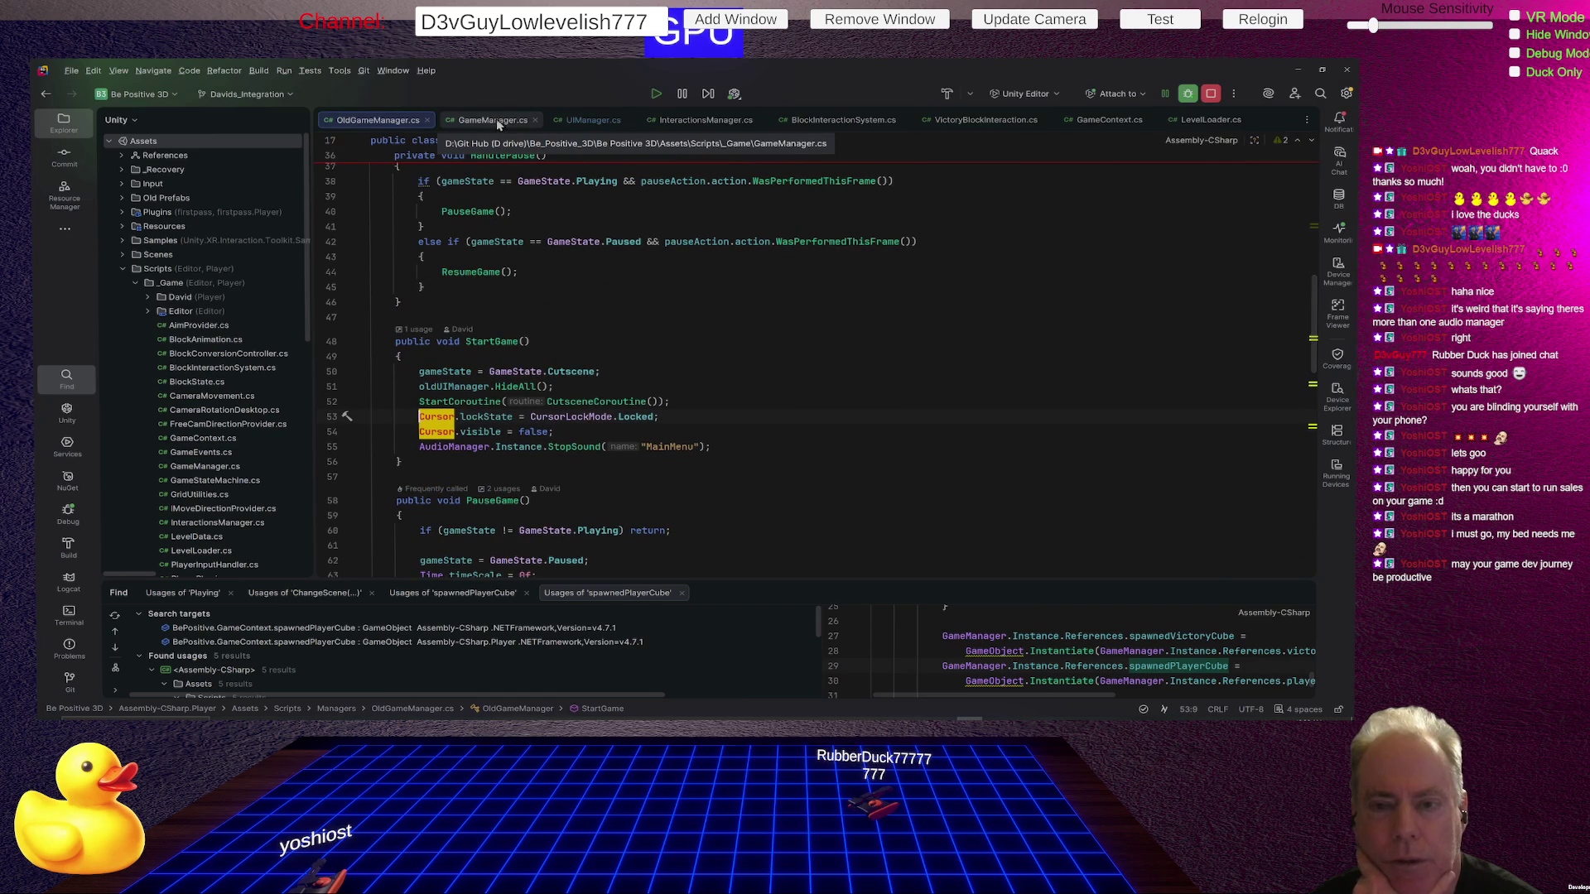
key(alt+Tab)
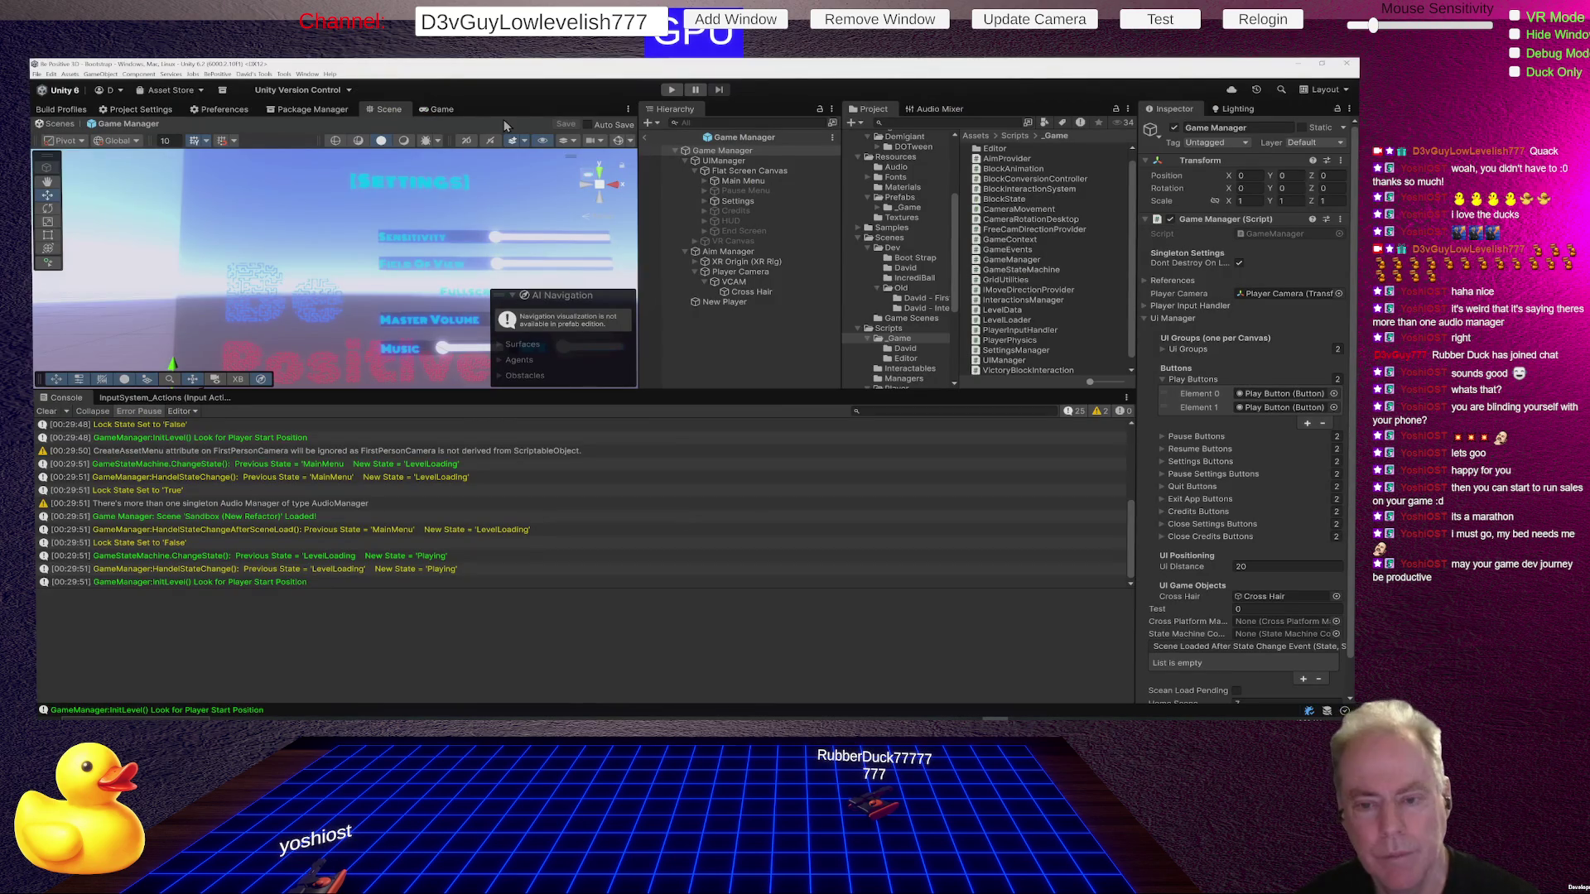
key(alt+Tab)
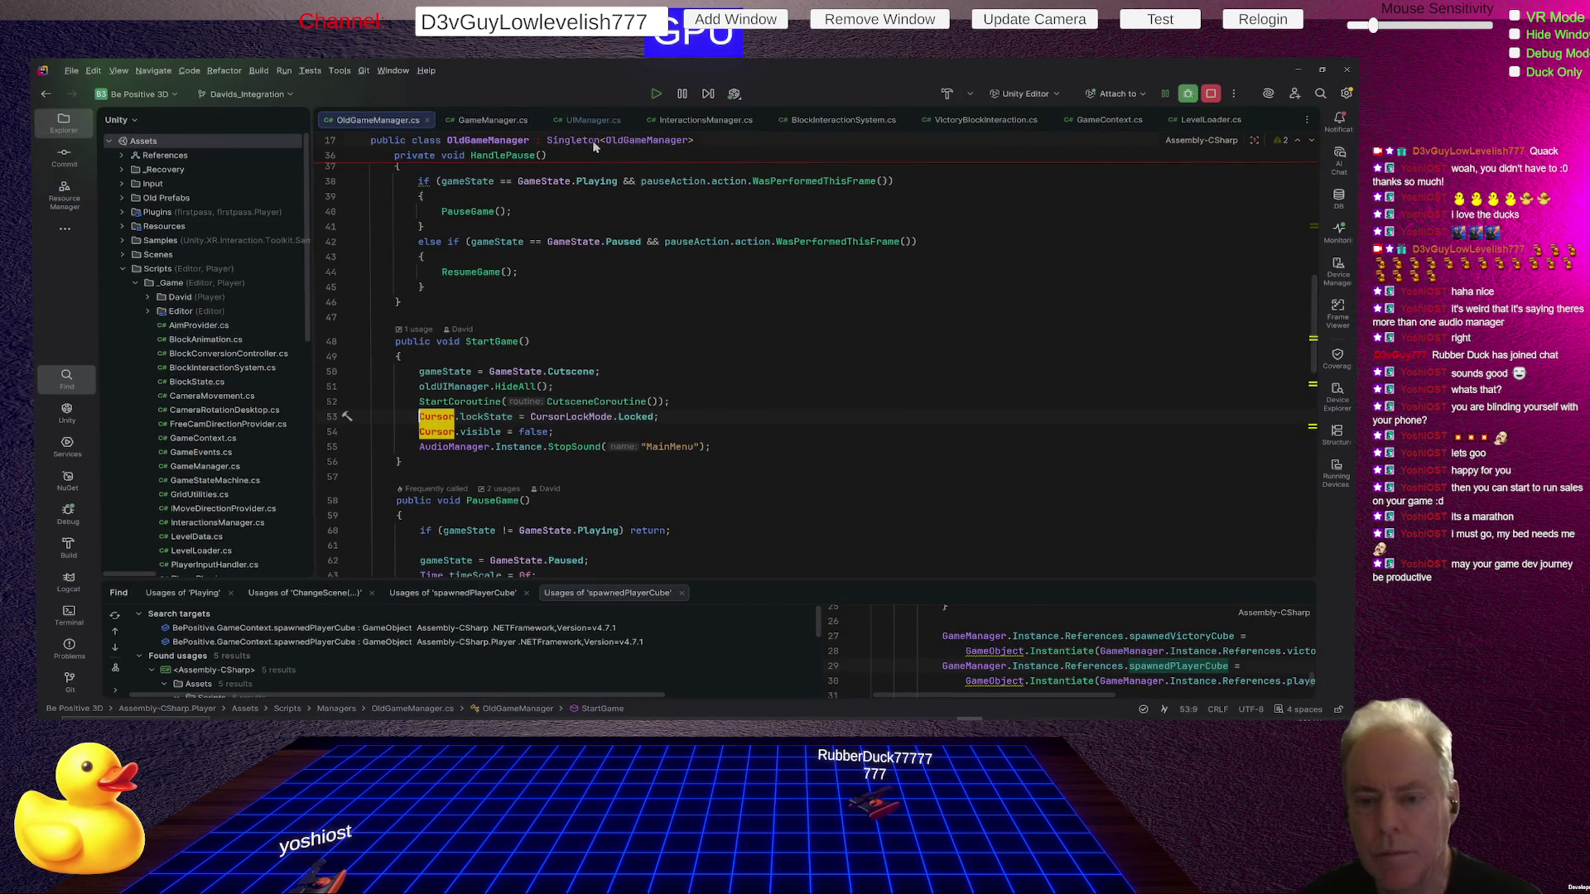
mouse_move(667, 243)
key(Escape)
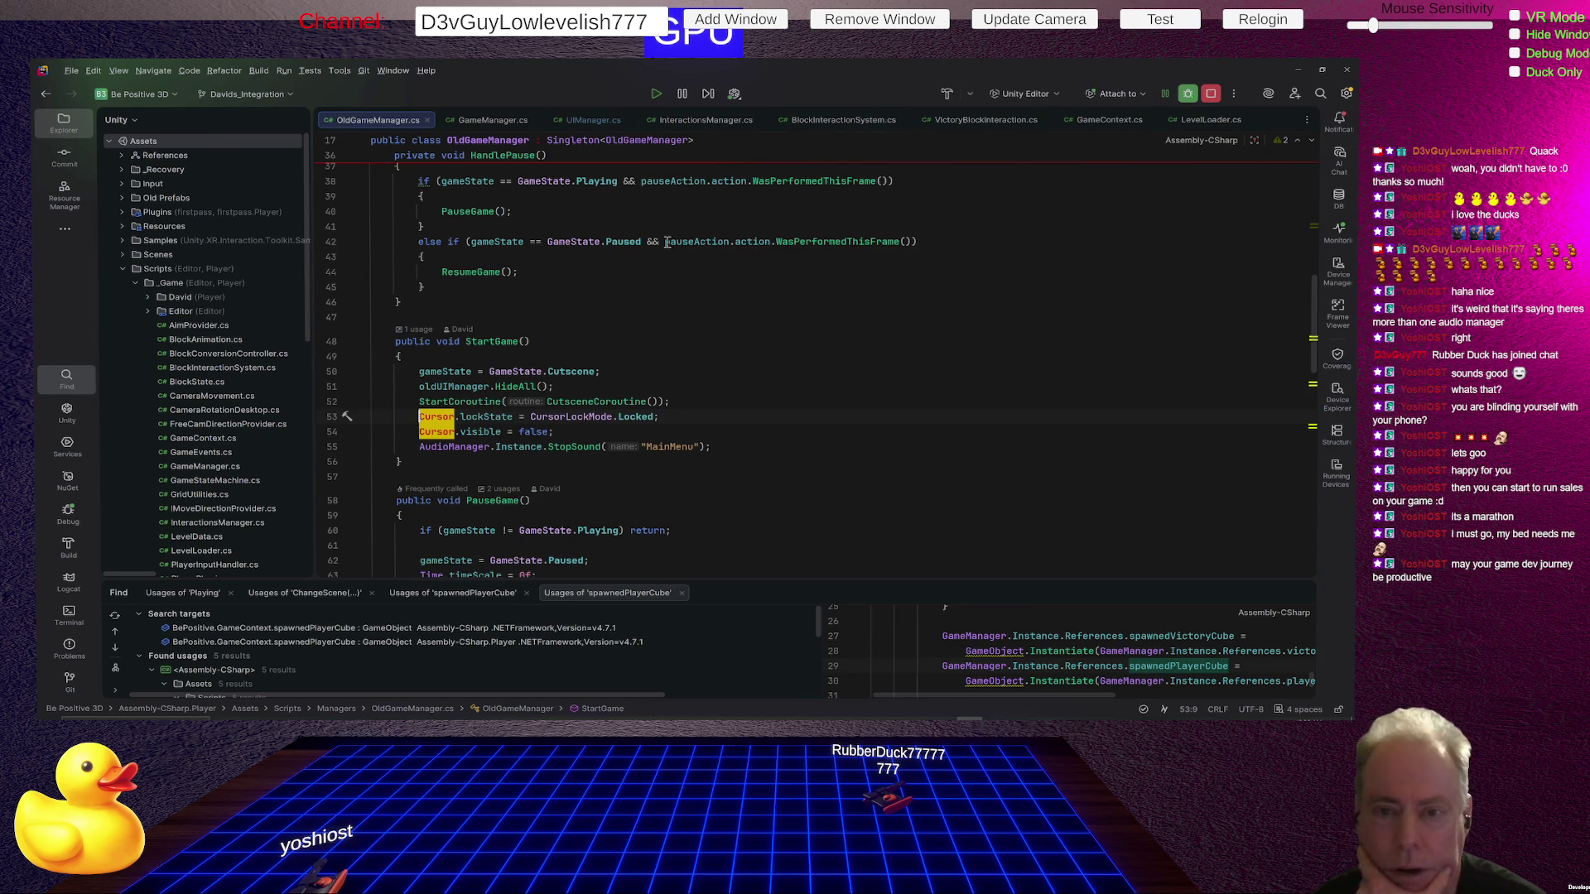
scroll(667, 242, down, 3)
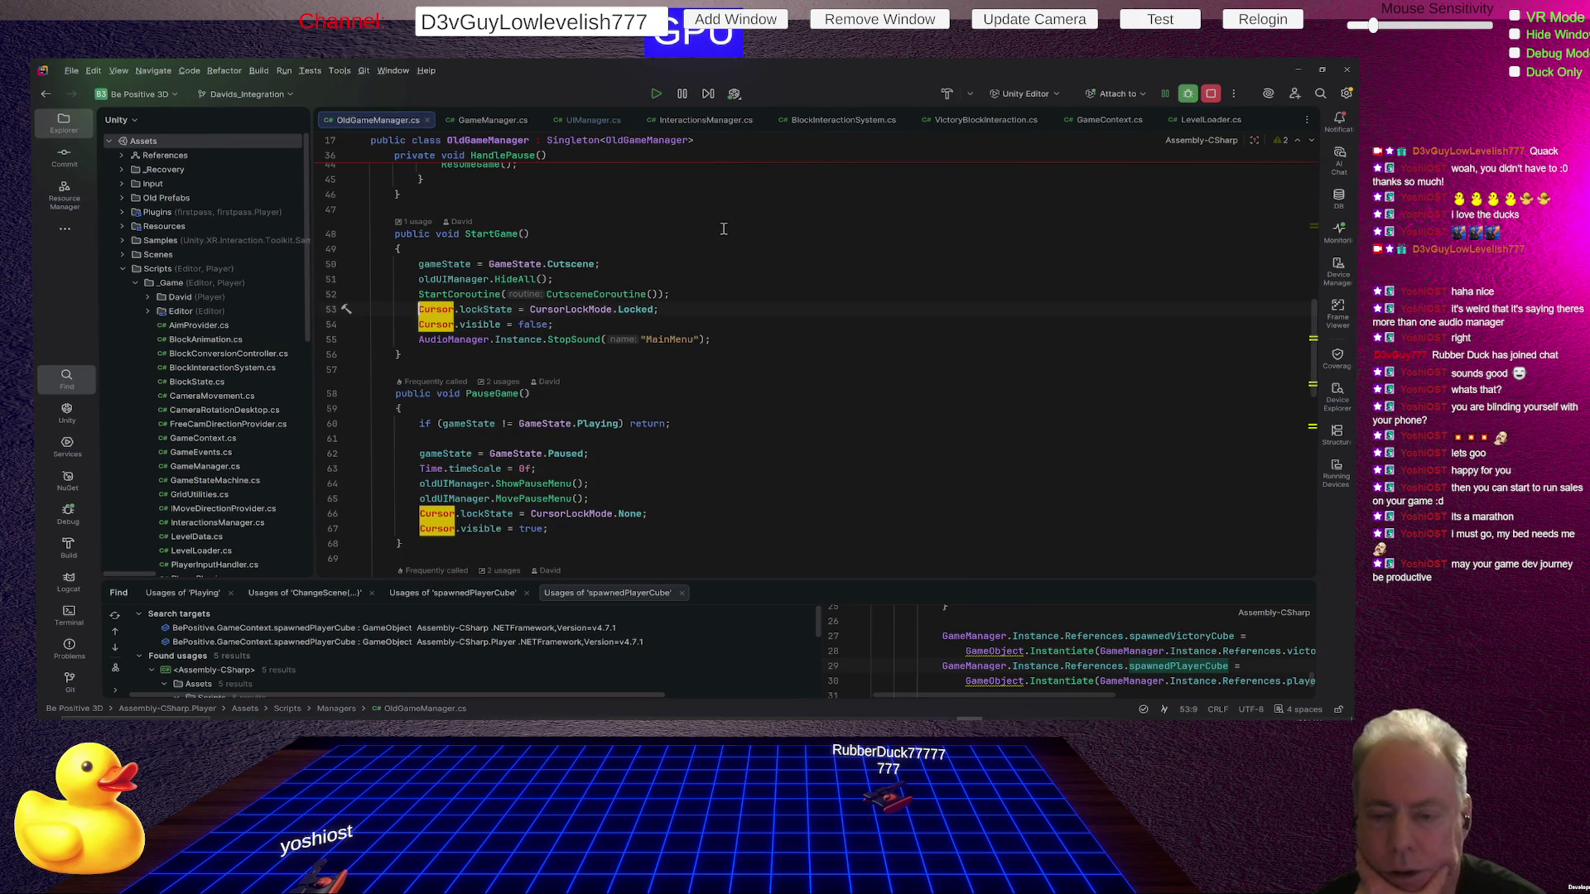
click(718, 261)
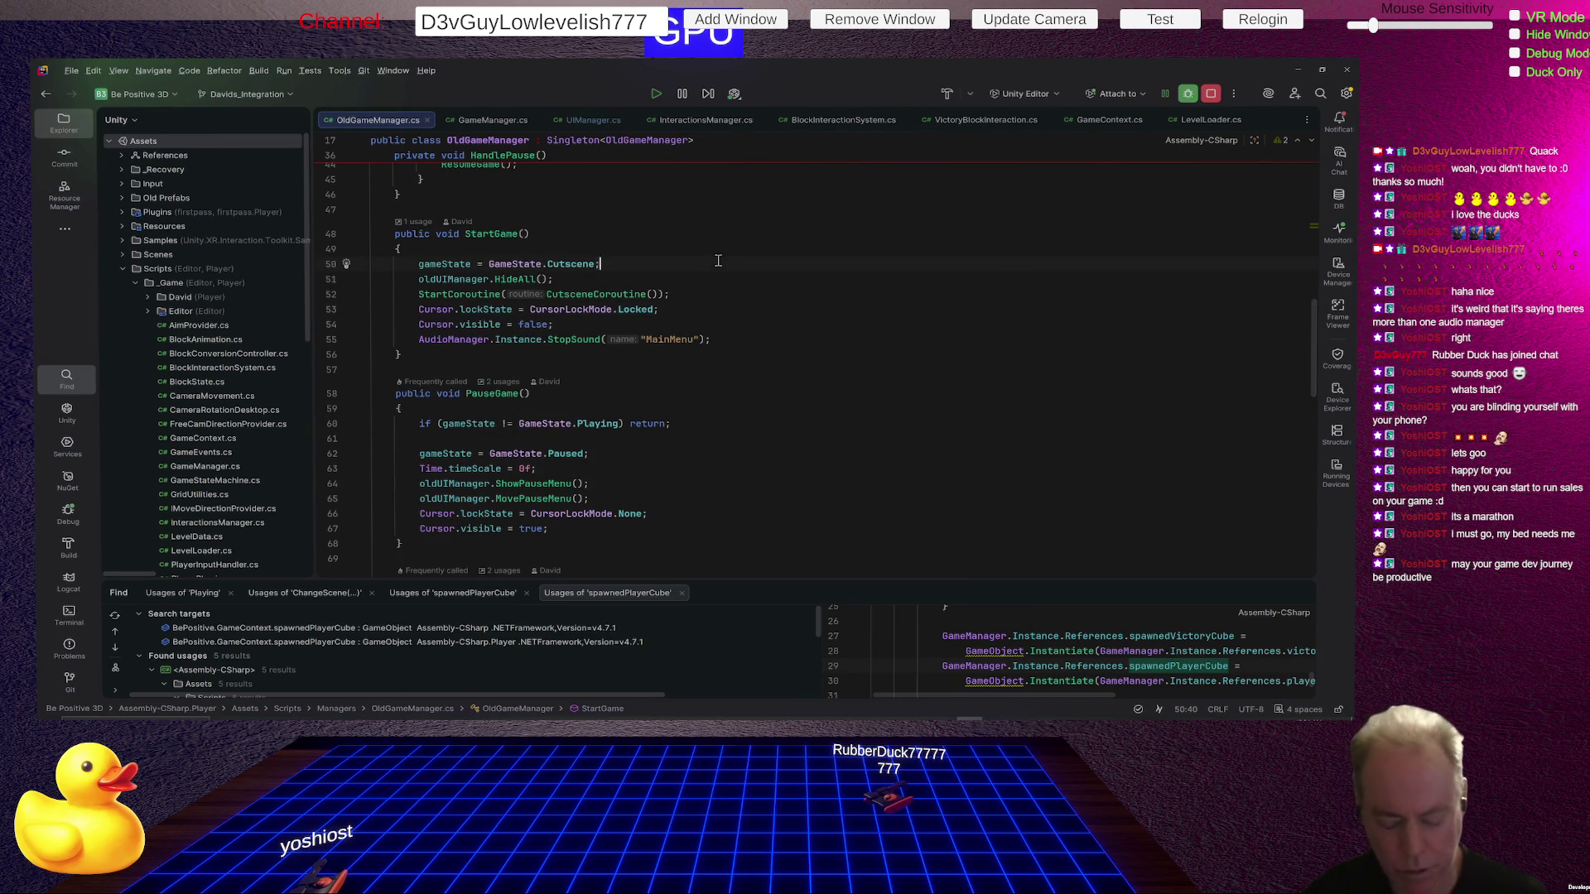
key(ctrl+f)
text(cu)
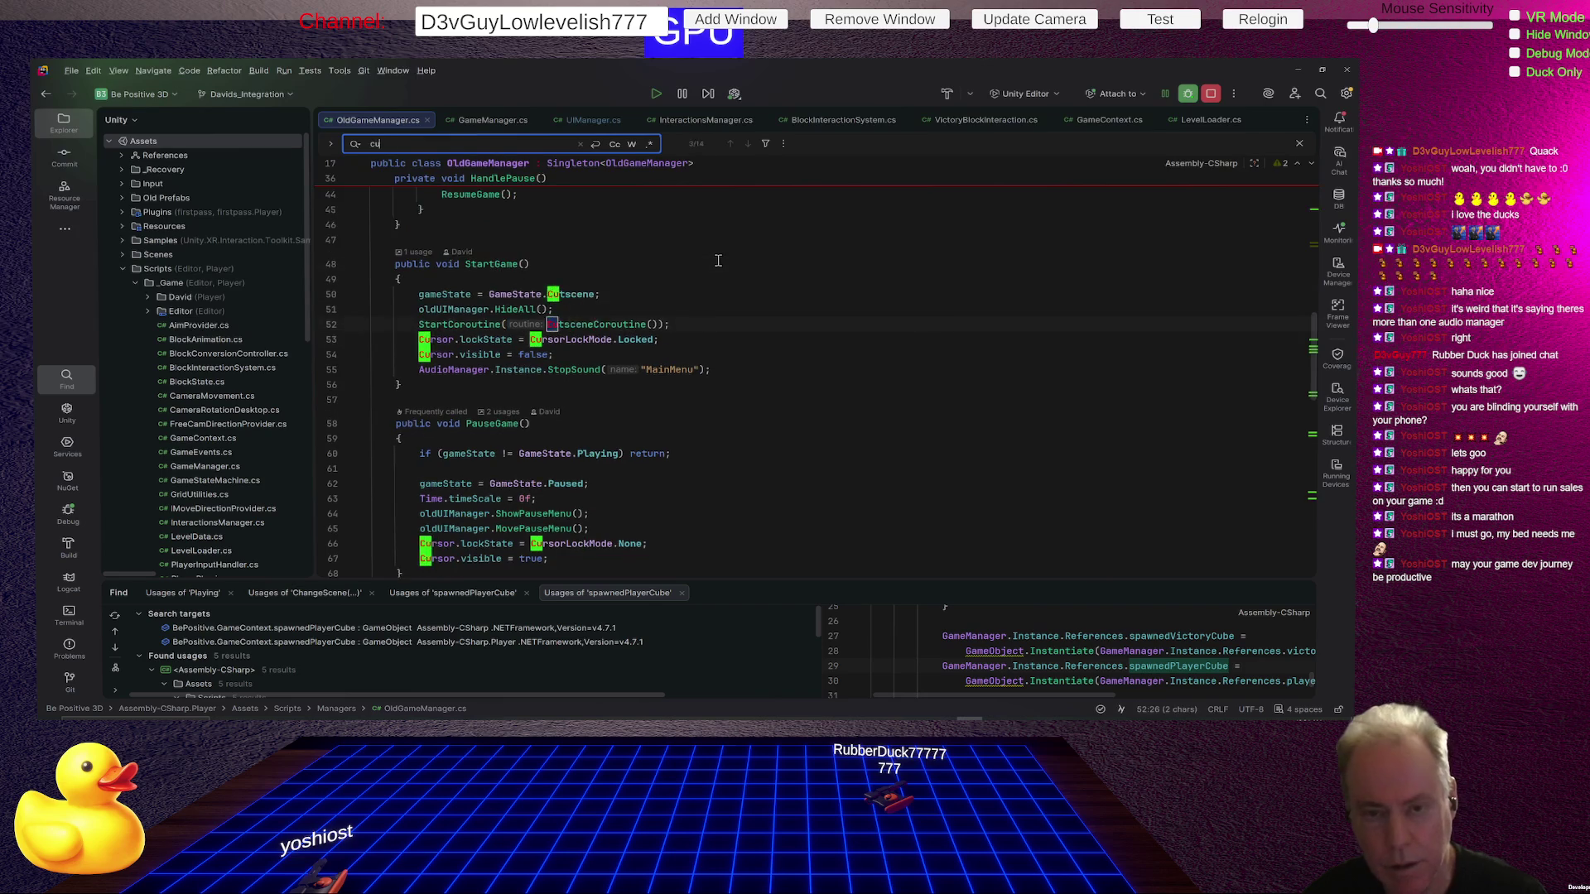
text(rsor)
key(Return)
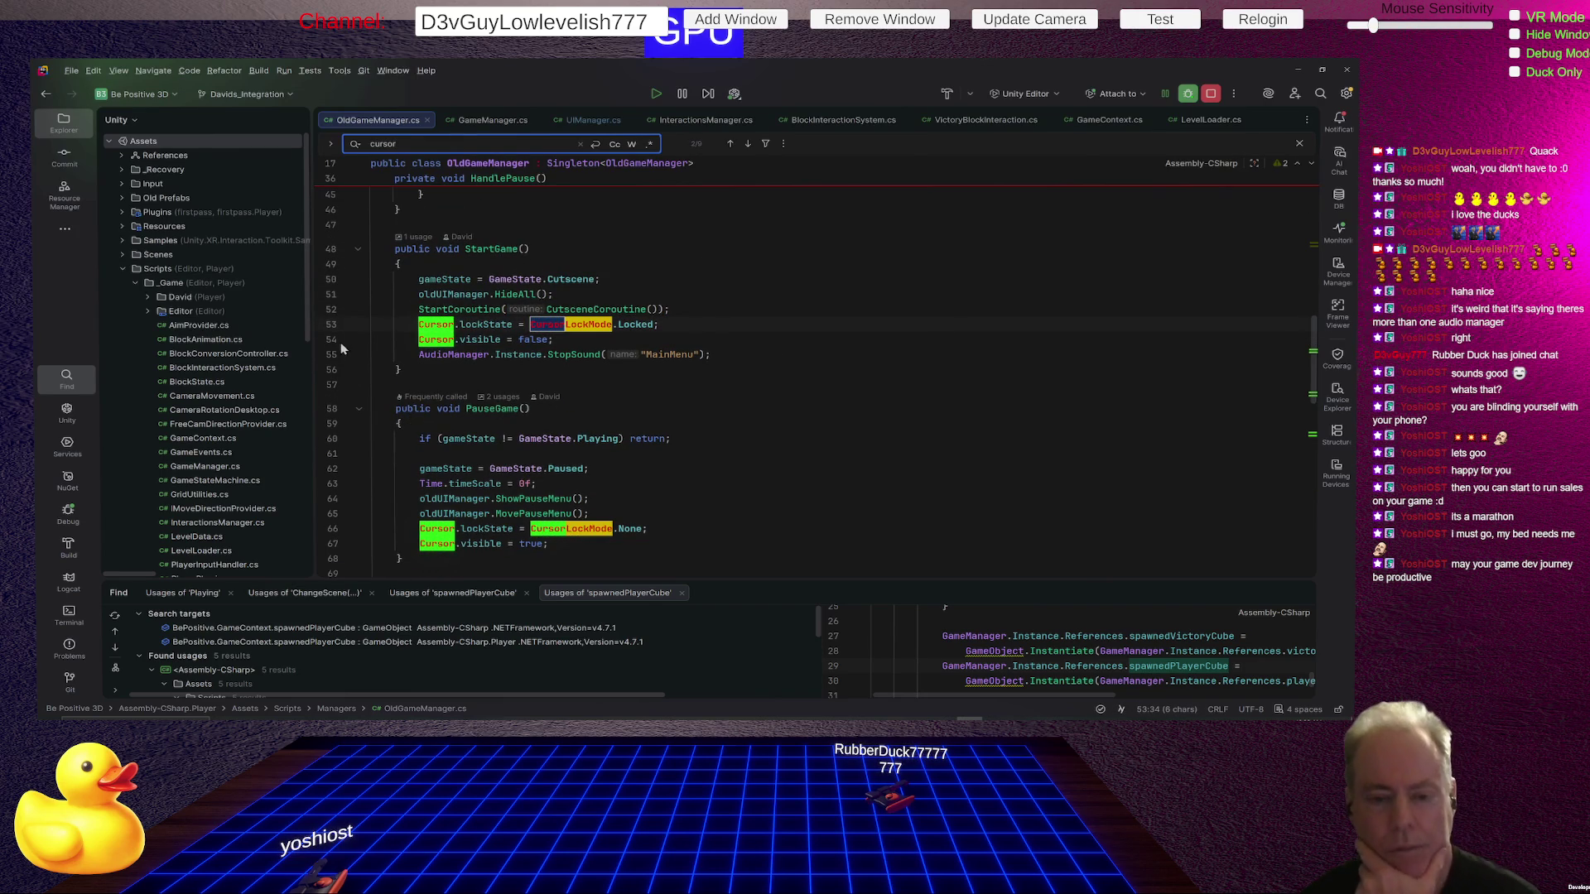
click(450, 373)
key(Escape)
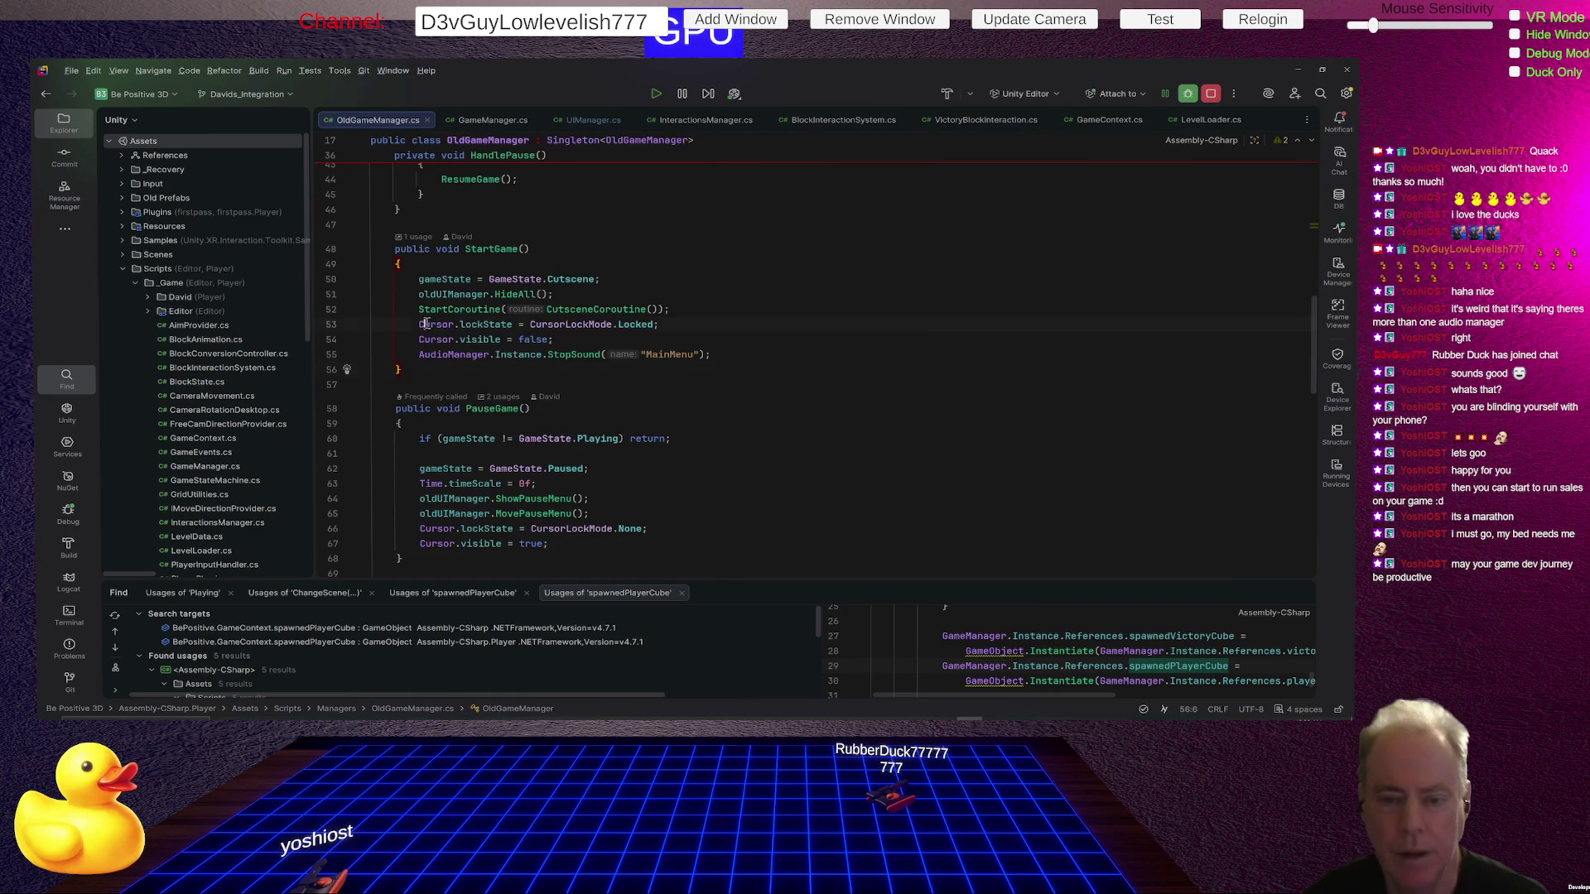
Find all usages of Cursor, enlarge the results, and open PlayerInteractionController.cs line 17.
right_click(432, 324)
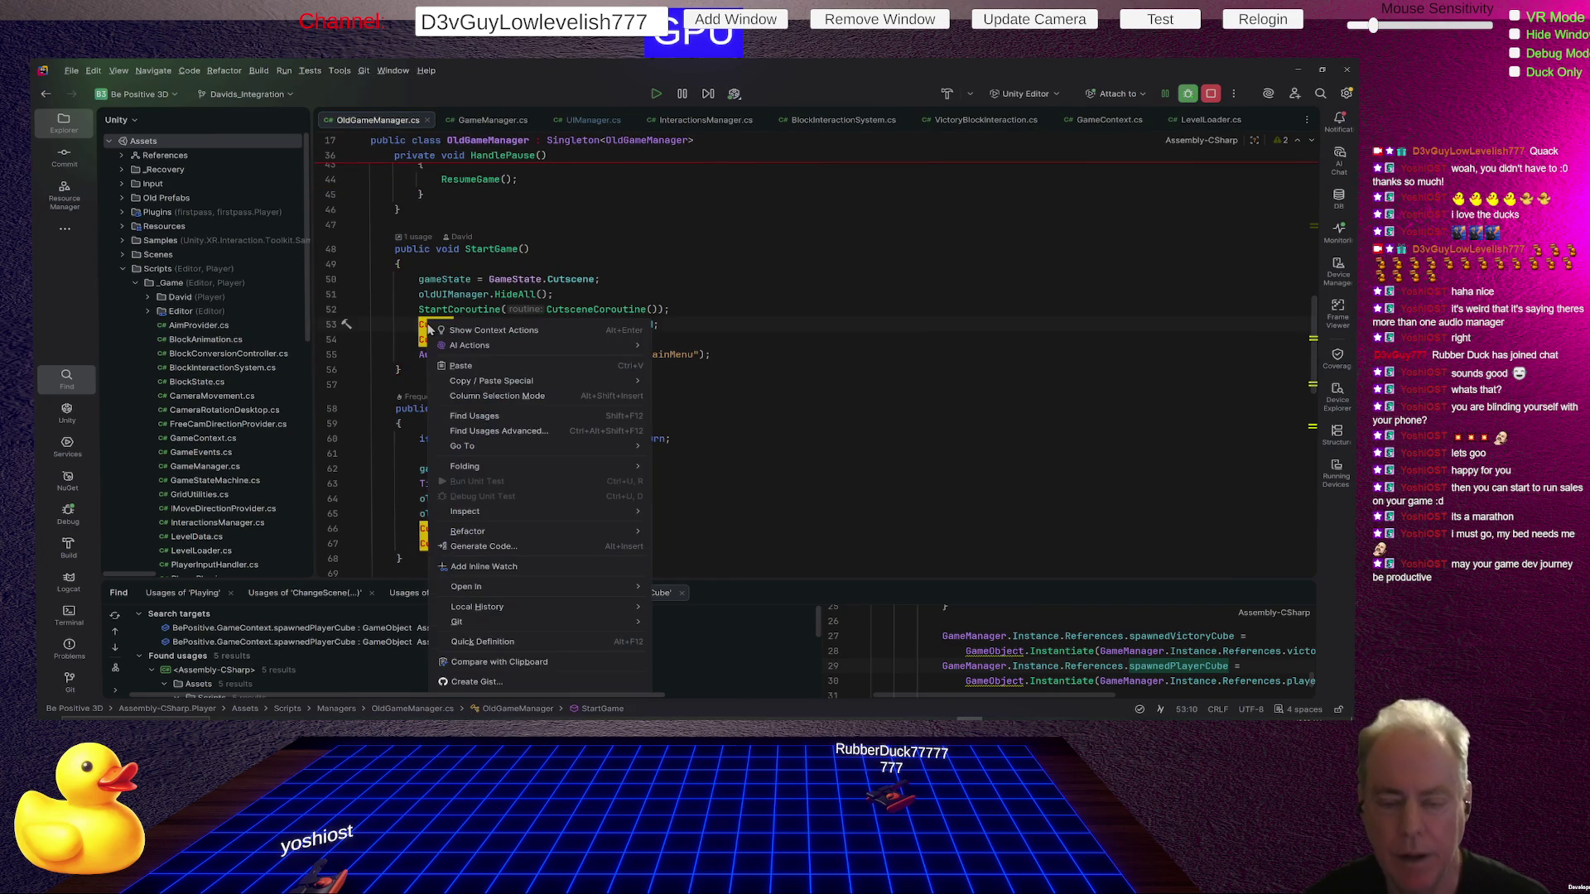
click(473, 416)
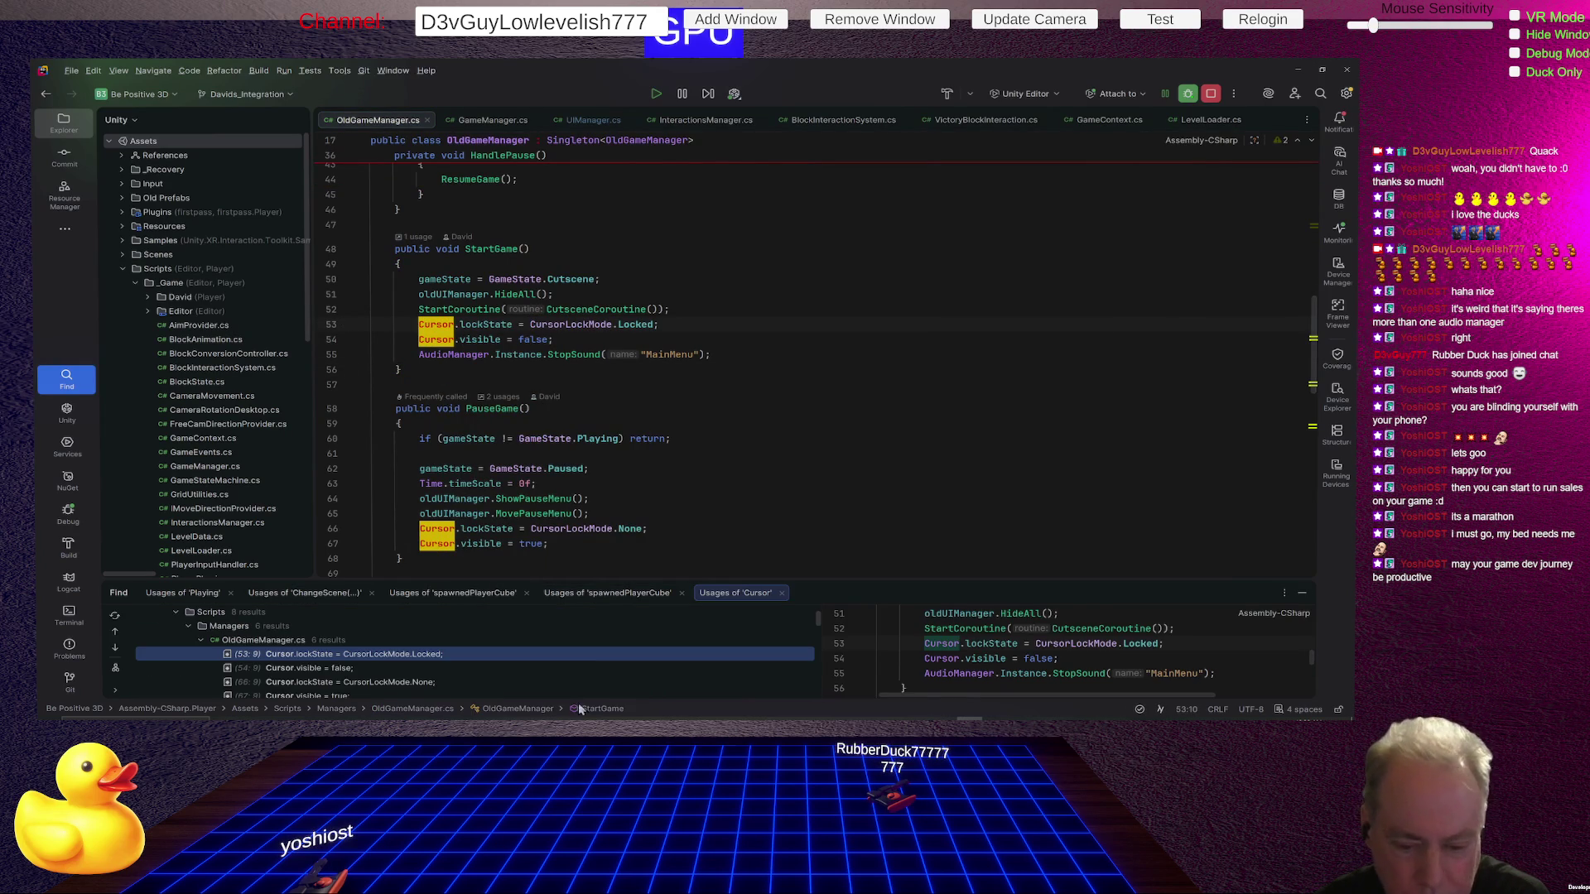
click(601, 575)
drag(601, 582, 652, 423)
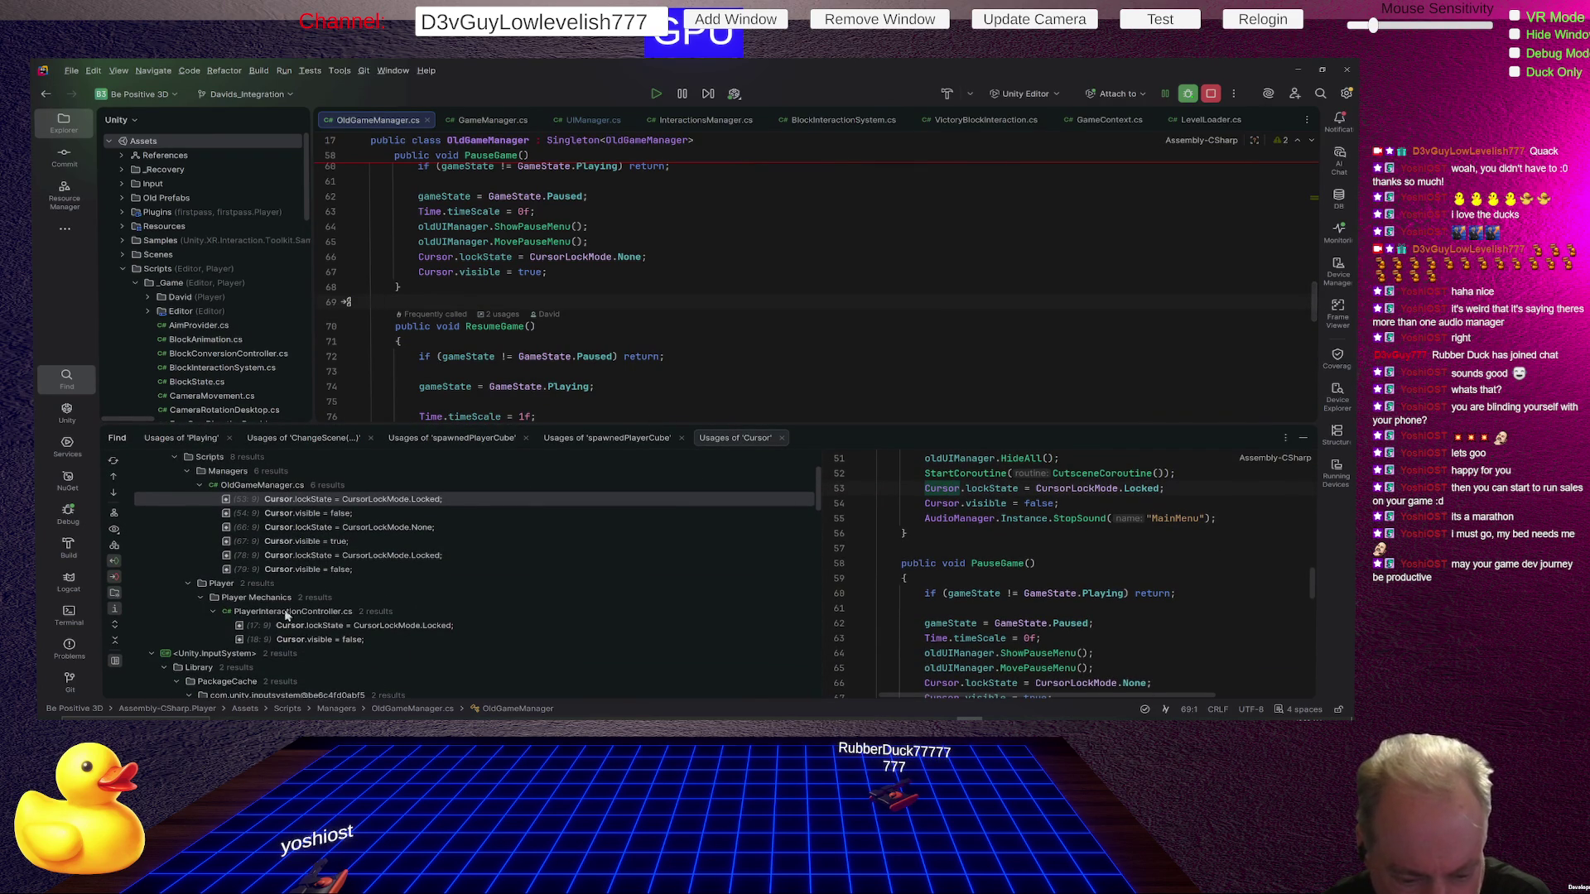
double_click(370, 631)
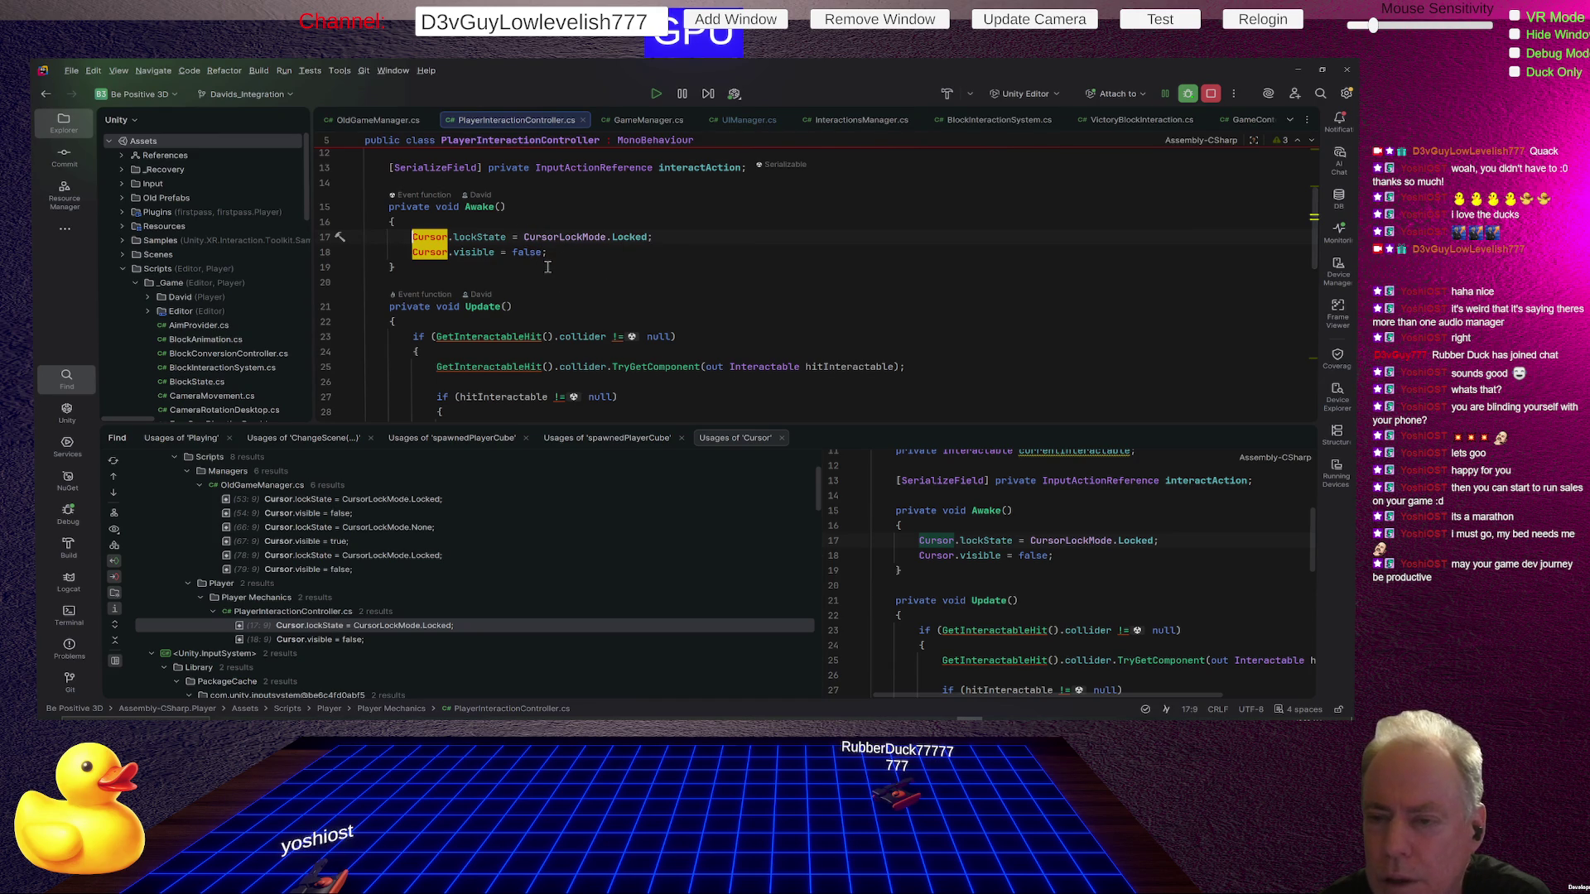
Collapse the five library result groups and open OldGameManager.cs's first Cursor.lockState usage.
scroll(616, 320, up, 3)
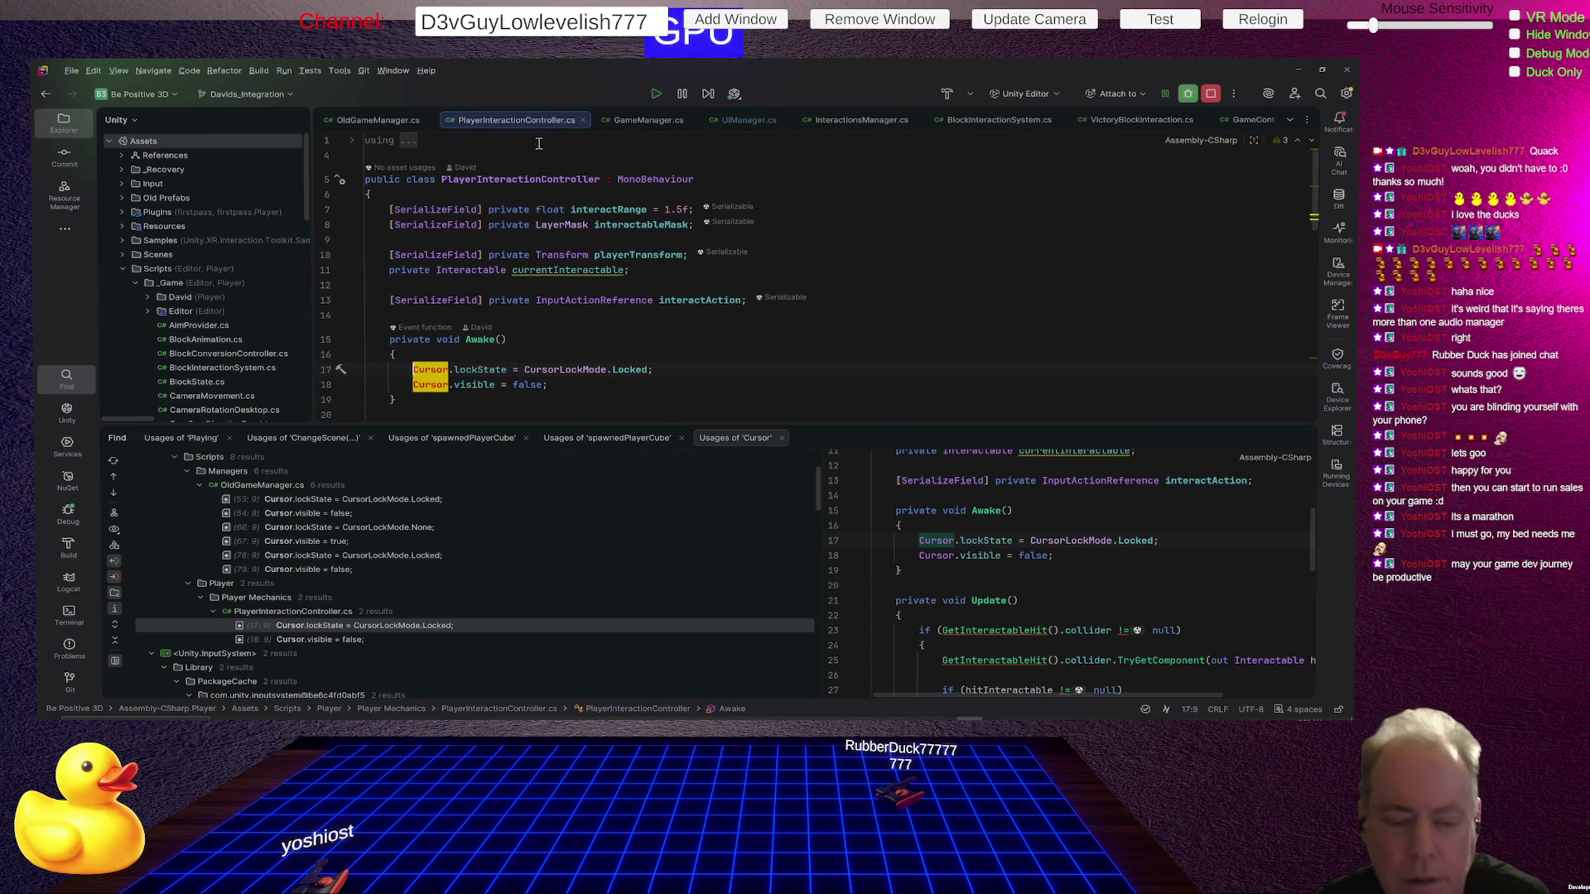
click(149, 653)
click(152, 667)
scroll(149, 597, down, 3)
click(149, 569)
click(149, 598)
click(139, 612)
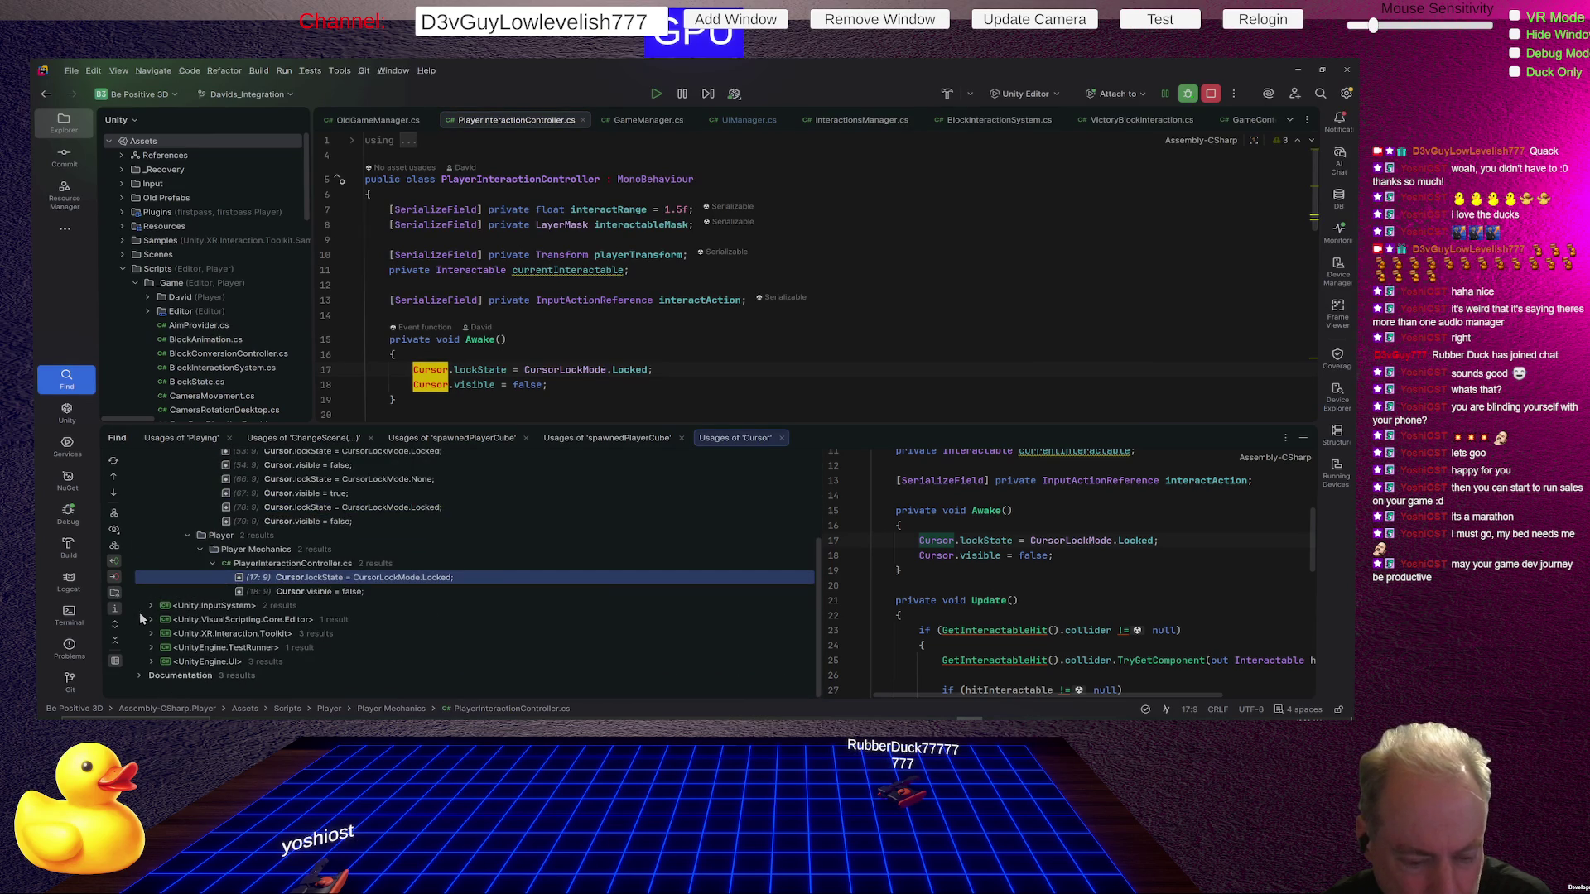
scroll(281, 609, up, 3)
scroll(282, 609, up, 2)
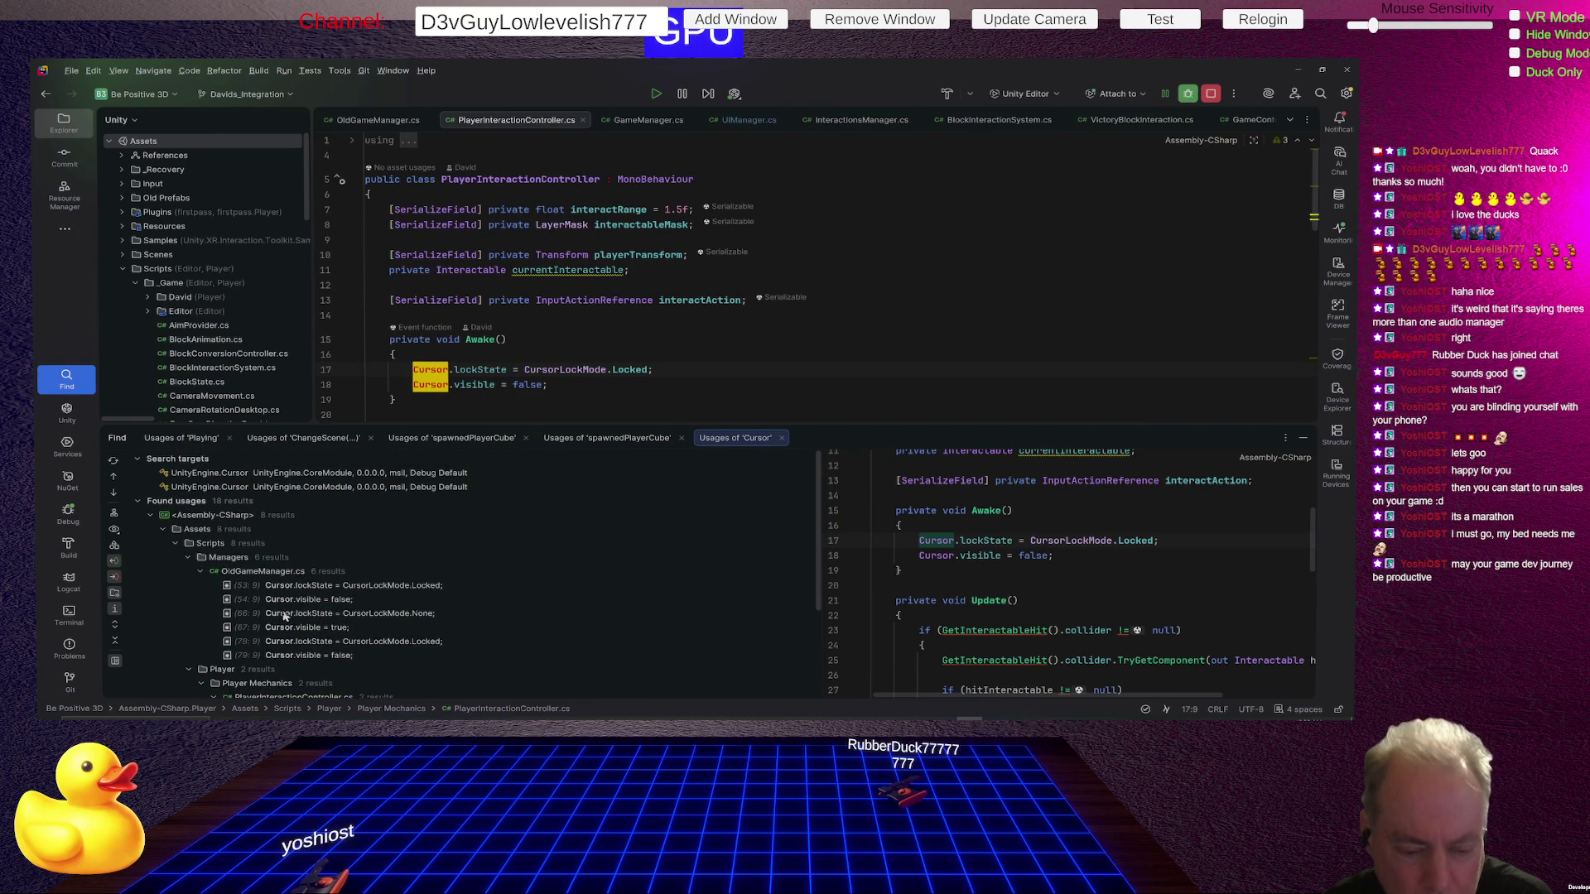
double_click(389, 585)
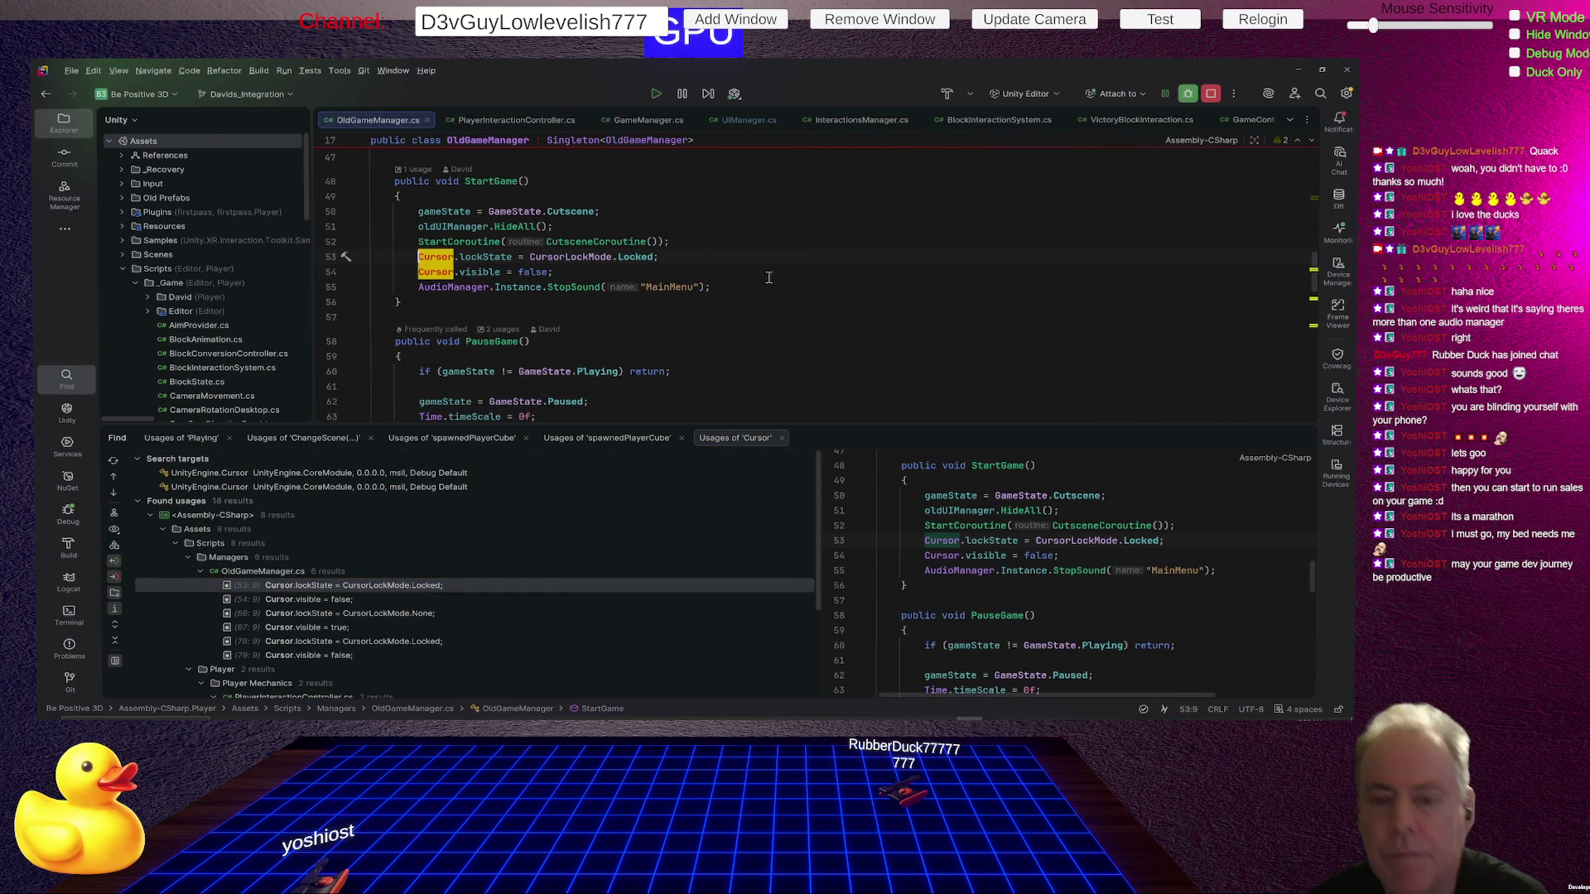
Select and copy the Cursor.lockState and Cursor.visible lines (53–54) in OldGameManager.cs.
click(727, 258)
key(Home)
key(Home)
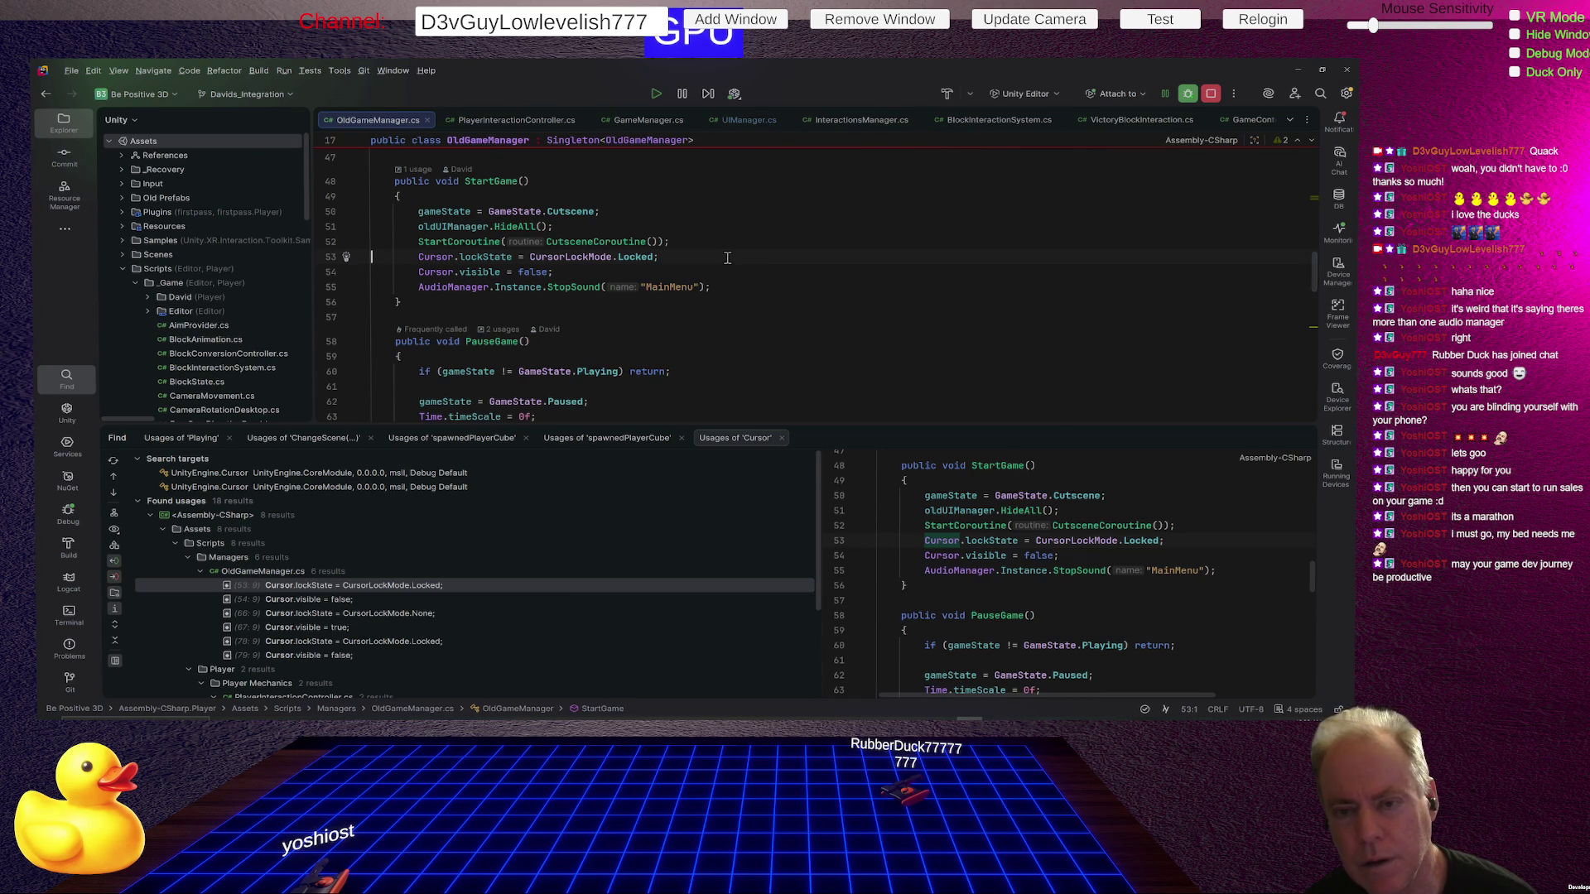
key(shift+Down)
key(shift+Down)
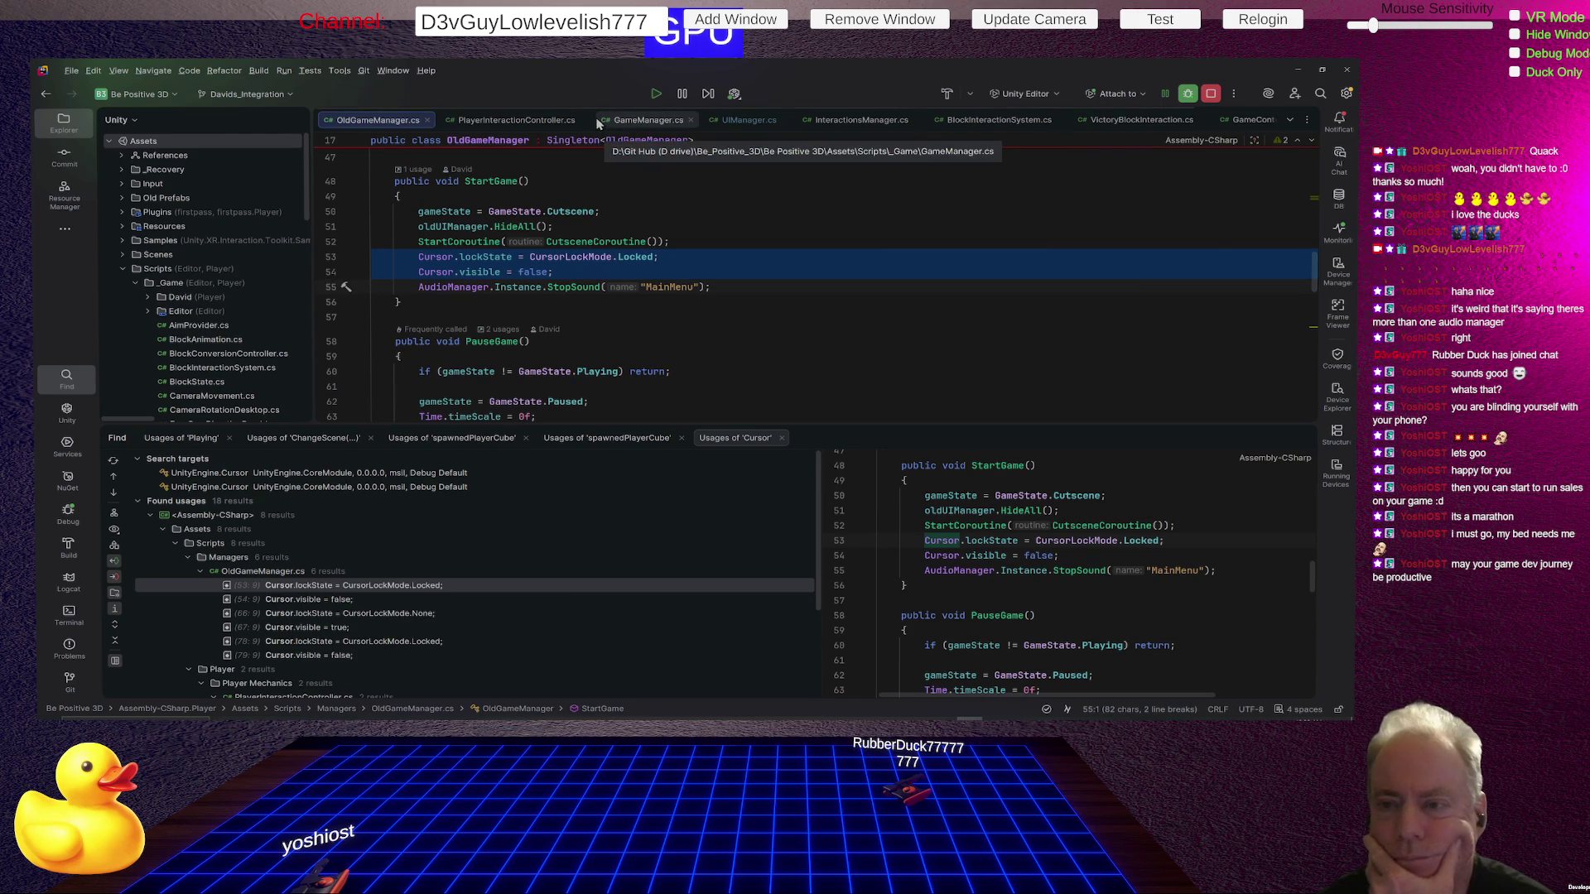
click(636, 122)
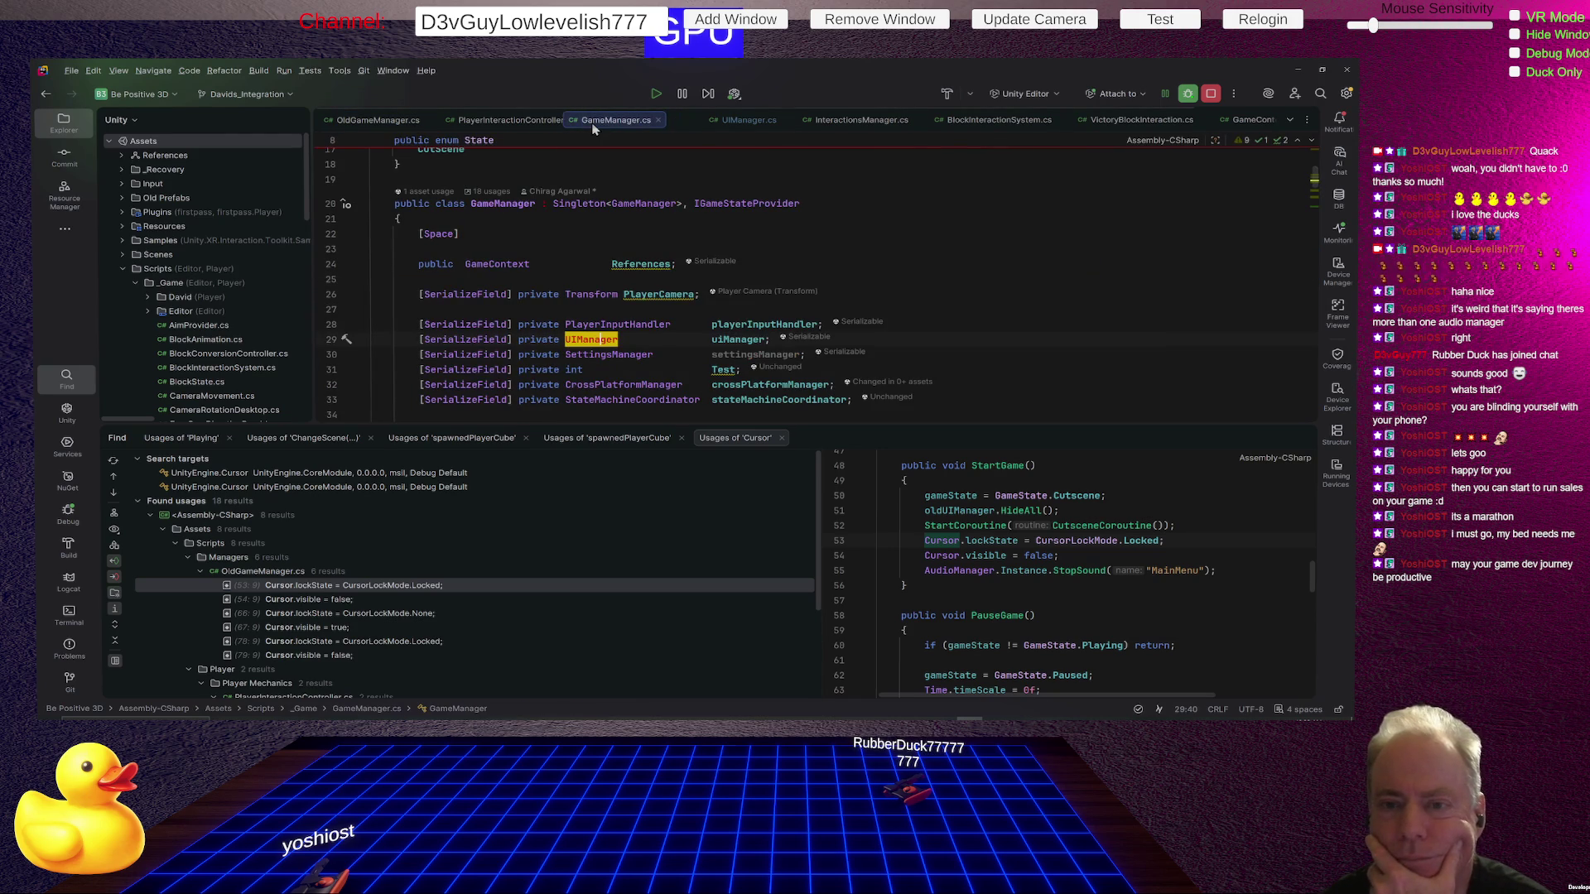
Place GameManager.cs after OldGameManager.cs and close PlayerInteractionController.cs.
drag(593, 128, 548, 125)
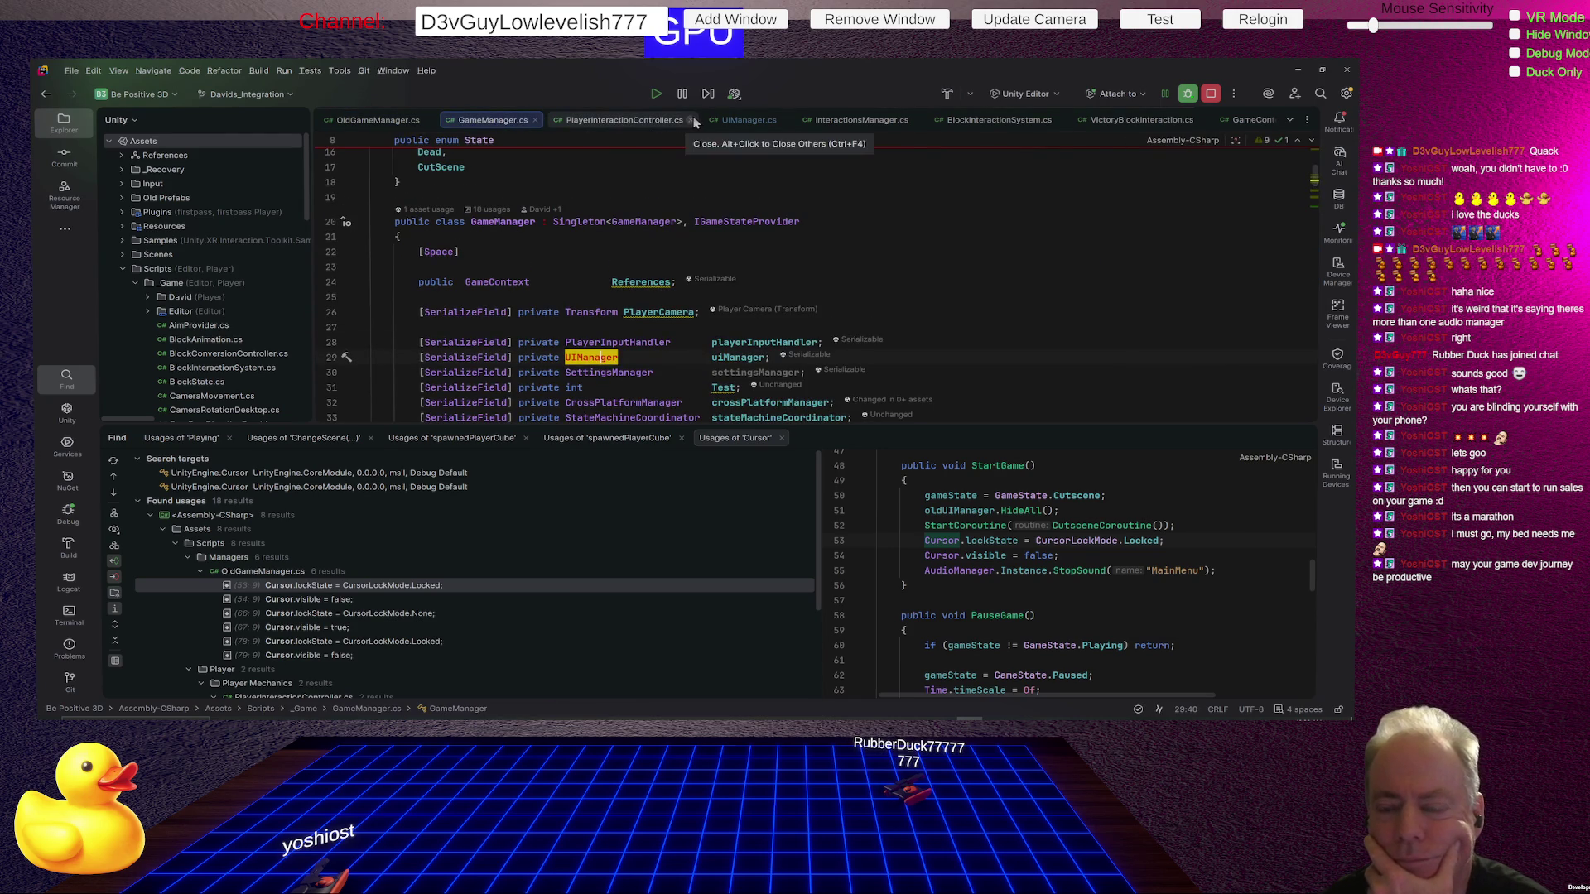
click(692, 119)
scroll(728, 281, down, 1)
scroll(728, 282, down, 10)
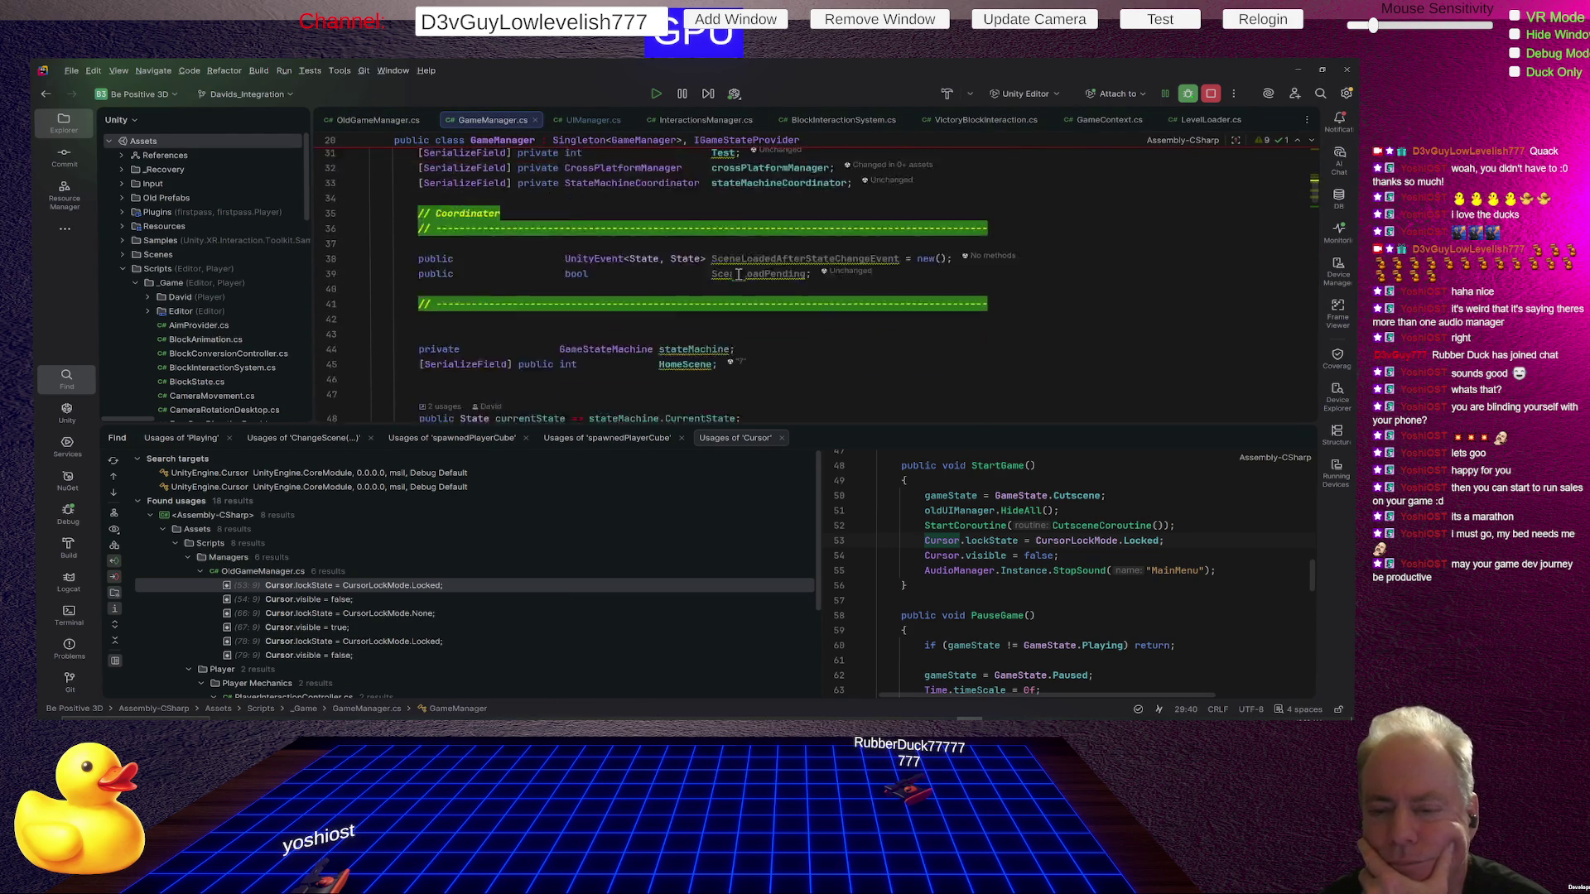
scroll(696, 276, down, 5)
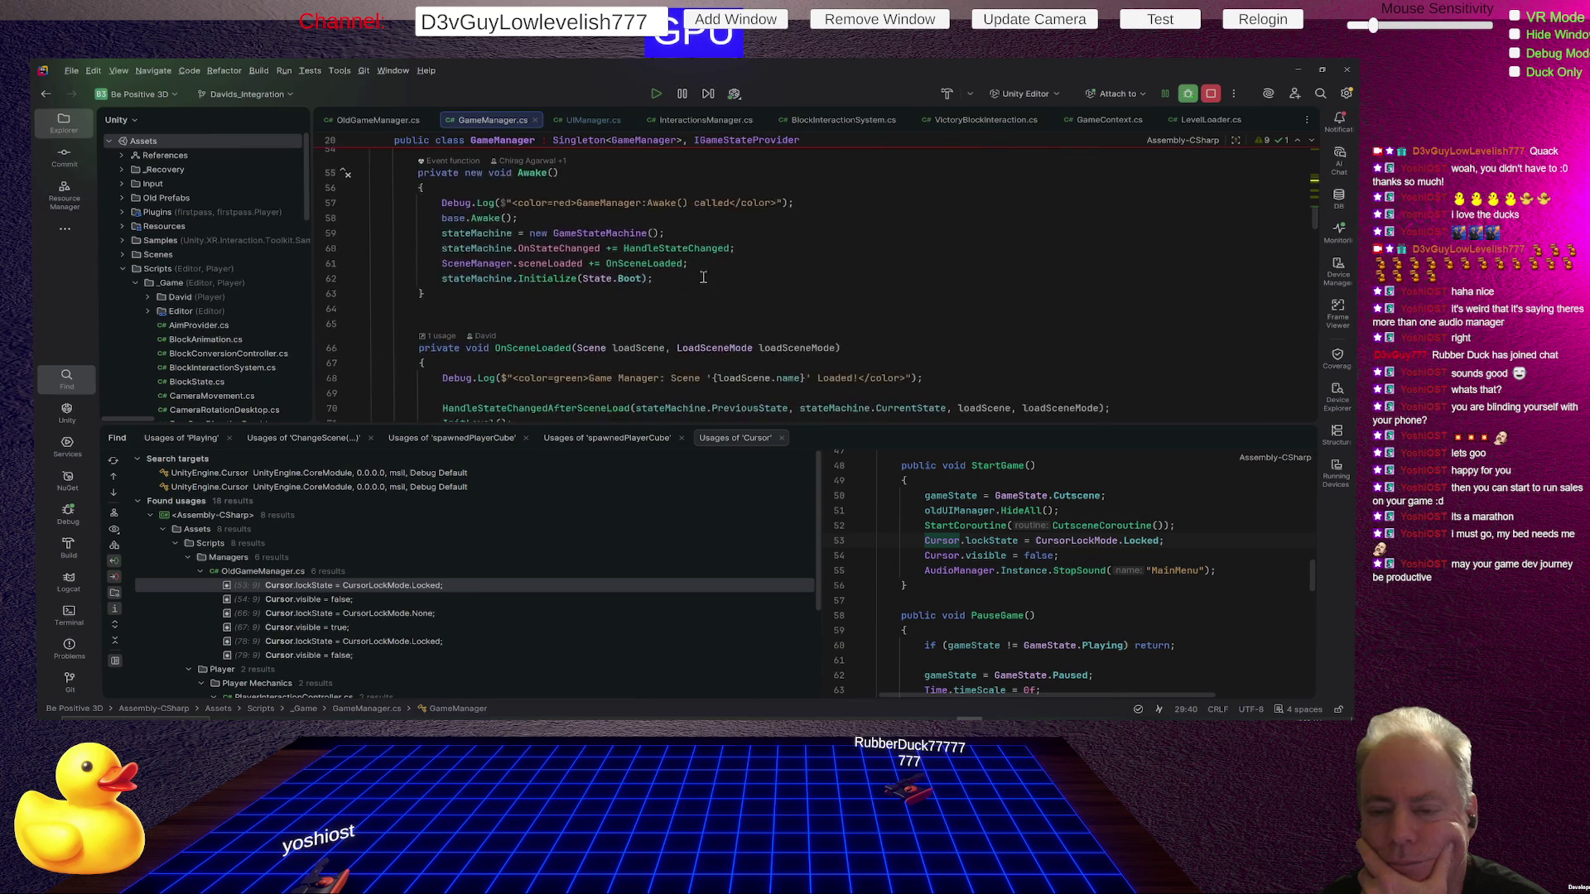
scroll(703, 277, down, 5)
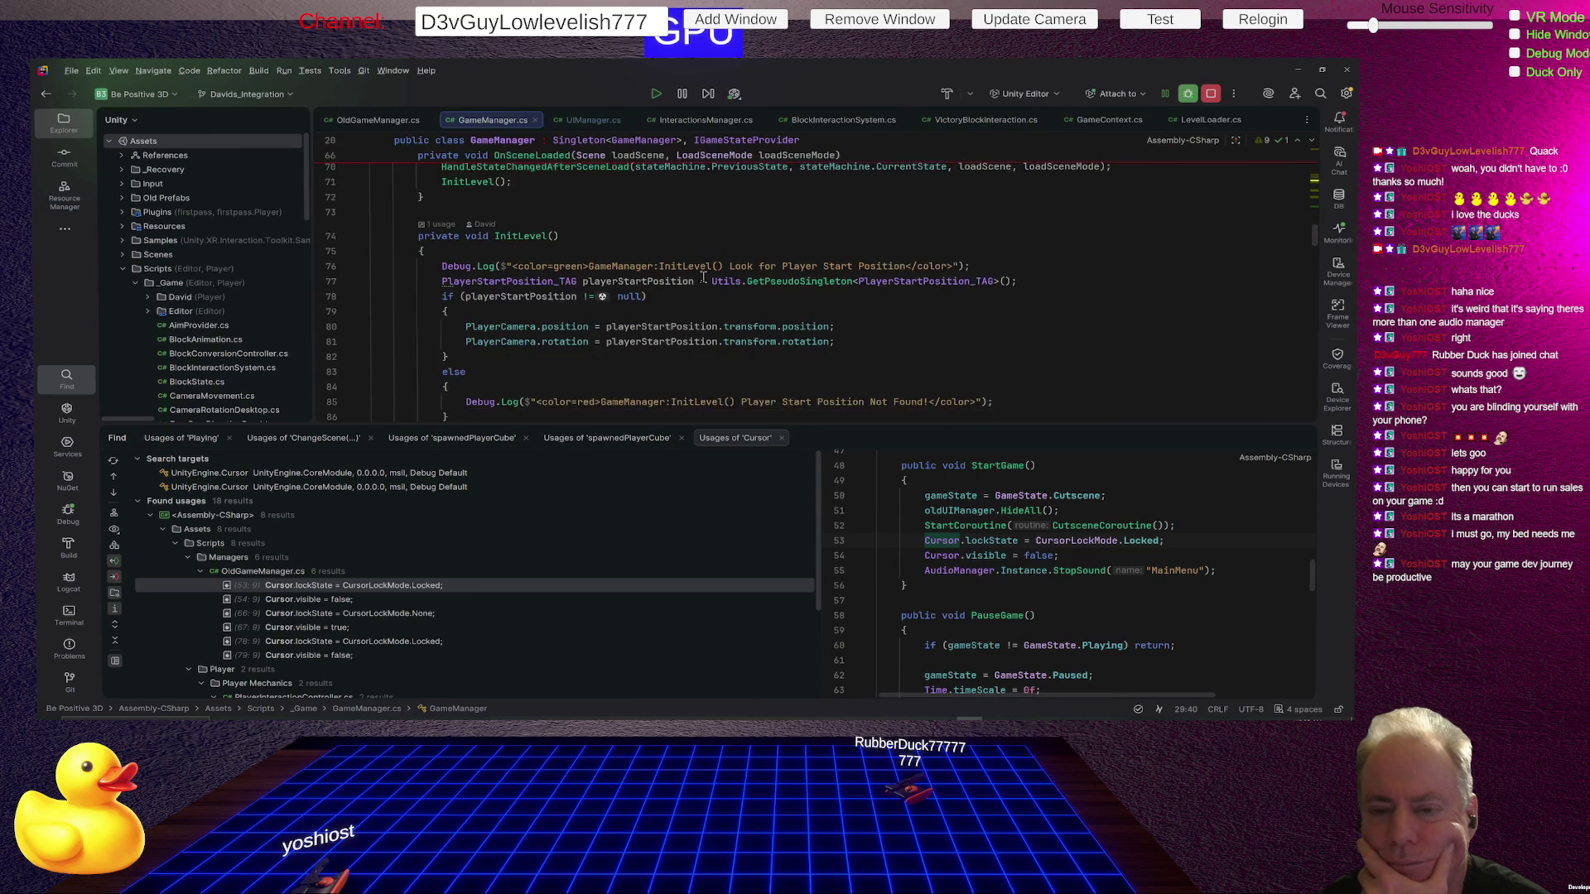
scroll(706, 288, down, 7)
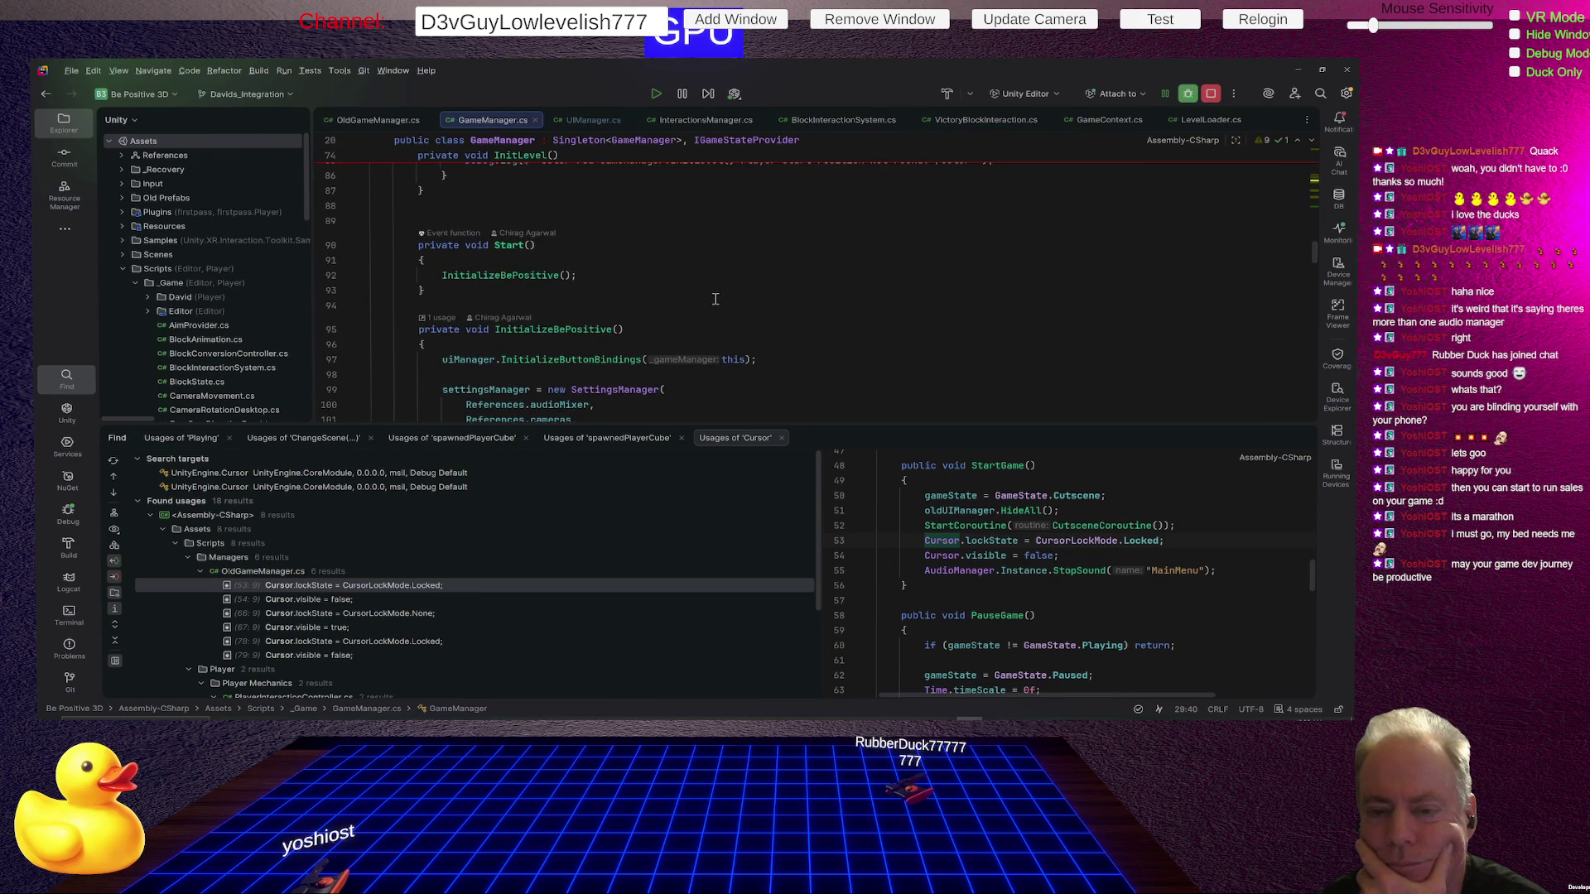
scroll(715, 299, down, 9)
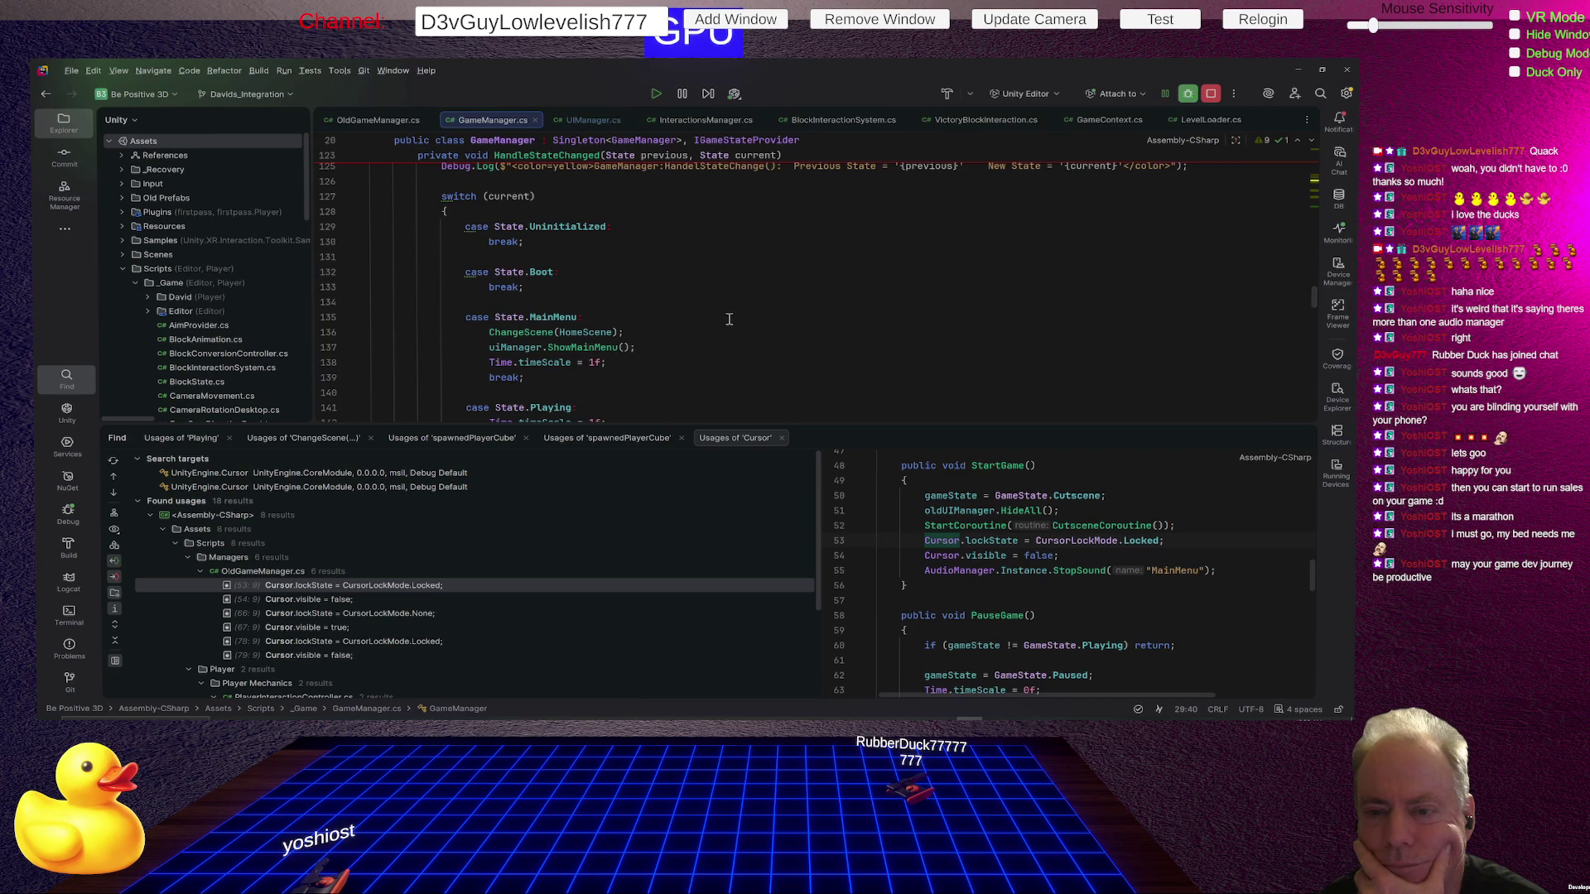
scroll(728, 319, down, 2)
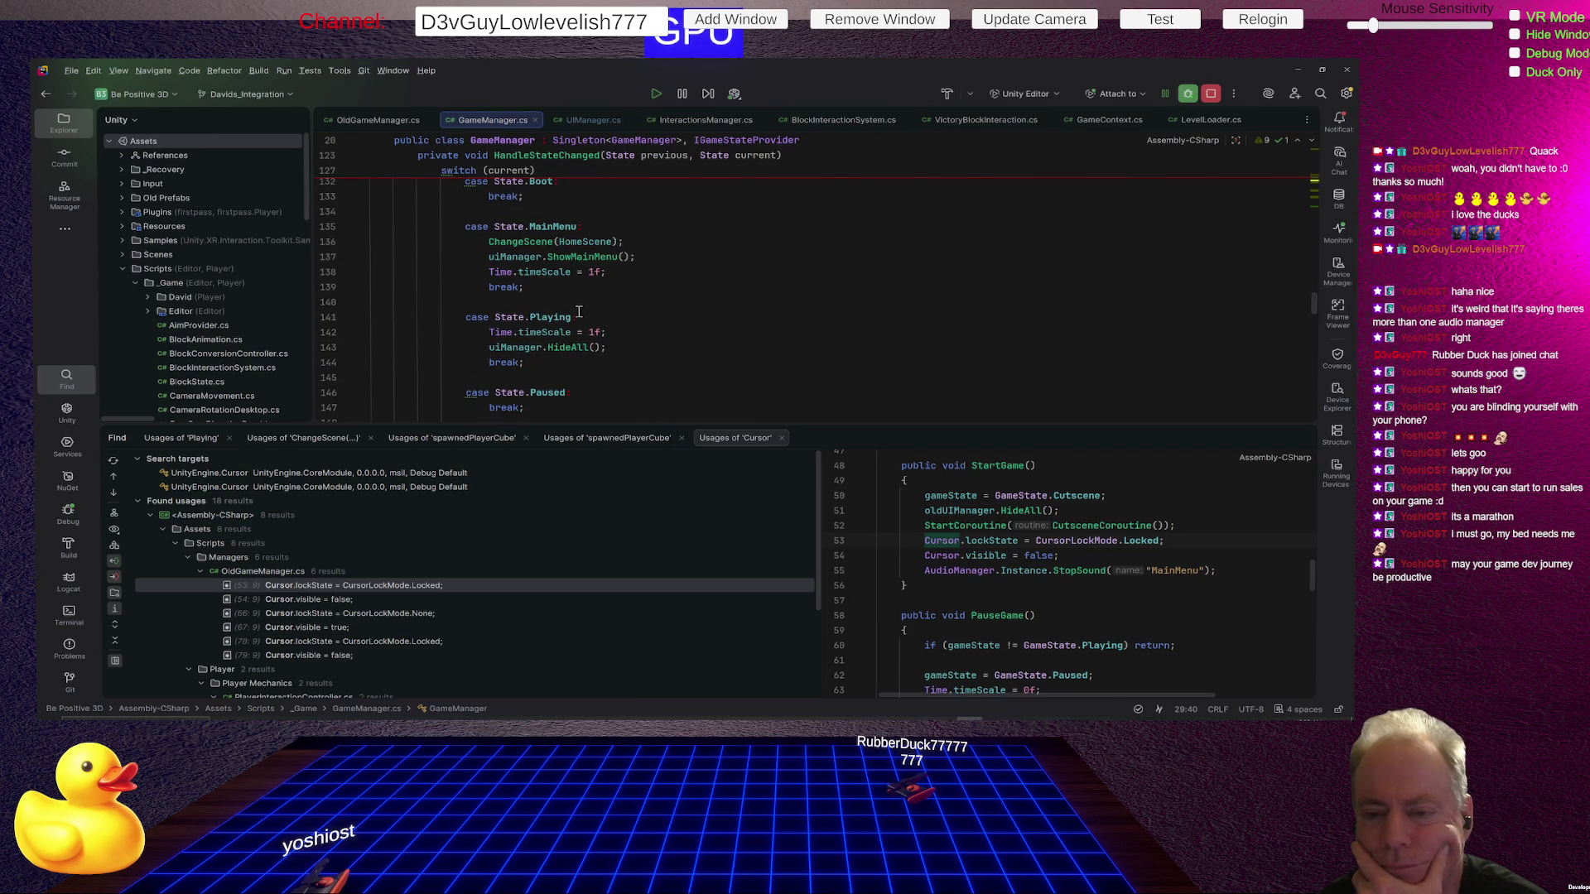
scroll(617, 308, down, 5)
scroll(620, 308, down, 5)
scroll(620, 310, down, 5)
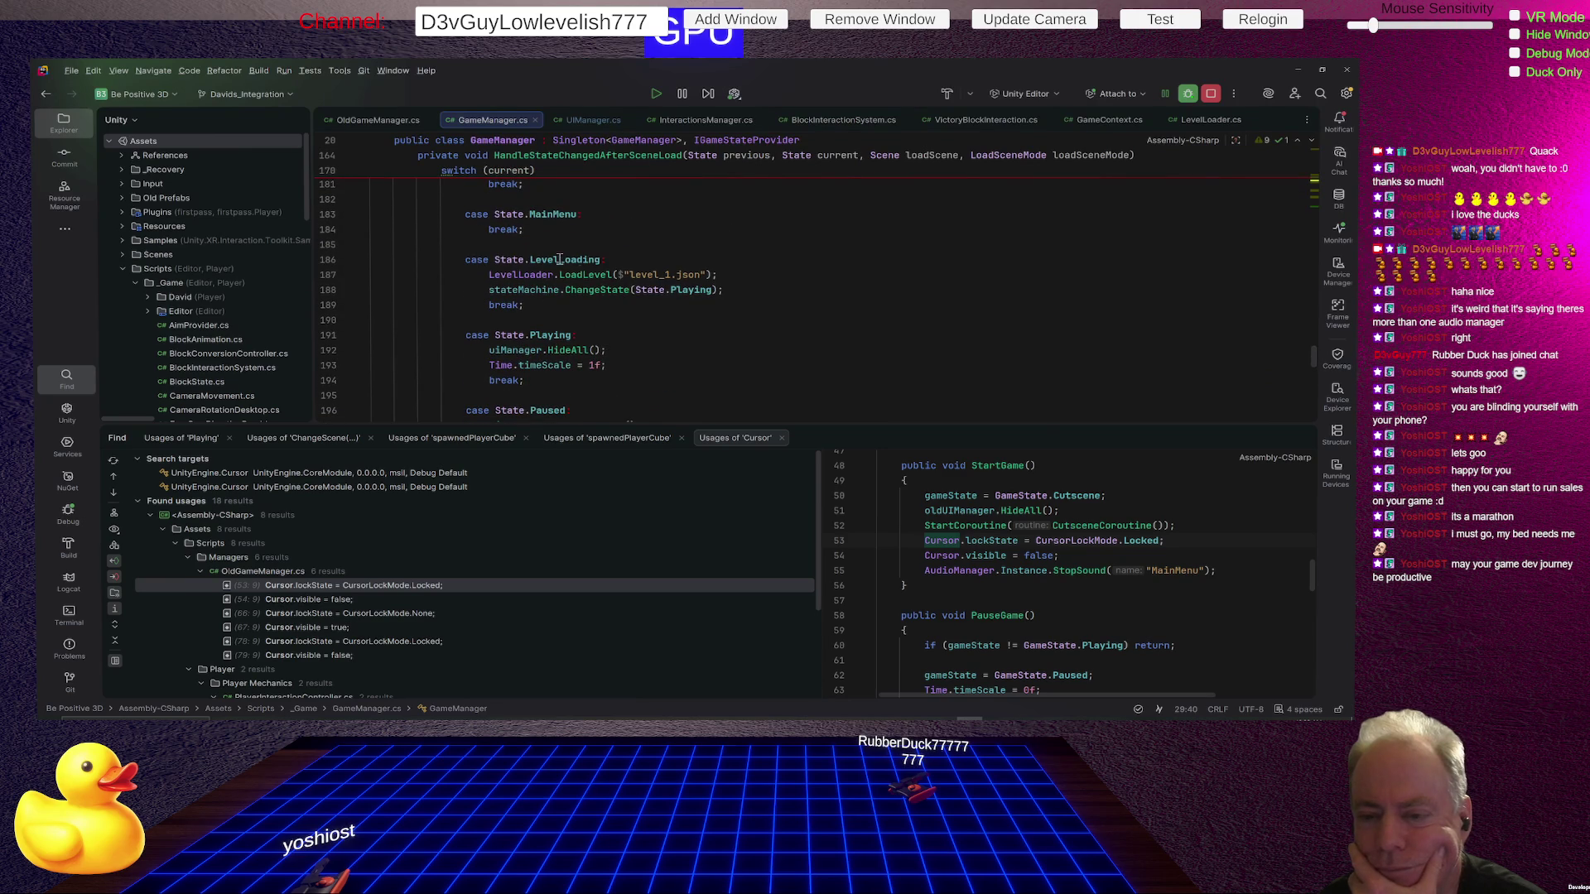
Inspect the LevelLoading and ChangeState code, then go to the Playing case's uiManager.HideAll line.
click(588, 259)
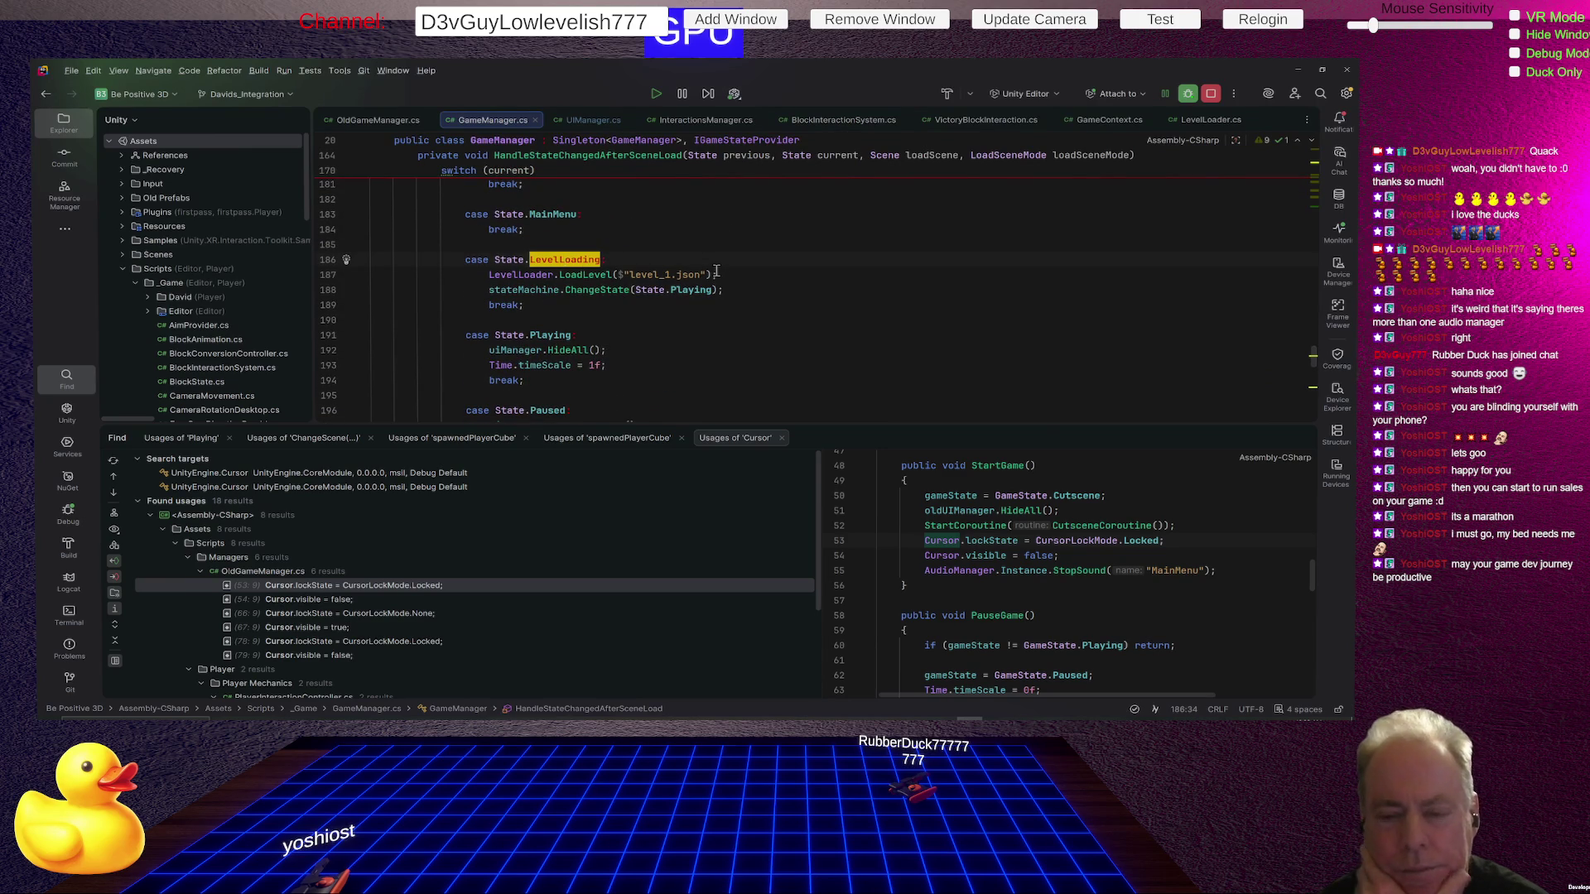
click(609, 290)
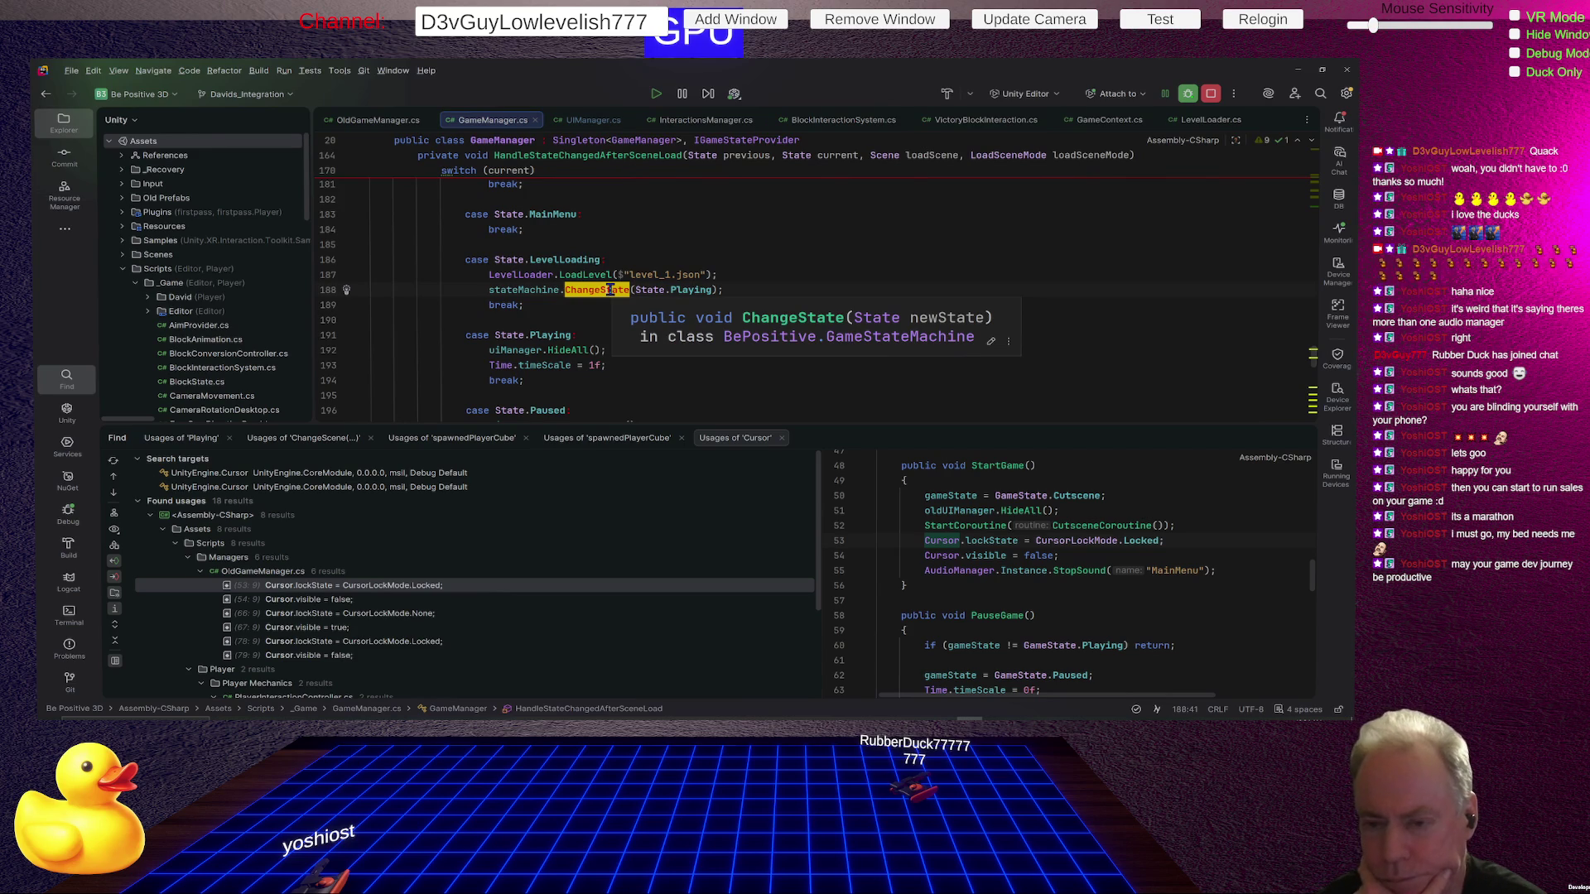
click(710, 290)
scroll(834, 358, up, 3)
scroll(835, 357, up, 10)
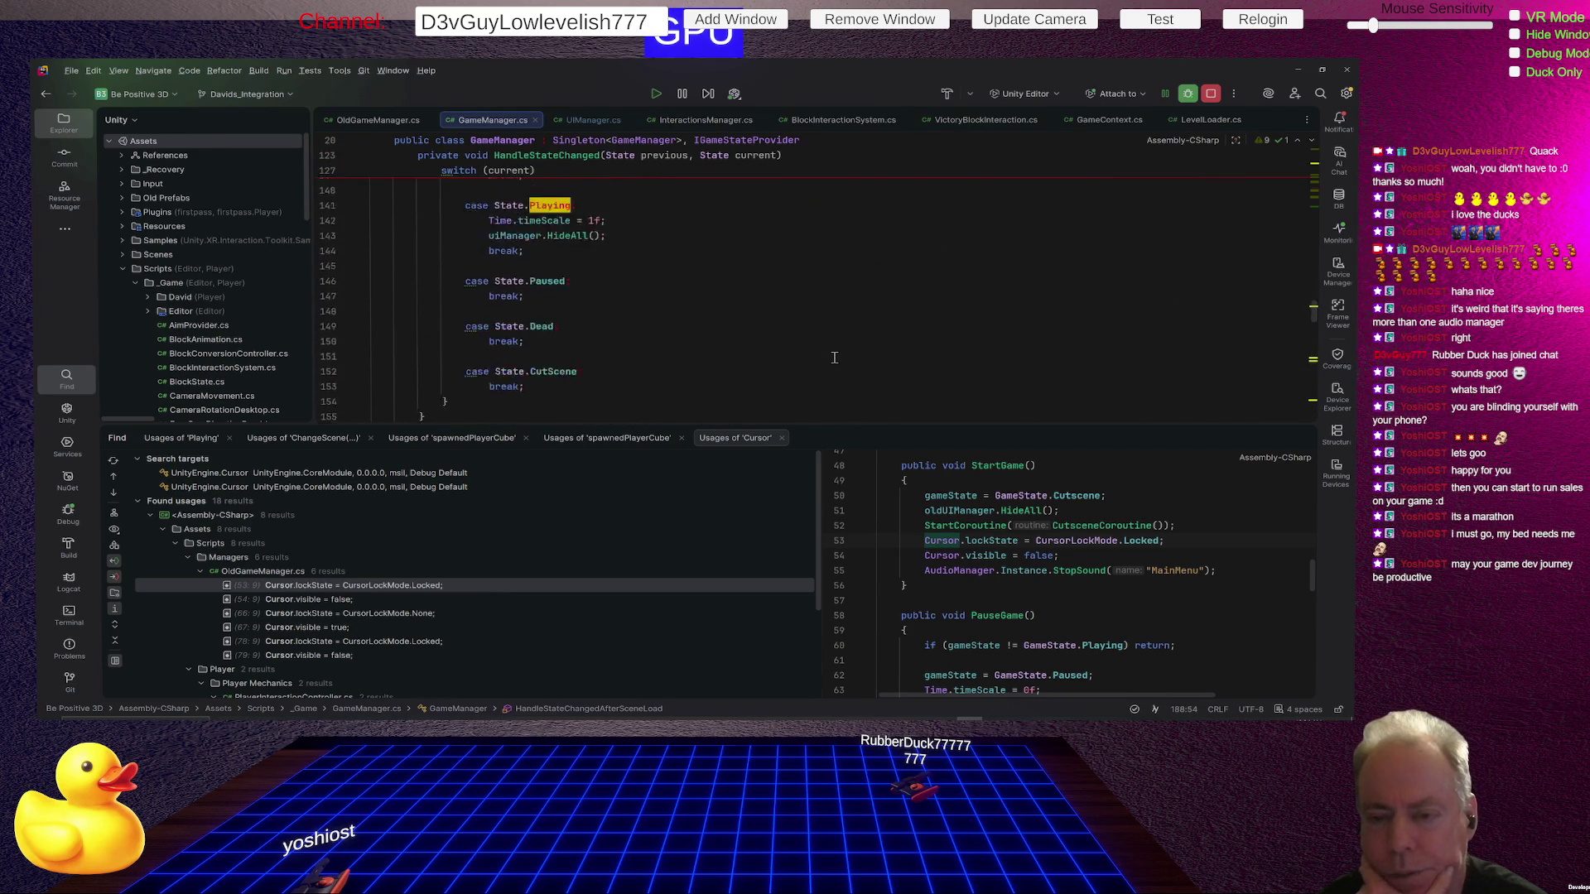
scroll(836, 355, down, 1)
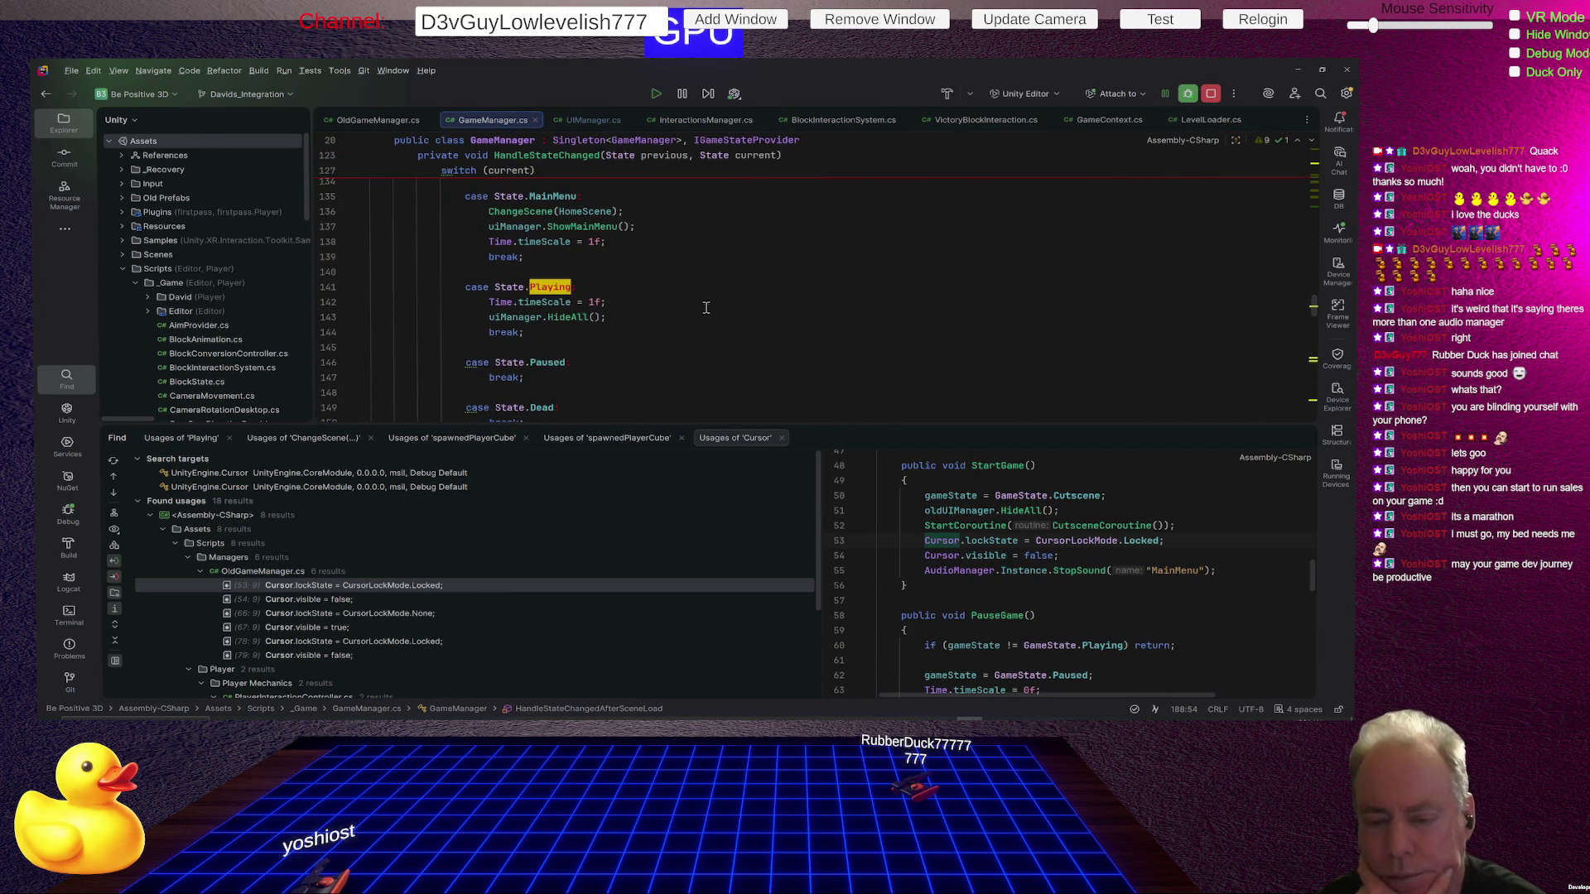
click(705, 305)
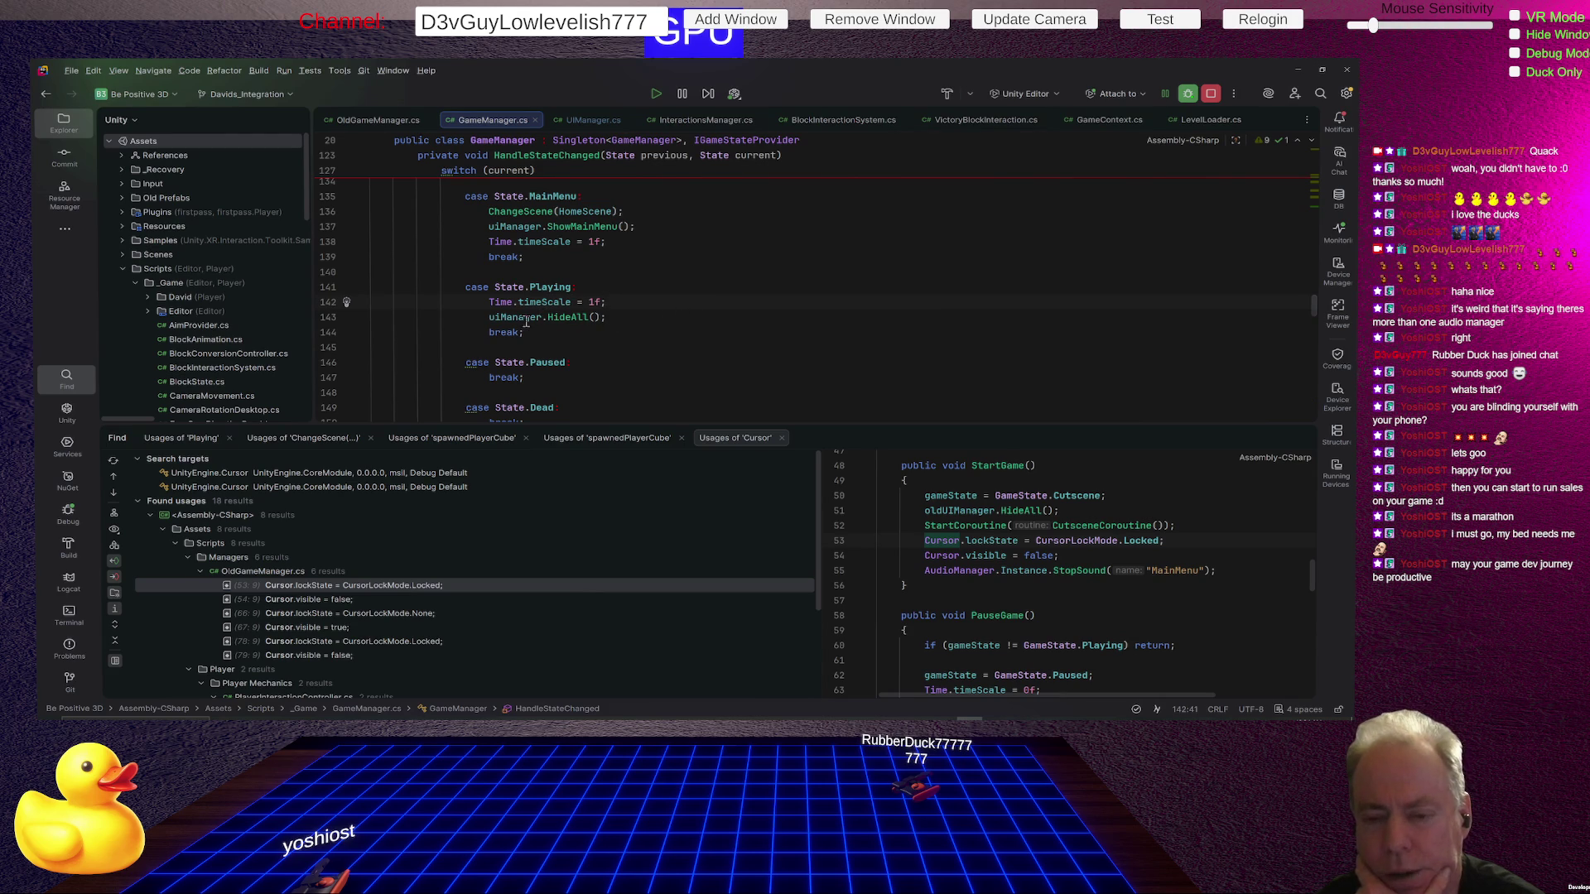
click(527, 323)
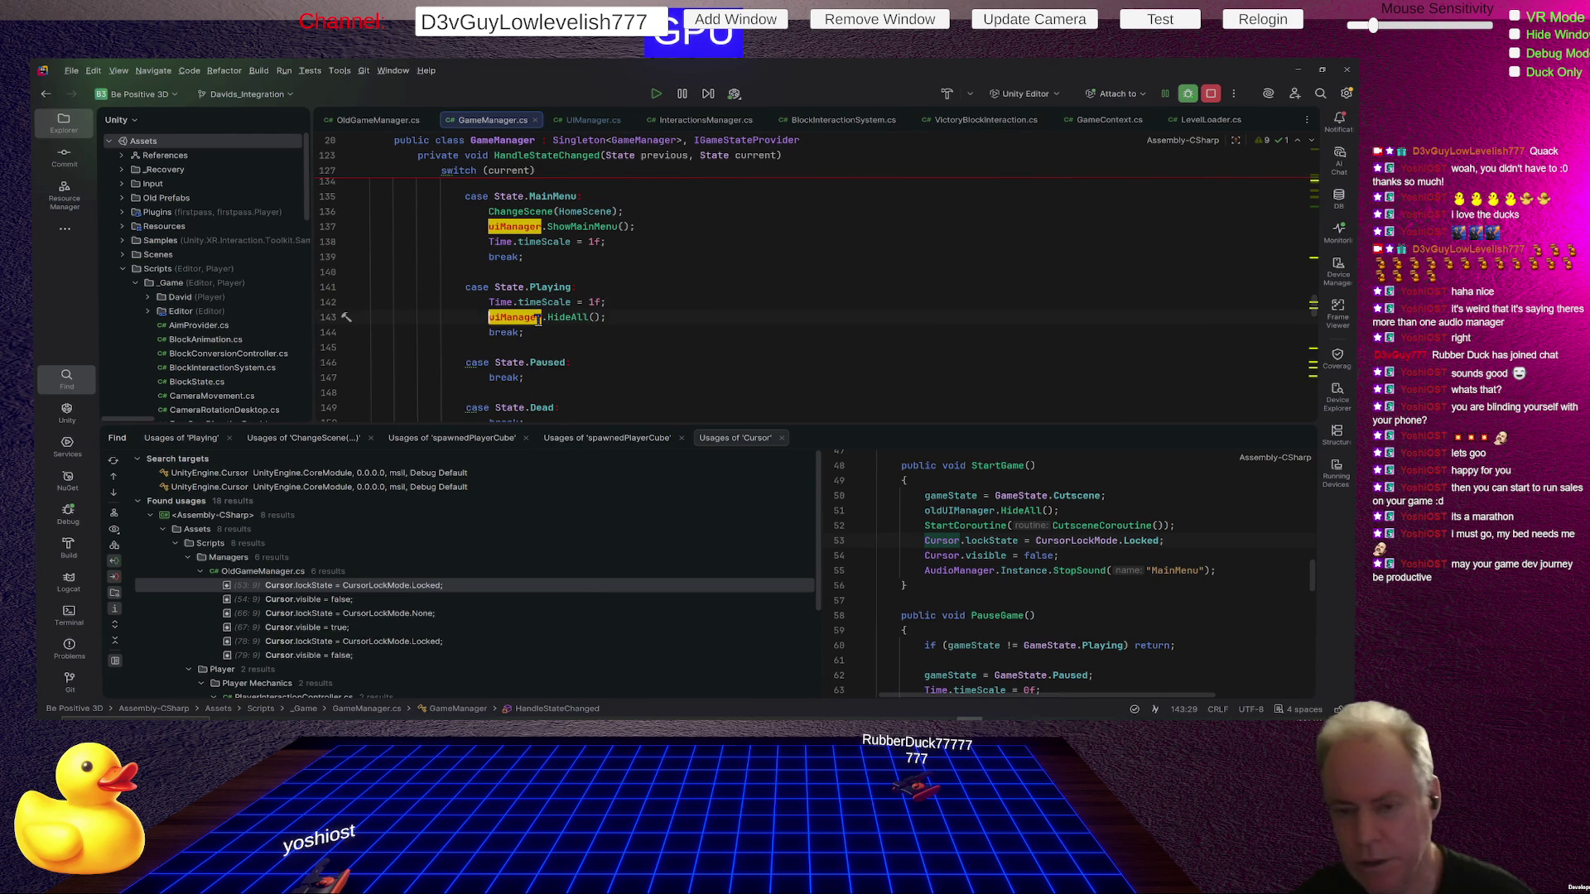
Paste the cursor lock and Cursor.visible = false lines under uiManager.HideAll() in the Playing case.
key(Down)
key(Home)
key(Home)
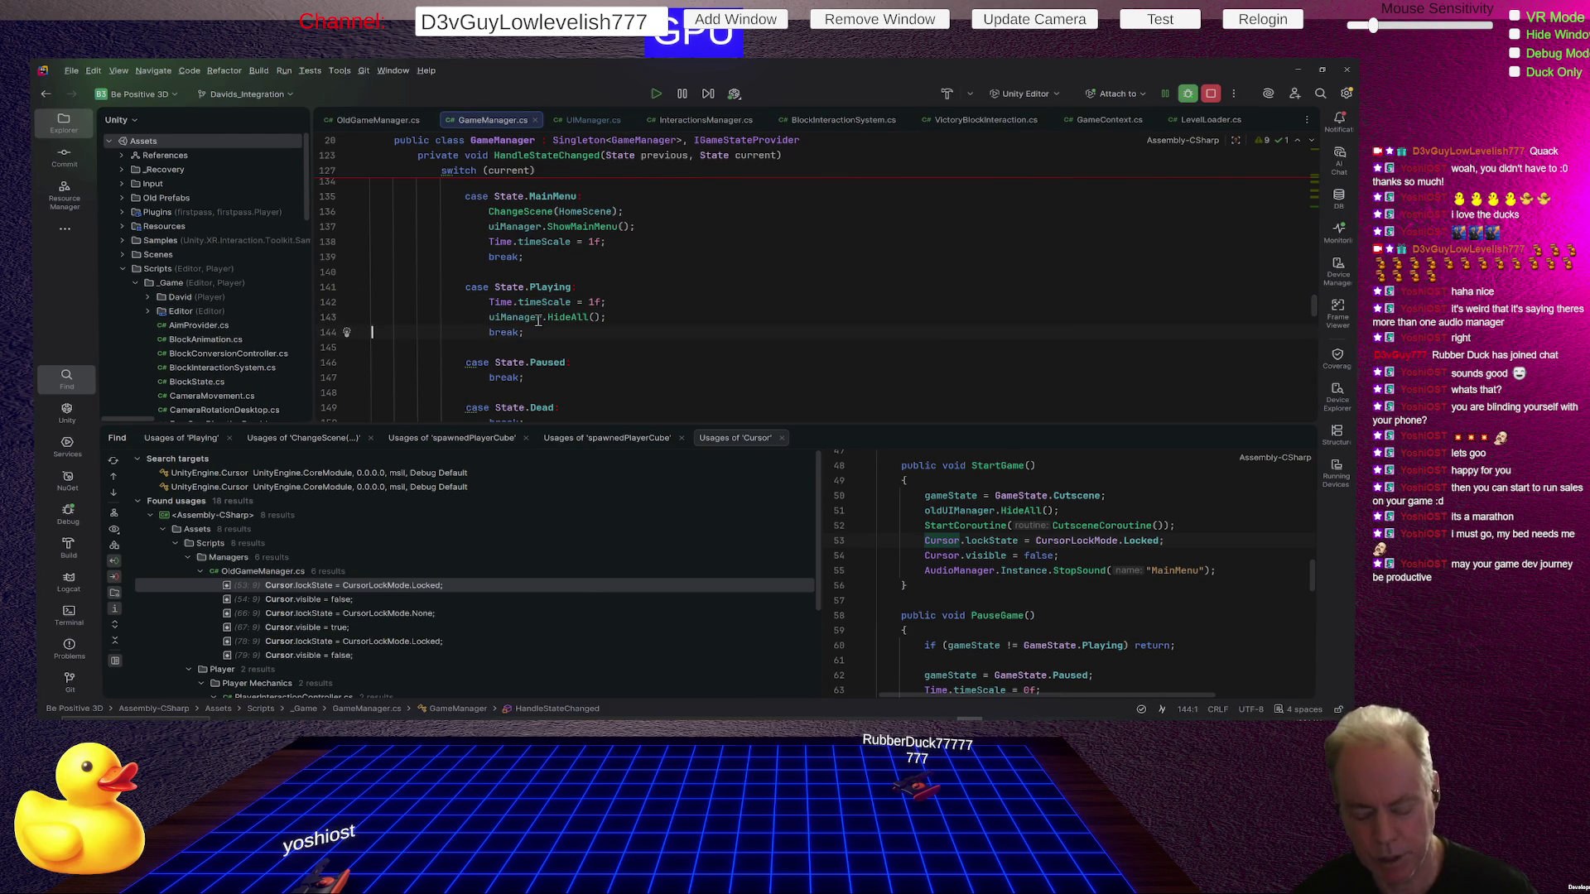
text(Cursor.lockState = CursorLockMode.Locked; Cursor.visible   = false;)
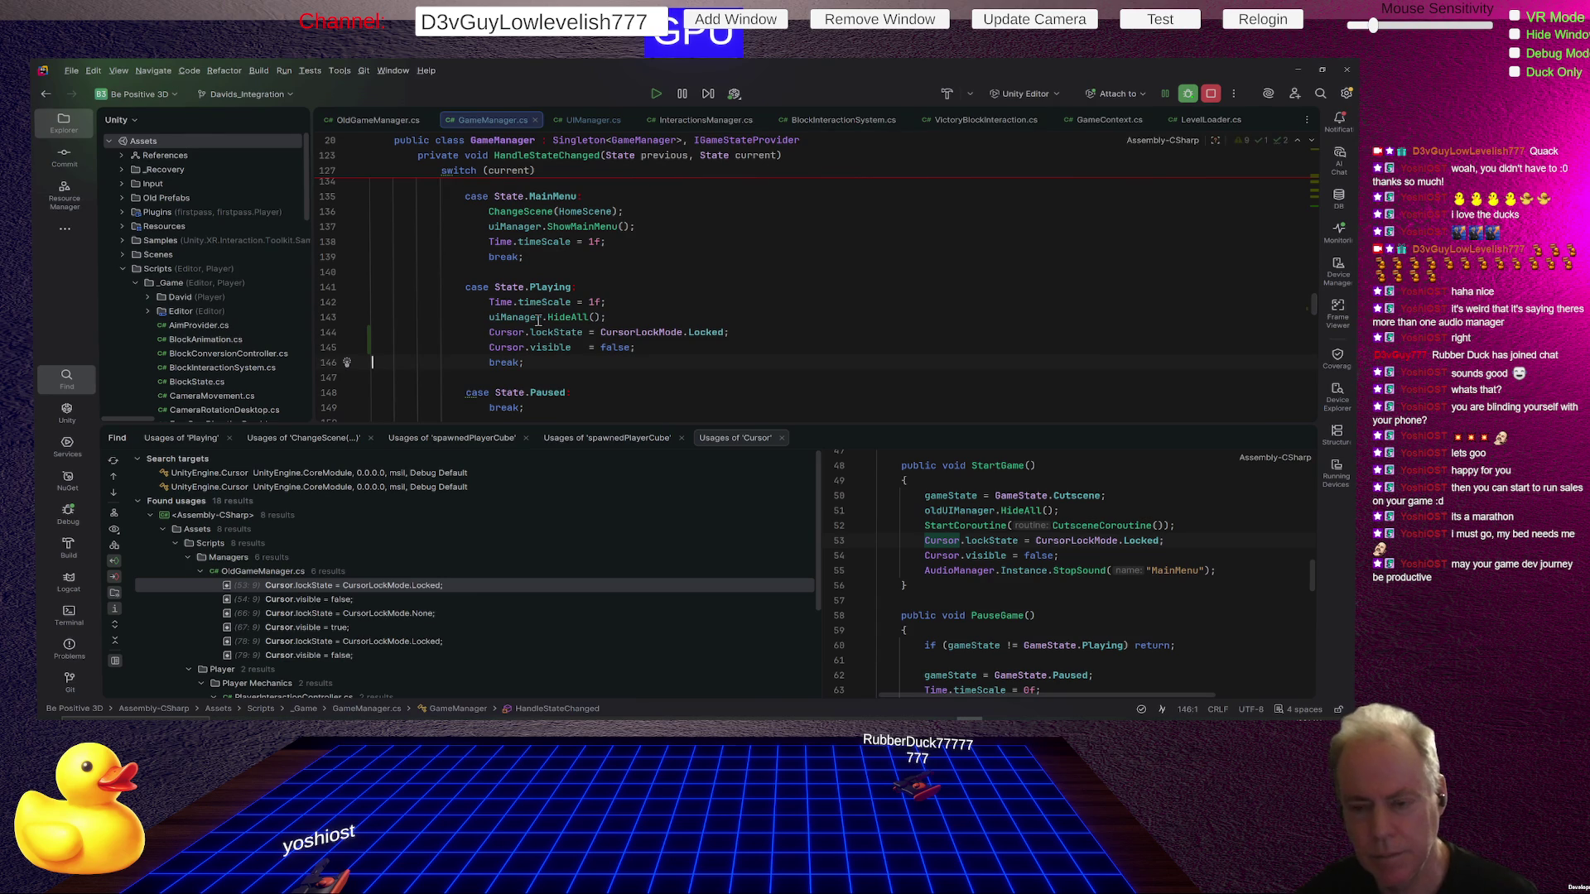
Add a blank line before and after the pasted cursor lines.
click(625, 316)
key(Return)
key(Down)
key(Down)
key(End)
key(Return)
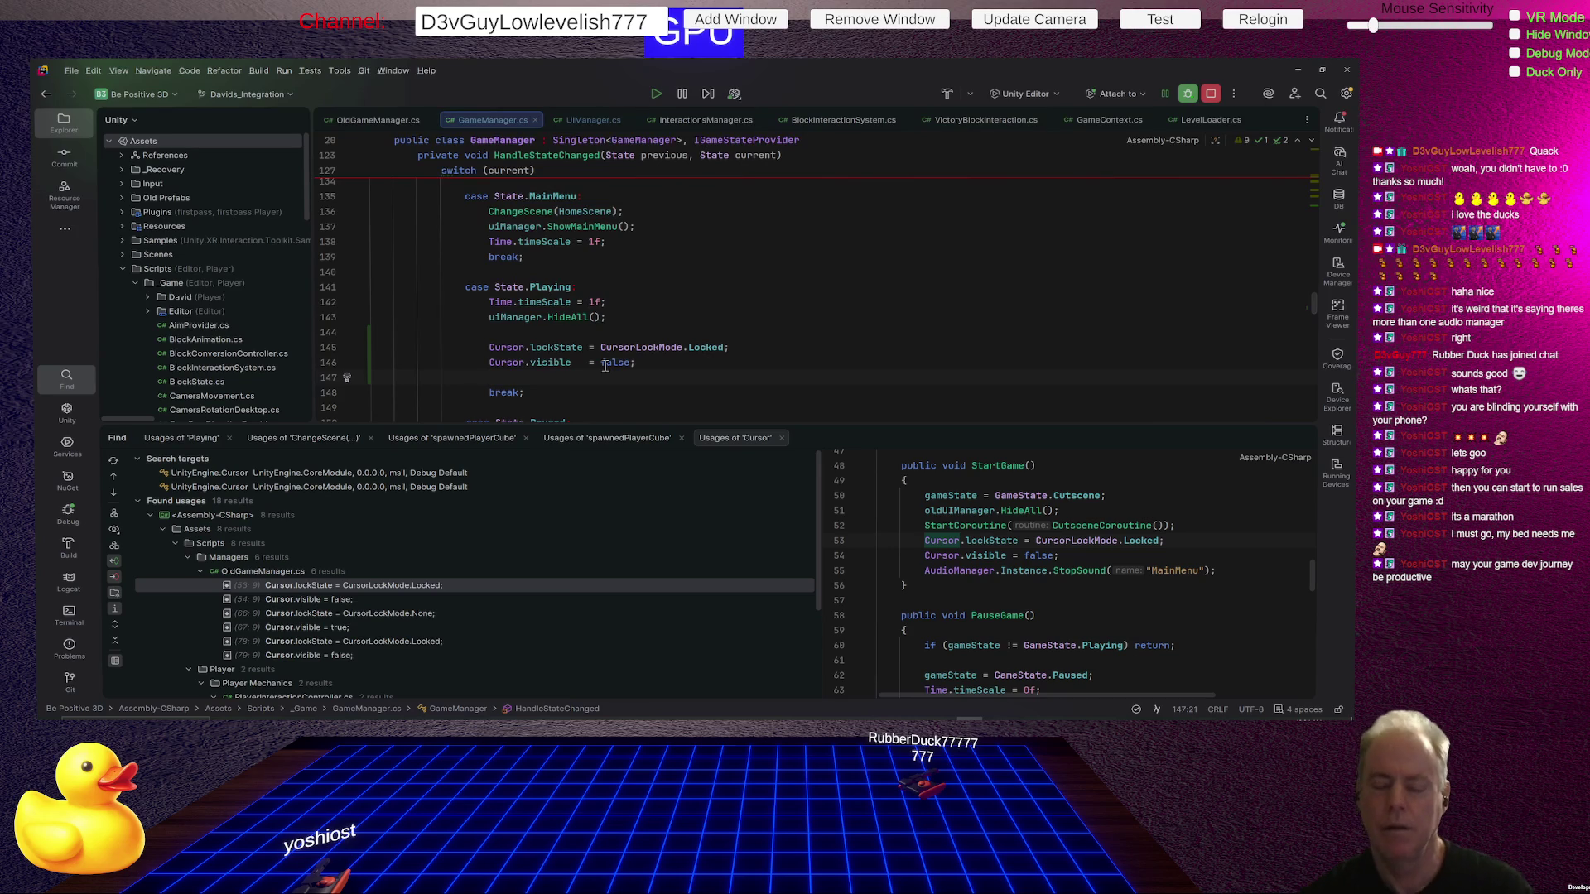
Below the currentState property and above Awake(), insert blank lines and begin a field with 'bool'.
scroll(654, 360, up, 10)
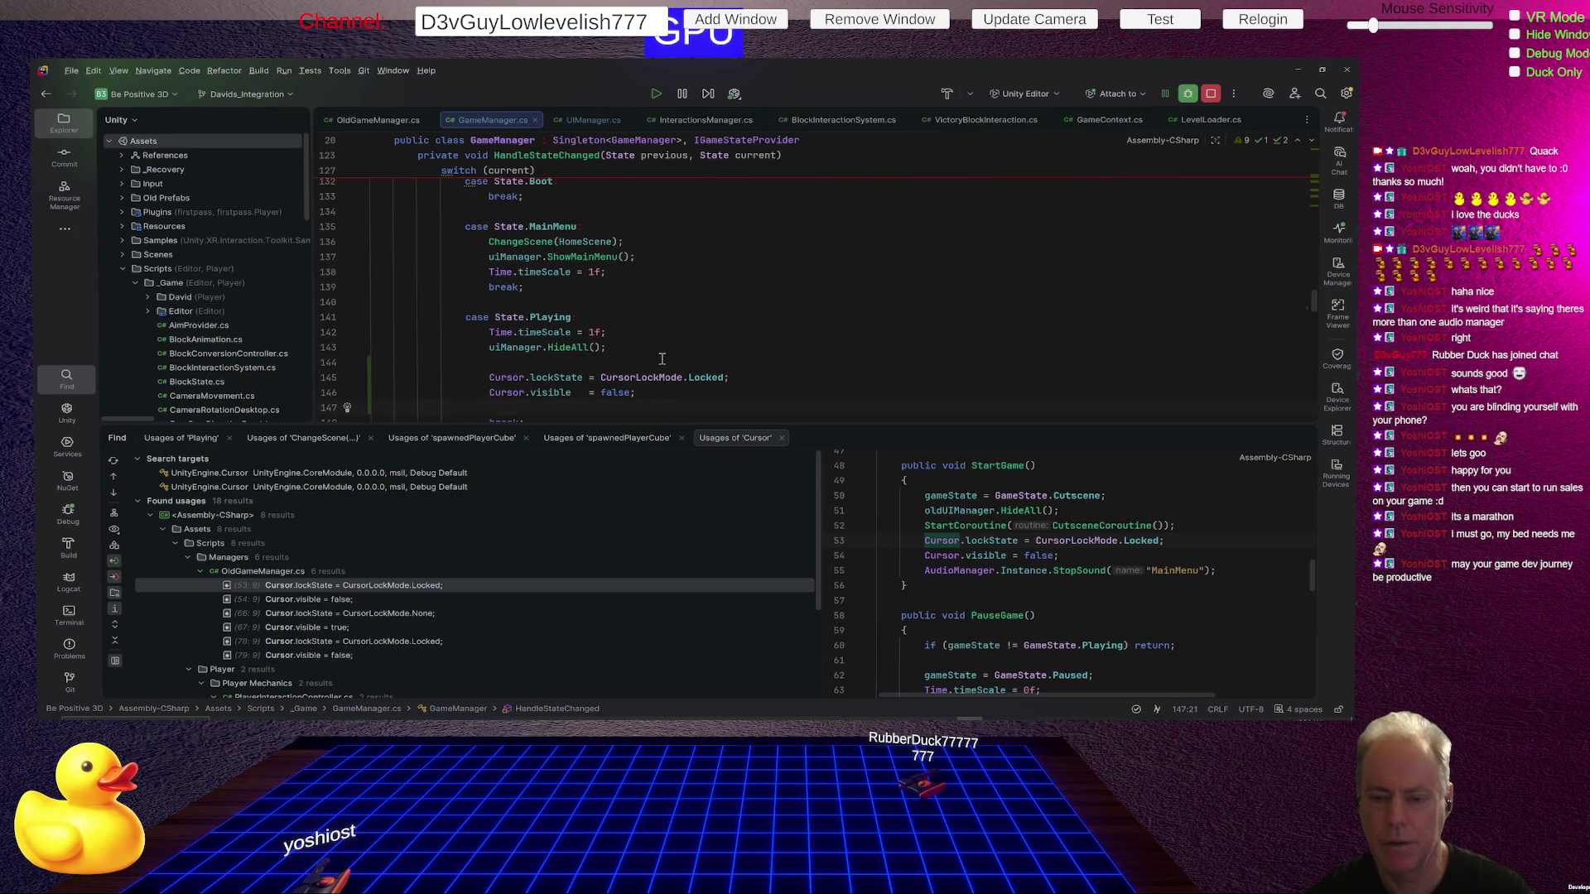
scroll(661, 358, up, 15)
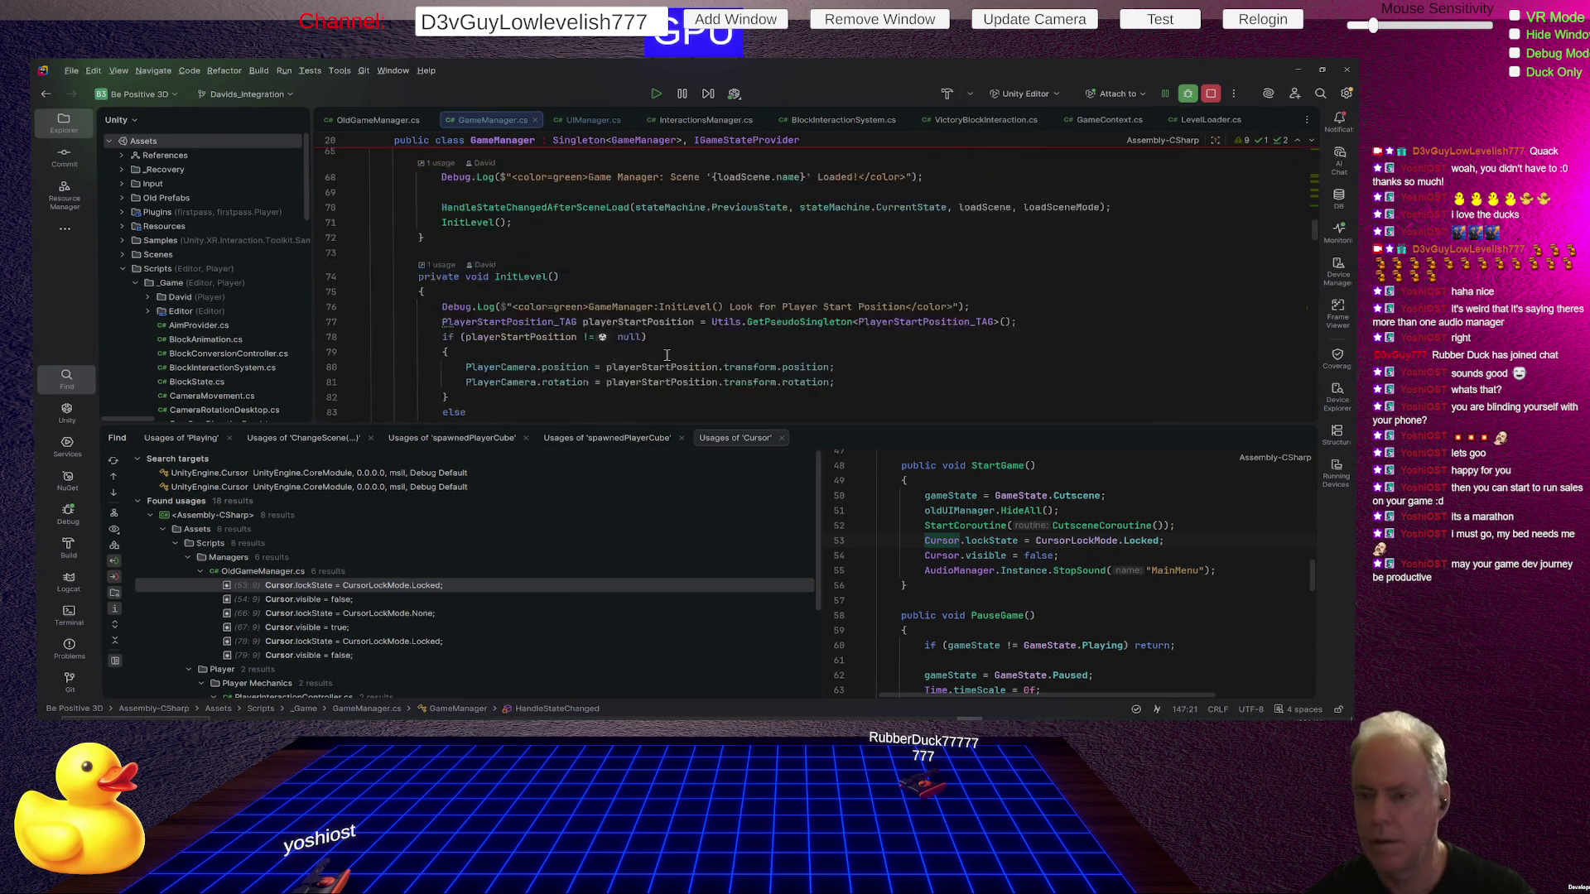
scroll(666, 354, up, 3)
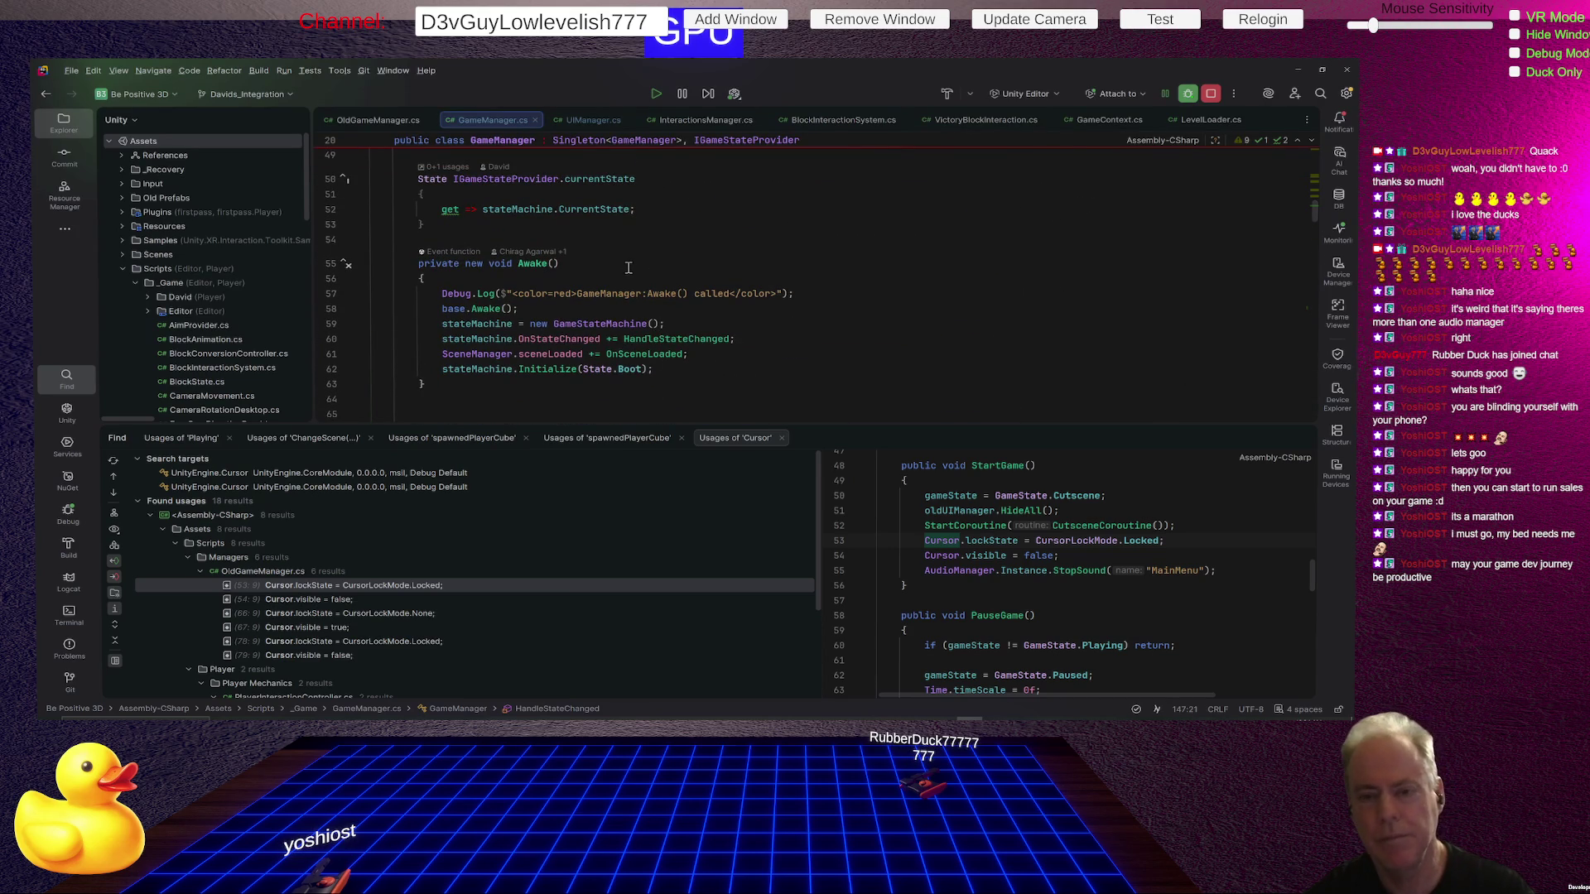
scroll(629, 267, up, 1)
scroll(621, 266, down, 2)
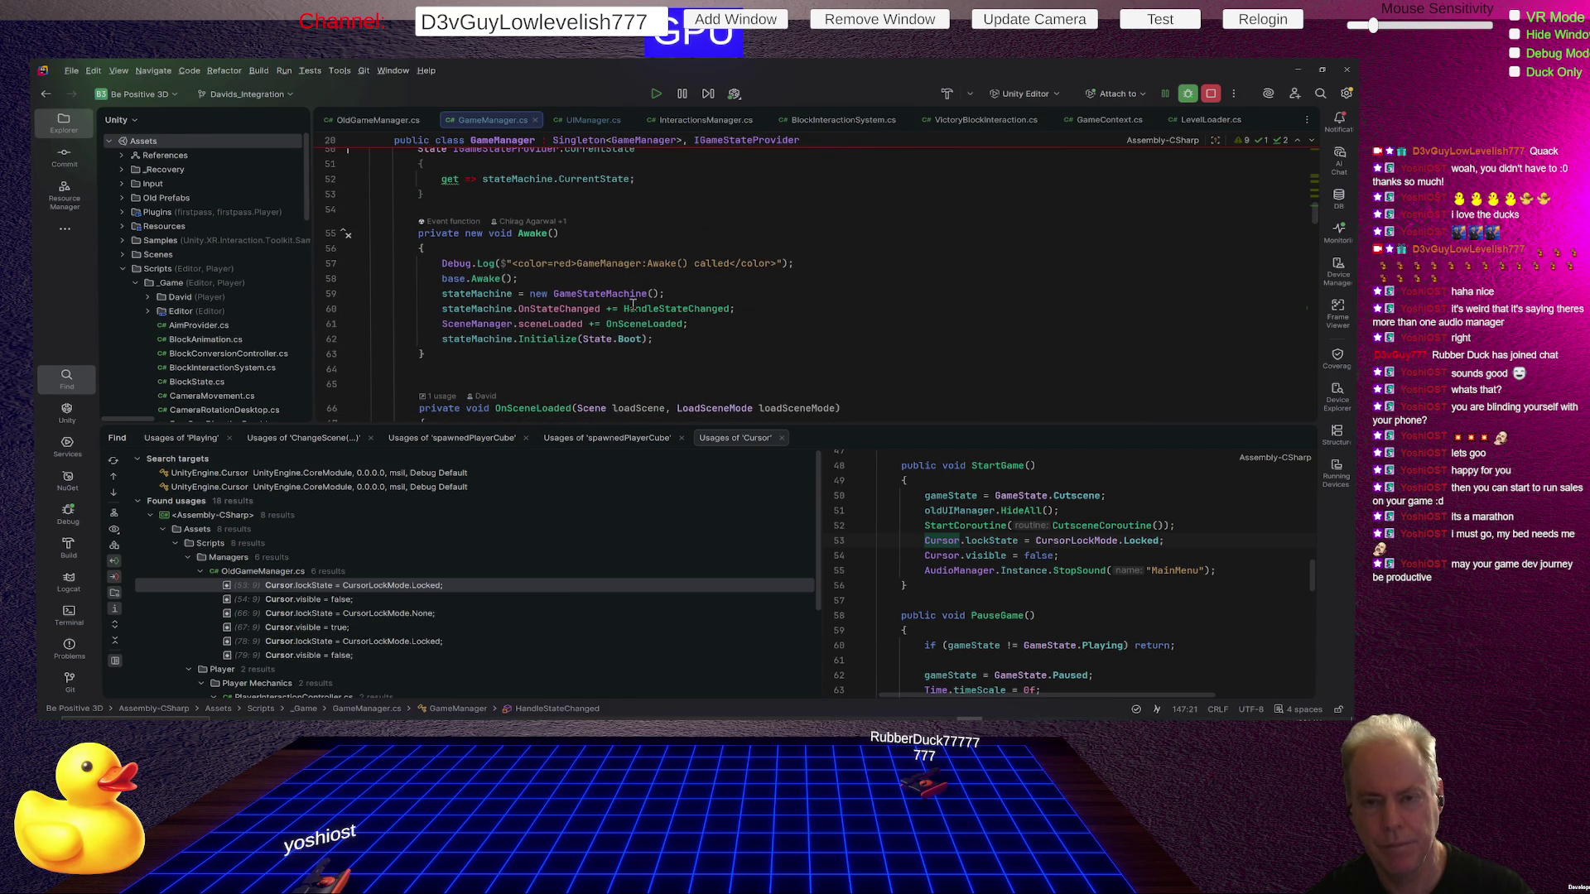
scroll(629, 302, up, 2)
click(552, 270)
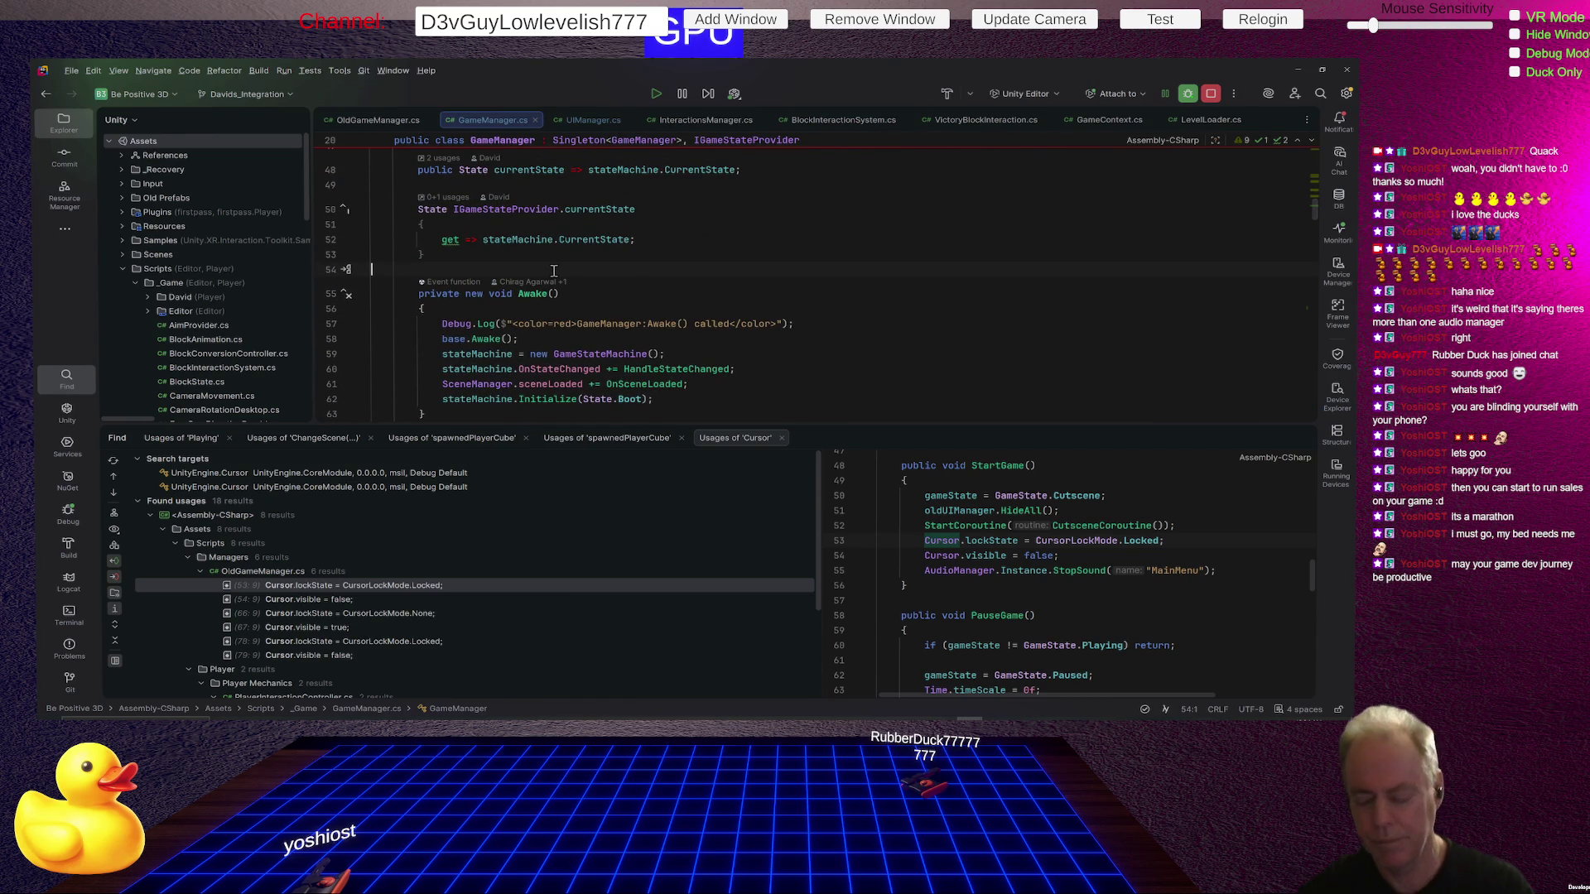
key(Return)
key(Return)
key(Return)
key(Up)
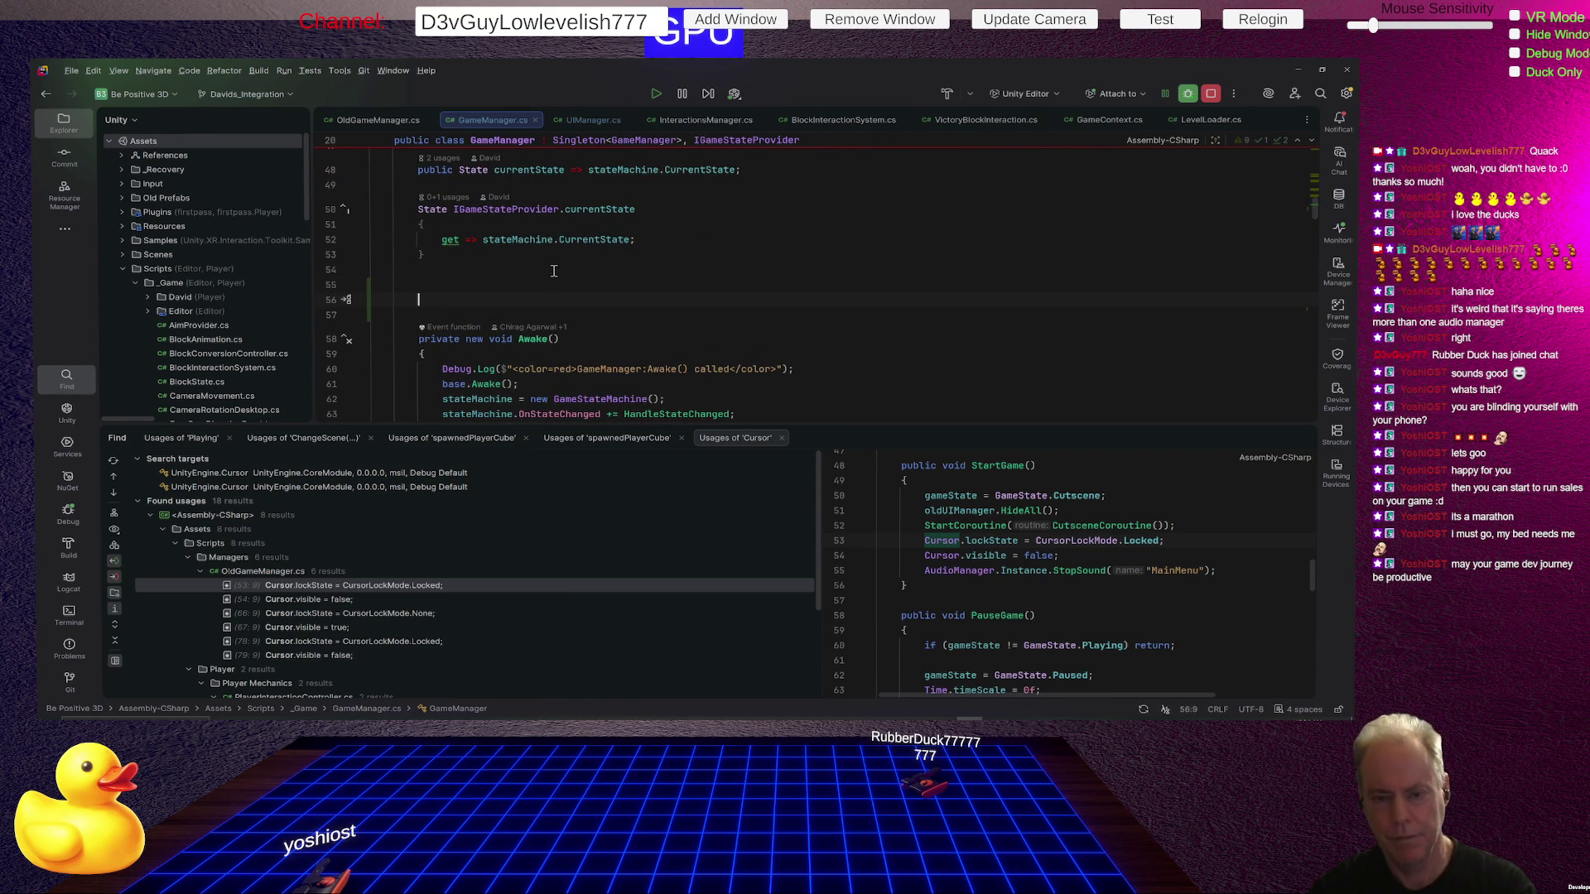
key(Up)
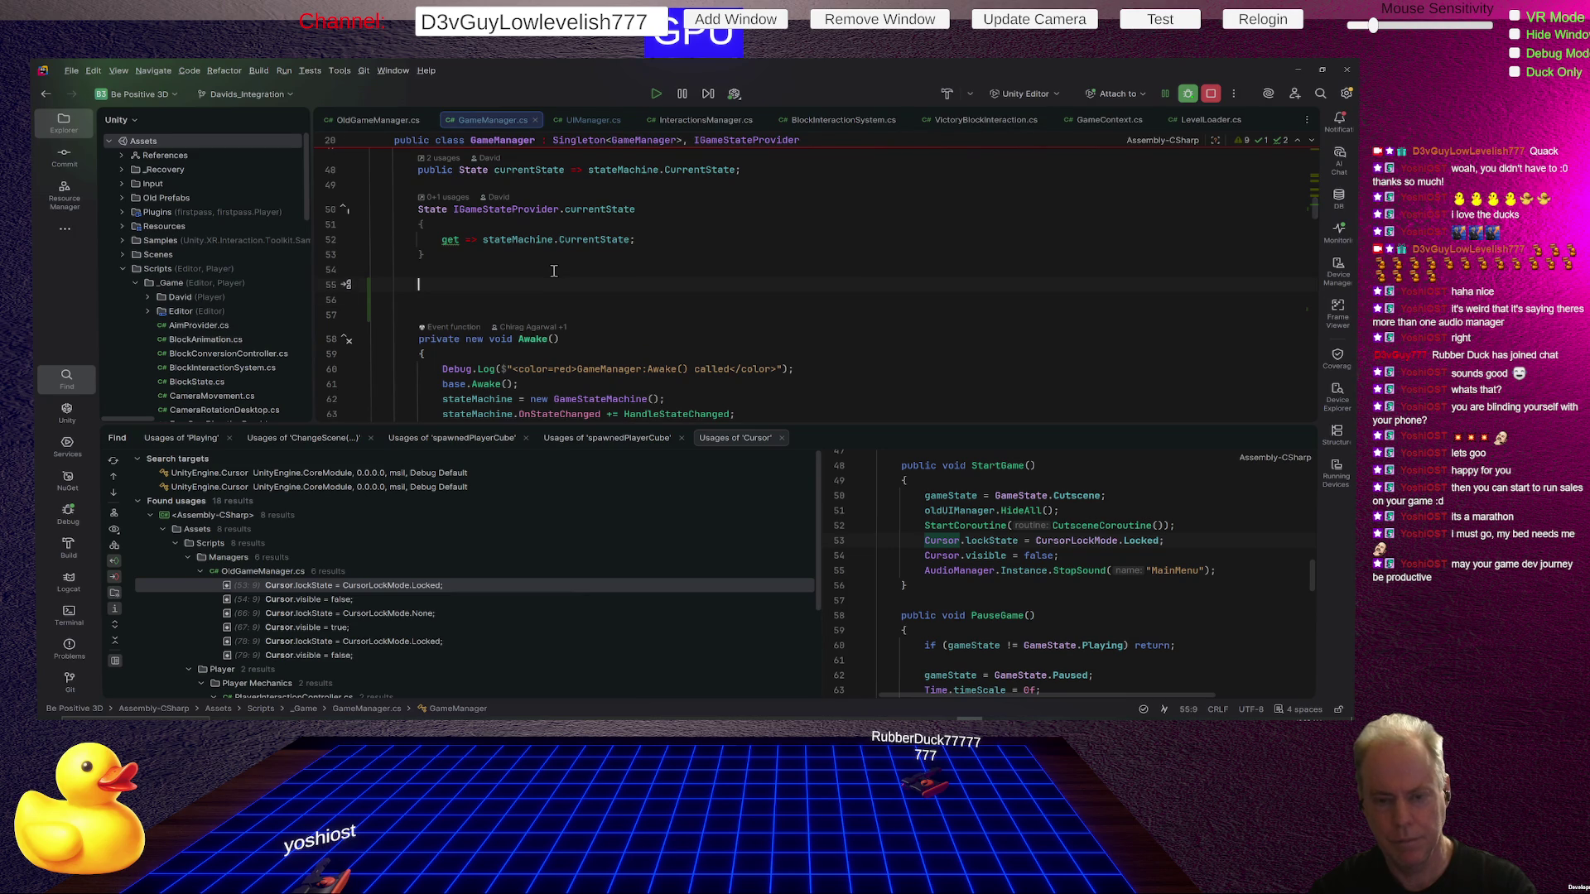
text(bool)
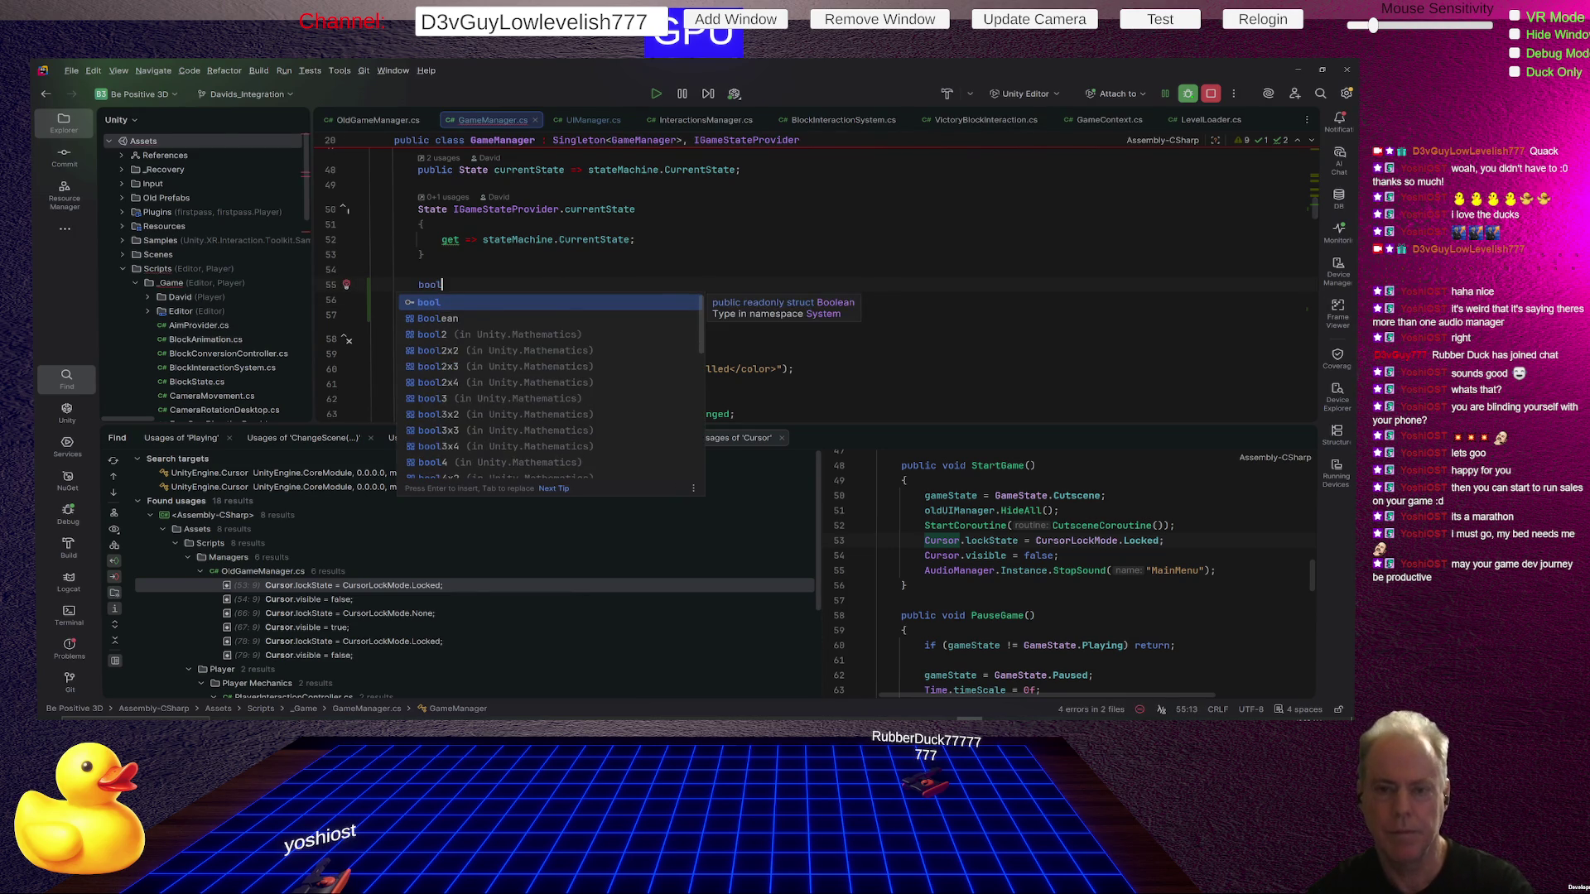